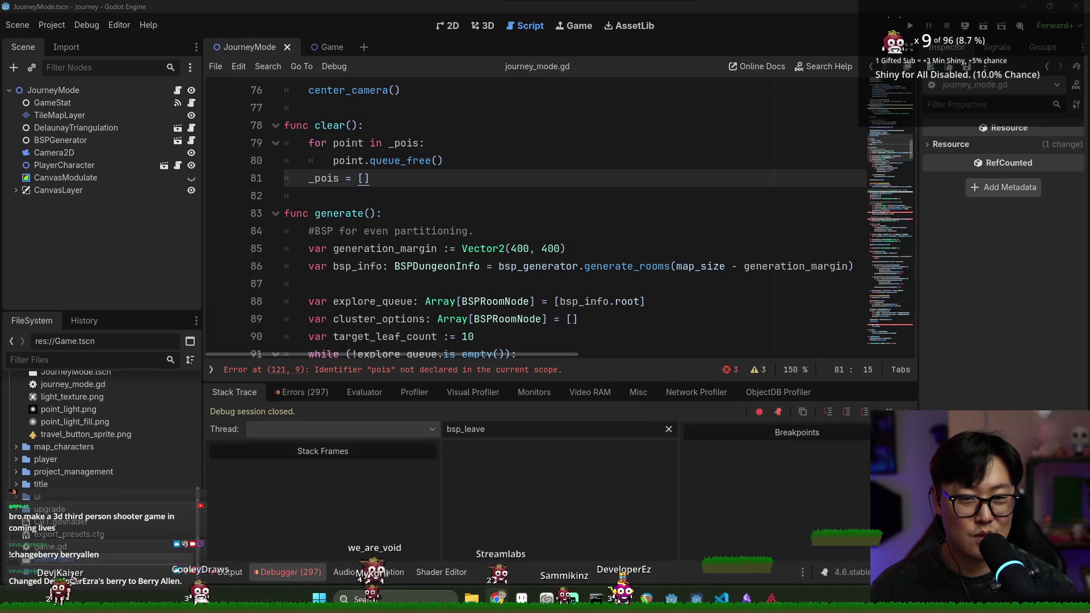
# Switch to the StreamGachapon (DEBUG) window, then come back to the Godot editor.
pyautogui.hotkey('alt', 'Tab')
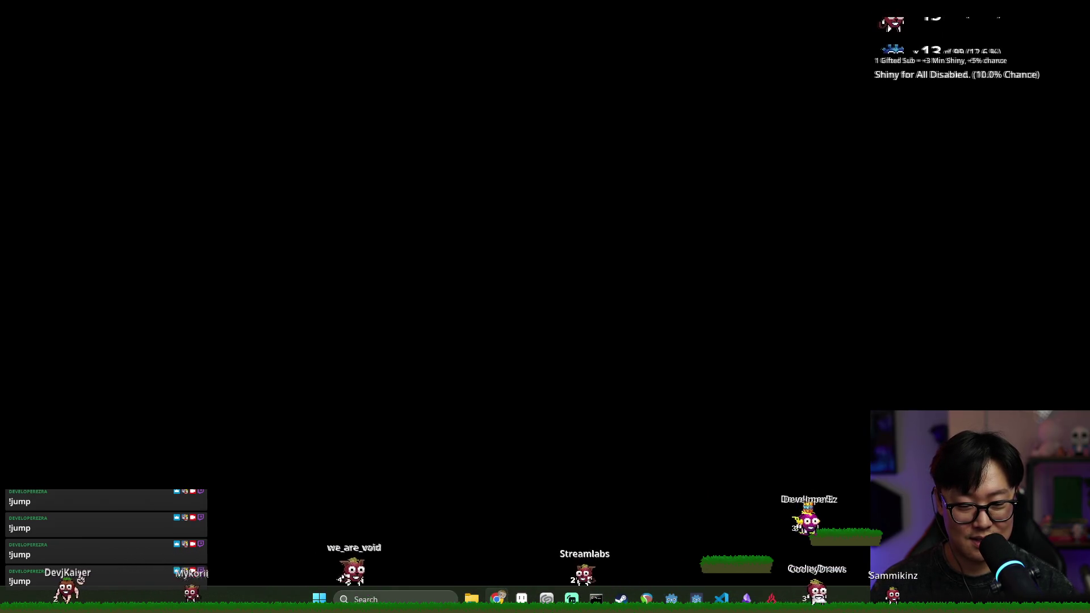
pyautogui.hotkey('alt', 'Tab')
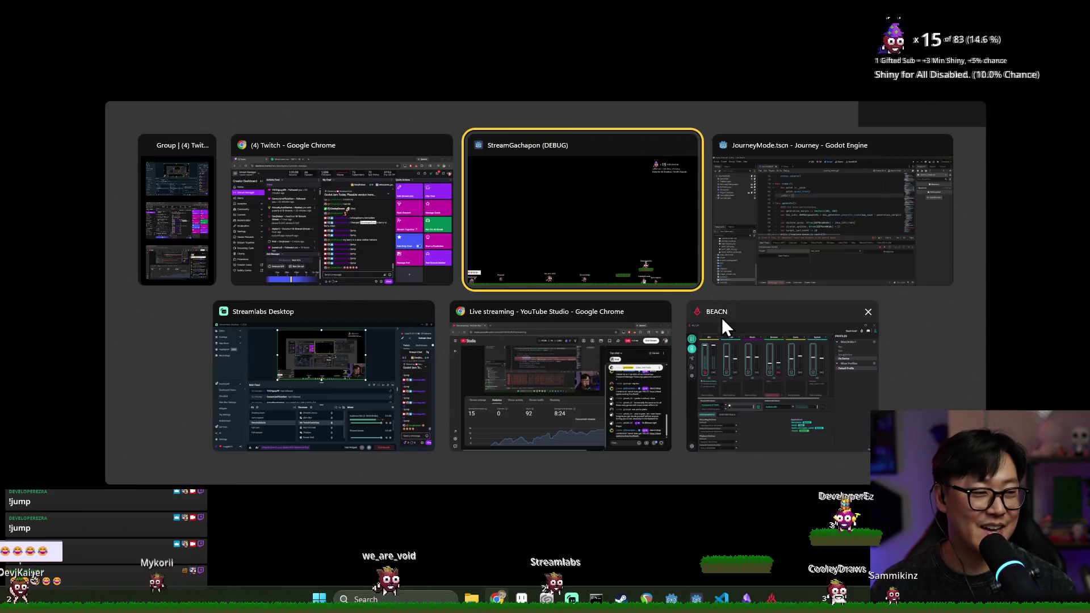
pyautogui.click(767, 248)
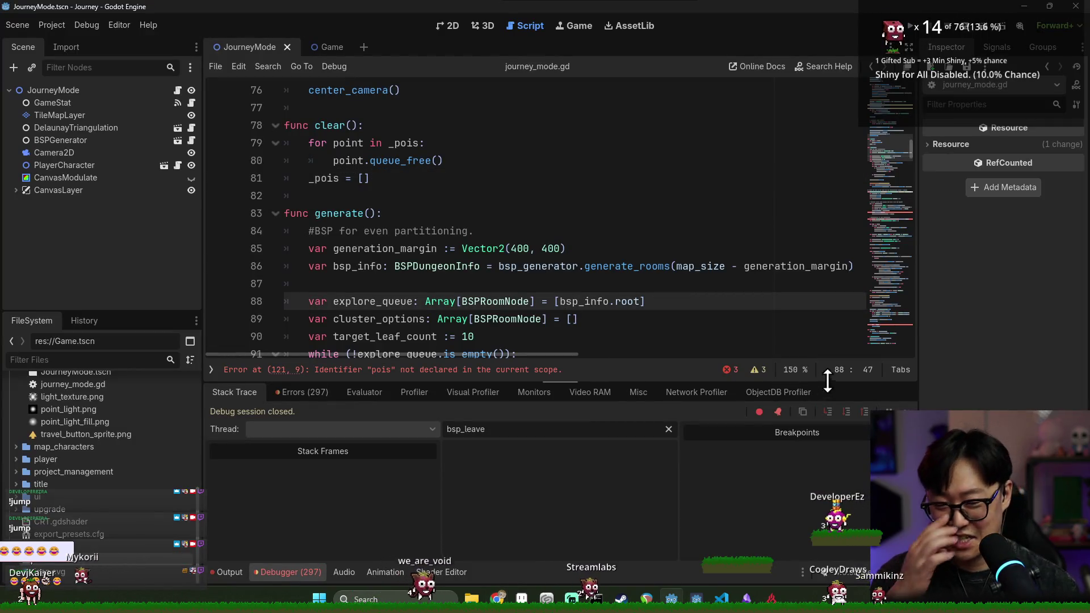
# Review the script errors and locate the undeclared pois on line 121 in cluster_connection.
pyautogui.click(720, 376)
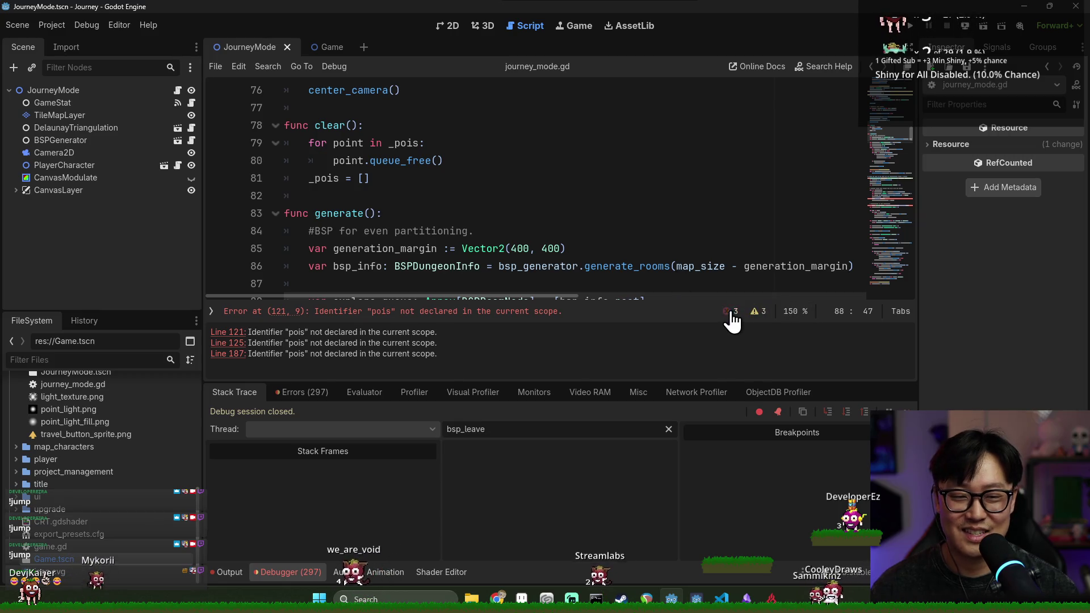
pyautogui.click(733, 312)
pyautogui.click(492, 248)
pyautogui.scroll(-3)
pyautogui.scroll(-3)
pyautogui.scroll(3)
pyautogui.scroll(-3)
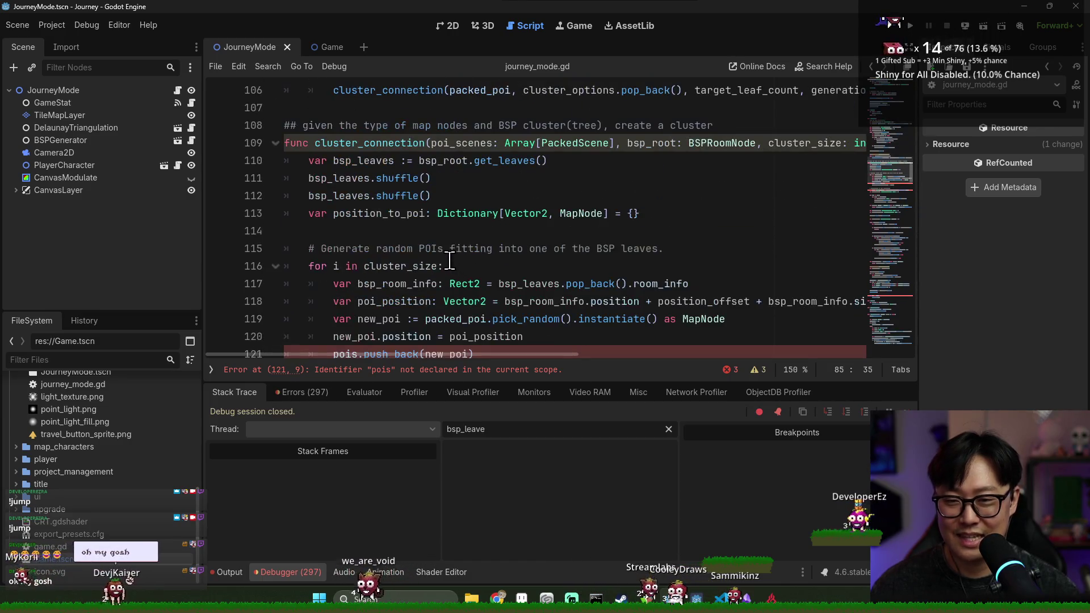
pyautogui.scroll(-3)
pyautogui.scroll(3)
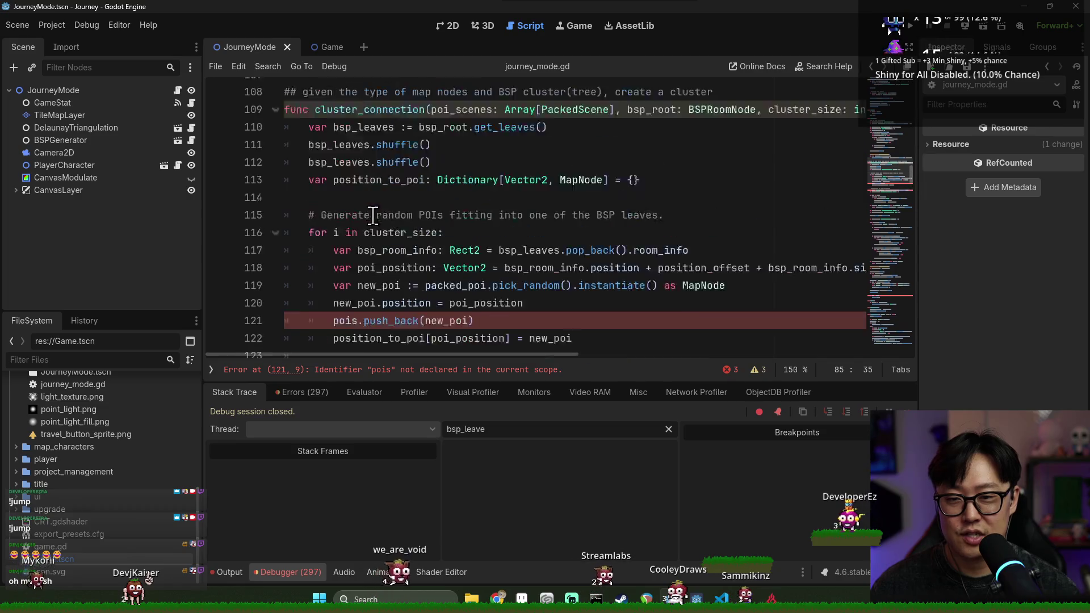
pyautogui.click(363, 163)
pyautogui.scroll(-3)
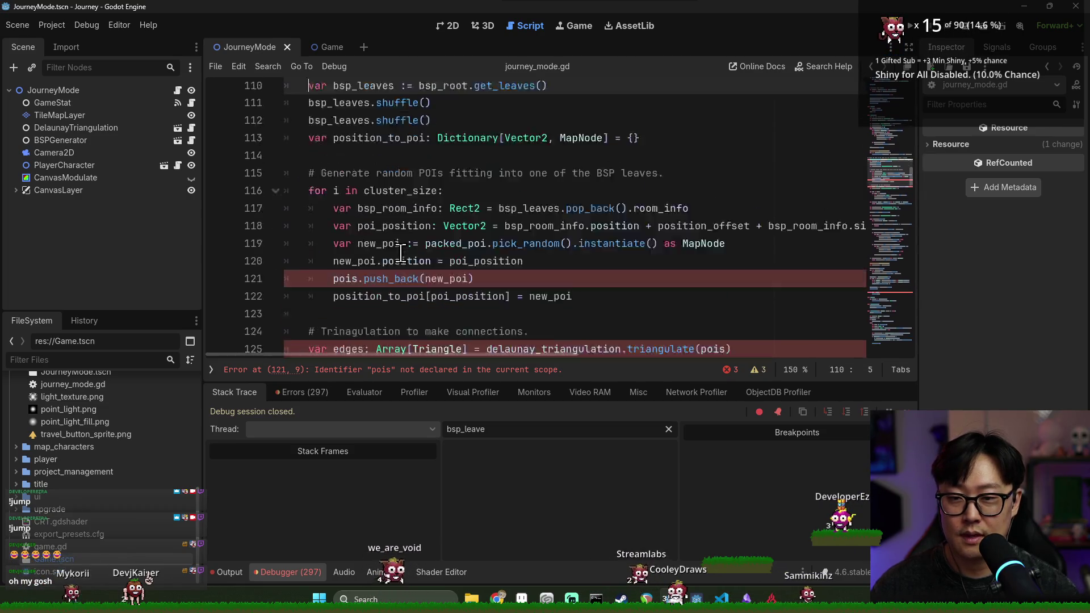
pyautogui.click(337, 145)
pyautogui.doubleClick(338, 145)
pyautogui.scroll(3)
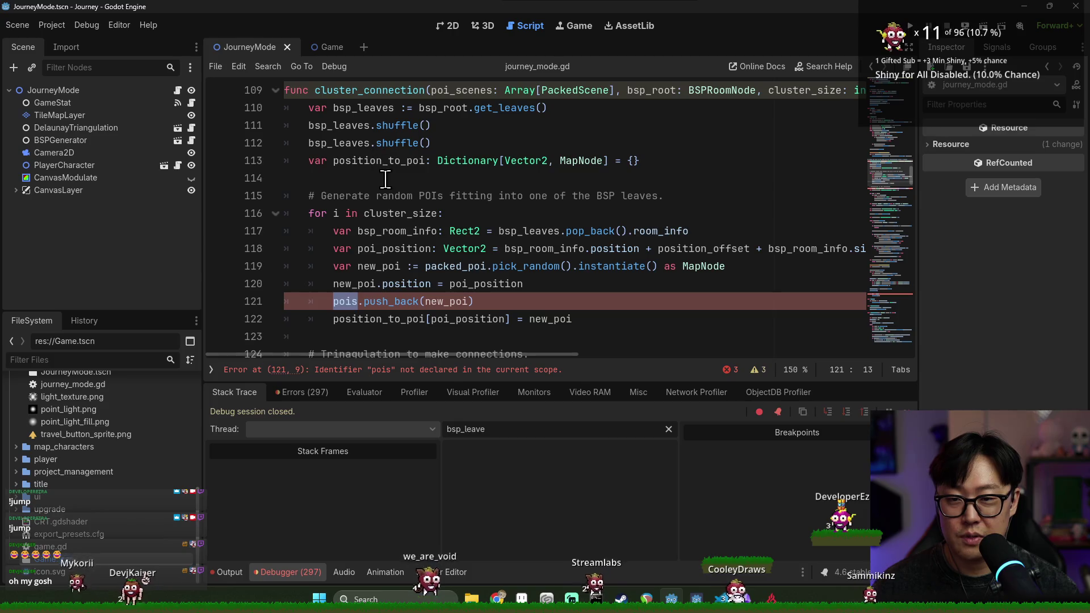
# Declare a local resulting_poi: Array[MapNode] = [] at the top of cluster_connection.
pyautogui.click(385, 179)
pyautogui.click(366, 109)
pyautogui.hotkey('ctrl', 'shift', 'Return')
pyautogui.write('var resulting_poi:')
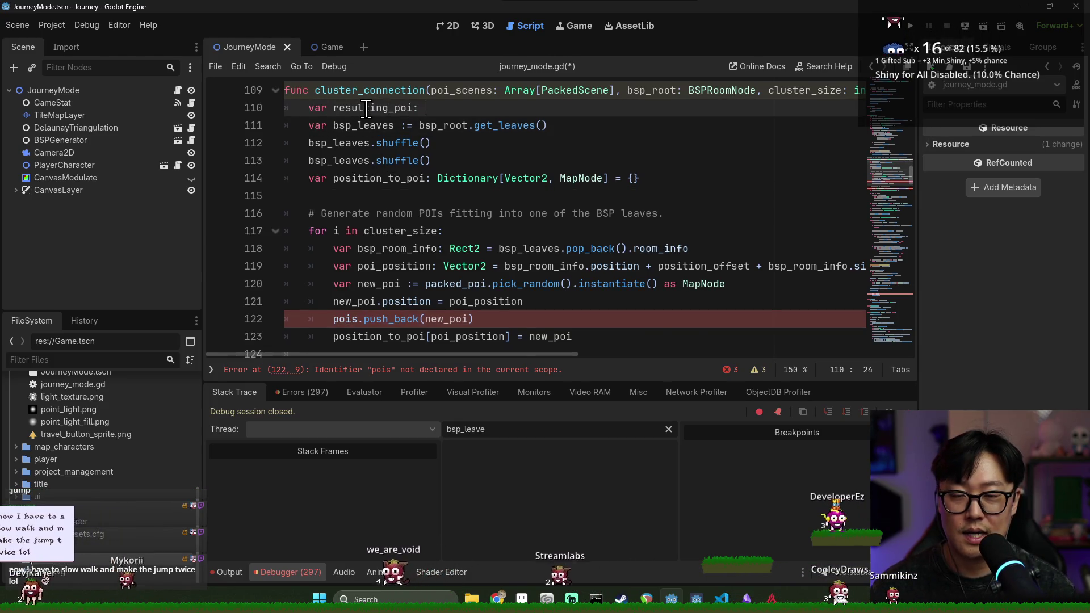
pyautogui.write('MapN')
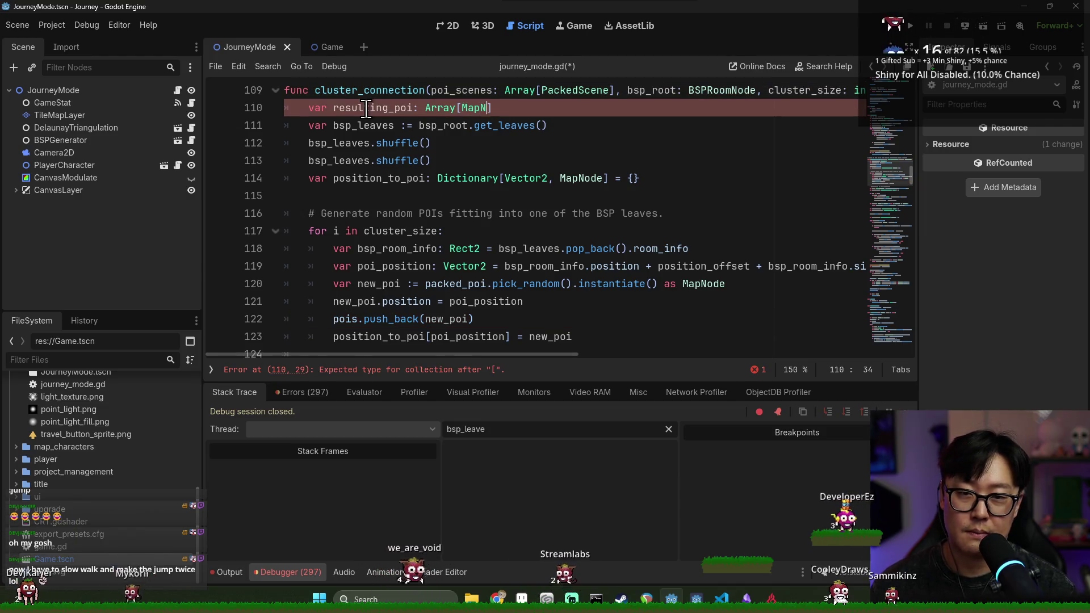
pyautogui.write('[]')
# Replace pois with resulting_poi on line 122 and in the triangulate call, then save.
pyautogui.doubleClick(367, 107)
pyautogui.doubleClick(342, 319)
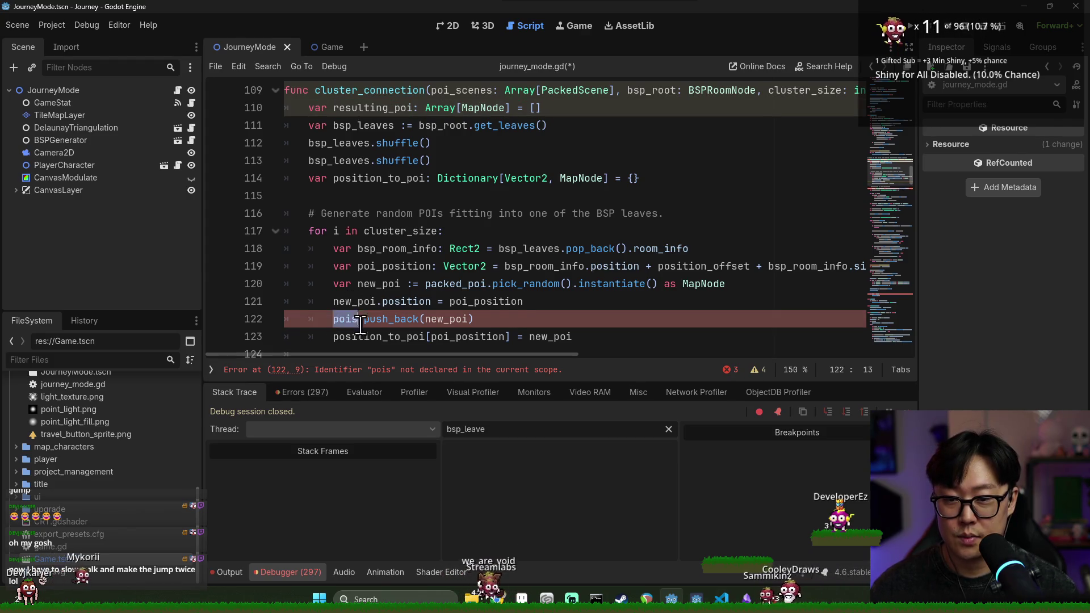
pyautogui.hotkey('ctrl', 'v')
pyautogui.scroll(-3)
pyautogui.hotkey('ctrl', 's')
pyautogui.doubleClick(349, 231)
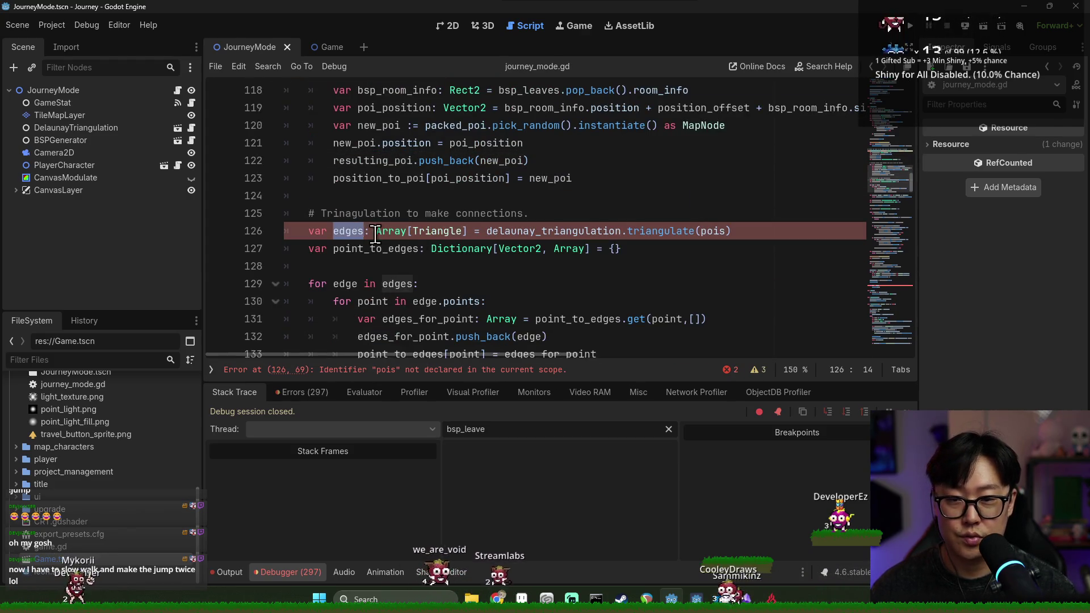
pyautogui.doubleClick(715, 231)
pyautogui.hotkey('ctrl', 'v')
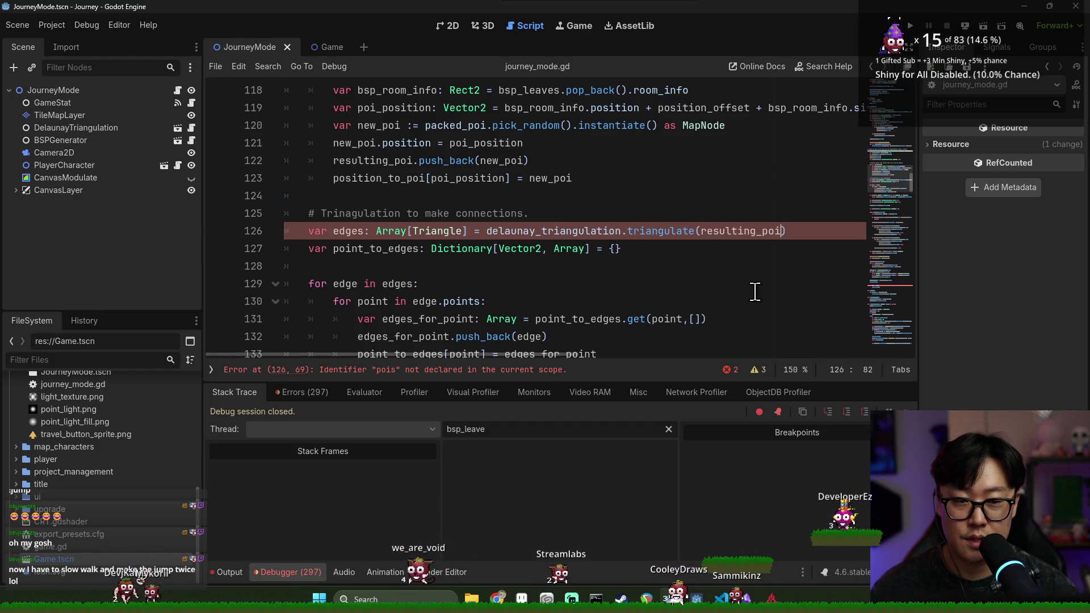
pyautogui.hotkey('ctrl', 's')
# Replace pois with resulting_poi in the loop on line 188 and save.
pyautogui.scroll(-3)
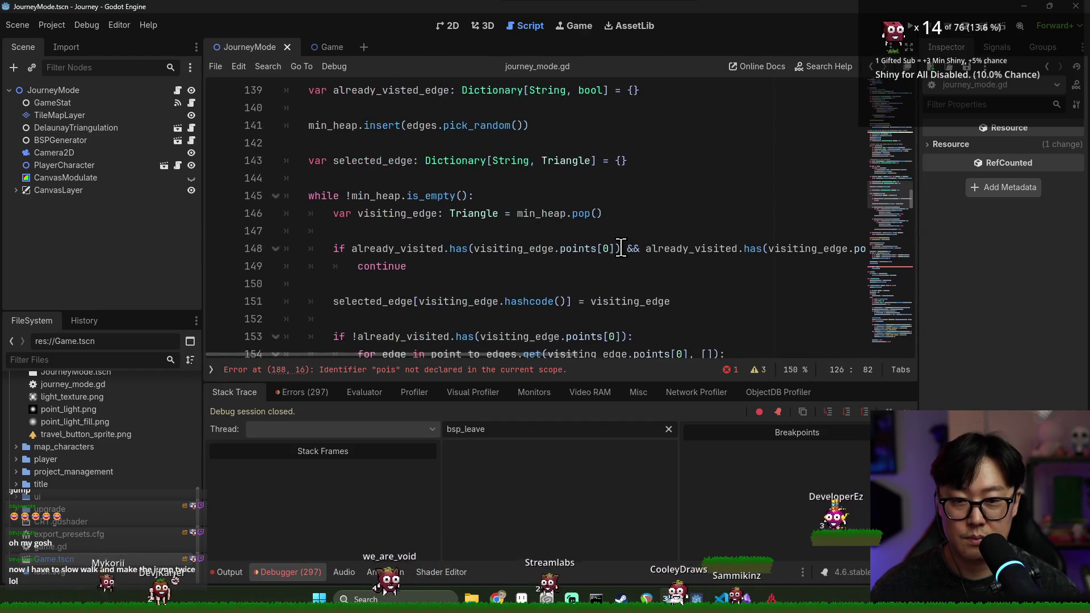
pyautogui.scroll(3)
pyautogui.scroll(-3)
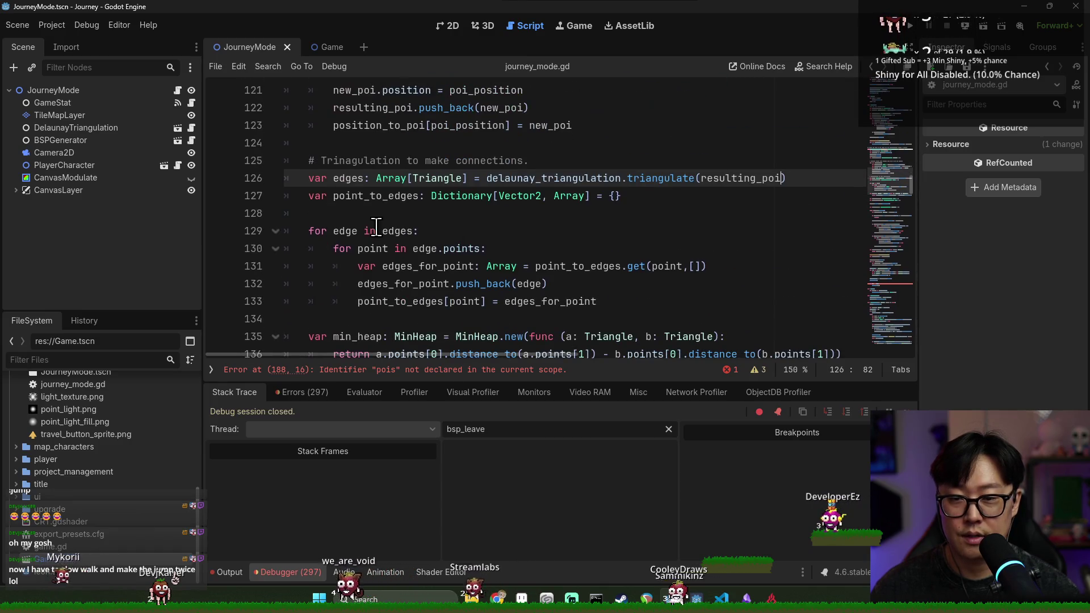
pyautogui.scroll(-3)
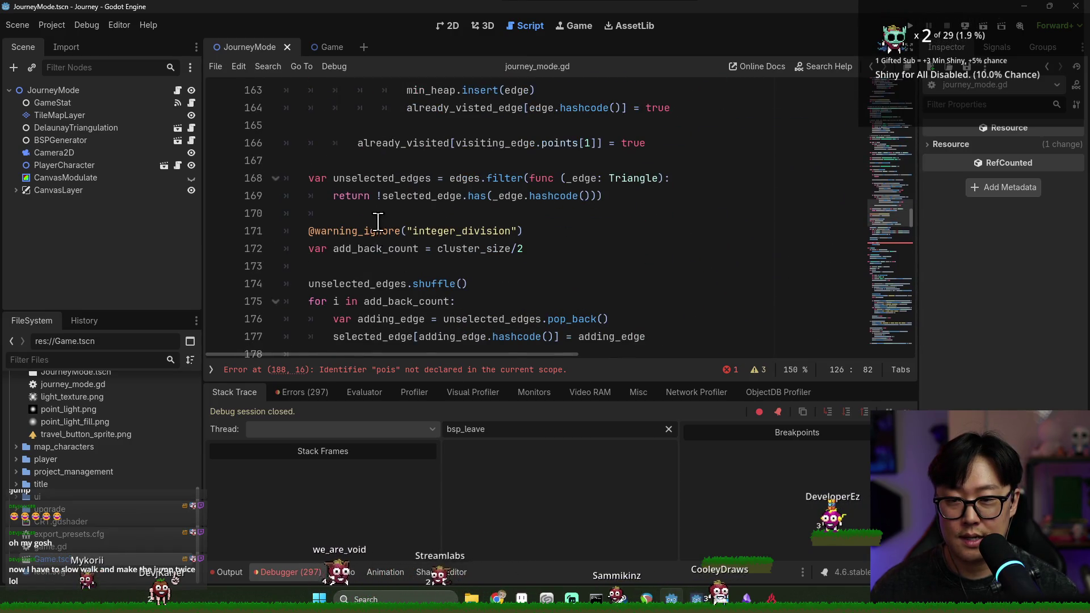
pyautogui.scroll(-3)
pyautogui.scroll(-3)
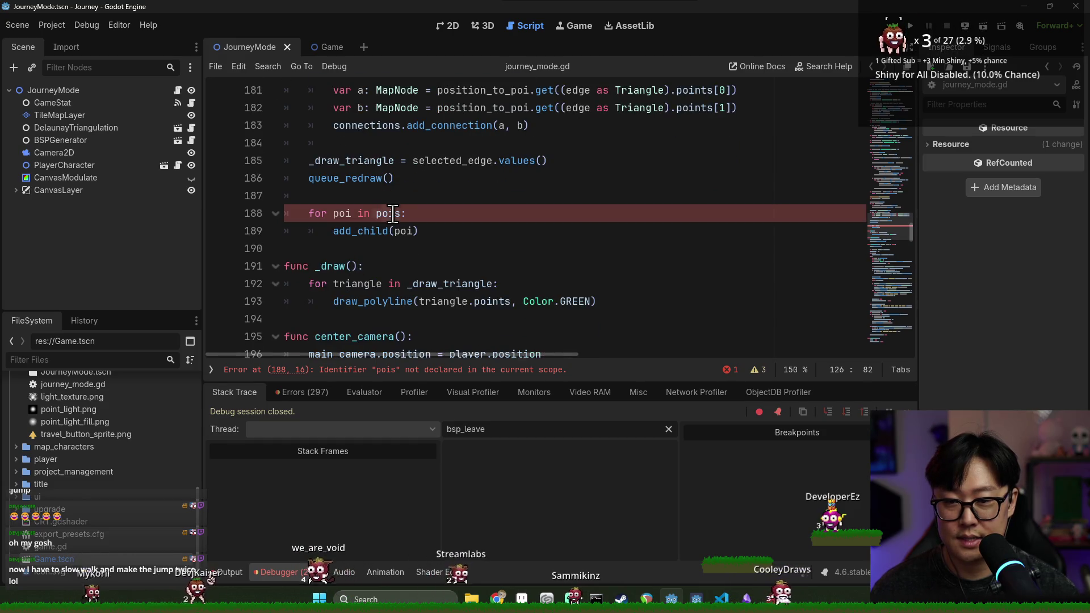
pyautogui.doubleClick(389, 214)
pyautogui.write('resulting_poi')
pyautogui.hotkey('ctrl', 's')
# Add 'return resulting_poi' after the add_child loop and save.
pyautogui.click(342, 266)
pyautogui.click(462, 230)
pyautogui.scroll(3)
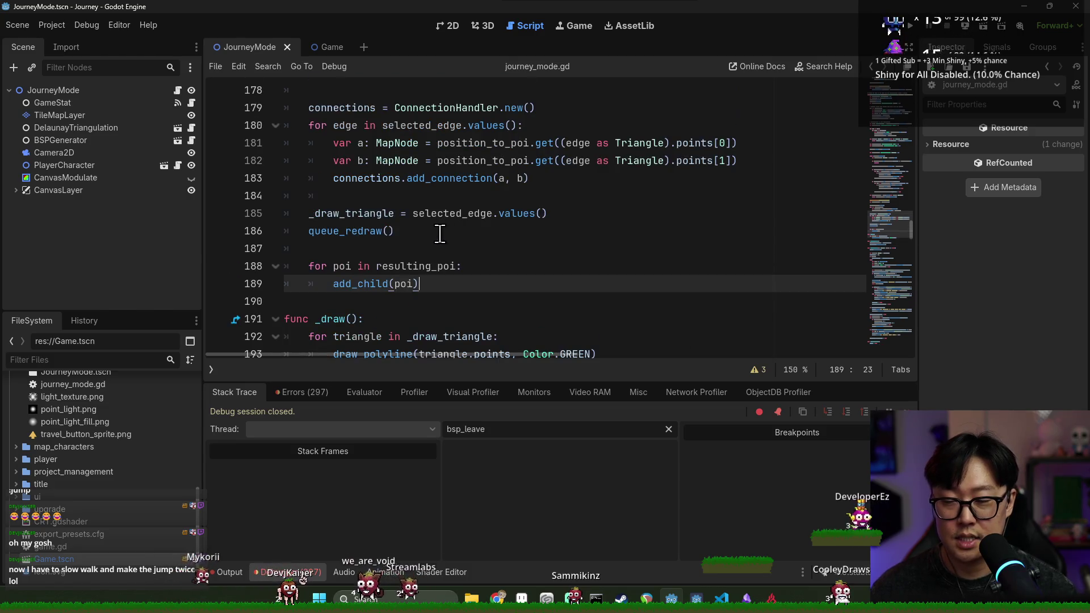
pyautogui.doubleClick(363, 231)
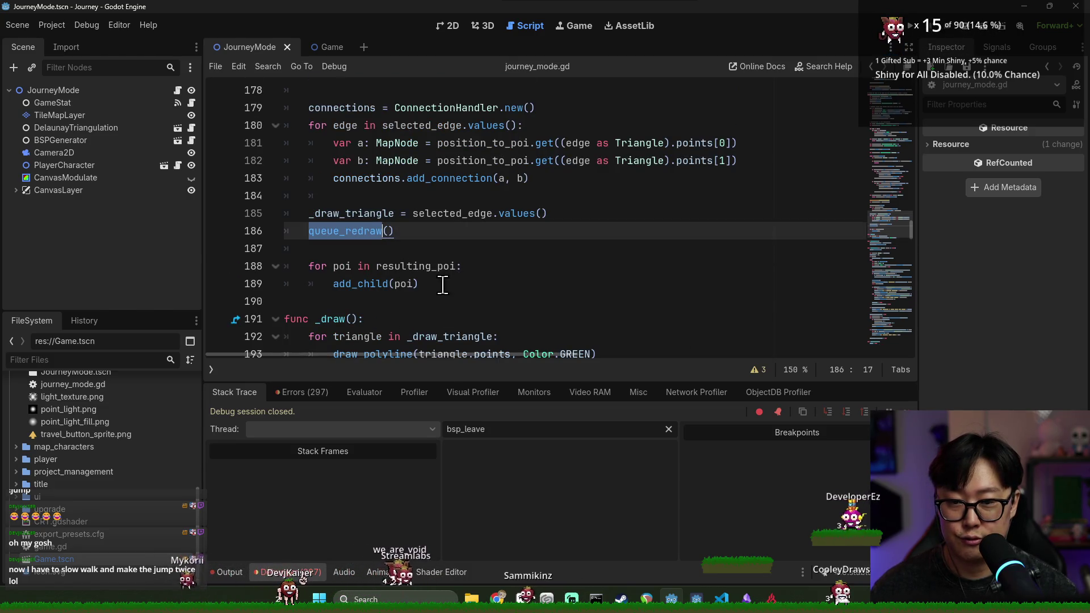
pyautogui.click(440, 284)
pyautogui.press('Return')
pyautogui.press('Return')
pyautogui.write('turn resulting_poi')
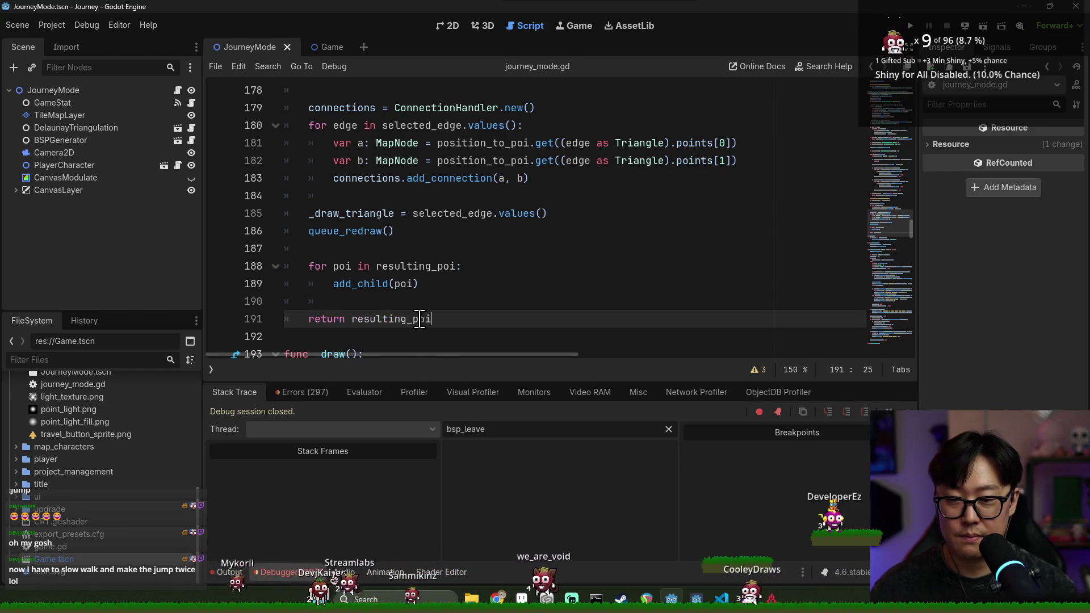
pyautogui.hotkey('ctrl', 's')
# Store the cluster_connection call on line 106 in 'var result :='.
pyautogui.scroll(3)
pyautogui.scroll(3)
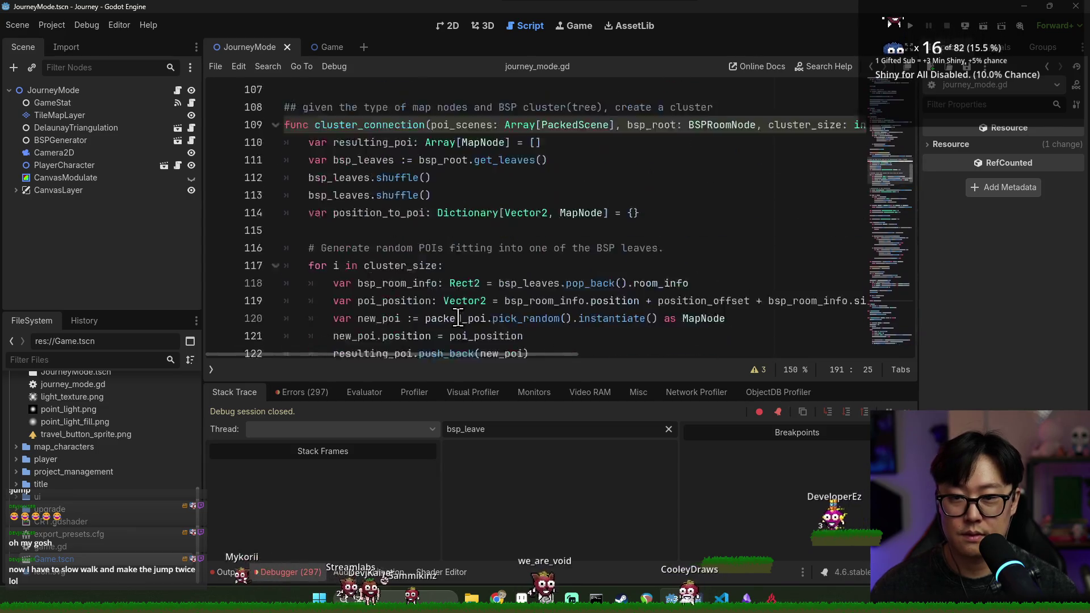
pyautogui.moveTo(502, 355); pyautogui.dragTo(714, 369)
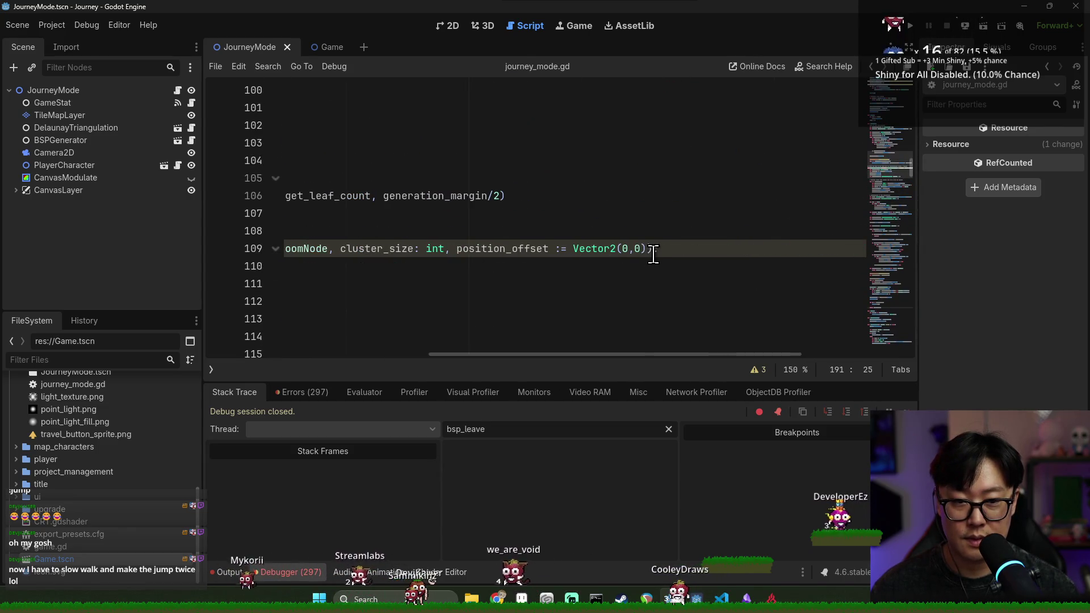
pyautogui.click(651, 248)
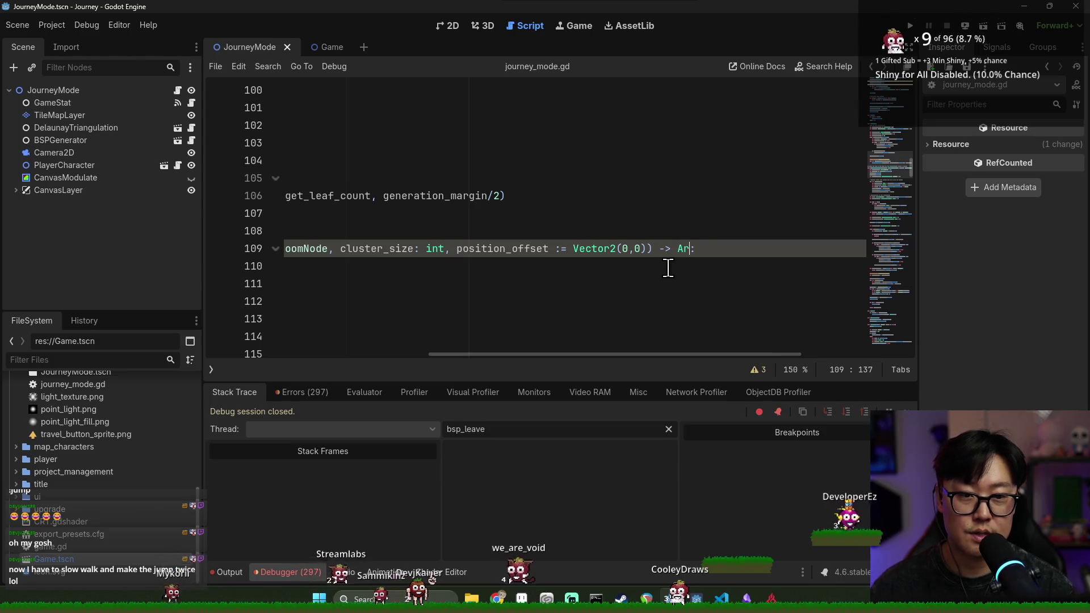
pyautogui.hotkey('ctrl', 's')
pyautogui.press('Home')
pyautogui.click(366, 224)
pyautogui.doubleClick(386, 195)
pyautogui.scroll(3)
pyautogui.doubleClick(352, 248)
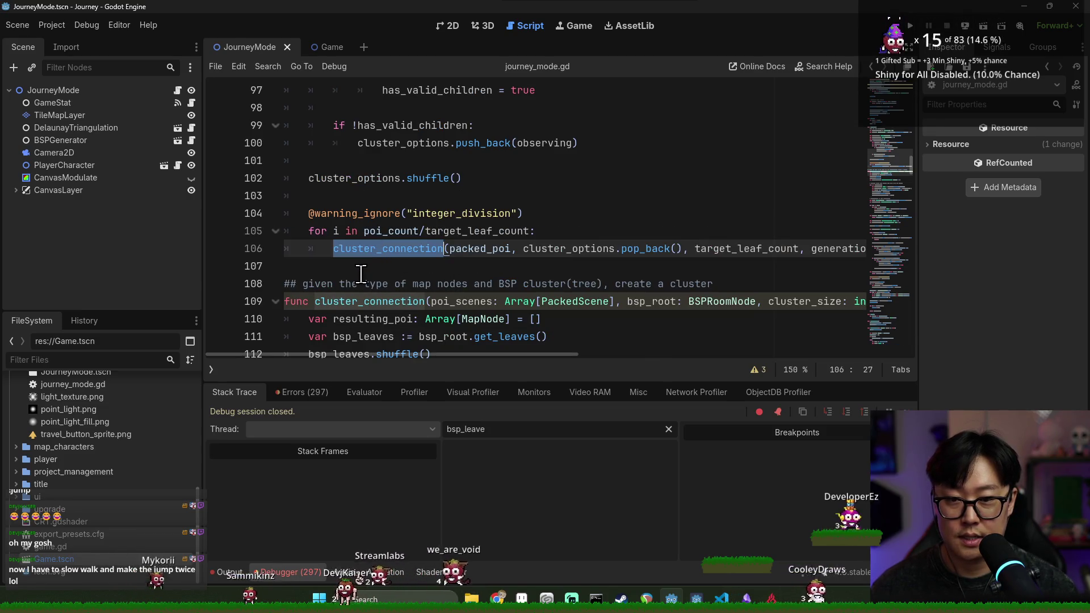
pyautogui.press('Left')
pyautogui.write('var re')
pyautogui.write('sult :=')
pyautogui.press('Escape')
# Append result to _pois on line 107 and run the game with F5.
pyautogui.click(392, 271)
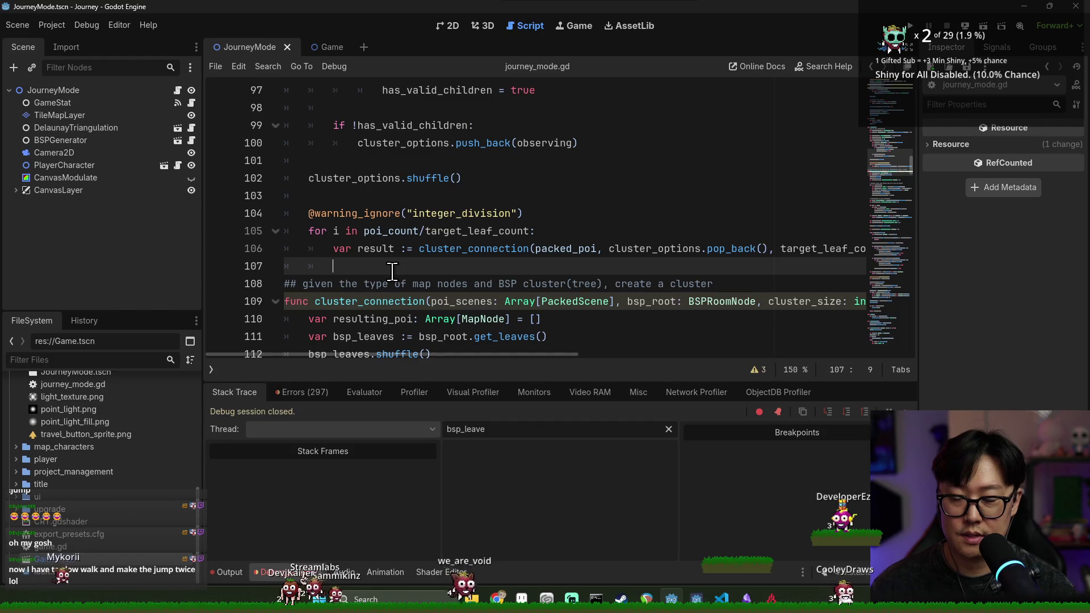
pyautogui.press('BackSpace')
pyautogui.press('BackSpace')
pyautogui.press('BackSpace')
pyautogui.write('_poi')
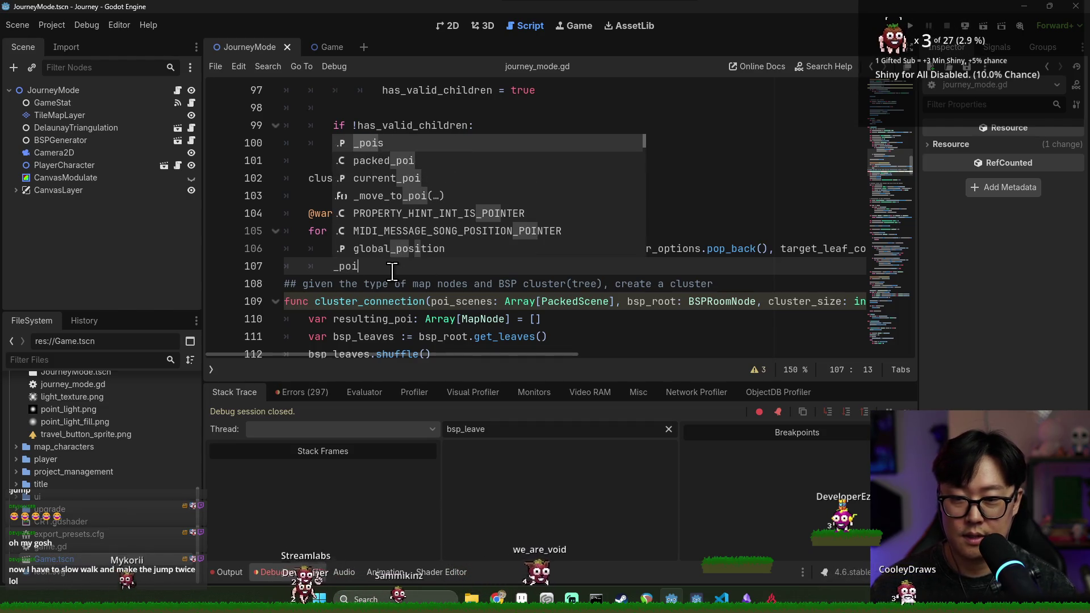
pyautogui.write('s.append(result')
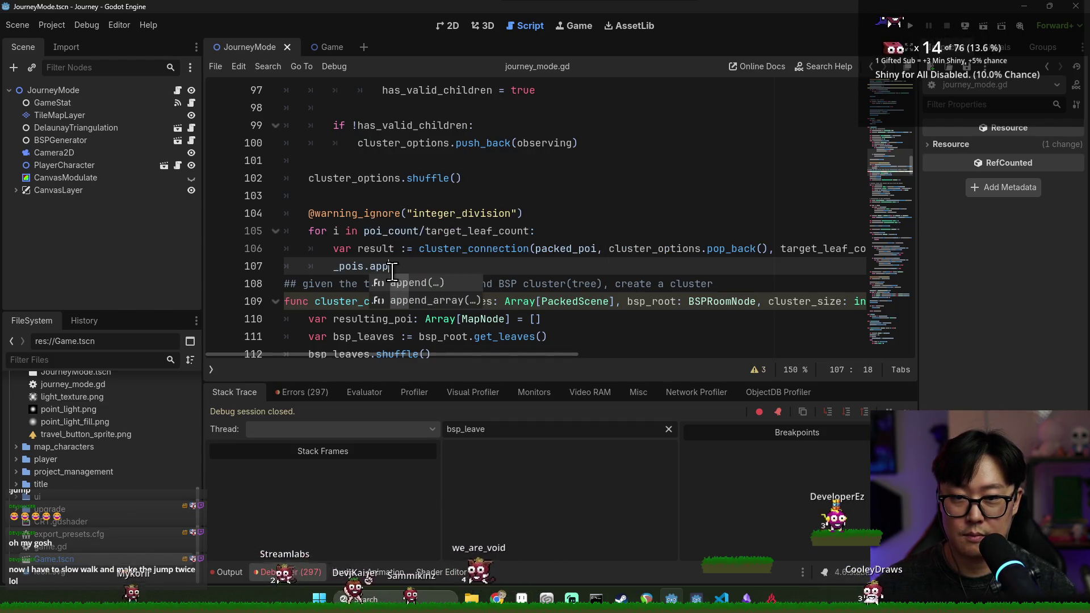
pyautogui.press('F5')
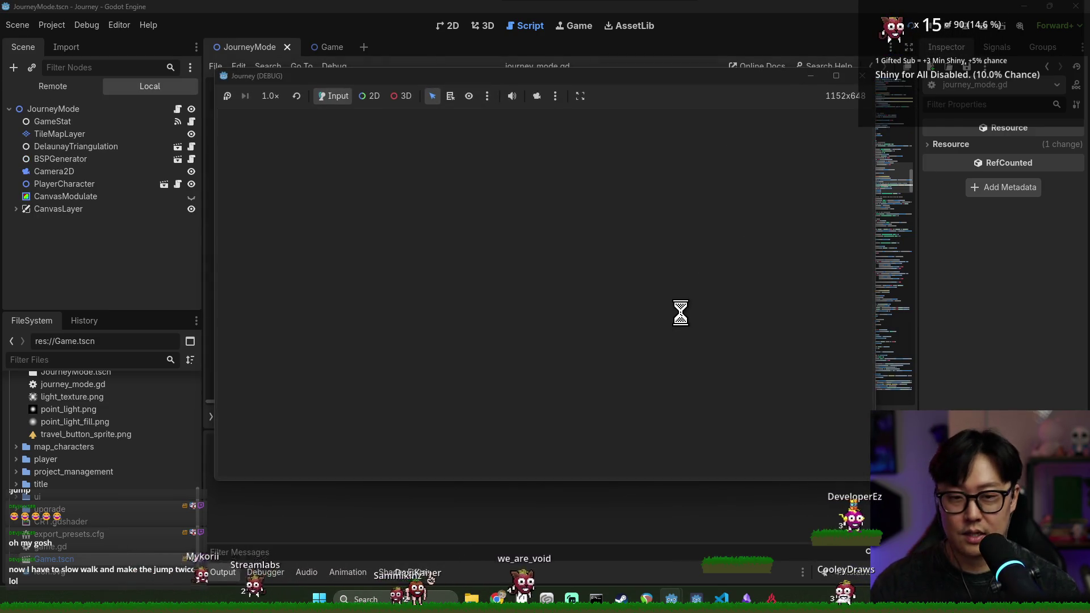
# Start a journey and inspect selected_edge and adding_edge values at the crash.
pyautogui.click(562, 320)
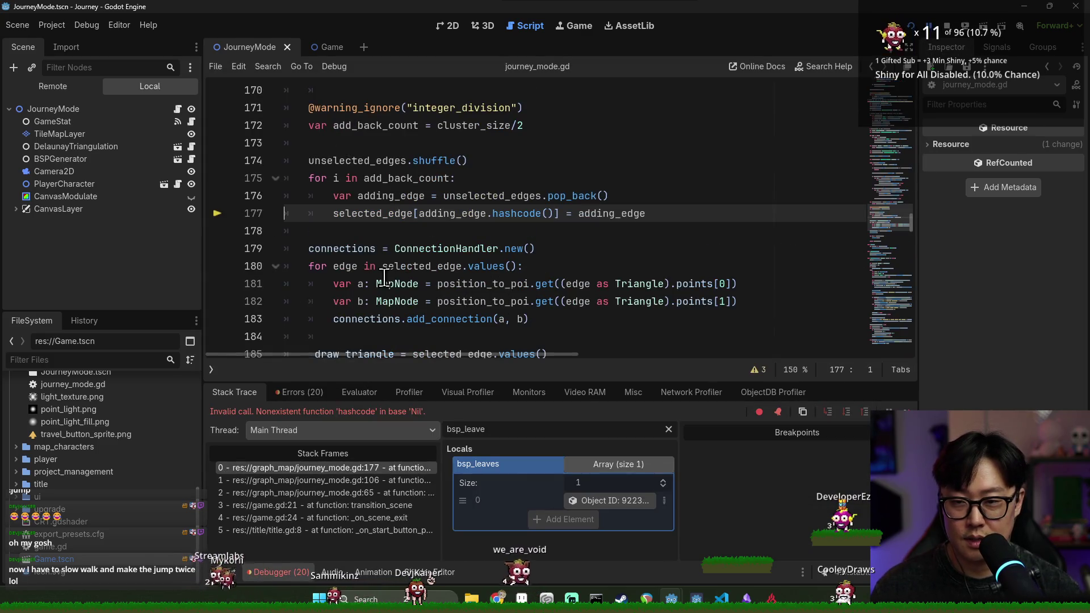
pyautogui.doubleClick(392, 214)
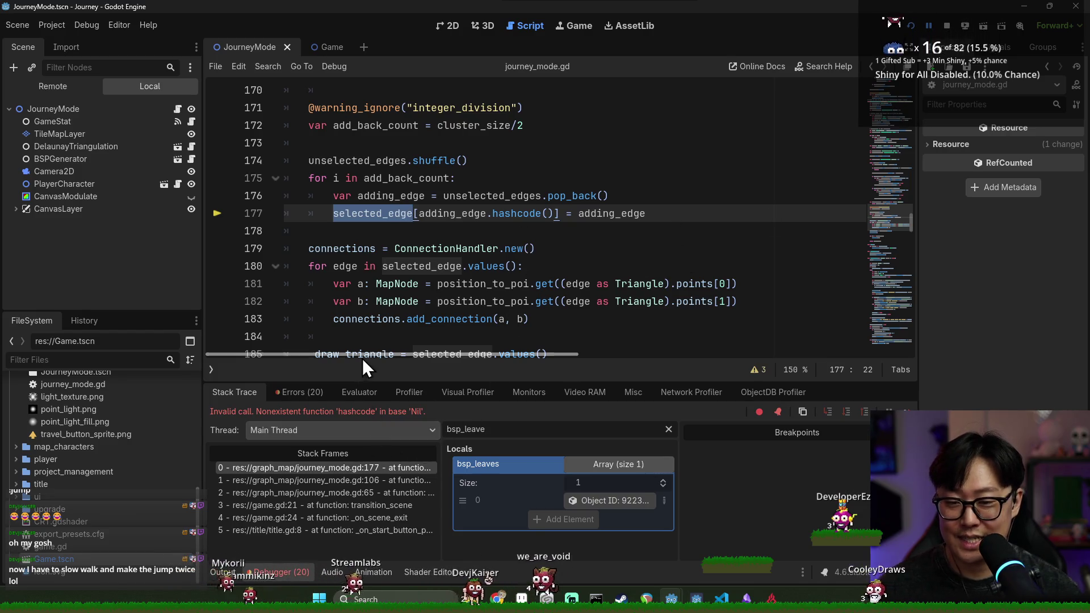
pyautogui.doubleClick(453, 214)
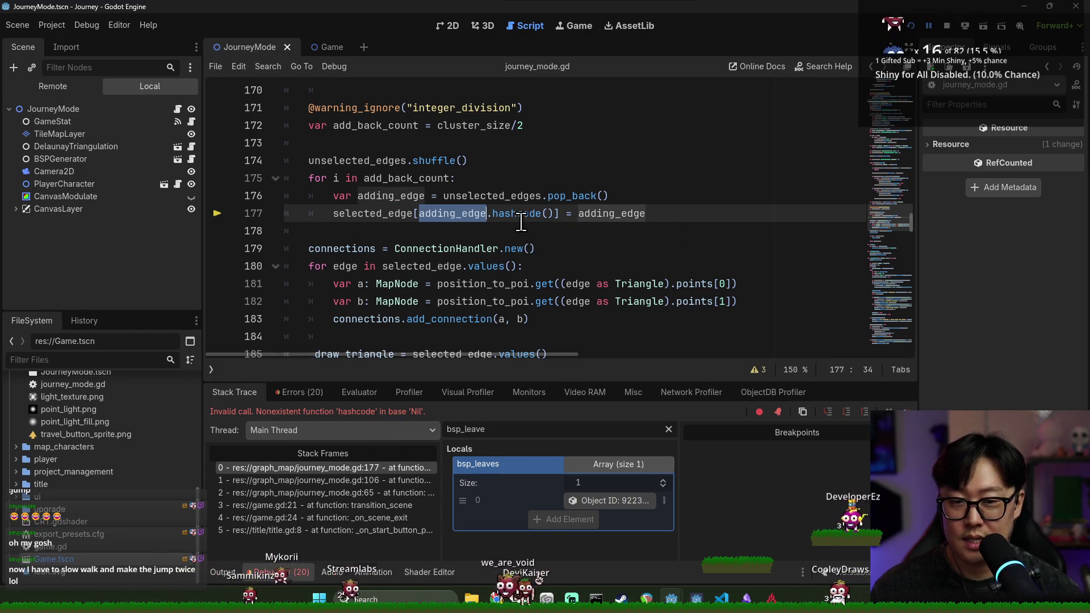
pyautogui.doubleClick(538, 216)
pyautogui.doubleClick(445, 216)
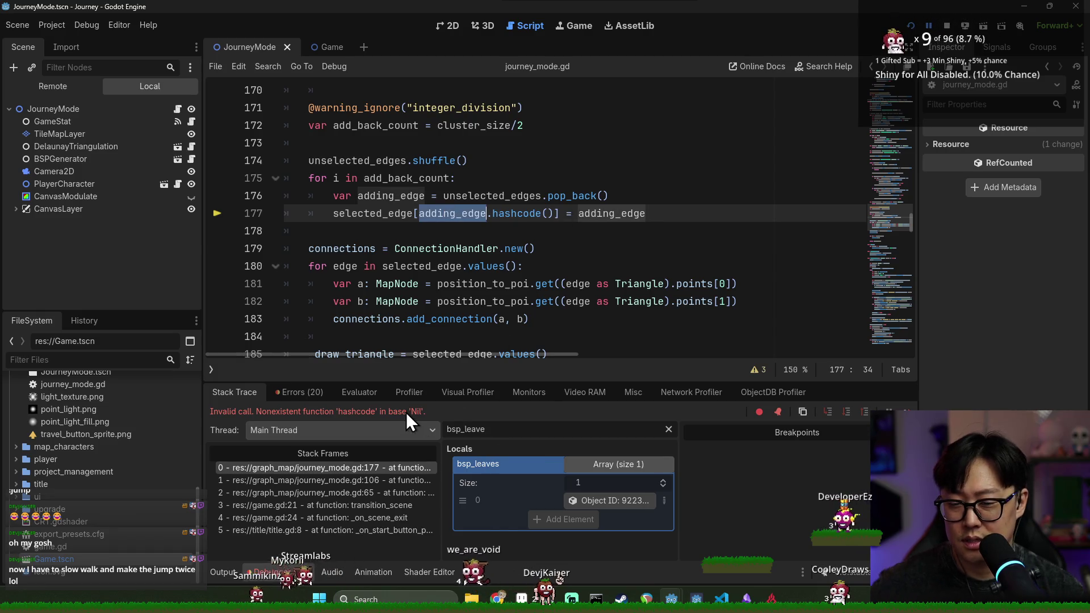
pyautogui.moveTo(447, 219)
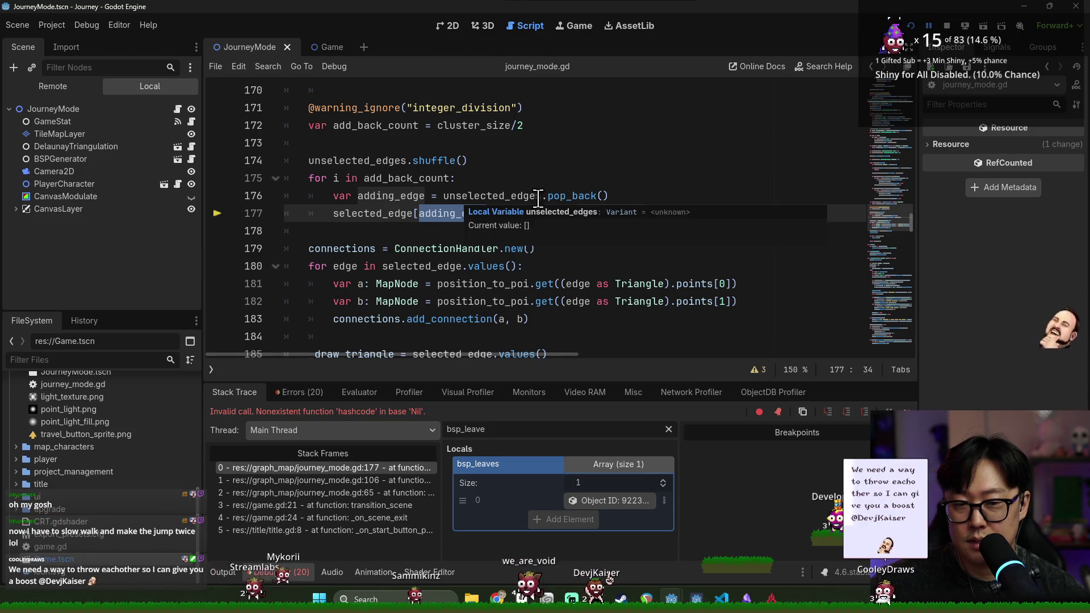
# Stop the debug session and find the unselected_edges pop_back on line 176.
pyautogui.click(948, 25)
pyautogui.click(593, 198)
pyautogui.hotkey('ctrl', 's')
pyautogui.scroll(3)
pyautogui.doubleClick(455, 248)
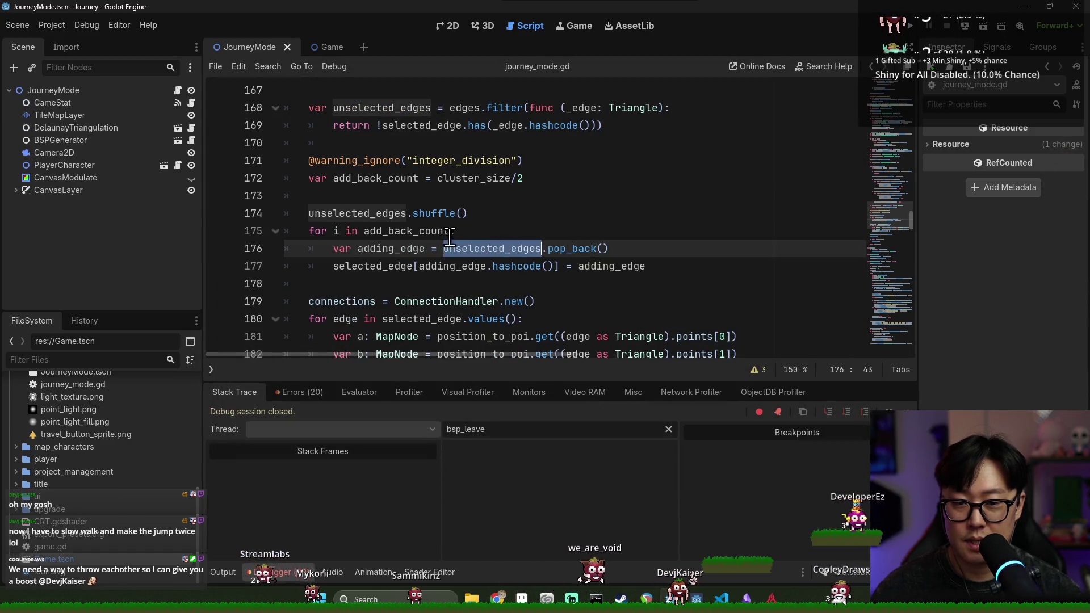
# Add 'if unselected_edges.is_empty(): break' at the top of the loop, save, and relaunch.
pyautogui.click(527, 232)
pyautogui.press('Return')
pyautogui.write('unselected_edges.i')
pyautogui.write('s')
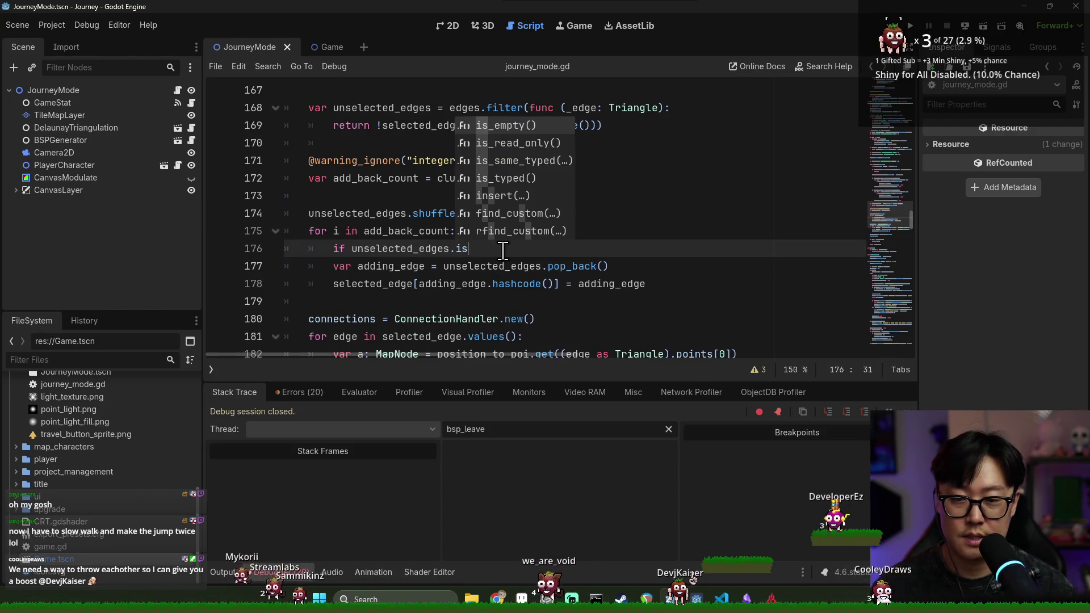
pyautogui.press('Return')
pyautogui.write(';')
pyautogui.press('BackSpace')
pyautogui.press('BackSpace')
pyautogui.press('BackSpace')
pyautogui.write(':')
pyautogui.press('Return')
pyautogui.press('BackSpace')
pyautogui.press('Left')
pyautogui.press('Return')
pyautogui.write('break')
pyautogui.press('Return')
pyautogui.hotkey('ctrl', 's')
pyautogui.click(909, 25)
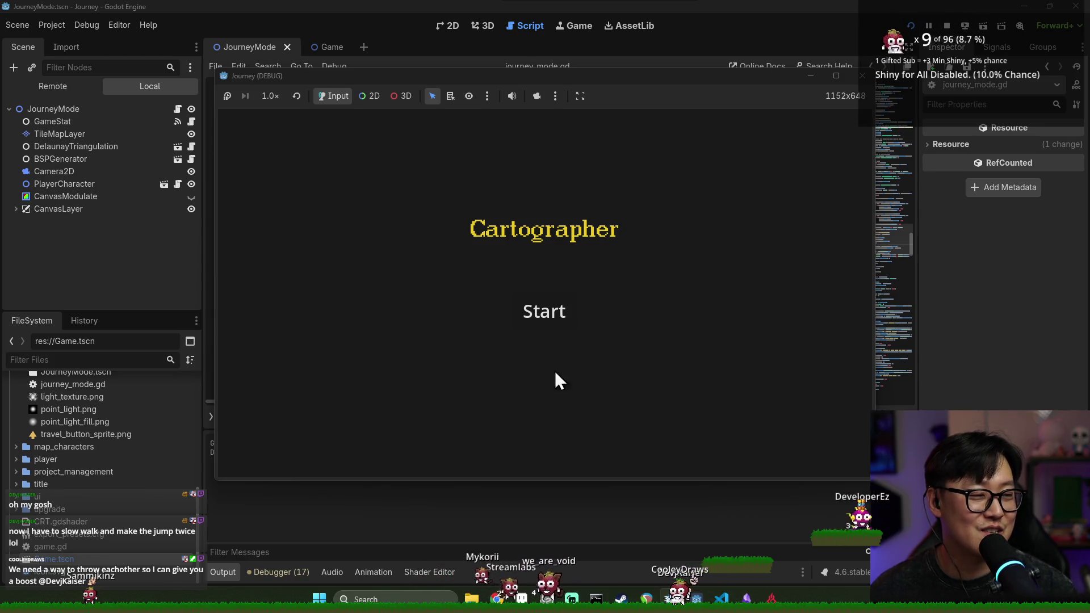
# Start a journey from the title screen, triggering the Nil position error at line 210.
pyautogui.click(546, 316)
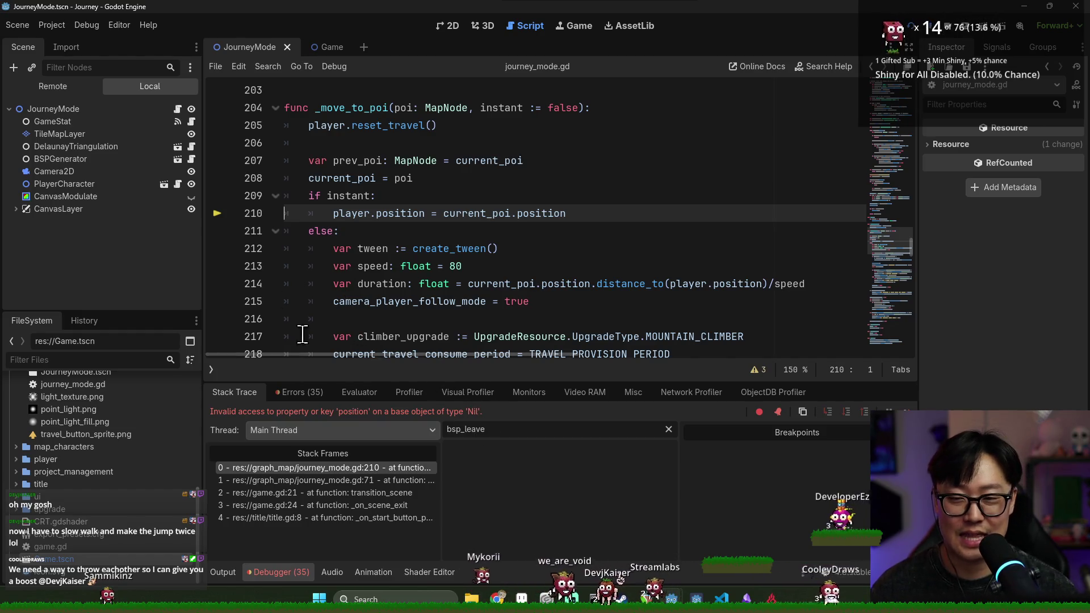
# Inspect current_poi on line 210 and trace it to line 71's empty village list.
pyautogui.doubleClick(463, 214)
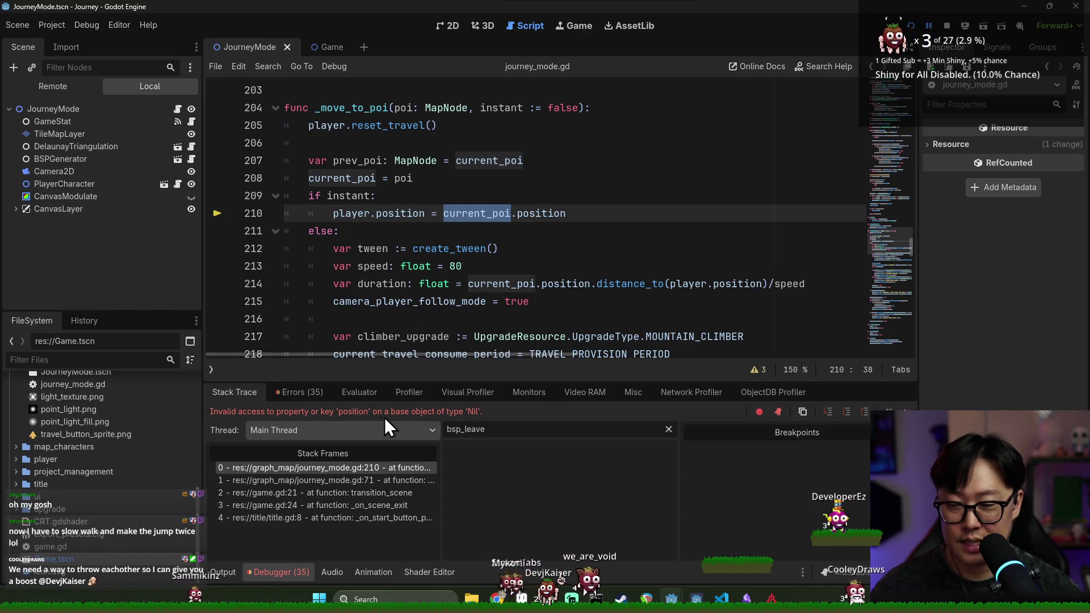
pyautogui.moveTo(467, 215)
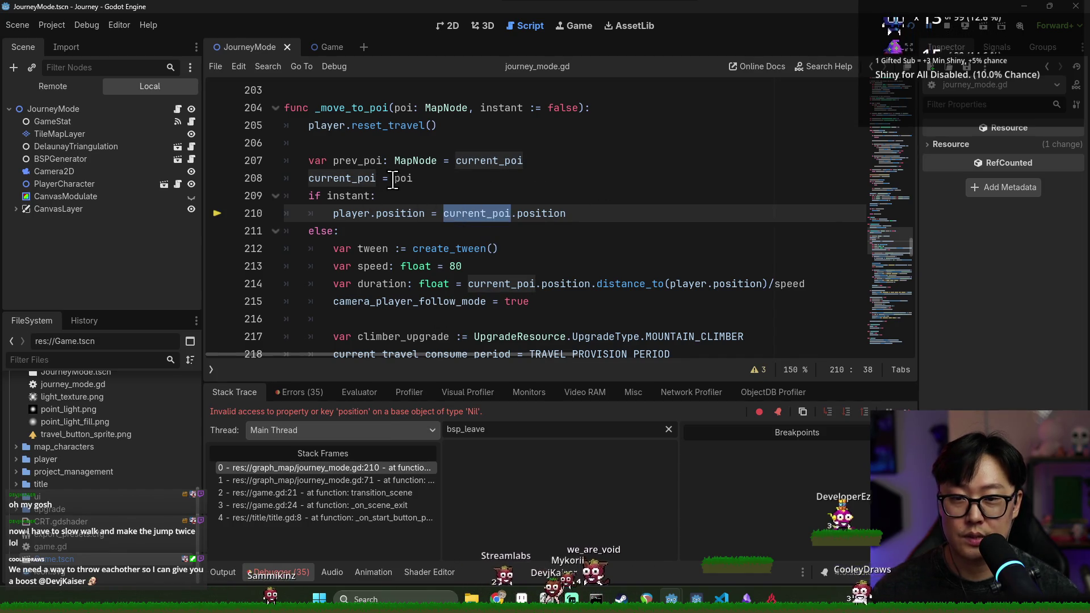
pyautogui.click(407, 178)
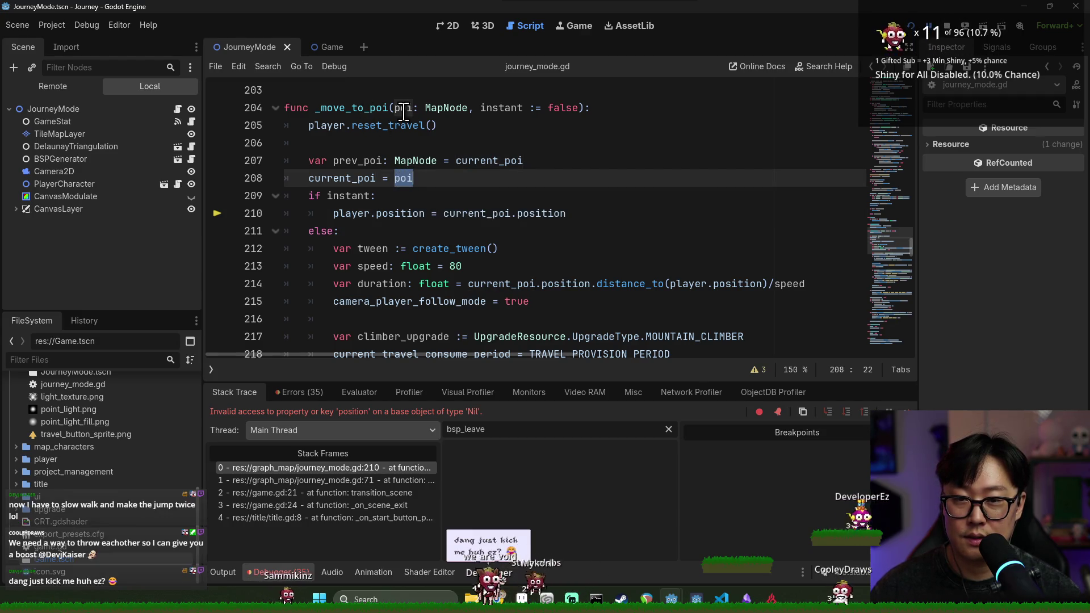
pyautogui.click(351, 108)
pyautogui.click(335, 481)
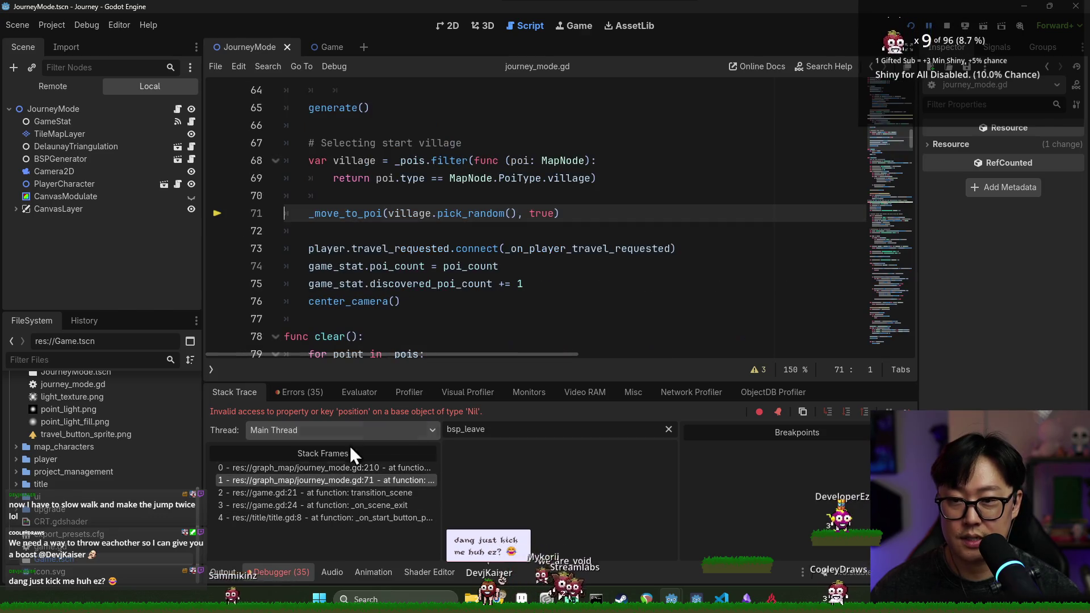
pyautogui.doubleClick(420, 213)
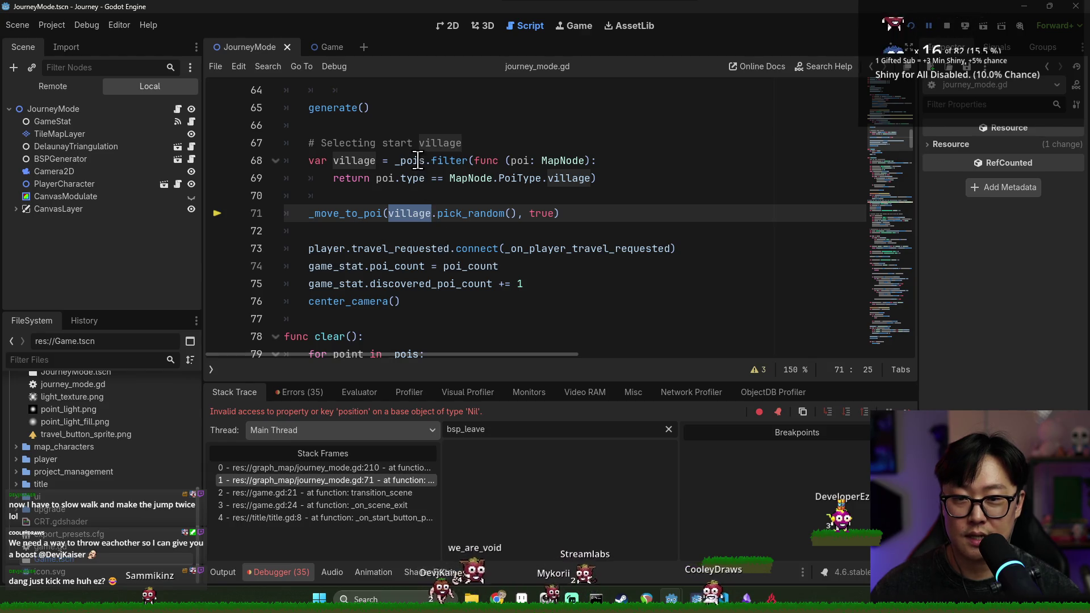
pyautogui.moveTo(417, 161)
# Stop debugging and jump to the generate() definition.
pyautogui.click(942, 26)
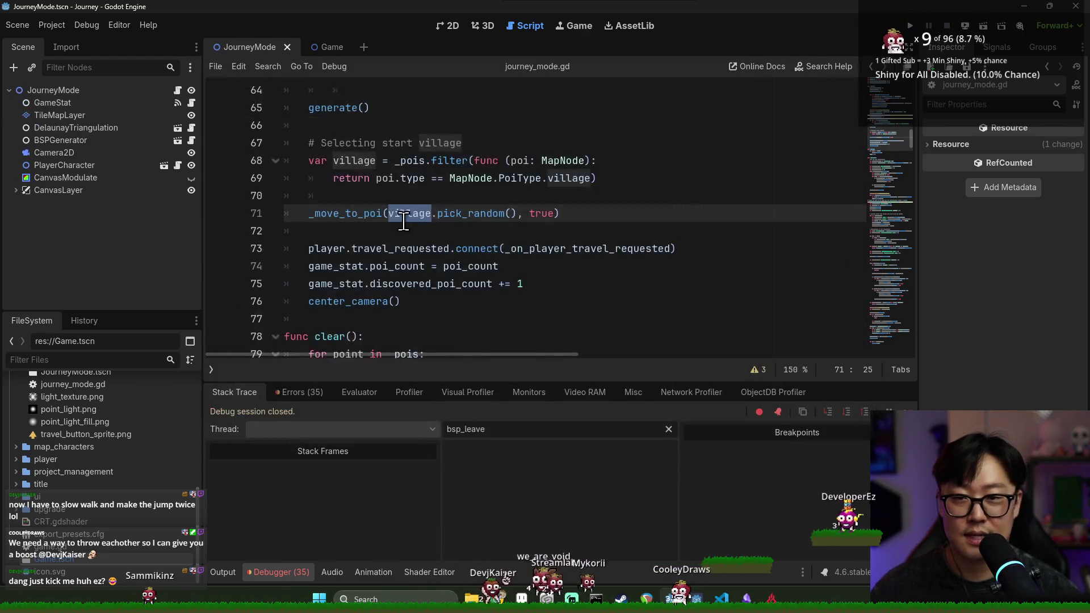
pyautogui.scroll(3)
pyautogui.scroll(-3)
pyautogui.scroll(3)
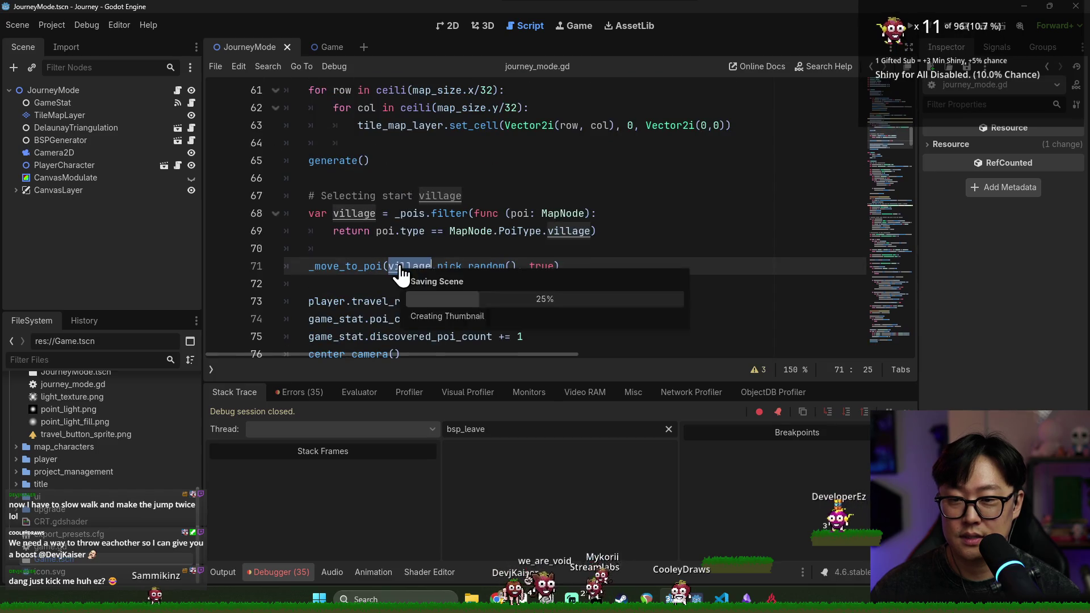
pyautogui.click(348, 162)
pyautogui.scroll(-3)
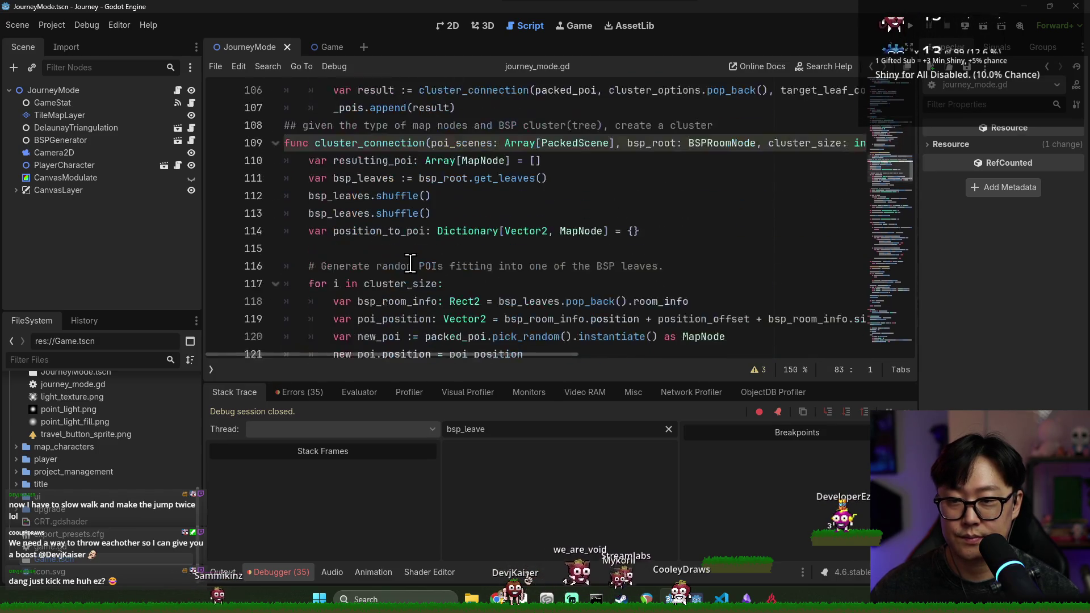
pyautogui.scroll(3)
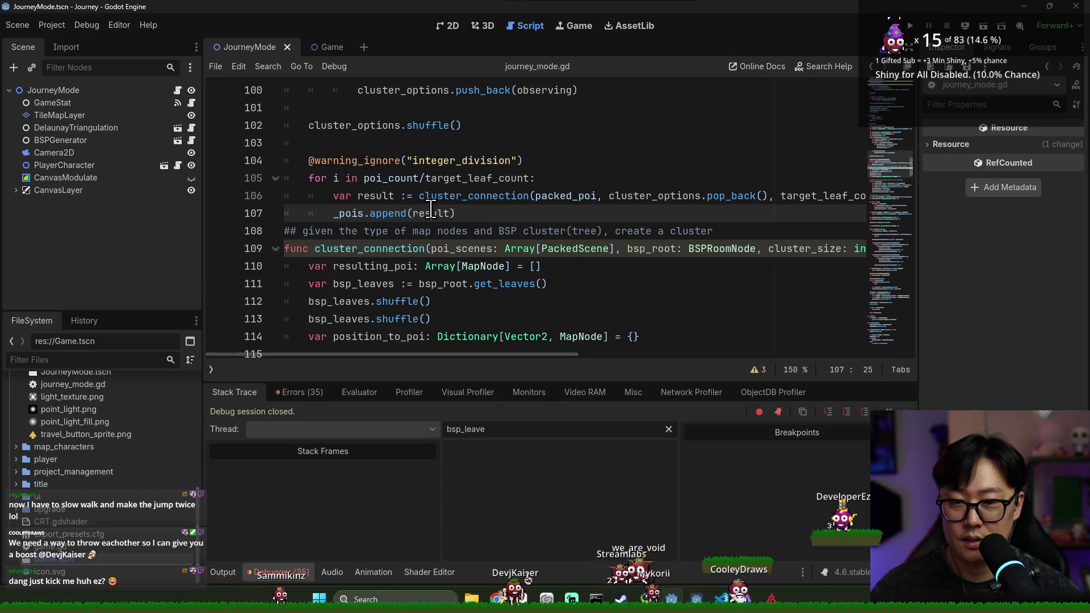
# Set a breakpoint on line 107 and run with F6 to inspect result.
pyautogui.doubleClick(431, 213)
pyautogui.click(219, 213)
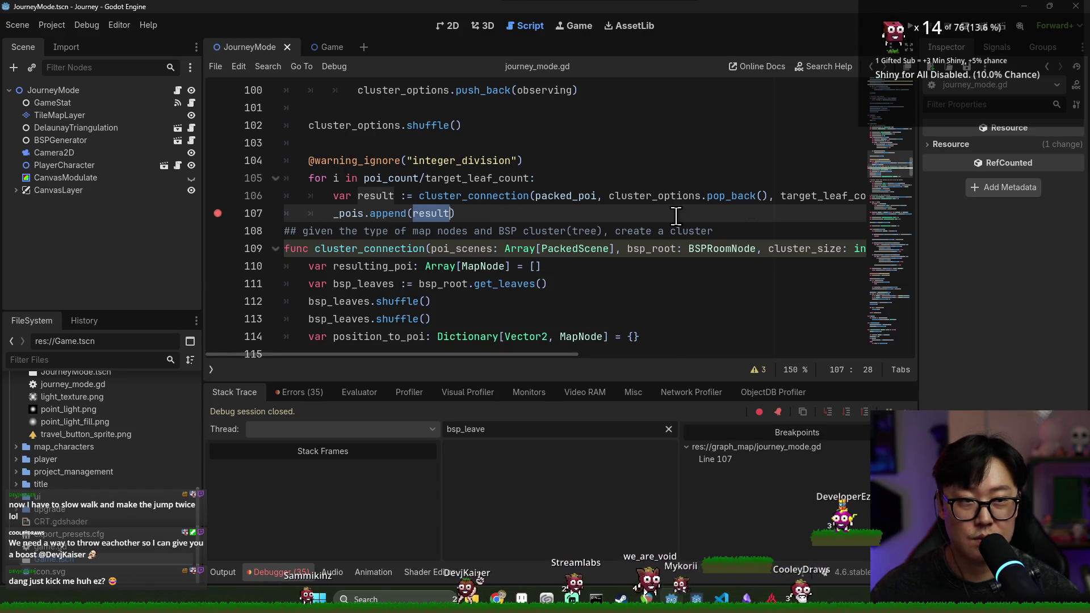
pyautogui.press('F6')
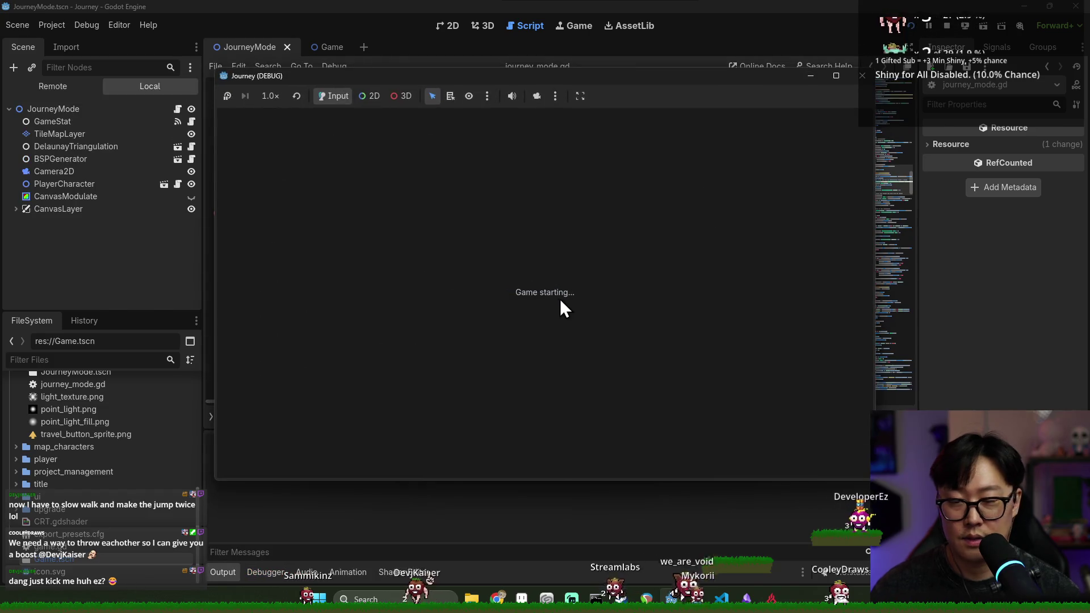
pyautogui.click(531, 315)
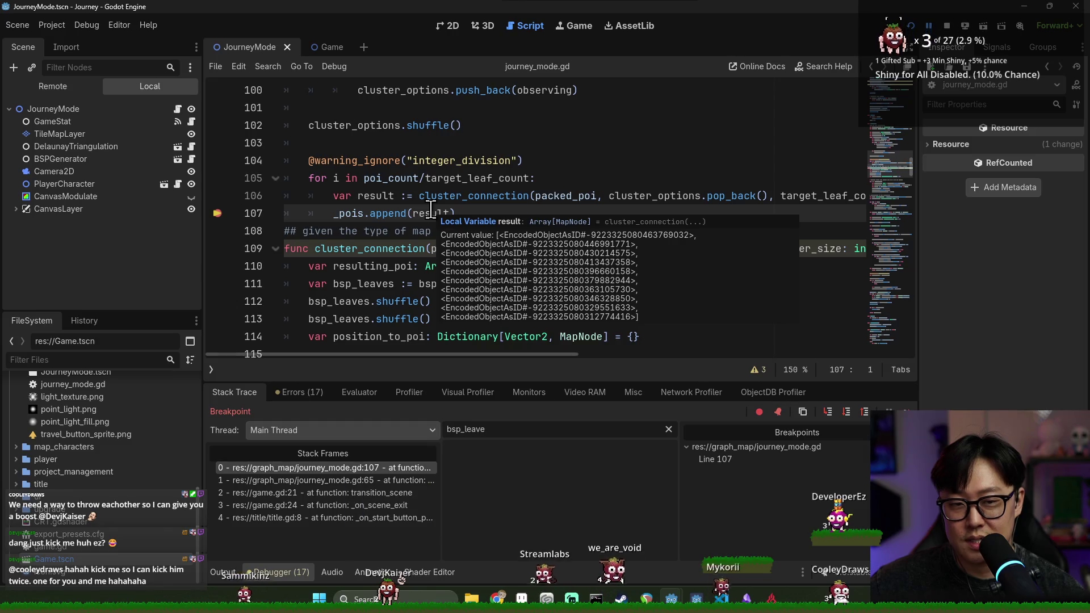
# Switch to _pois.append_array, rerun, start a journey showing 80 locations, then stop.
pyautogui.click(414, 215)
pyautogui.write('_array')
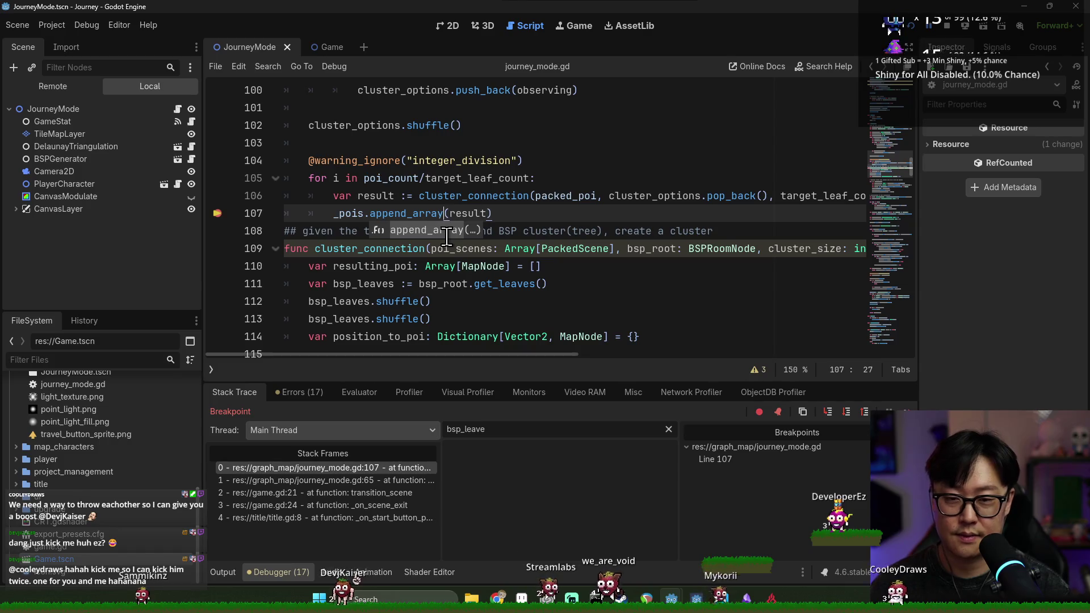
pyautogui.click(911, 26)
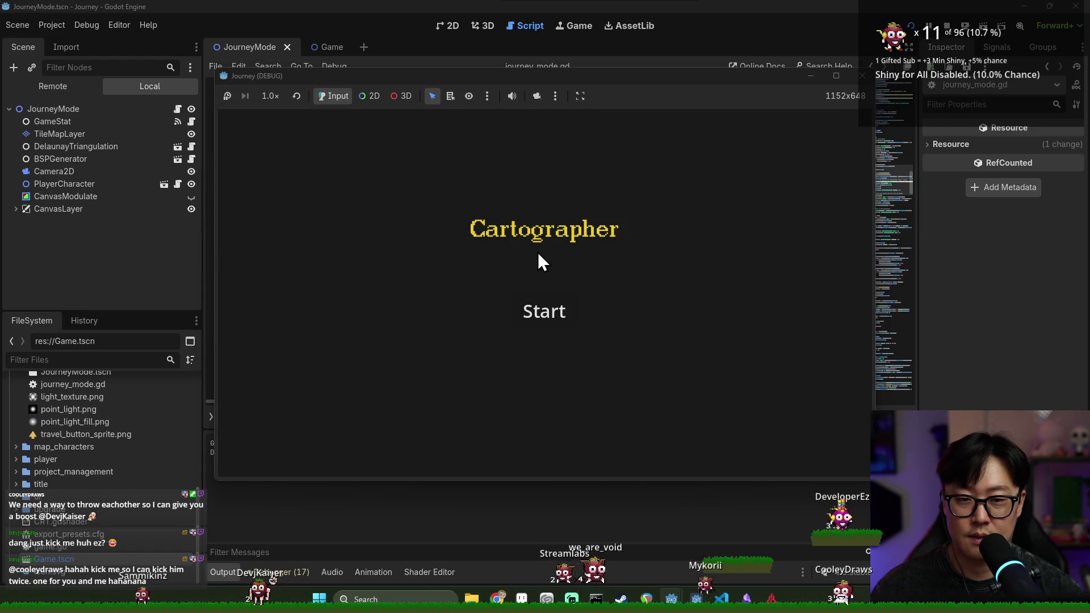
pyautogui.click(542, 318)
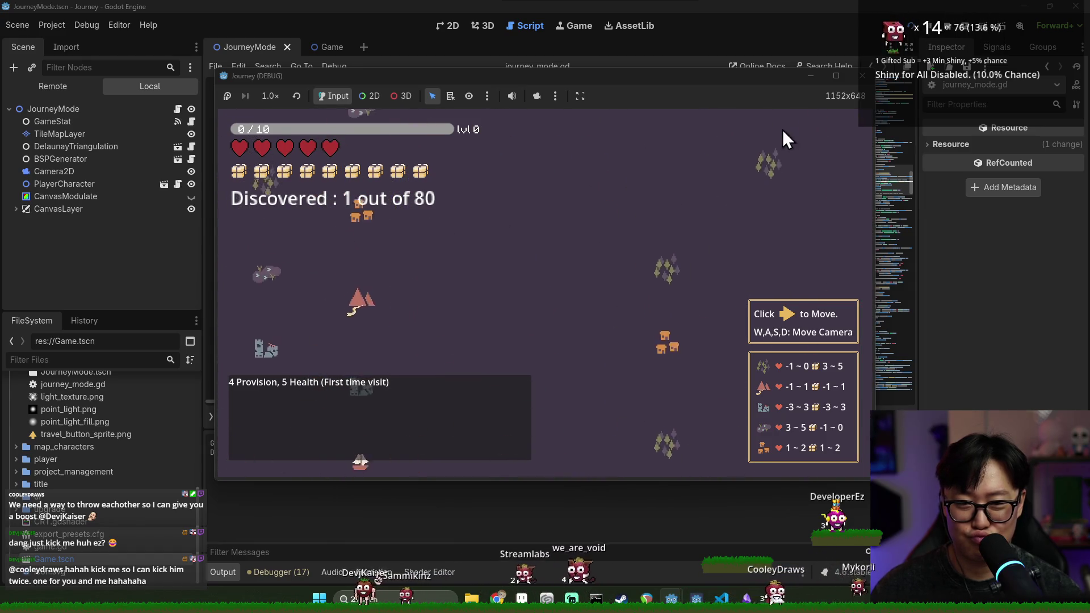
pyautogui.click(947, 25)
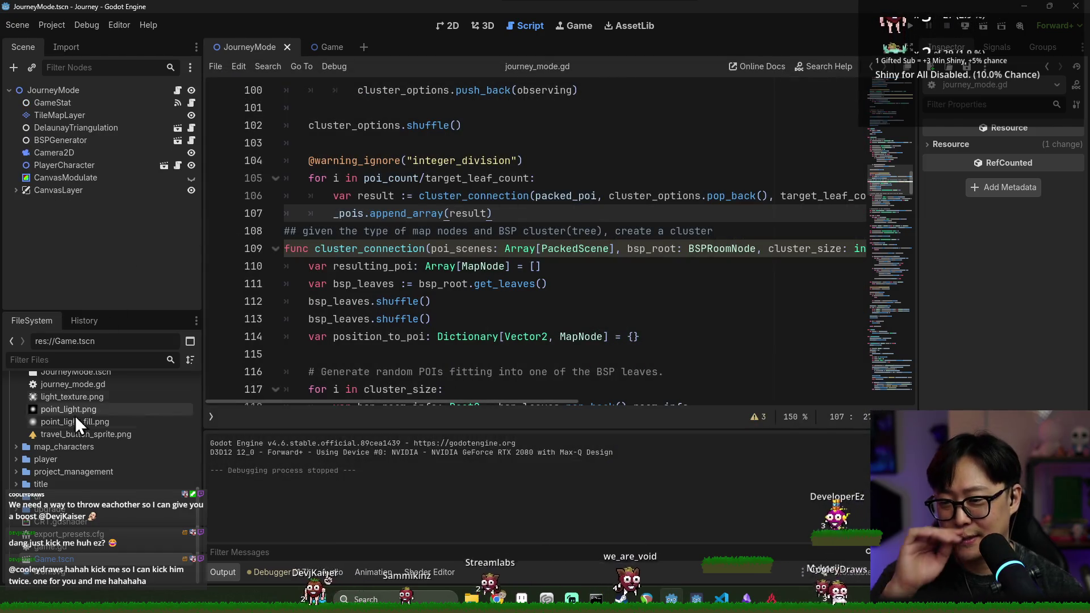
# Open the Port scene and set its map node type to Port.
pyautogui.write('port')
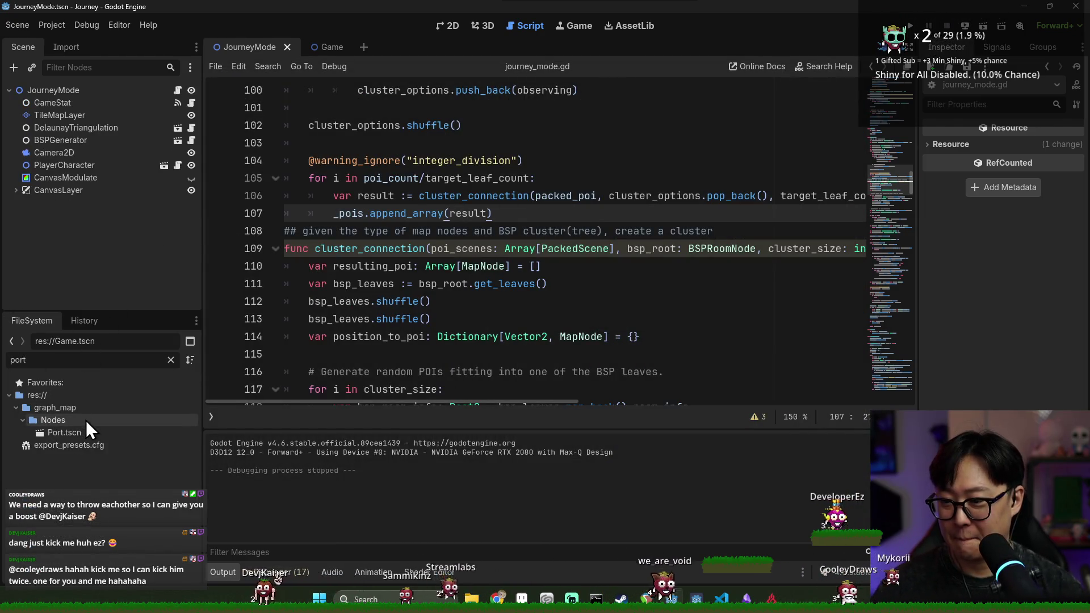
pyautogui.doubleClick(89, 430)
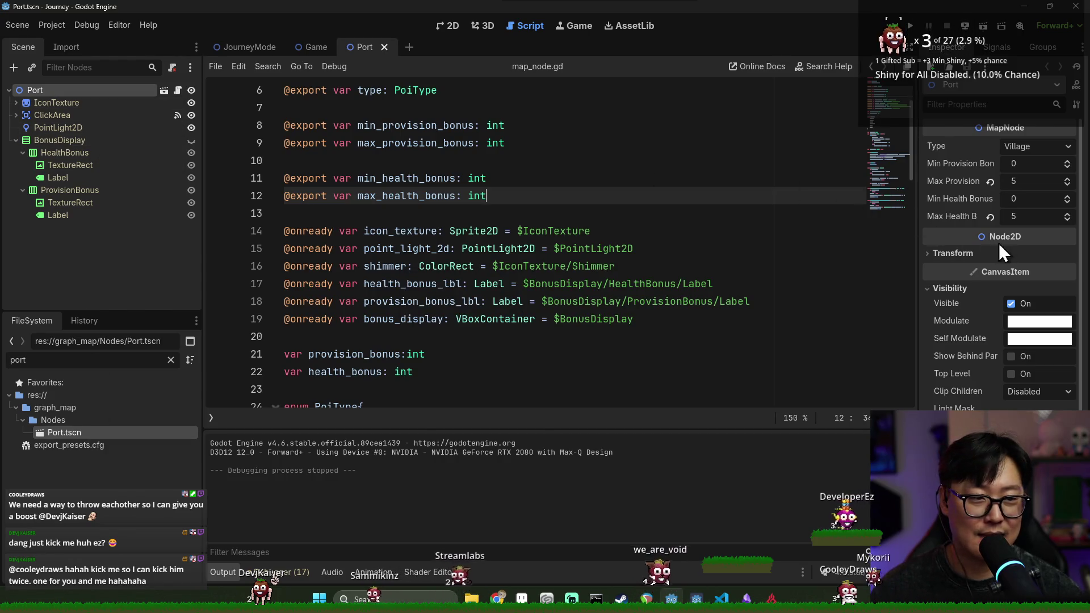
pyautogui.click(1026, 144)
pyautogui.click(1020, 220)
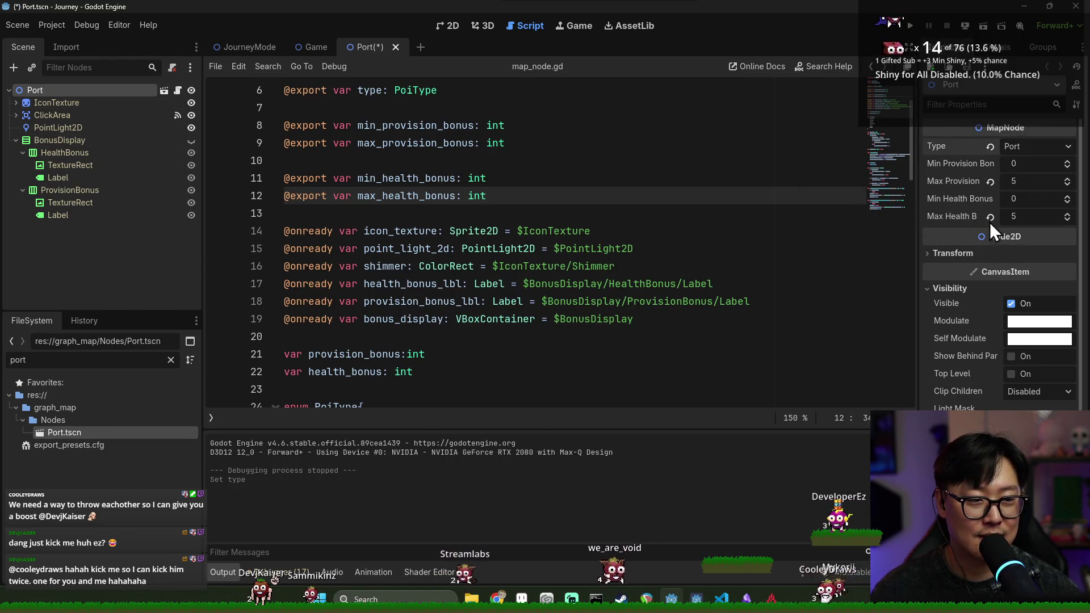
pyautogui.click(761, 158)
# Run a test journey, close the game, and return to map_node.gd.
pyautogui.press('F5')
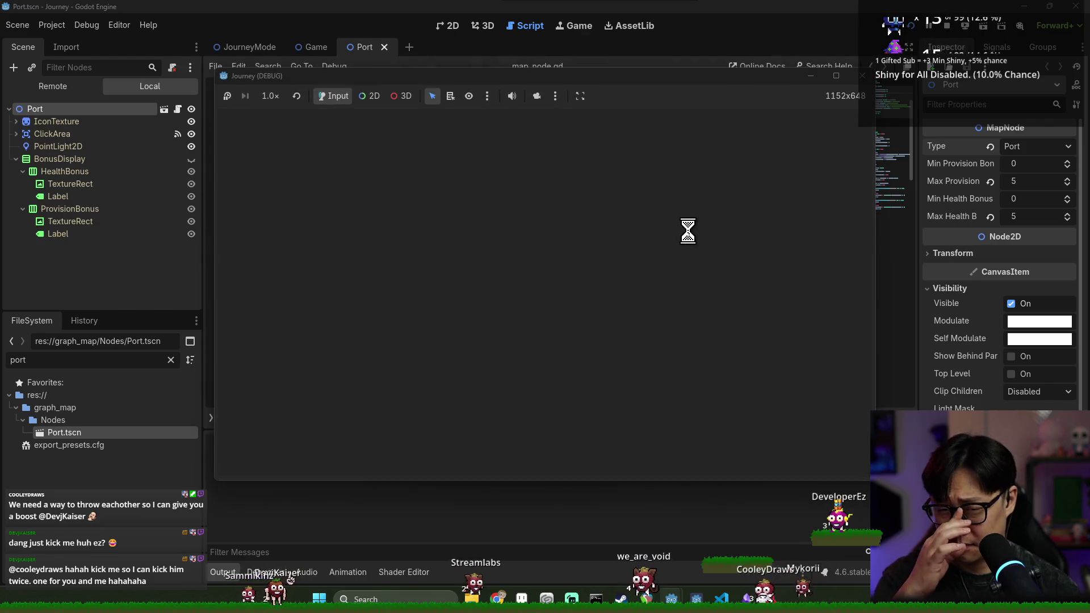
pyautogui.click(538, 312)
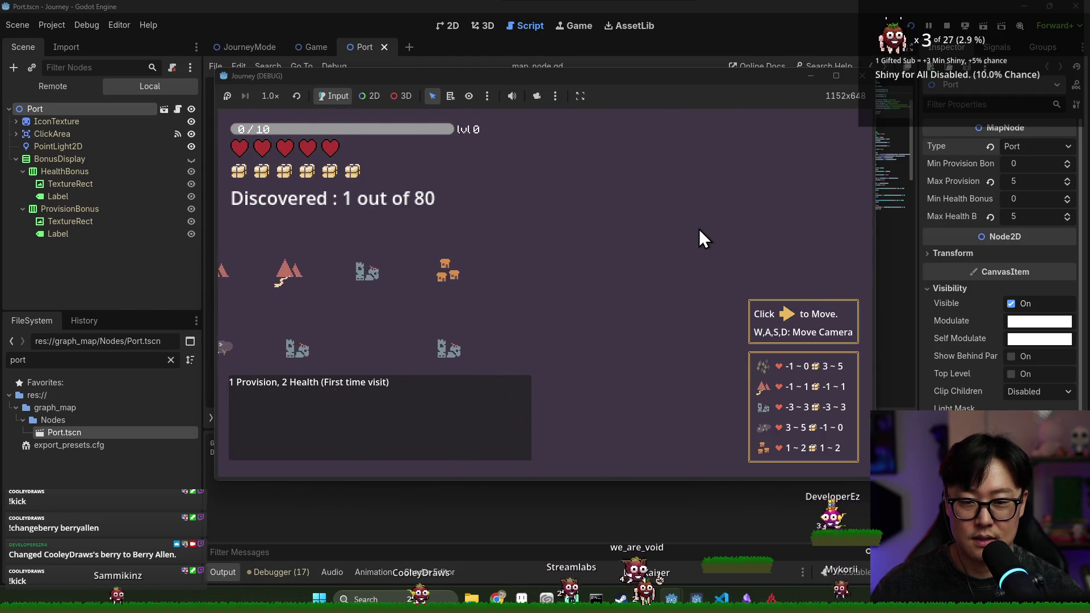
pyautogui.click(949, 26)
pyautogui.click(467, 213)
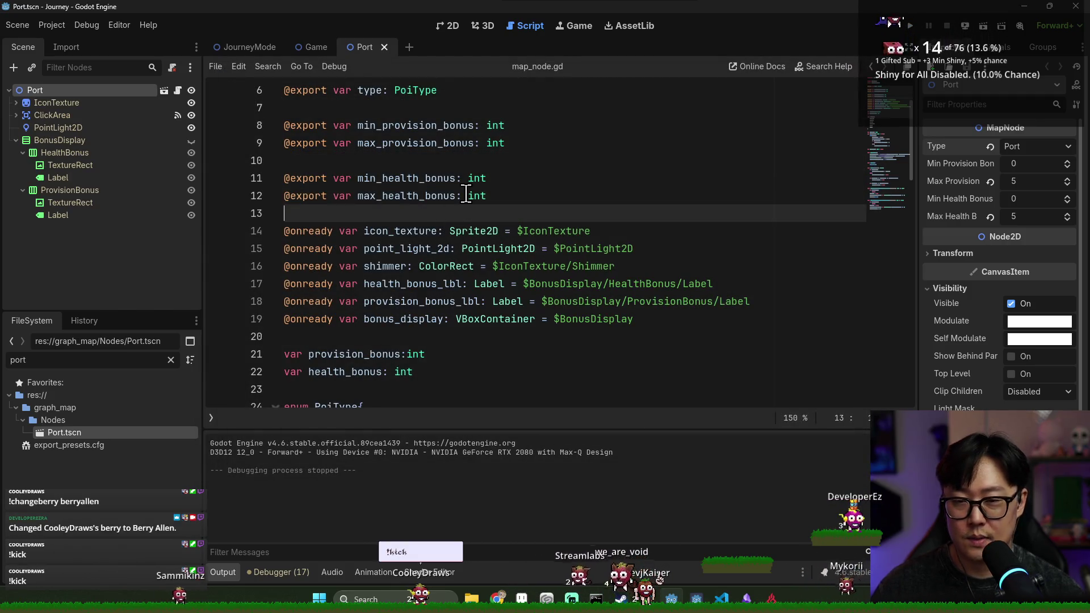
# Close the Port scene and switch to the JourneyMode scene's journey_mode.gd script.
pyautogui.scroll(-3)
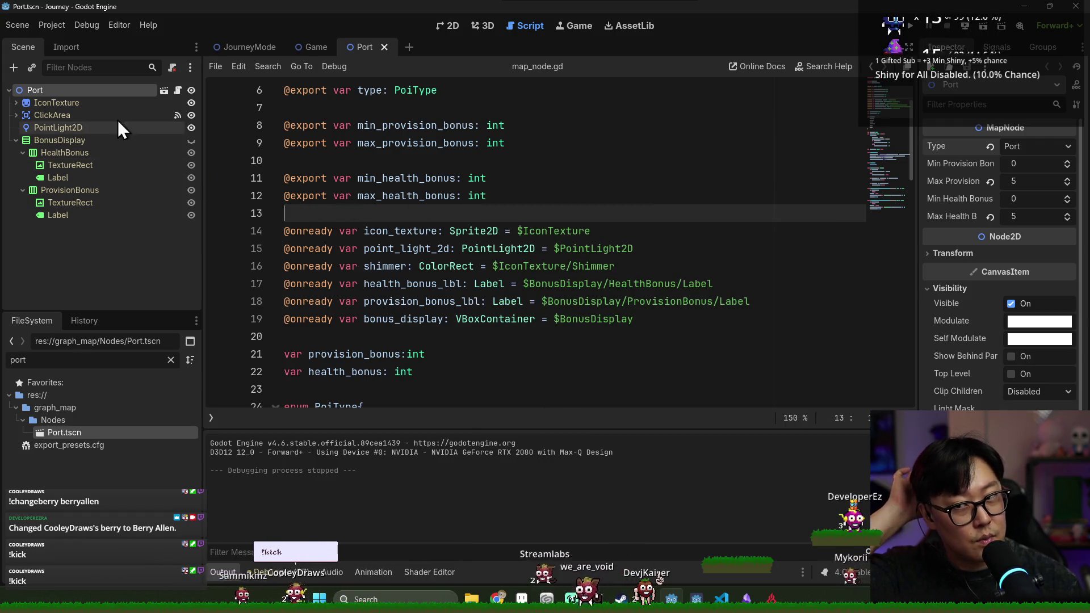
pyautogui.click(385, 46)
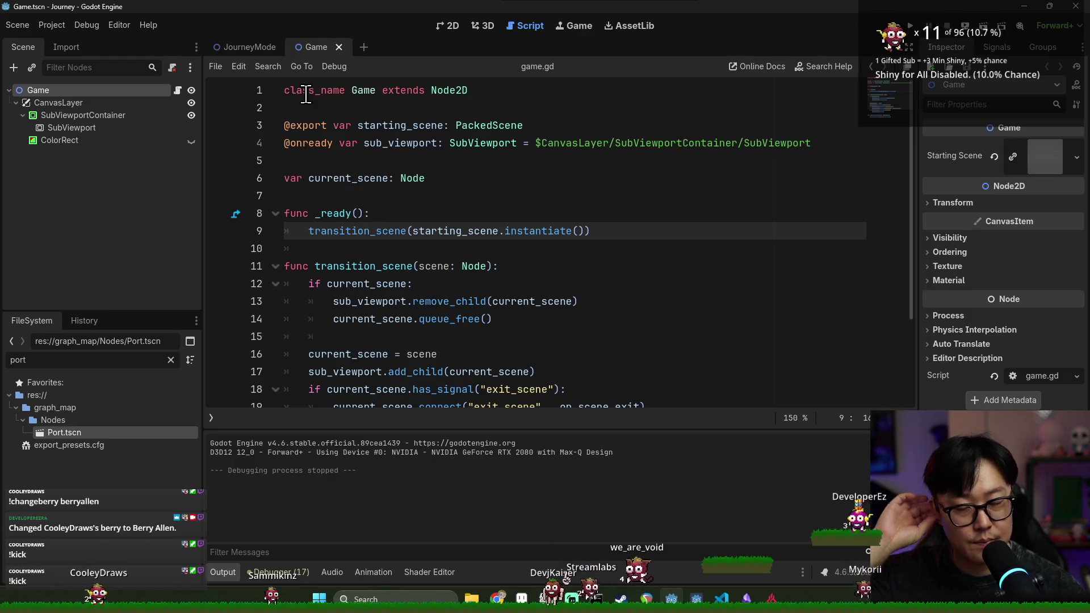
pyautogui.scroll(-3)
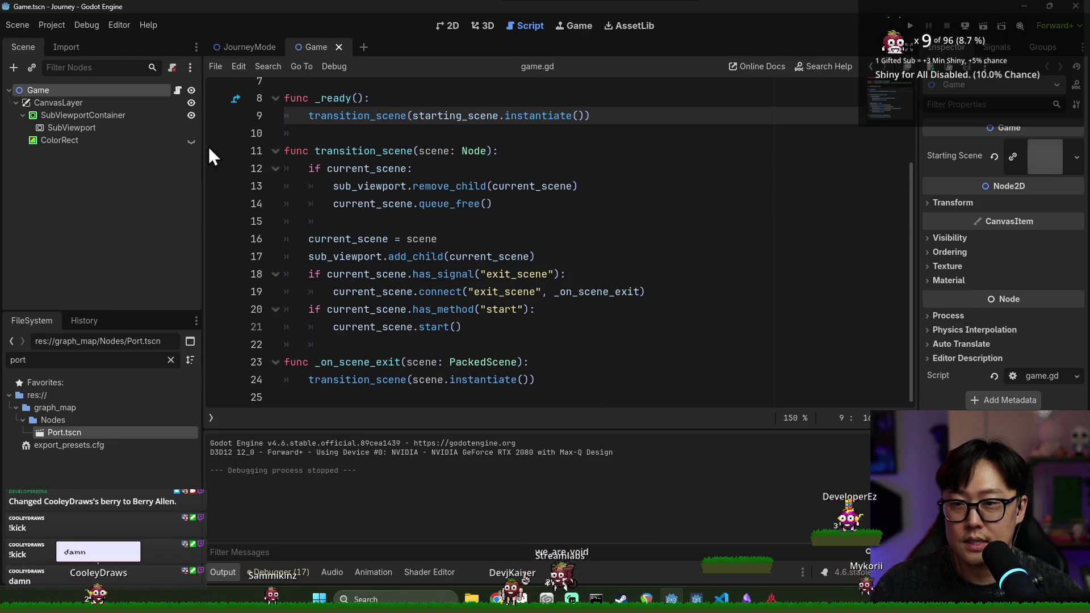
pyautogui.click(247, 50)
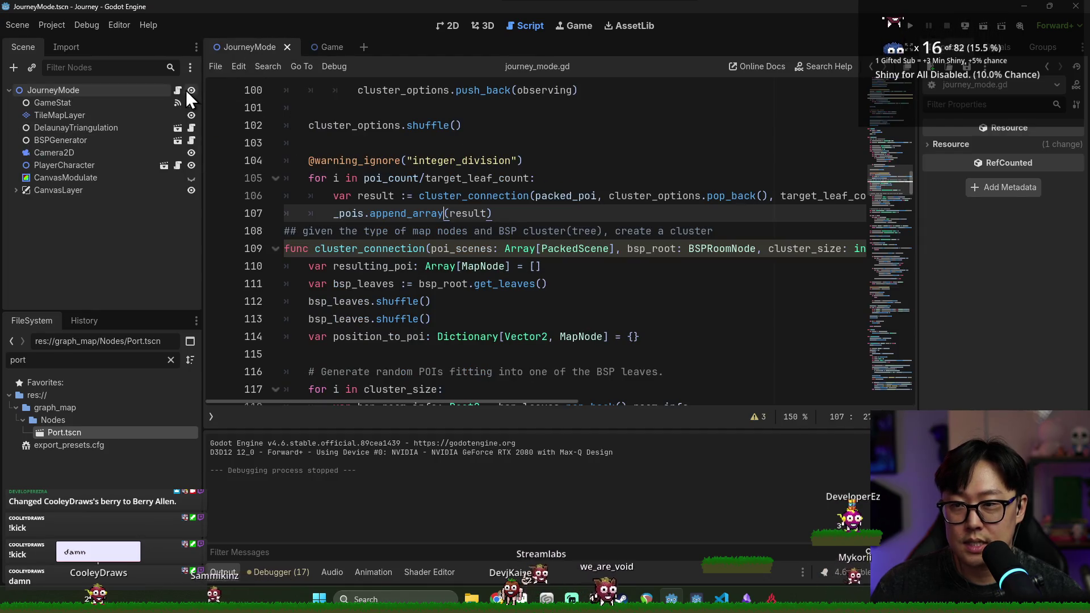
# Review cluster_connection from line 112 through point_to_edges and the edges loop.
pyautogui.scroll(-3)
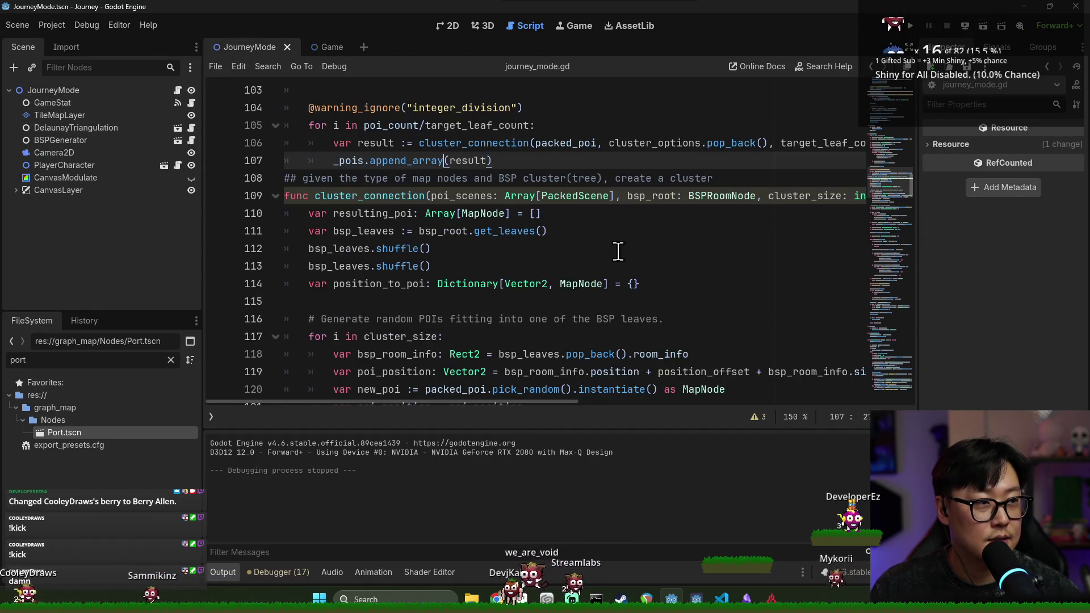
pyautogui.scroll(-3)
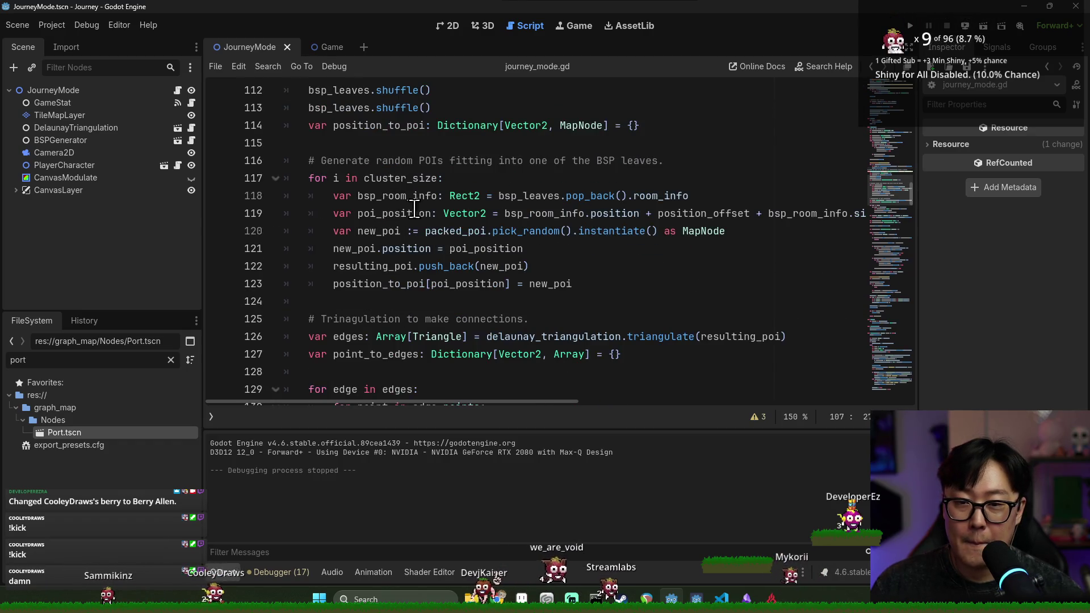
pyautogui.scroll(3)
pyautogui.click(397, 241)
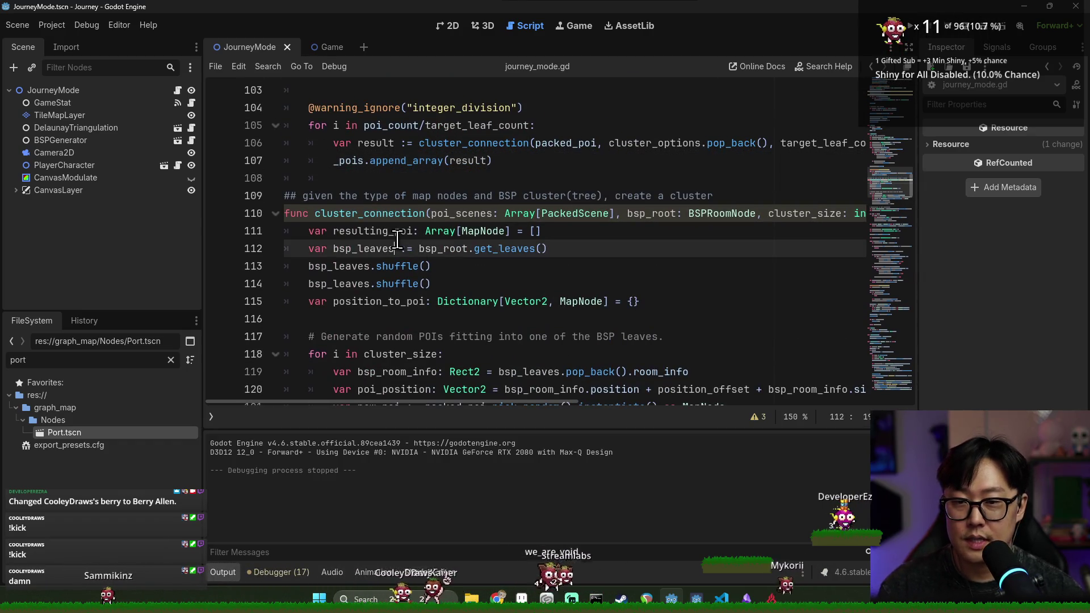
pyautogui.scroll(-3)
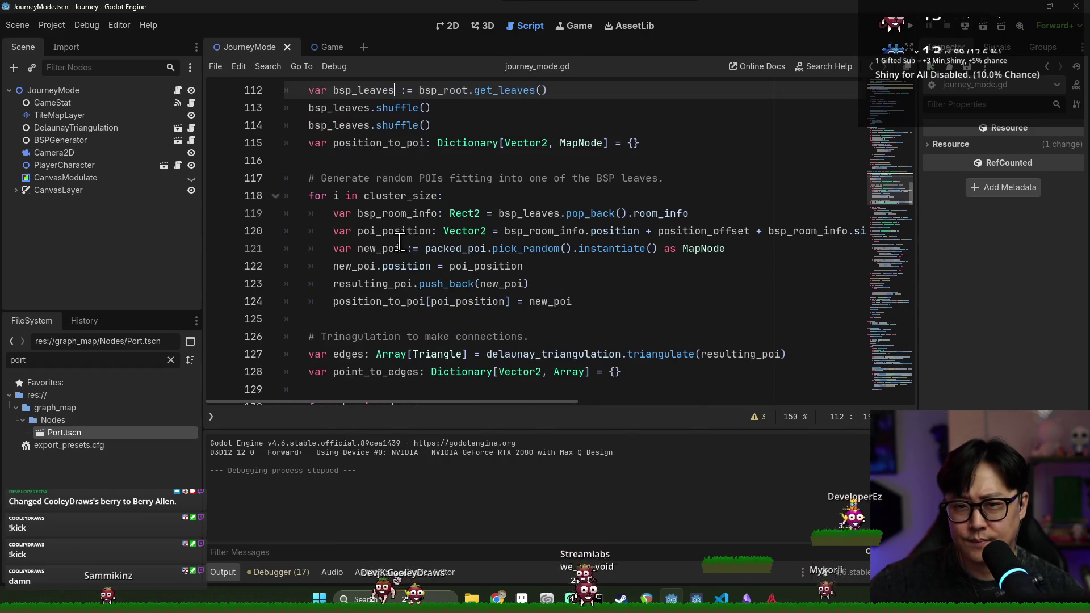
pyautogui.scroll(-3)
pyautogui.click(382, 215)
pyautogui.scroll(-3)
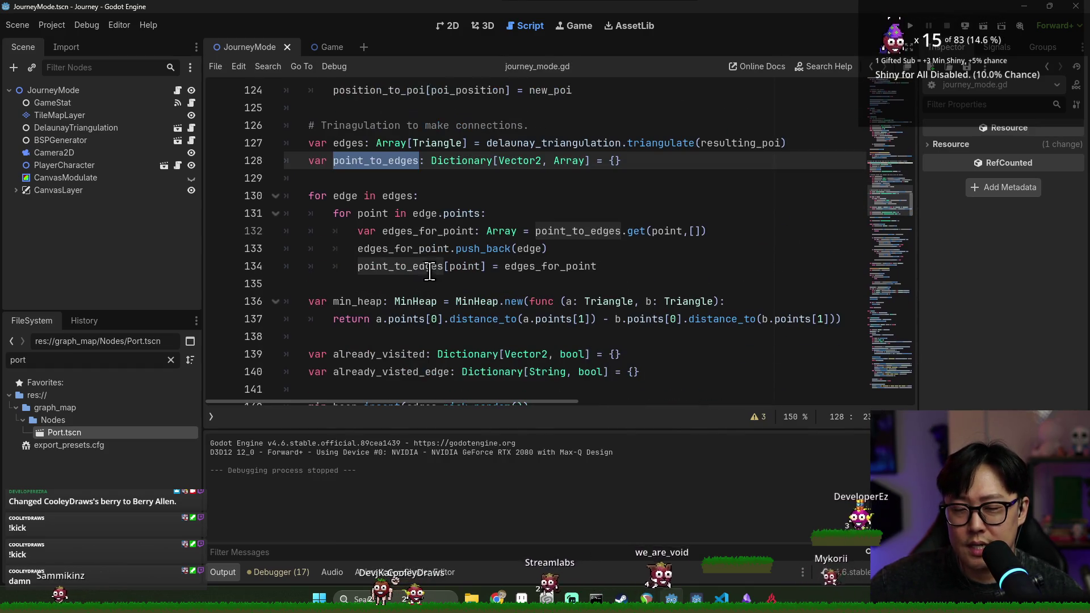
pyautogui.click(393, 196)
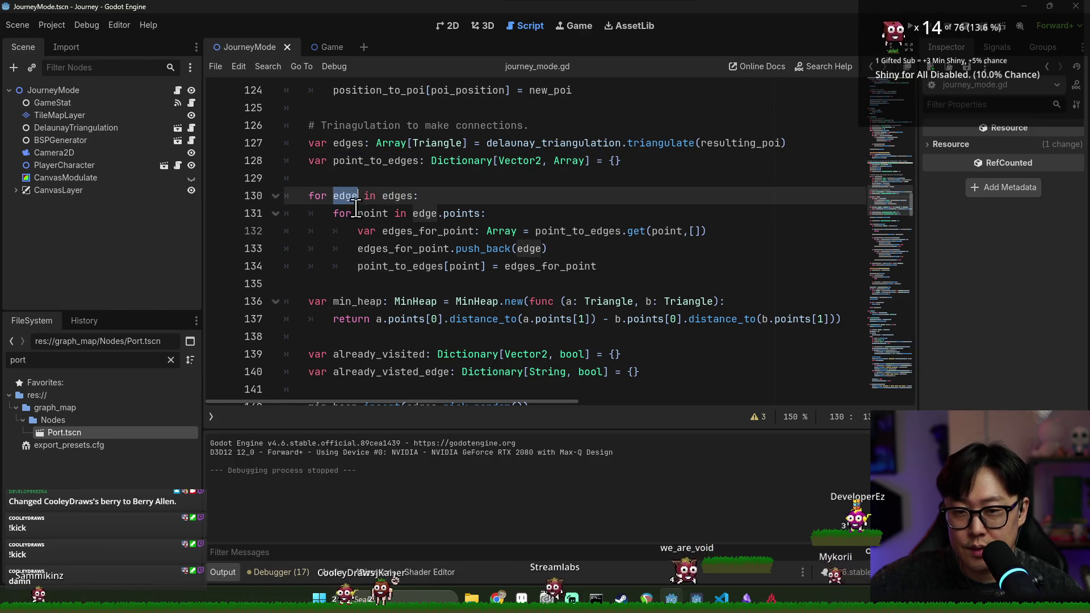
# Highlight uses of edges_for_point, edges and point_to_edges on lines 128–134.
pyautogui.doubleClick(387, 248)
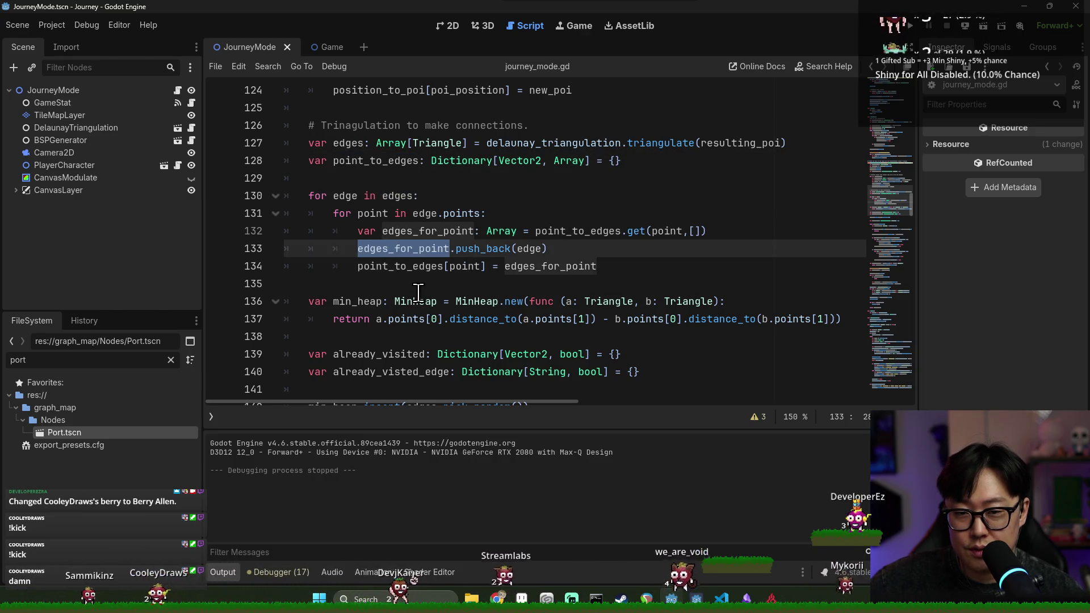
pyautogui.doubleClick(427, 214)
pyautogui.click(396, 195)
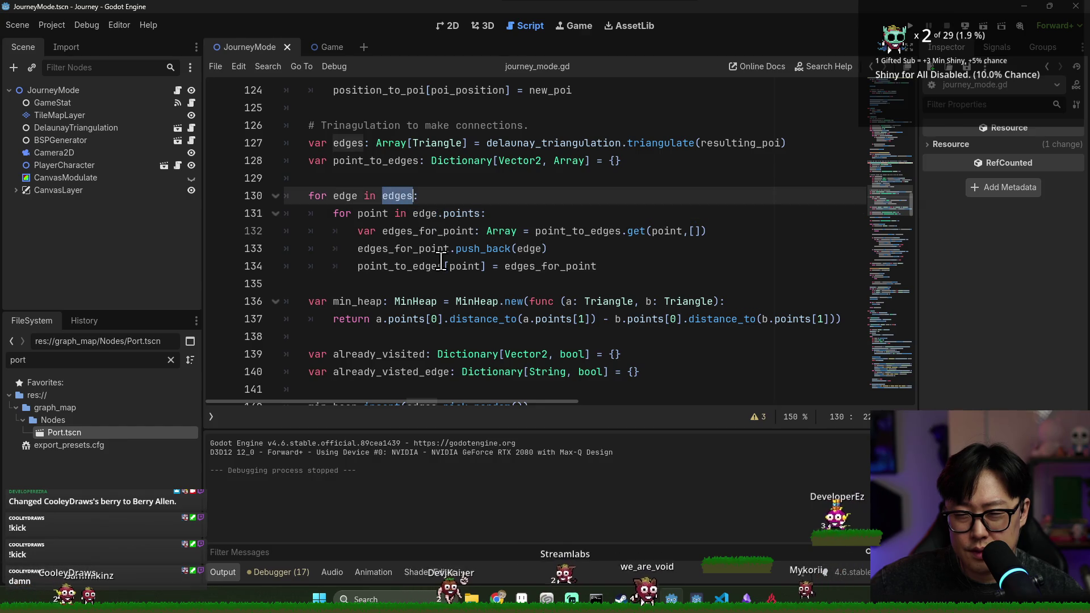
pyautogui.doubleClick(397, 267)
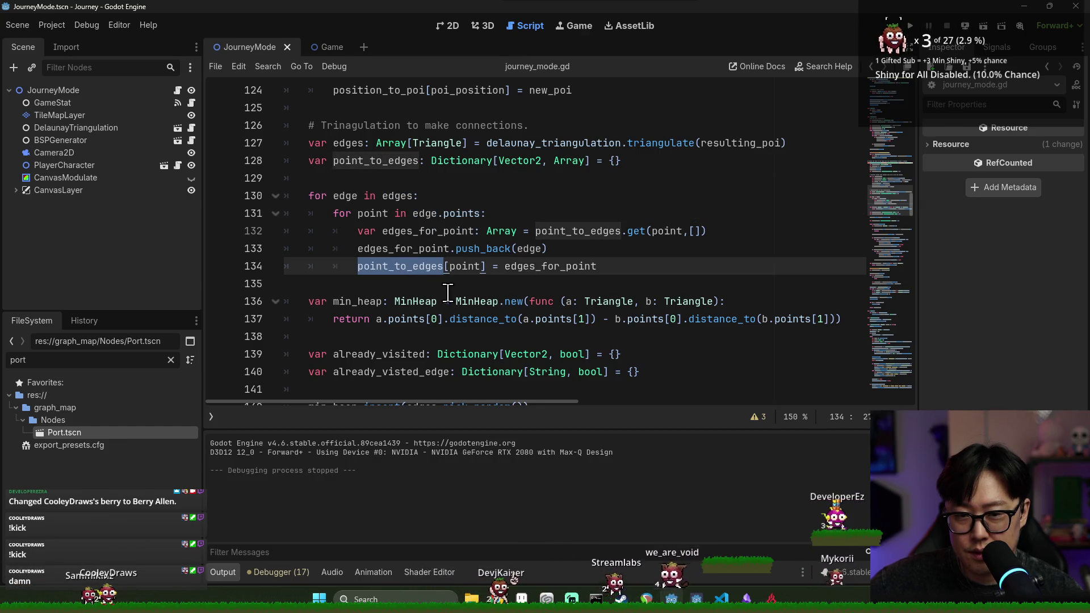
pyautogui.doubleClick(404, 249)
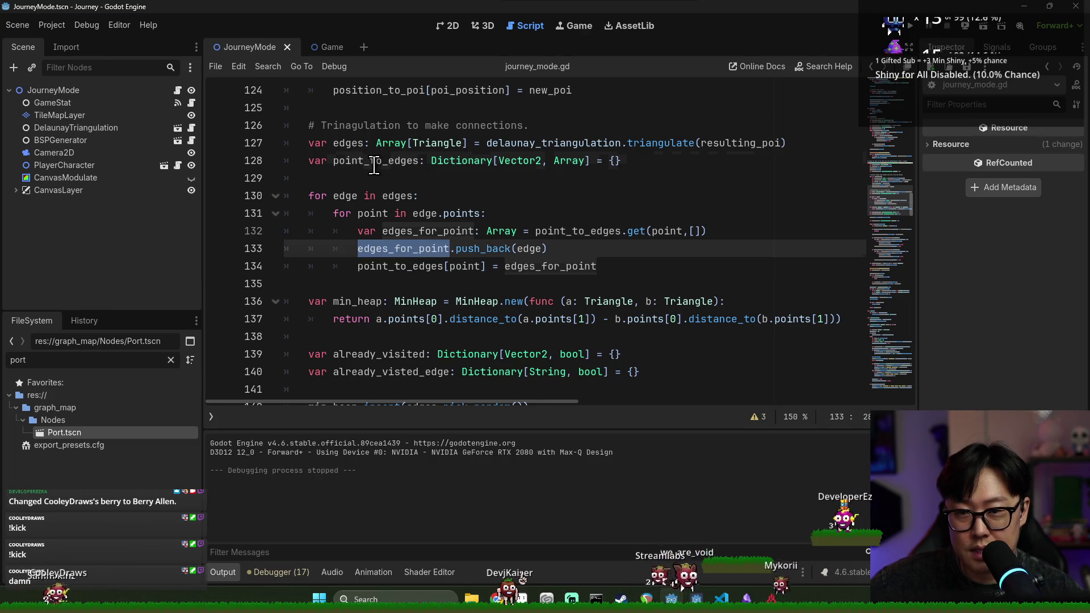
pyautogui.doubleClick(375, 161)
pyautogui.scroll(-3)
pyautogui.scroll(3)
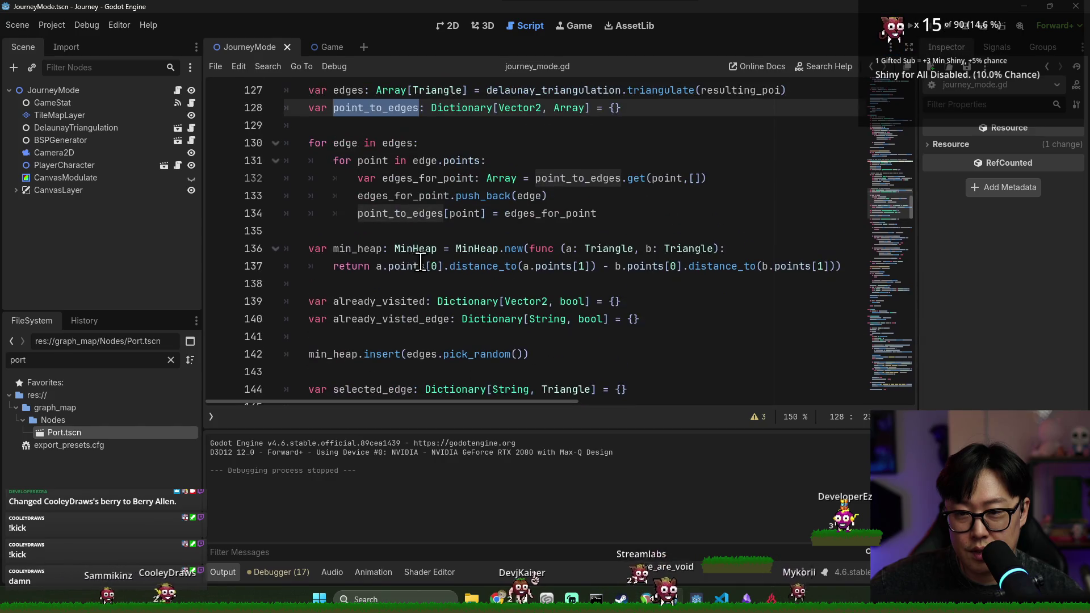
pyautogui.scroll(-3)
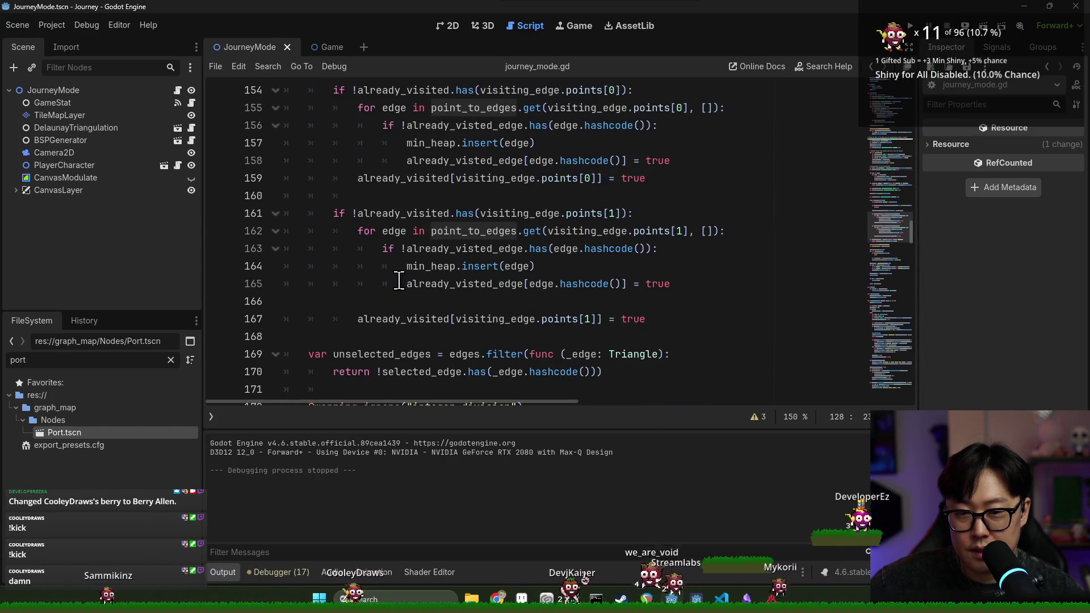
# Trace unselected_edges and selected_edge through lines 180–184, ending on the _draw_triangle line 189.
pyautogui.doubleClick(379, 196)
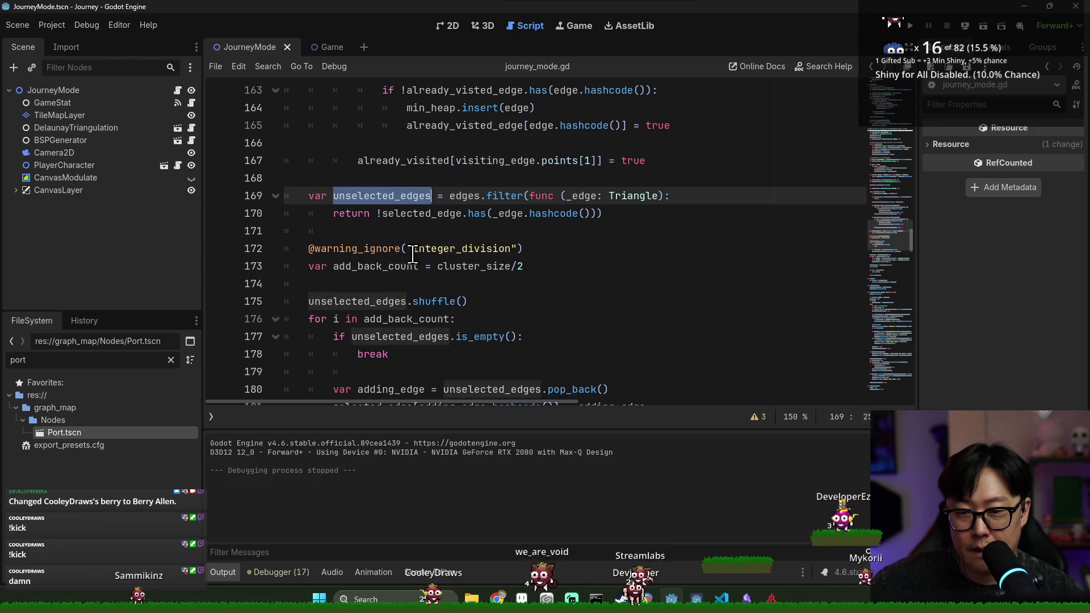
pyautogui.scroll(-3)
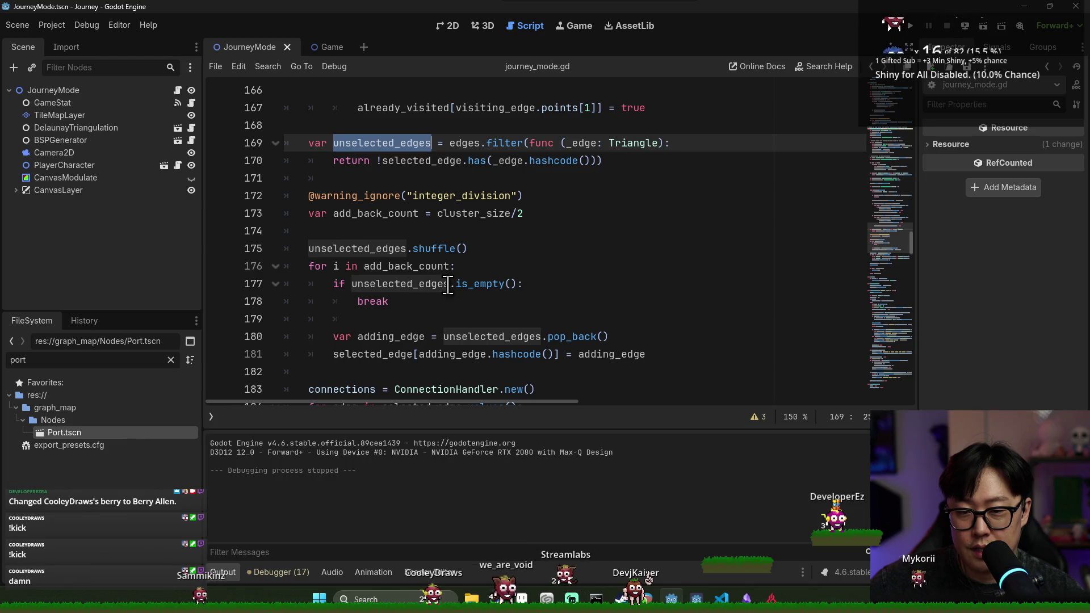
pyautogui.doubleClick(392, 336)
pyautogui.doubleClick(491, 336)
pyautogui.doubleClick(451, 354)
pyautogui.doubleClick(412, 354)
pyautogui.scroll(-3)
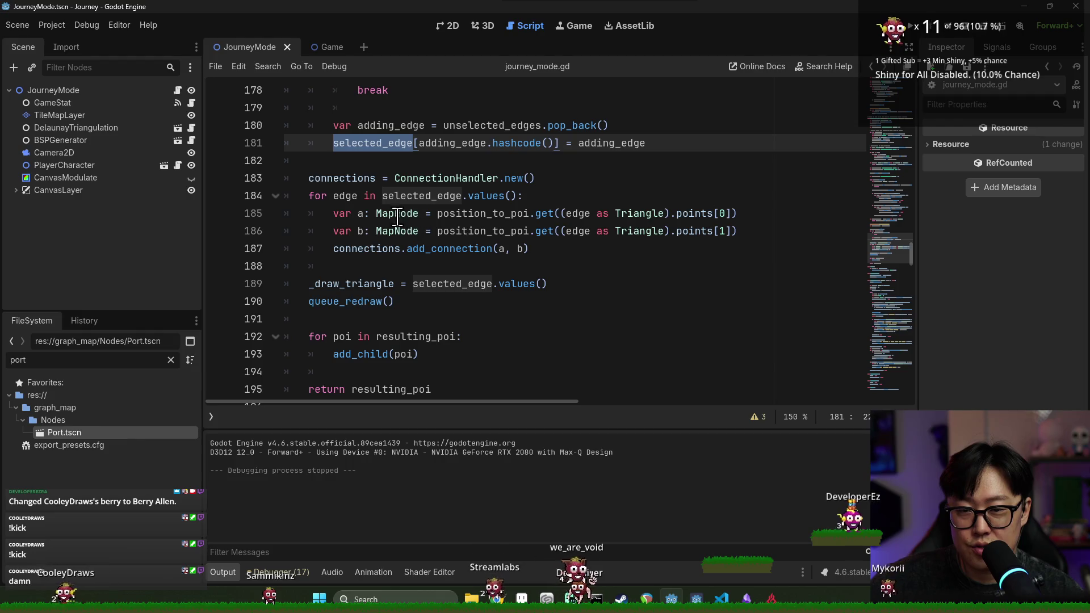
pyautogui.press('F3')
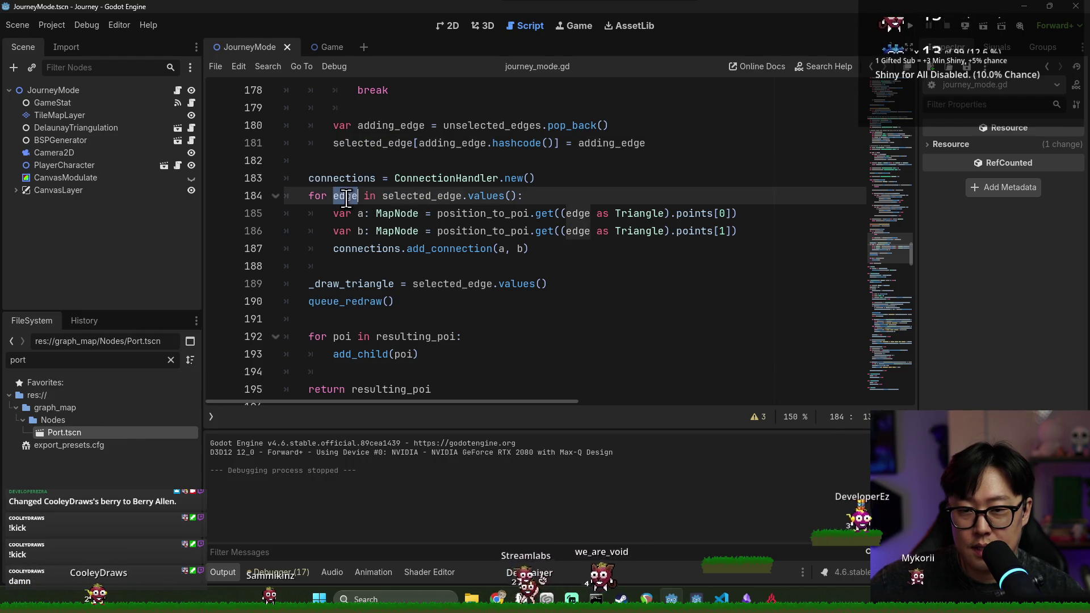
pyautogui.doubleClick(412, 196)
pyautogui.doubleClick(346, 196)
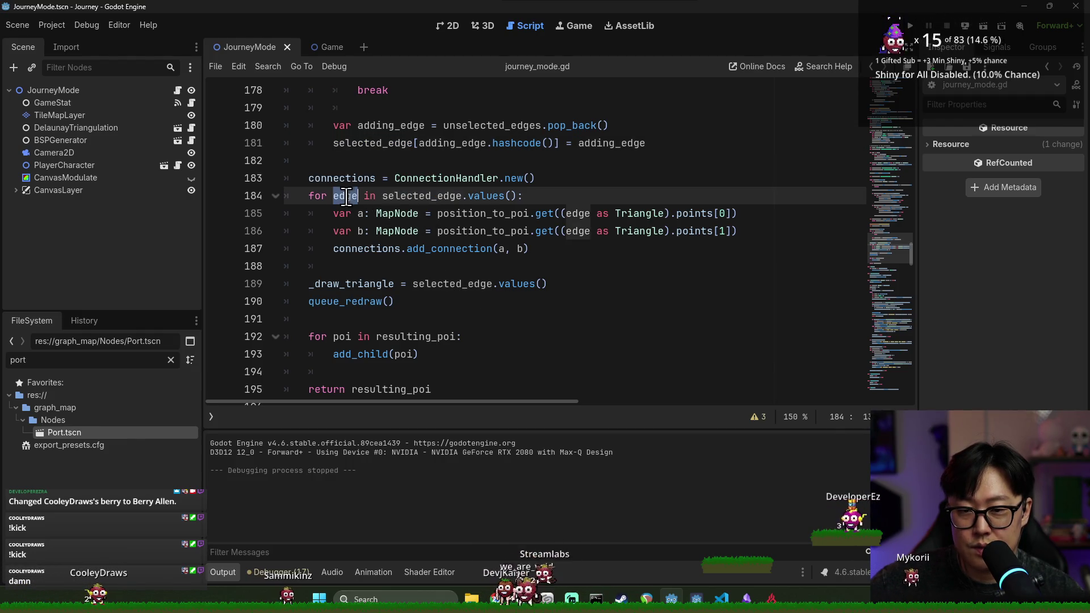
pyautogui.click(365, 283)
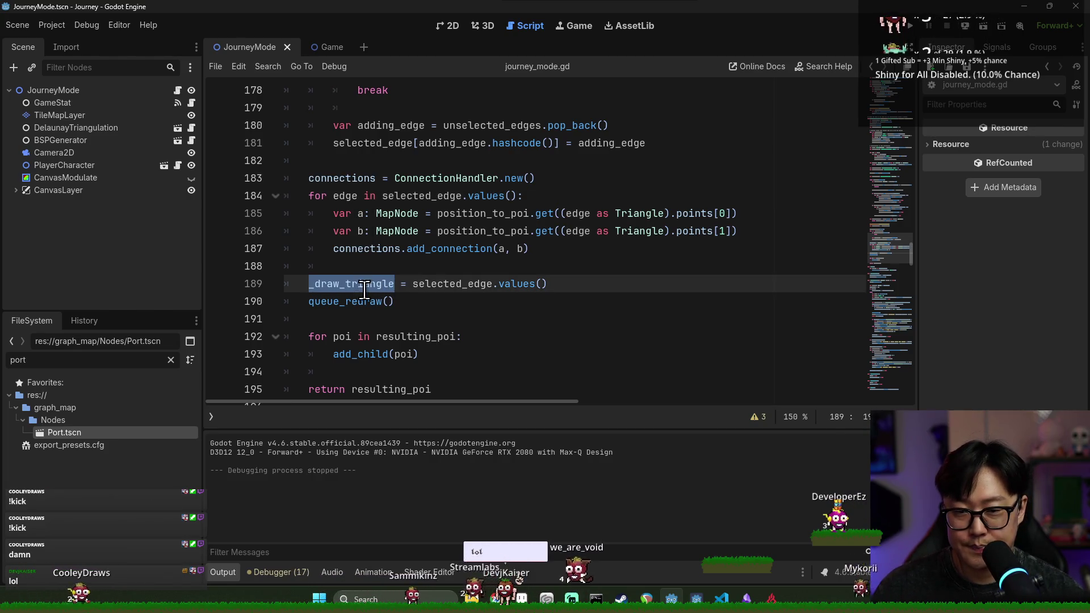
# Make line 189 append selected_edge to _draw_triangle and save the script.
pyautogui.click(363, 284)
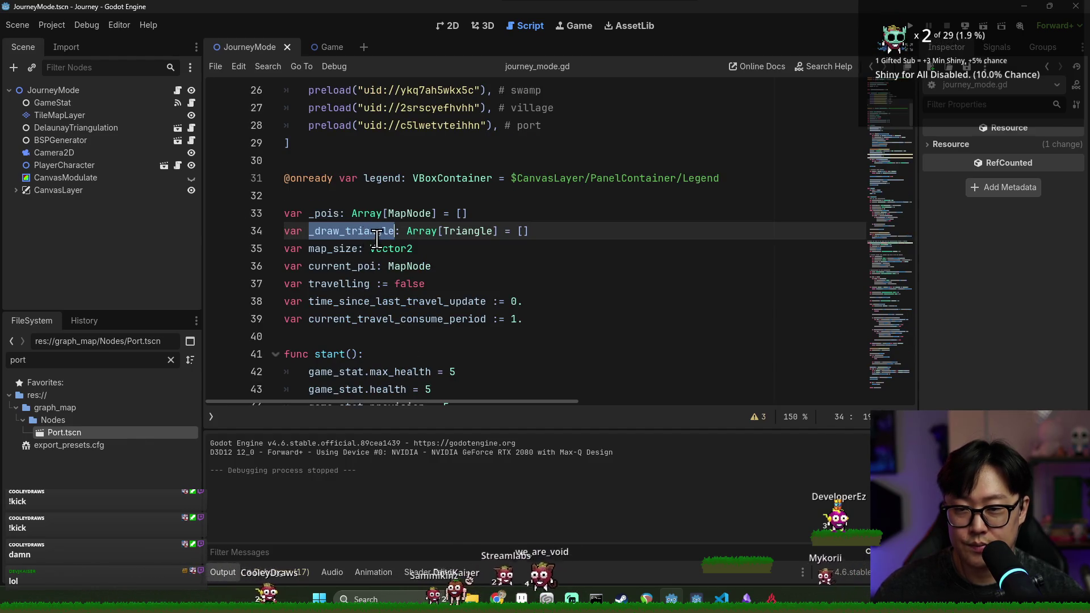
pyautogui.hotkey('ctrl', 'f')
pyautogui.press('Return')
pyautogui.click(415, 231)
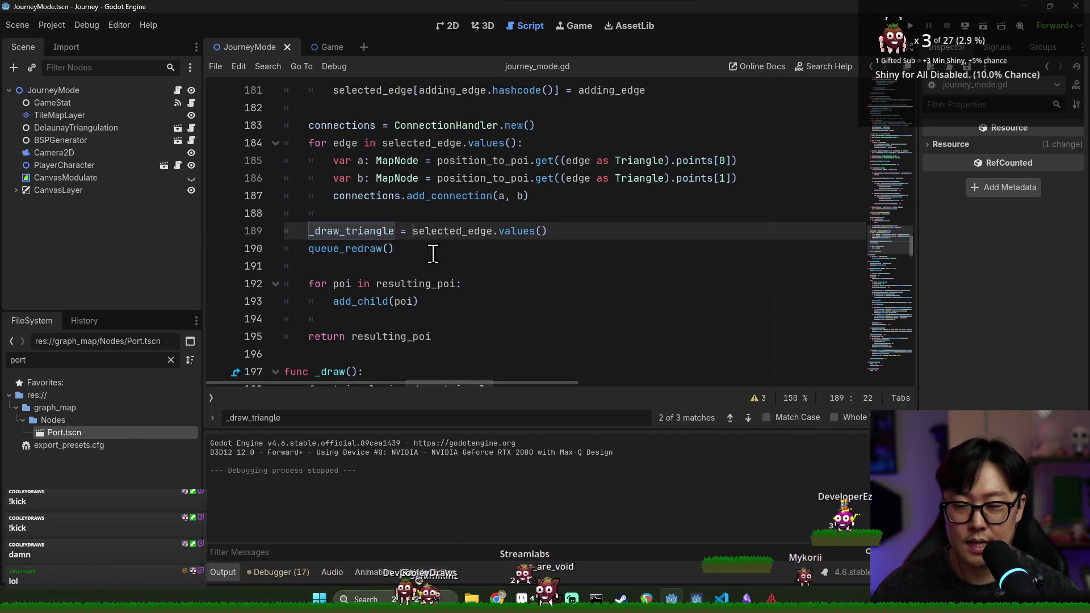
pyautogui.write('.app')
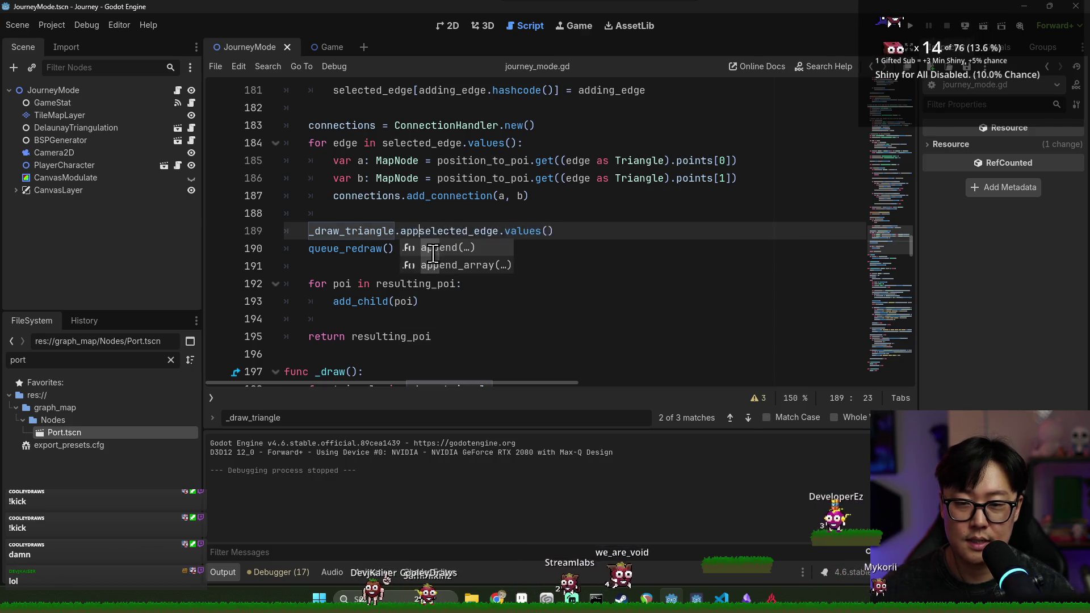
pyautogui.write('(')
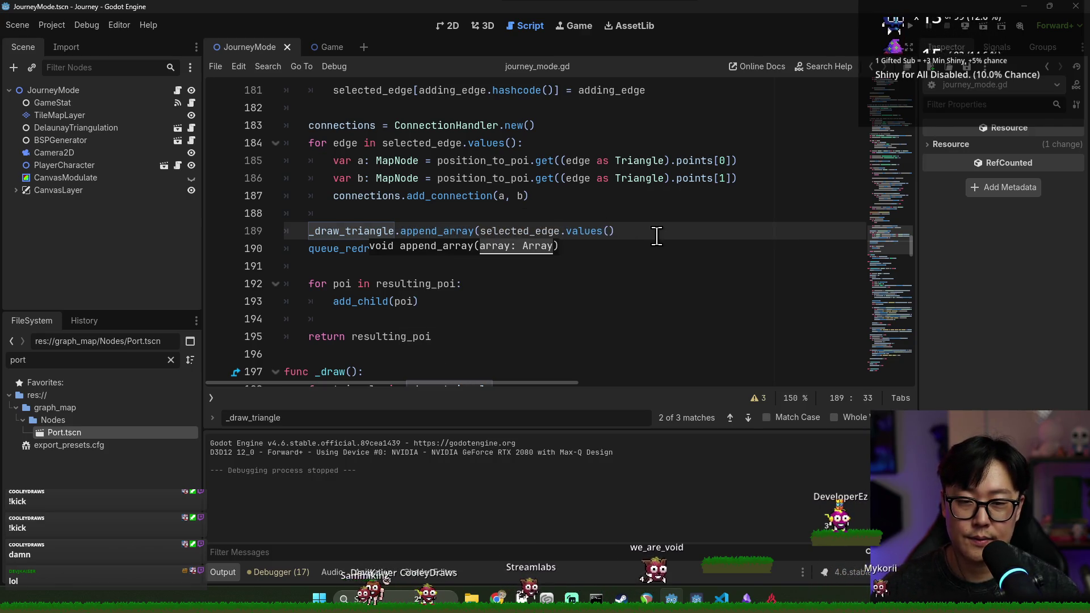
pyautogui.hotkey('ctrl', 's')
pyautogui.write(')')
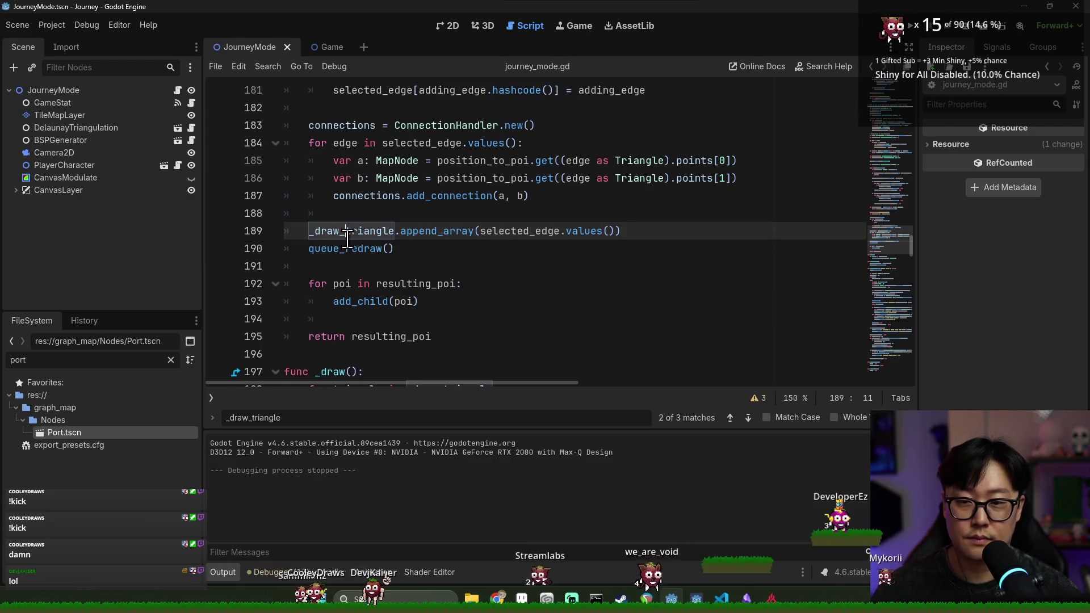
# Add _draw_triangle = [] at the start of generate() and run the project with F5.
pyautogui.click(345, 232)
pyautogui.moveTo(909, 260); pyautogui.dragTo(898, 181)
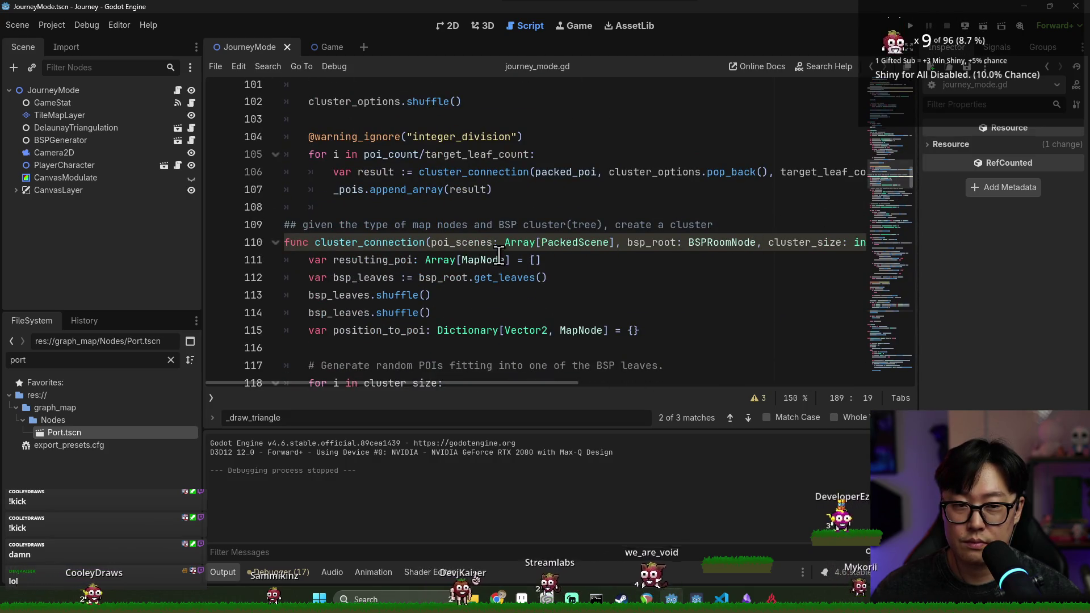
pyautogui.doubleClick(392, 243)
pyautogui.scroll(3)
pyautogui.scroll(-3)
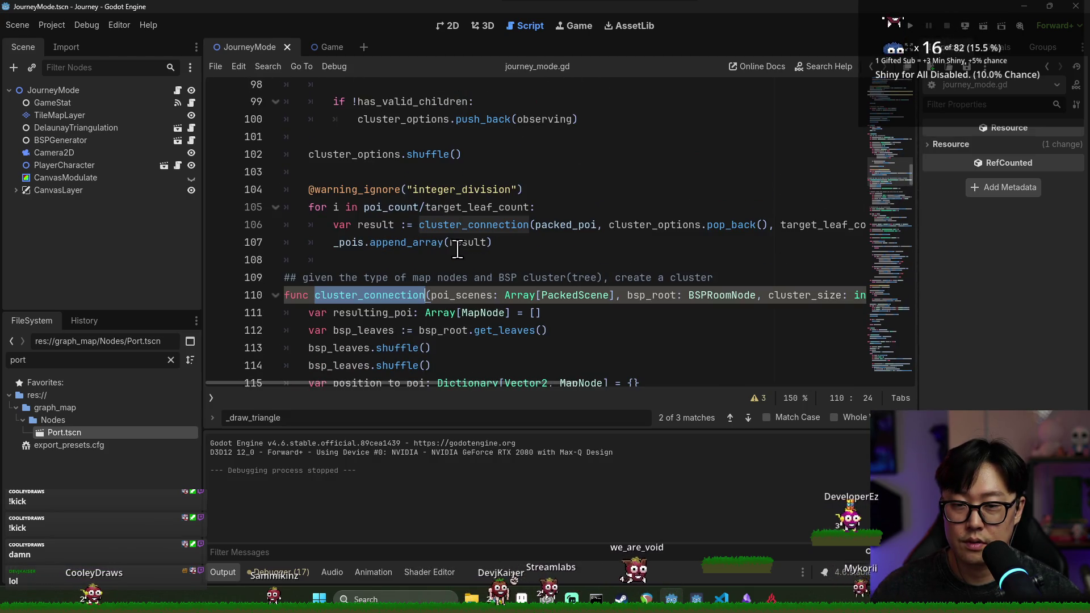
pyautogui.scroll(3)
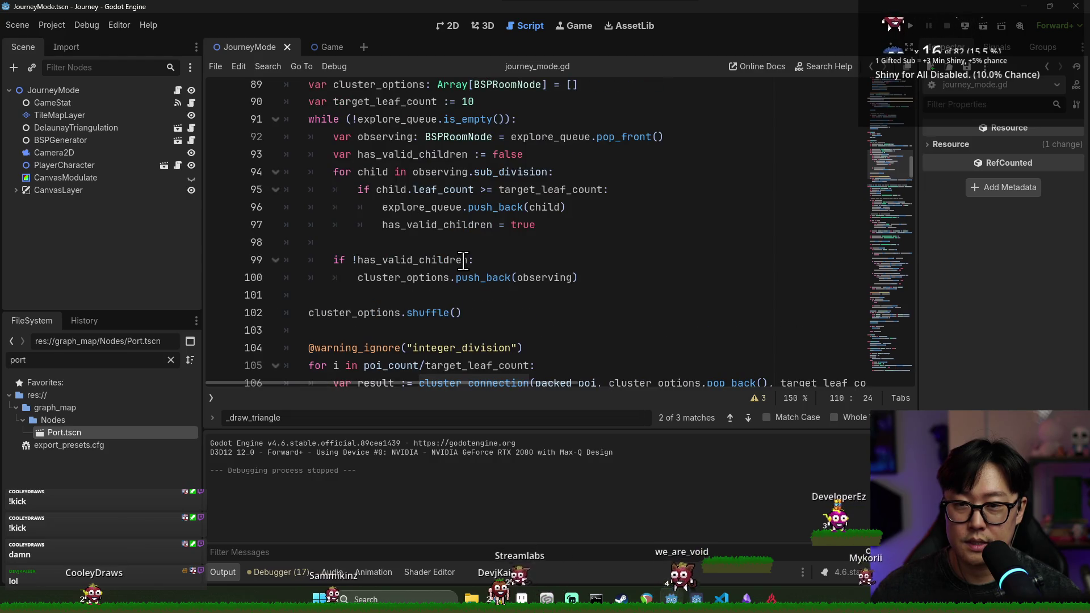
pyautogui.scroll(3)
pyautogui.click(418, 247)
pyautogui.press('Return')
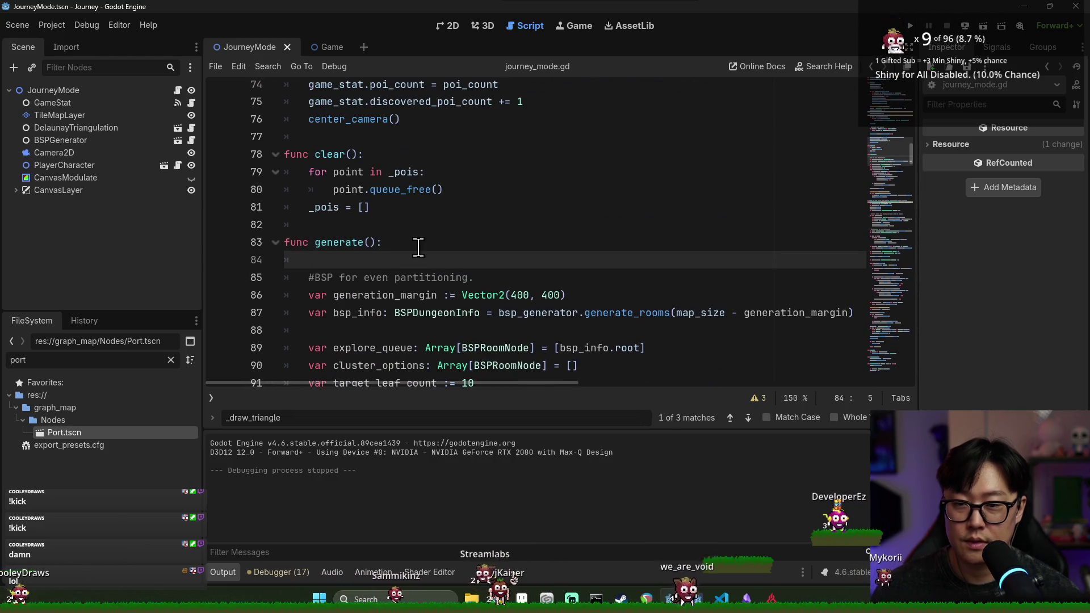
pyautogui.write('= []')
pyautogui.press('Return')
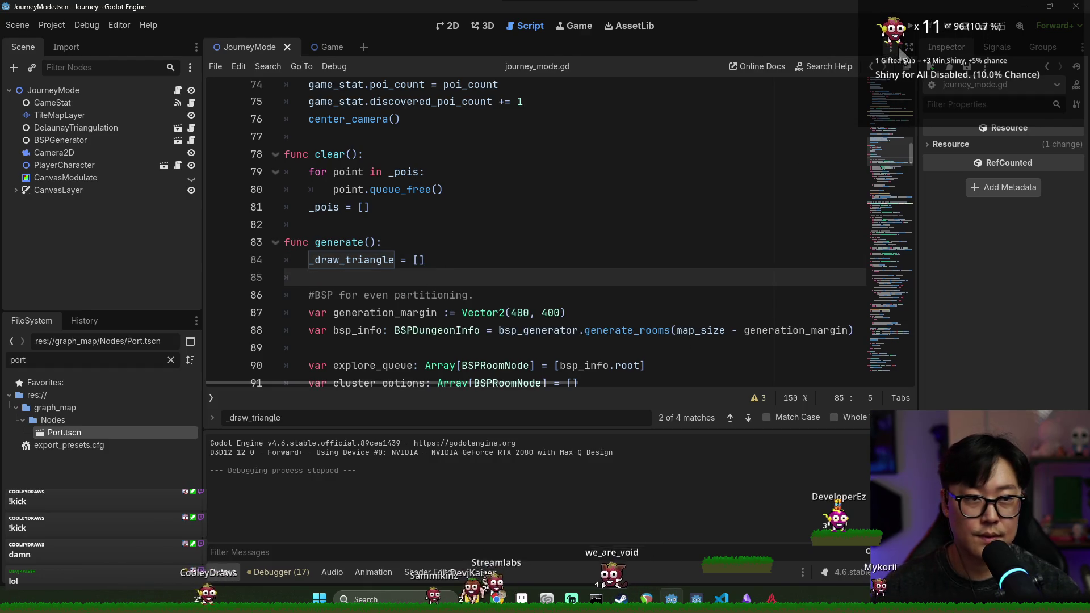
pyautogui.press('F5')
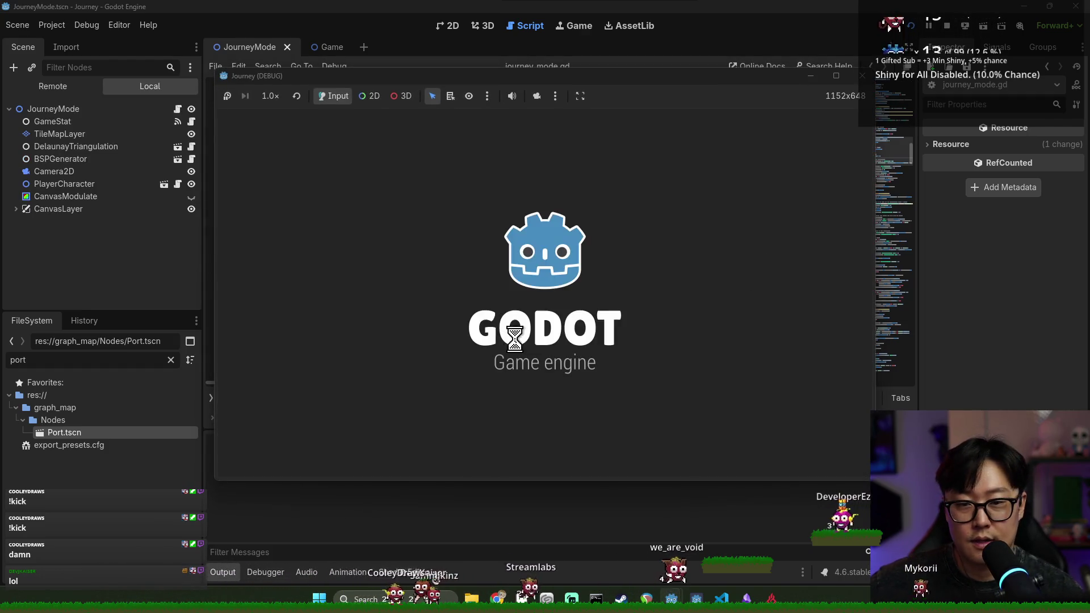
# Start a journey and pan the map with WASD to inspect the node clusters.
pyautogui.click(547, 313)
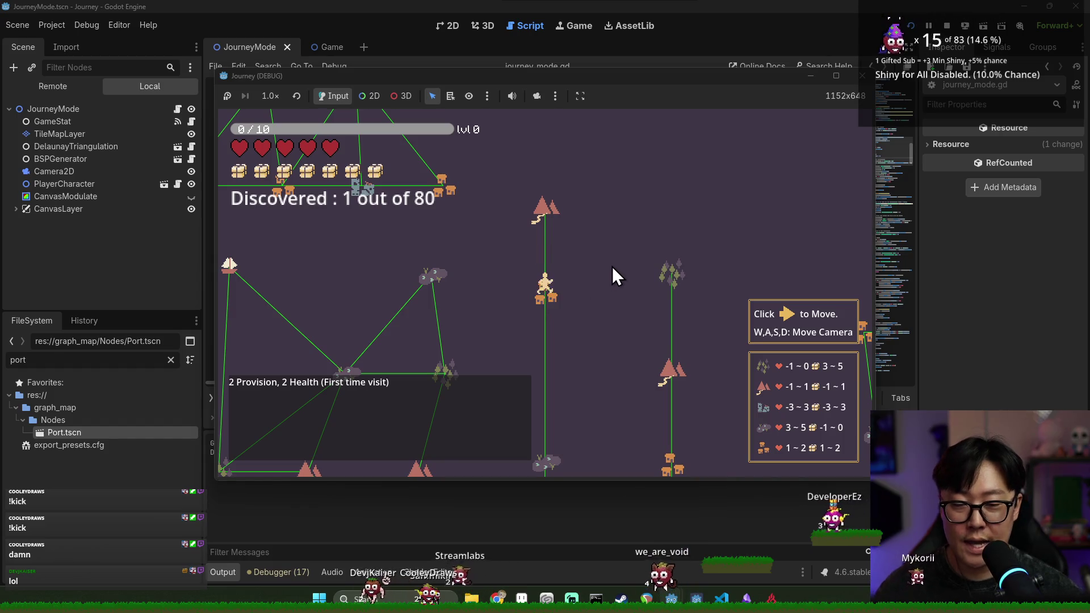
pyautogui.press('s')
pyautogui.press('d')
pyautogui.press('d')
pyautogui.press('w')
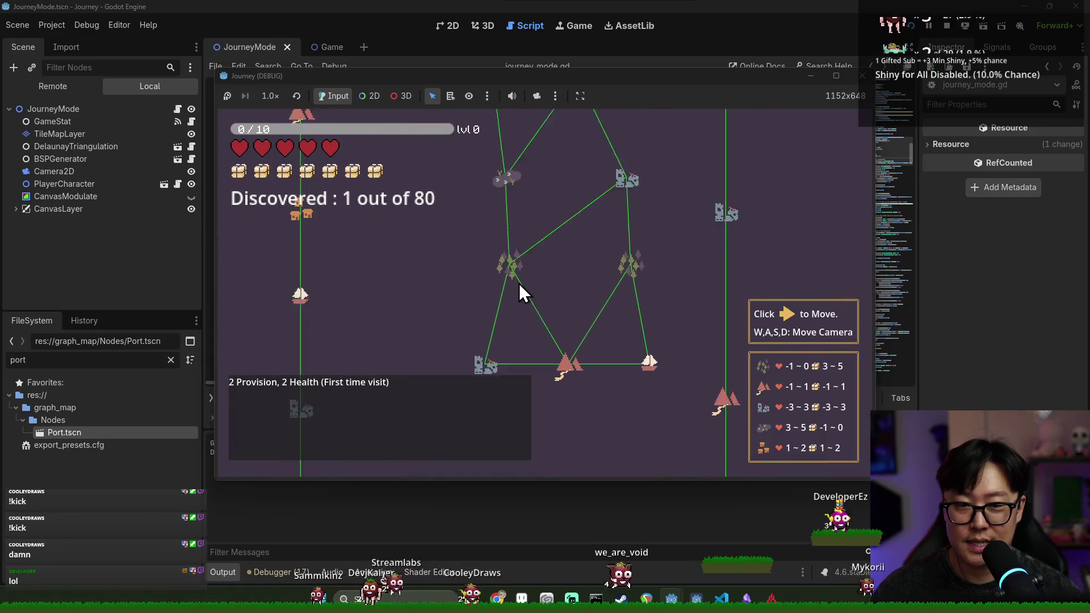
pyautogui.press('w')
pyautogui.press('a')
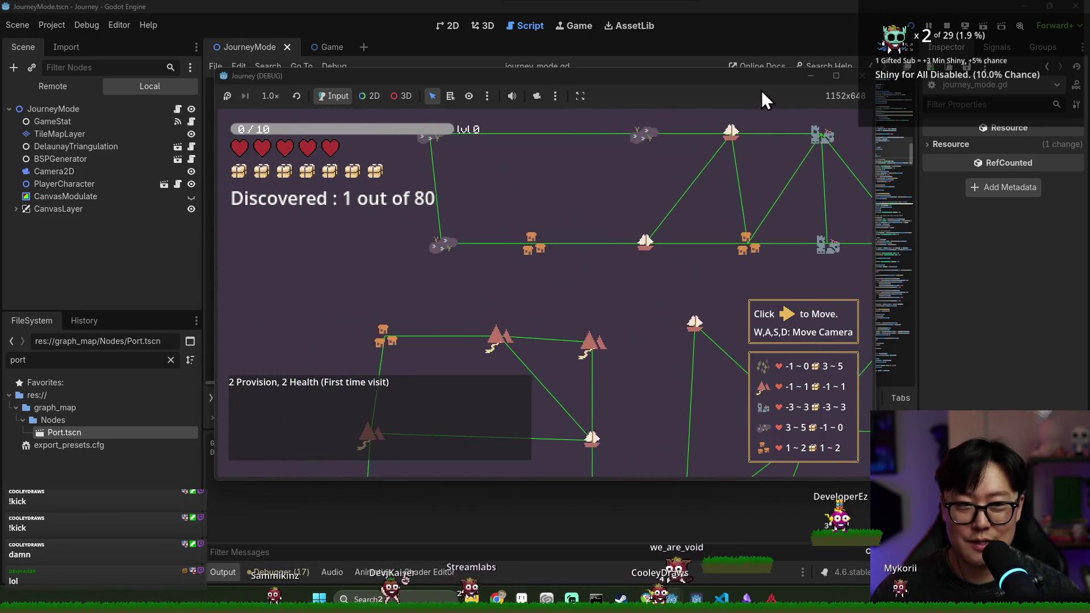
pyautogui.press('w')
pyautogui.press('d')
pyautogui.press('s')
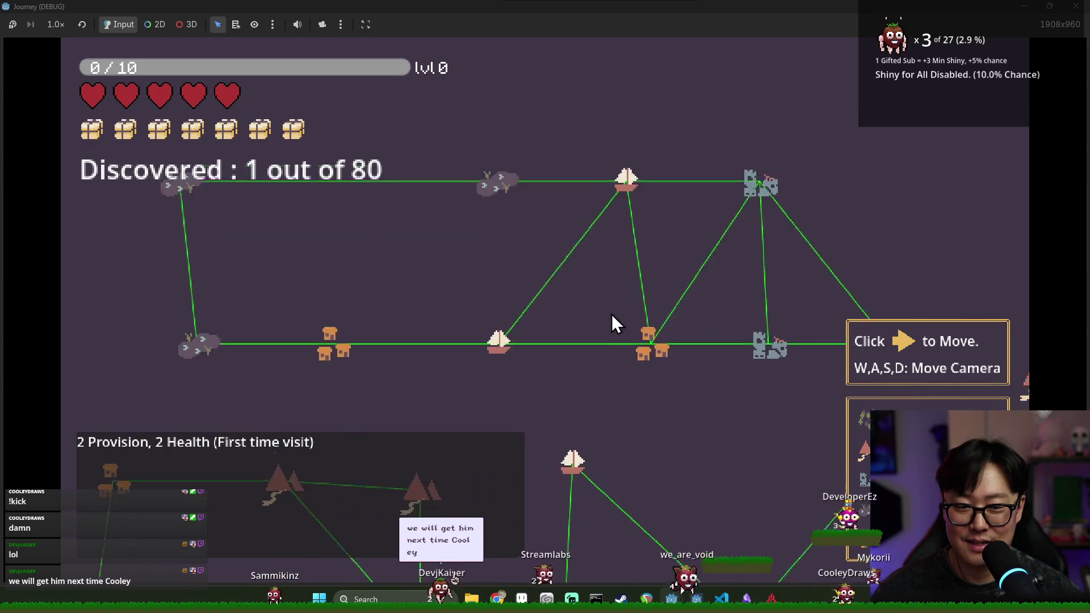
pyautogui.press('w')
pyautogui.press('d')
pyautogui.press('a')
pyautogui.press('s')
pyautogui.press('w')
pyautogui.press('a')
pyautogui.press('s')
pyautogui.press('d')
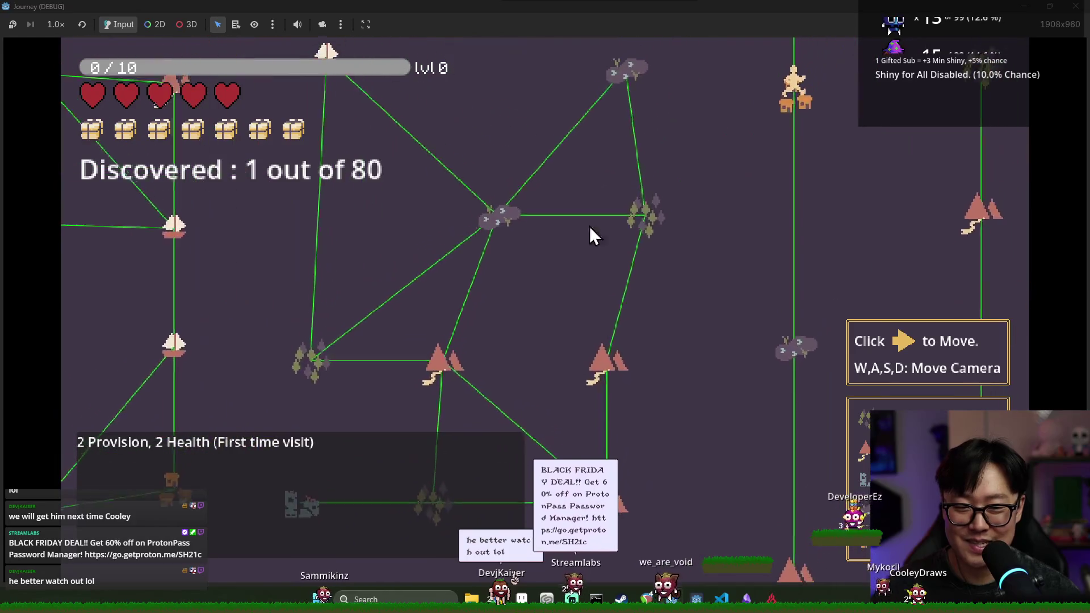
pyautogui.press('d')
pyautogui.press('w')
pyautogui.press('a')
pyautogui.press('s')
pyautogui.press('s')
pyautogui.press('w')
pyautogui.press('d')
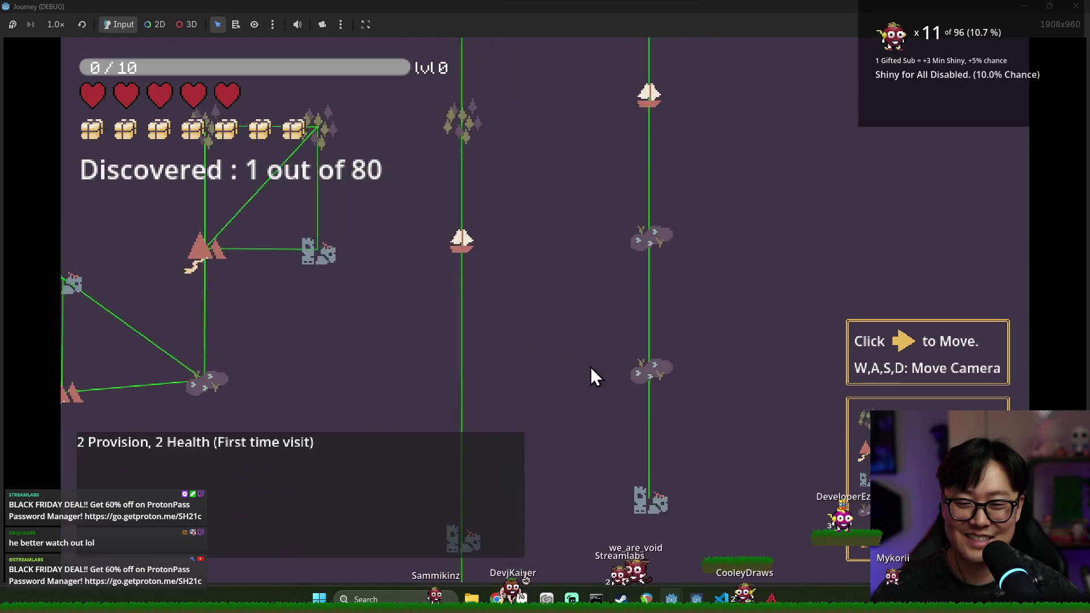
# Keep panning over the green-edged cluster networks, then stop the game with F8.
pyautogui.press('a')
pyautogui.press('w')
pyautogui.press('s')
pyautogui.press('w')
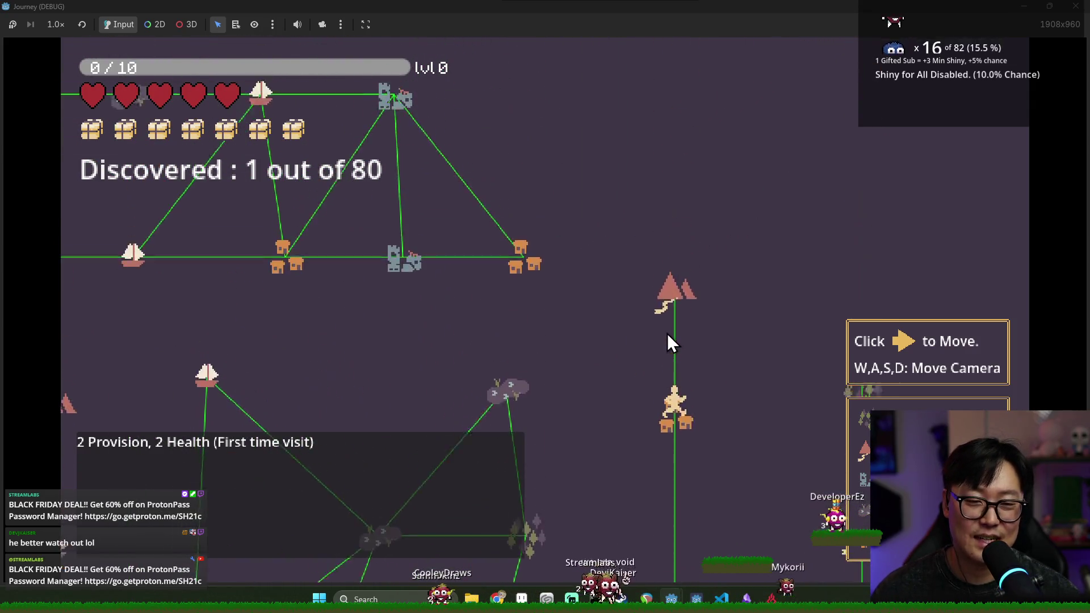
pyautogui.press('w')
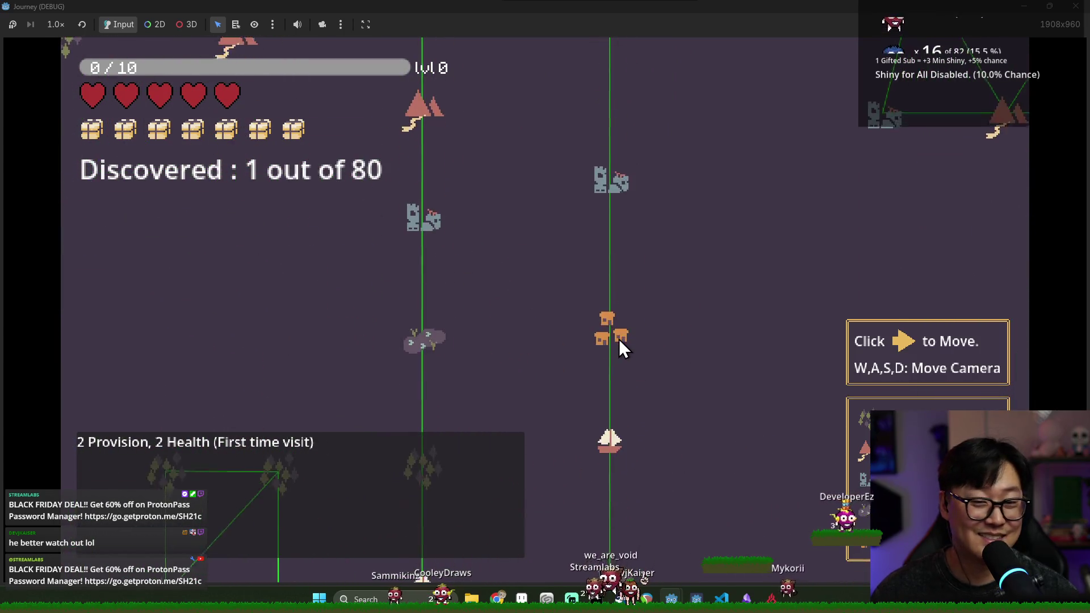
pyautogui.press('s')
pyautogui.press('d')
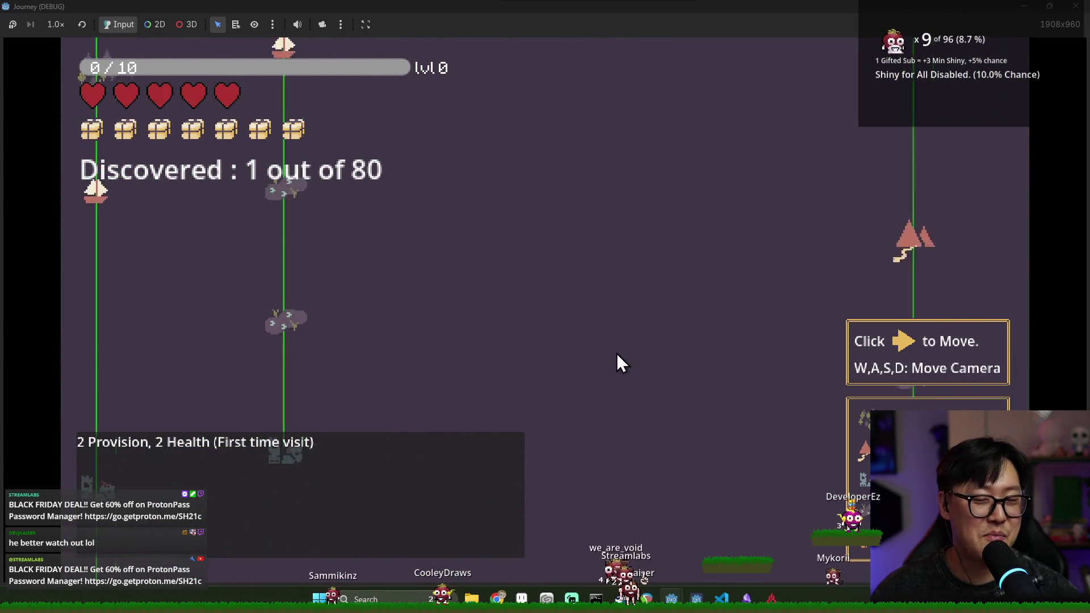
pyautogui.press('w')
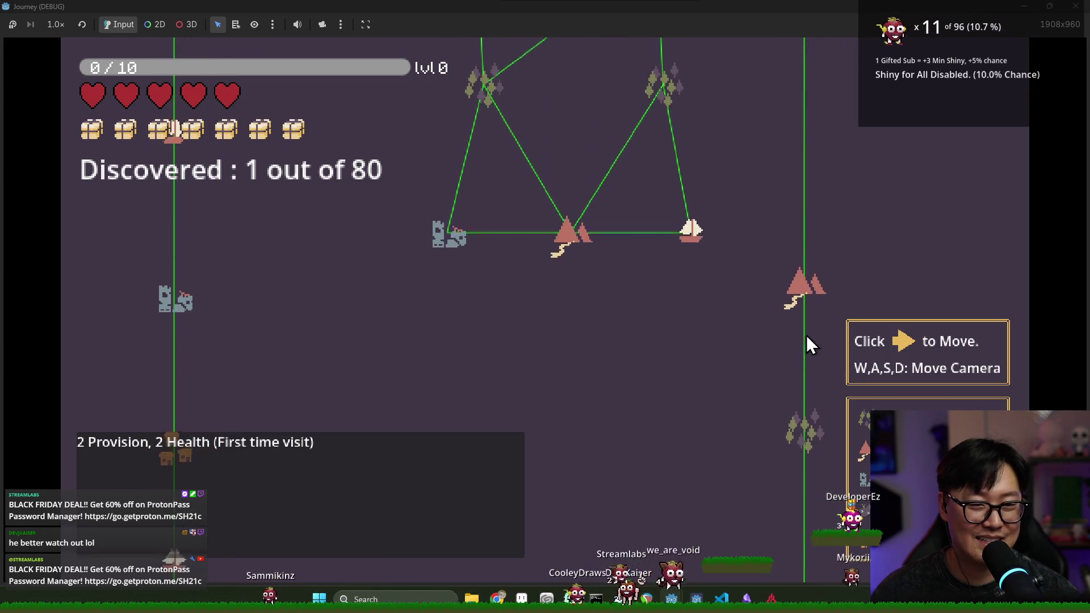
pyautogui.press('w')
pyautogui.press('a')
pyautogui.press('w')
pyautogui.press('d')
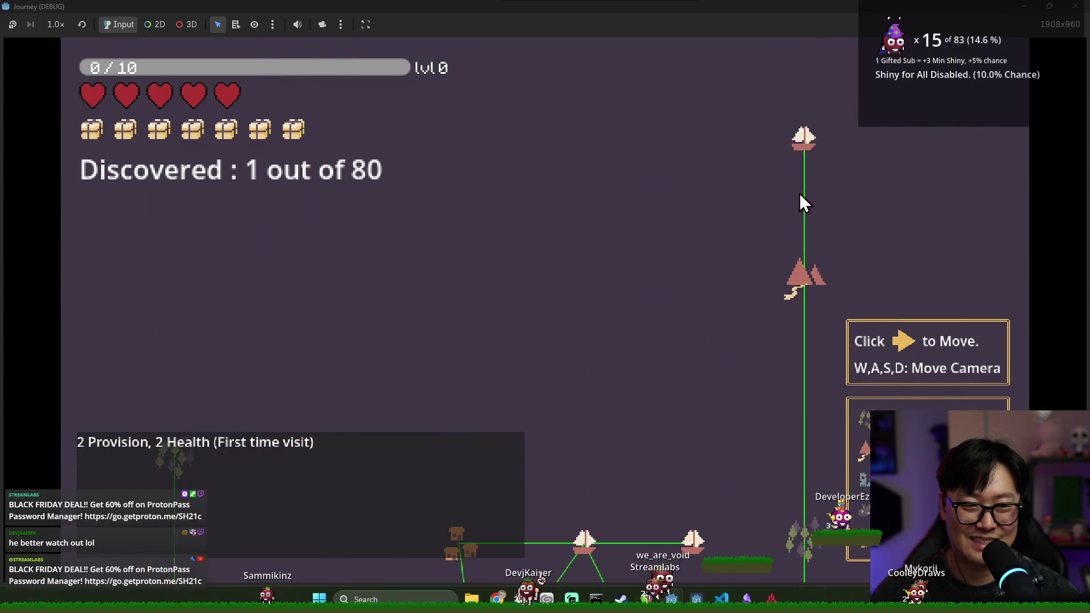
pyautogui.press('s')
pyautogui.press('w')
pyautogui.press('d')
pyautogui.press('s')
pyautogui.press('w')
pyautogui.press('d')
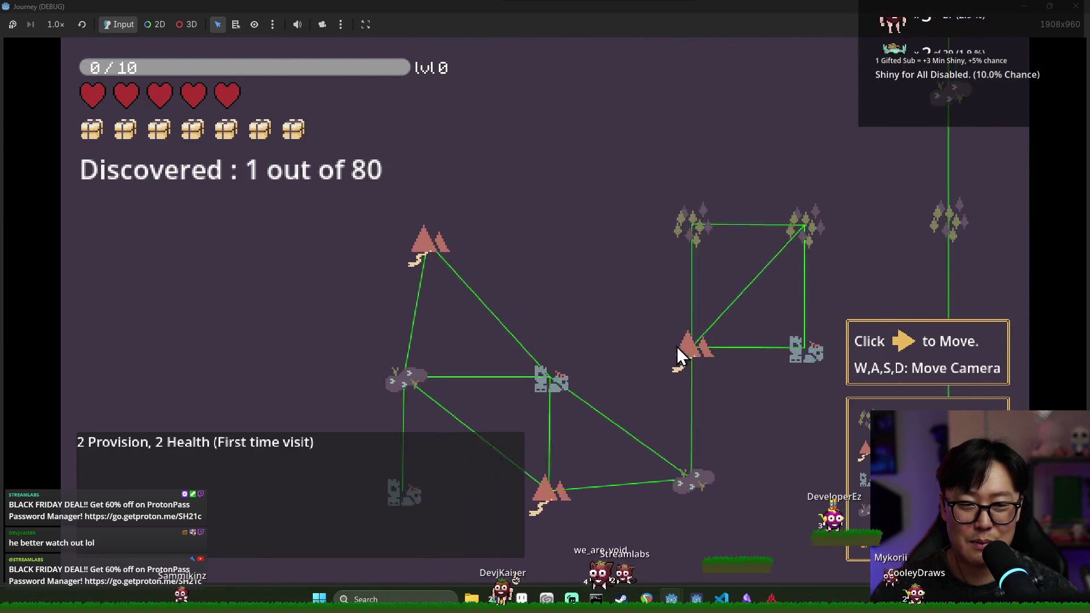
pyautogui.press('d')
pyautogui.press('s')
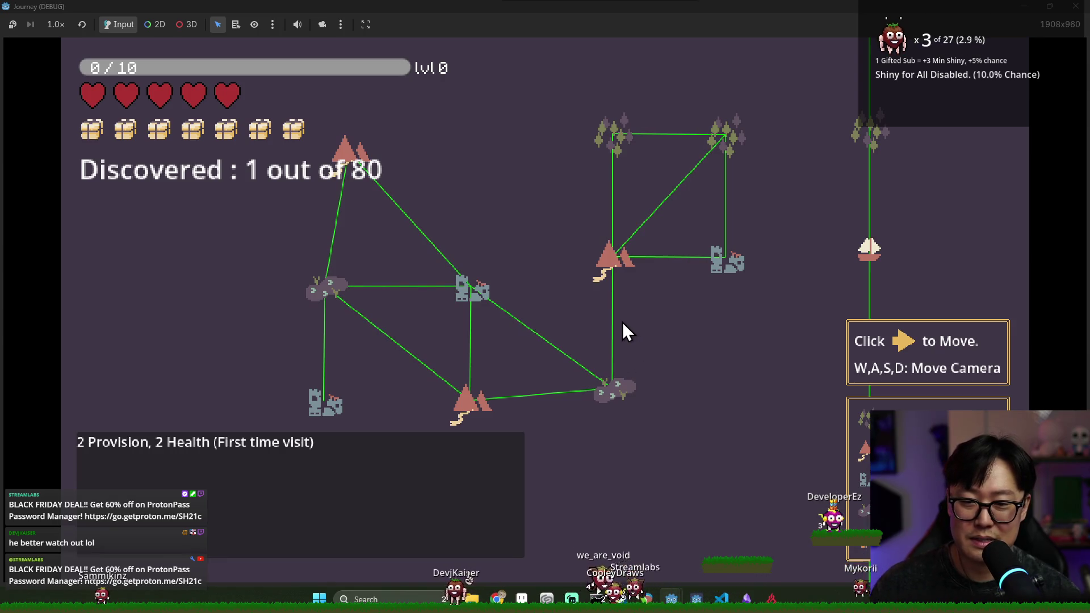
pyautogui.press('w')
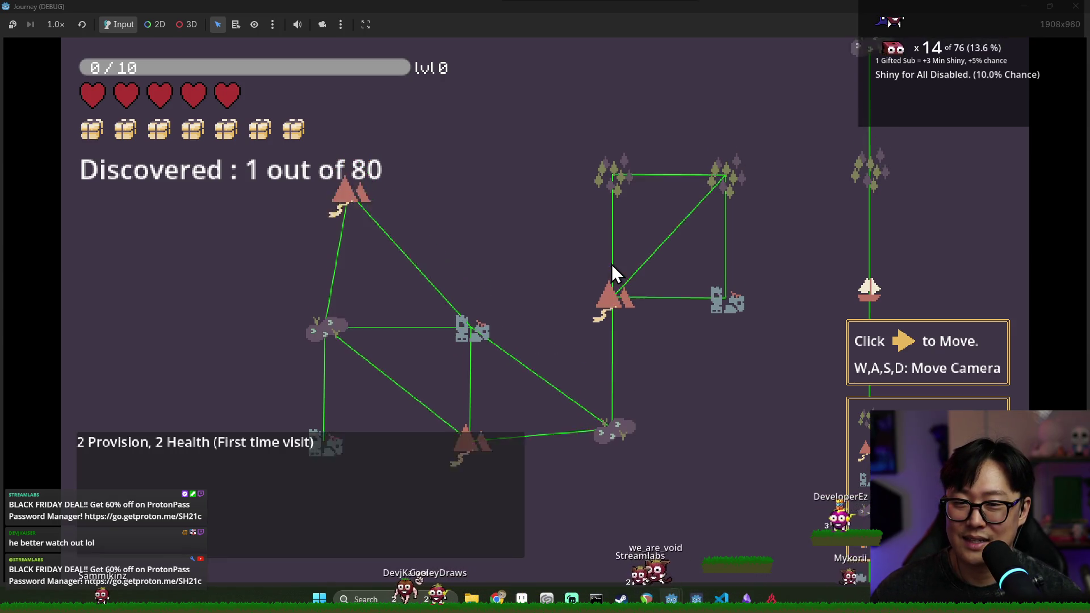
pyautogui.press('d')
pyautogui.press('F8')
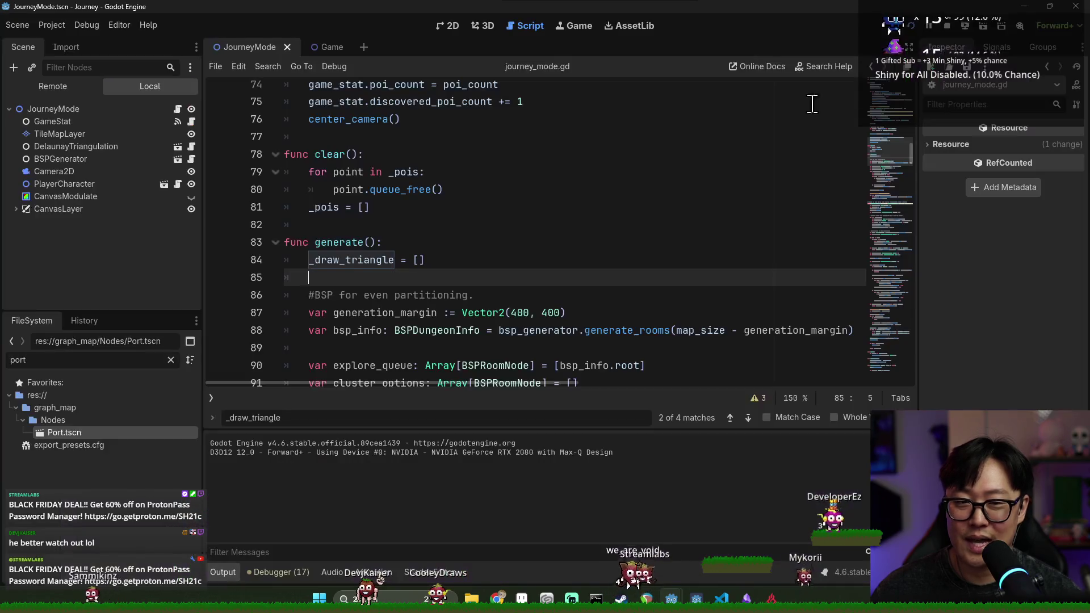
pyautogui.scroll(-3)
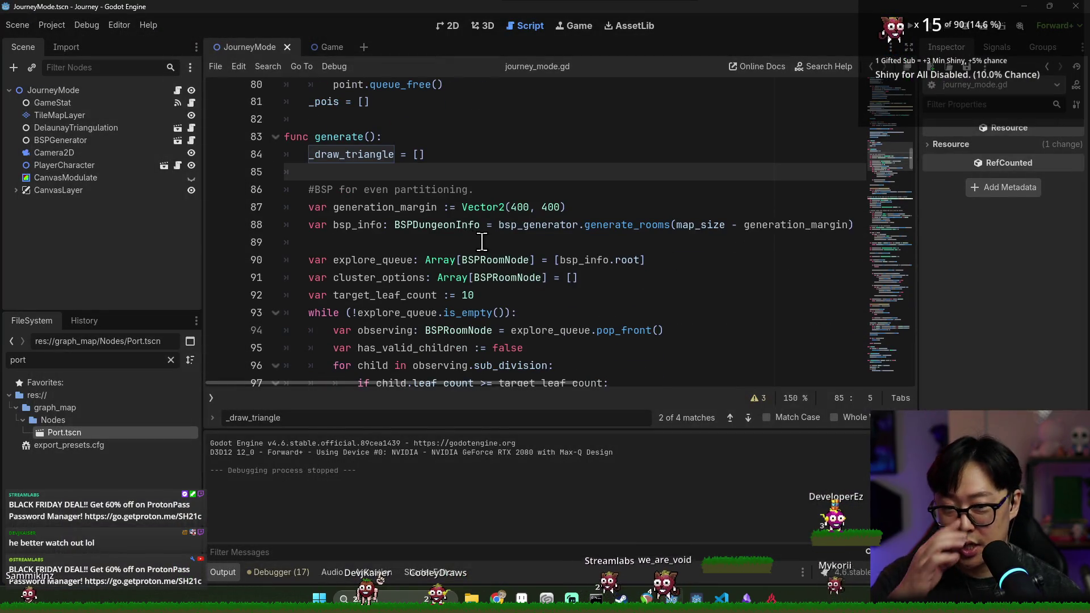
pyautogui.scroll(-3)
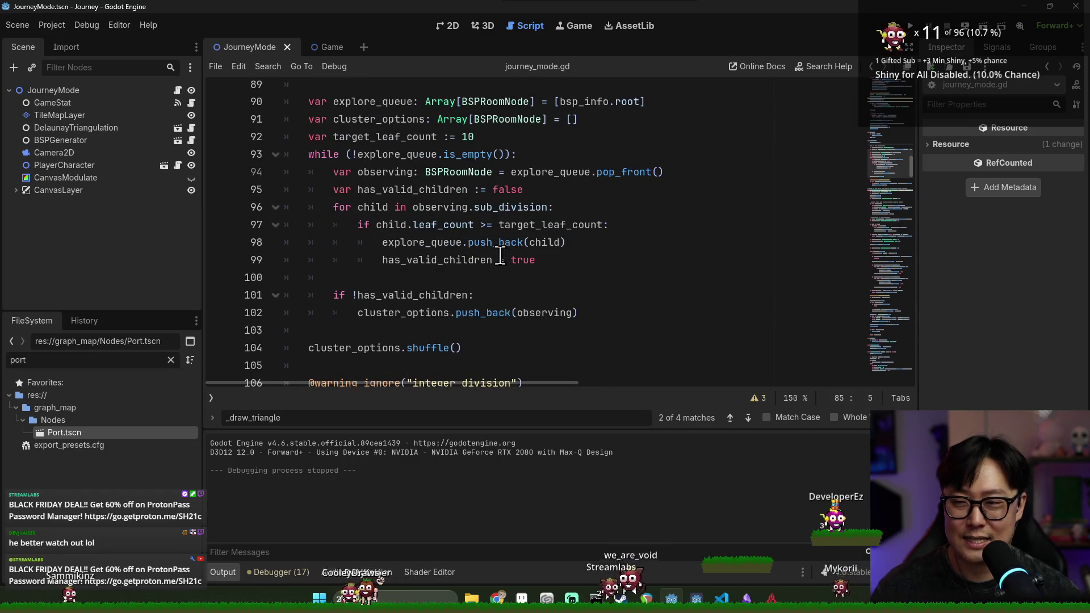
pyautogui.scroll(3)
pyautogui.doubleClick(385, 189)
pyautogui.scroll(3)
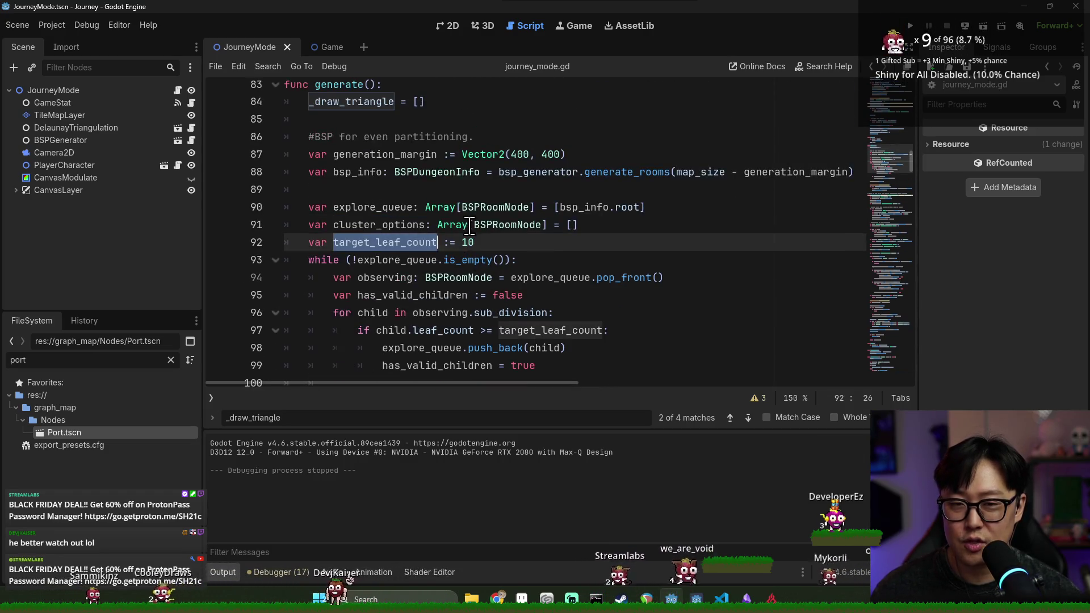
pyautogui.click(481, 248)
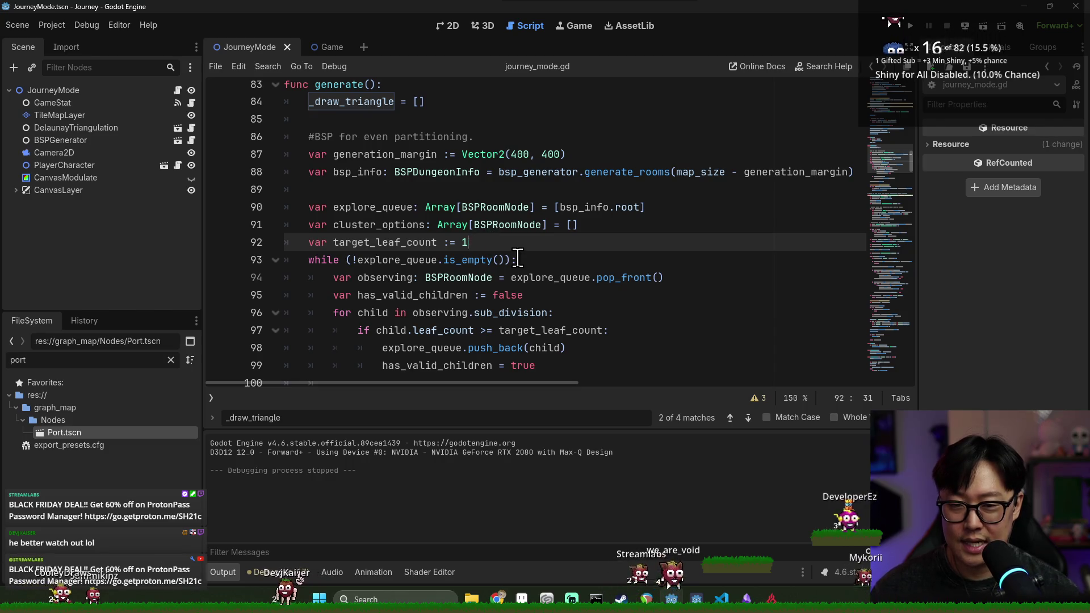
pyautogui.write('20')
pyautogui.hotkey('ctrl', 's')
pyautogui.scroll(-3)
pyautogui.scroll(3)
pyautogui.scroll(3)
pyautogui.doubleClick(394, 136)
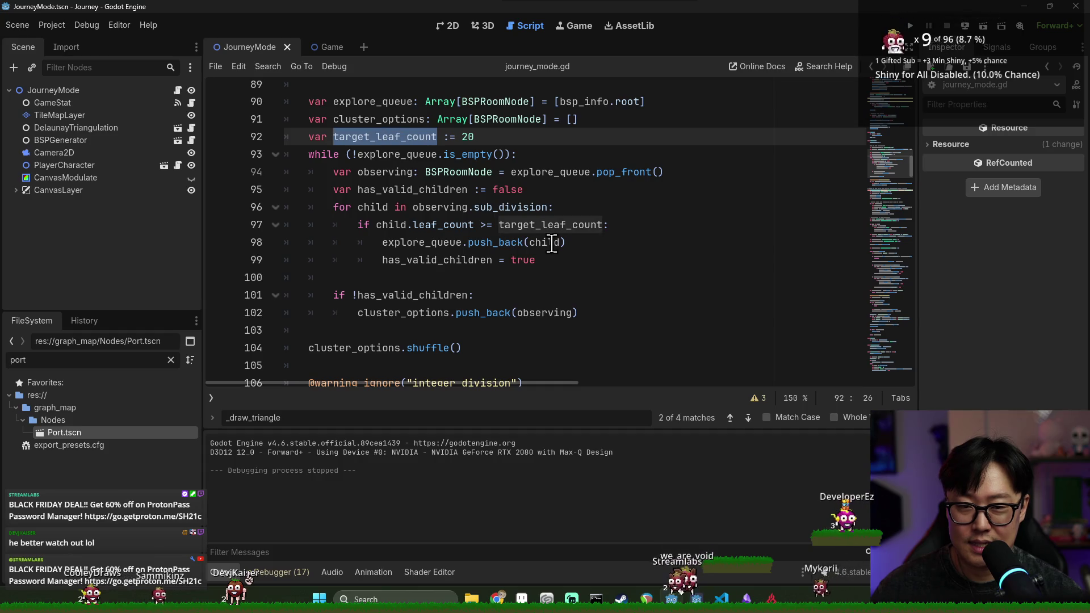
pyautogui.scroll(-3)
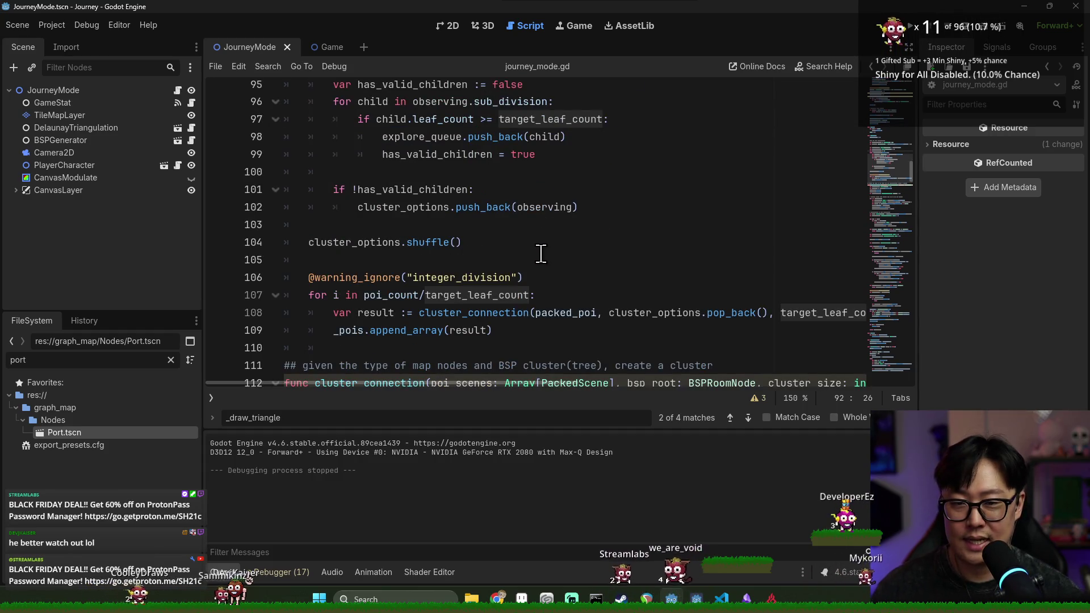
pyautogui.hscroll(3)
pyautogui.doubleClick(665, 319)
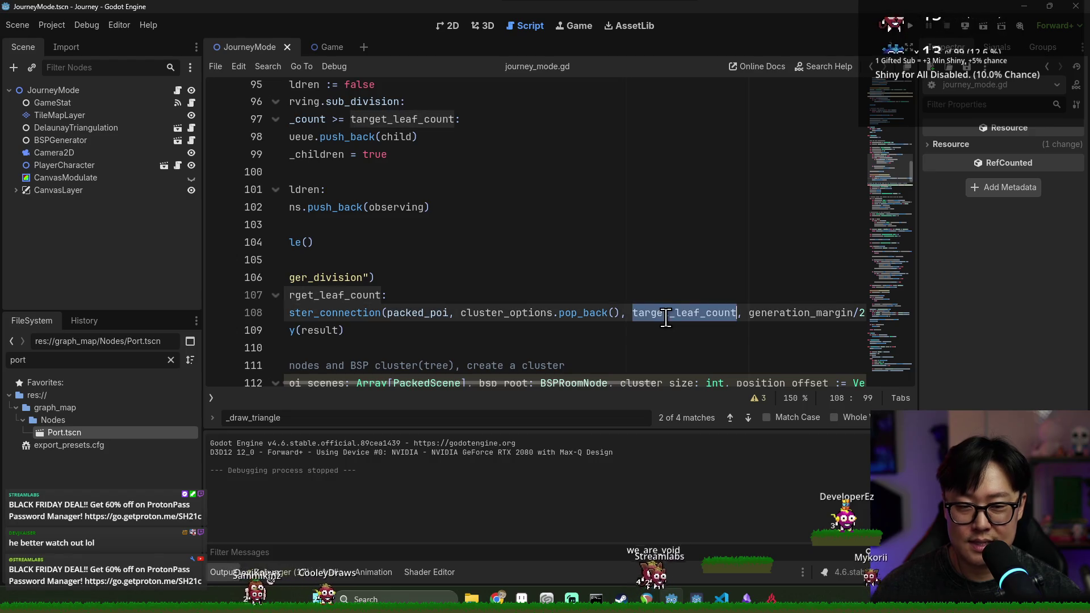
pyautogui.write('8')
pyautogui.hotkey('ctrl', 's')
pyautogui.click(509, 252)
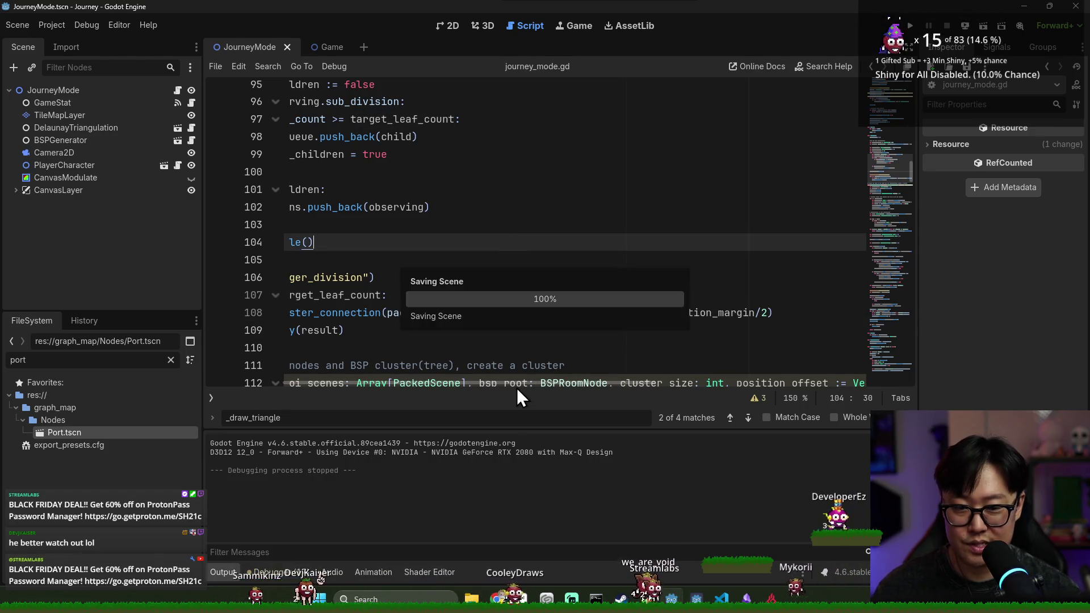
pyautogui.click(449, 313)
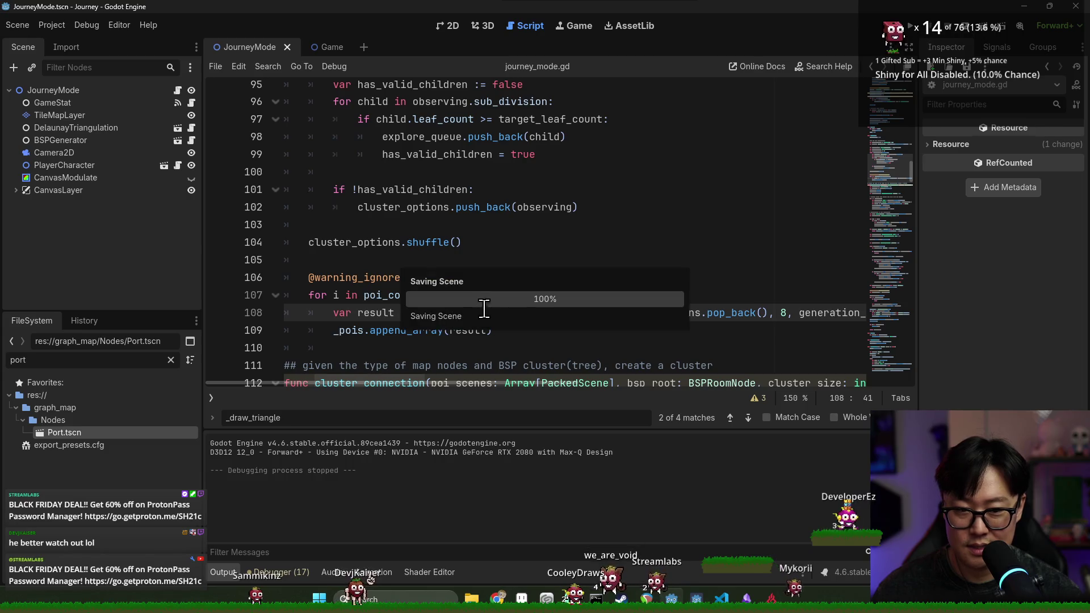
pyautogui.scroll(3)
pyautogui.click(396, 136)
pyautogui.doubleClick(395, 137)
pyautogui.scroll(3)
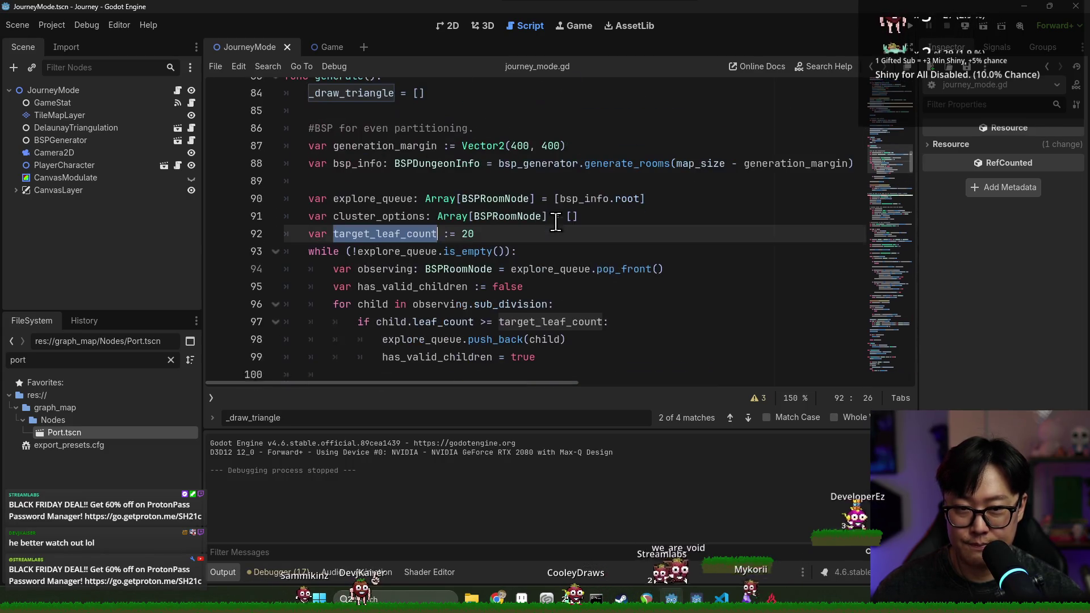
pyautogui.doubleClick(684, 172)
pyautogui.scroll(3)
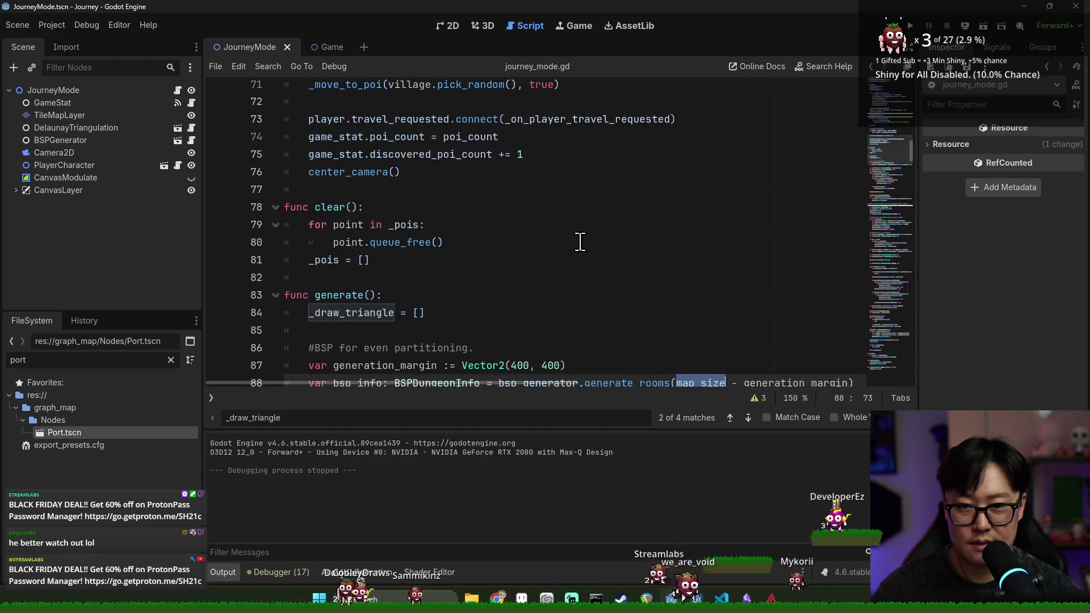
pyautogui.scroll(3)
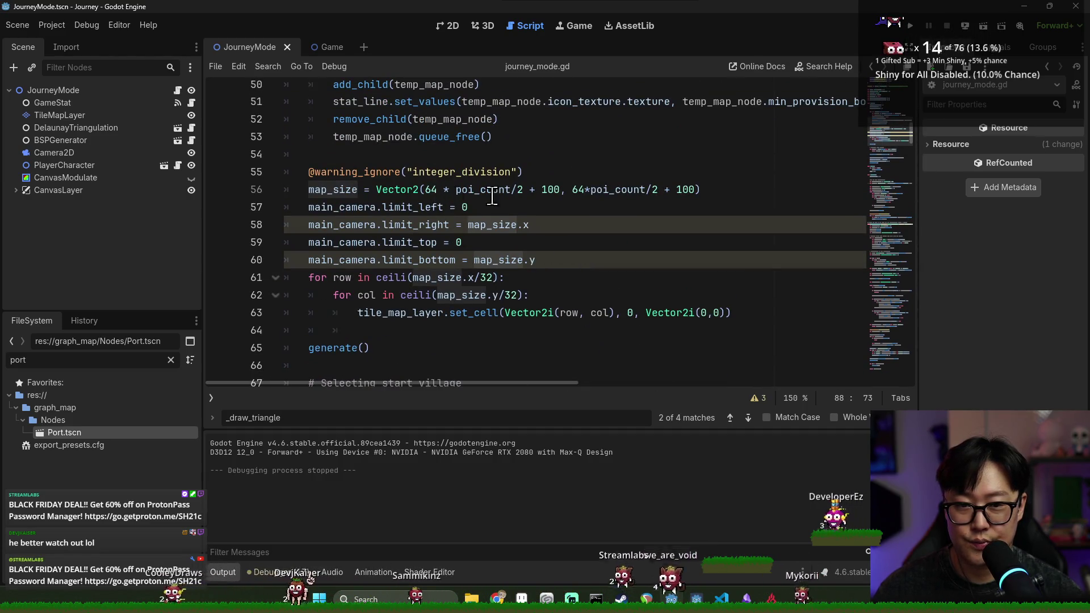
pyautogui.click(520, 191)
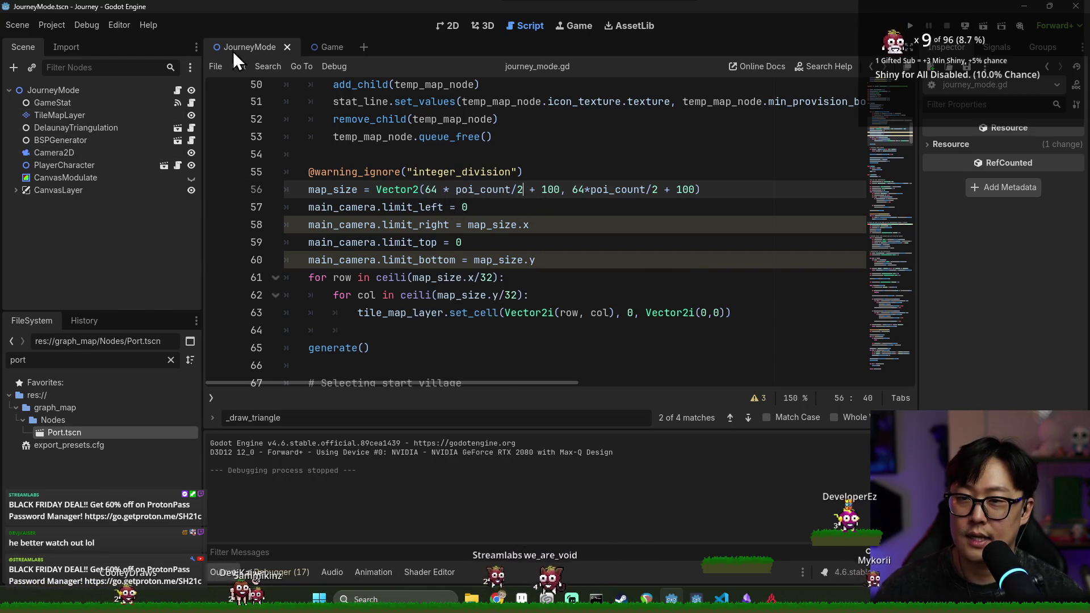
# Select BSPGenerator with Minimum Room 128 × 128, save the scene, and run the project.
pyautogui.click(108, 141)
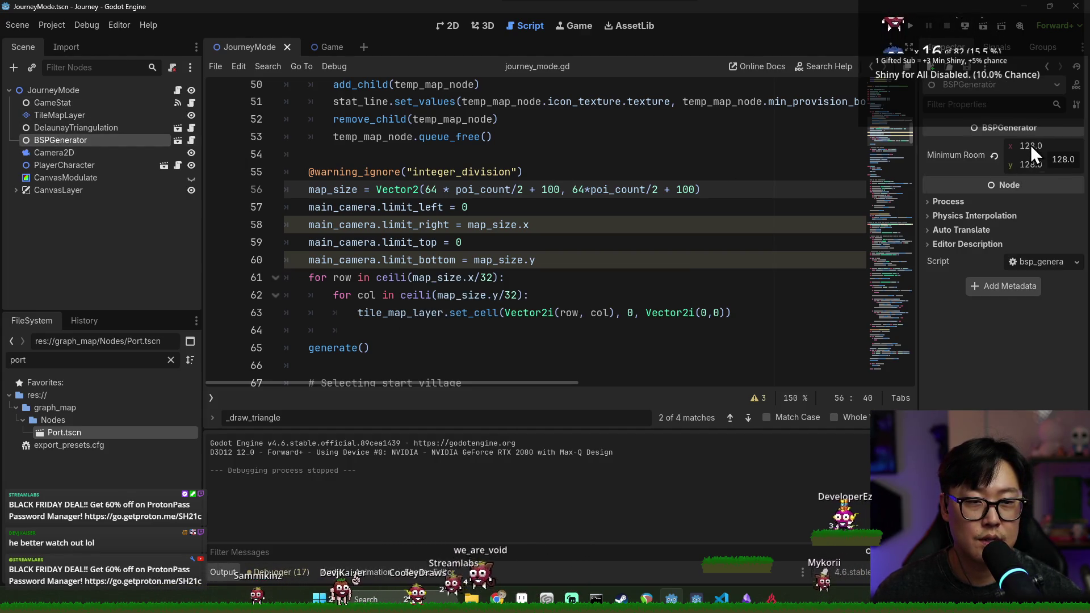
pyautogui.hotkey('ctrl', 's')
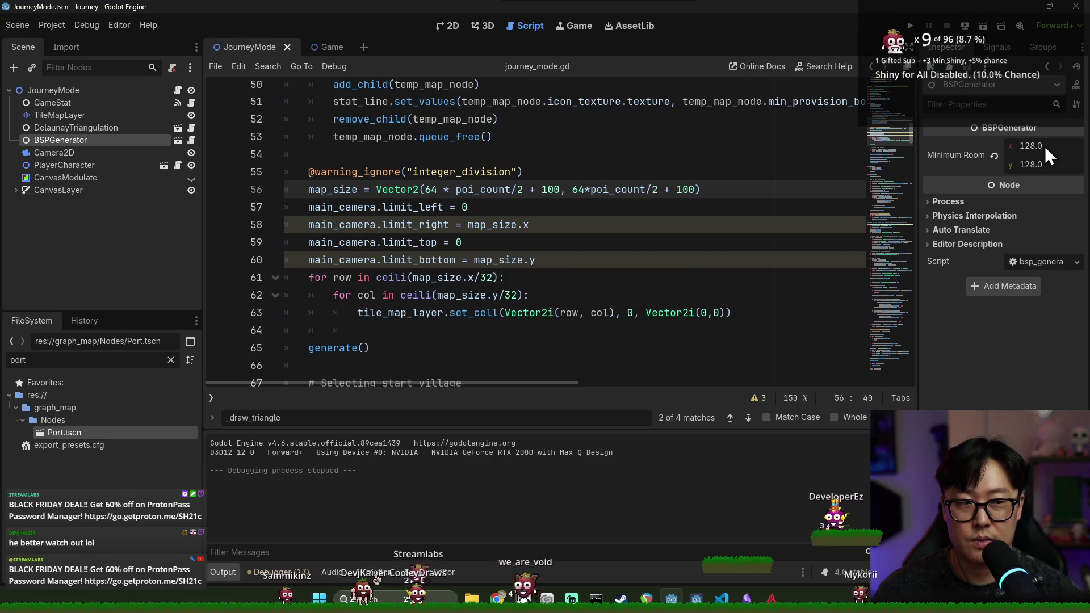
pyautogui.click(909, 26)
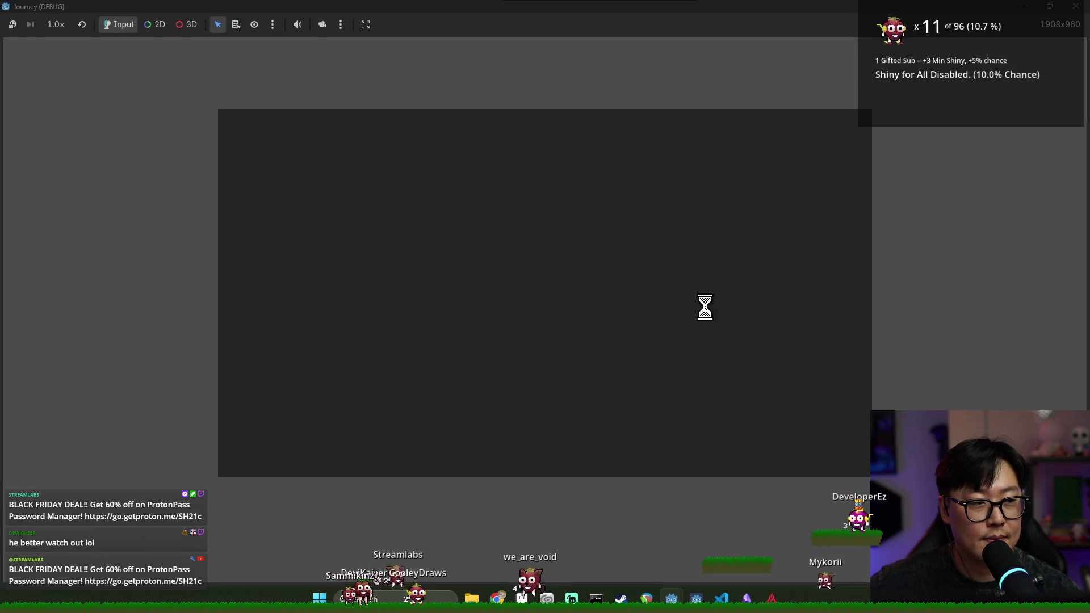
# Start the game, check the Output log and Debugger errors, then rerun with F6.
pyautogui.click(571, 336)
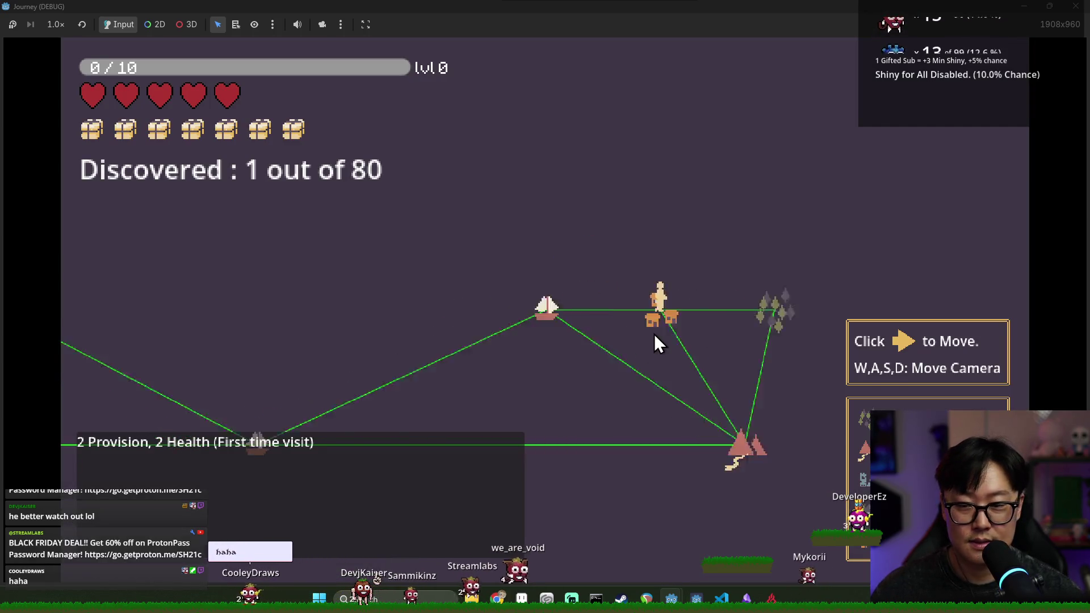
pyautogui.click(654, 334)
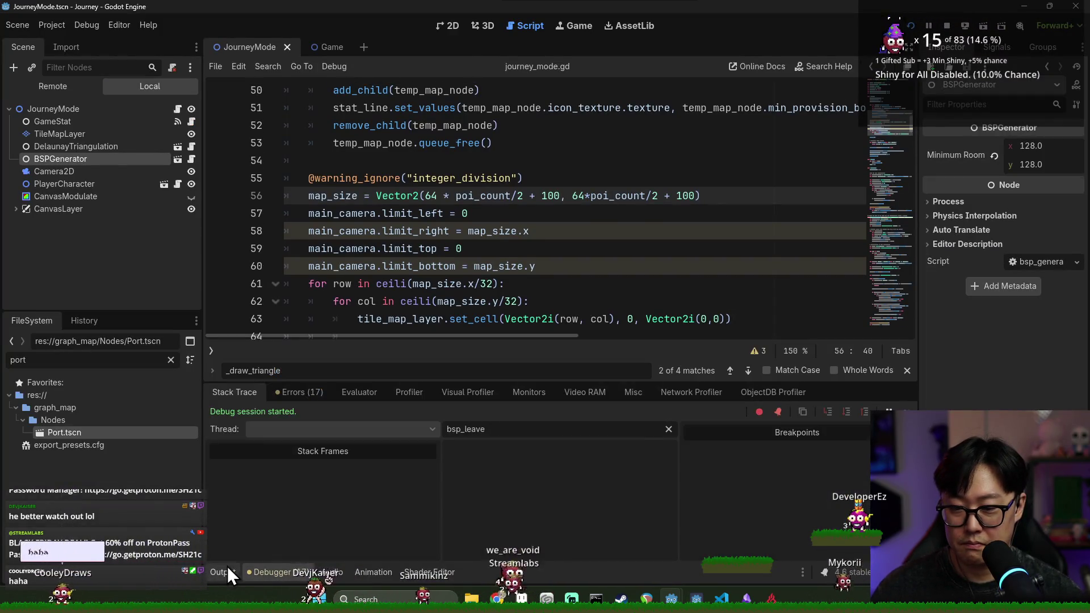
pyautogui.click(227, 570)
pyautogui.click(256, 570)
pyautogui.click(279, 396)
pyautogui.press('F6')
# Pan the new map with WASD to reveal its nodes, paths and clusters.
pyautogui.press('a')
pyautogui.press('s')
pyautogui.press('w')
pyautogui.press('a')
pyautogui.press('s')
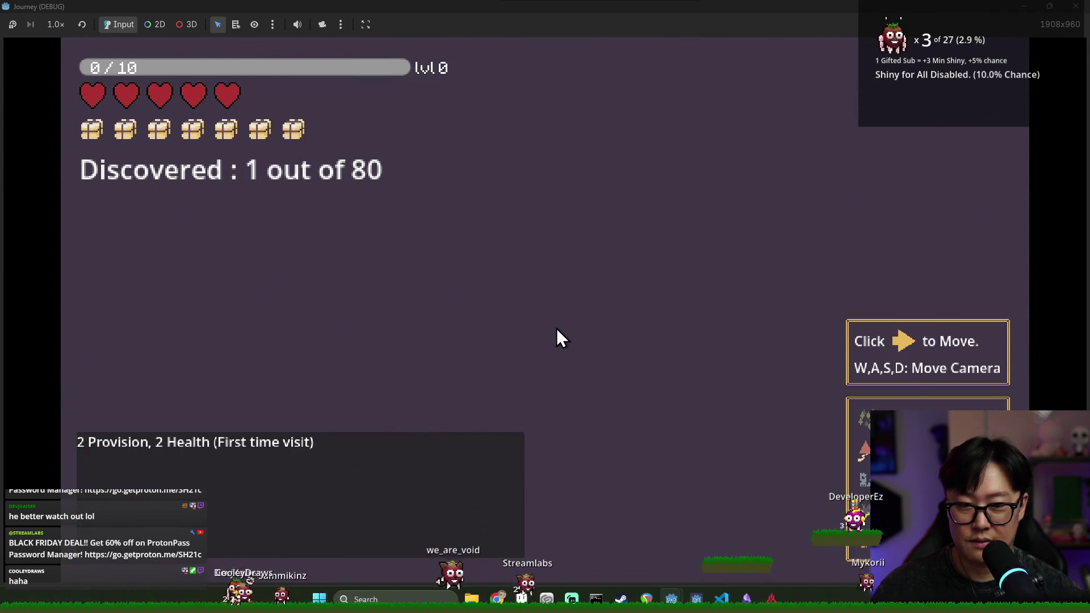
pyautogui.press('s')
pyautogui.press('w')
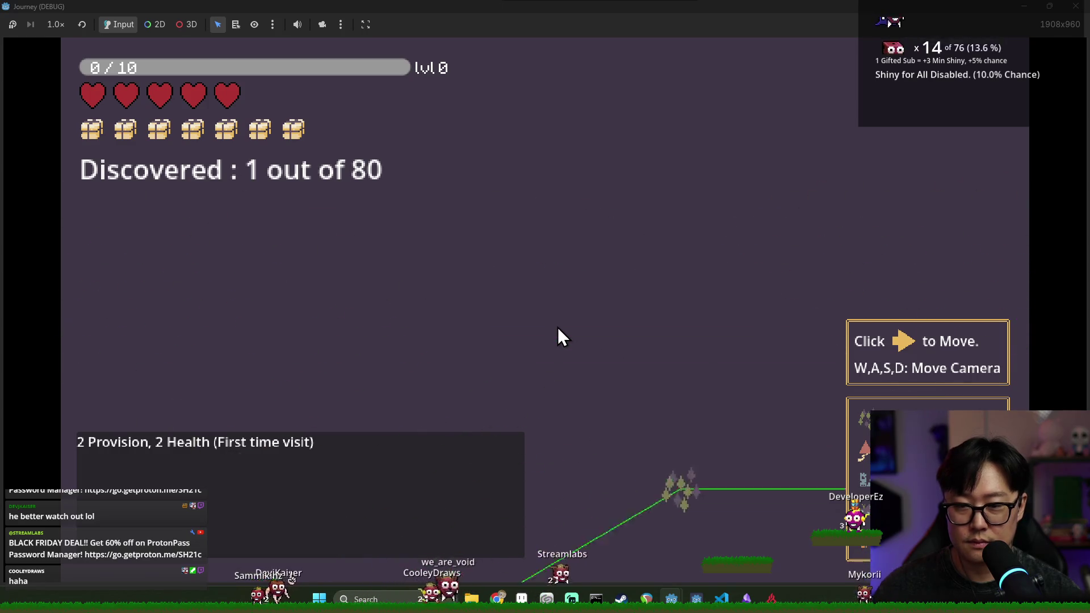
pyautogui.press('w')
pyautogui.press('d')
pyautogui.press('s')
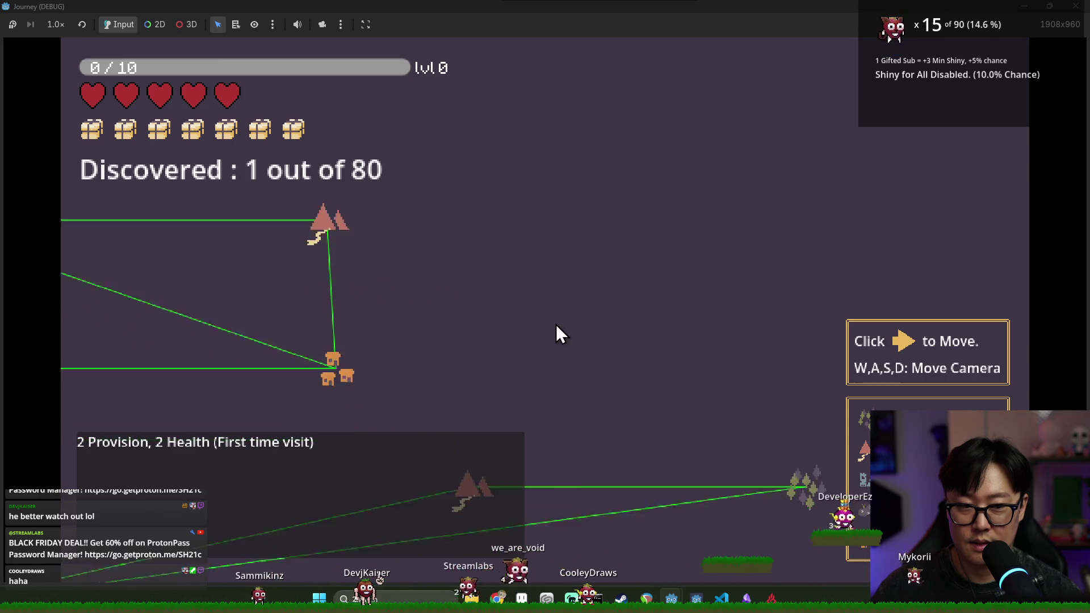
pyautogui.press('a')
pyautogui.press('s')
pyautogui.press('a')
# Continue panning across the clusters, then stop the game with F8 and save the scene.
pyautogui.press('d')
pyautogui.press('a')
pyautogui.press('d')
pyautogui.press('a')
pyautogui.press('d')
pyautogui.press('s')
pyautogui.press('a')
pyautogui.press('w')
pyautogui.press('d')
pyautogui.press('d')
pyautogui.press('a')
pyautogui.press('w')
pyautogui.press('d')
pyautogui.press('s')
pyautogui.press('a')
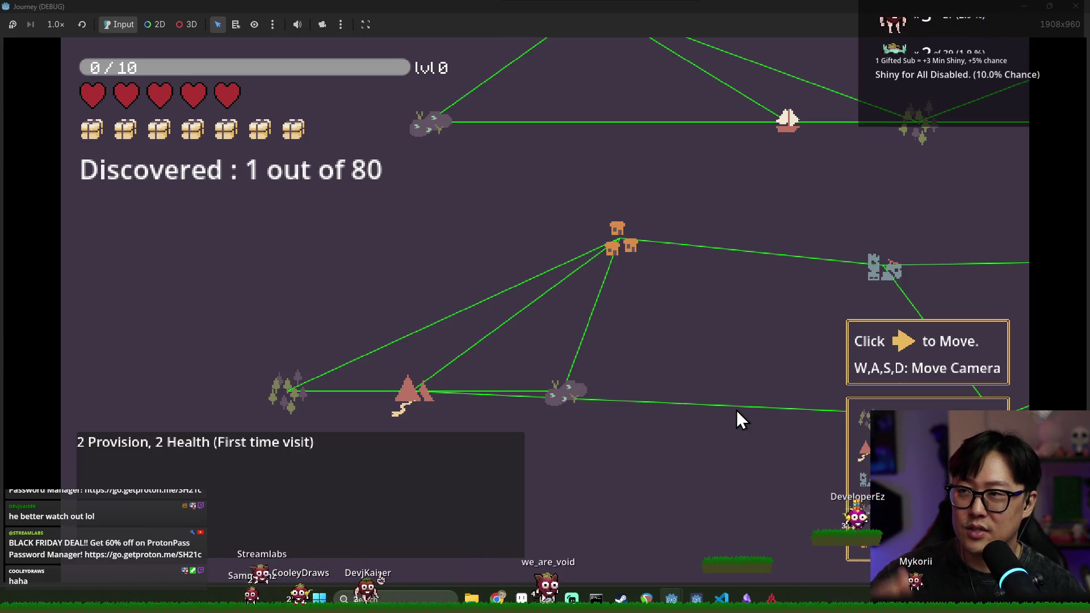
pyautogui.press('F8')
pyautogui.hotkey('ctrl', 's')
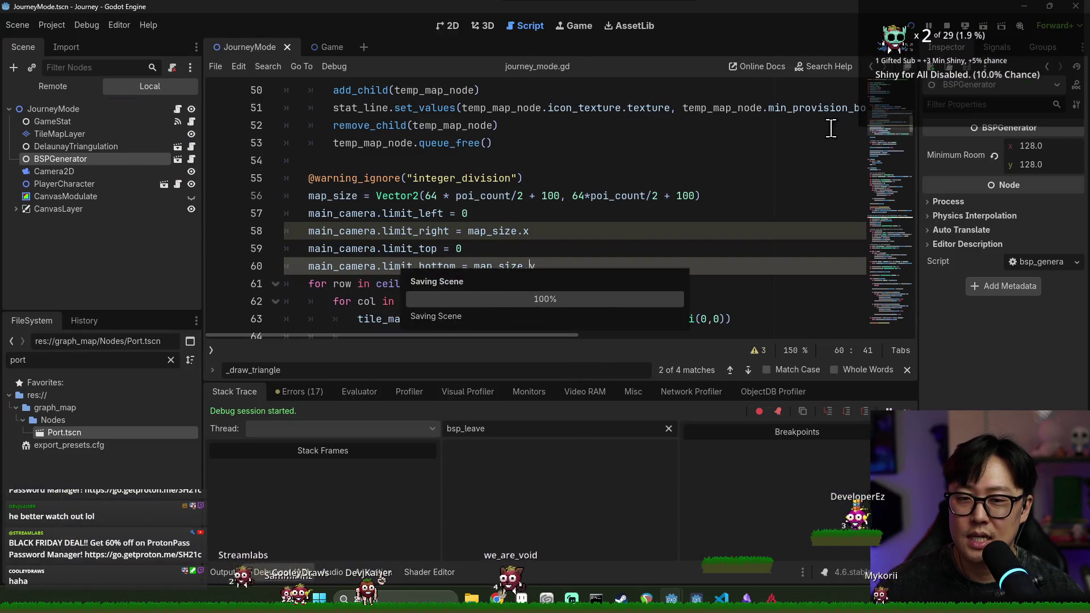
# Place the caret at the end of line 62 and save the scene.
pyautogui.click(630, 304)
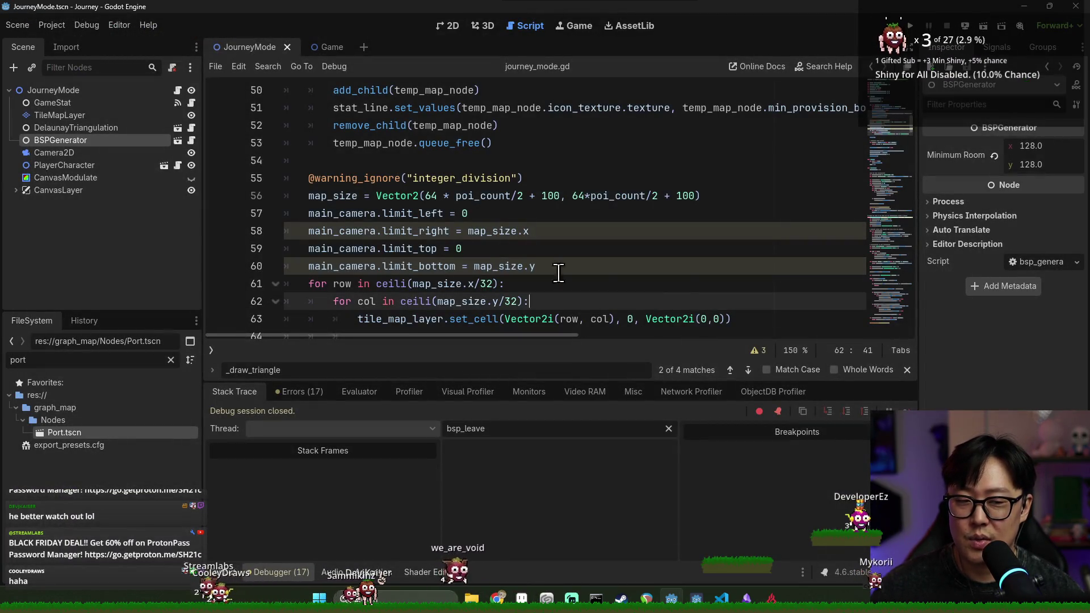
pyautogui.scroll(3)
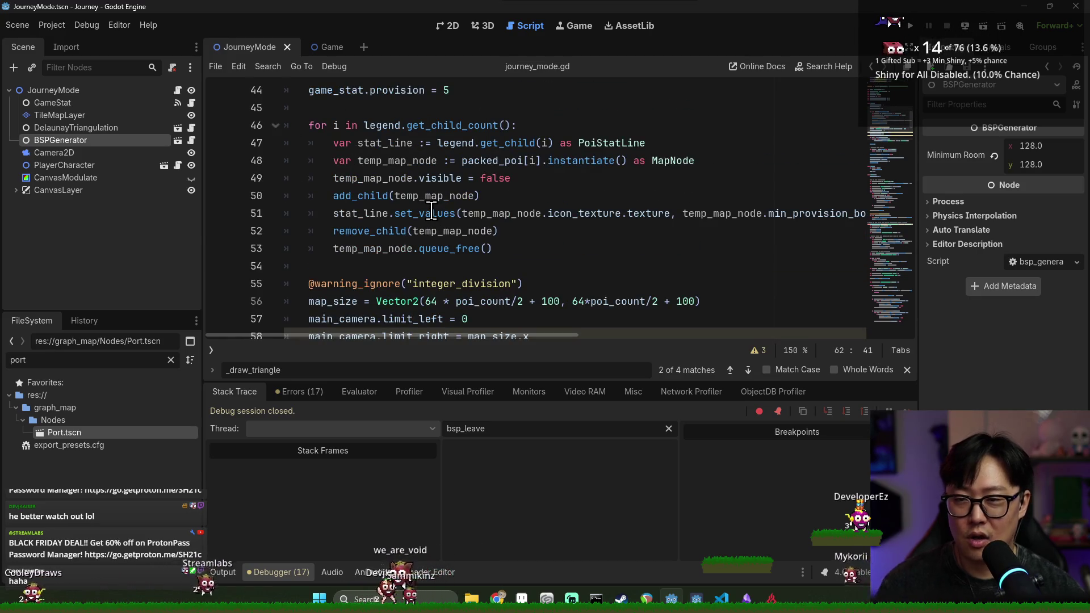
pyautogui.moveTo(431, 213)
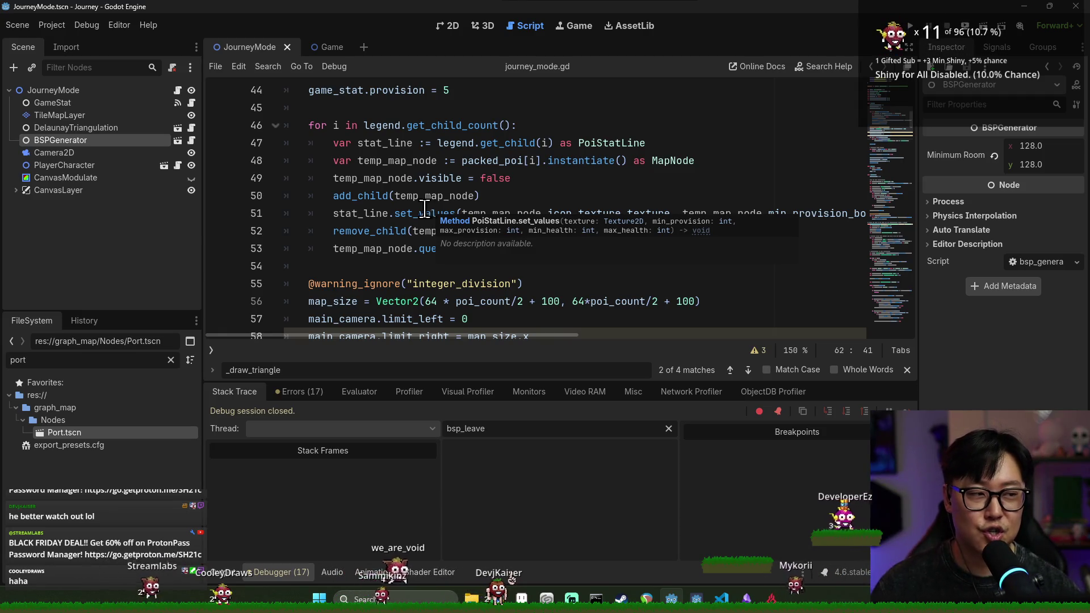
pyautogui.hotkey('ctrl', 's')
# Open the BSPGenerator scene and review the split function's is_too_narrow, is_too_short and is_split_vertical checks.
pyautogui.scroll(3)
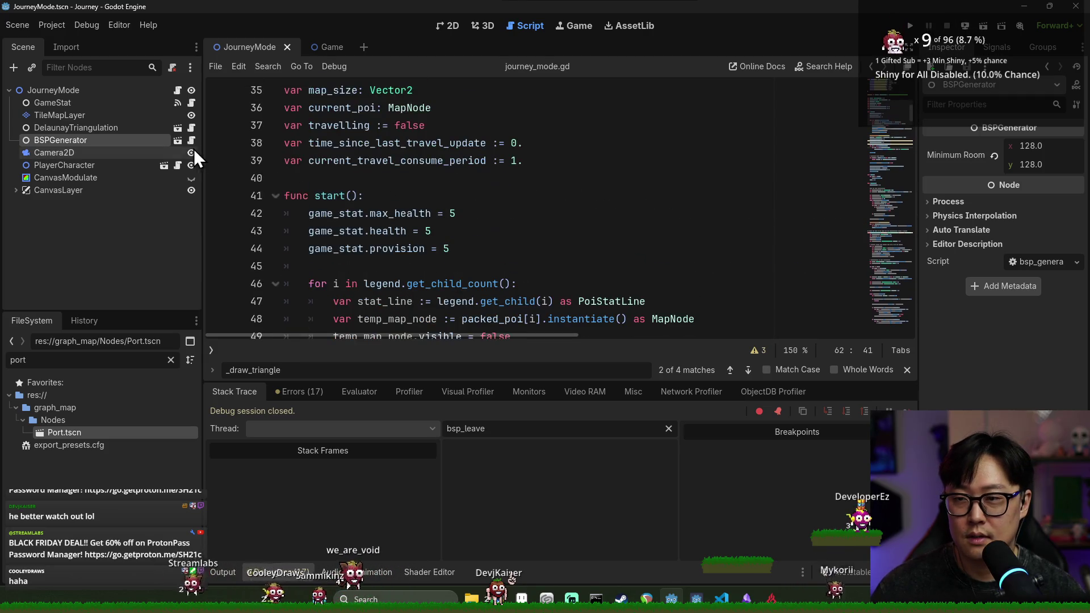
pyautogui.click(177, 140)
pyautogui.click(412, 207)
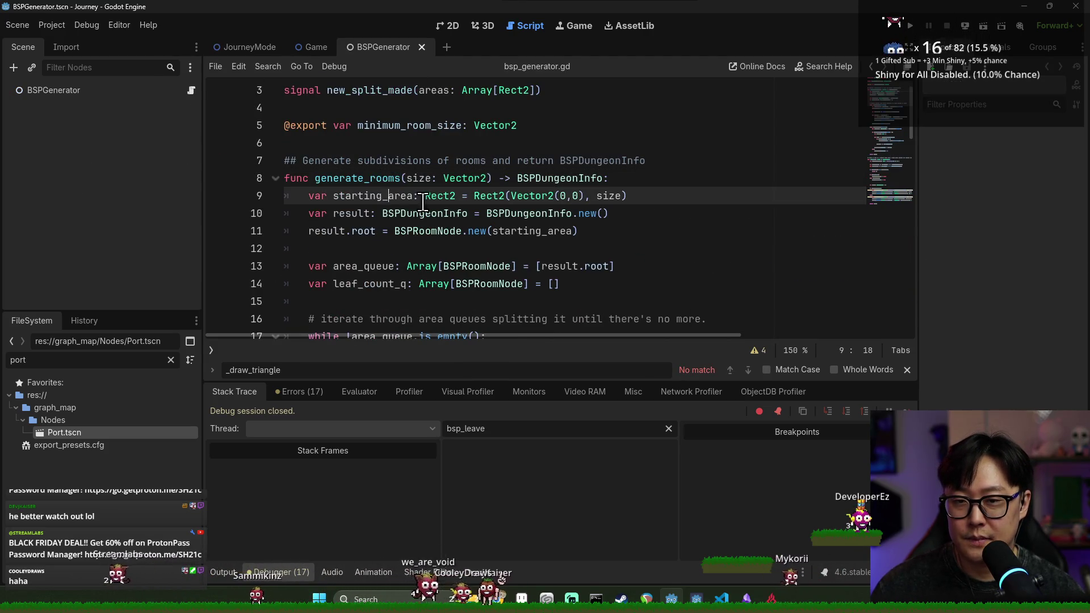
pyautogui.scroll(-3)
pyautogui.scroll(-3)
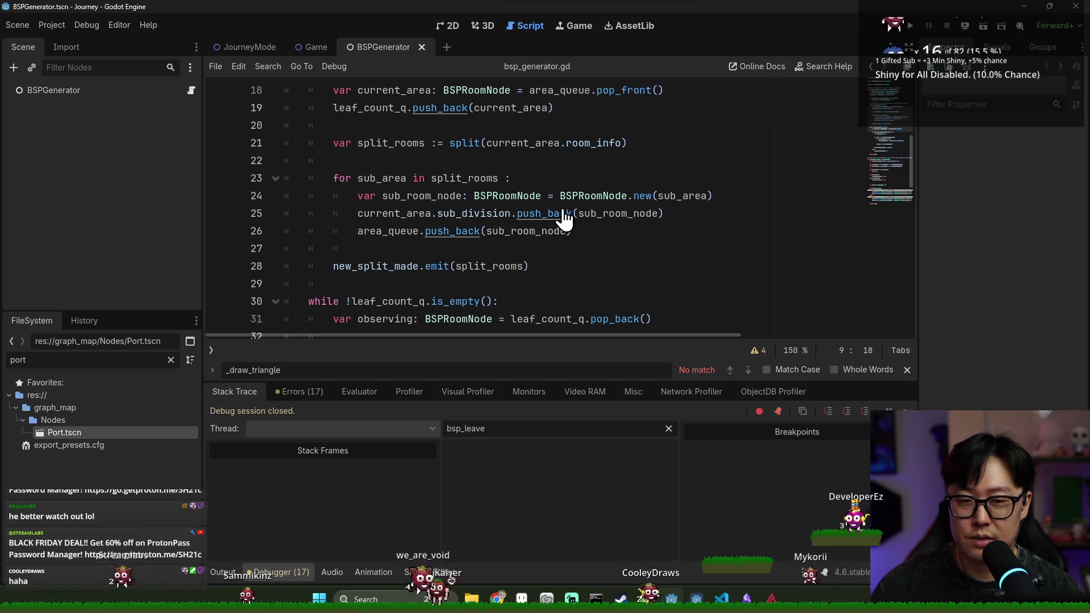
pyautogui.click(469, 148)
pyautogui.scroll(-3)
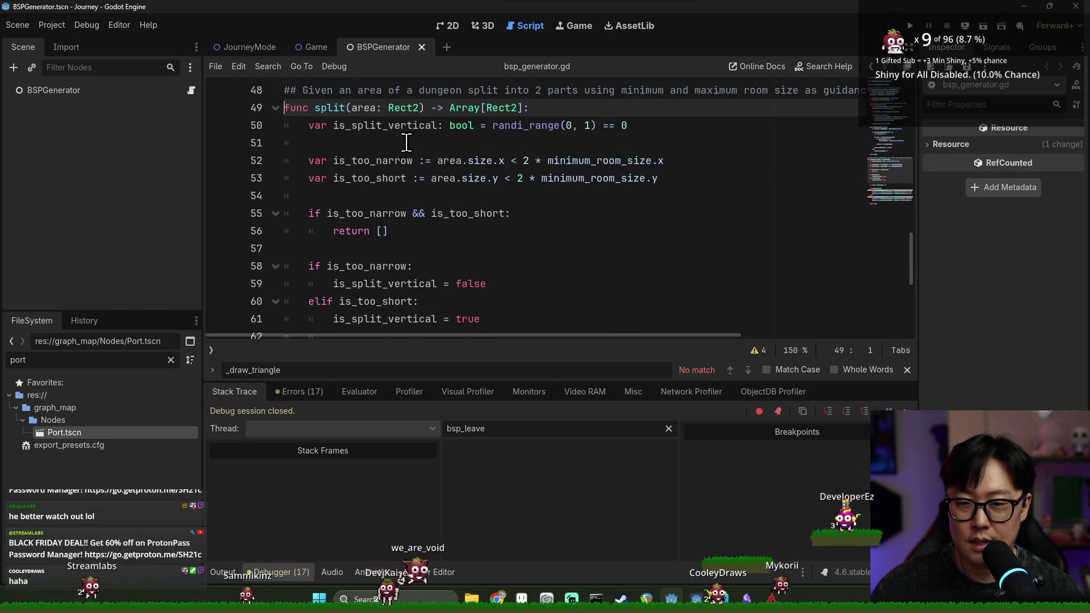
pyautogui.doubleClick(383, 161)
pyautogui.doubleClick(383, 178)
pyautogui.scroll(-3)
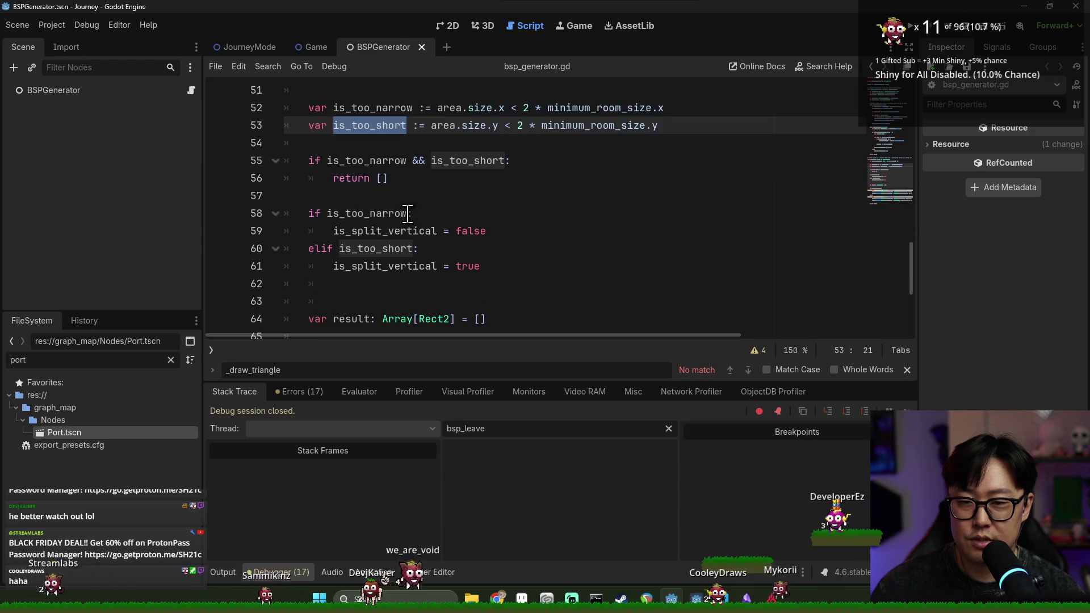
pyautogui.doubleClick(390, 231)
pyautogui.doubleClick(386, 266)
pyautogui.doubleClick(386, 231)
pyautogui.doubleClick(389, 266)
# Trace how the split conditions use minimum_room_size on line 52.
pyautogui.scroll(-3)
pyautogui.scroll(-3)
pyautogui.scroll(3)
pyautogui.doubleClick(392, 213)
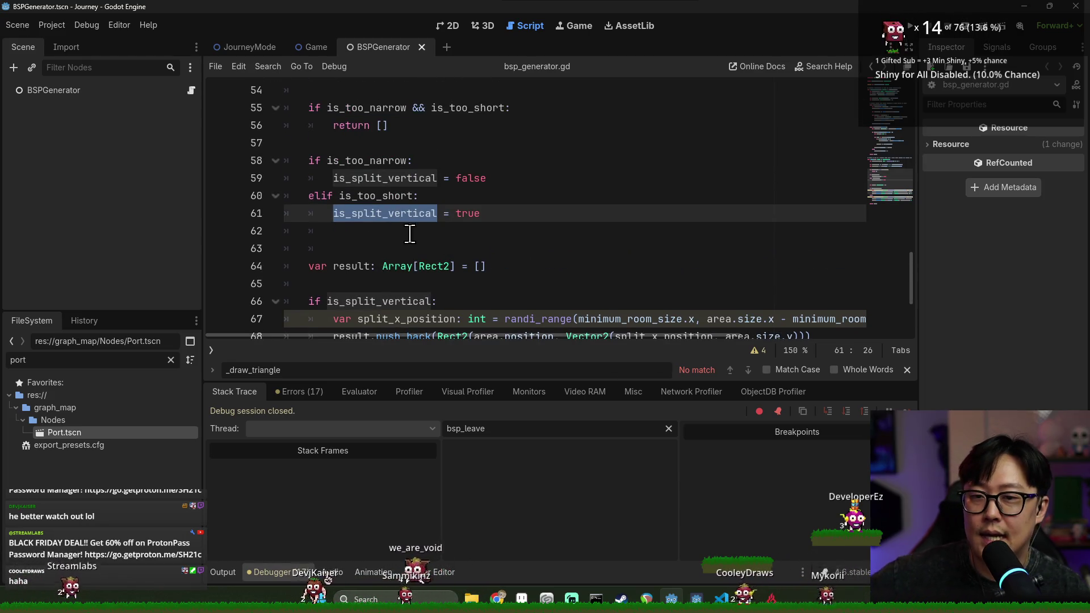
pyautogui.doubleClick(361, 162)
pyautogui.scroll(3)
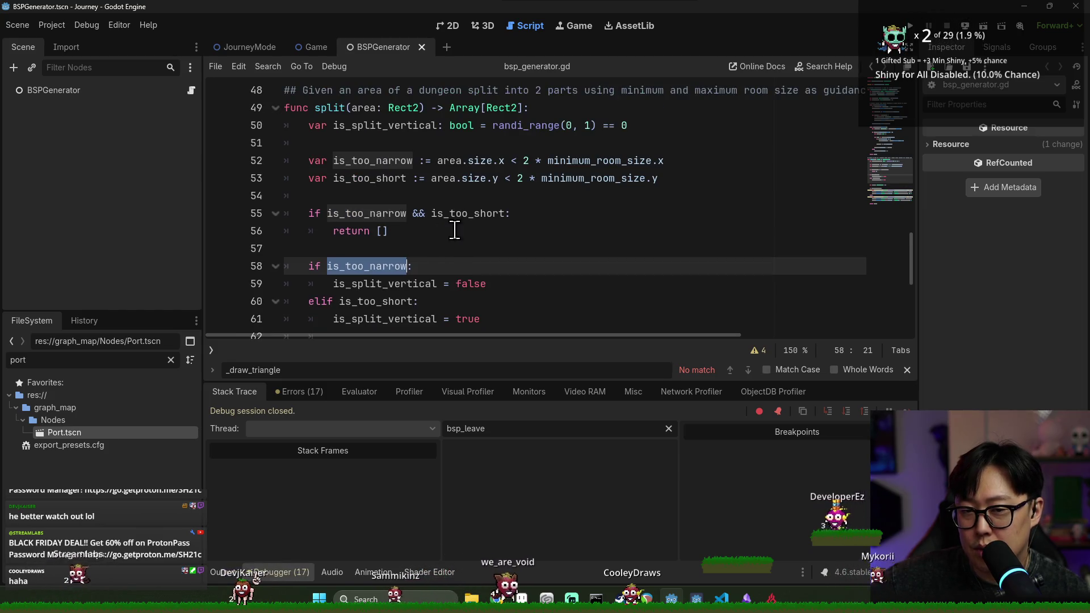
pyautogui.doubleClick(391, 306)
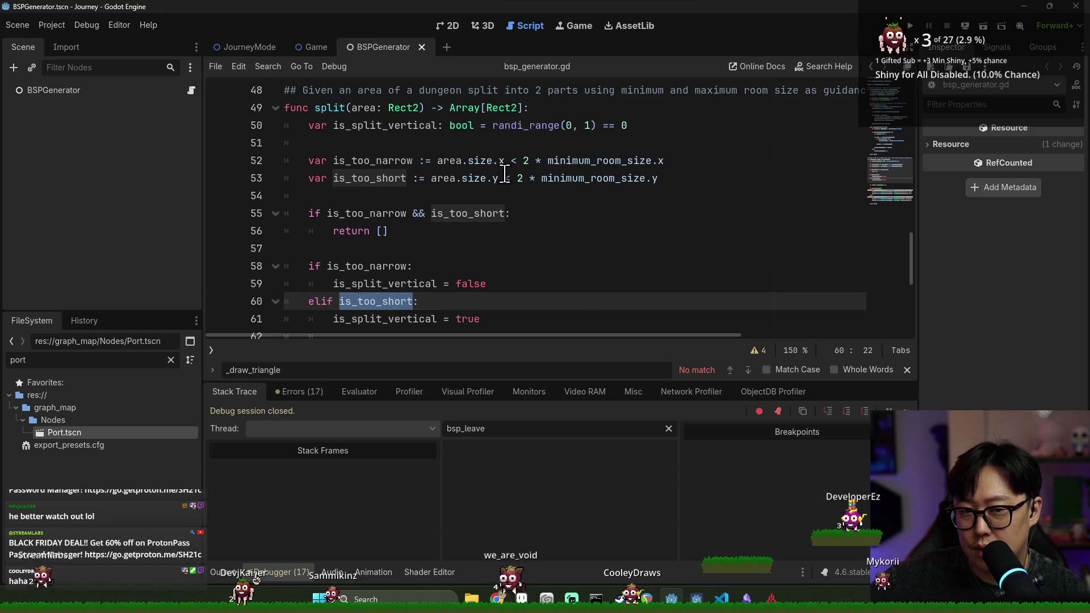
pyautogui.doubleClick(562, 162)
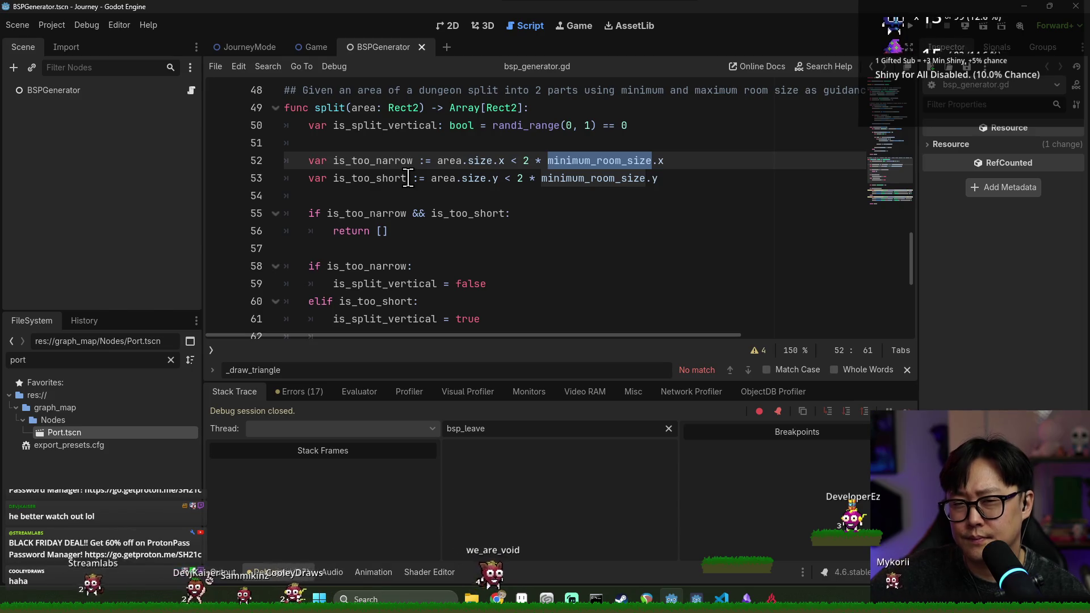
pyautogui.scroll(3)
pyautogui.moveTo(591, 336); pyautogui.dragTo(482, 321)
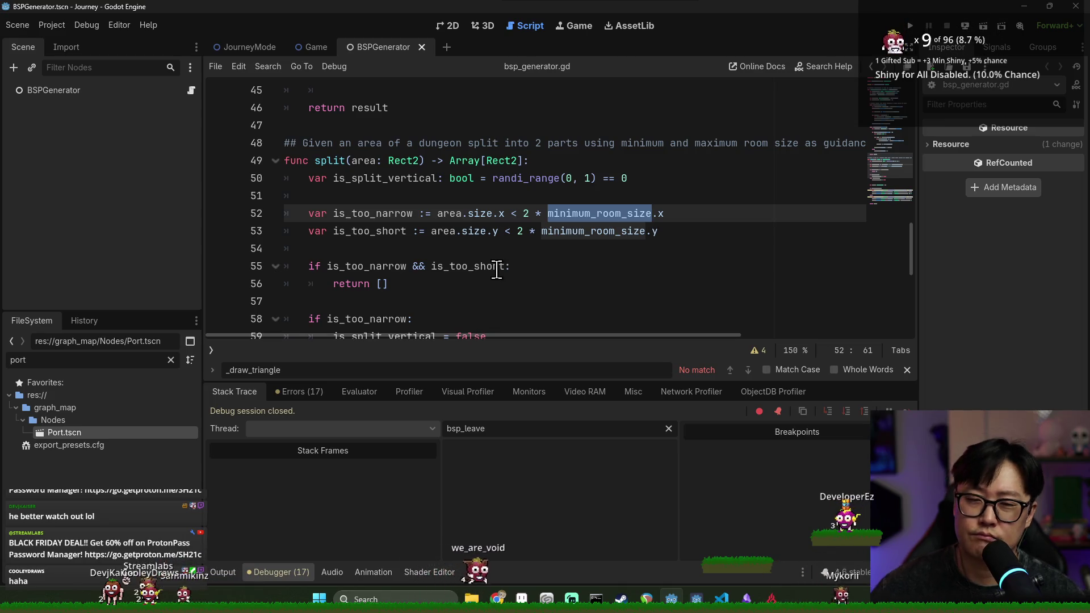
# Run the project to test the generated map.
pyautogui.scroll(-3)
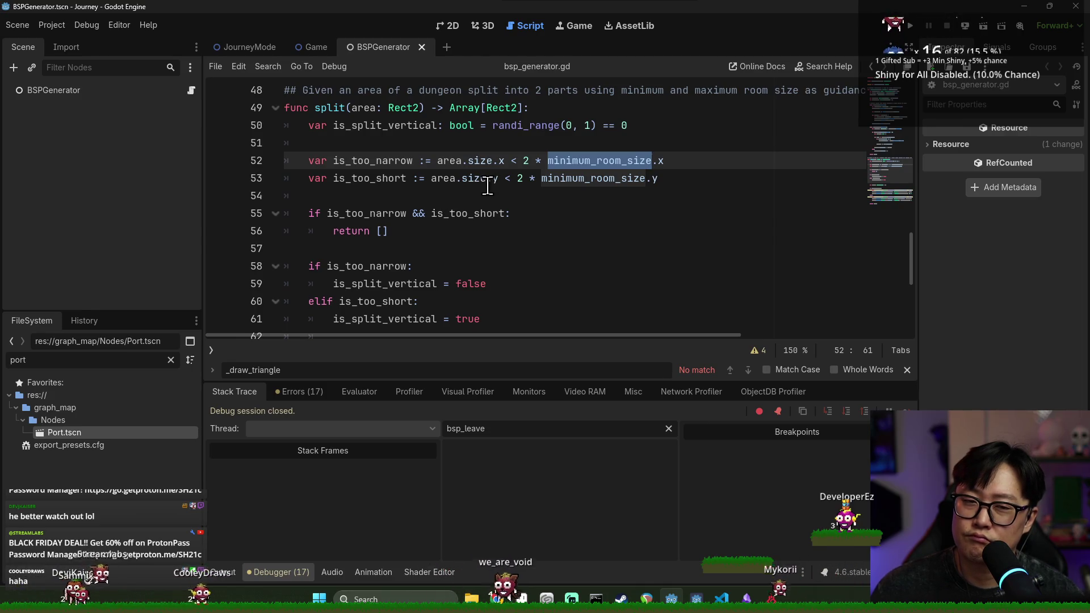
pyautogui.scroll(-3)
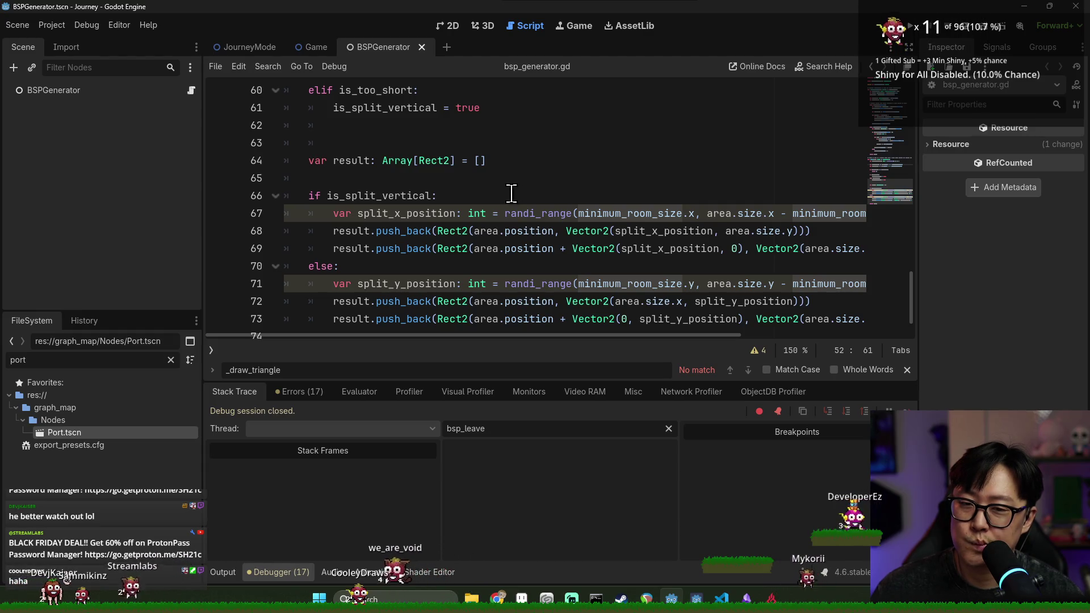
pyautogui.scroll(-3)
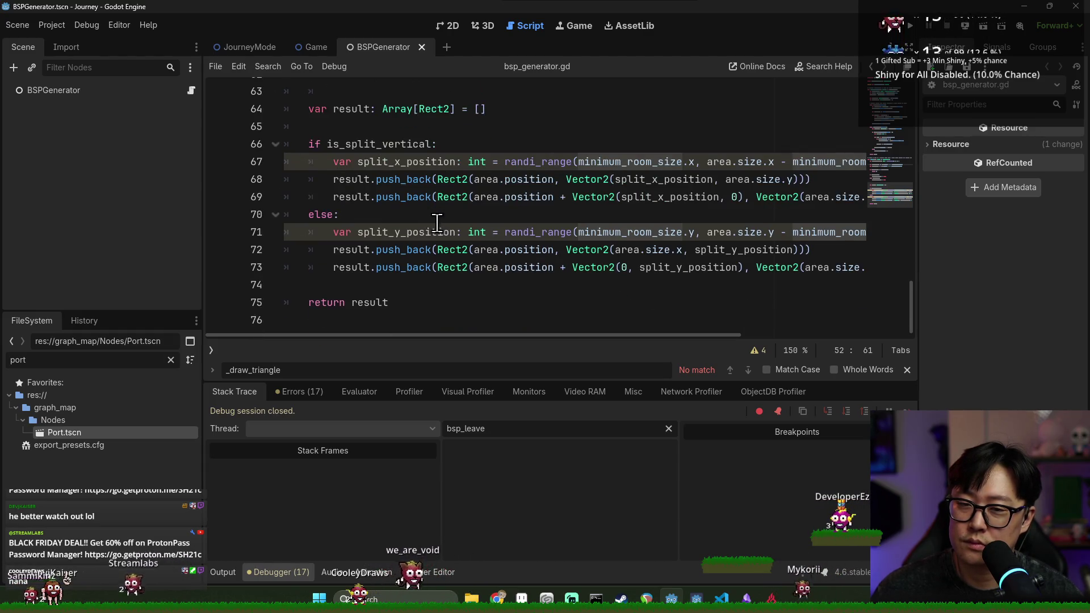
pyautogui.scroll(3)
pyautogui.click(909, 28)
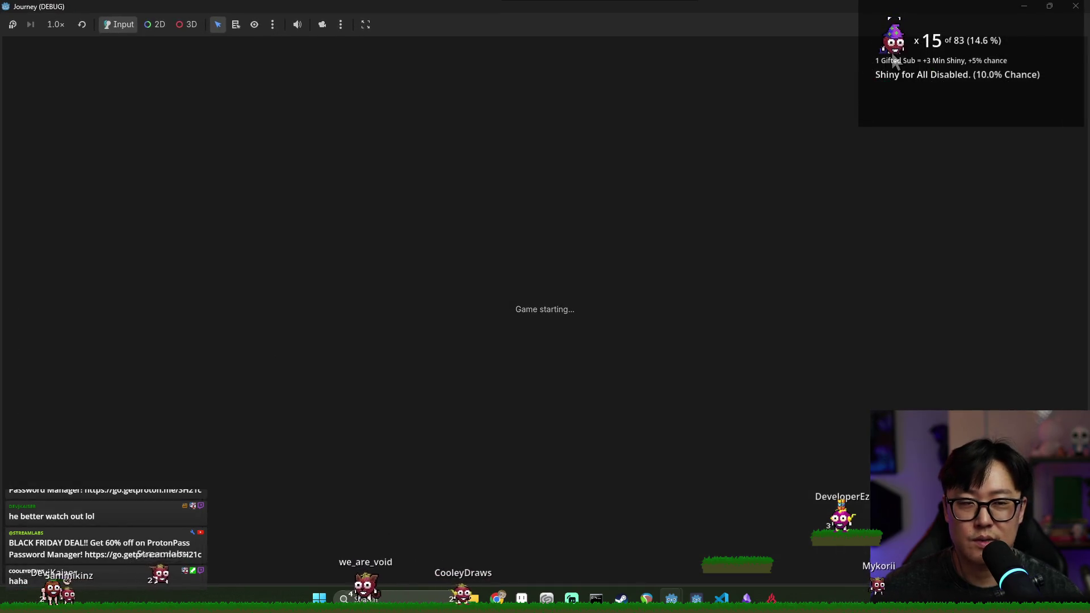
# Start a new journey and pan the map with WASD toward the forest node, houses and boat node.
pyautogui.click(545, 339)
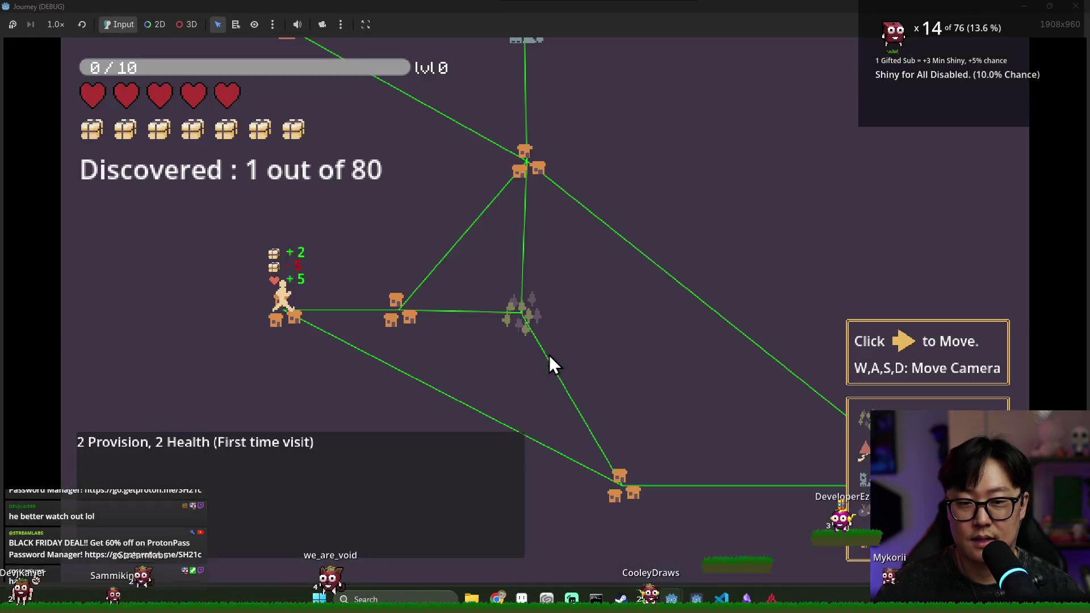
pyautogui.press('d')
pyautogui.press('w')
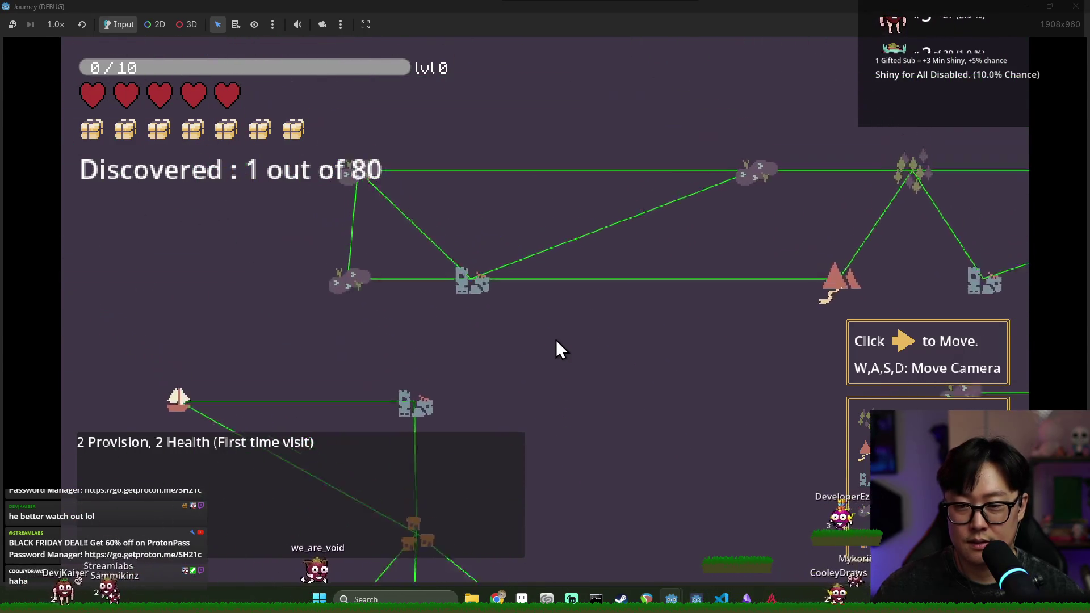
pyautogui.press('s')
pyautogui.press('d')
pyautogui.press('w')
pyautogui.press('d')
pyautogui.press('a')
pyautogui.press('d')
pyautogui.press('a')
pyautogui.press('s')
pyautogui.press('d')
pyautogui.press('s')
pyautogui.press('d')
pyautogui.press('d')
pyautogui.press('s')
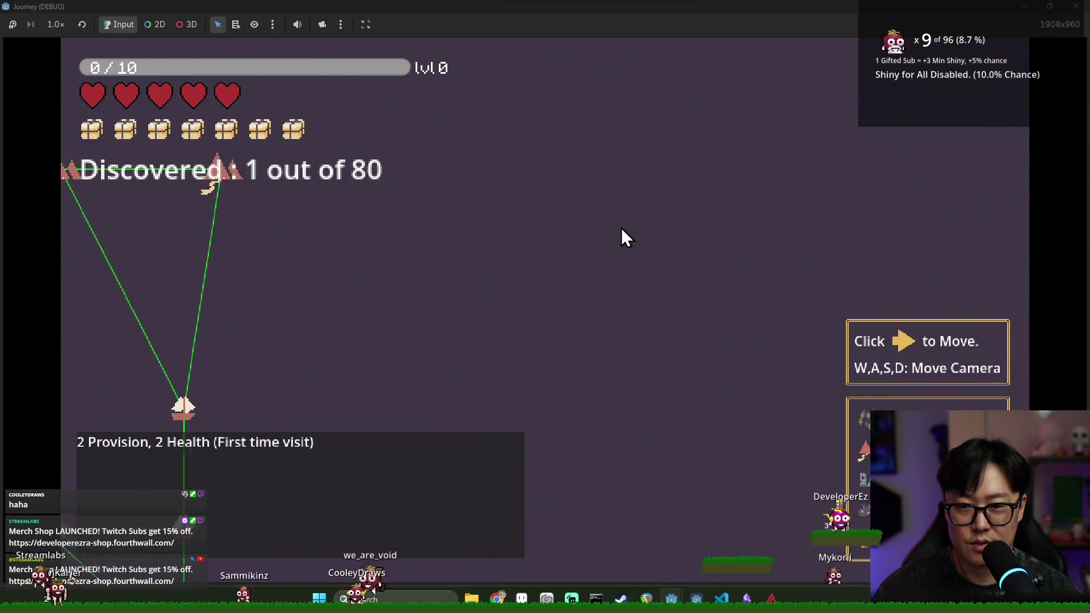
# Return to the script editor and highlight minimum_room_size on line 53.
pyautogui.hotkey('alt', 'Tab')
pyautogui.scroll(3)
pyautogui.doubleClick(561, 246)
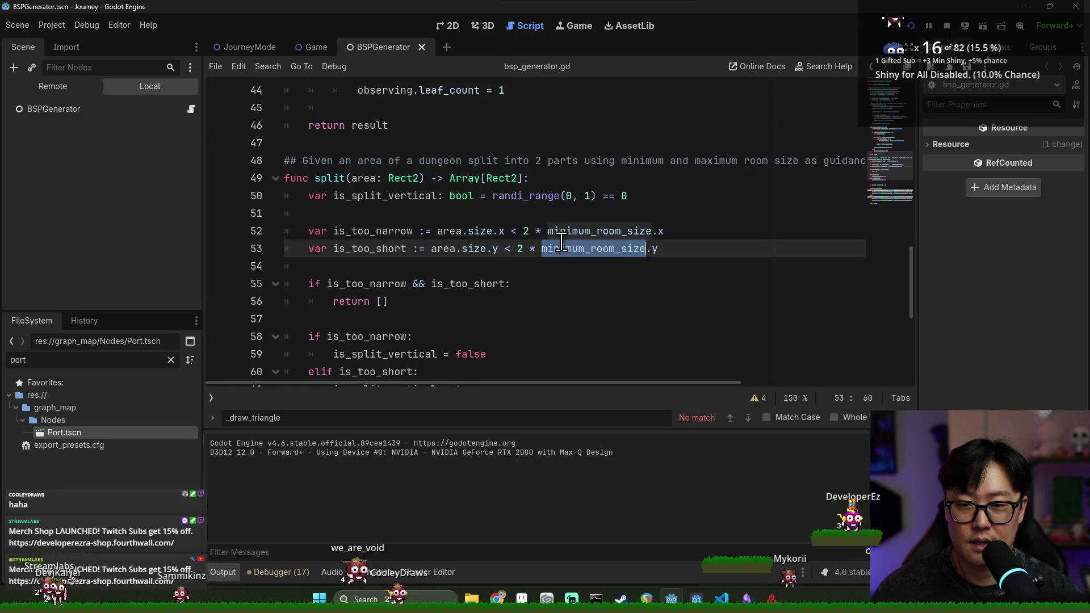
# Close the BSPGenerator scene tab and switch to the JourneyMode scene's journey_mode.gd.
pyautogui.scroll(3)
pyautogui.click(422, 47)
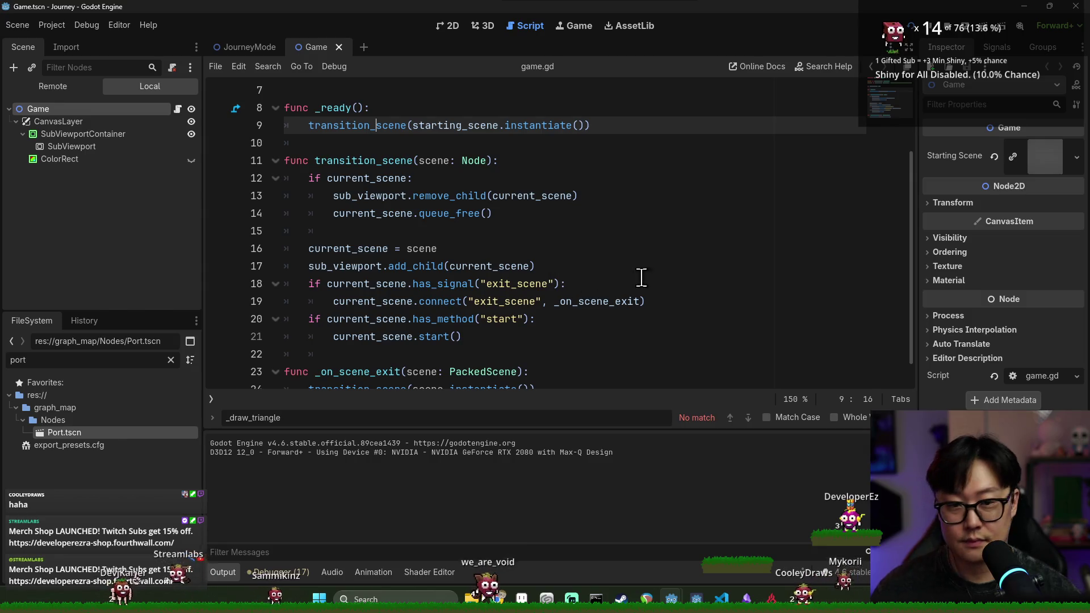
pyautogui.scroll(3)
pyautogui.scroll(3)
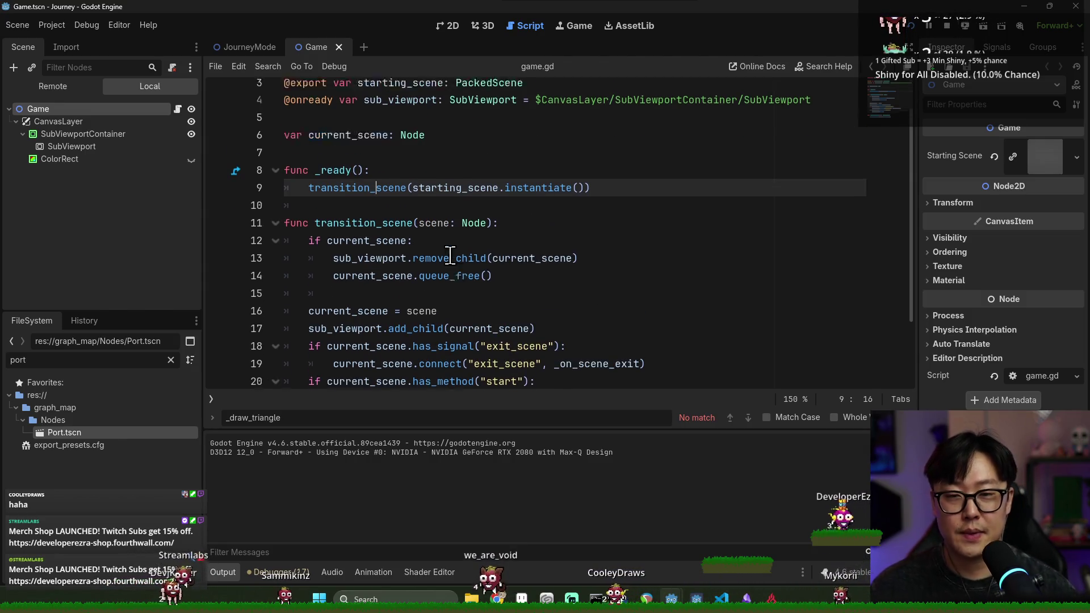
pyautogui.scroll(-3)
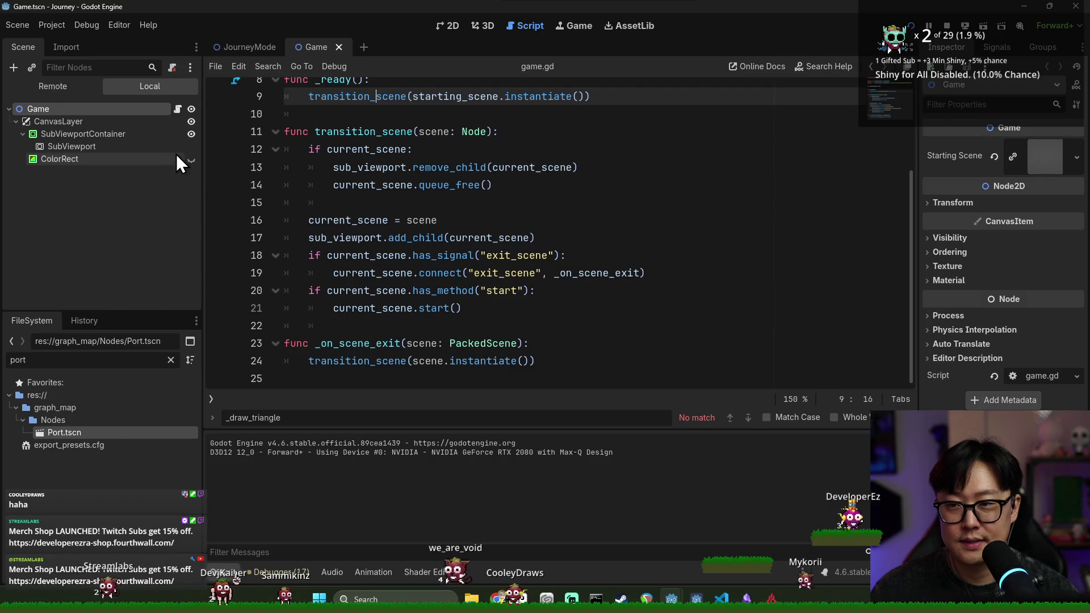
pyautogui.click(244, 48)
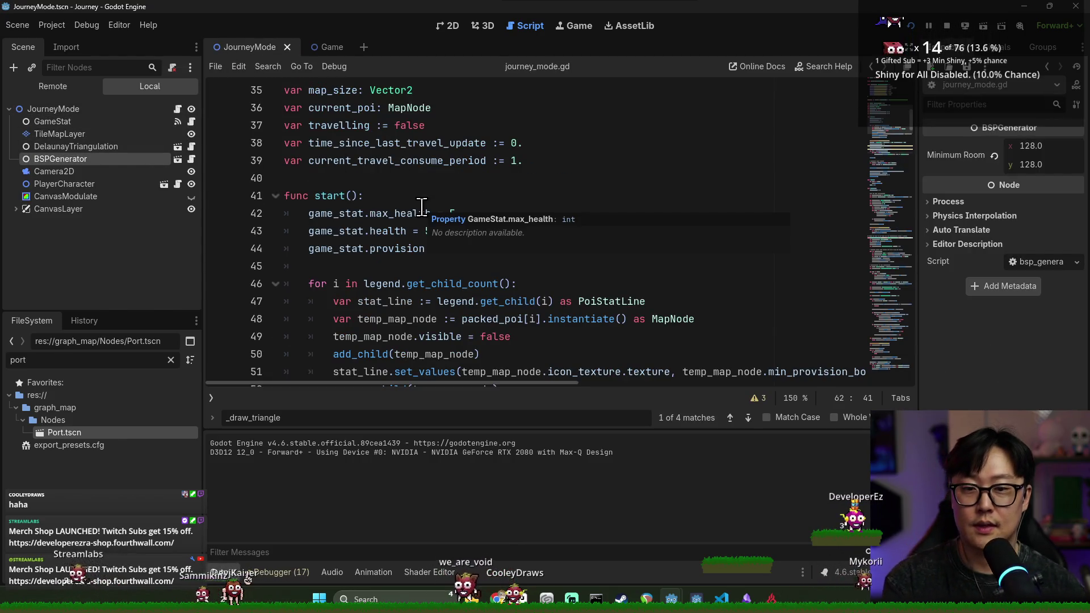
# In generate(), change target_leaf_count on line 92 from 20 to 12 and save.
pyautogui.scroll(-3)
pyautogui.hotkey('ctrl', 's')
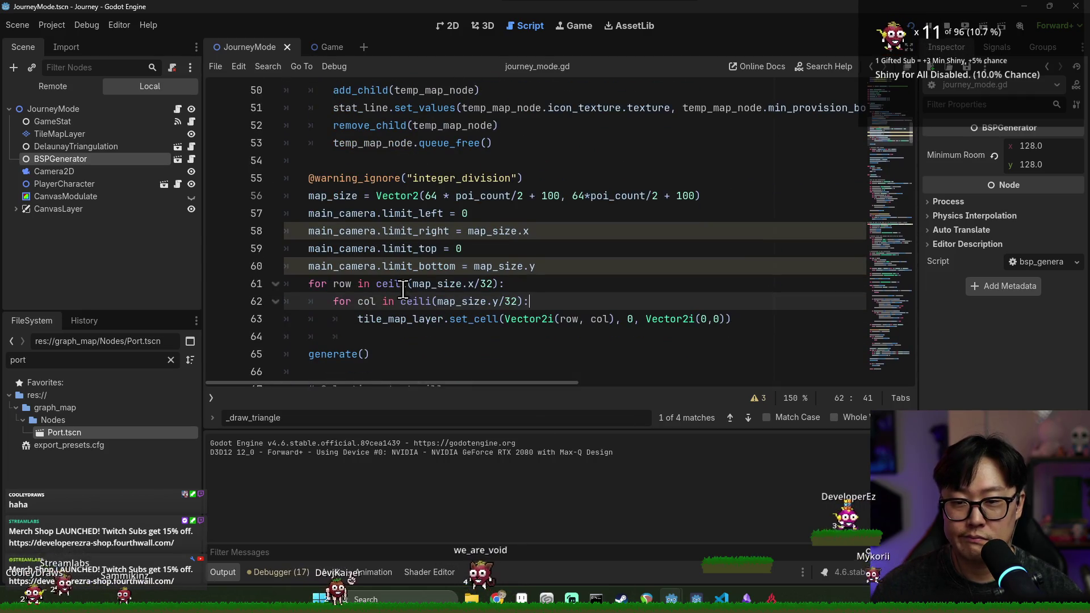
pyautogui.scroll(-3)
pyautogui.click(352, 203)
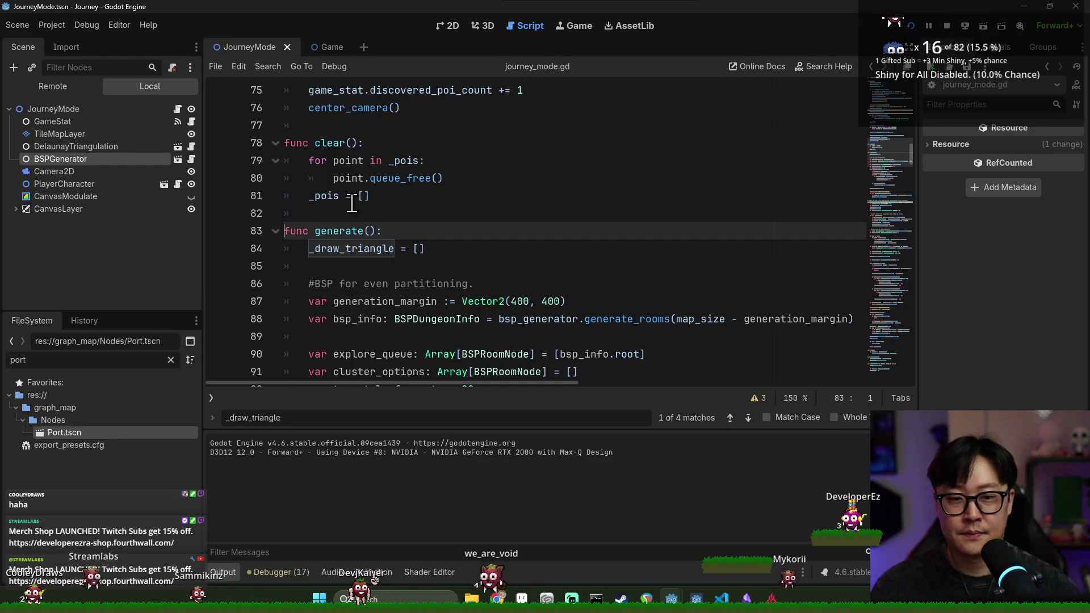
pyautogui.scroll(-3)
pyautogui.doubleClick(415, 142)
pyautogui.scroll(-3)
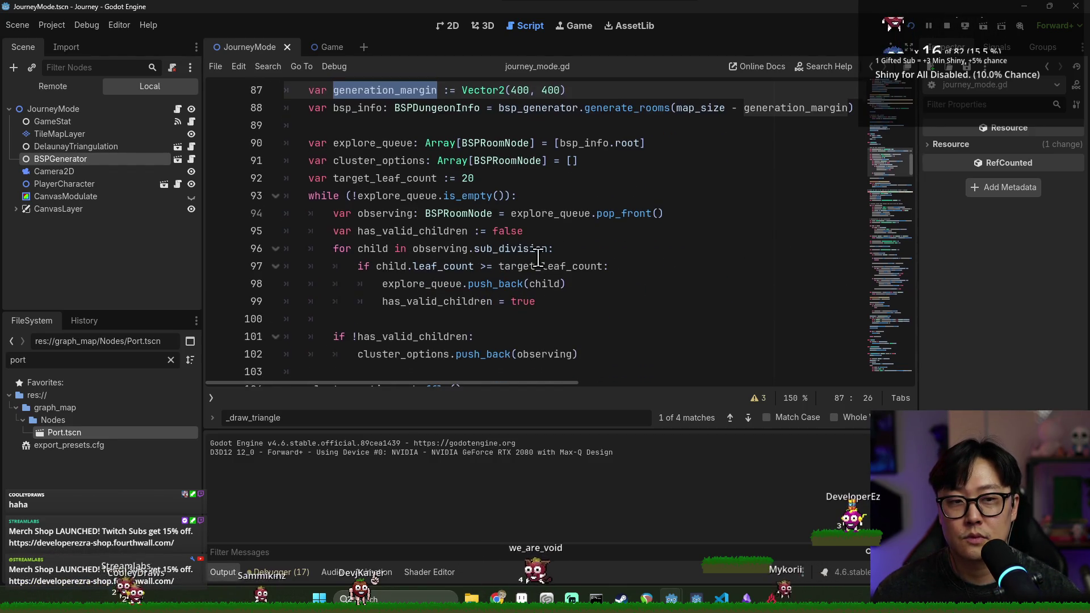
pyautogui.click(523, 183)
pyautogui.press('BackSpace')
pyautogui.press('BackSpace')
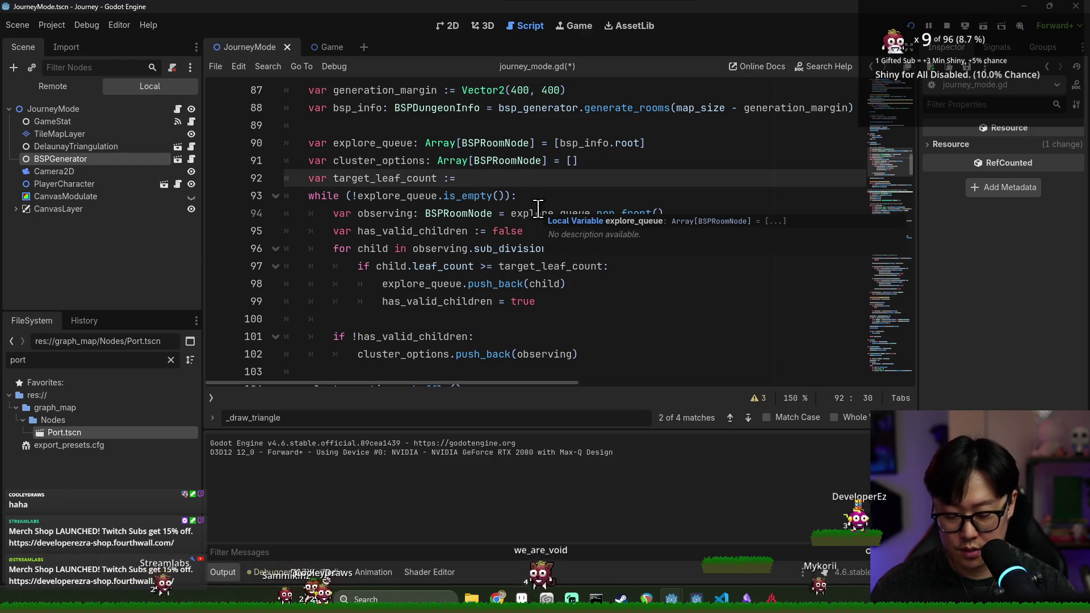
pyautogui.write('12')
pyautogui.hotkey('ctrl', 's')
# Make the line 107 cluster loop run poi_count/8 times, then run the project.
pyautogui.doubleClick(390, 179)
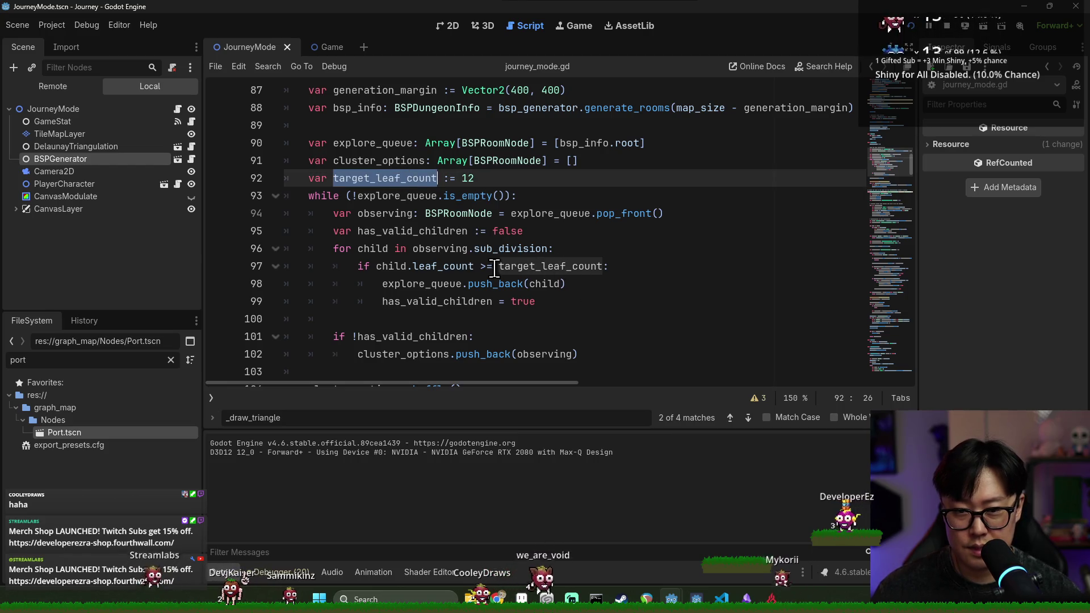
pyautogui.doubleClick(465, 266)
pyautogui.doubleClick(532, 266)
pyautogui.scroll(-3)
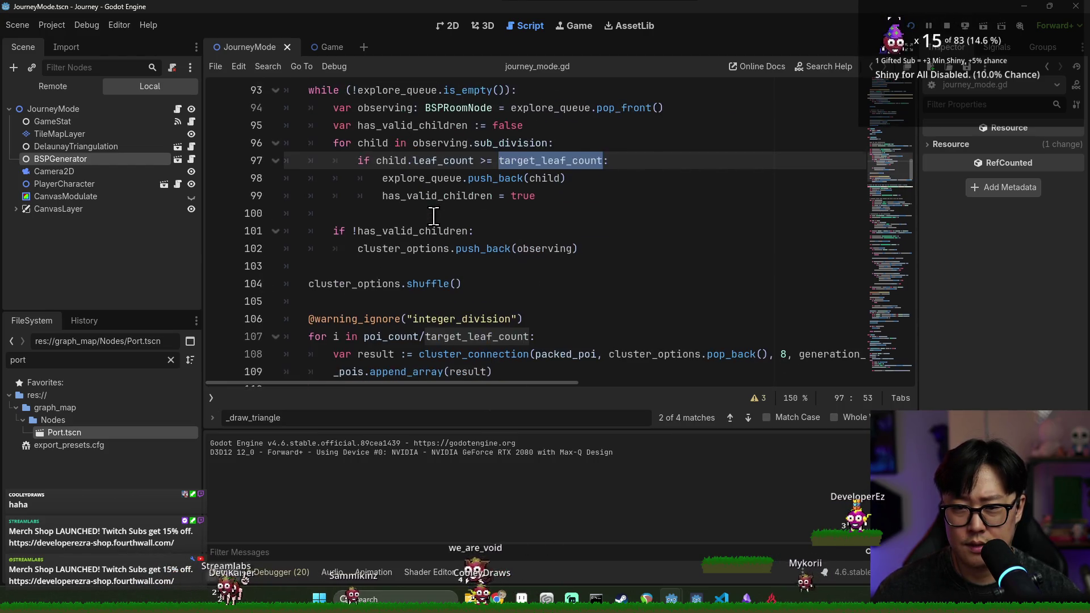
pyautogui.scroll(-3)
pyautogui.scroll(-3)
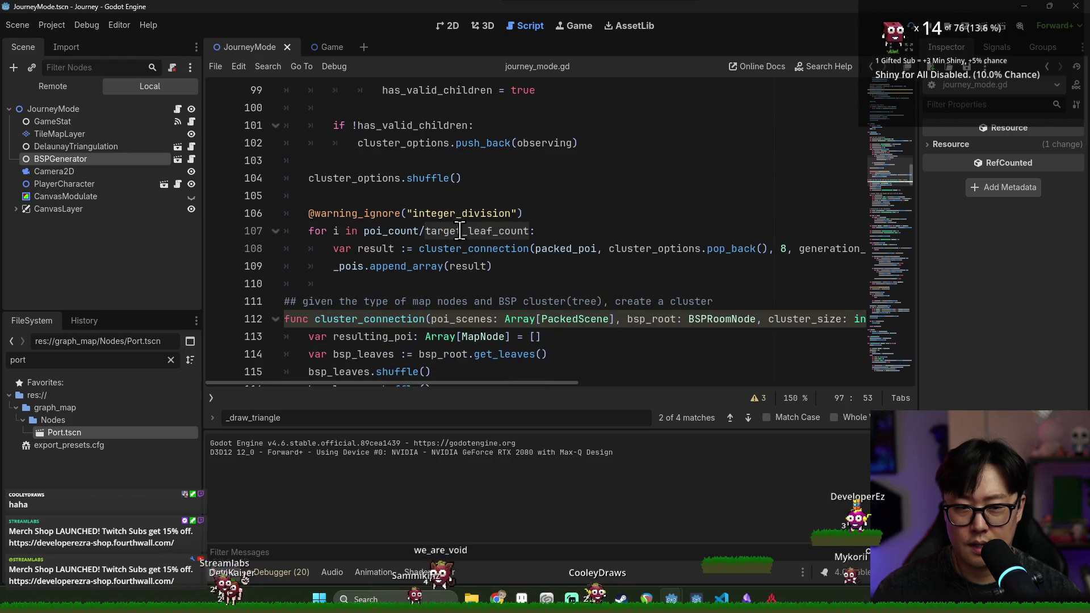
pyautogui.doubleClick(390, 231)
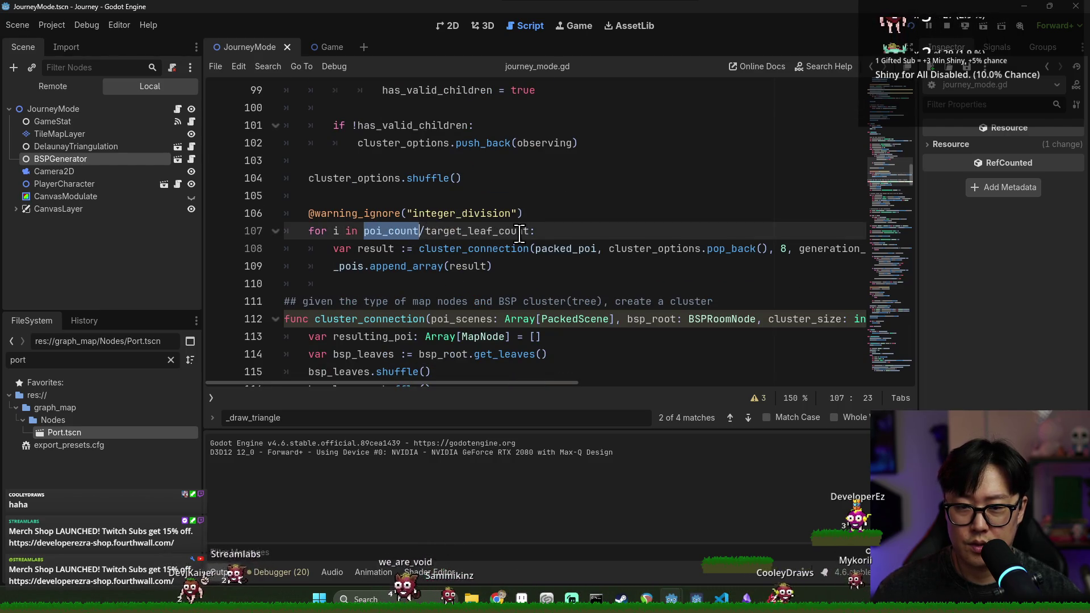
pyautogui.click(529, 231)
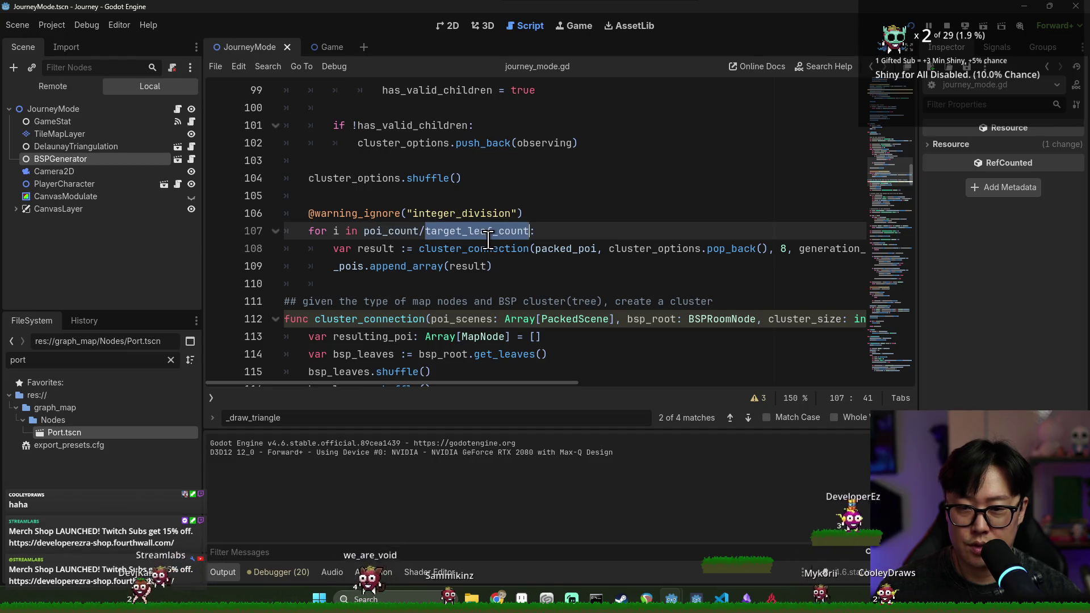
pyautogui.write('8')
pyautogui.click(542, 249)
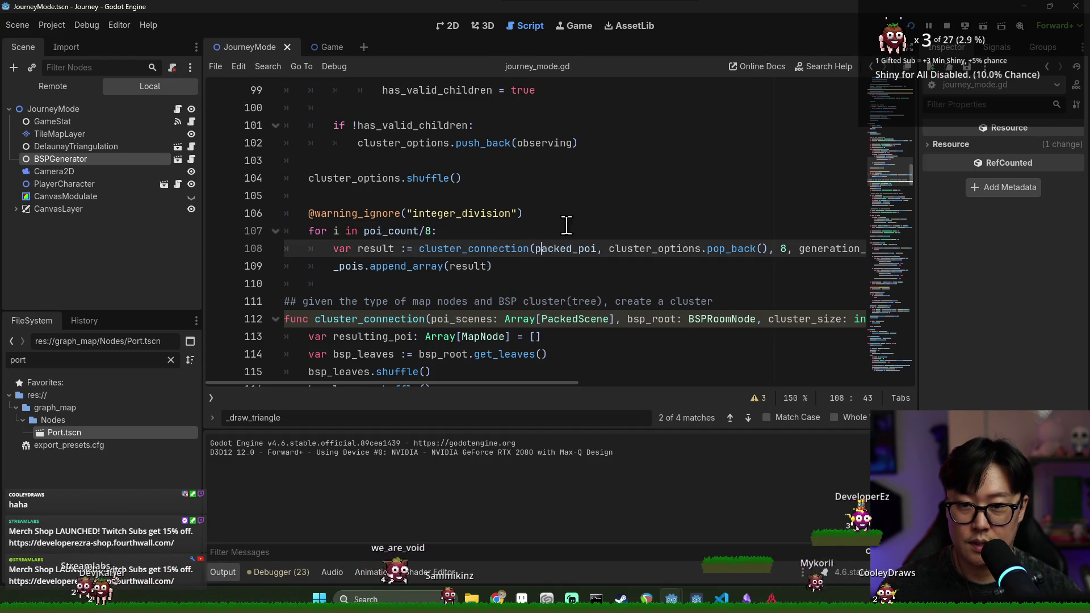
pyautogui.press('F5')
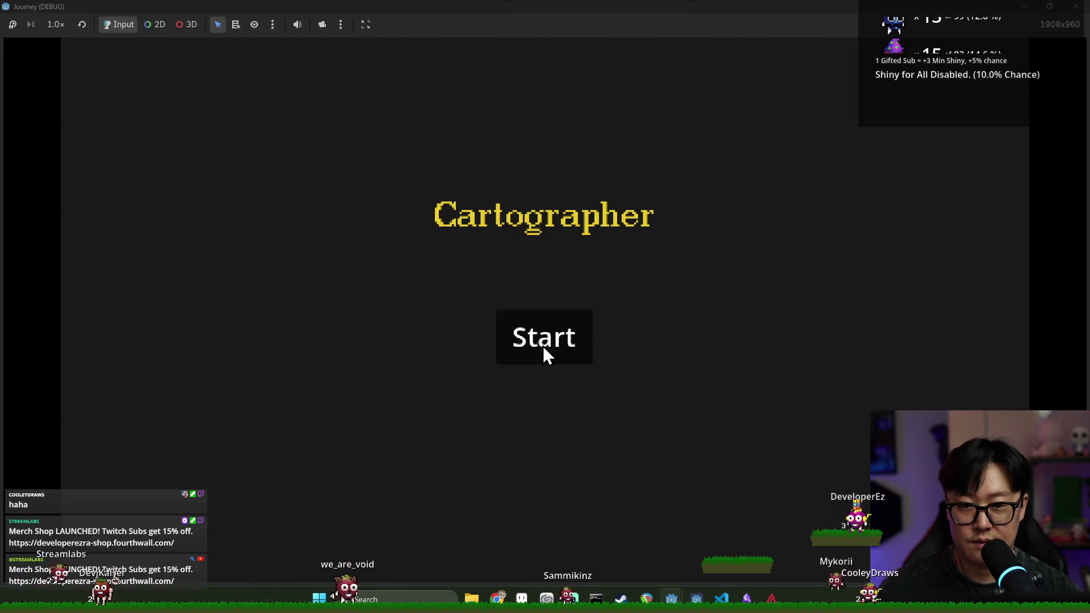
# Start the game, stop the session after the get_leaves crash, review line 107 and save the scene.
pyautogui.click(541, 346)
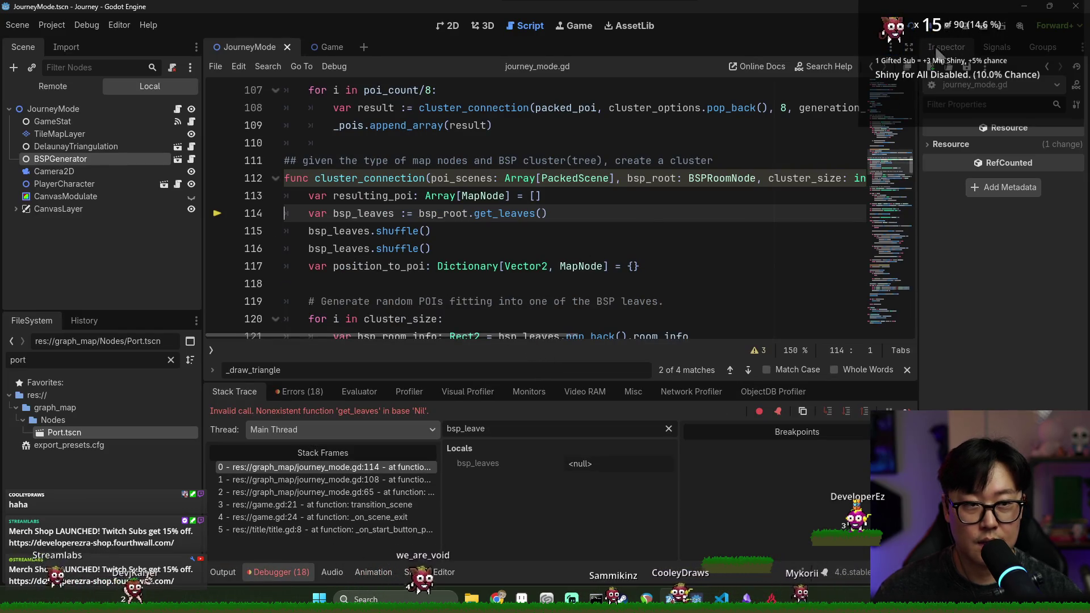
pyautogui.press('F5')
pyautogui.scroll(3)
pyautogui.doubleClick(391, 196)
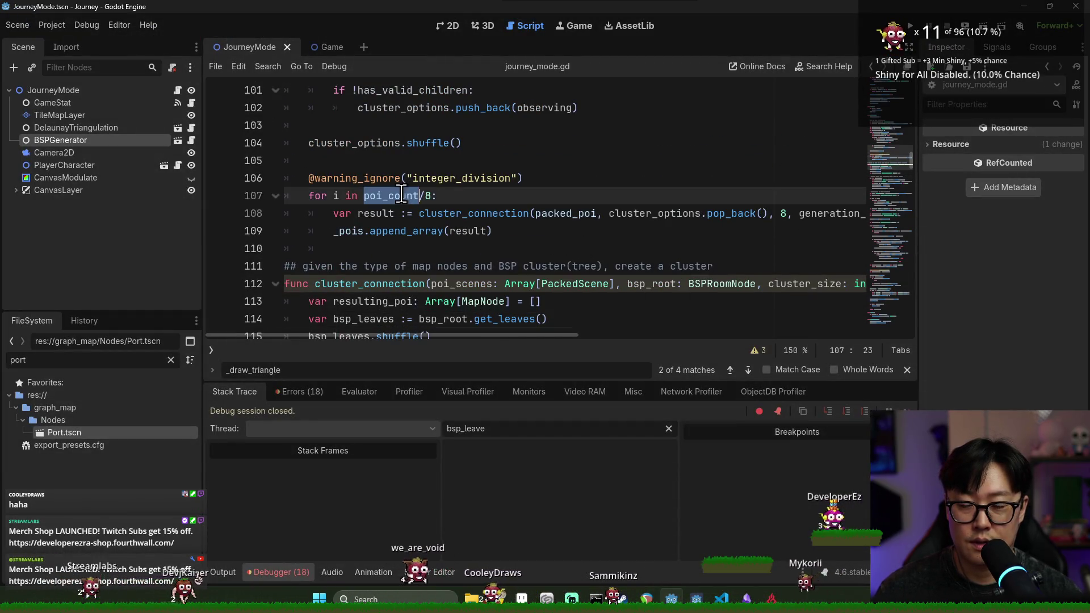
pyautogui.scroll(3)
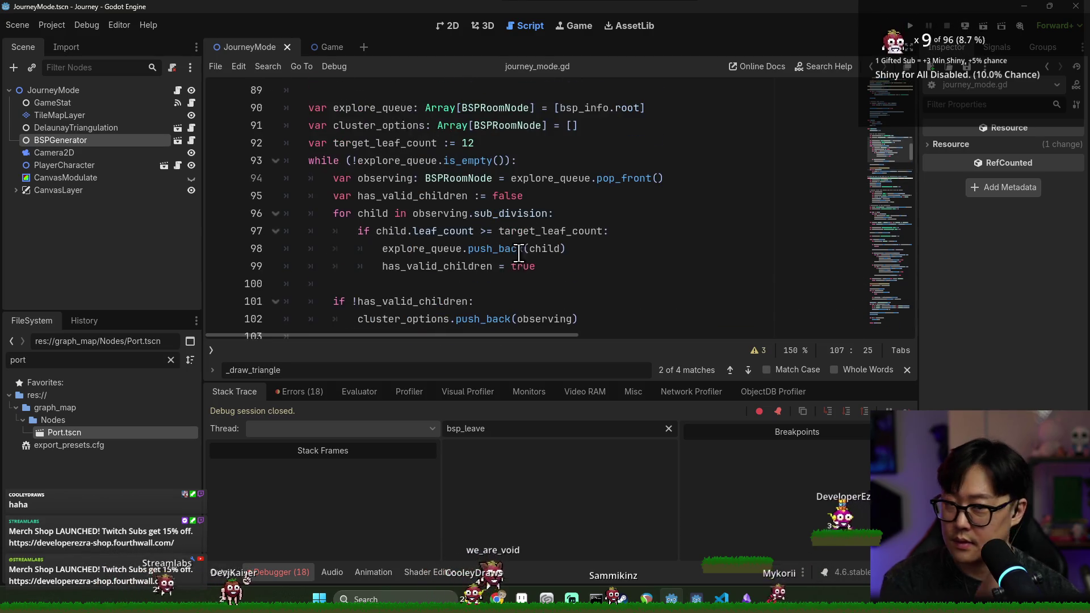
pyautogui.scroll(-3)
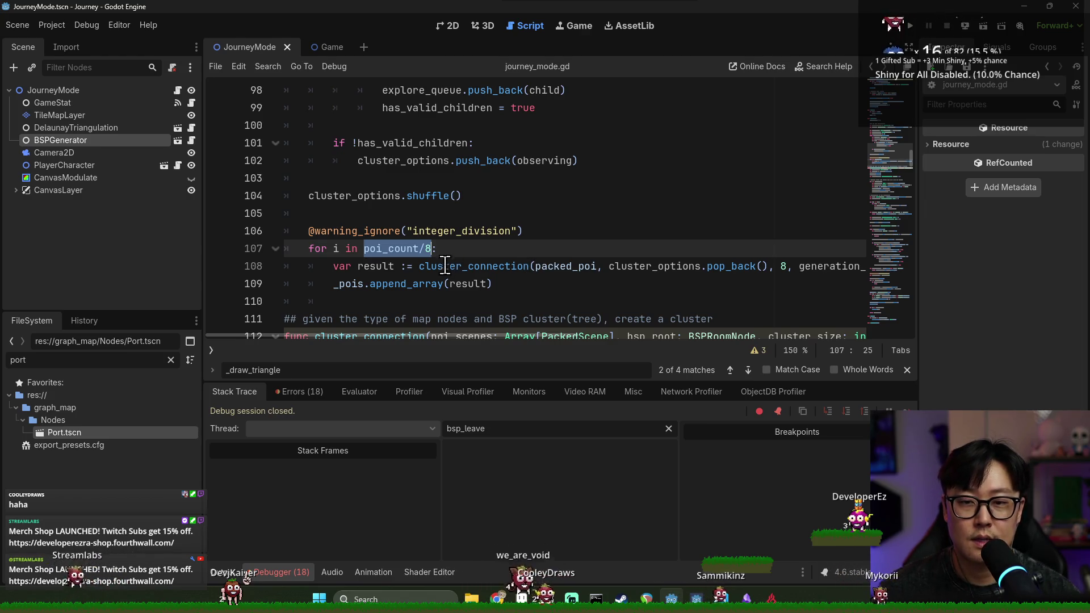
pyautogui.scroll(3)
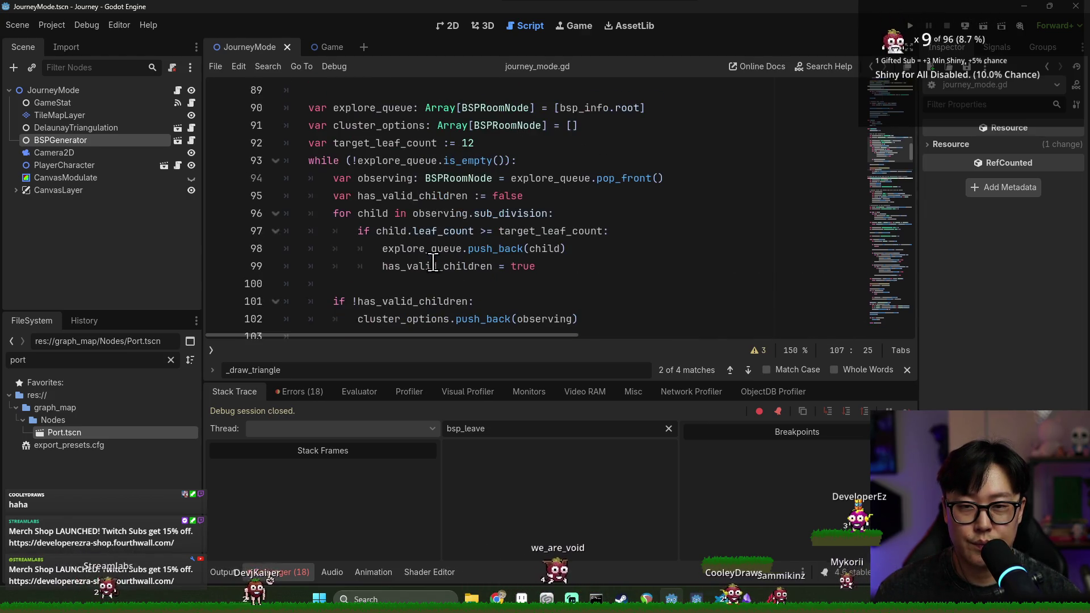
pyautogui.scroll(3)
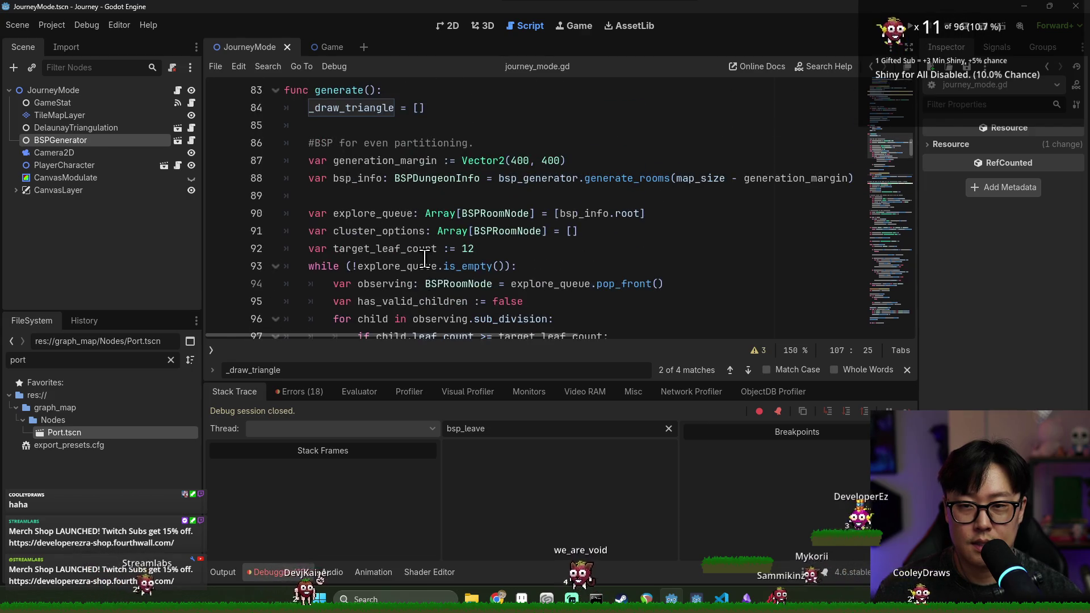
pyautogui.hotkey('ctrl', 's')
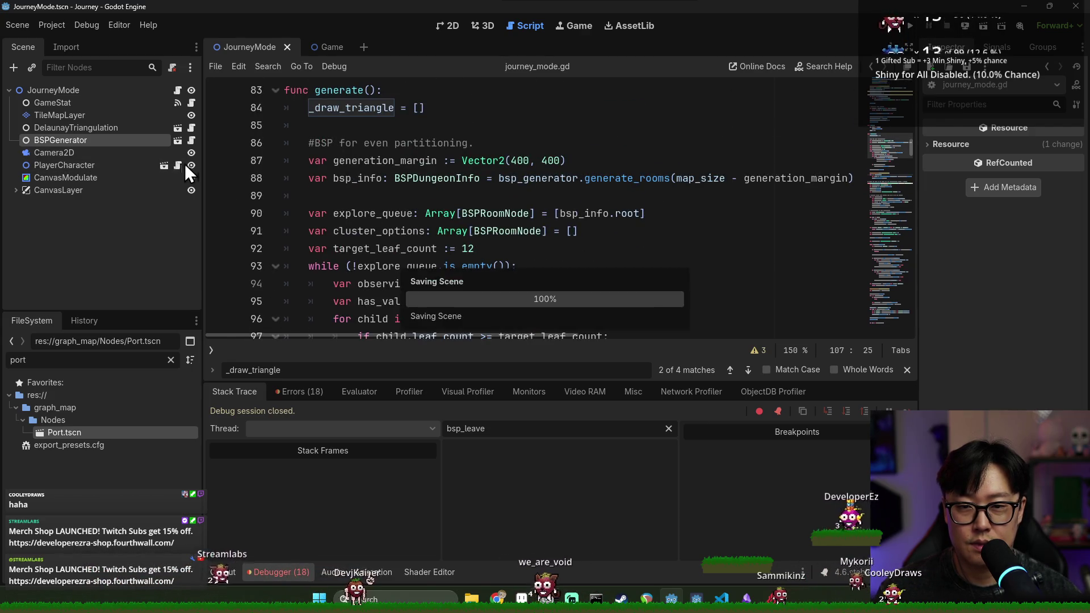
pyautogui.scroll(3)
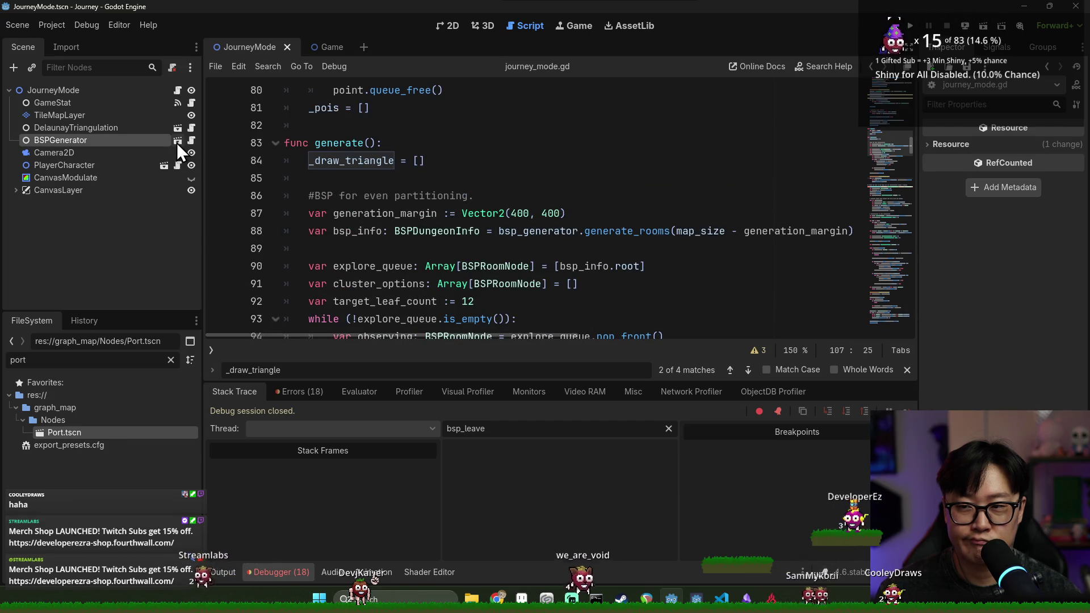
# Check the BSPGenerator node's Minimum Room and review the generation_margin and map_size lines.
pyautogui.click(159, 142)
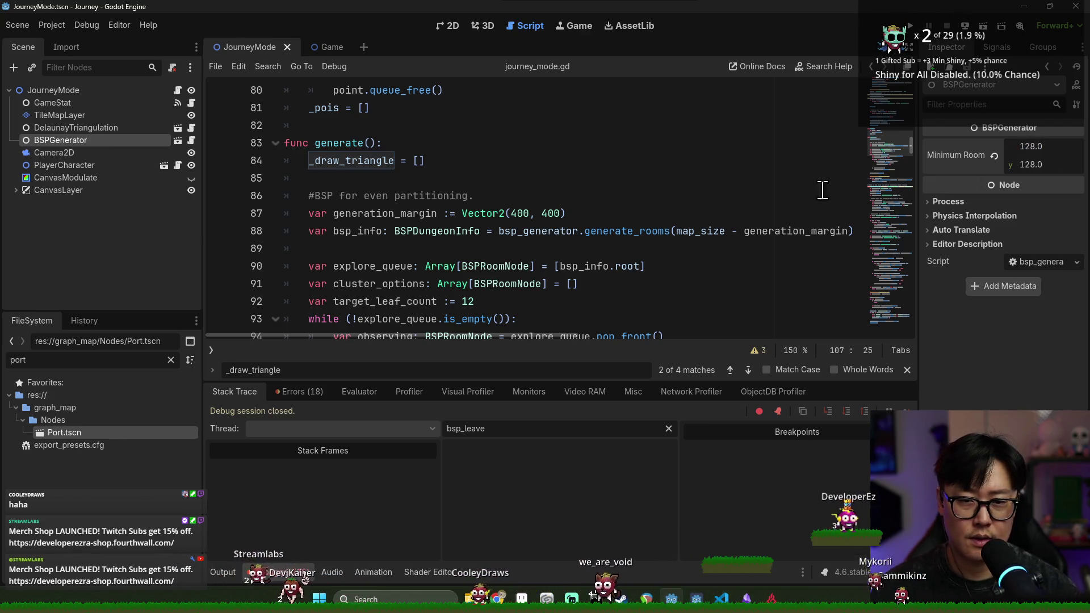
pyautogui.click(687, 215)
pyautogui.hotkey('ctrl', 's')
pyautogui.doubleClick(687, 231)
pyautogui.doubleClick(521, 213)
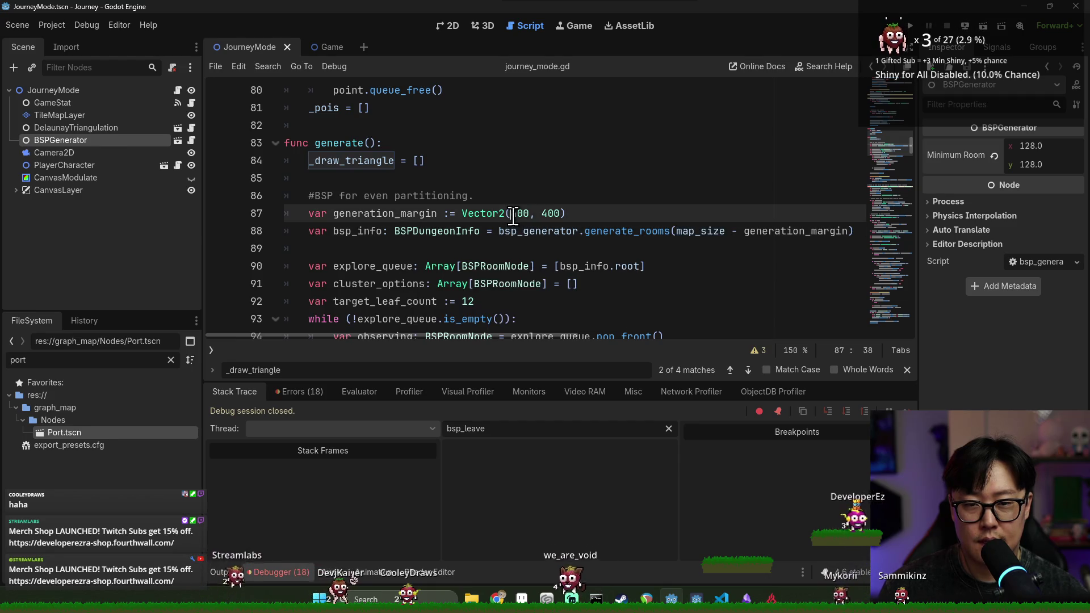
pyautogui.doubleClick(699, 232)
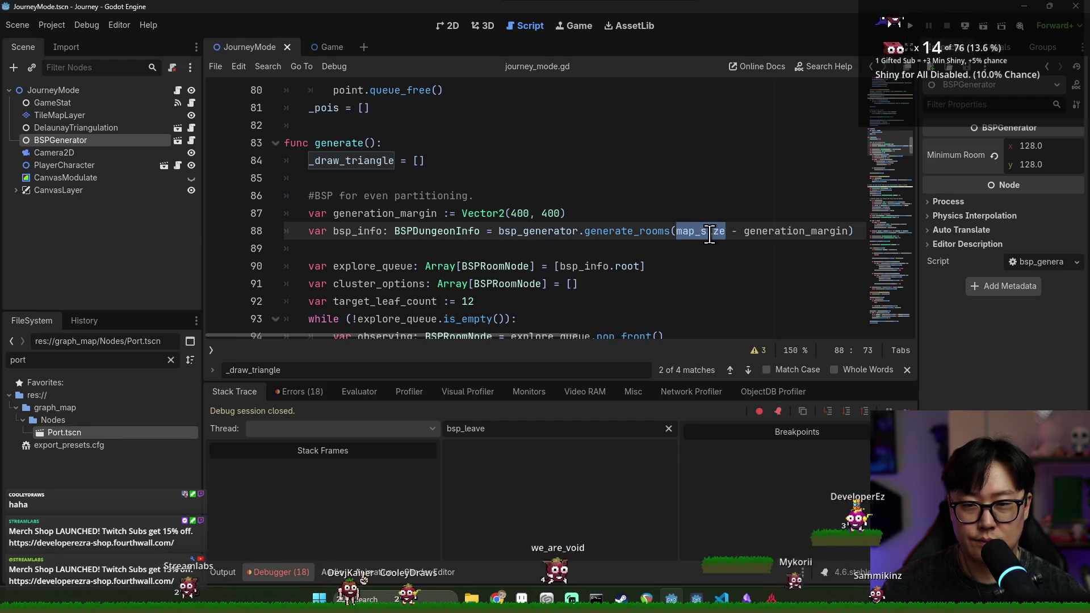
pyautogui.scroll(3)
pyautogui.scroll(3)
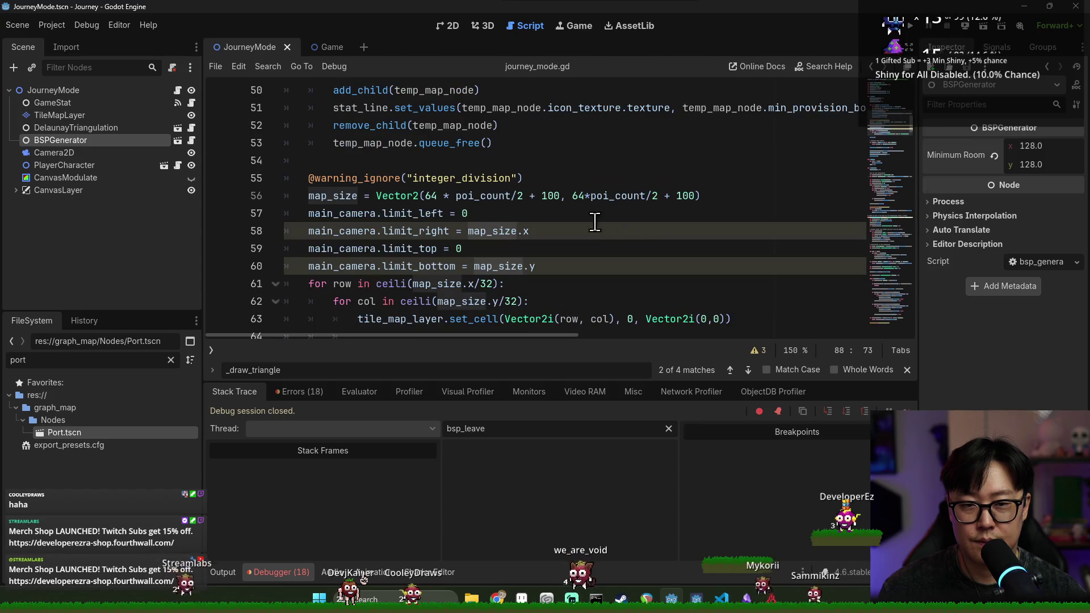
# Delete '/2 + 100' and ' + 100' from the map_size line, then run the project.
pyautogui.doubleClick(520, 197)
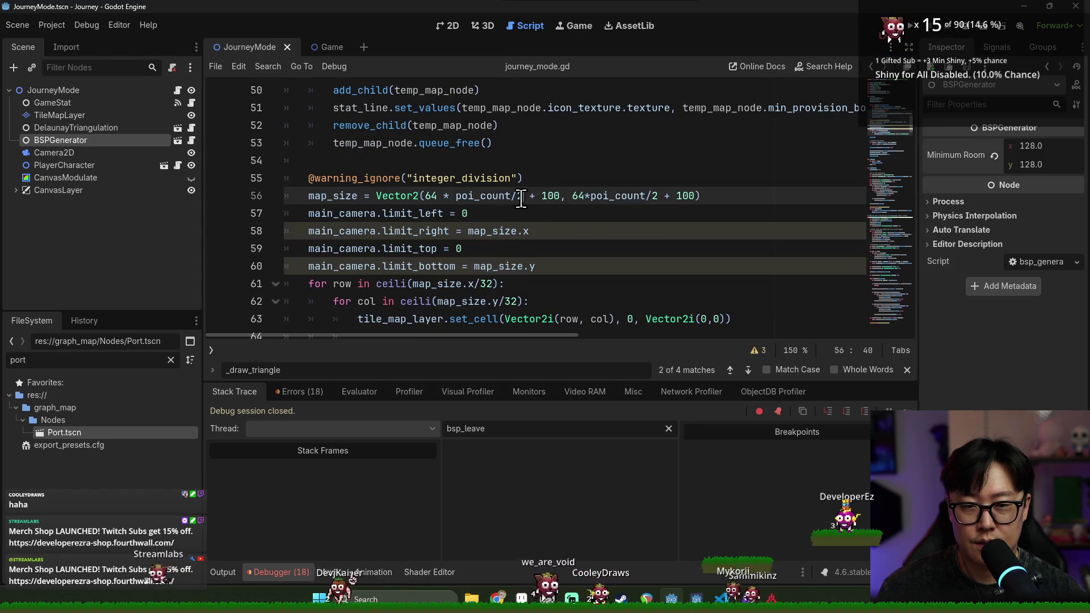
pyautogui.moveTo(512, 195); pyautogui.dragTo(633, 196)
pyautogui.press('BackSpace')
pyautogui.press('BackSpace')
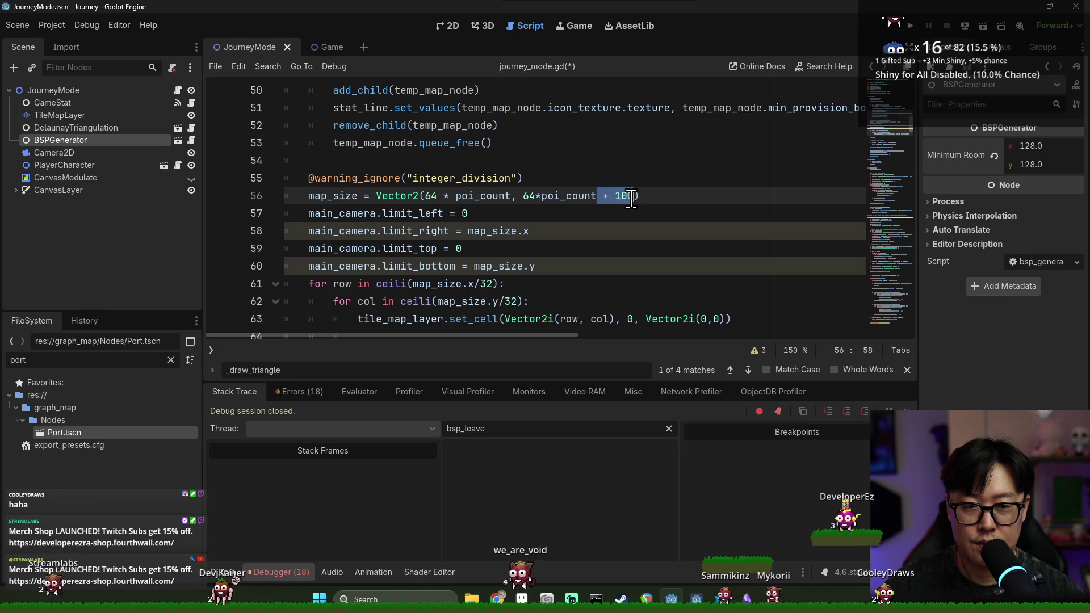
pyautogui.press('BackSpace')
pyautogui.click(642, 177)
pyautogui.click(911, 25)
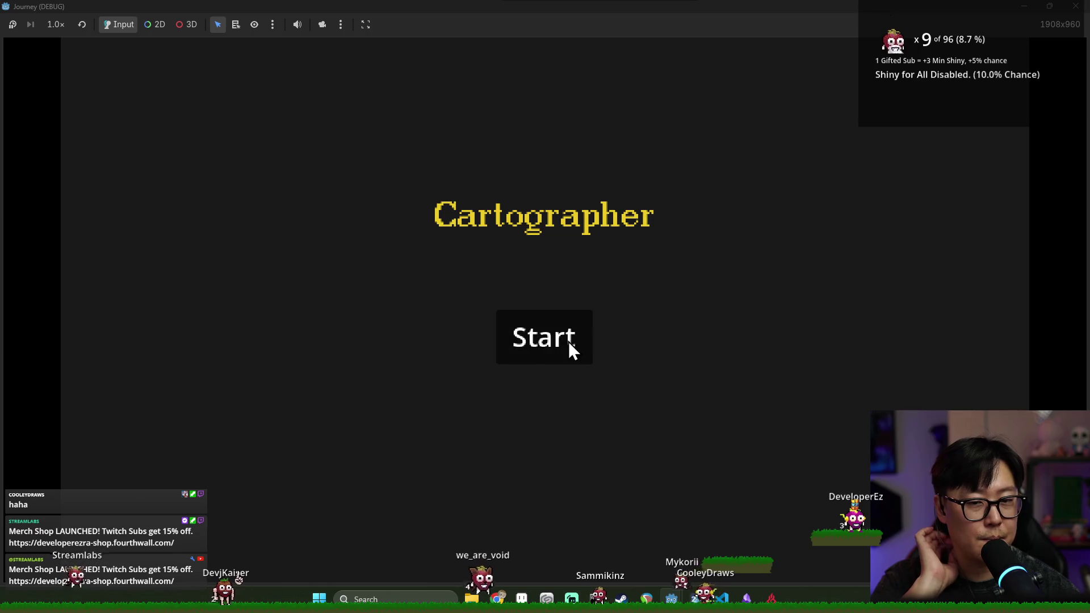
# Start a new journey and pan around the enlarged map and its node columns with WASD.
pyautogui.click(569, 341)
pyautogui.press('s')
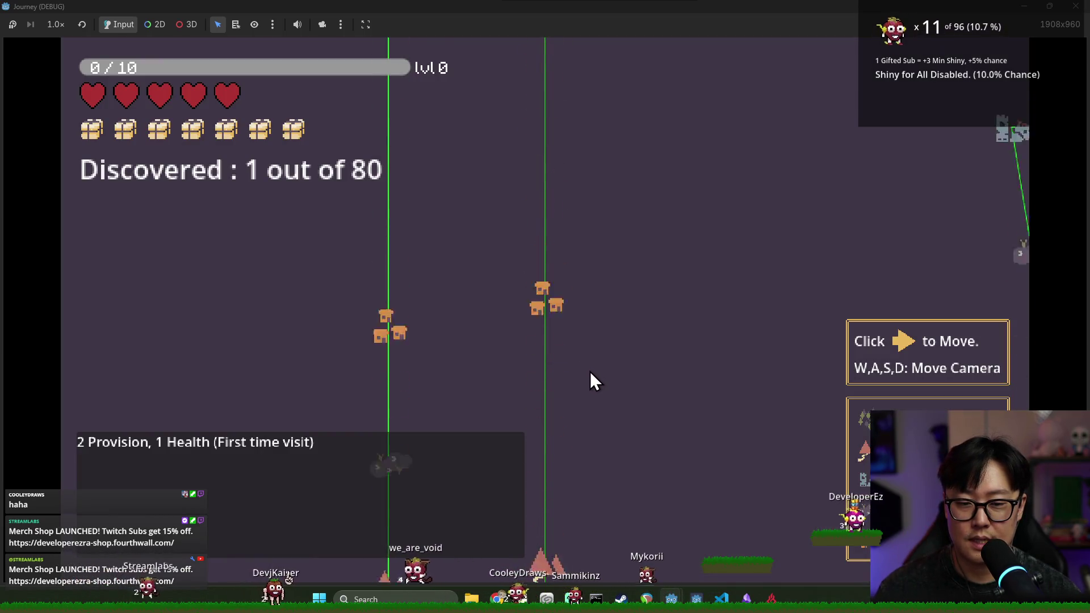
pyautogui.press('d')
pyautogui.press('d')
pyautogui.press('w')
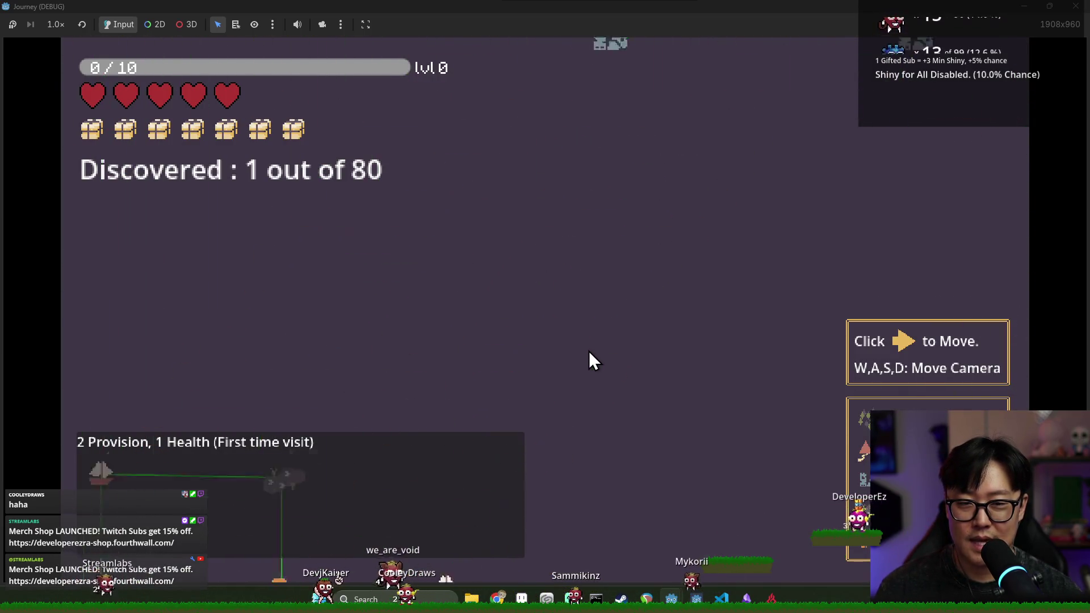
pyautogui.press('a')
pyautogui.press('s')
pyautogui.press('d')
pyautogui.press('a')
pyautogui.press('s')
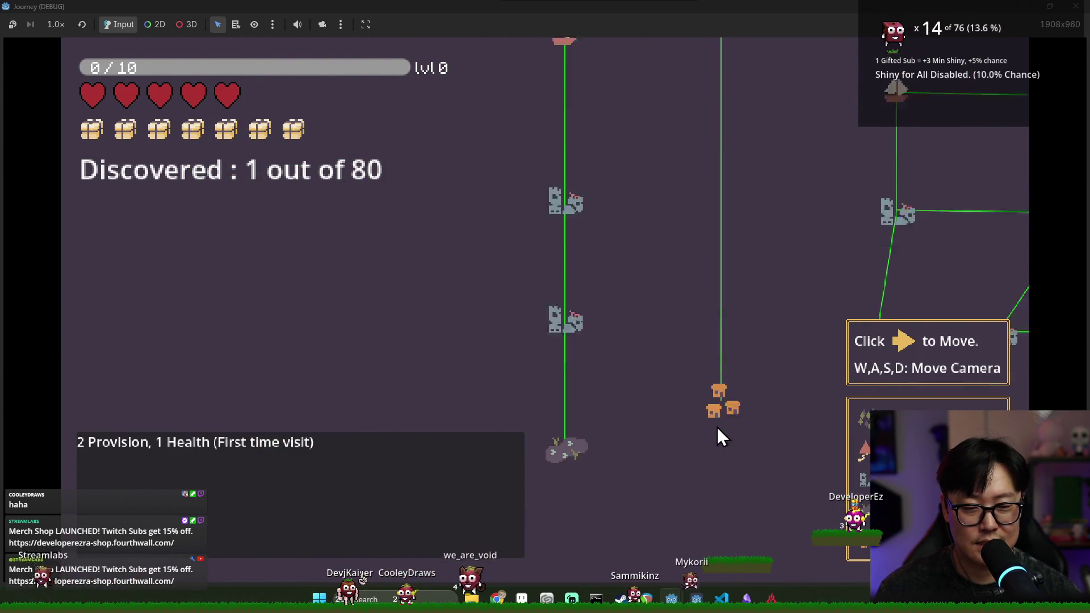
pyautogui.press('w')
pyautogui.press('w')
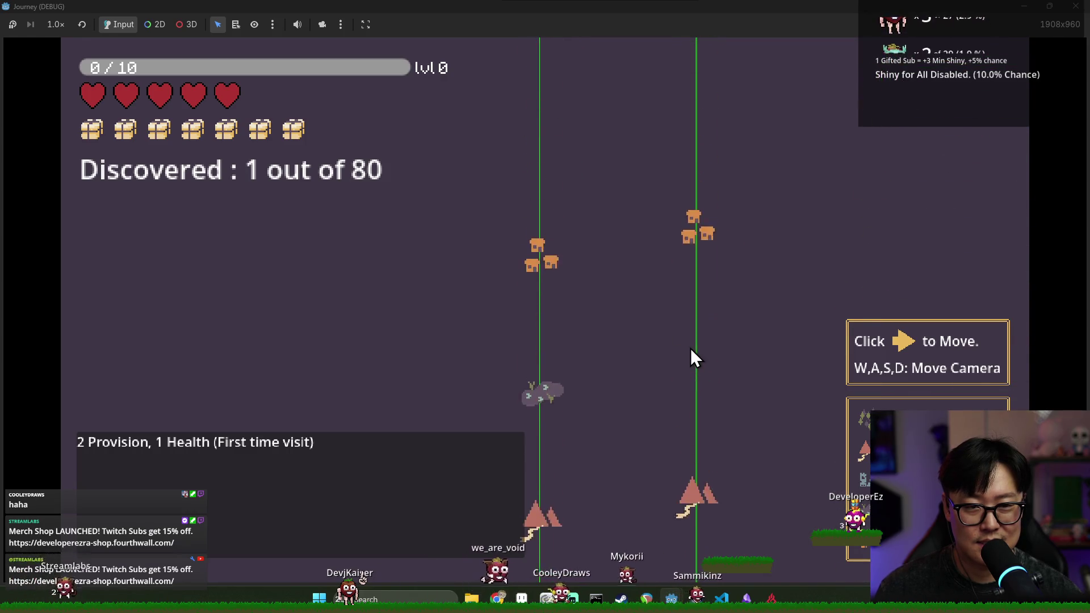
pyautogui.press('w')
pyautogui.press('a')
pyautogui.press('w')
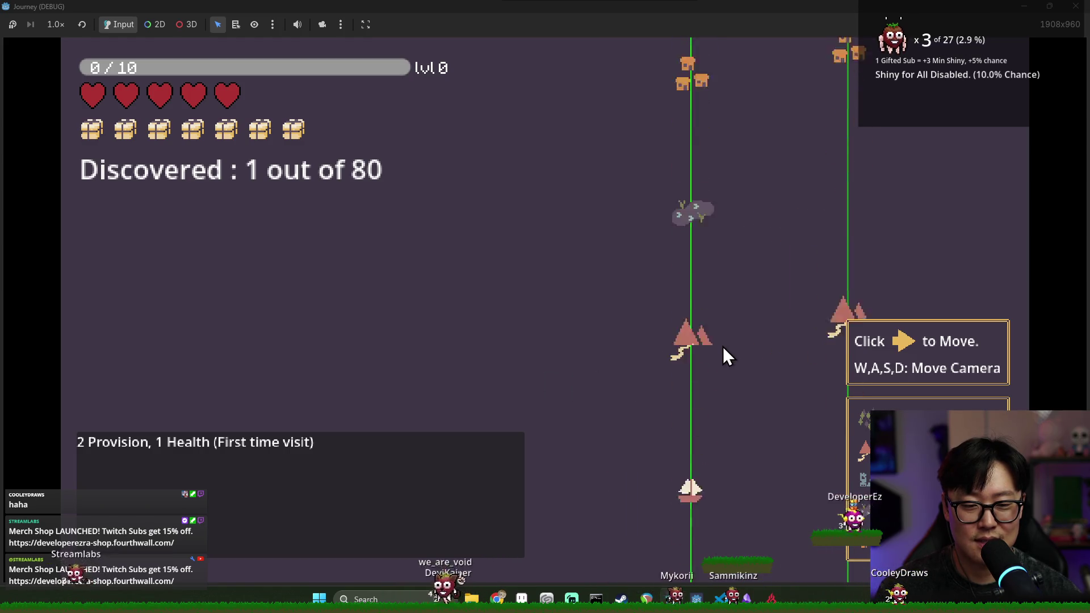
pyautogui.press('s')
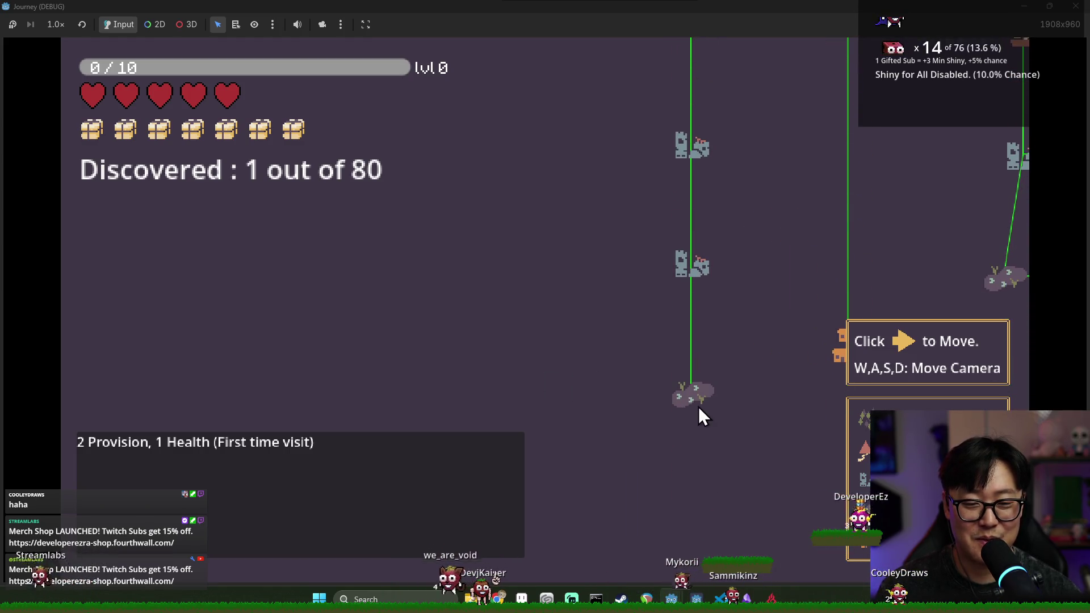
pyautogui.press('w')
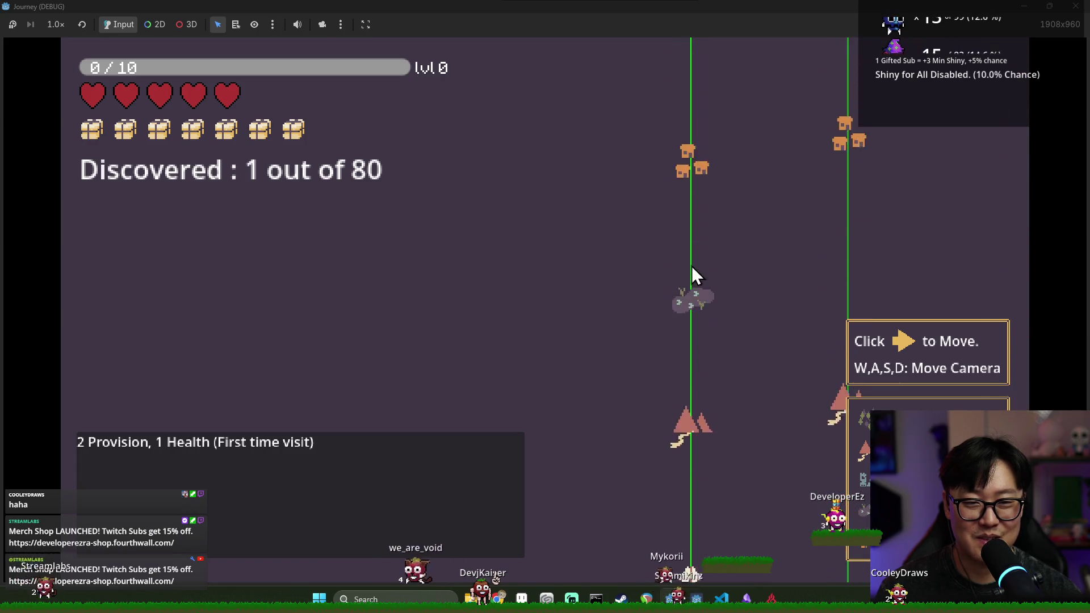
pyautogui.press('d')
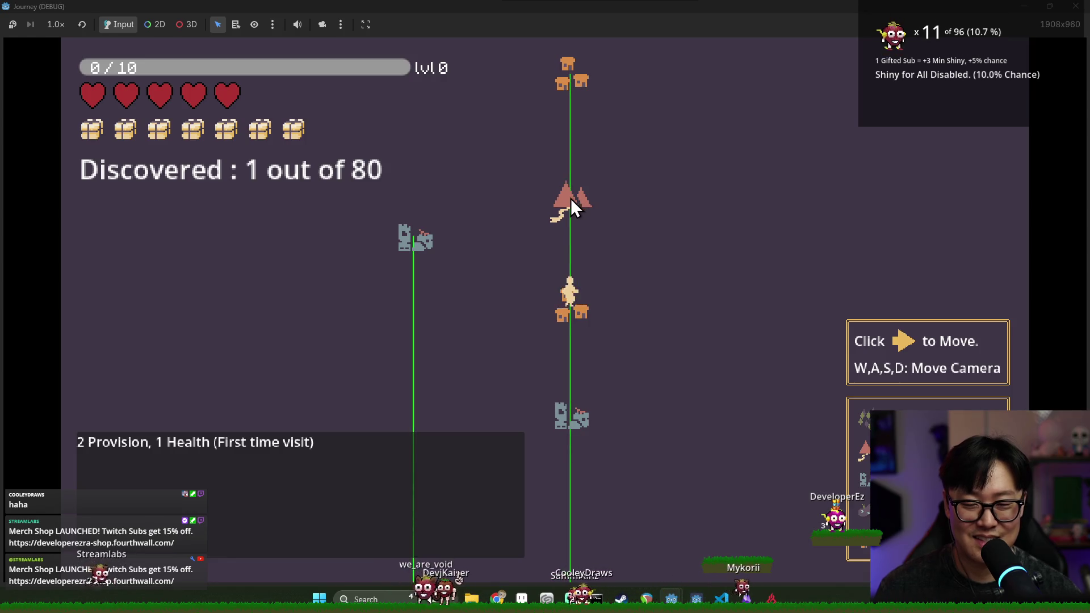
pyautogui.press('s')
pyautogui.press('s')
# Survey the houses, tent, boat path and connected node clusters, then stop the game with F8.
pyautogui.press('w')
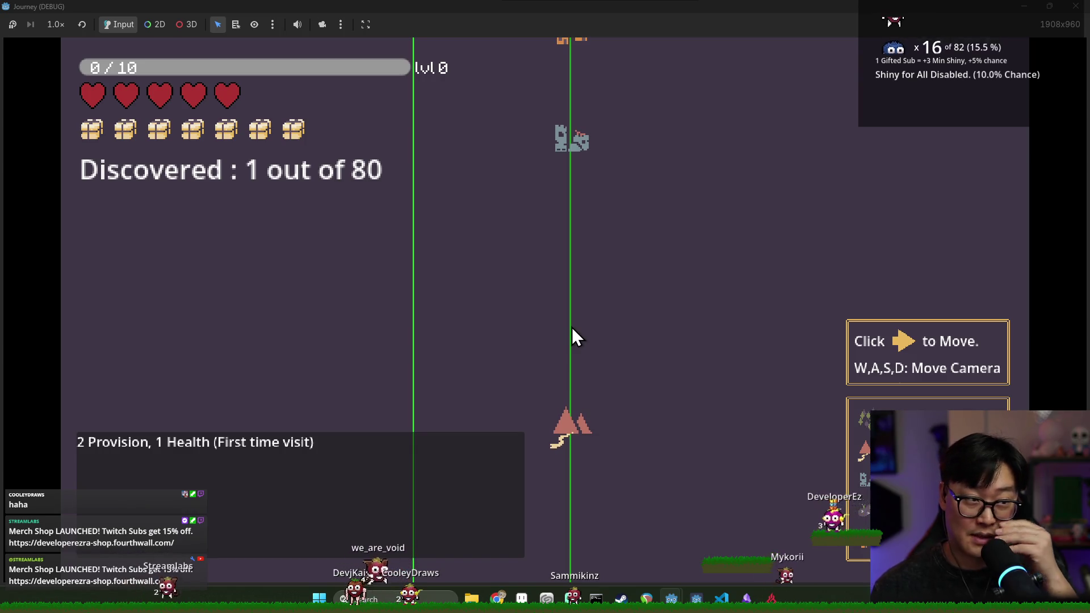
pyautogui.press('w')
pyautogui.press('d')
pyautogui.press('w')
pyautogui.press('a')
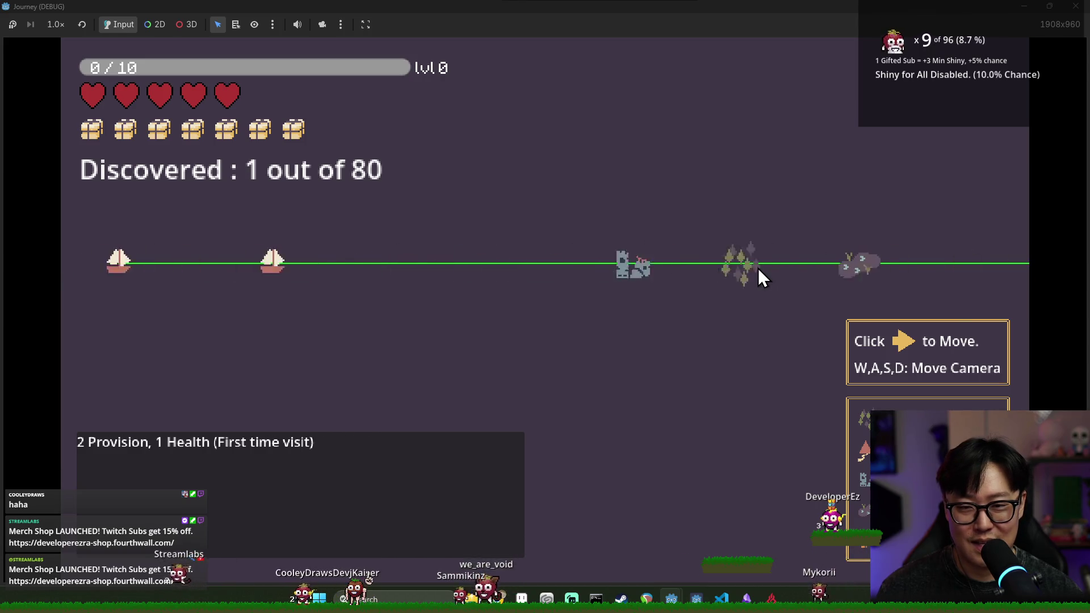
pyautogui.press('w')
pyautogui.press('w')
pyautogui.press('d')
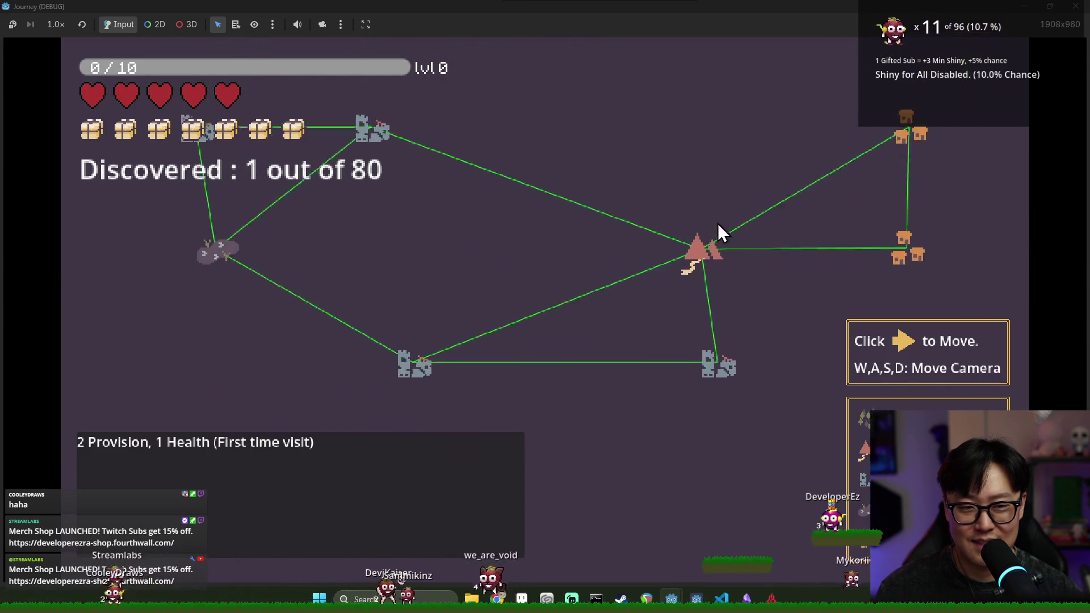
pyautogui.press('a')
pyautogui.press('s')
pyautogui.press('a')
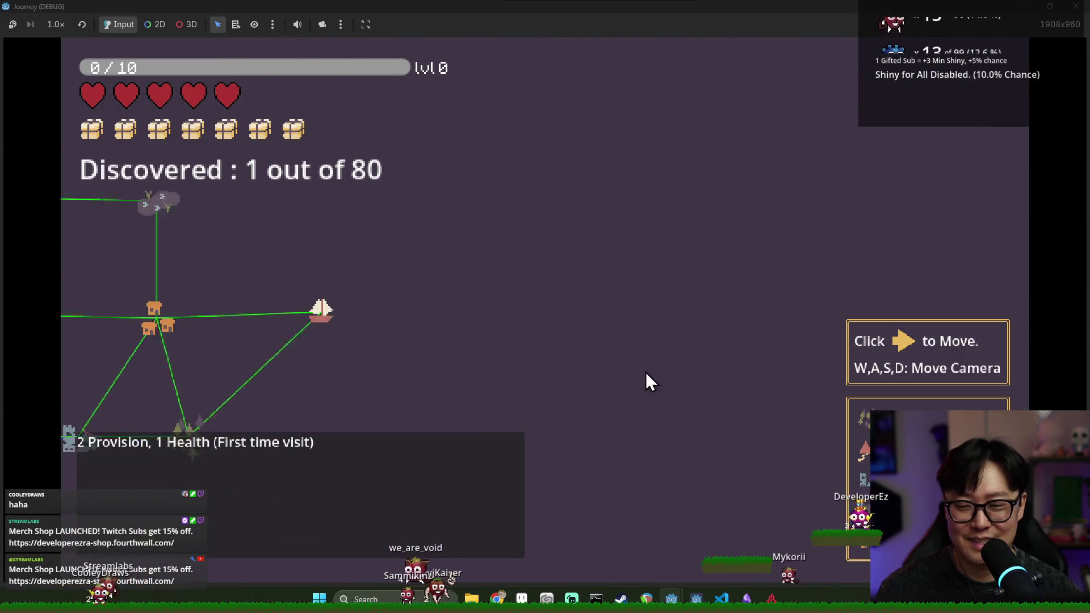
pyautogui.press('w')
pyautogui.press('w')
pyautogui.press('a')
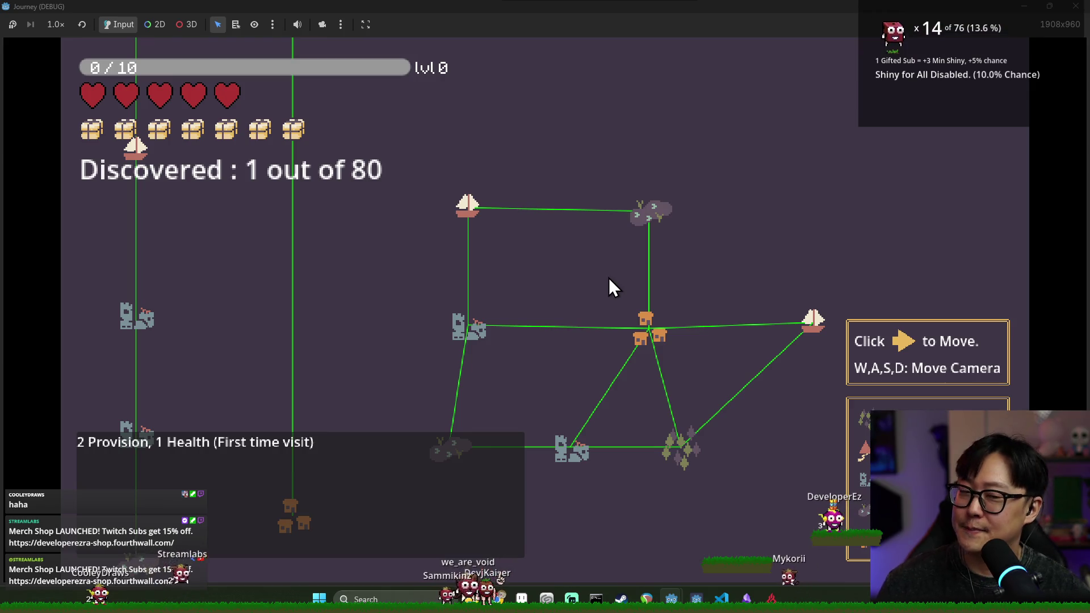
pyautogui.press('F8')
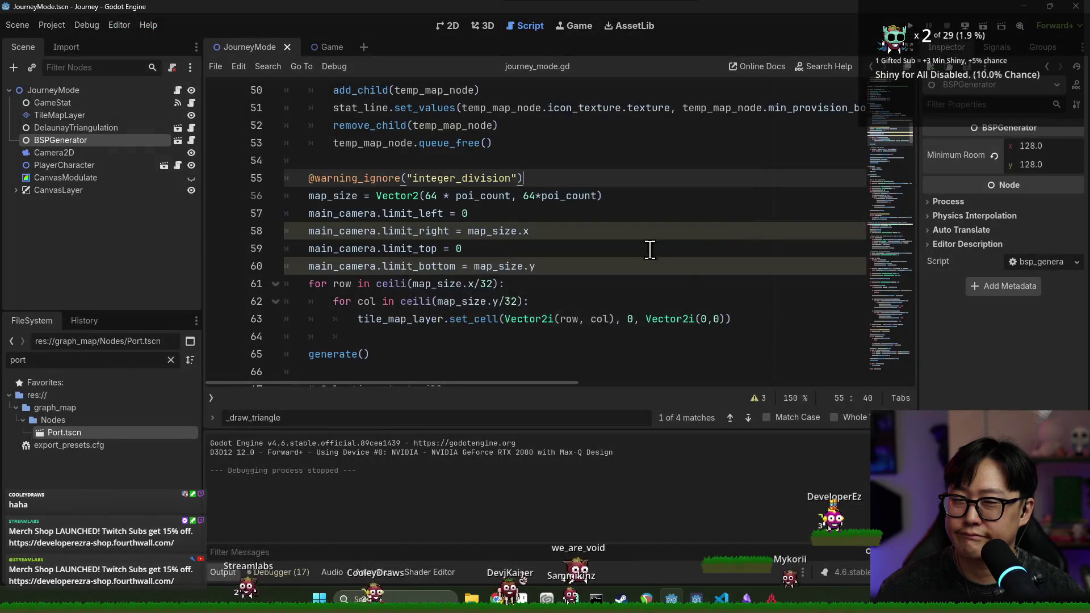
# Review journey_mode.gd's variable declarations and start() function, then save the JourneyMode scene.
pyautogui.click(516, 195)
pyautogui.scroll(3)
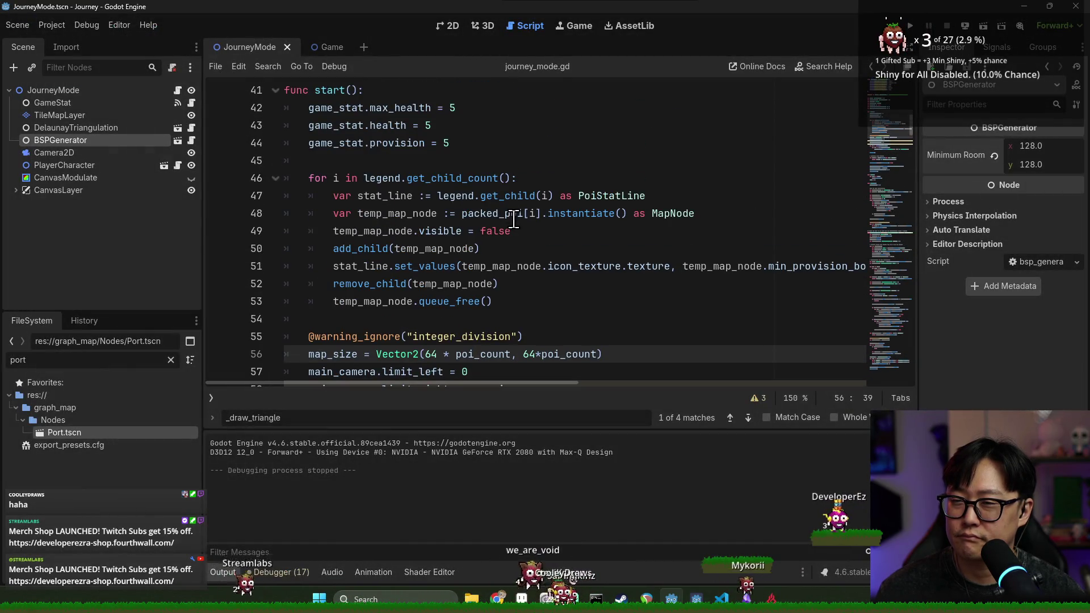
pyautogui.moveTo(505, 221)
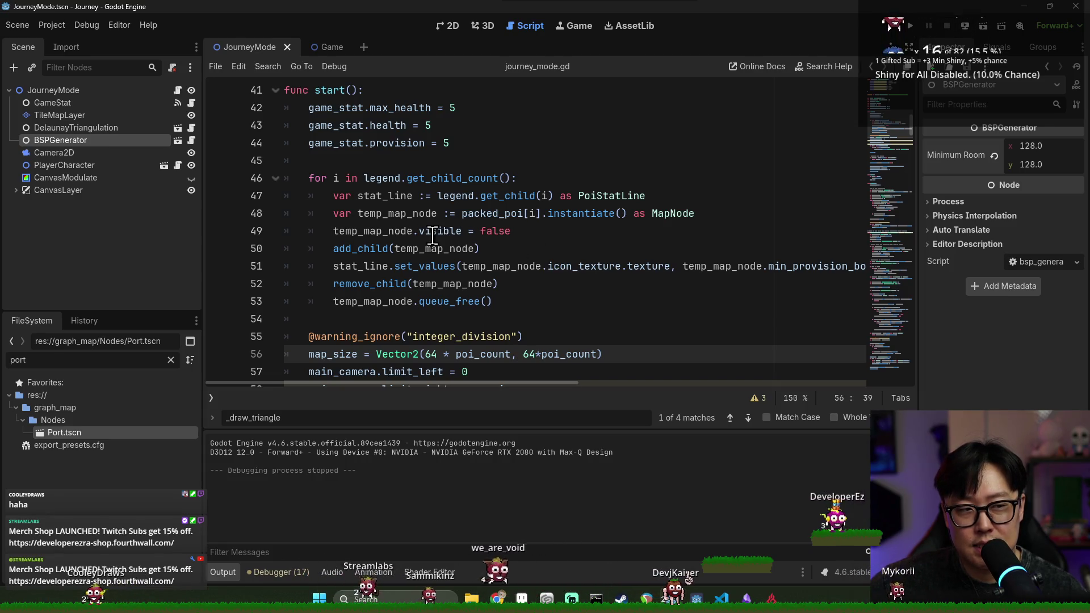
pyautogui.scroll(-3)
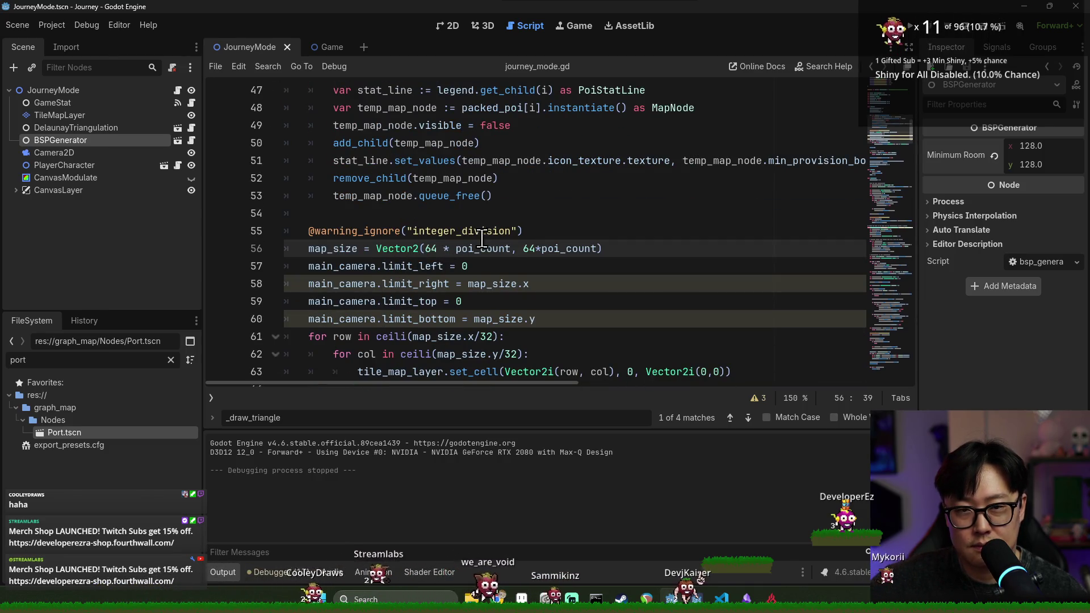
pyautogui.scroll(3)
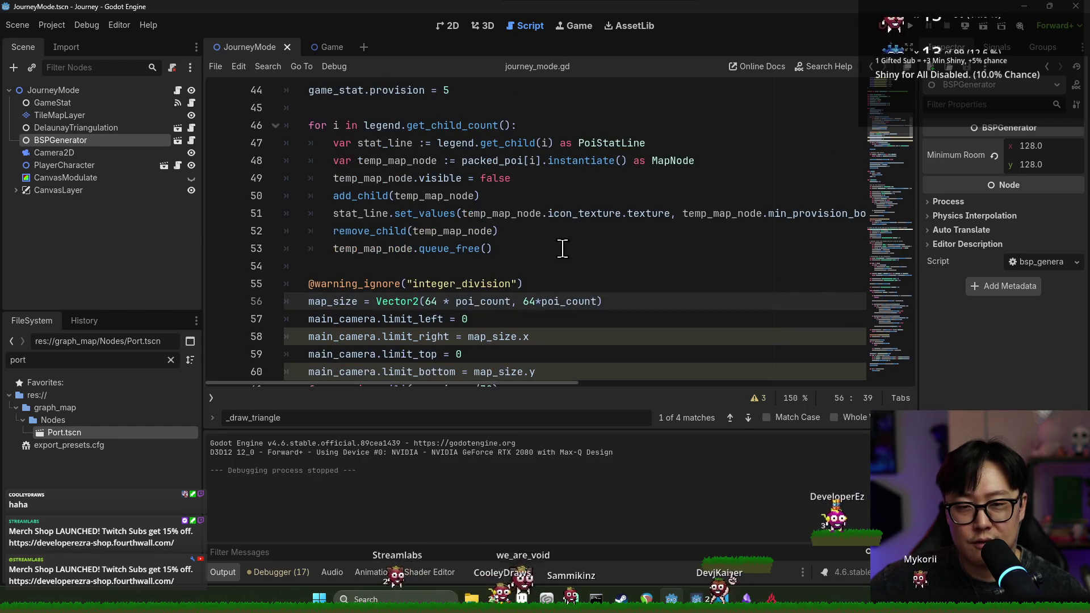
pyautogui.scroll(-3)
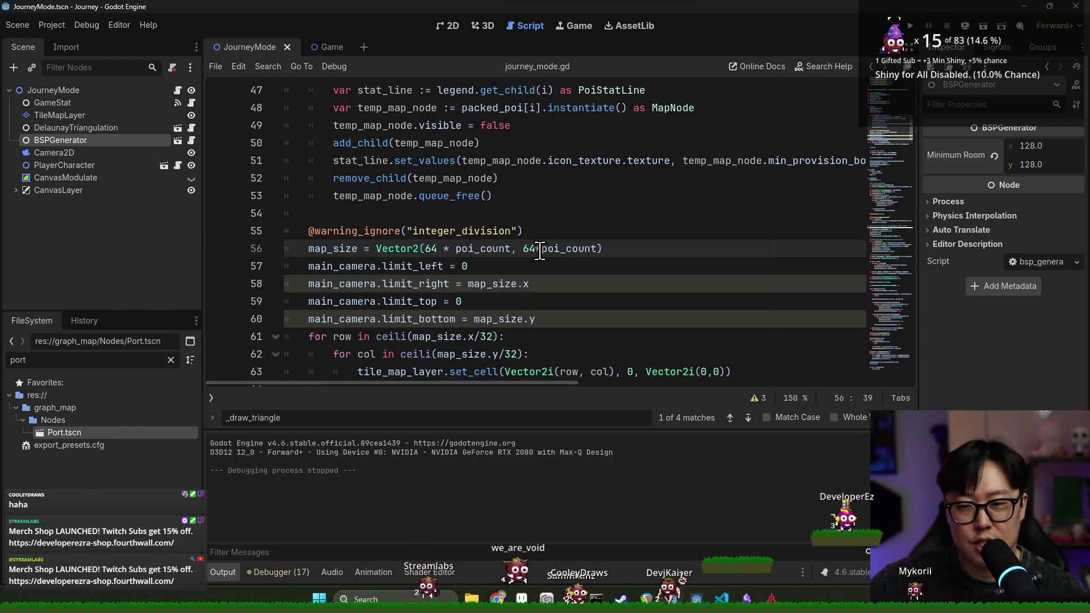
pyautogui.moveTo(539, 251)
pyautogui.scroll(3)
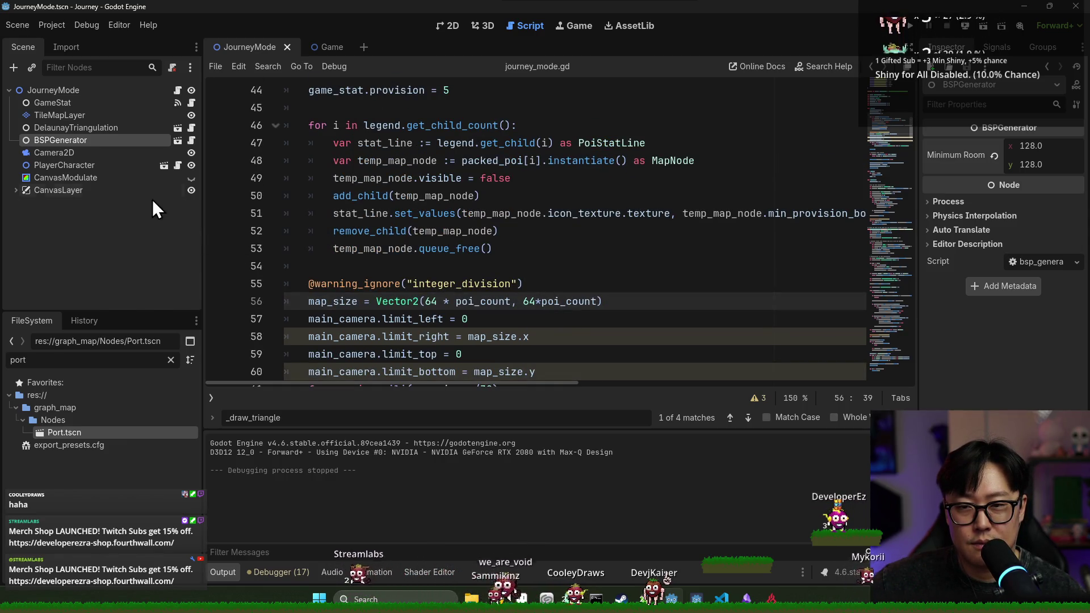
pyautogui.scroll(3)
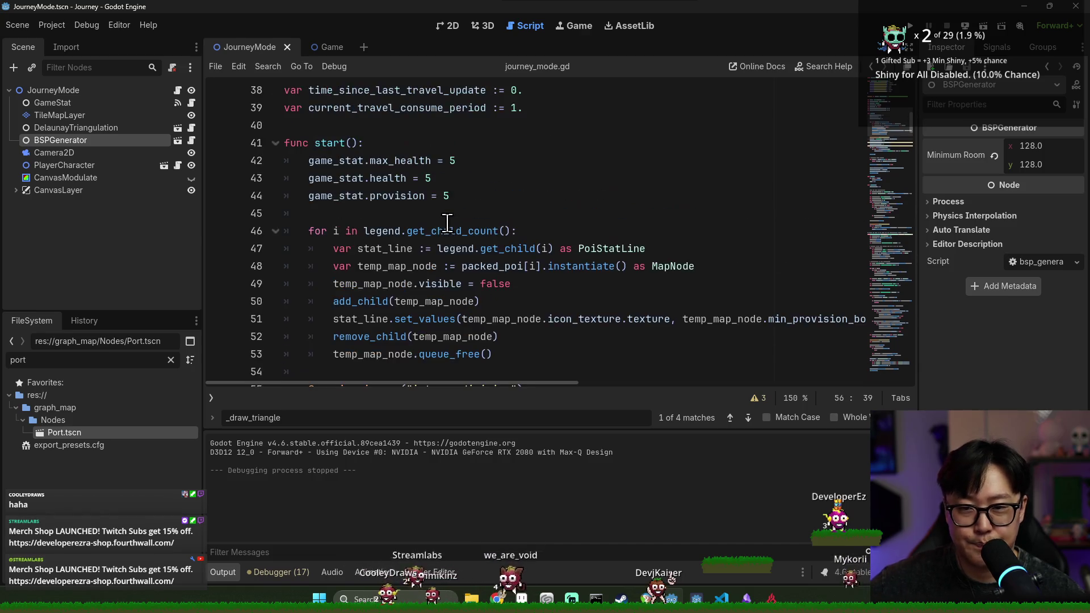
pyautogui.scroll(-3)
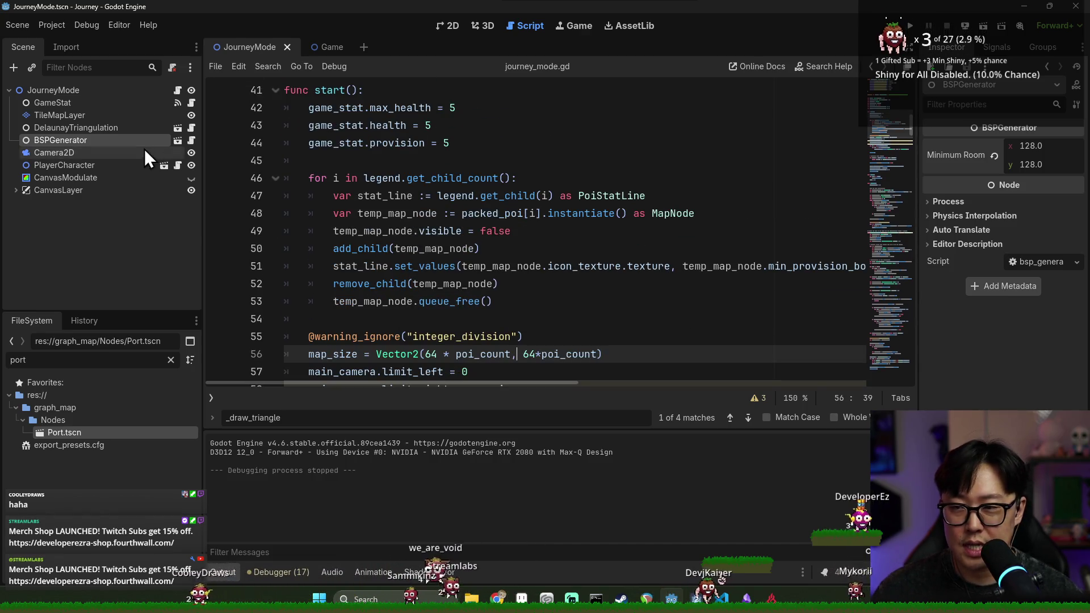
pyautogui.scroll(-3)
pyautogui.scroll(3)
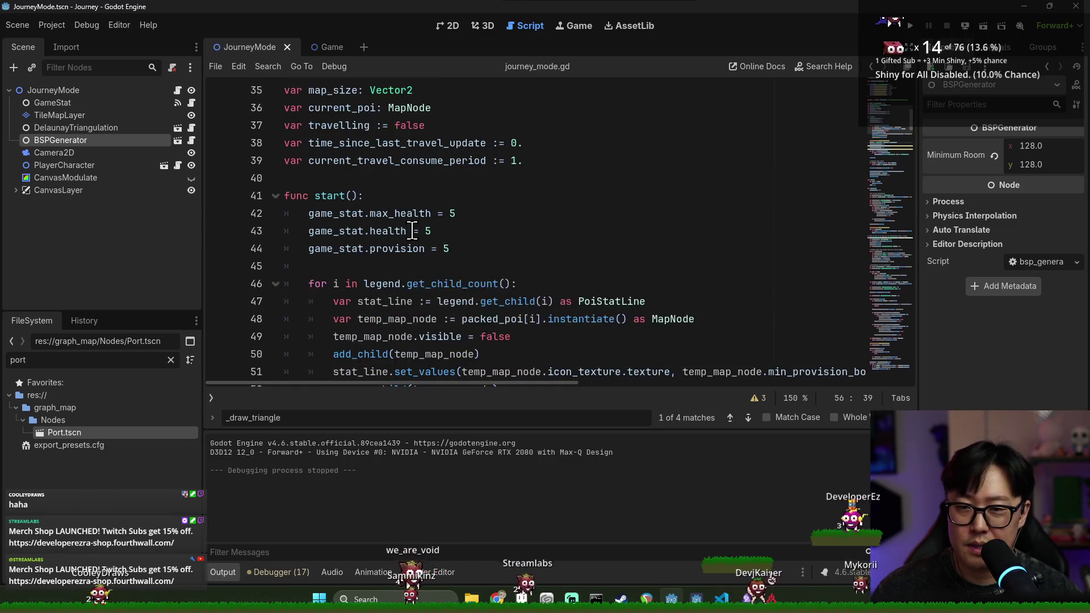
pyautogui.scroll(3)
pyautogui.scroll(-3)
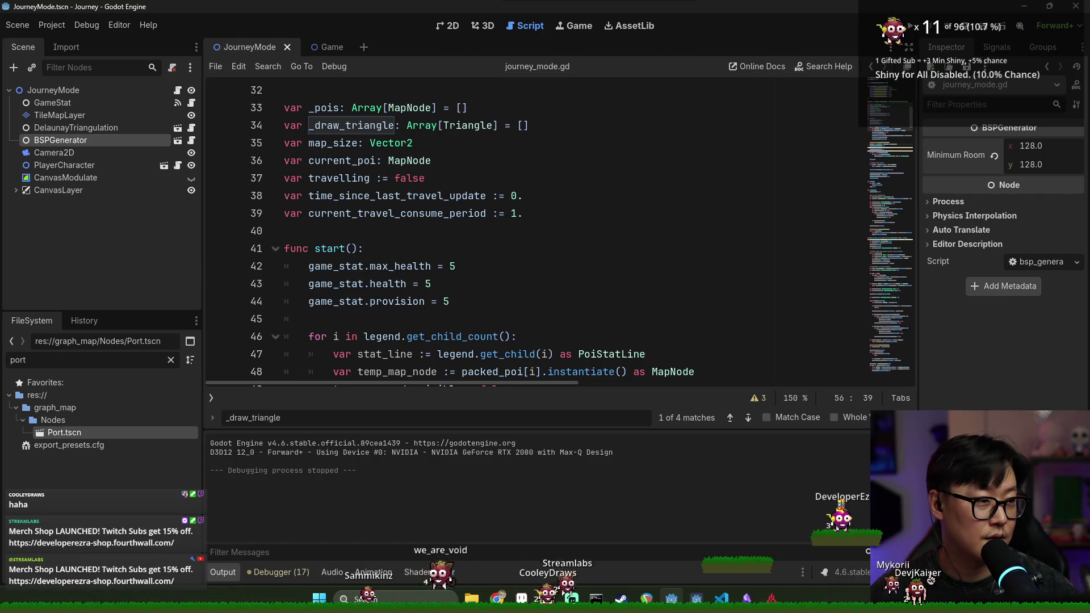
pyautogui.scroll(-3)
pyautogui.scroll(3)
pyautogui.click(345, 177)
pyautogui.hotkey('ctrl', 's')
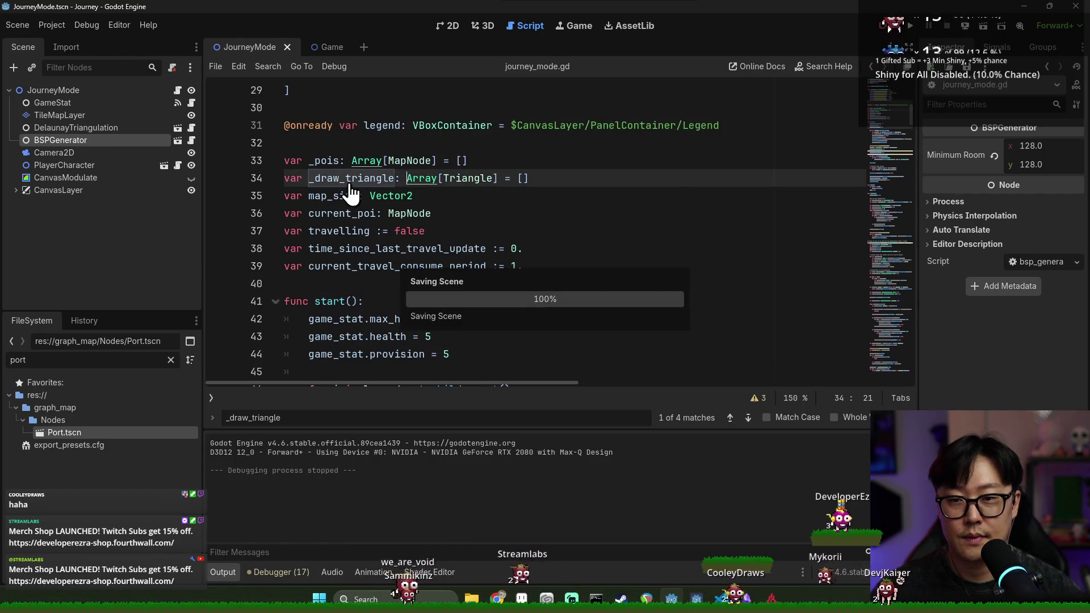
# Jump from the generate() call to the generate() function definition.
pyautogui.scroll(-3)
pyautogui.scroll(-3)
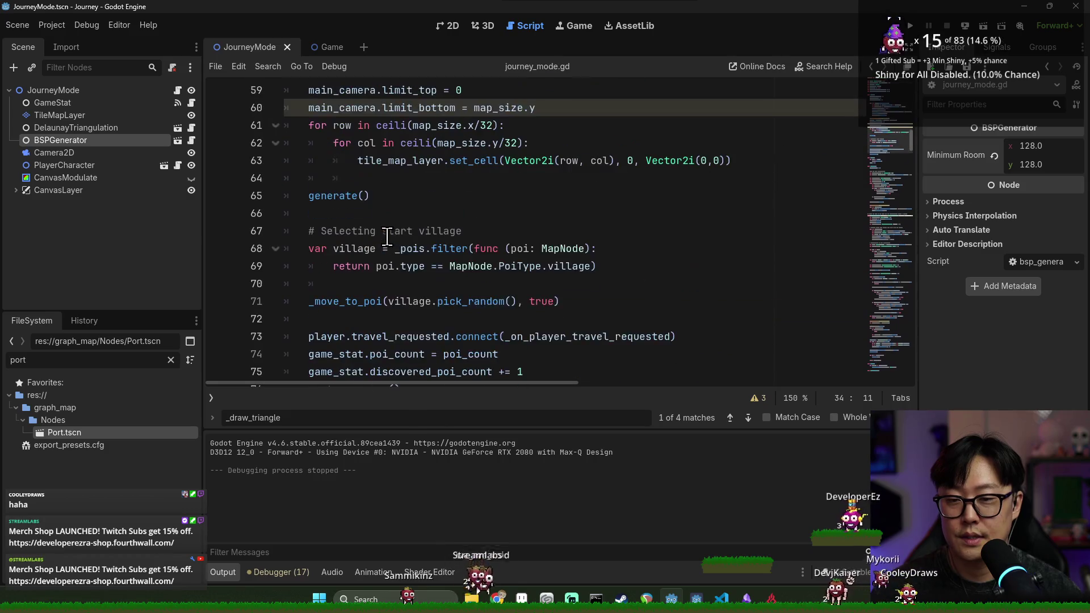
pyautogui.click(343, 153)
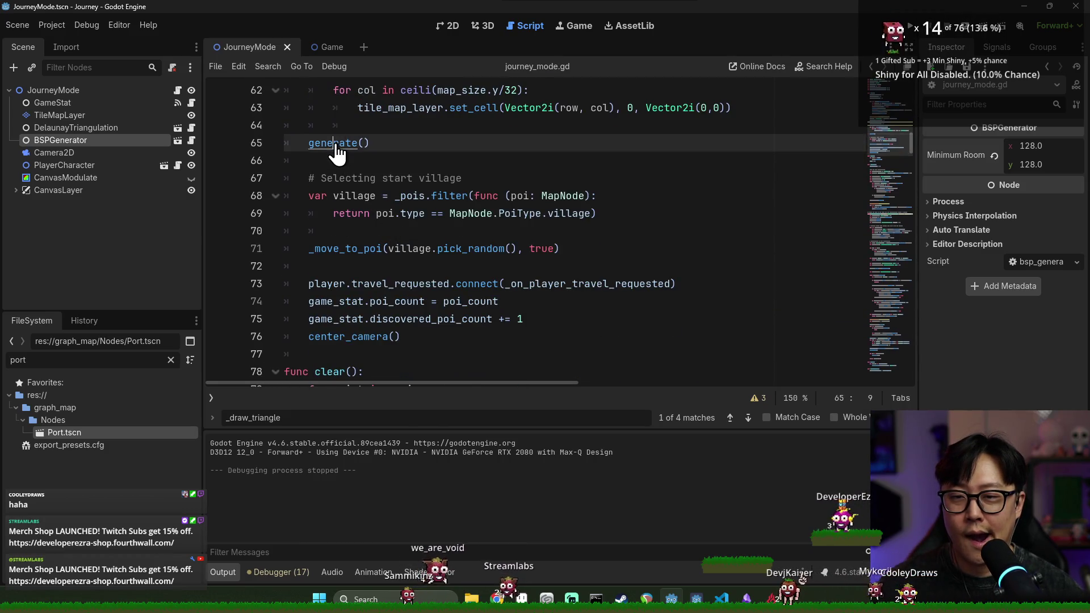
pyautogui.click(343, 145)
# Highlight uses of _draw_triangle, bsp_info and generation_margin, then open a new line after line 87.
pyautogui.doubleClick(344, 248)
pyautogui.scroll(-3)
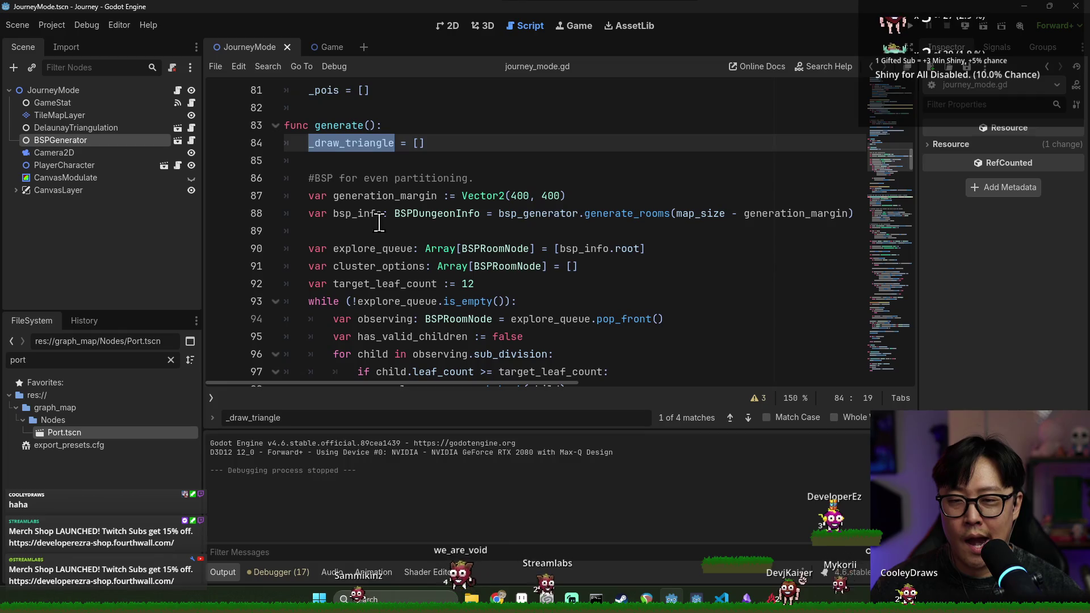
pyautogui.doubleClick(374, 199)
pyautogui.doubleClick(374, 213)
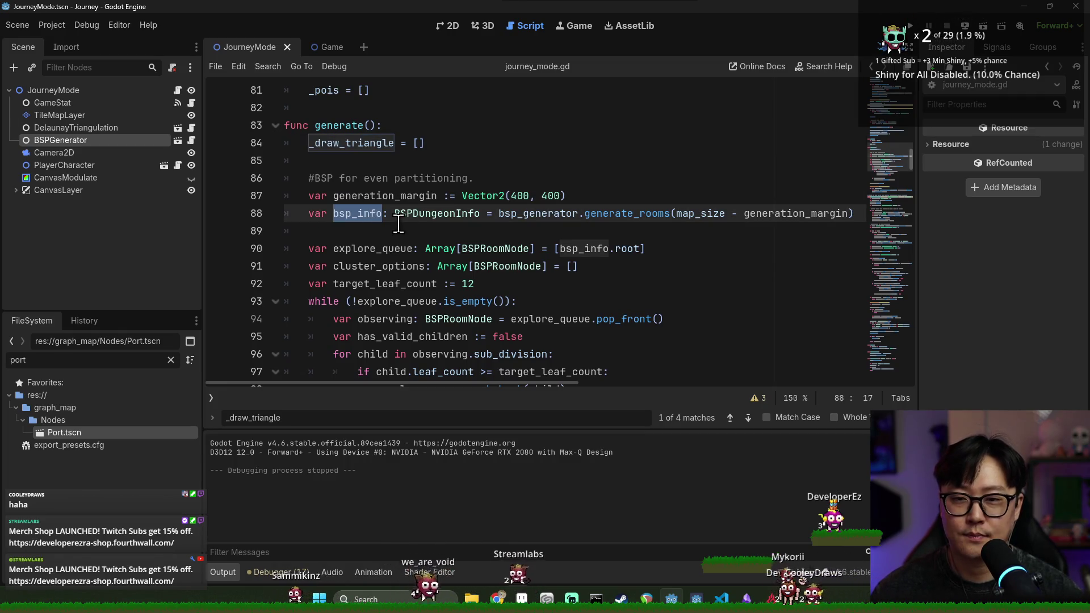
pyautogui.scroll(-3)
pyautogui.scroll(3)
pyautogui.doubleClick(351, 178)
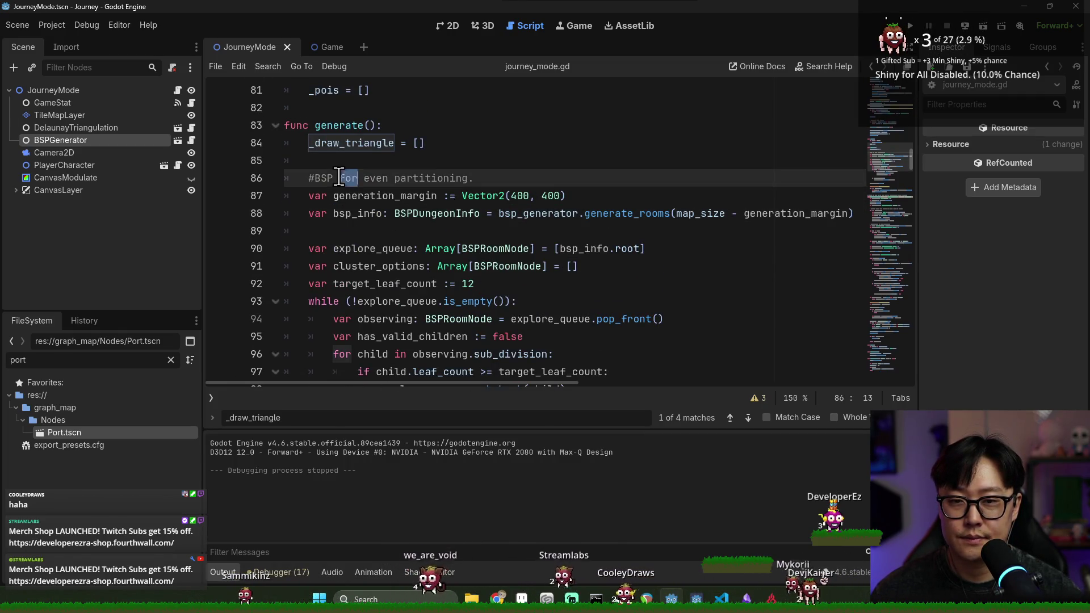
pyautogui.doubleClick(348, 196)
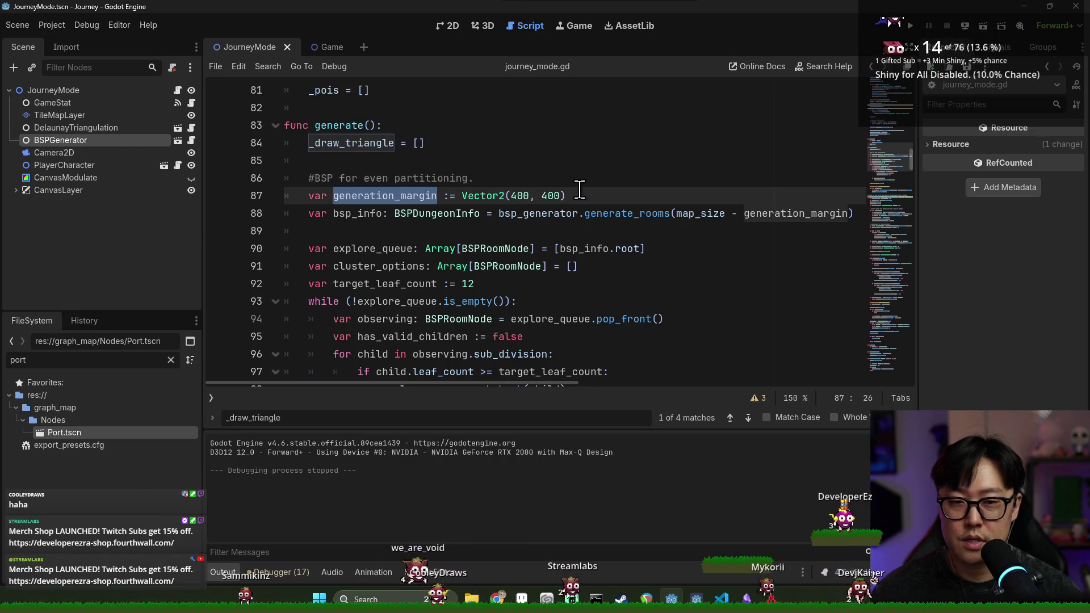
pyautogui.click(588, 196)
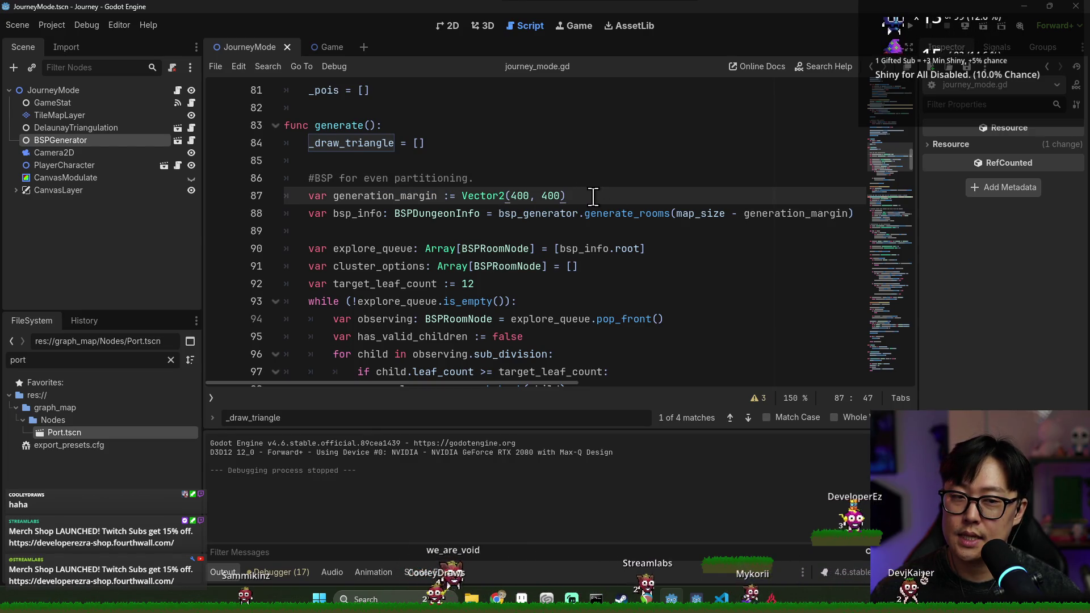
pyautogui.press('Return')
pyautogui.press('Return')
# Complete the comment '# Split into big chunks for clusters.' above the new code line.
pyautogui.write('##')
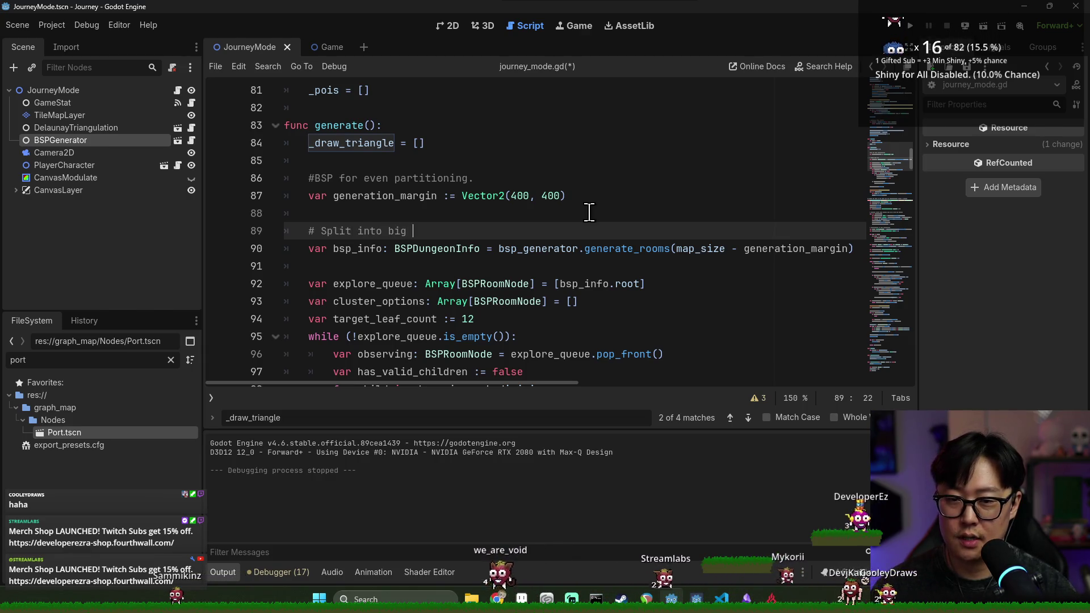
pyautogui.write('chunks for cl')
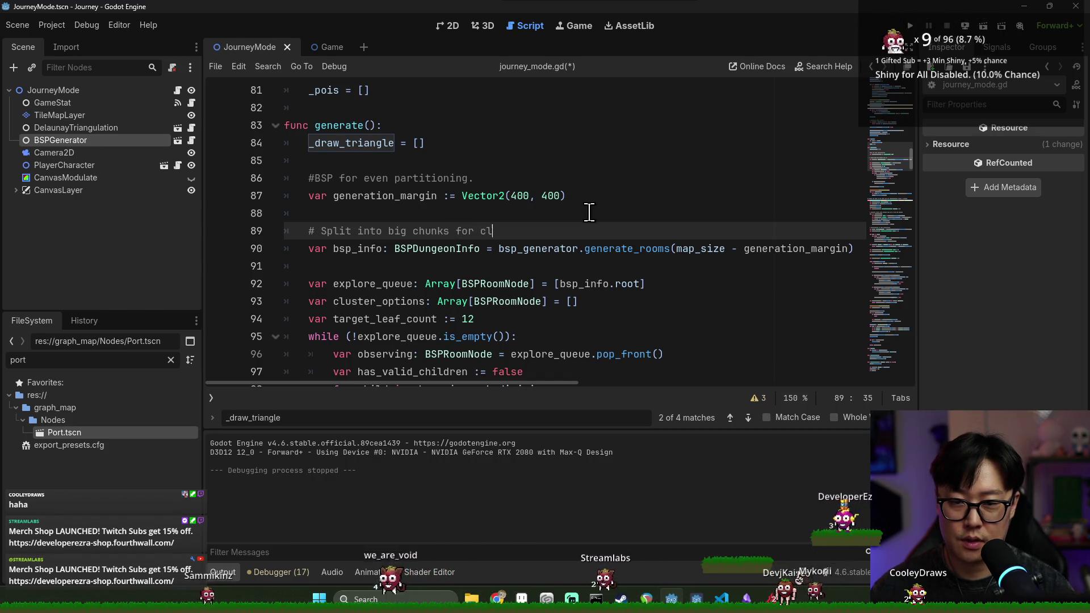
pyautogui.write('usters.')
pyautogui.press('Return')
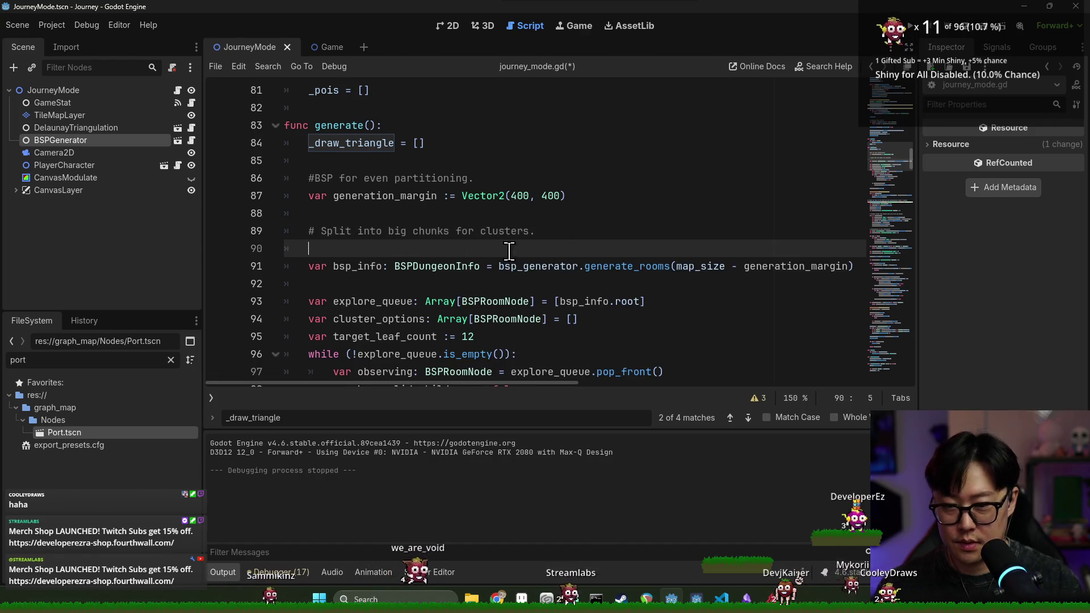
# Add the line bsp_generator.minimum_room_size = Vector2(128*10, 128 * 10), checking the BSPGenerator property.
pyautogui.write('bsp_generator.')
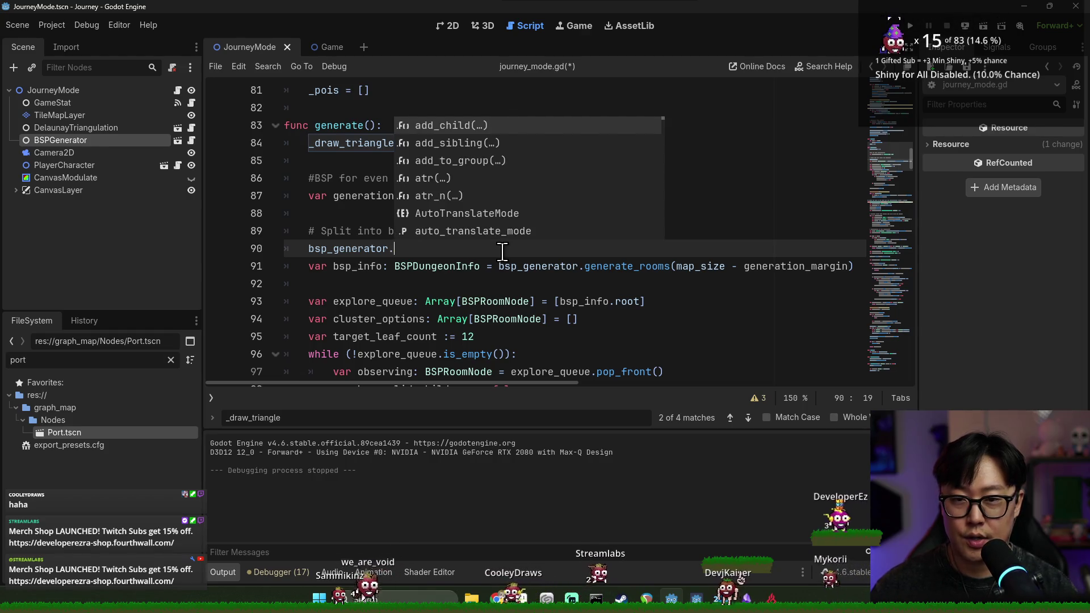
pyautogui.click(141, 142)
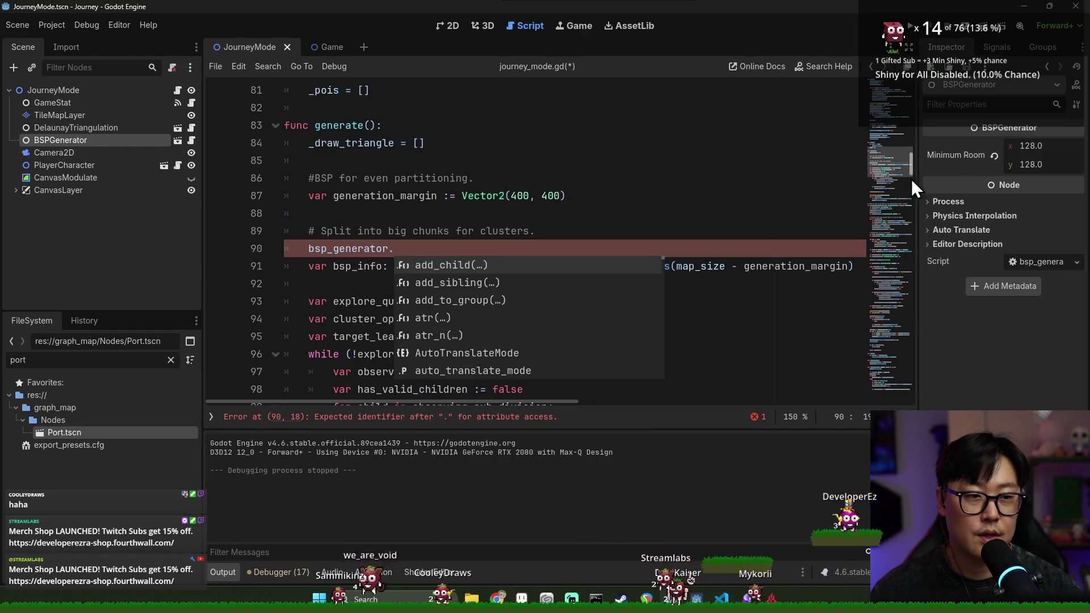
pyautogui.click(412, 248)
pyautogui.write('in')
pyautogui.press('Return')
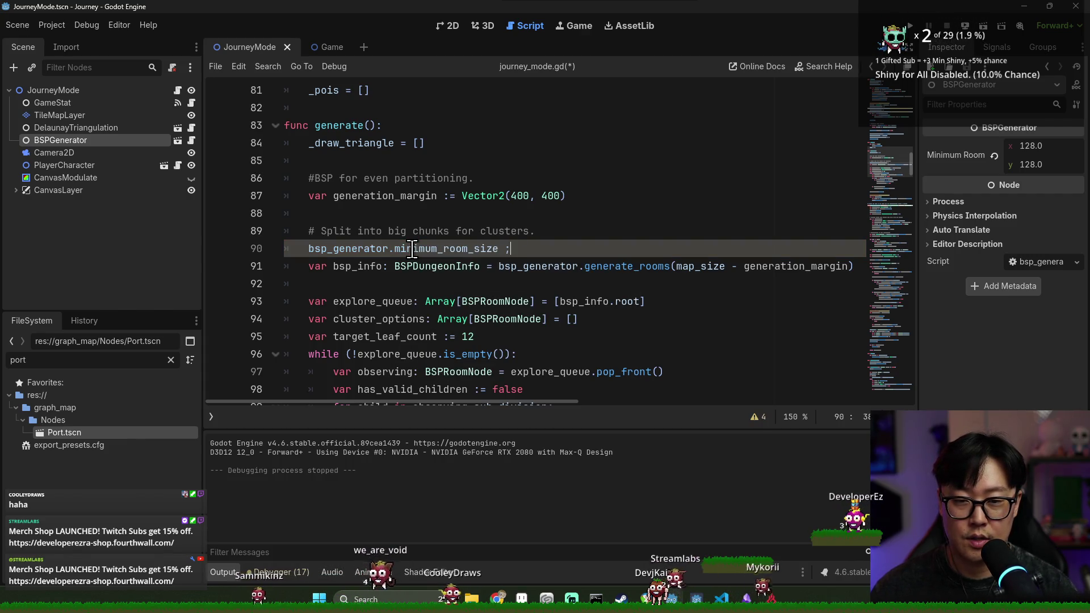
pyautogui.write('(128*')
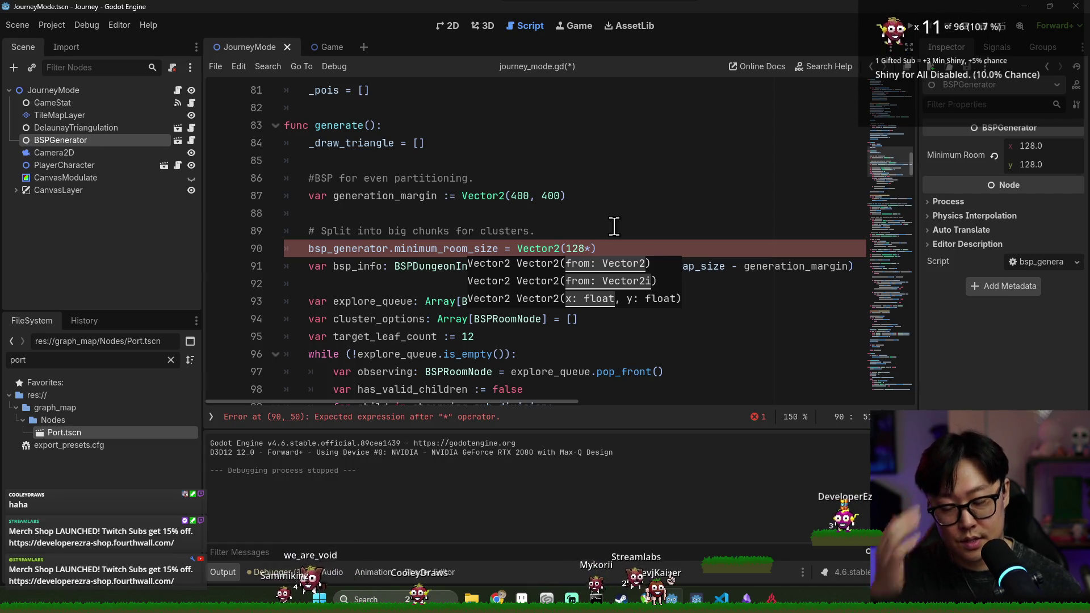
pyautogui.write('10, 128')
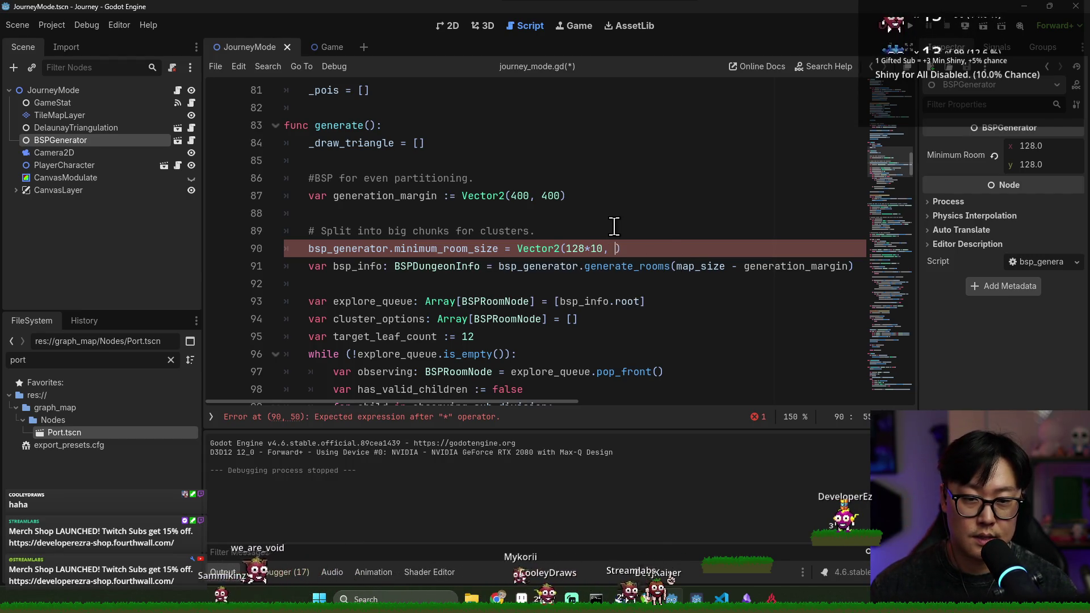
pyautogui.write(',10')
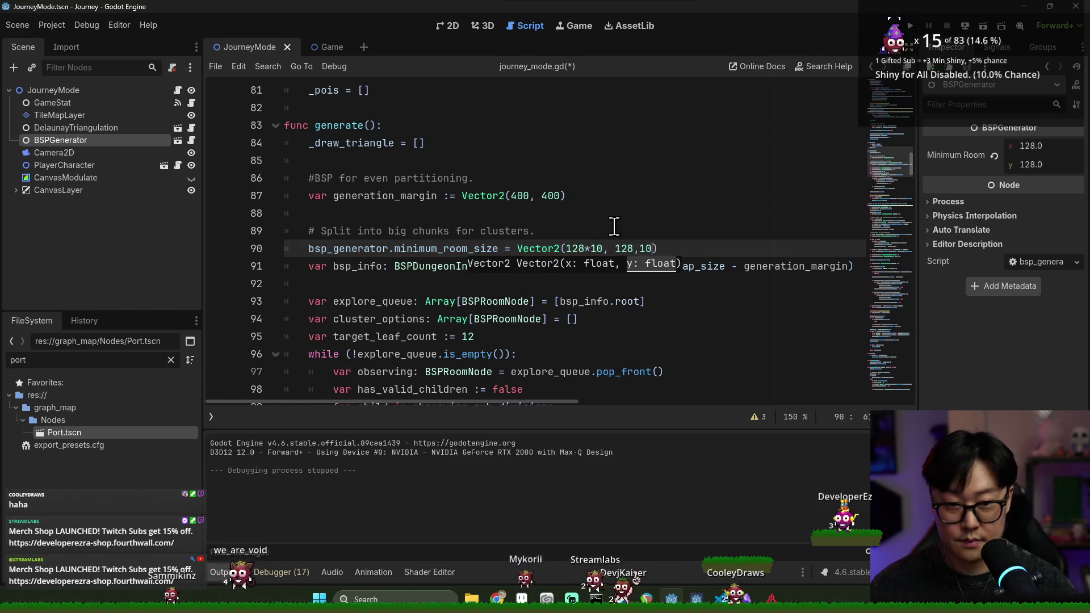
# Add a blank line after the minimum_room_size line and check bsp_generator's other references.
pyautogui.doubleClick(353, 248)
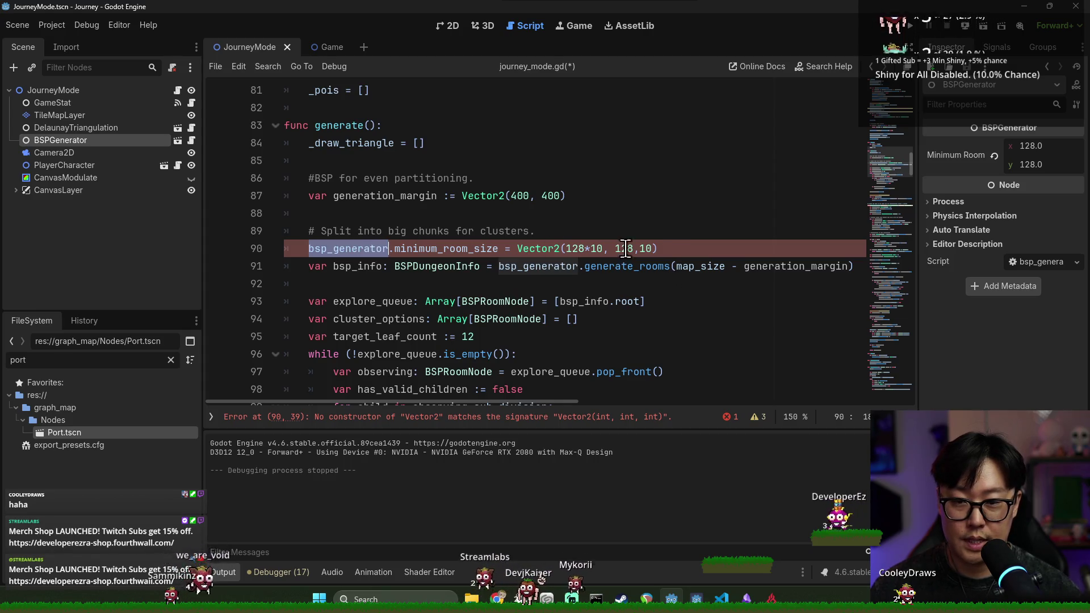
pyautogui.click(709, 250)
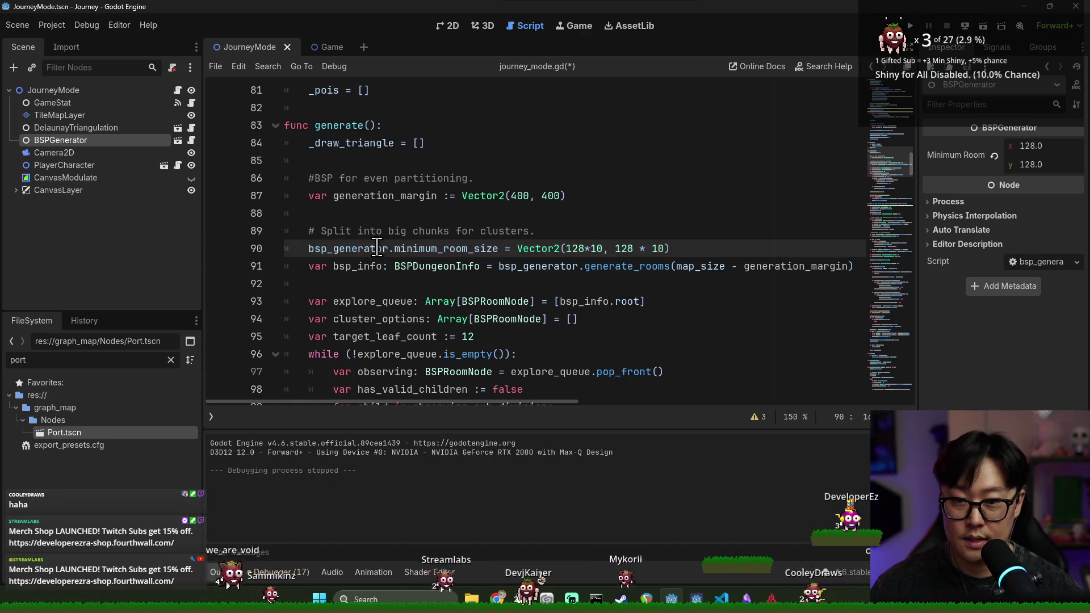
pyautogui.click(716, 249)
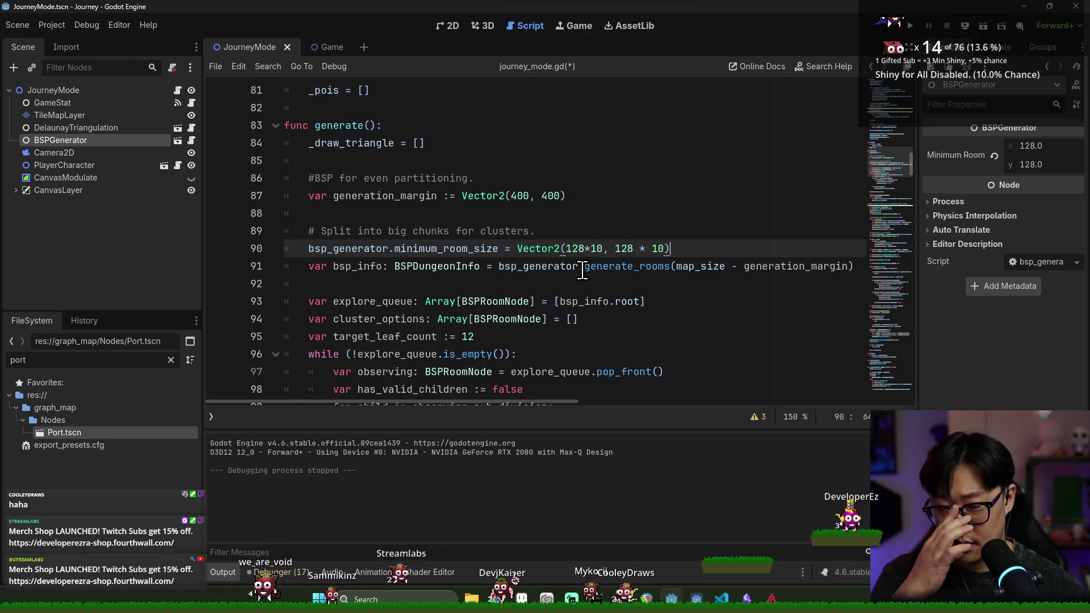
pyautogui.press('Return')
pyautogui.scroll(-3)
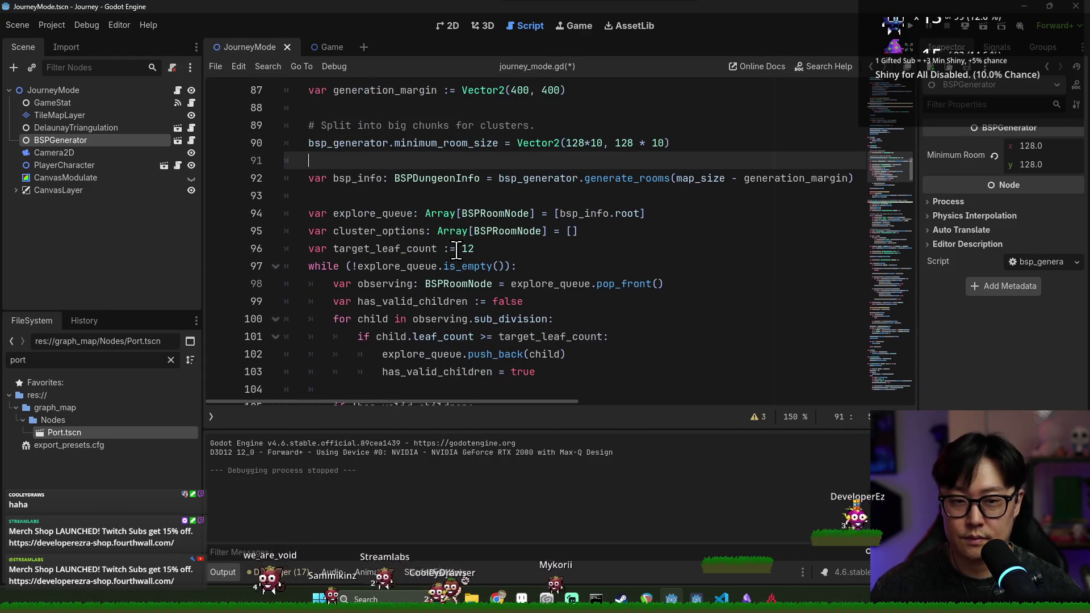
pyautogui.doubleClick(323, 143)
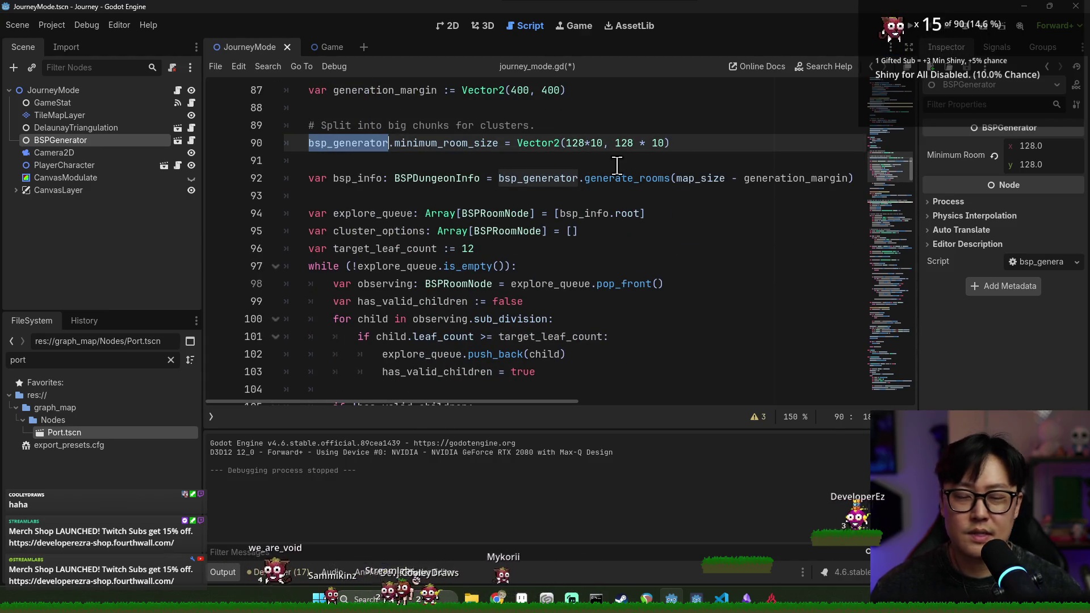
pyautogui.click(642, 144)
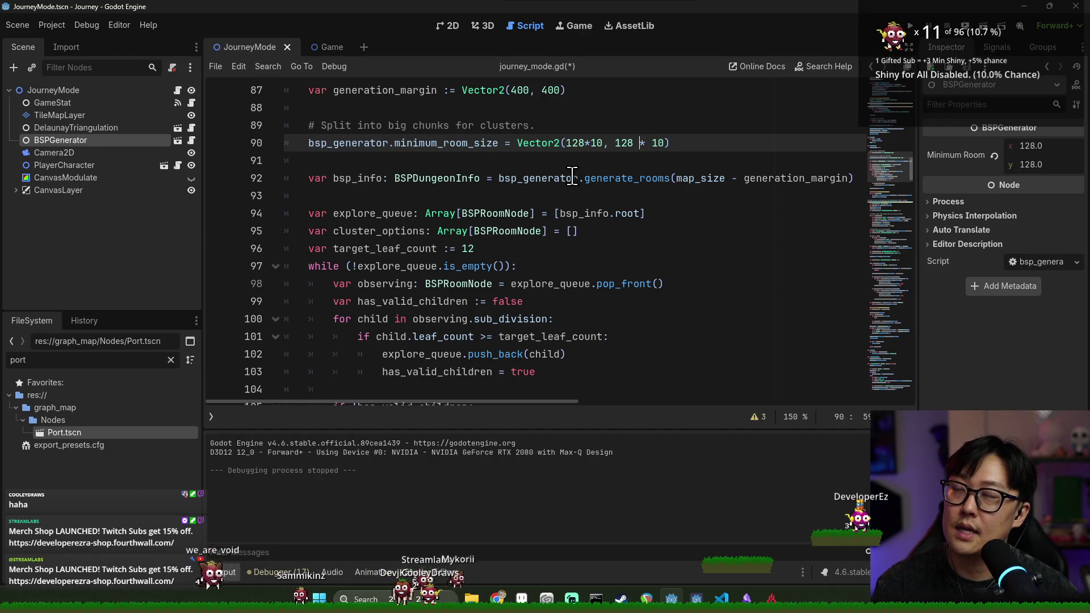
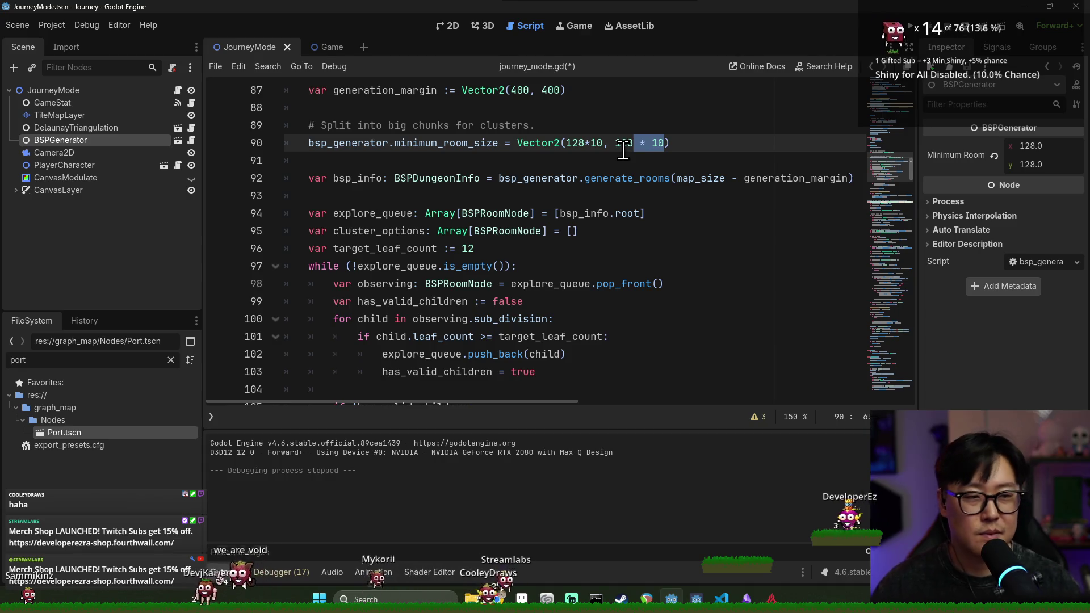
# Change line 90's minimum room size to Vector2(128*10, 128*10) and save journey_mode.gd.
pyautogui.doubleClick(420, 143)
pyautogui.doubleClick(538, 142)
pyautogui.scroll(3)
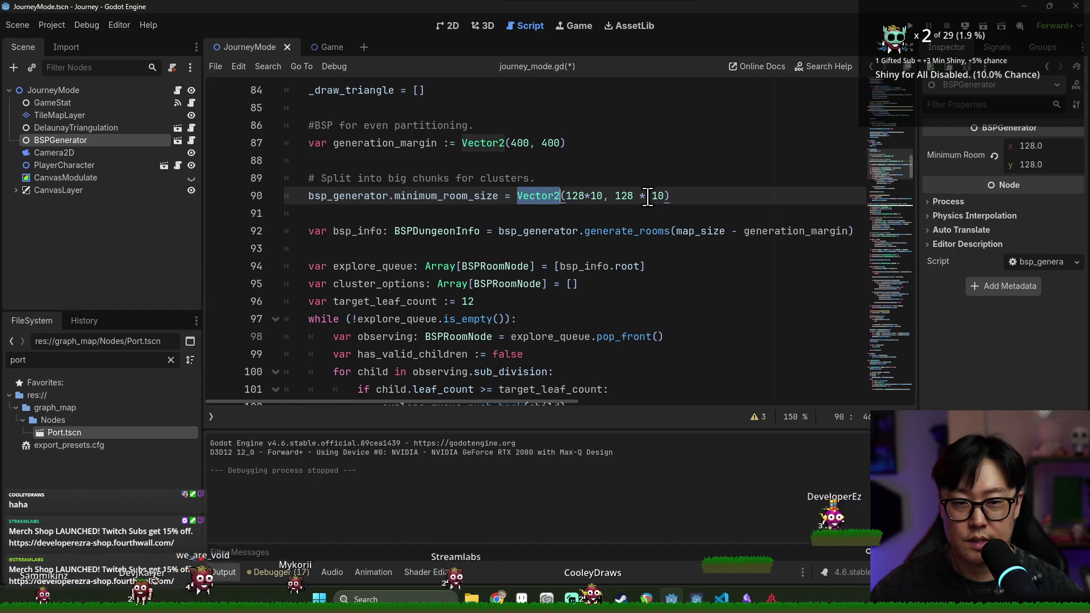
pyautogui.click(645, 197)
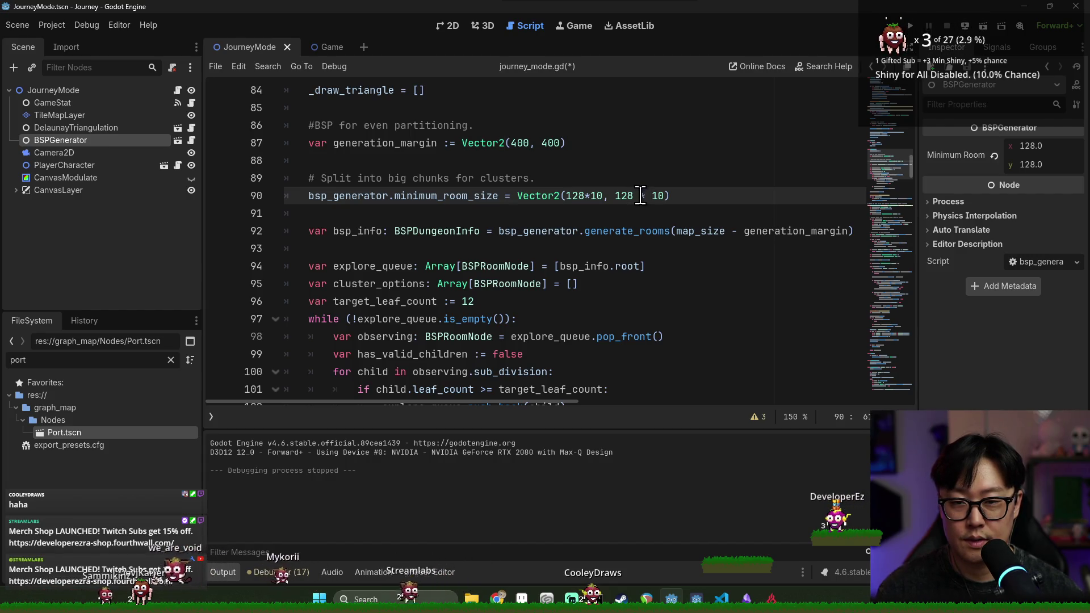
pyautogui.press('BackSpace')
pyautogui.press('Left')
pyautogui.click(674, 202)
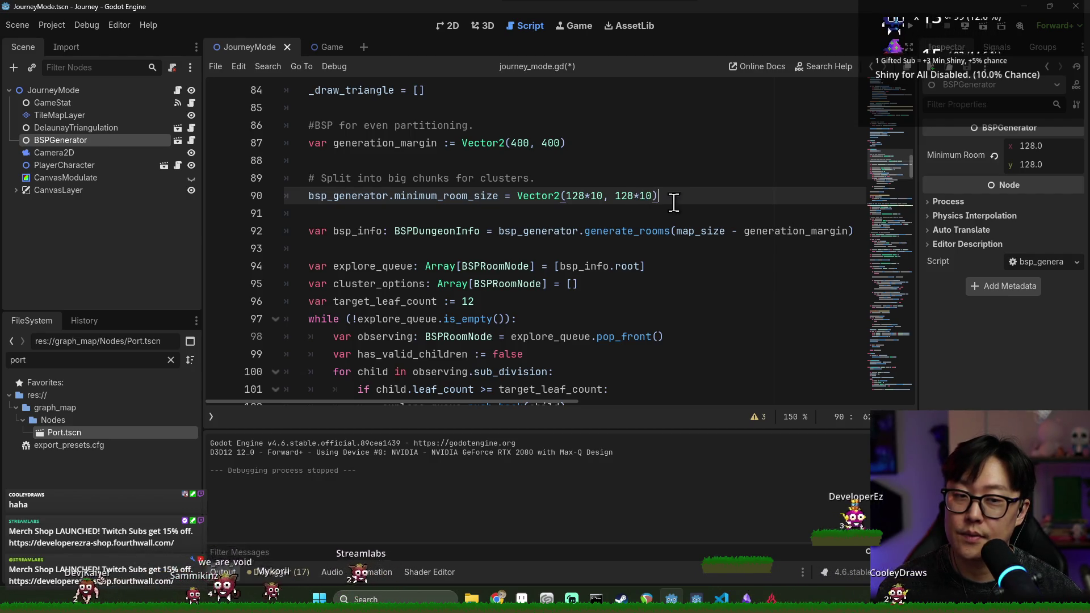
pyautogui.hotkey('ctrl', 's')
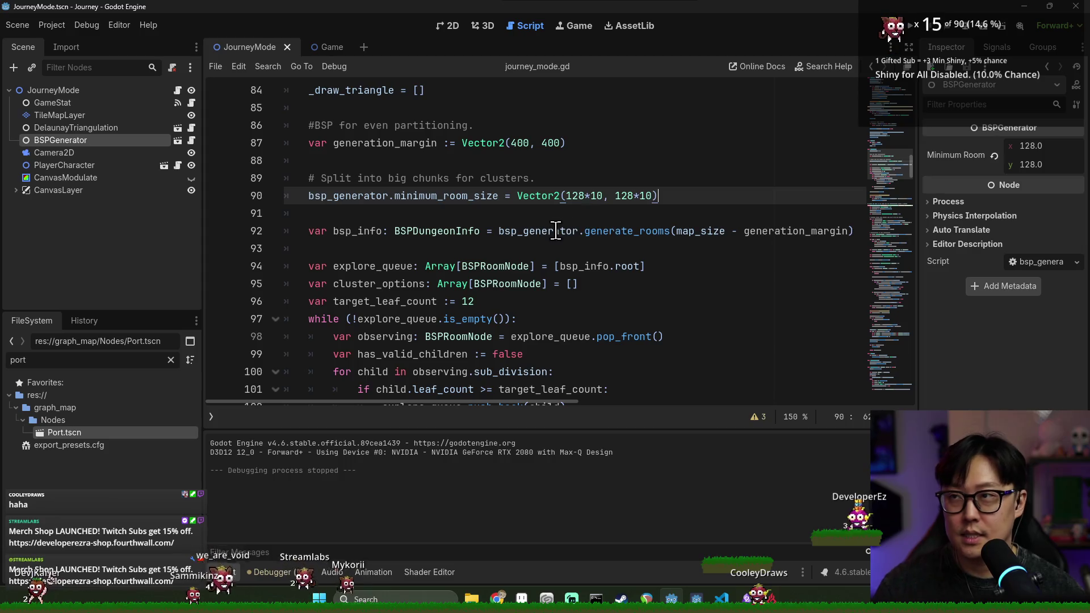
# Review the nearby code and select the minimum_room_size line on line 90.
pyautogui.click(384, 207)
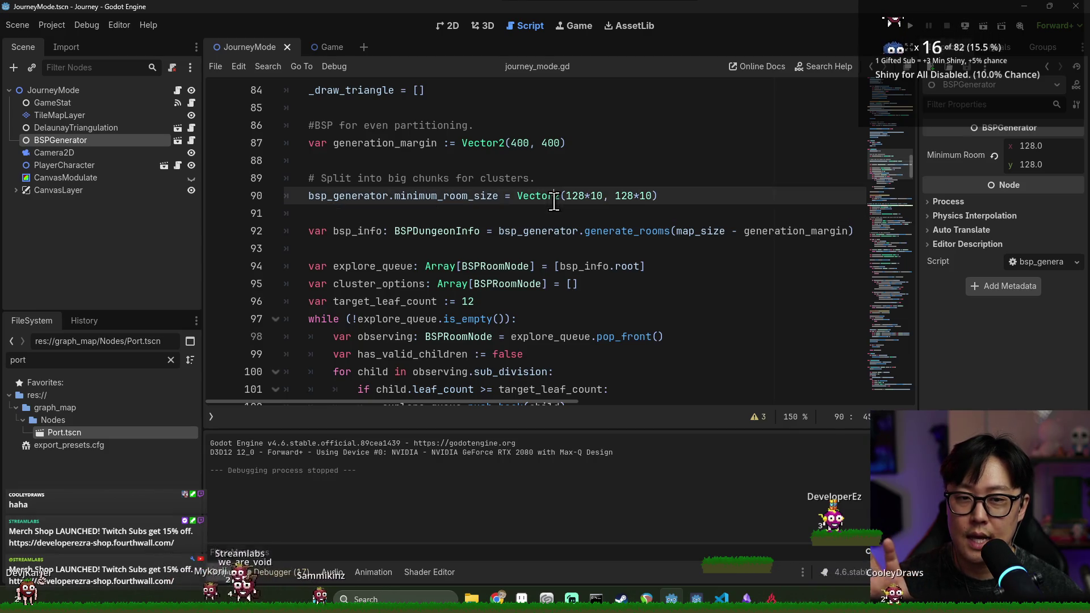
pyautogui.tripleClick(544, 203)
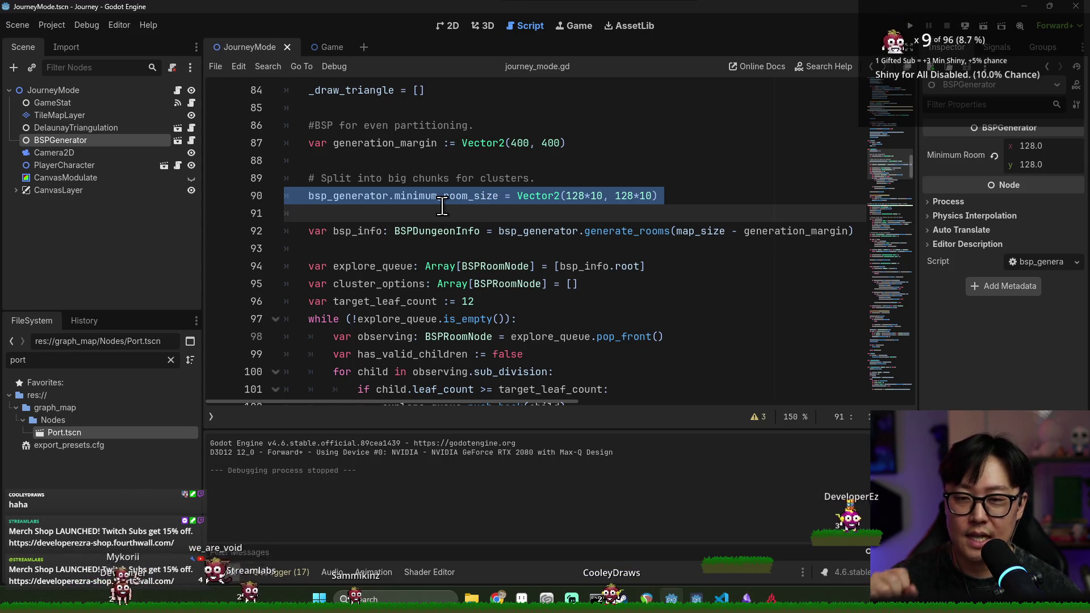
pyautogui.scroll(-3)
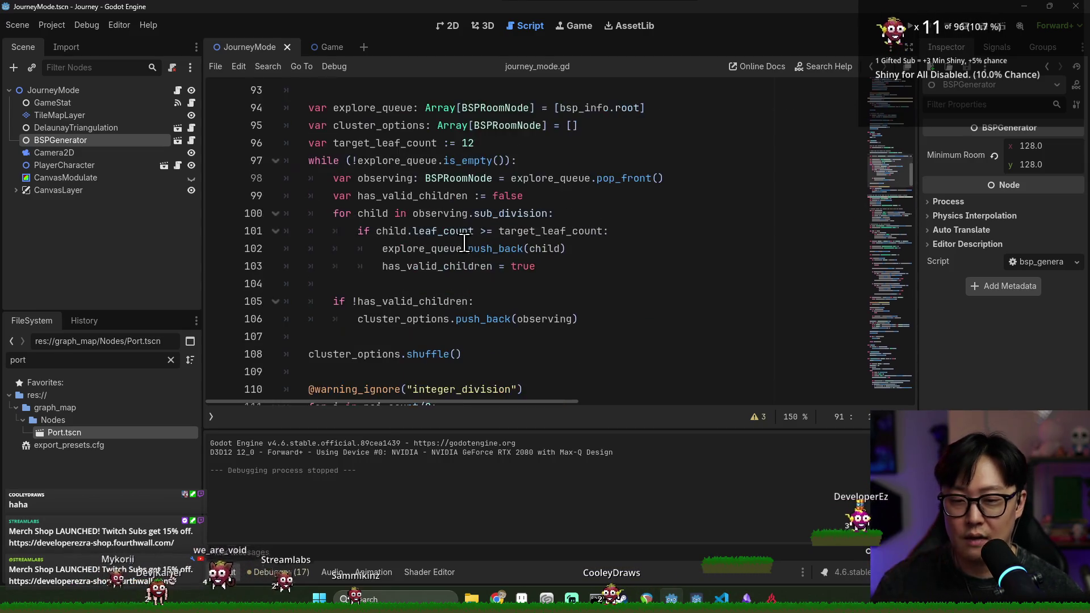
pyautogui.scroll(3)
pyautogui.scroll(-3)
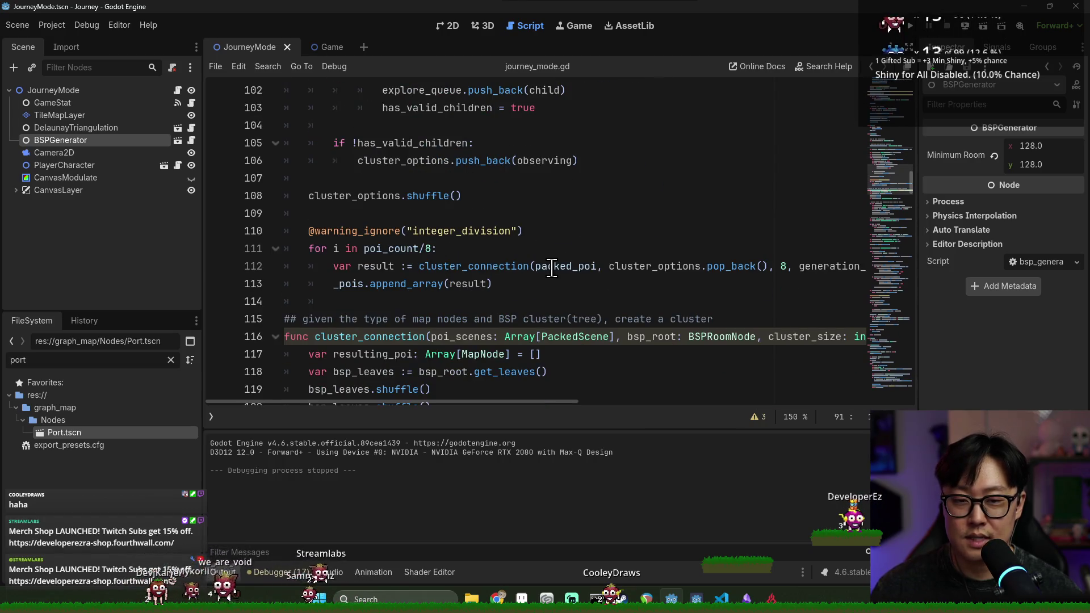
pyautogui.doubleClick(551, 268)
pyautogui.click(639, 267)
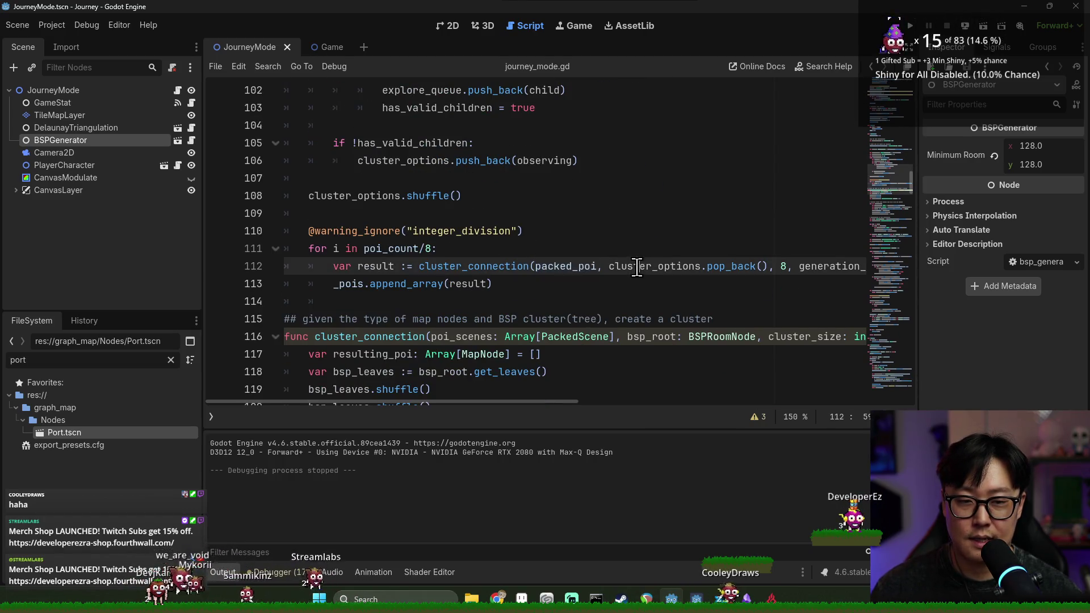
pyautogui.scroll(3)
pyautogui.click(382, 185)
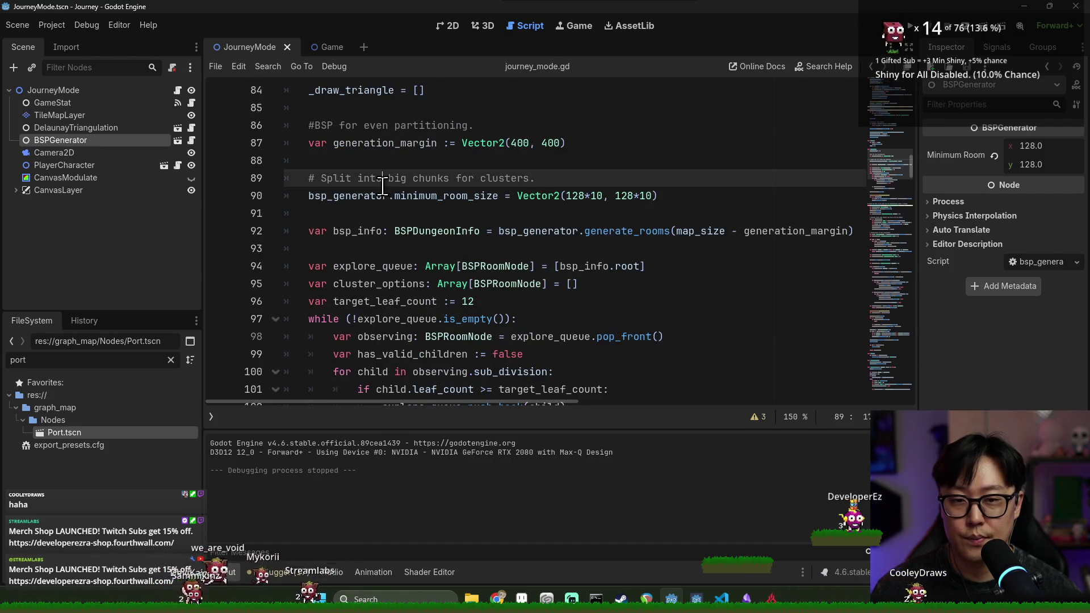
pyautogui.moveTo(308, 196); pyautogui.dragTo(529, 206)
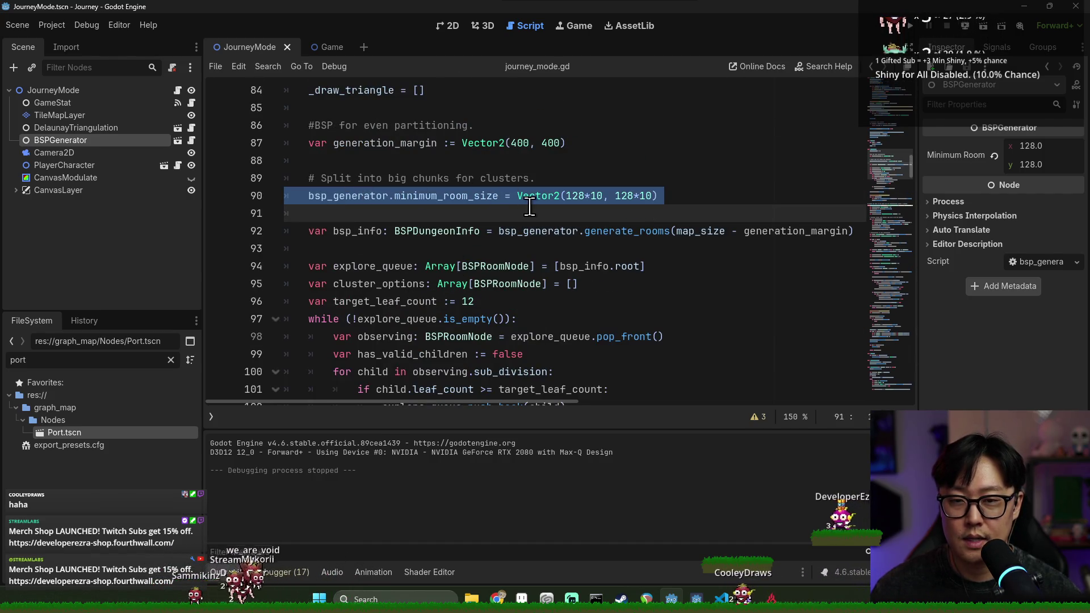
# Keep the minimum room size line, remove the blank line below it, and save.
pyautogui.press('BackSpace')
pyautogui.scroll(-3)
pyautogui.scroll(3)
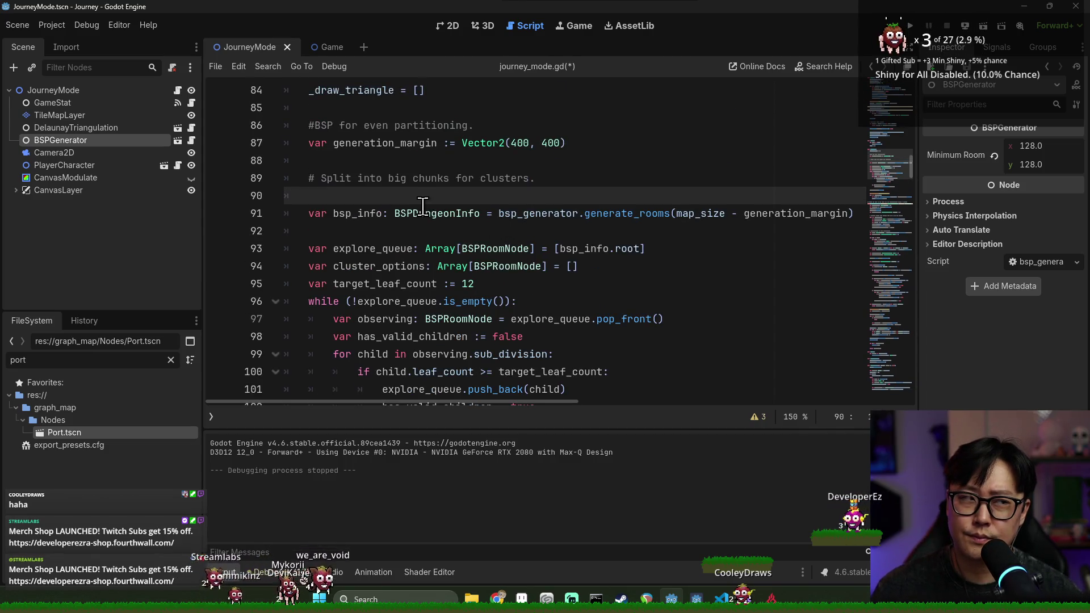
pyautogui.press('BackSpace')
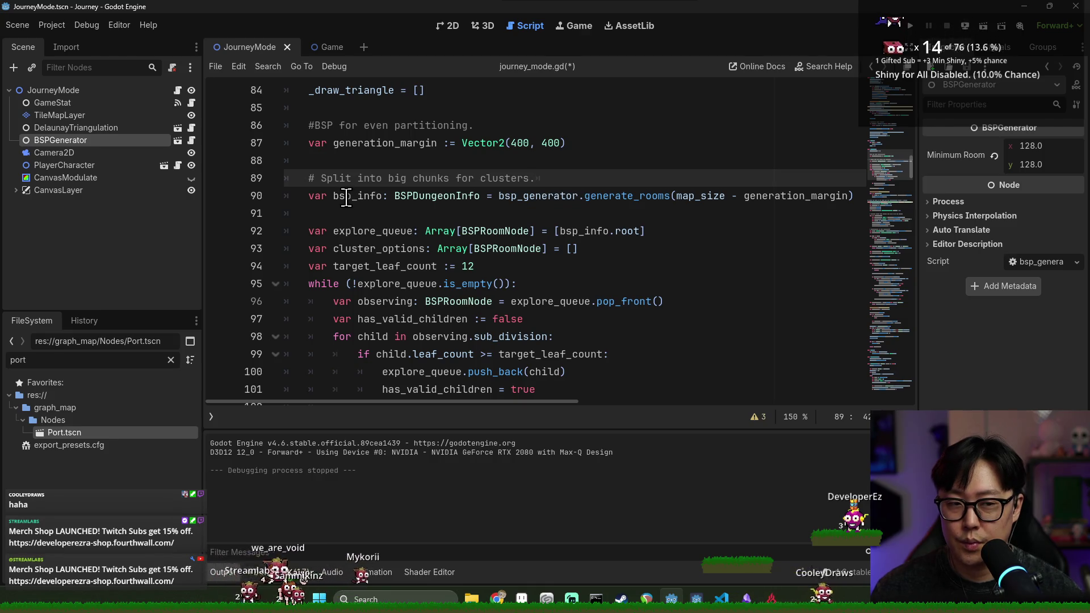
pyautogui.hotkey('ctrl', 'z')
pyautogui.hotkey('ctrl', 'z')
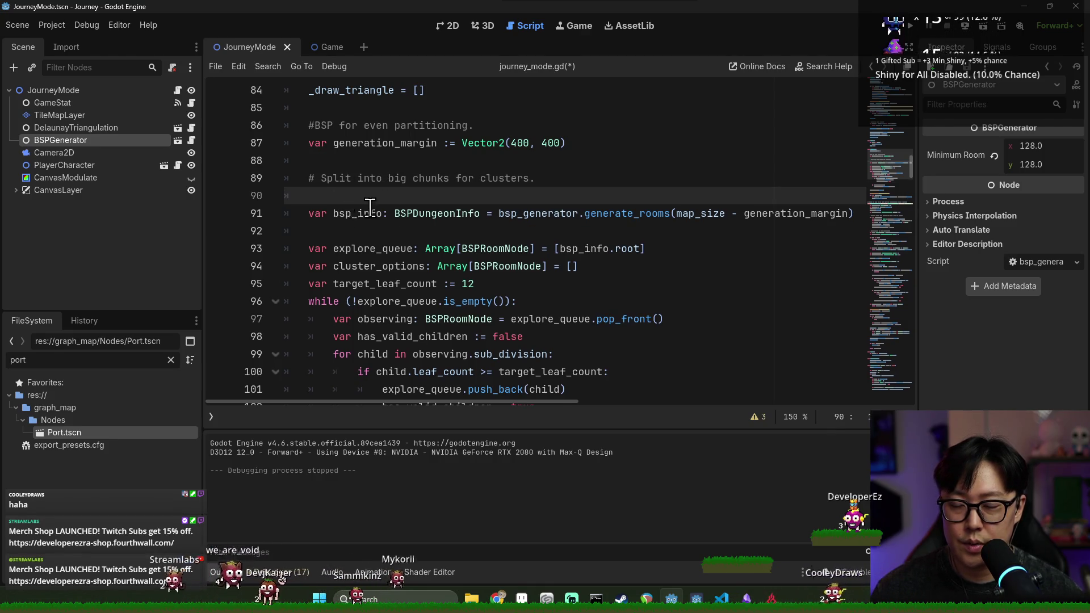
pyautogui.doubleClick(338, 195)
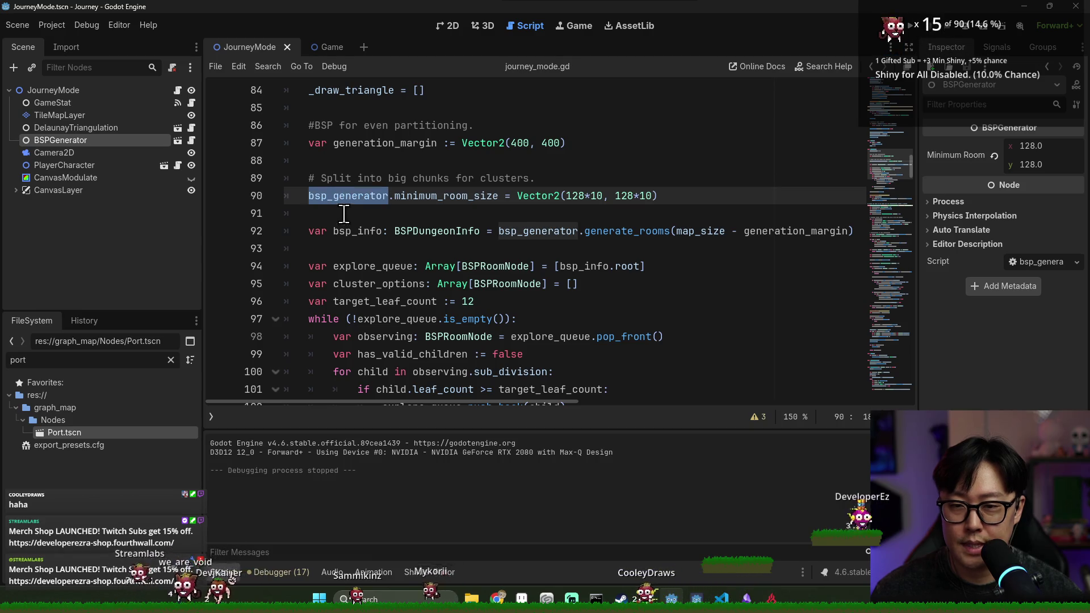
pyautogui.click(349, 215)
pyautogui.hotkey('ctrl', 's')
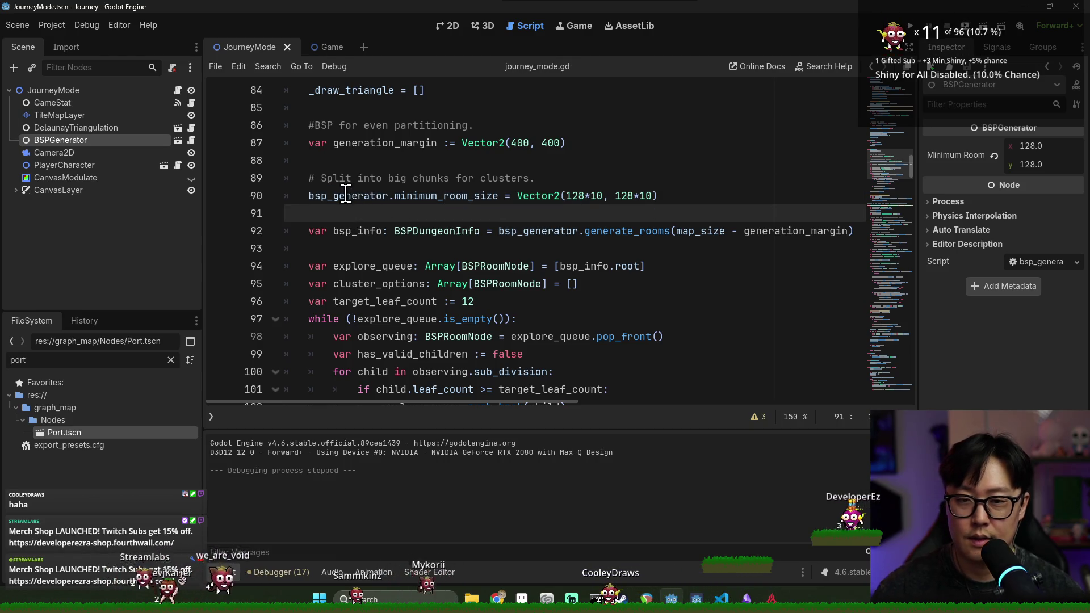
pyautogui.press('BackSpace')
# Rename line 91's generate_rooms result from bsp_info to big_bsp.
pyautogui.doubleClick(345, 195)
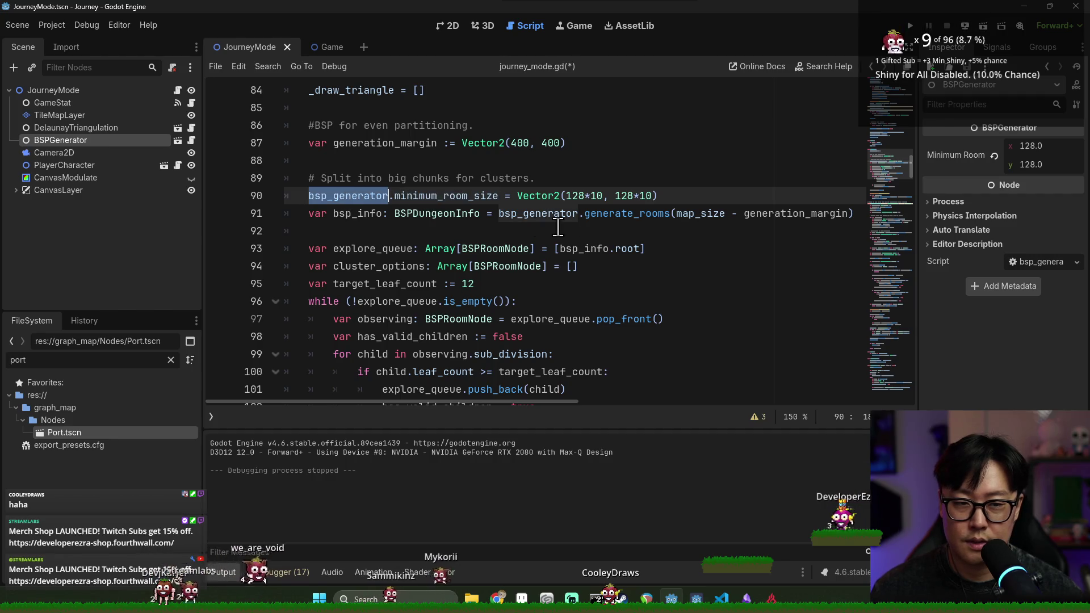
pyautogui.click(506, 215)
pyautogui.doubleClick(590, 216)
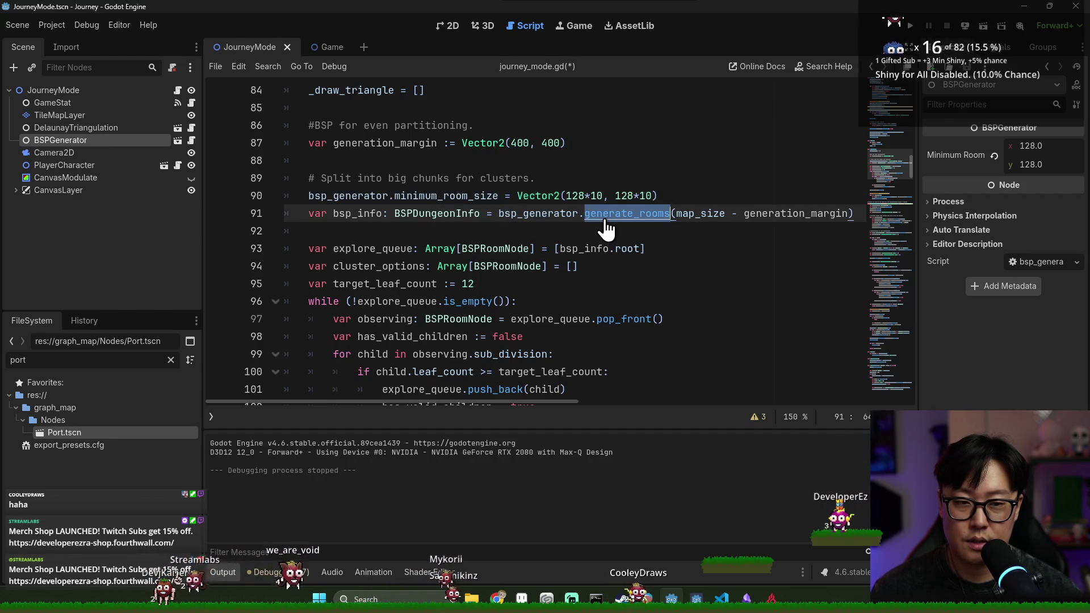
pyautogui.doubleClick(700, 214)
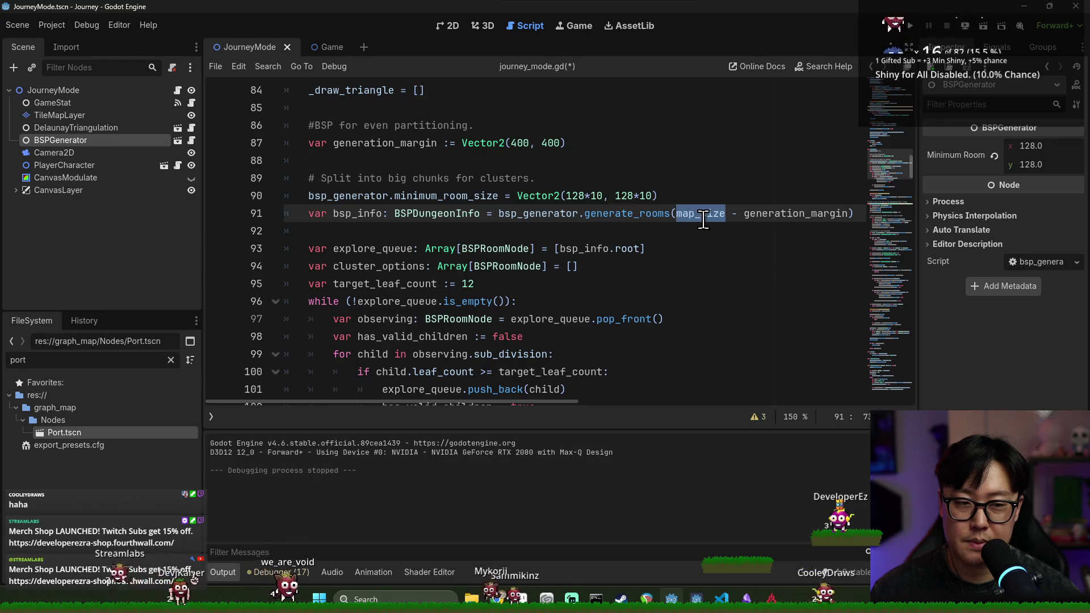
pyautogui.hotkey('ctrl', 's')
pyautogui.hotkey('ctrl', 's')
pyautogui.doubleClick(357, 213)
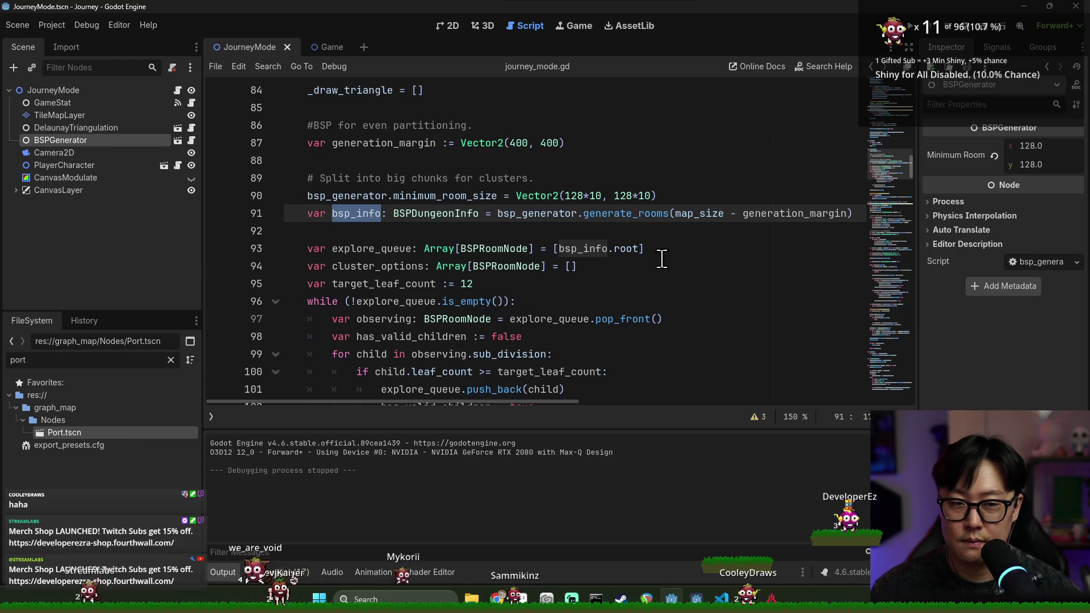
pyautogui.doubleClick(700, 214)
pyautogui.doubleClick(363, 214)
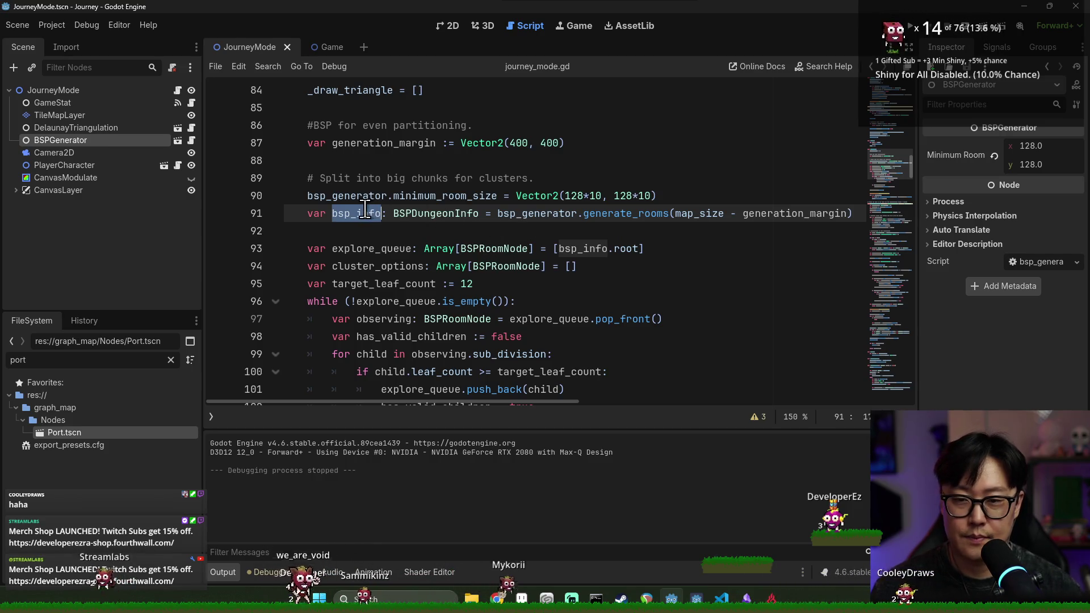
pyautogui.write('big')
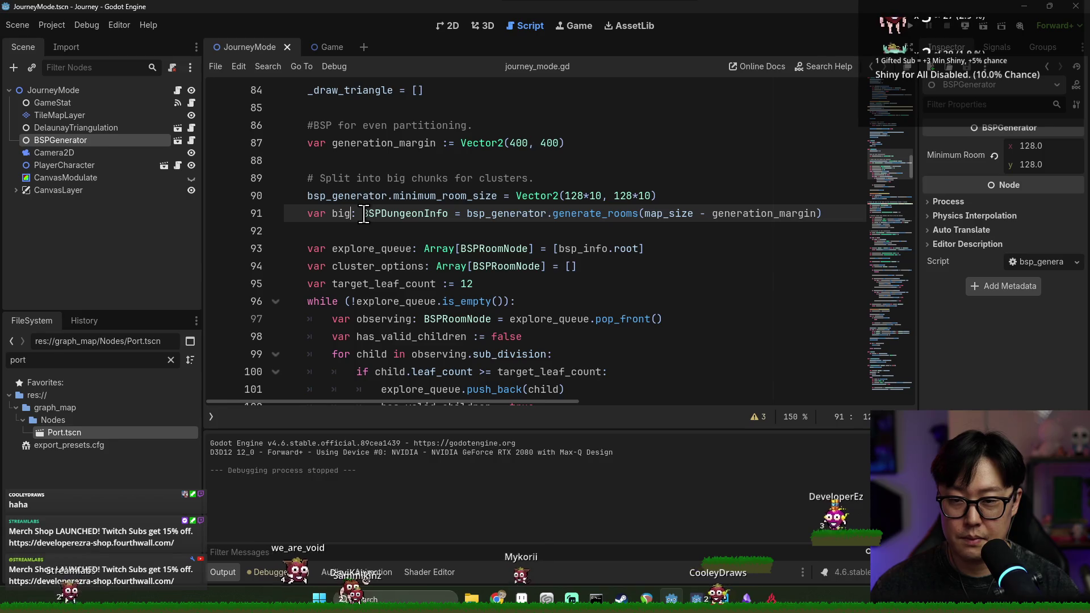
pyautogui.write('_bsp')
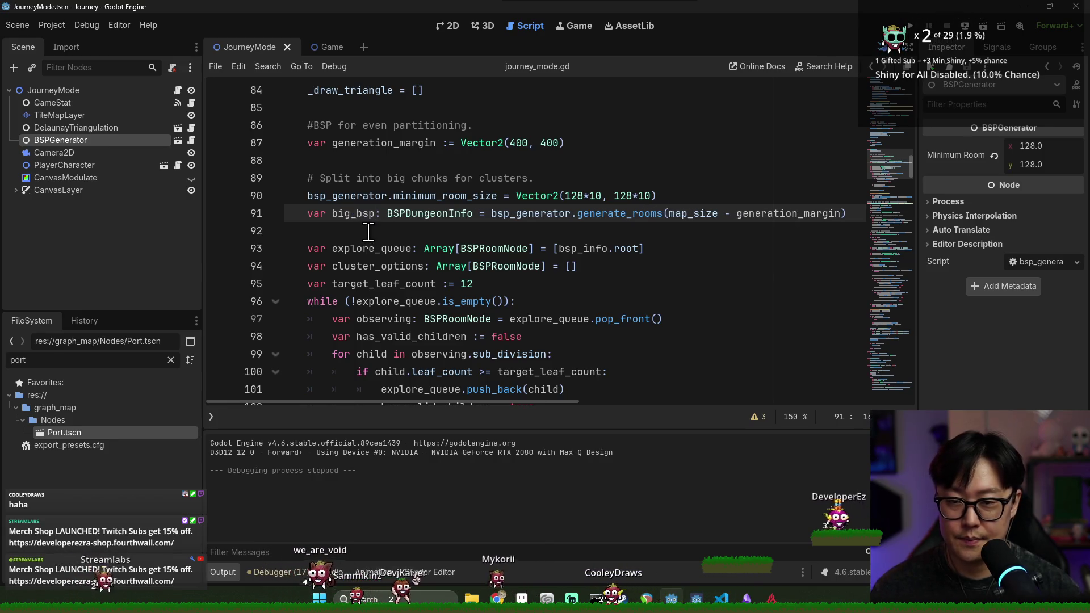
pyautogui.press('Down')
pyautogui.click(352, 214)
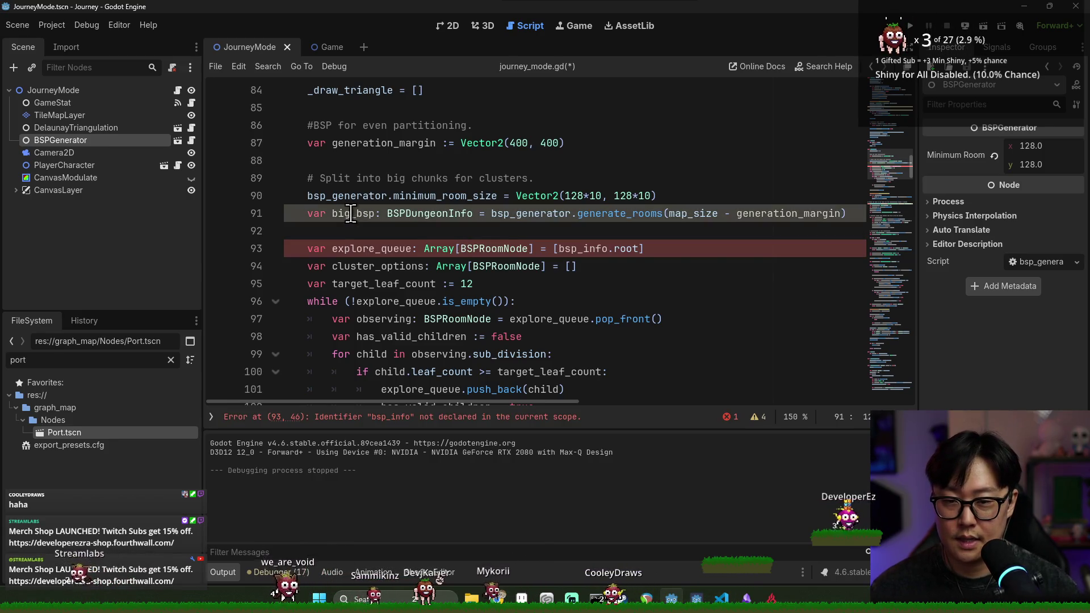
# Declare var cluster_count = 8 and add a for loop over cluster_count.
pyautogui.click(383, 231)
pyautogui.press('Return')
pyautogui.press('Return')
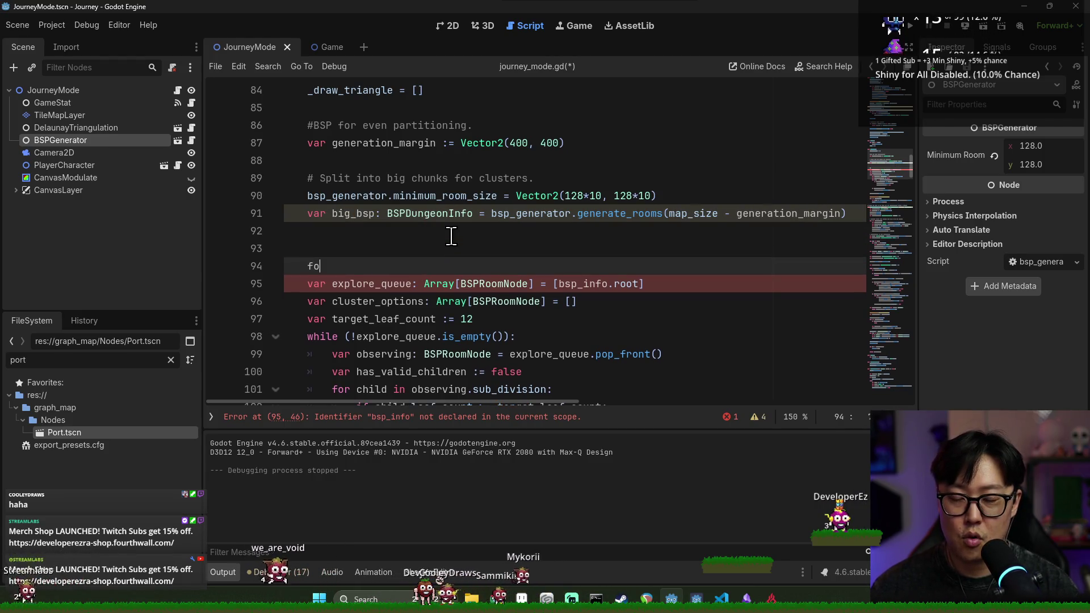
pyautogui.write('r i in clust')
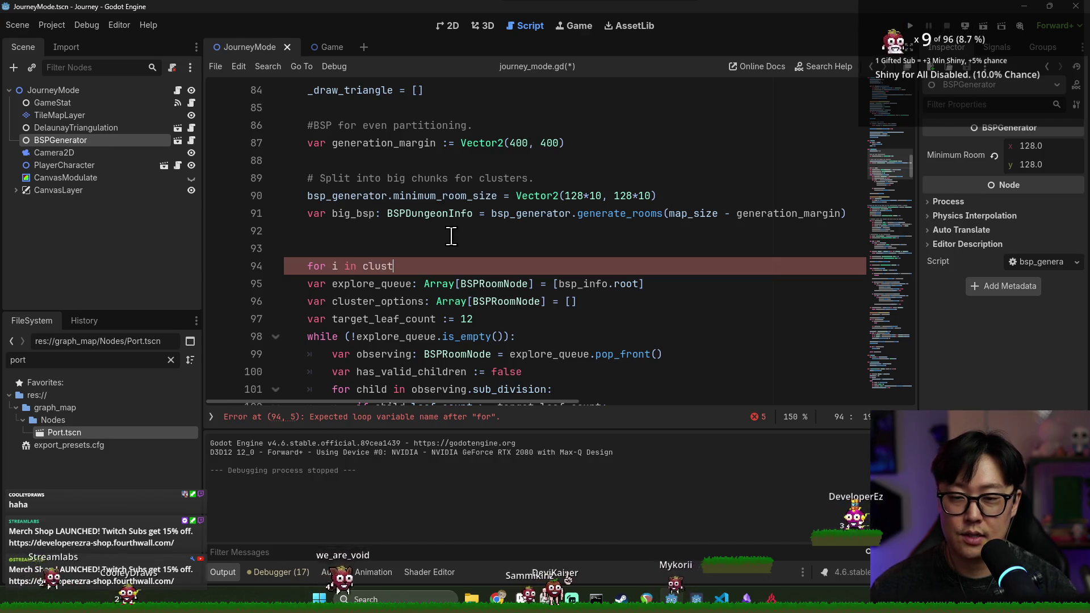
pyautogui.write('er')
pyautogui.write('_size')
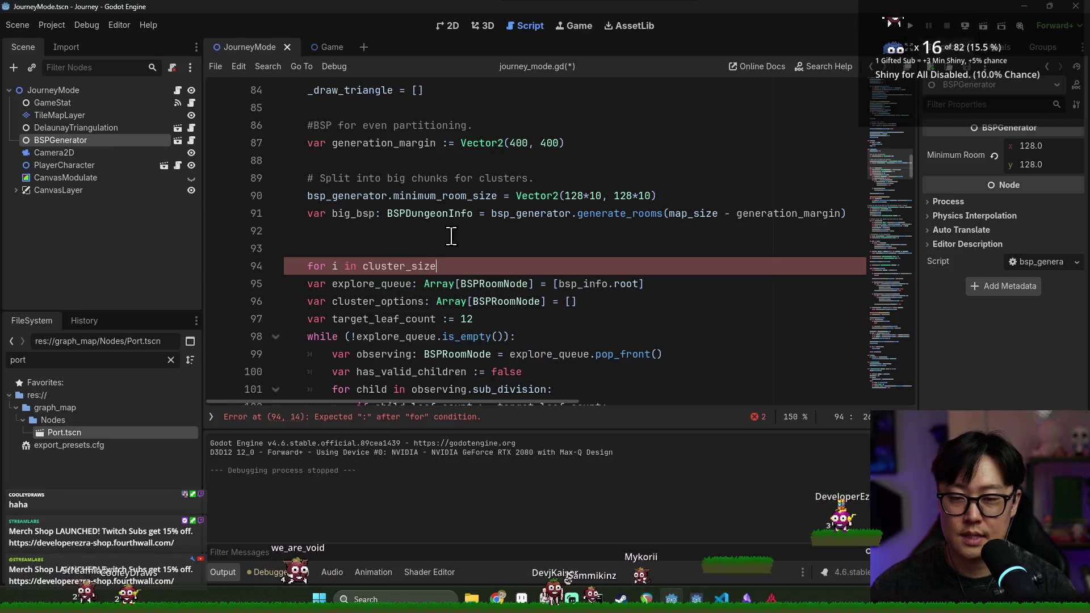
pyautogui.press('BackSpace')
pyautogui.press('BackSpace')
pyautogui.press('BackSpace')
pyautogui.write('counter:')
pyautogui.press('Return')
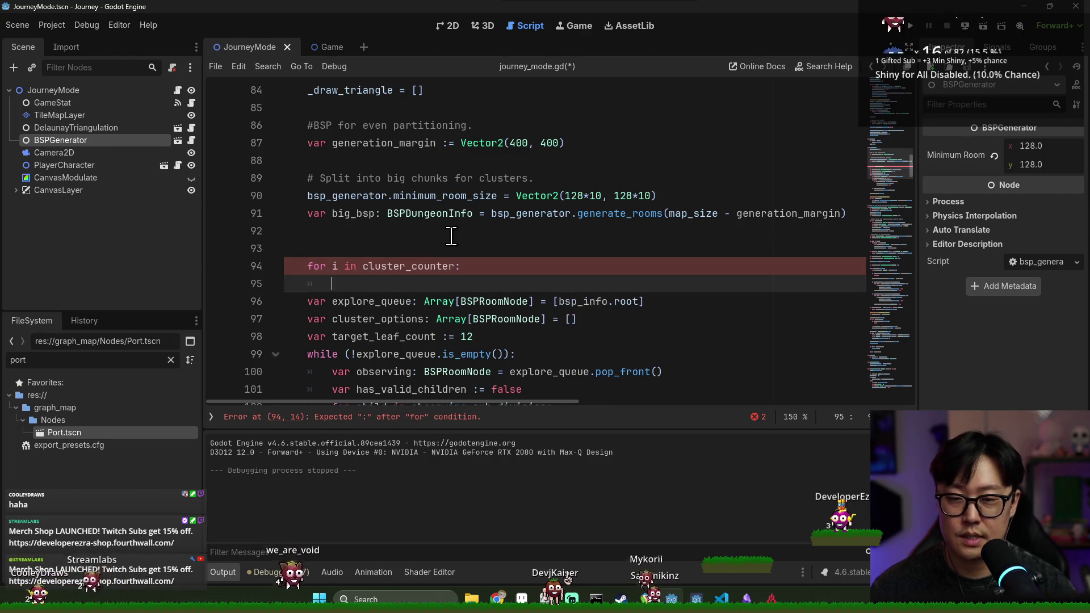
pyautogui.scroll(-3)
pyautogui.click(409, 196)
pyautogui.write('var ')
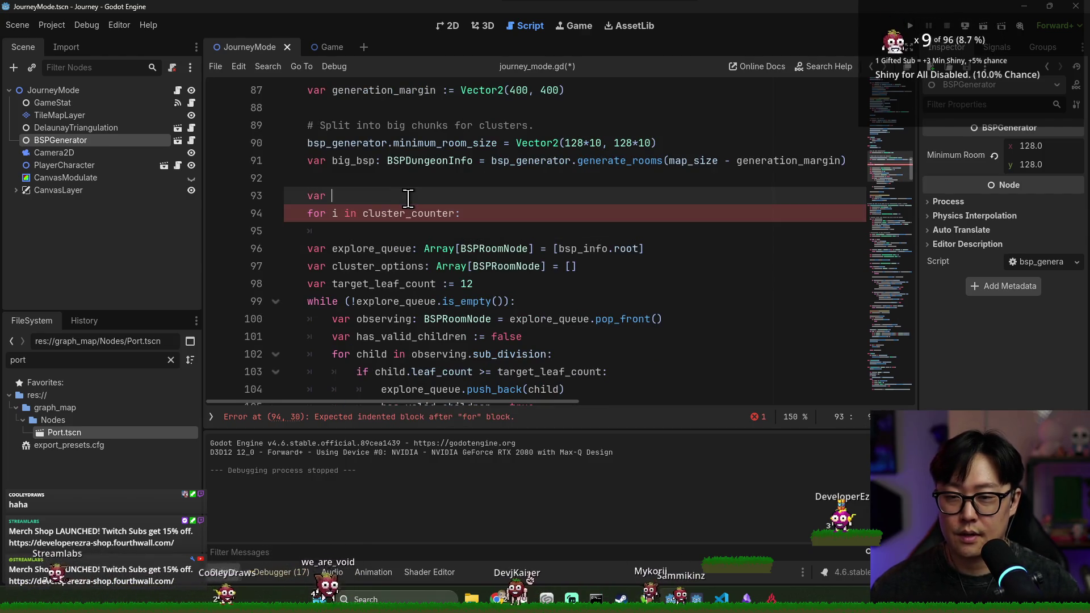
pyautogui.write('cluster_count')
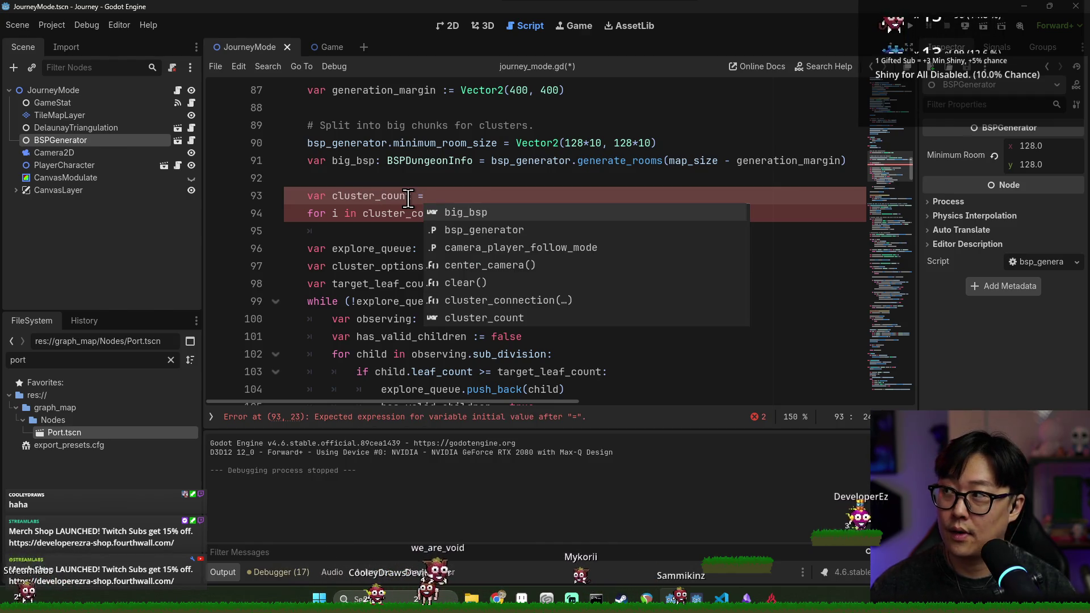
pyautogui.write(' = 8')
pyautogui.hotkey('ctrl', 's')
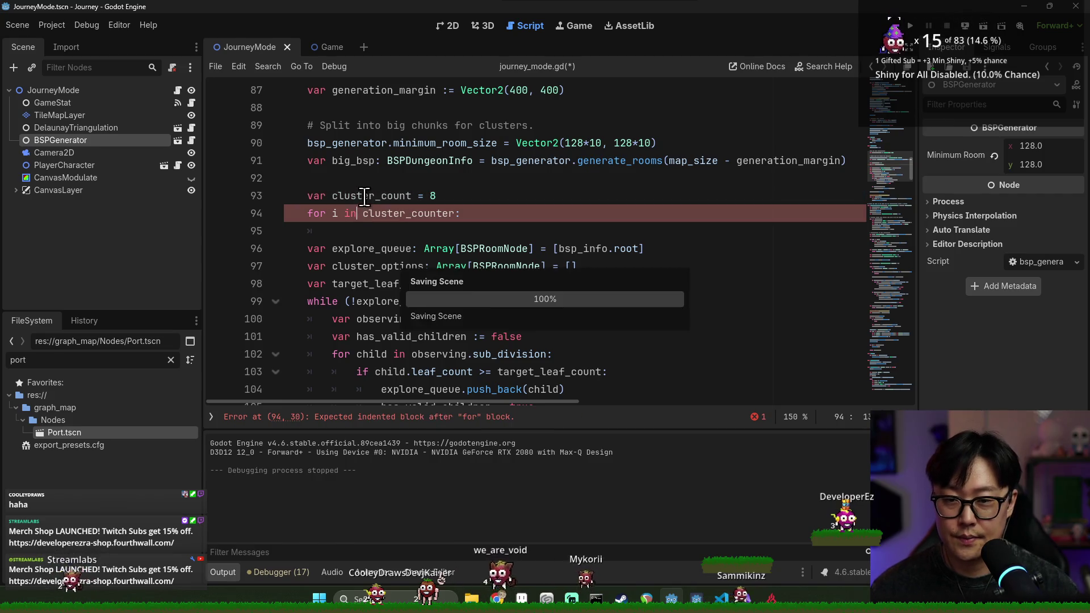
pyautogui.click(364, 227)
pyautogui.doubleClick(386, 196)
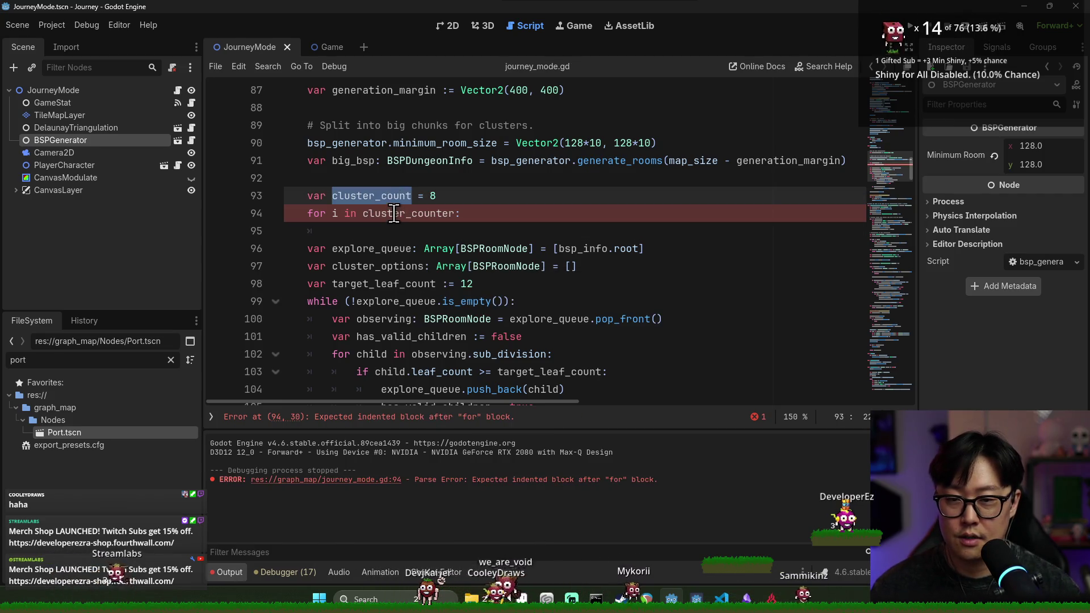
pyautogui.click(440, 213)
pyautogui.press('Delete')
pyautogui.press('Delete')
pyautogui.click(377, 233)
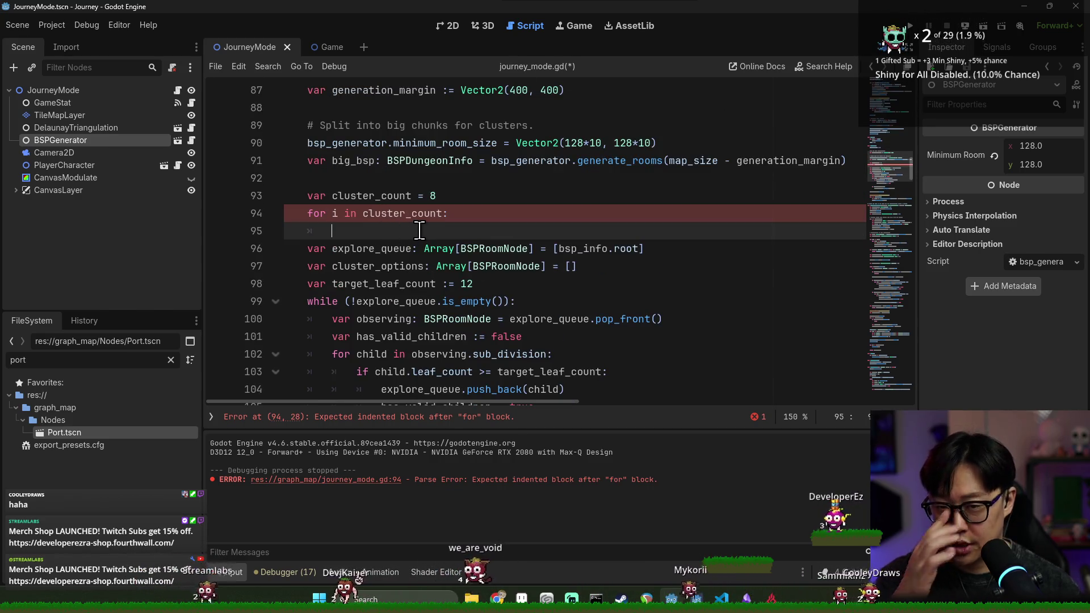
# Set bsp_generator.minimum_room_size to Vector2(40, 40) just above the loop.
pyautogui.write('bsp')
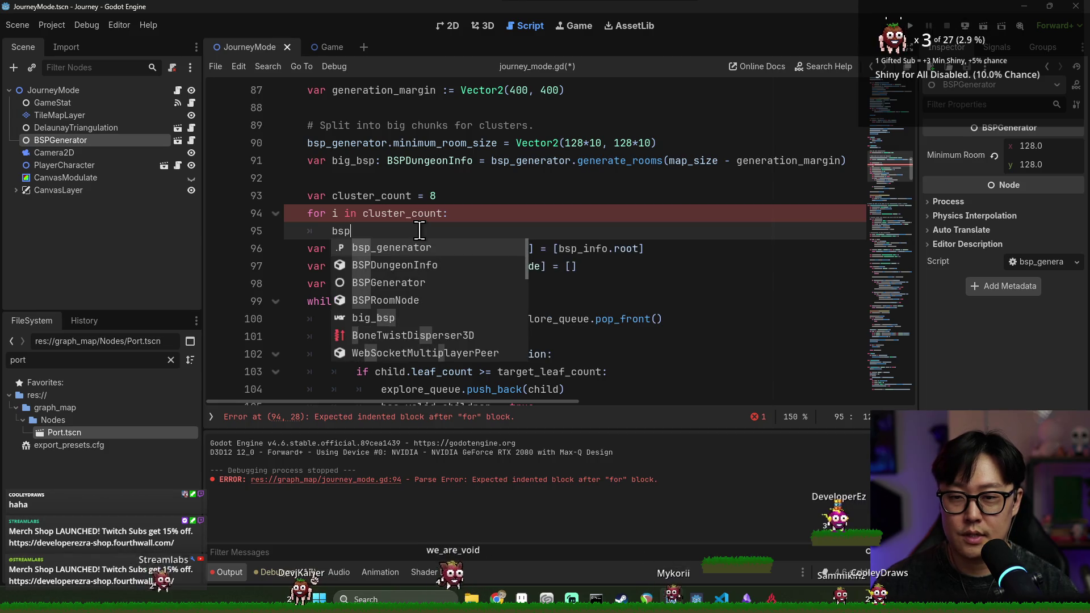
pyautogui.press('Return')
pyautogui.press('BackSpace')
pyautogui.press('BackSpace')
pyautogui.press('BackSpace')
pyautogui.press('Up')
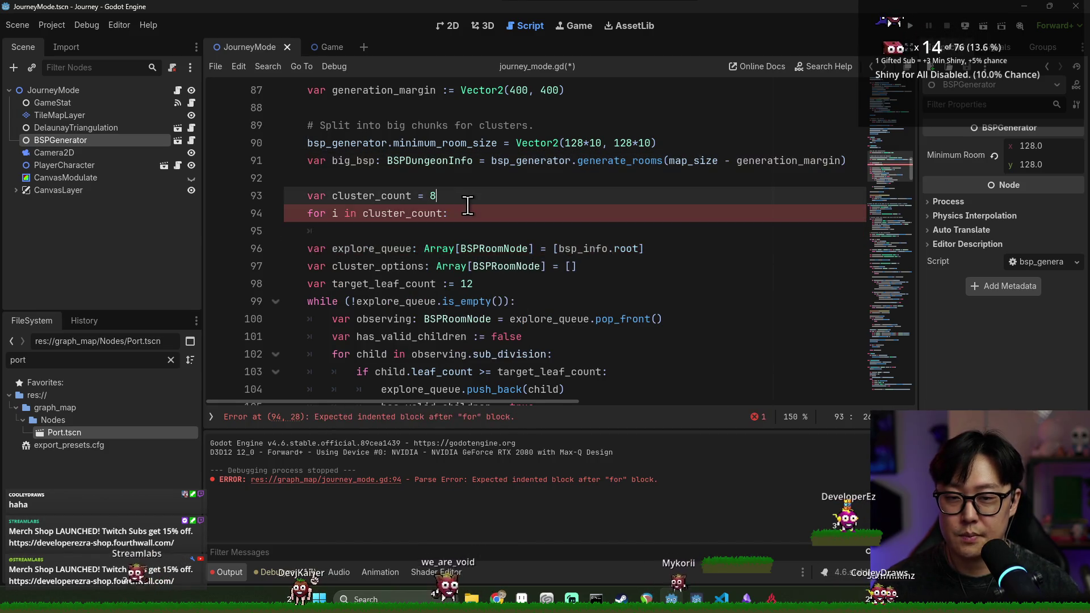
pyautogui.hotkey('ctrl', 'shift', 'Return')
pyautogui.write('bsp_generator./')
pyautogui.write('mi')
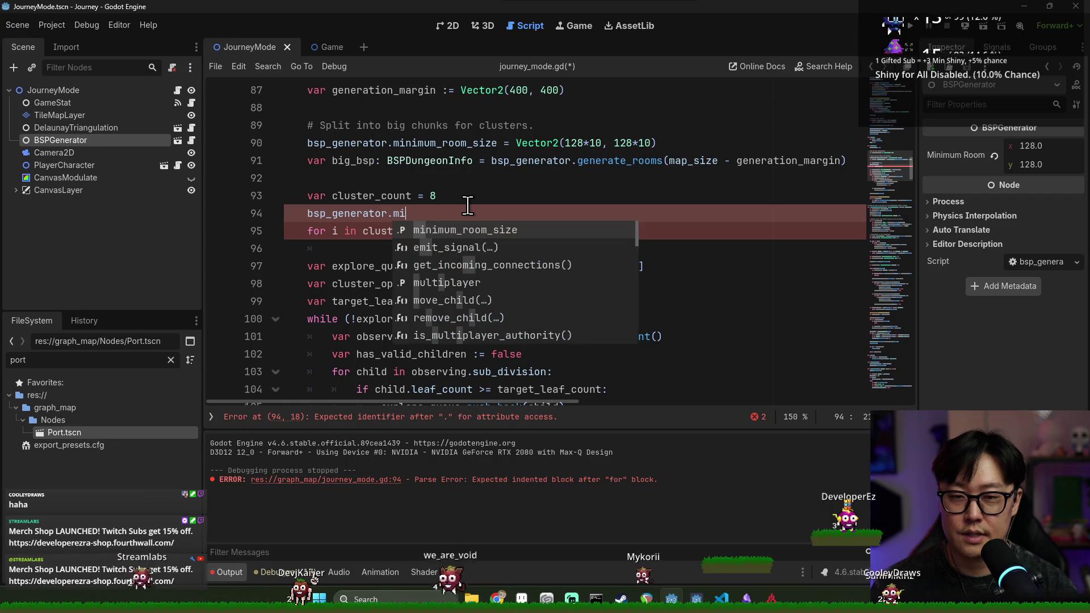
pyautogui.press('Return')
pyautogui.write('= Vector2(12')
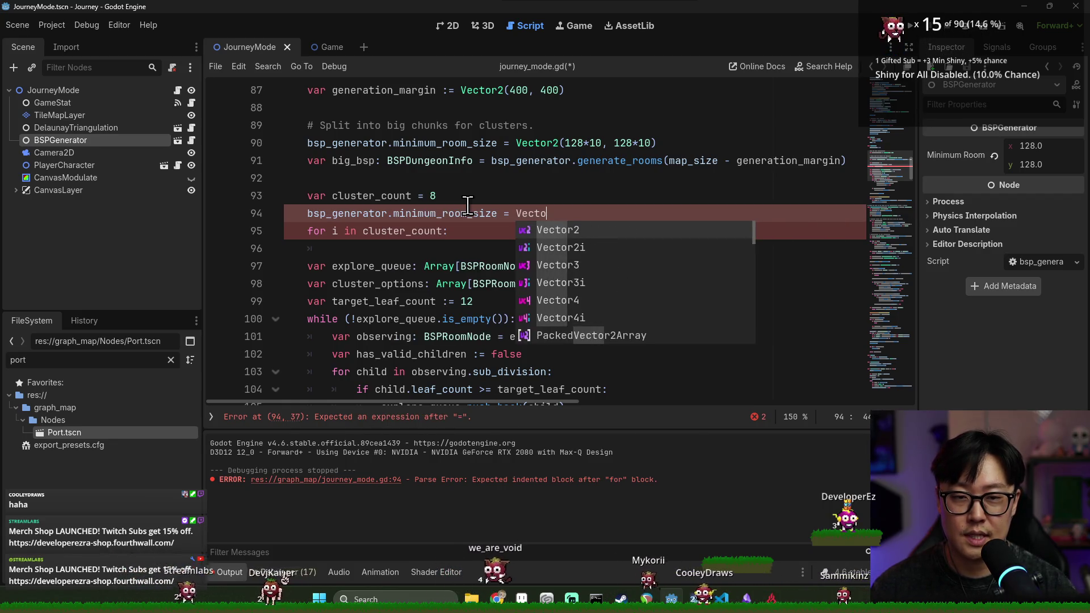
pyautogui.write('8, 12')
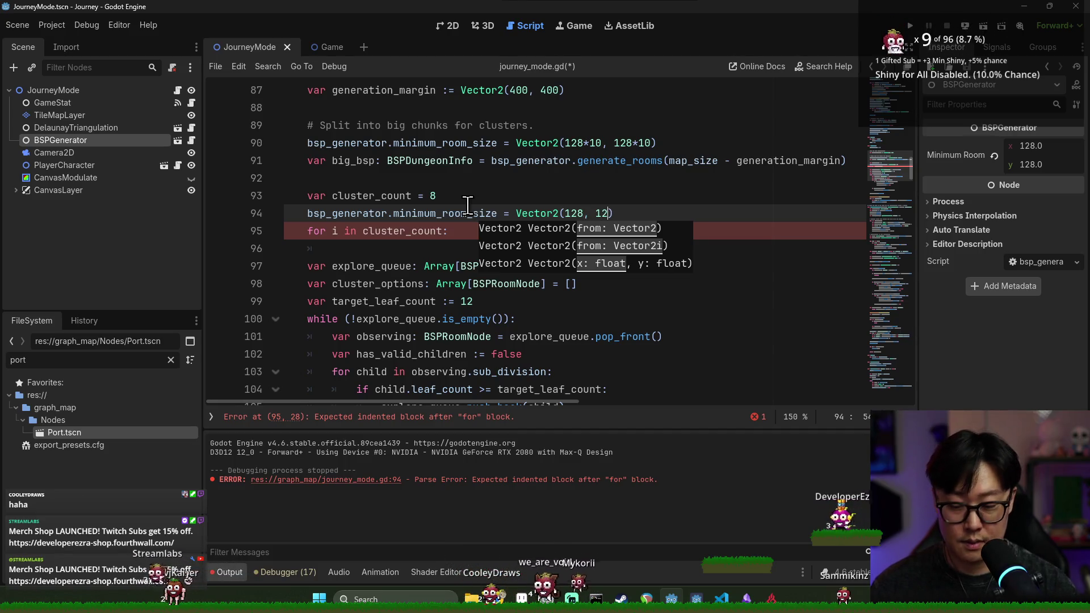
pyautogui.write('8')
pyautogui.doubleClick(446, 216)
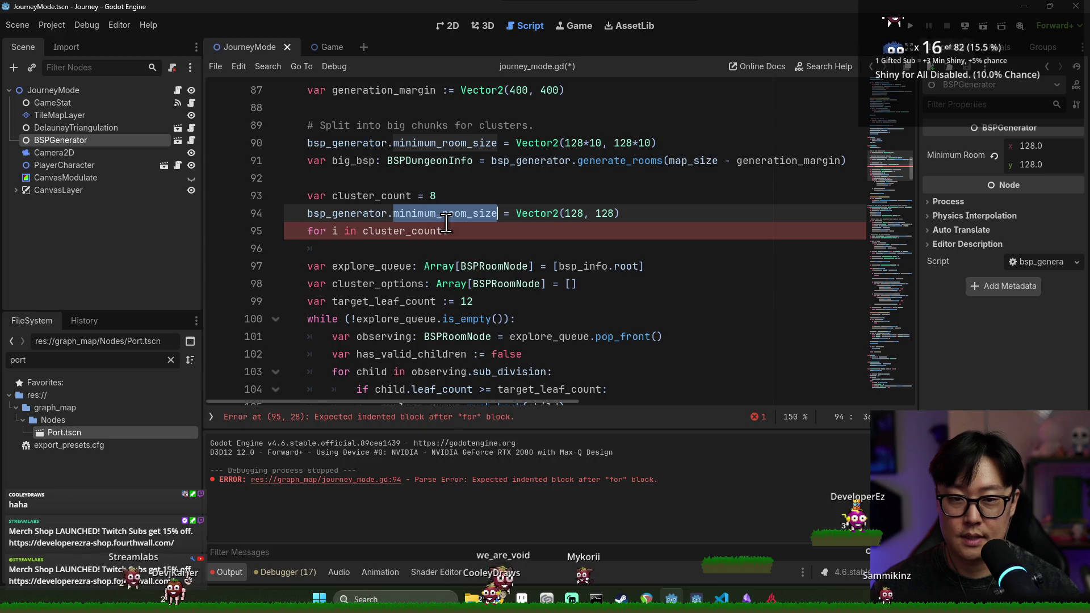
pyautogui.doubleClick(573, 215)
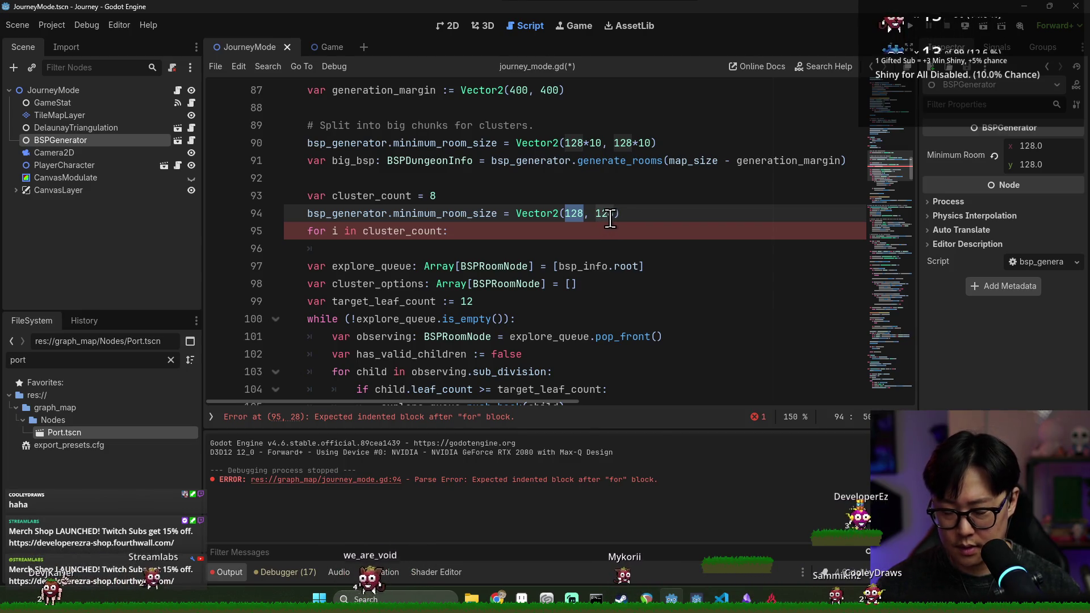
pyautogui.write('40')
pyautogui.doubleClick(603, 213)
pyautogui.write('40')
pyautogui.press('Down')
# Call bsp_generator.generate_rooms inside the cluster loop body.
pyautogui.doubleClick(496, 213)
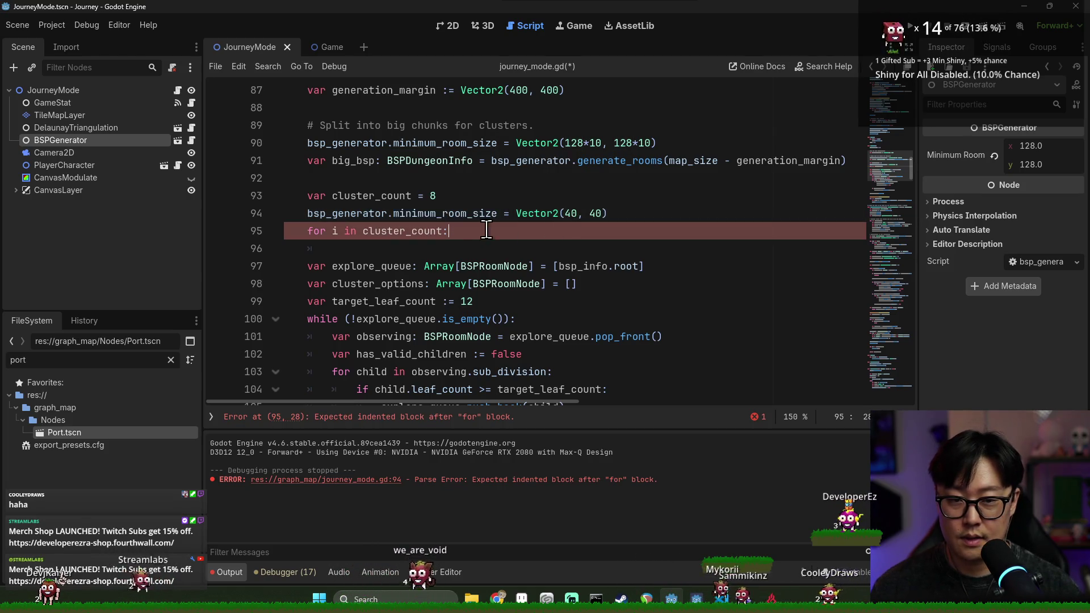
pyautogui.doubleClick(359, 213)
pyautogui.click(479, 231)
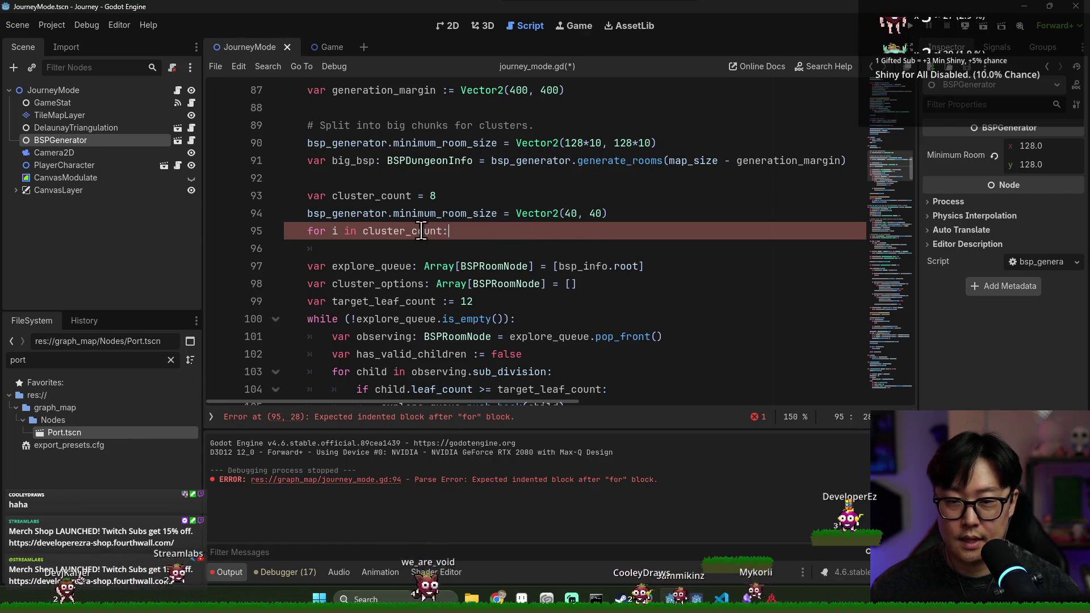
pyautogui.press('Return')
pyautogui.hotkey('ctrl', 'v')
pyautogui.write('.')
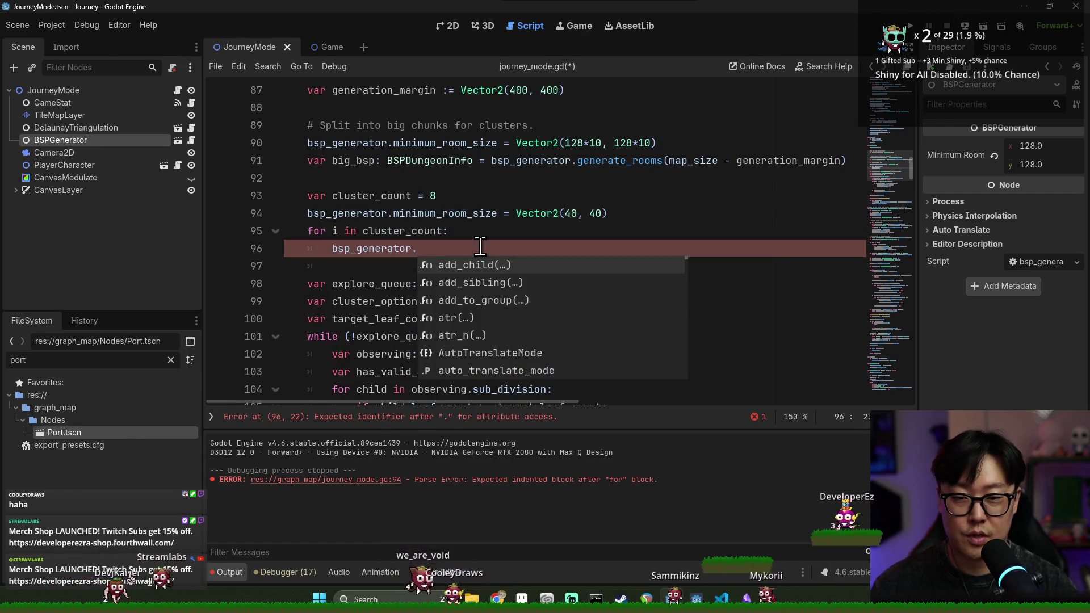
pyautogui.write('gener')
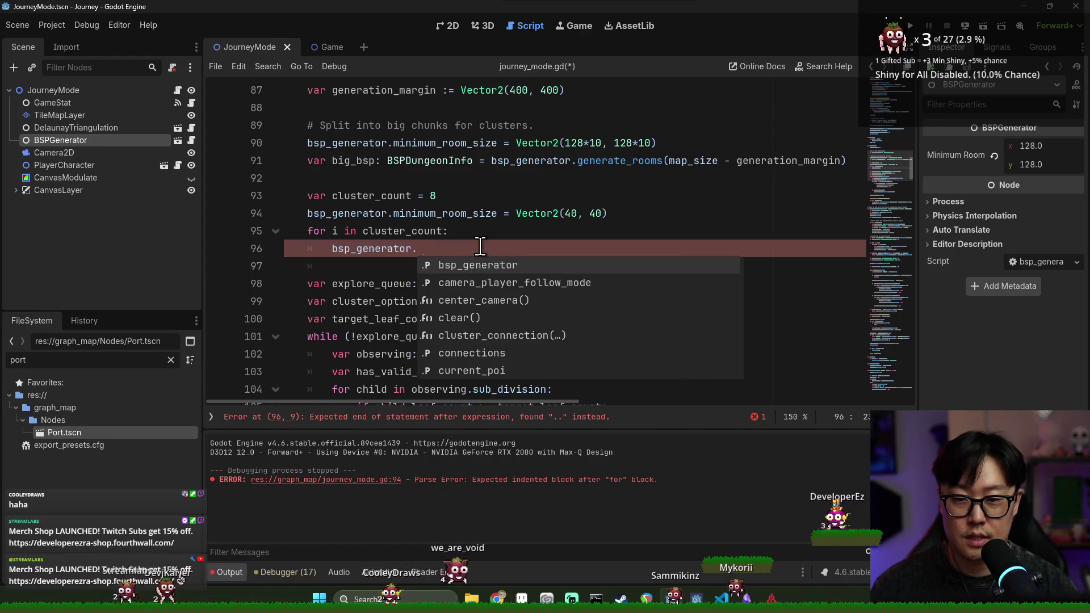
pyautogui.press('Return')
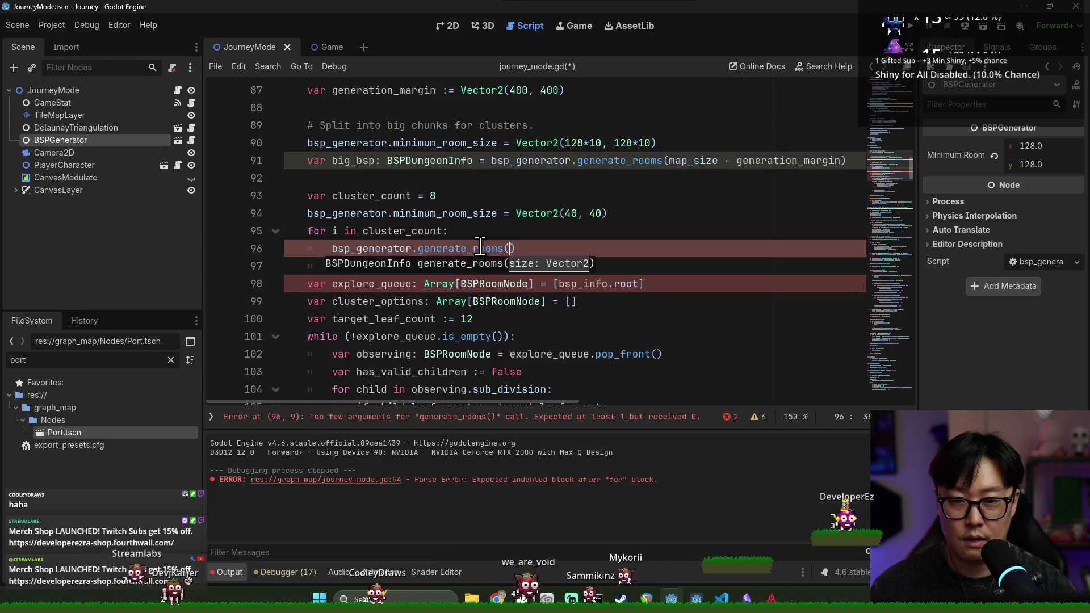
# Declare var cluster_area_size = Vector2(128*10, 128*10), use it in both generate_rooms calls, and save.
pyautogui.doubleClick(526, 142)
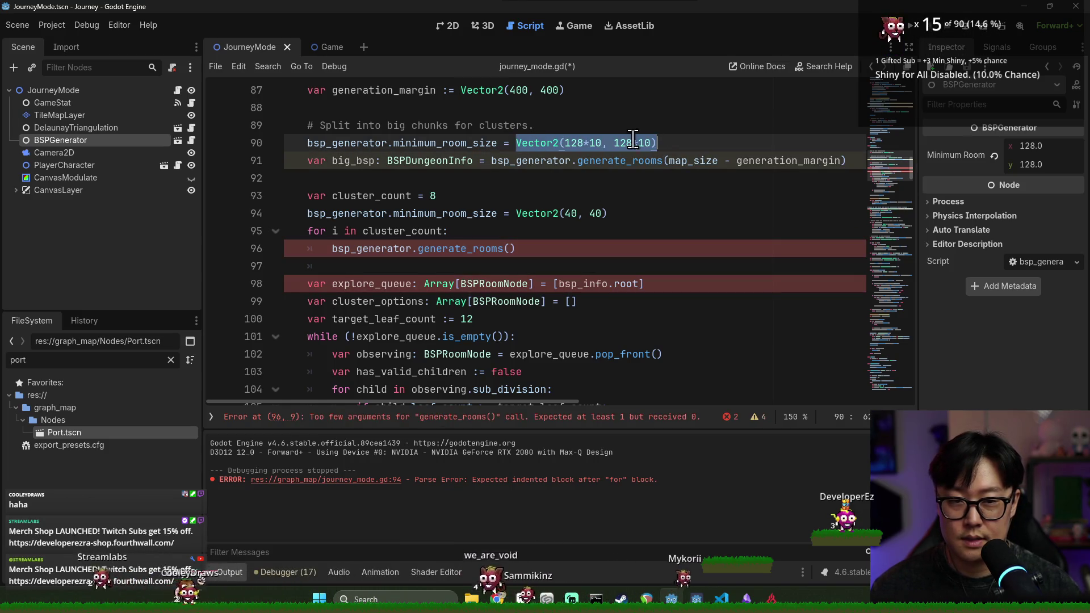
pyautogui.click(602, 132)
pyautogui.moveTo(516, 142); pyautogui.dragTo(655, 142)
pyautogui.hotkey('ctrl', 'c')
pyautogui.click(632, 126)
pyautogui.press('Return')
pyautogui.hotkey('ctrl', 'v')
pyautogui.hotkey('ctrl', 'z')
pyautogui.write('var')
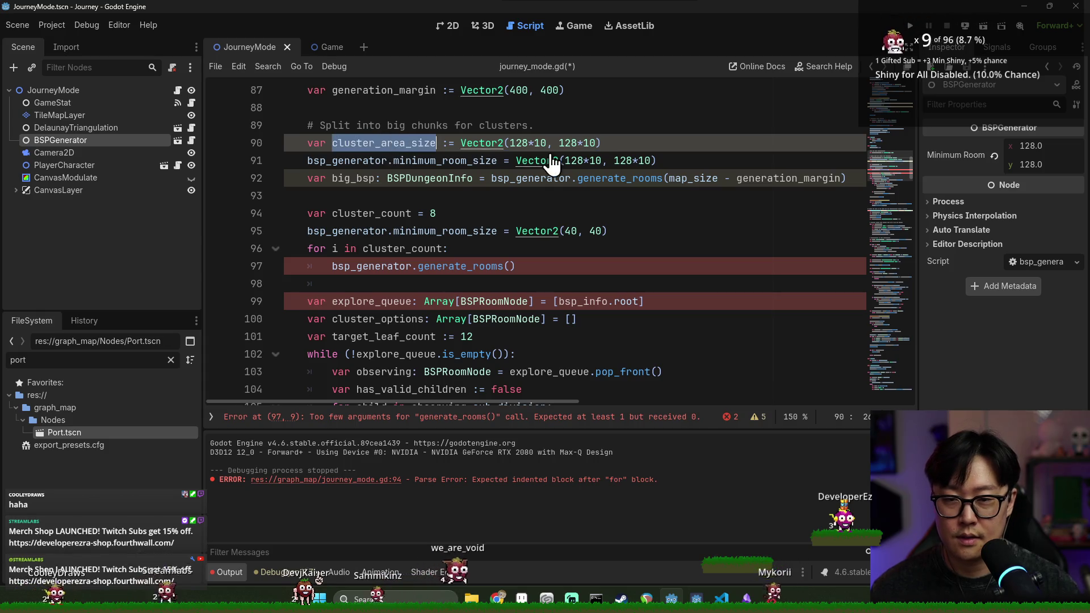
pyautogui.hotkey('ctrl', 'v')
pyautogui.click(580, 161)
pyautogui.click(657, 161)
pyautogui.write('cluster_area_size')
pyautogui.click(508, 266)
pyautogui.write('cluster_area_size')
pyautogui.hotkey('ctrl', 's')
# Store the loop's generate_rooms result in a new var cluster_bsp.
pyautogui.doubleClick(460, 266)
pyautogui.hotkey('ctrl', 's')
pyautogui.hotkey('ctrl', 's')
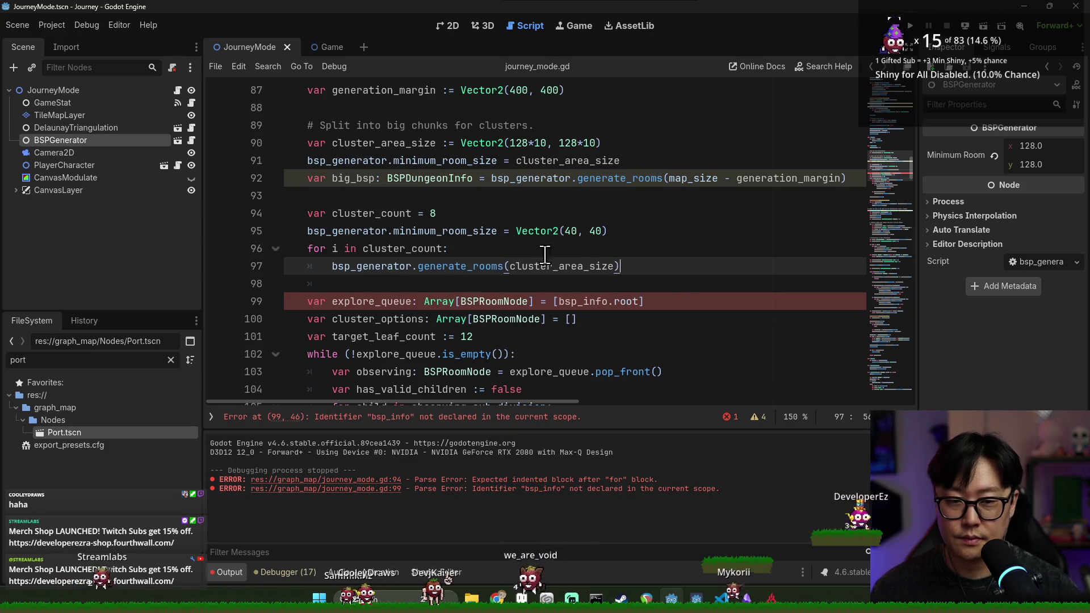
pyautogui.doubleClick(372, 231)
pyautogui.hotkey('ctrl', 's')
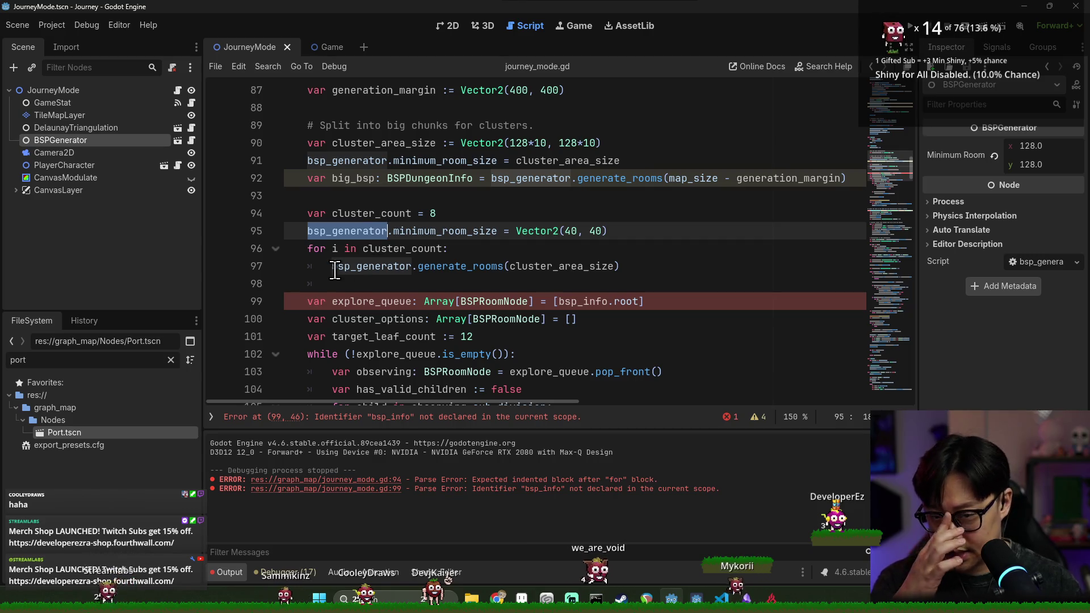
pyautogui.press('Down')
pyautogui.press('Down')
pyautogui.press('Home')
pyautogui.write('var cluster_b')
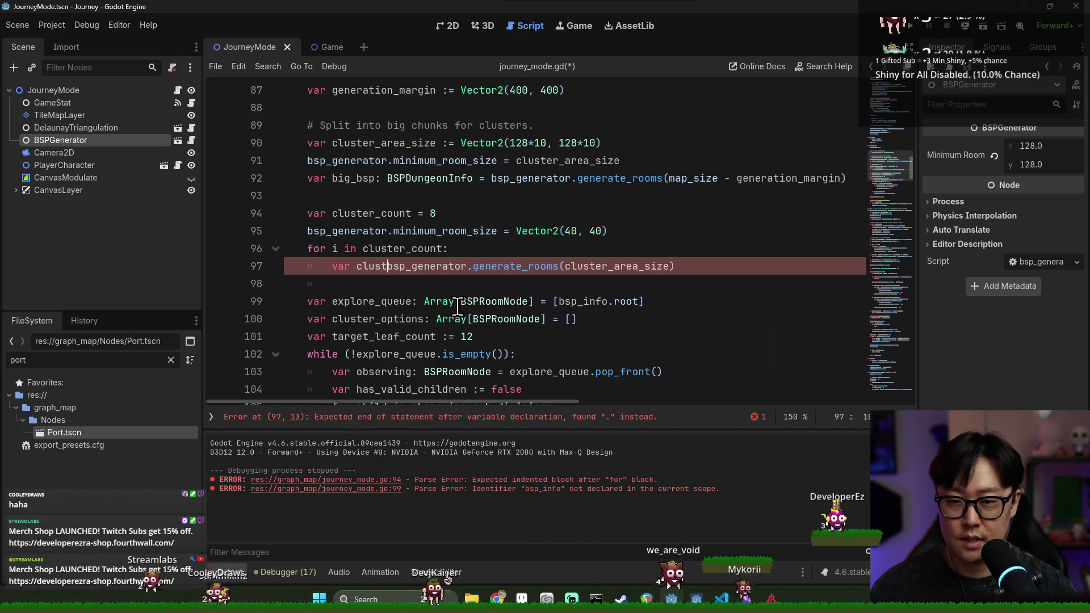
pyautogui.write('sp :=')
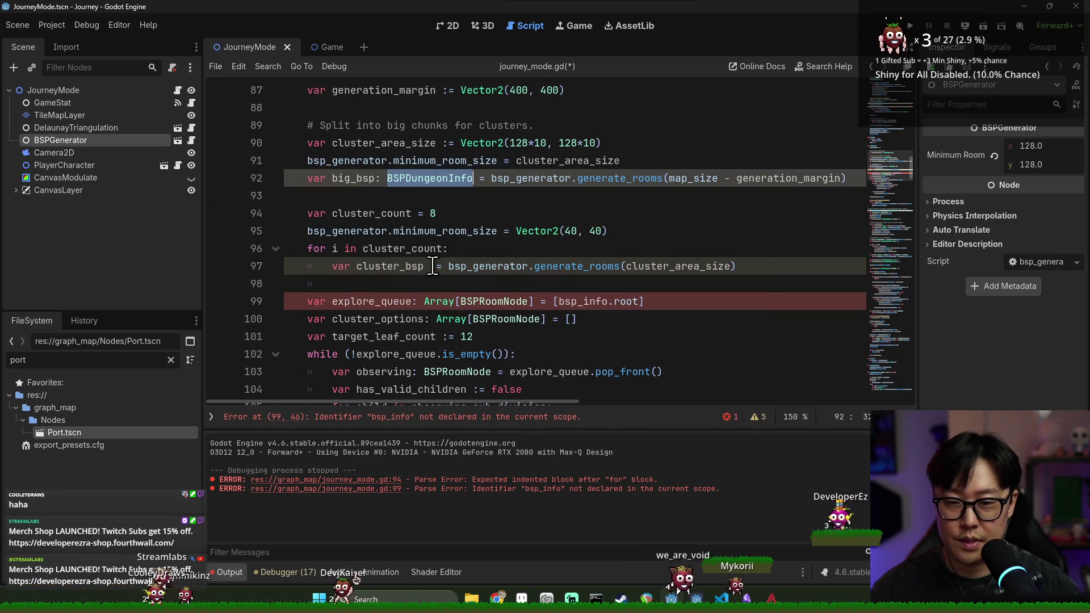
# Give cluster_bsp the BSPDungeonInfo type.
pyautogui.click(436, 266)
pyautogui.write('BSPDungeonInfo')
pyautogui.press('BackSpace')
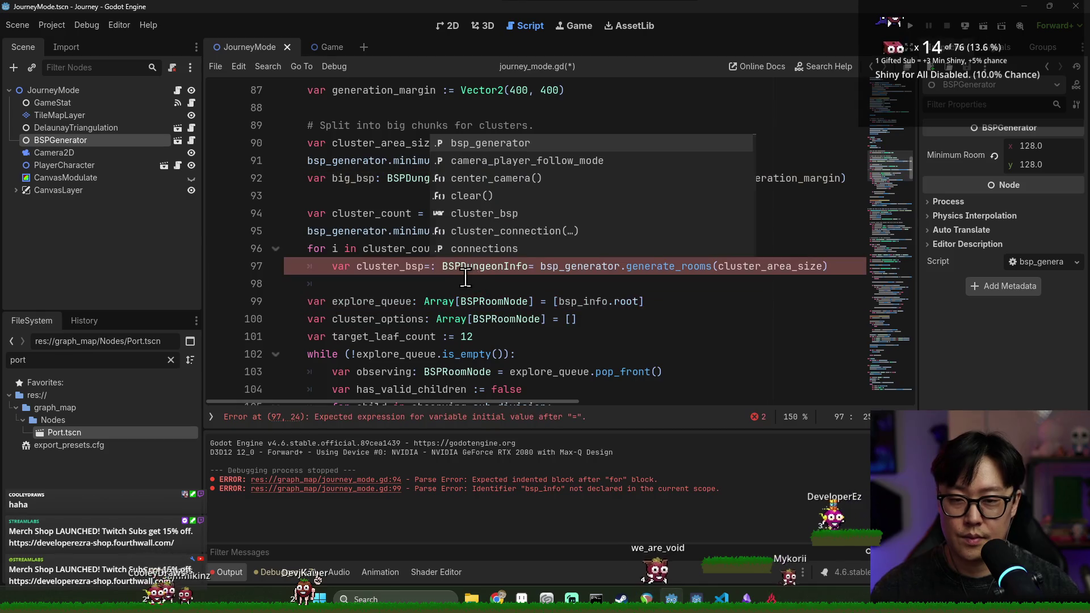
# Delete the old explore_queue and cluster_options block through line 113.
pyautogui.scroll(-3)
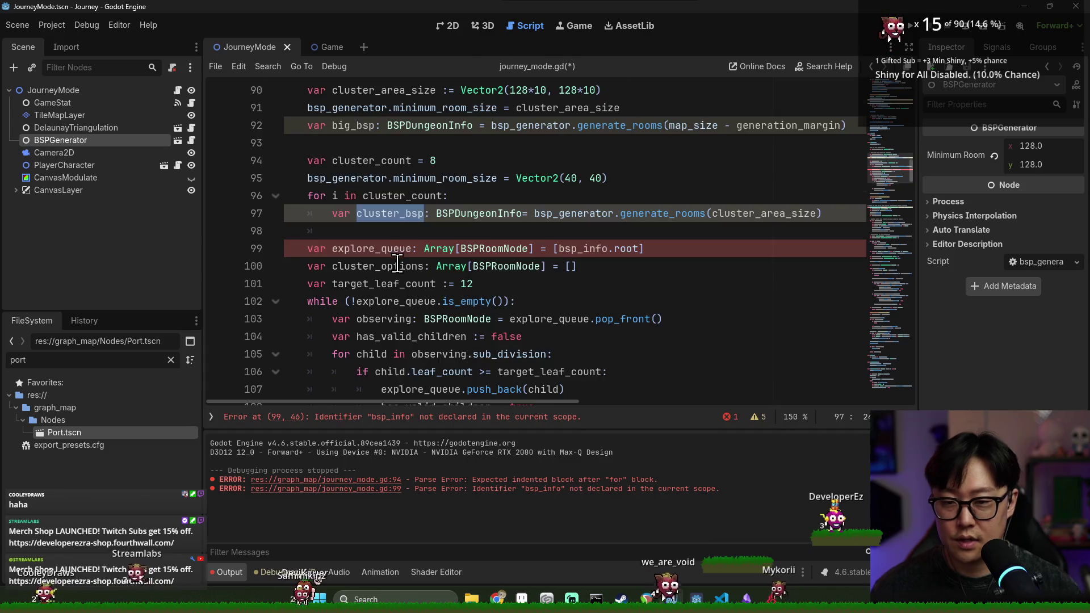
pyautogui.scroll(-3)
pyautogui.scroll(3)
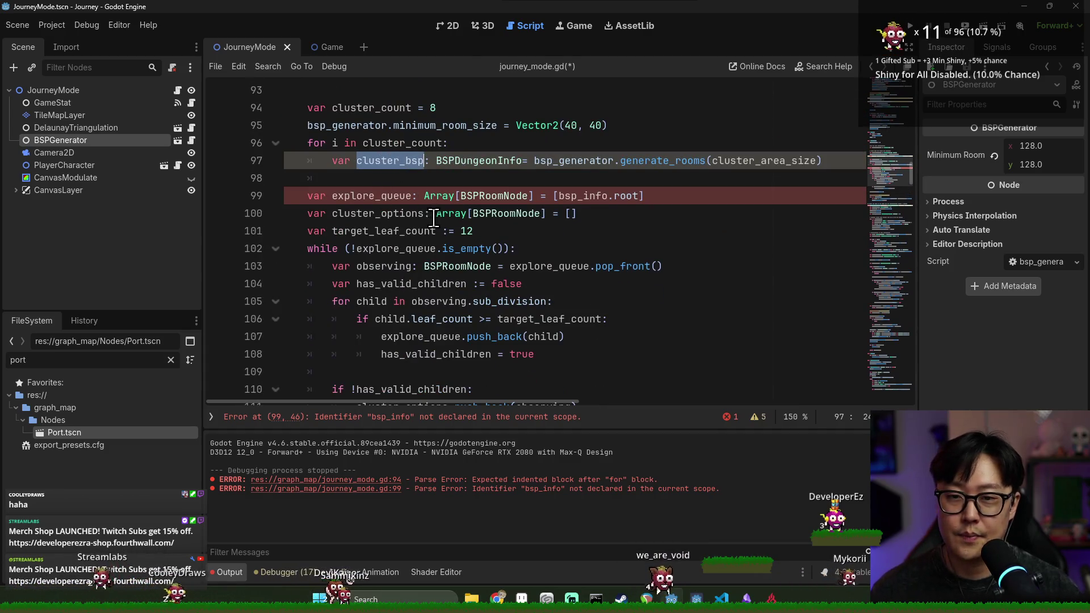
pyautogui.scroll(3)
pyautogui.doubleClick(372, 249)
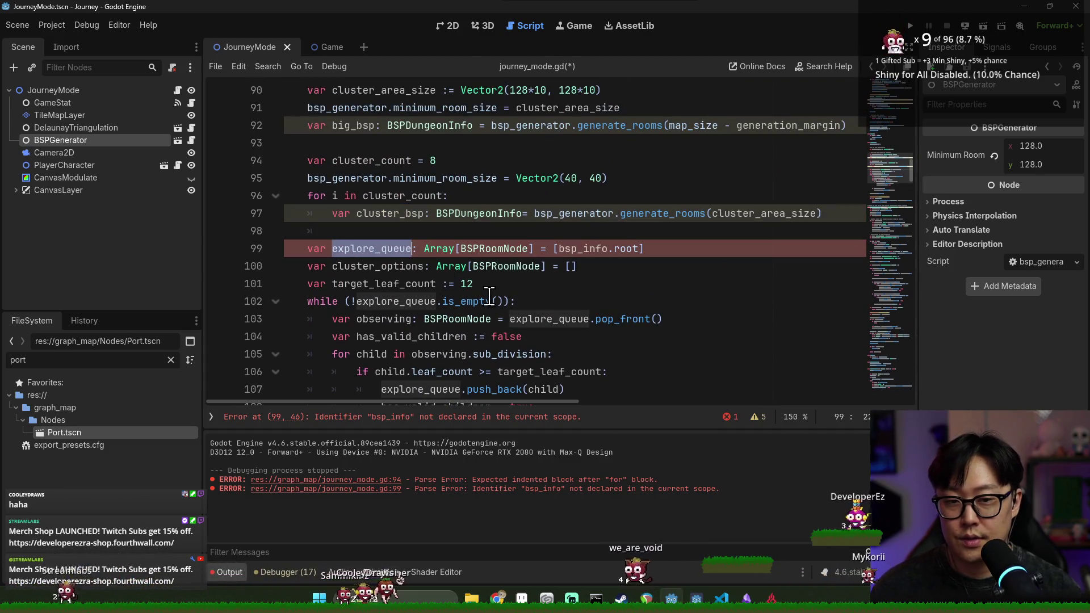
pyautogui.scroll(-3)
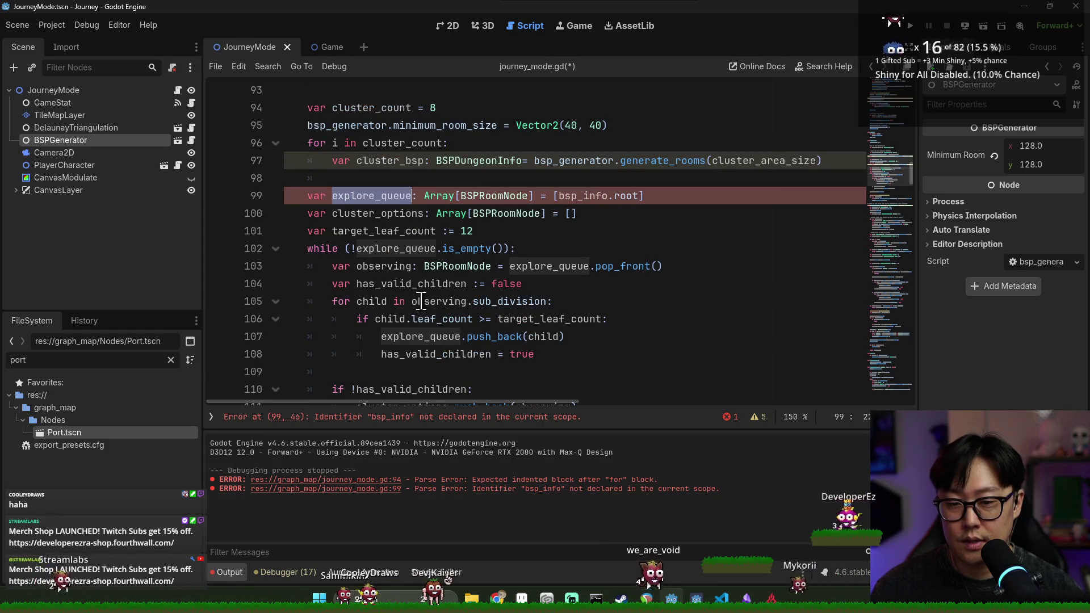
pyautogui.scroll(3)
pyautogui.click(380, 215)
pyautogui.click(383, 230)
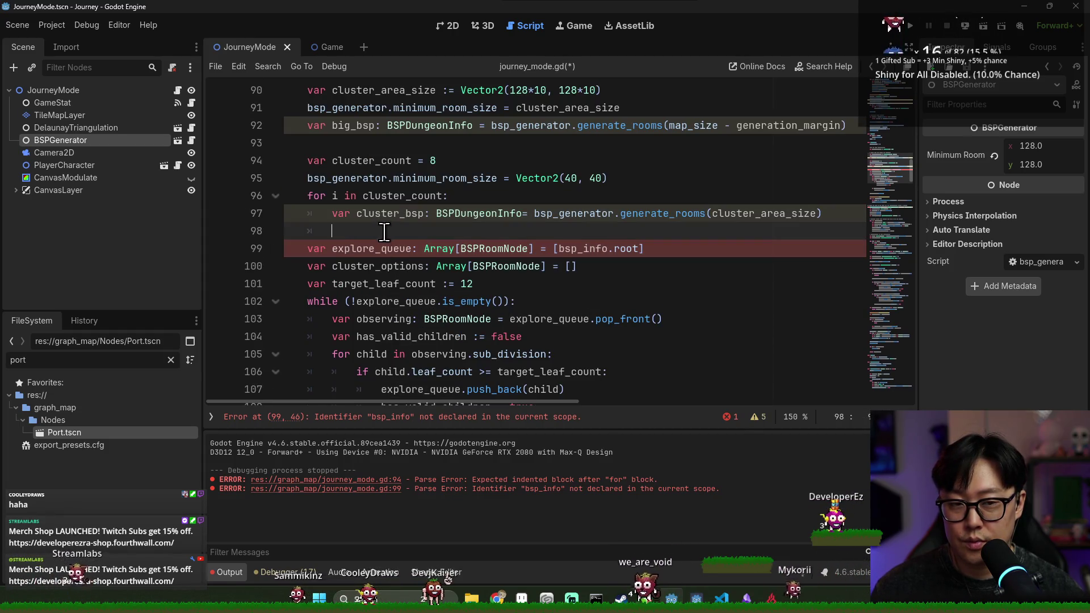
pyautogui.scroll(-3)
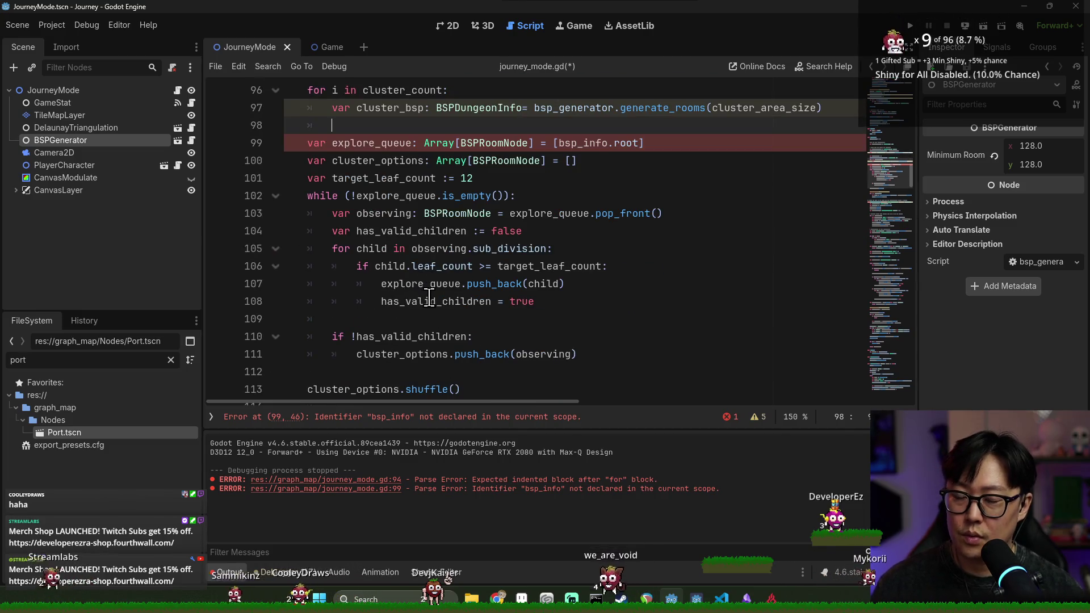
pyautogui.scroll(3)
pyautogui.scroll(-3)
pyautogui.scroll(-3)
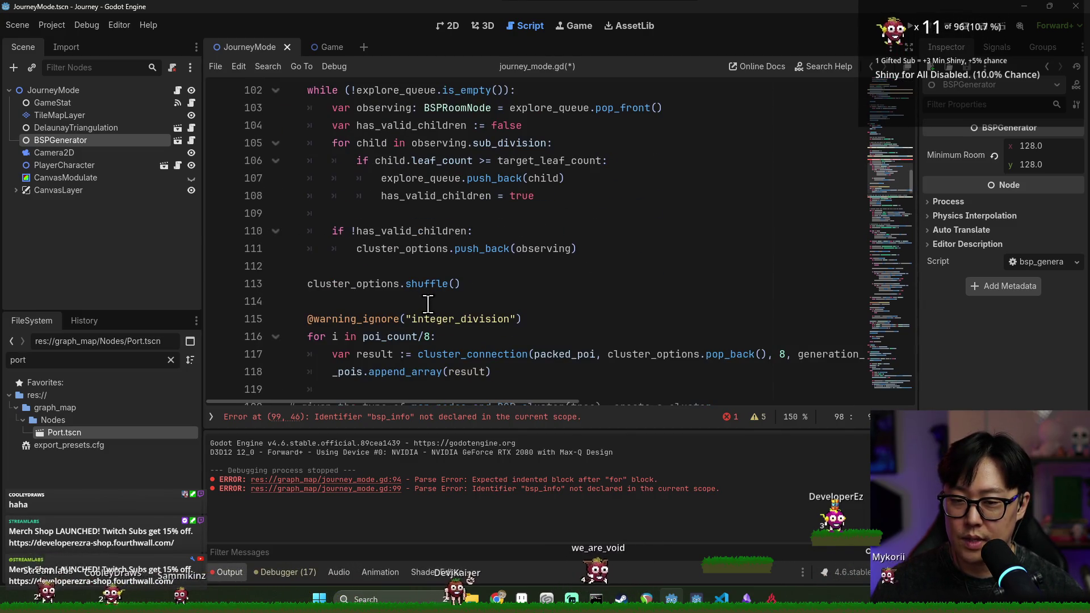
pyautogui.scroll(3)
pyautogui.click(386, 108)
pyautogui.click(372, 126)
pyautogui.scroll(-3)
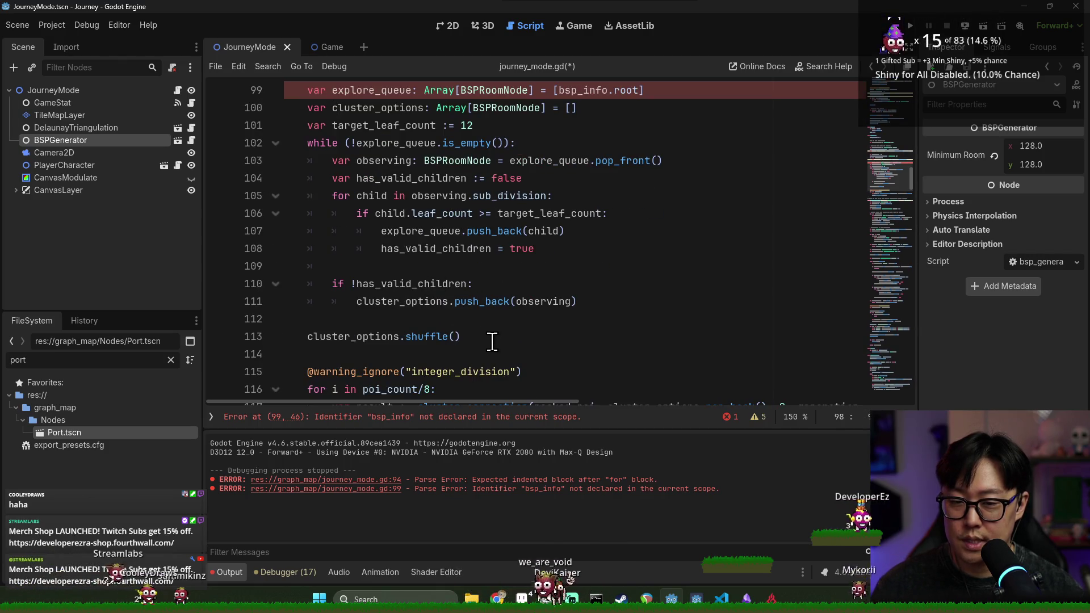
pyautogui.click(489, 338)
pyautogui.press('BackSpace')
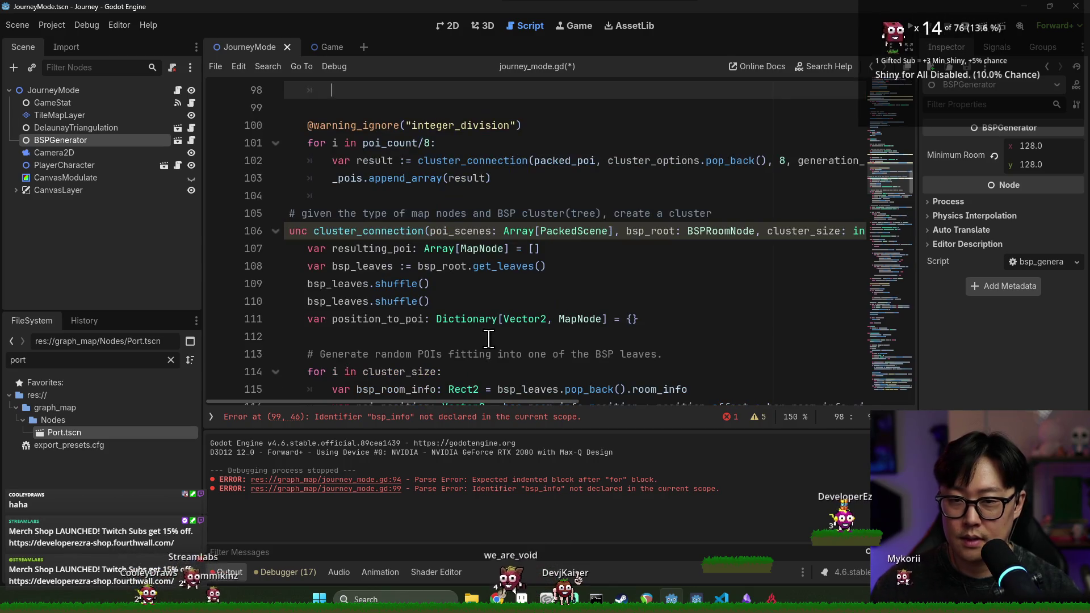
pyautogui.scroll(3)
pyautogui.doubleClick(385, 180)
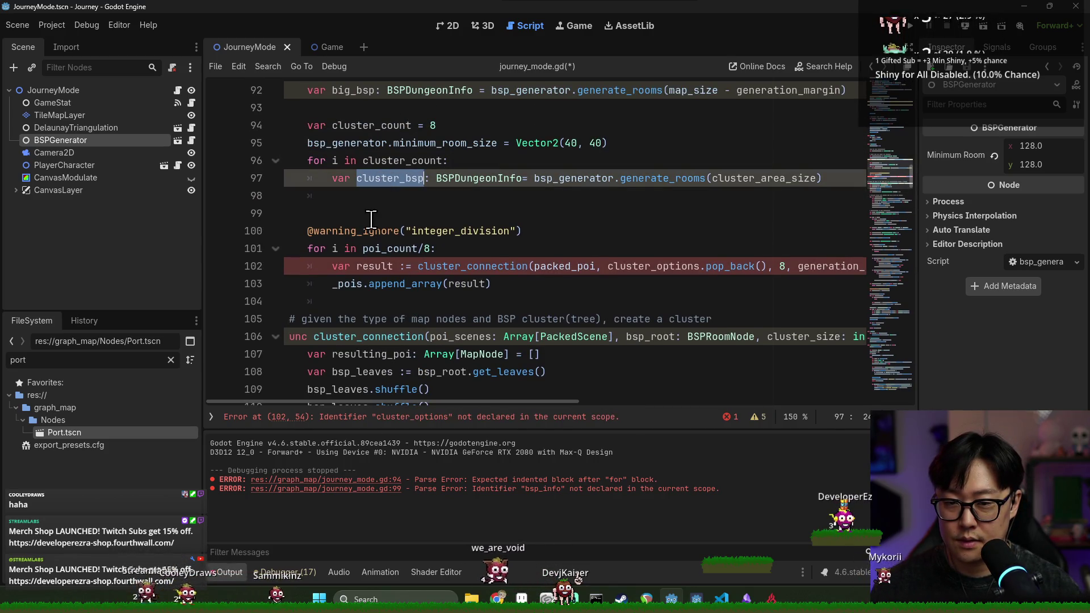
pyautogui.press('Down')
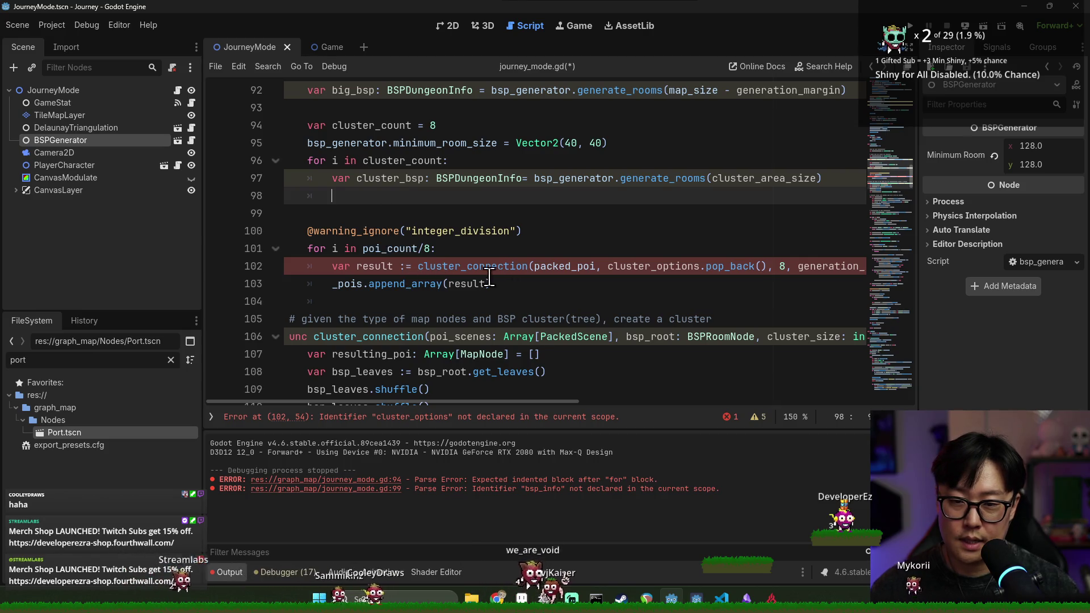
pyautogui.click(331, 266)
pyautogui.press('BackSpace')
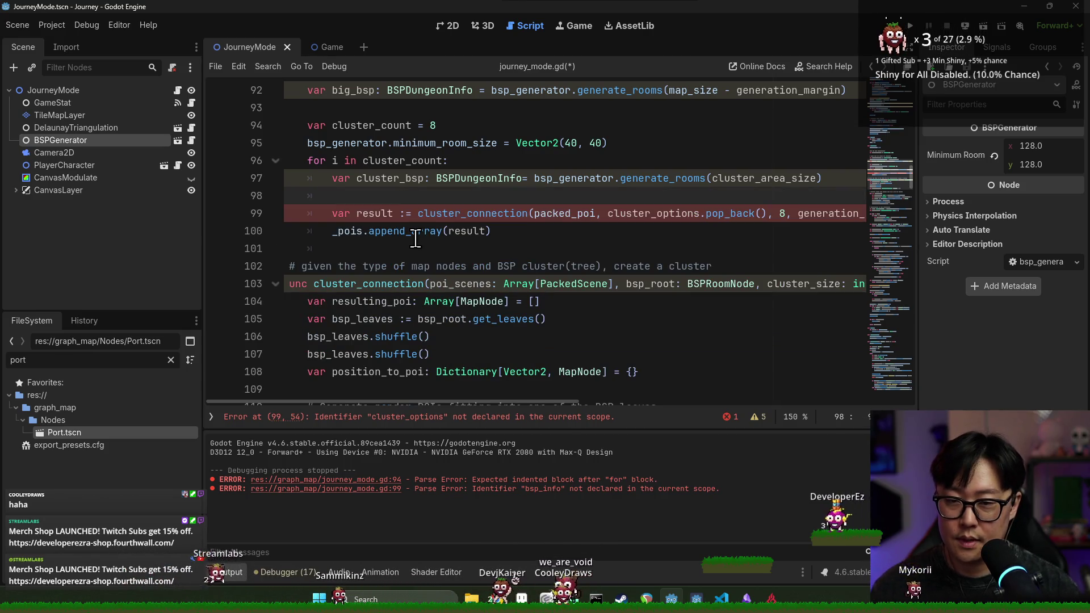
pyautogui.press('BackSpace')
# Pass cluster_bsp.root and cluster size 10 to cluster_connection instead of cluster_options.pop_back().
pyautogui.doubleClick(412, 178)
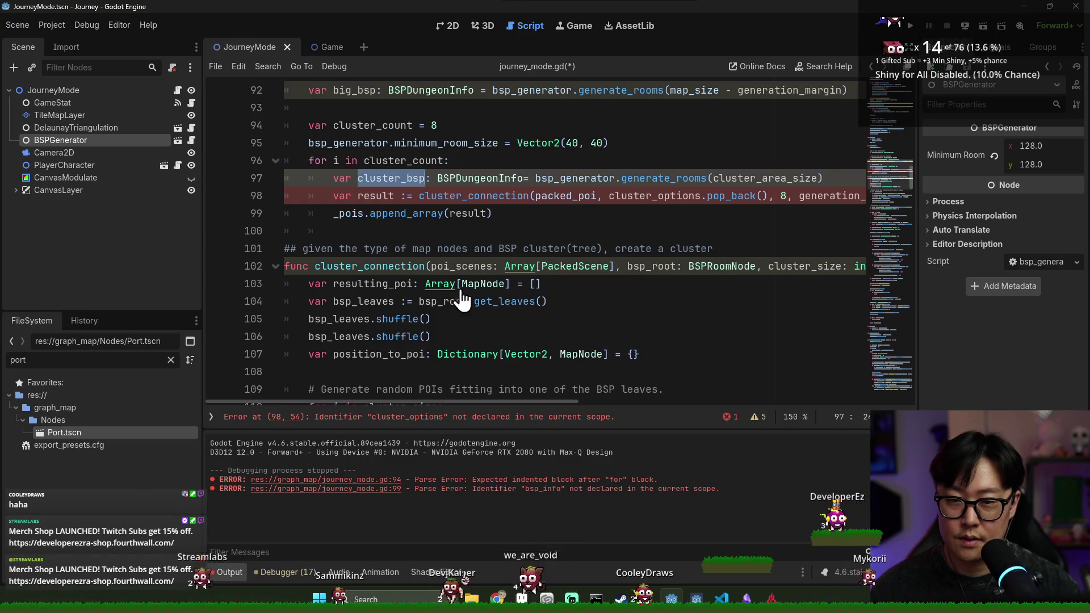
pyautogui.doubleClick(393, 196)
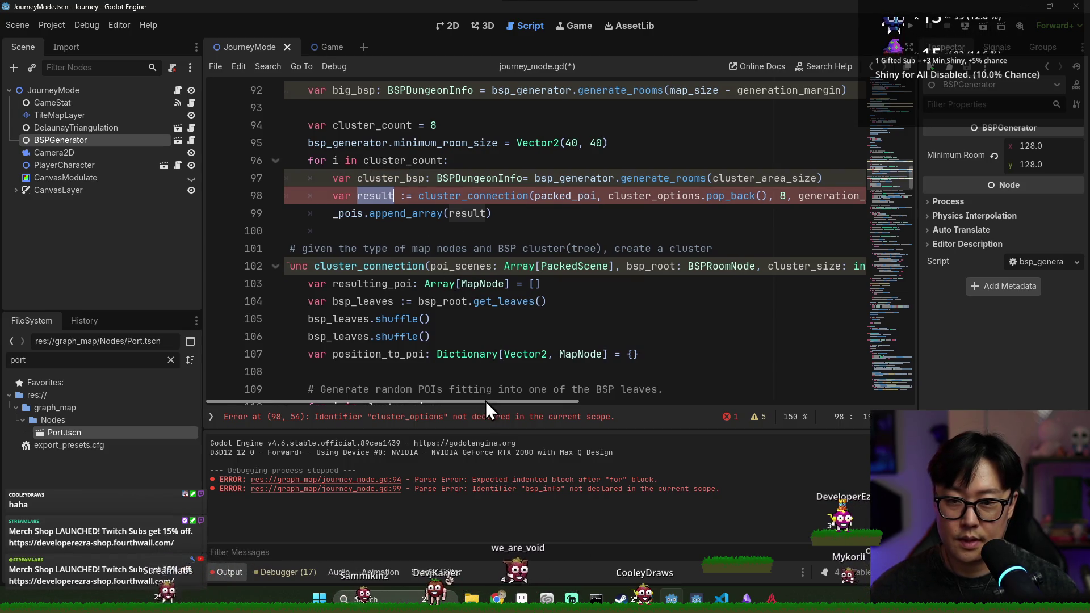
pyautogui.moveTo(486, 400); pyautogui.dragTo(508, 401)
pyautogui.doubleClick(522, 196)
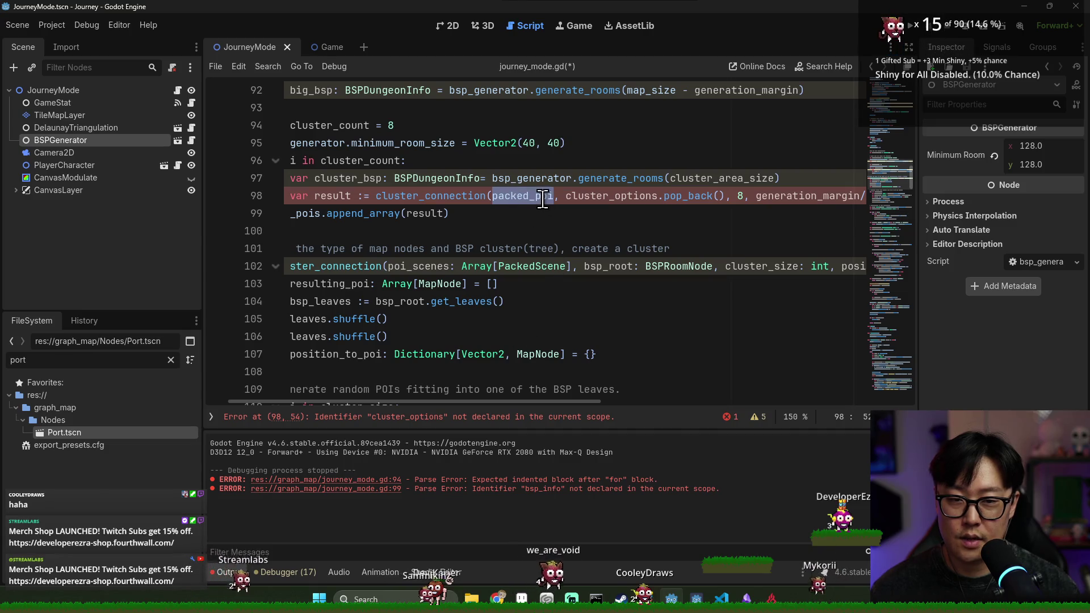
pyautogui.doubleClick(596, 196)
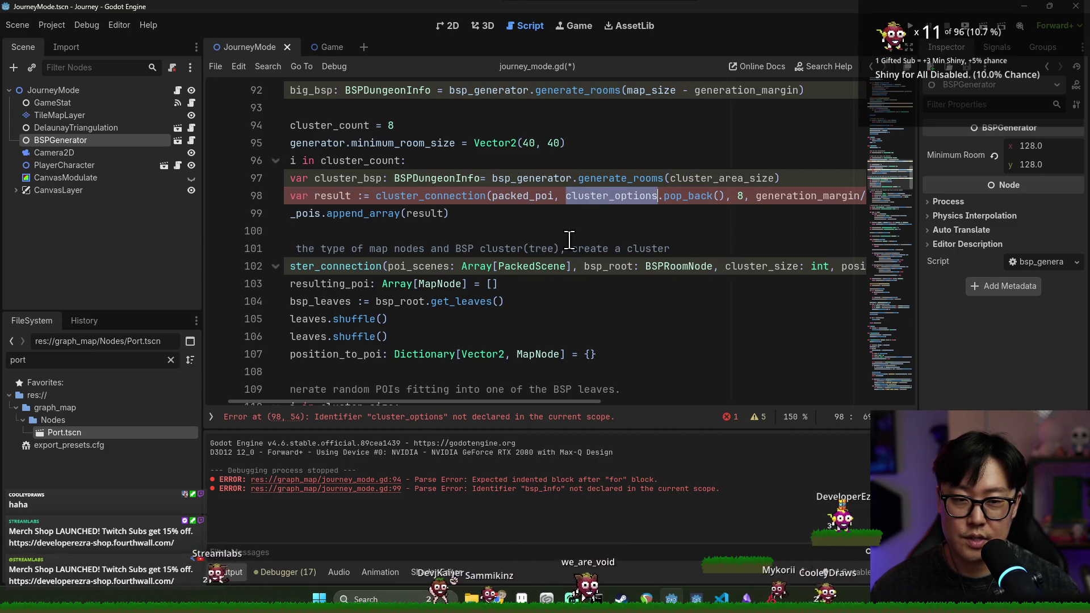
pyautogui.click(721, 195)
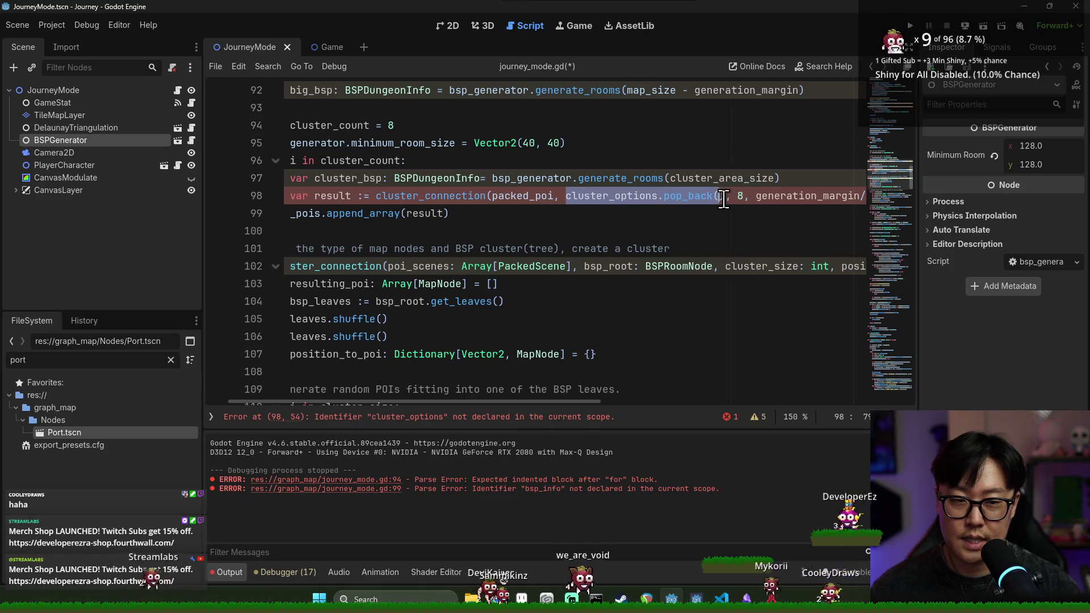
pyautogui.write('cluster_bsp/.')
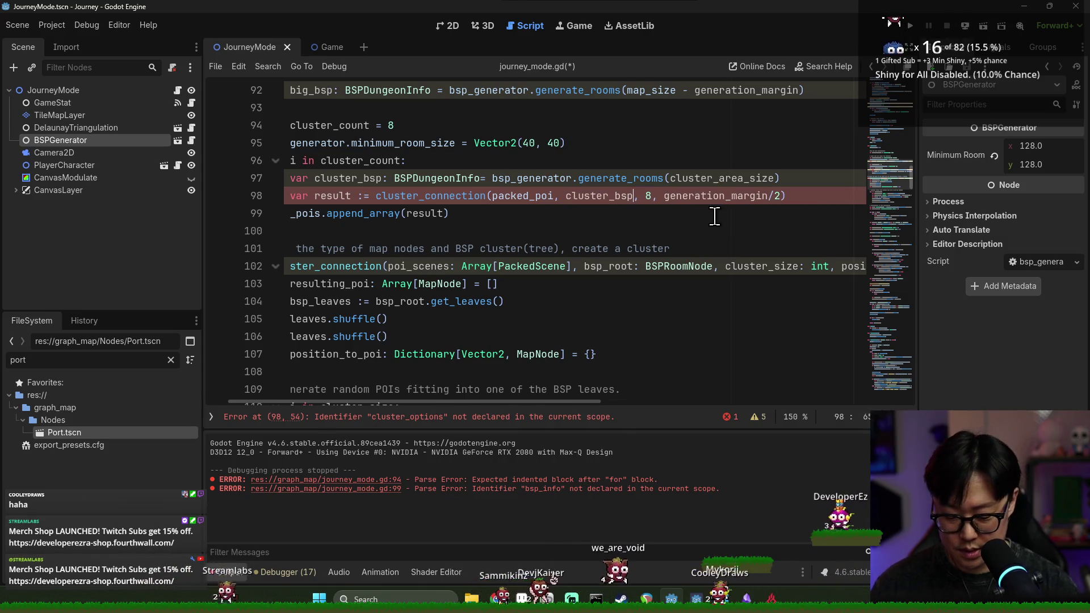
pyautogui.write('.root')
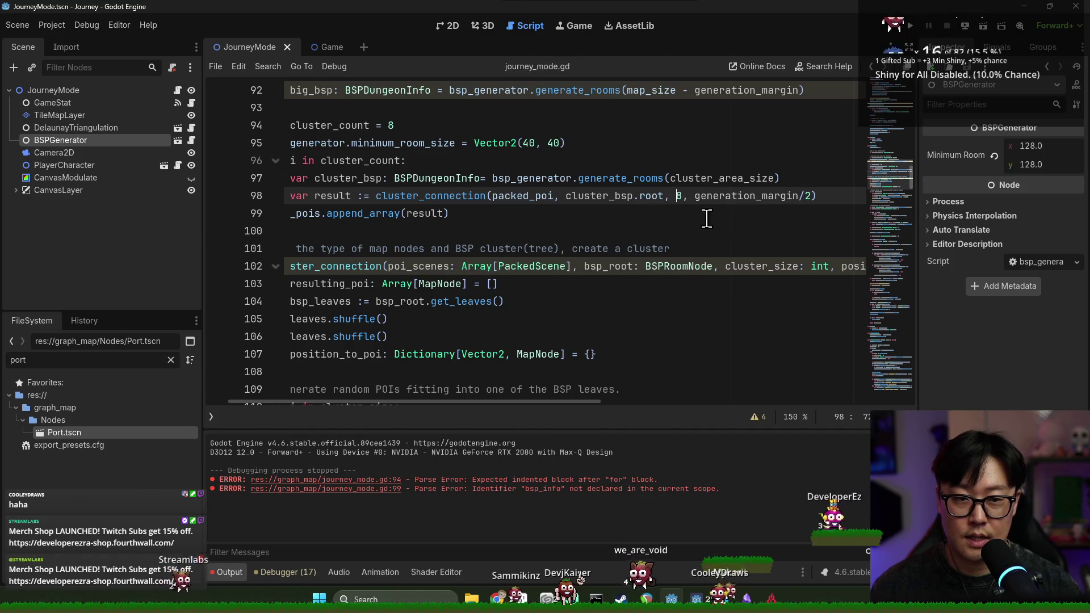
pyautogui.write('0')
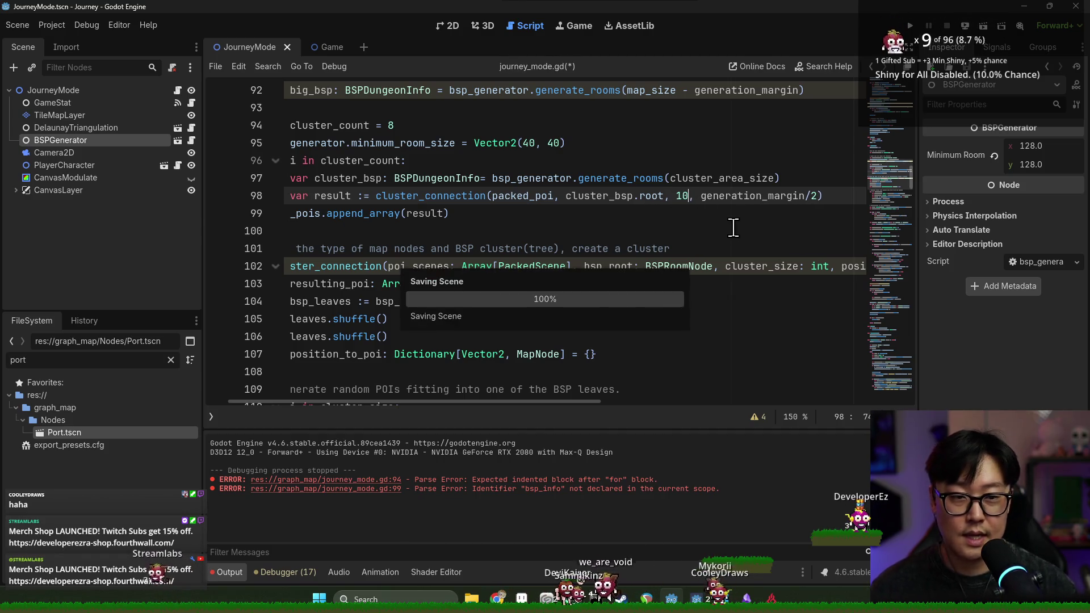
pyautogui.press('Right')
pyautogui.doubleClick(727, 196)
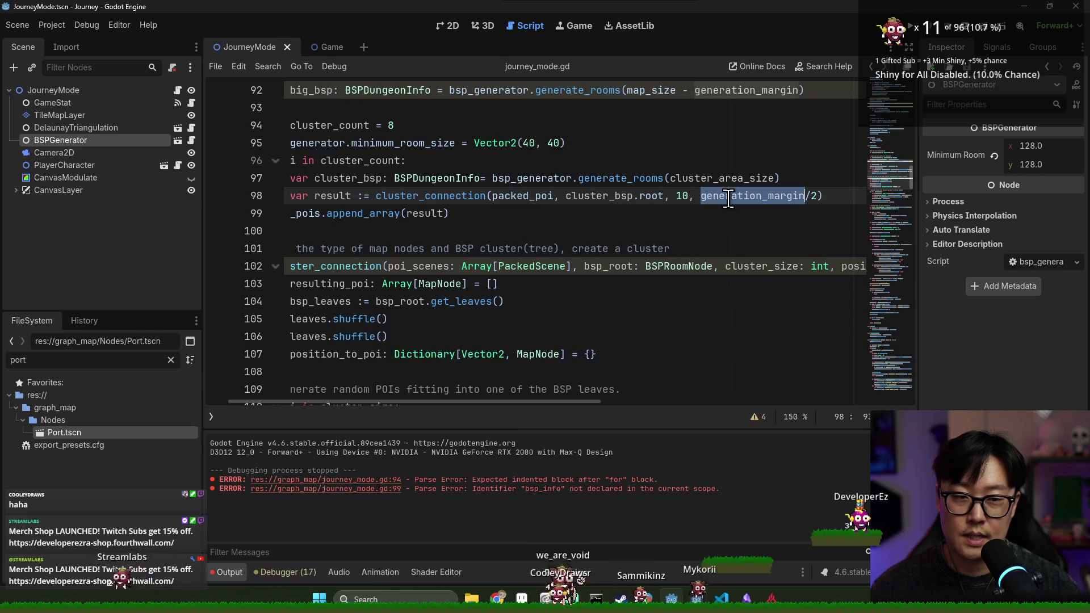
pyautogui.moveTo(570, 404); pyautogui.dragTo(543, 404)
pyautogui.click(362, 162)
pyautogui.scroll(3)
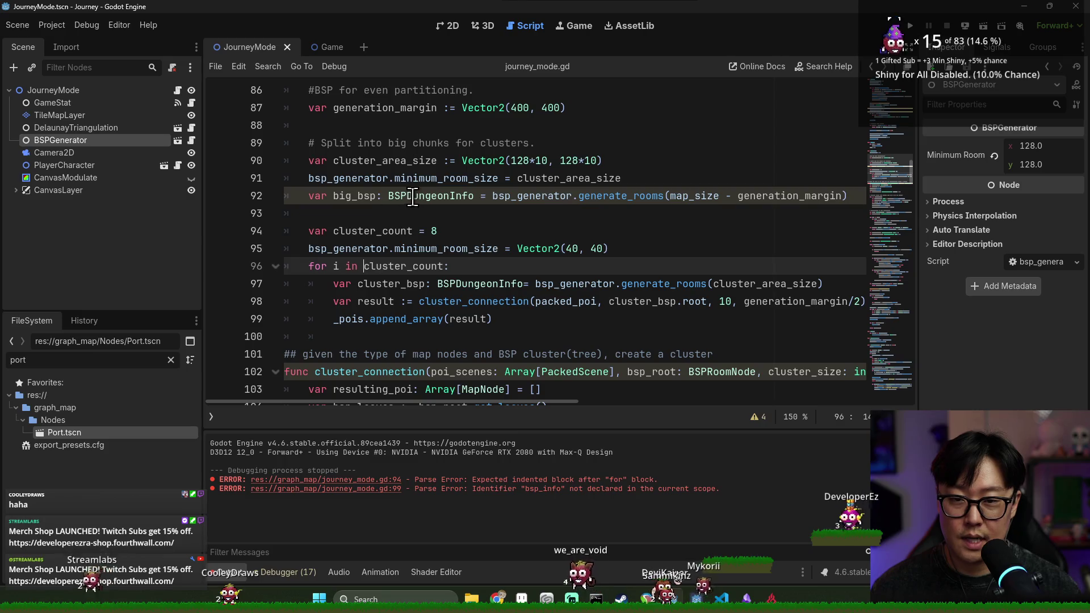
# Start a new line below the big_bsp declaration, trimming the typed 'var cluster_' back to just 'var'.
pyautogui.doubleClick(354, 196)
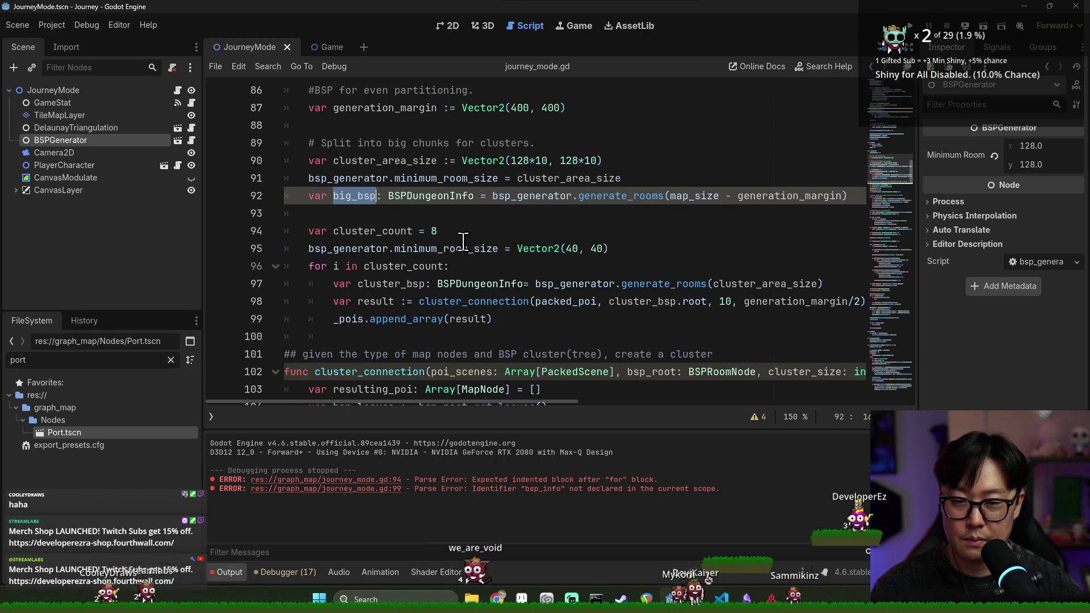
pyautogui.click(441, 215)
pyautogui.write('var ')
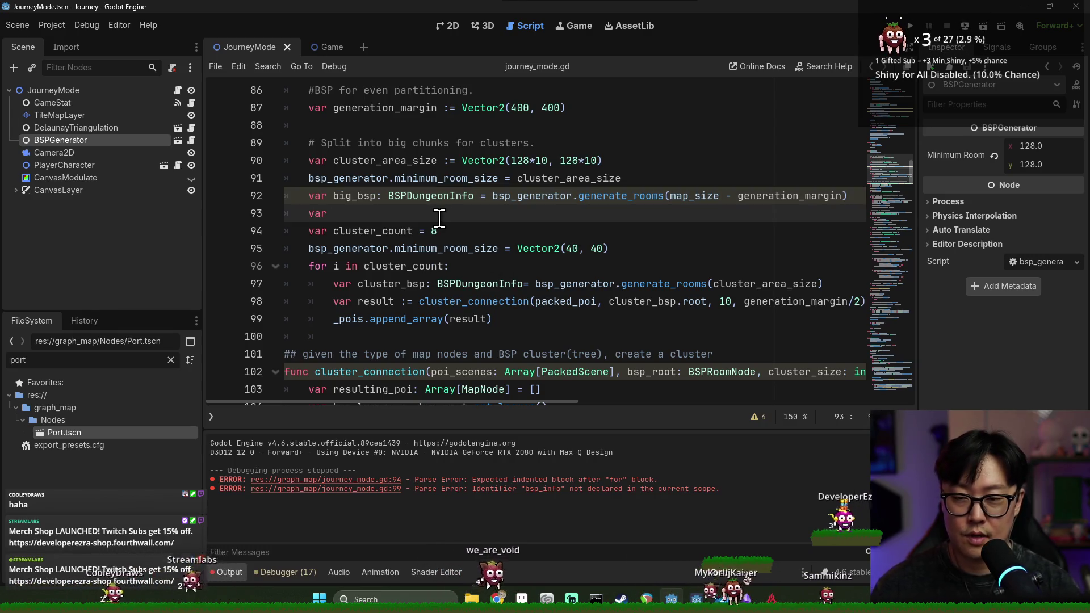
pyautogui.write('cluster_bsp')
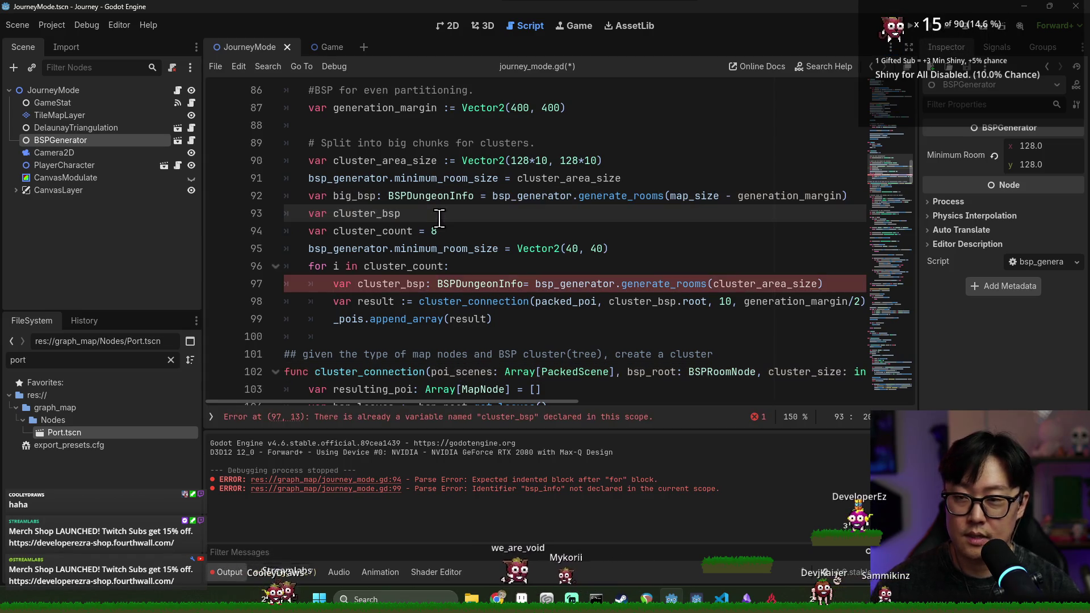
pyautogui.press('BackSpace')
pyautogui.press('BackSpace')
pyautogui.press('BackSpace')
pyautogui.press('BackSpace')
pyautogui.press('BackSpace')
pyautogui.press('BackSpace')
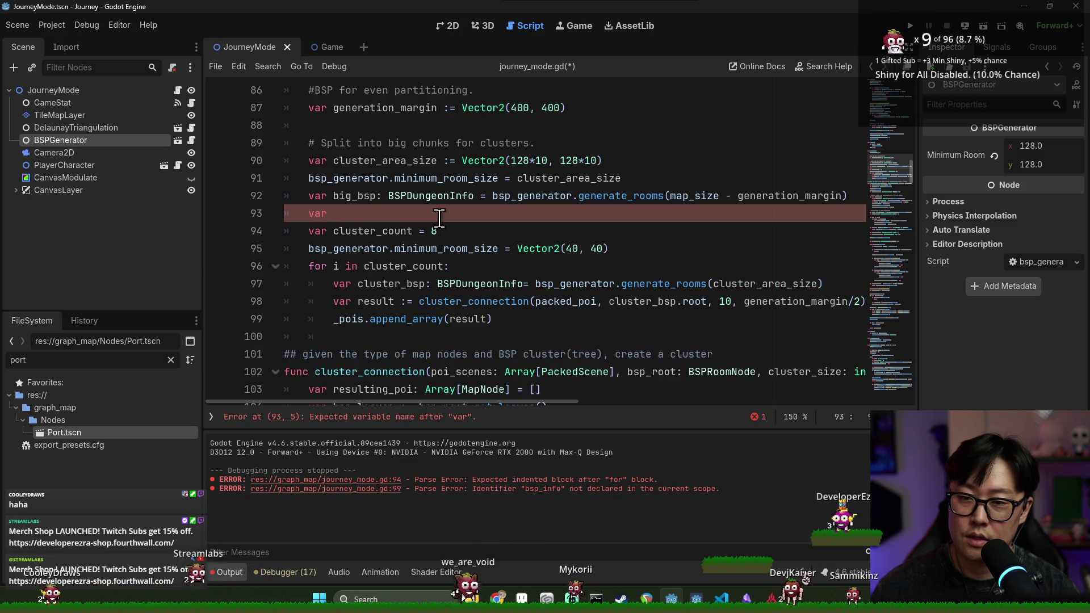
pyautogui.hotkey('alt', 'Tab')
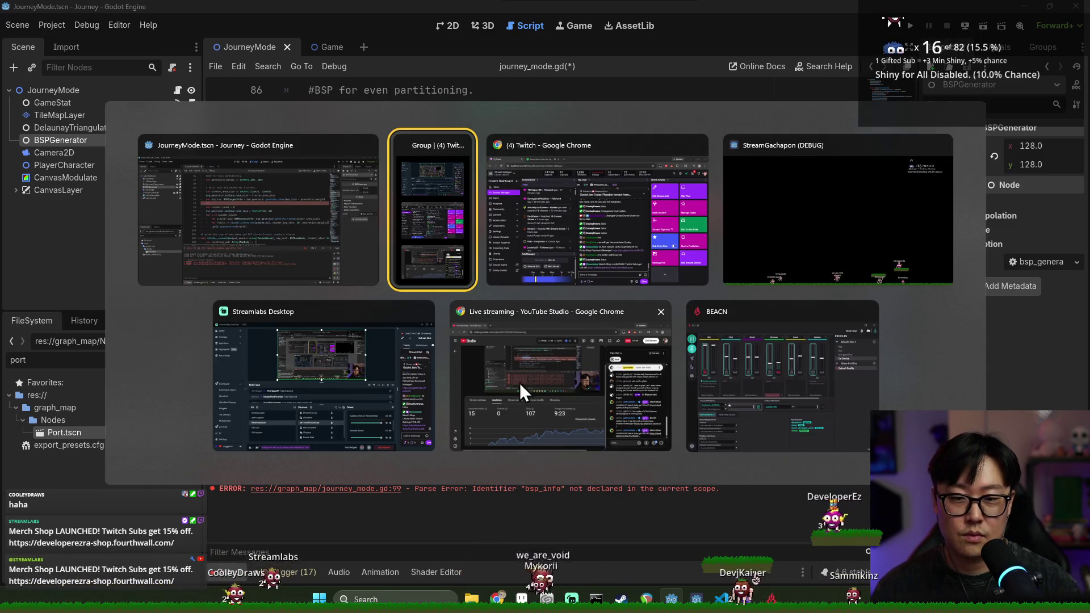
# Dismiss the Windows window switcher and stay in the Godot script editor.
pyautogui.press('Escape')
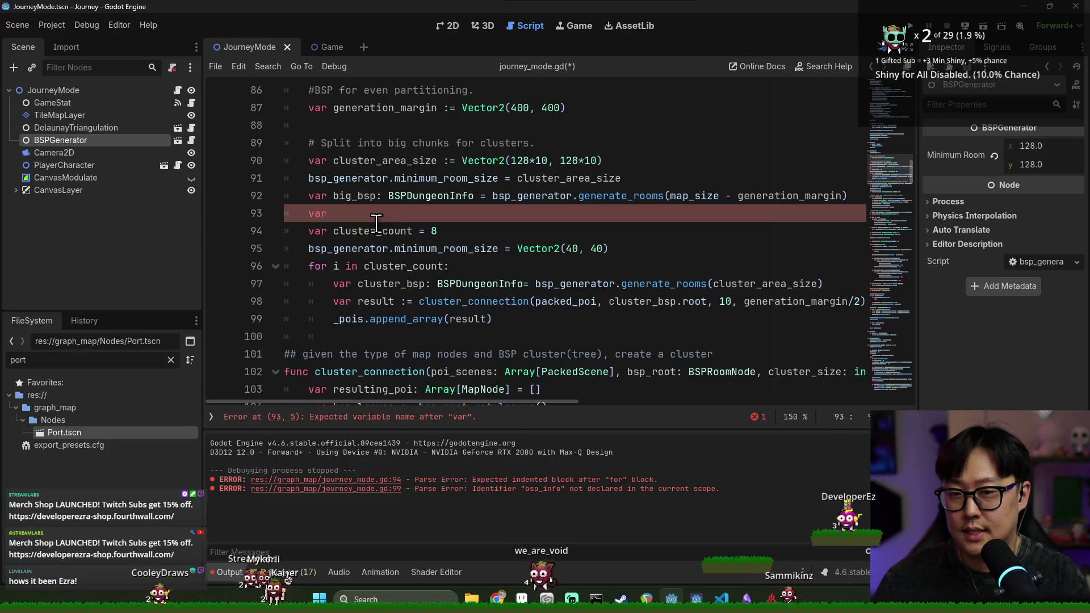
# Declare big_leaves: Array[BSPRoomNode] = big_bsp.get_leaves() and save the script.
pyautogui.write('big_leave')
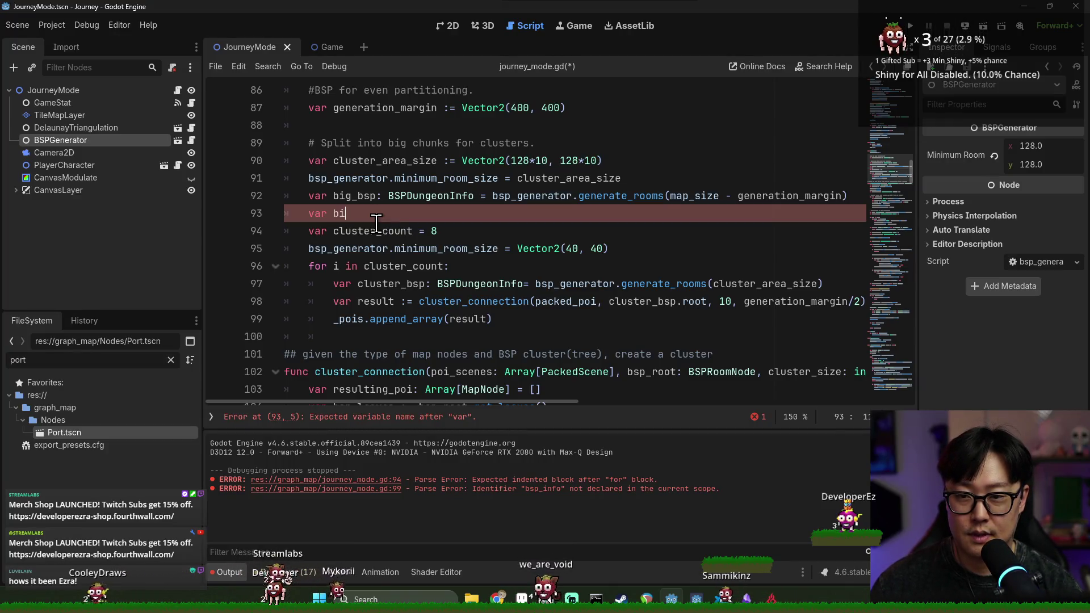
pyautogui.write('s: Array[B')
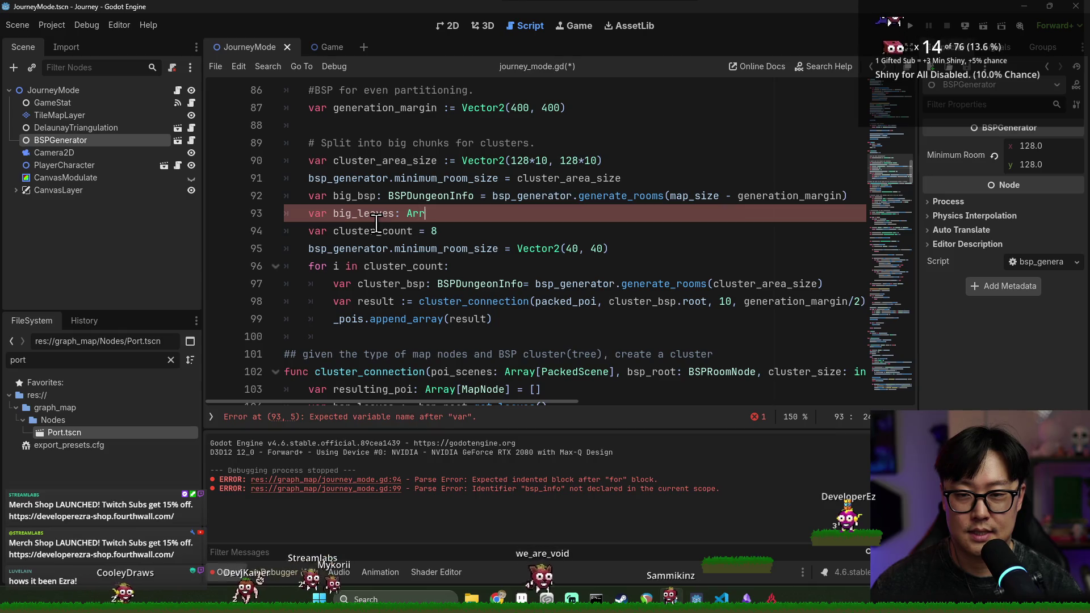
pyautogui.write('SP')
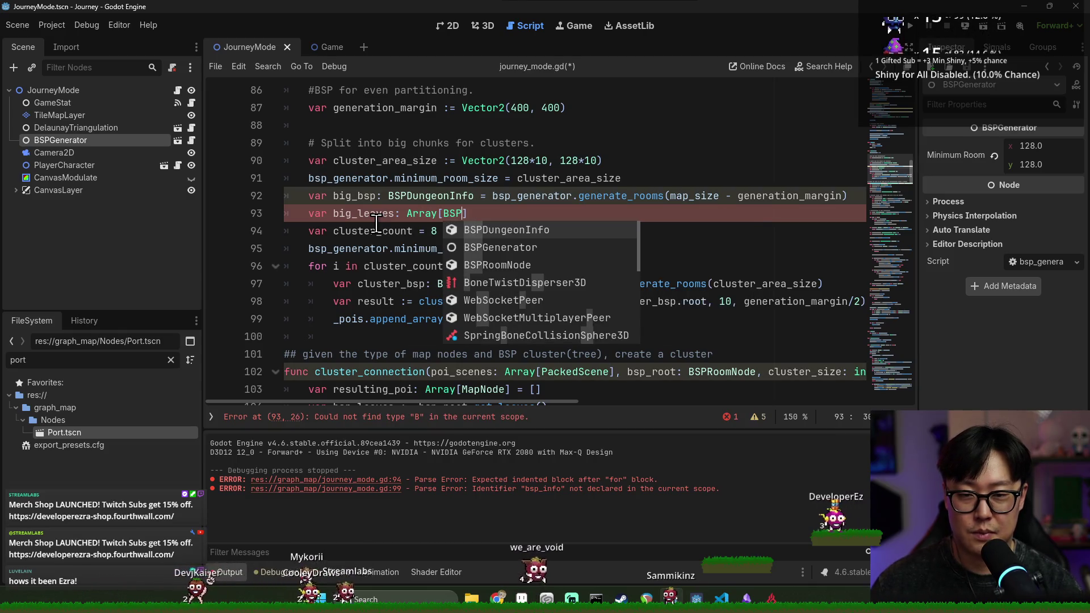
pyautogui.write('R')
pyautogui.press('Return')
pyautogui.press('End')
pyautogui.write('big_bsp')
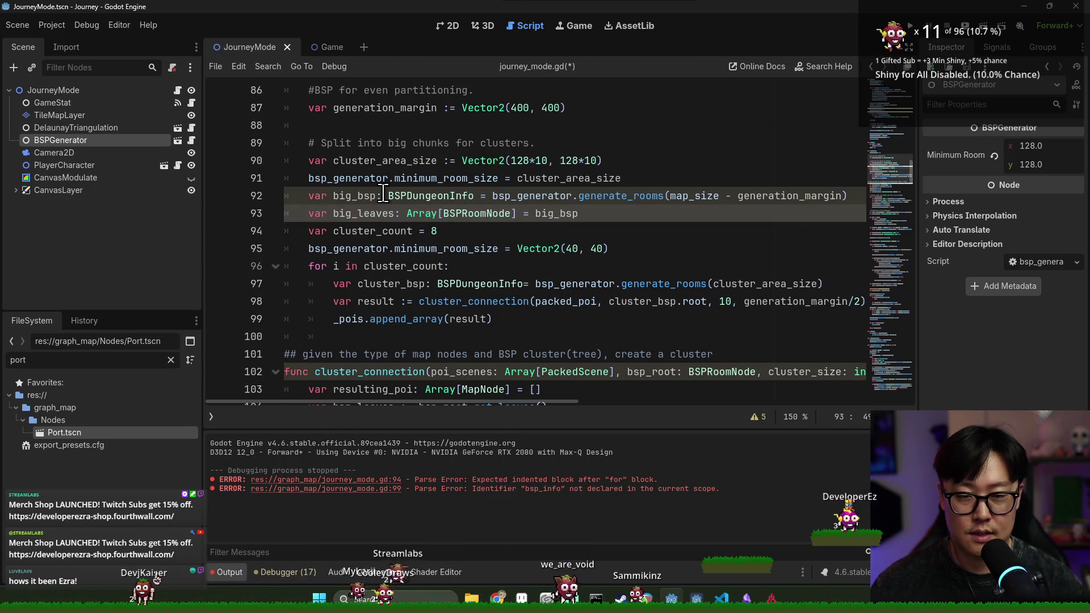
pyautogui.write('.get_l')
pyautogui.press('Return')
pyautogui.hotkey('ctrl', 's')
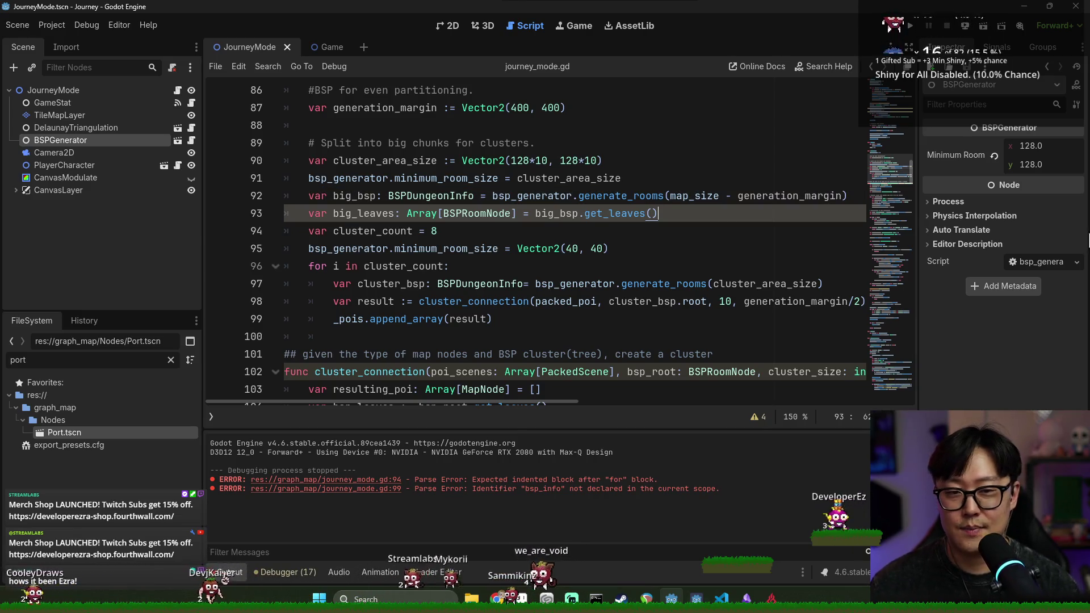
# Add a blank line after the big_leaves declaration and review the cluster code below it.
pyautogui.press('Return')
pyautogui.click(366, 217)
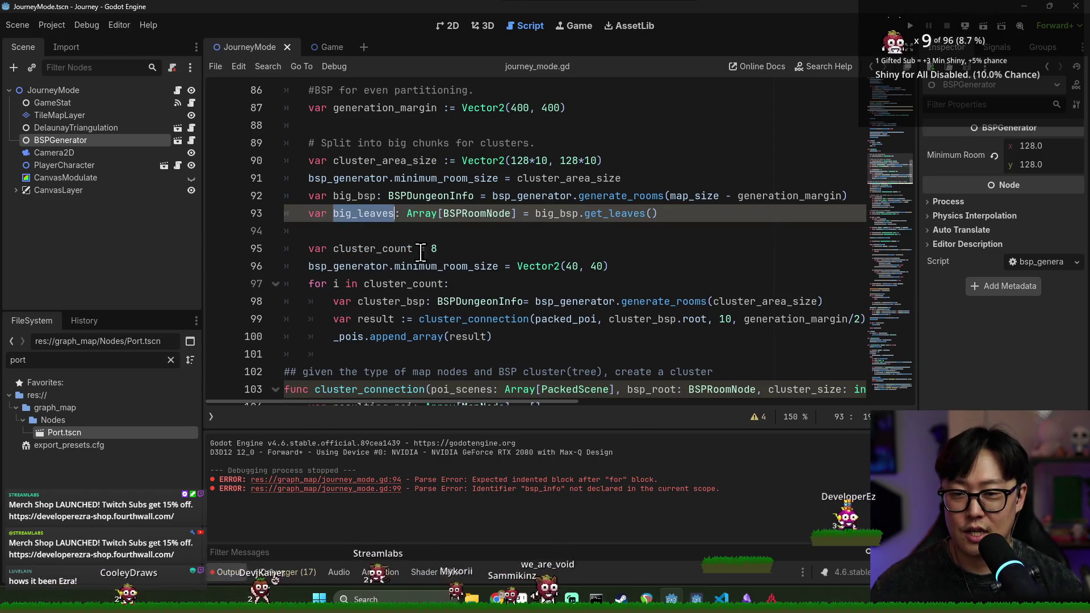
pyautogui.click(417, 248)
pyautogui.doubleClick(365, 214)
pyautogui.scroll(-3)
pyautogui.scroll(3)
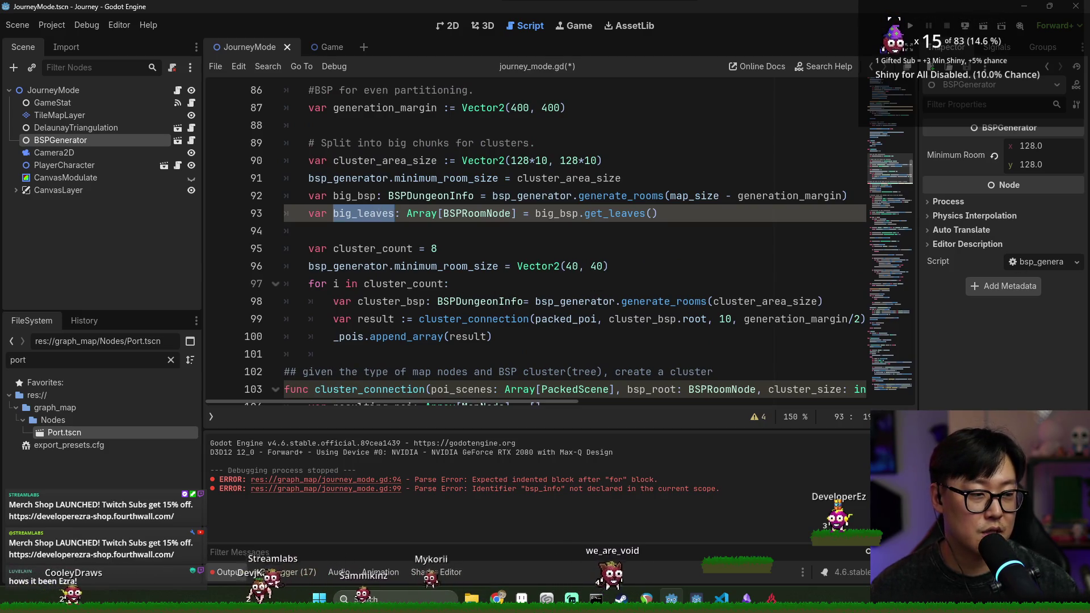
pyautogui.click(477, 253)
pyautogui.doubleClick(372, 215)
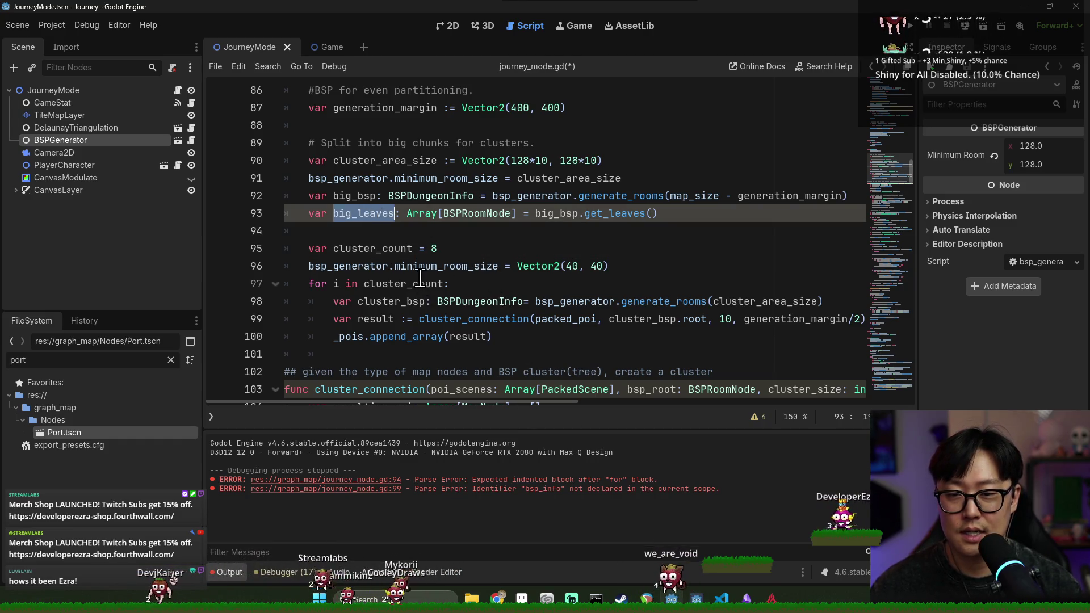
pyautogui.scroll(-3)
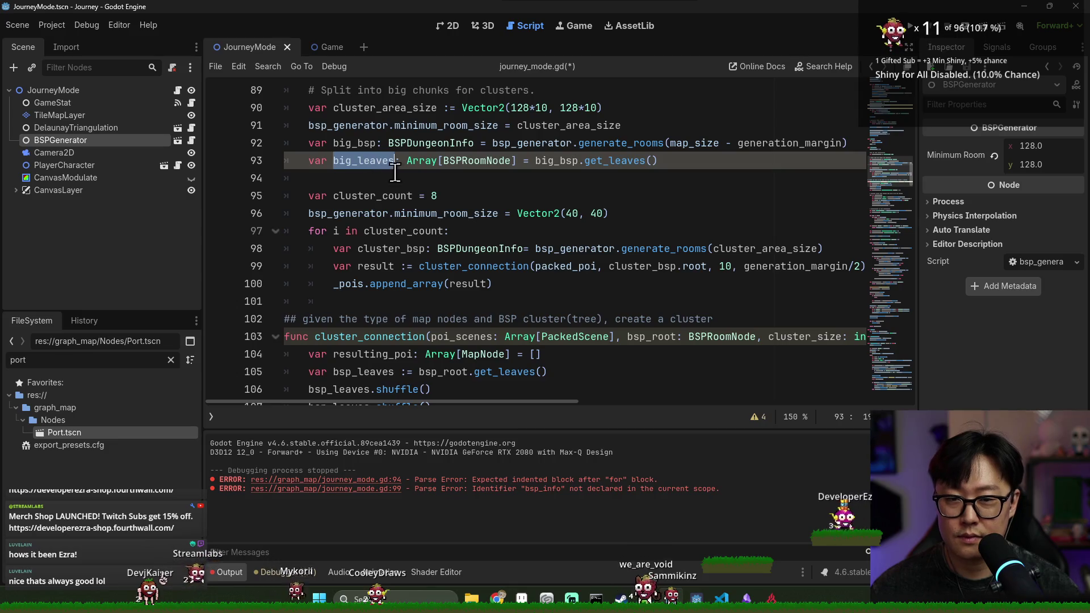
# Add a big_leaves shuffle call on line 94 and save the script.
pyautogui.doubleClick(500, 267)
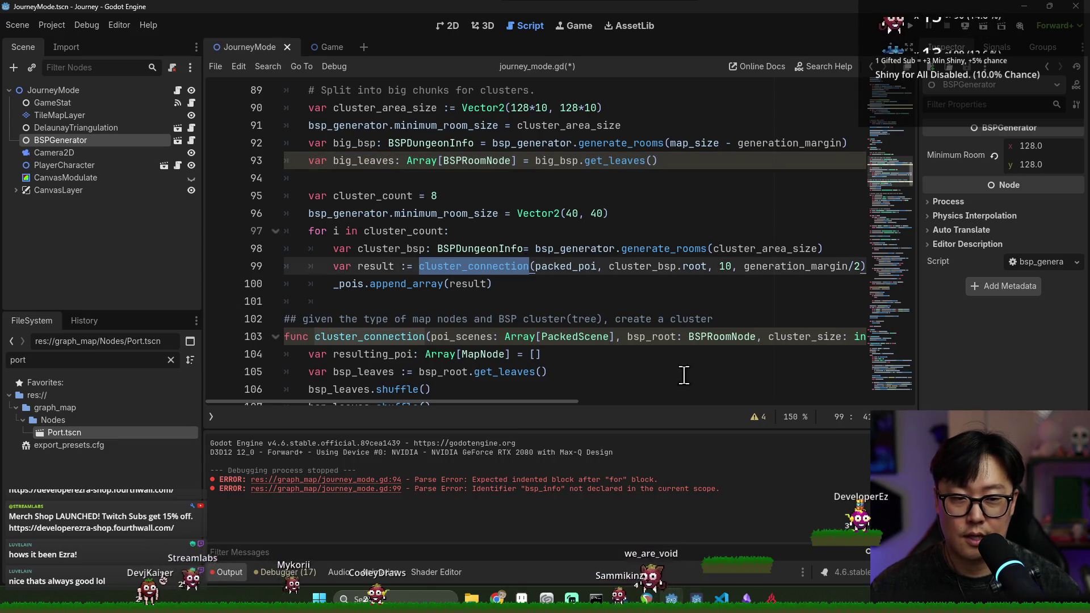
pyautogui.moveTo(559, 405); pyautogui.dragTo(611, 406)
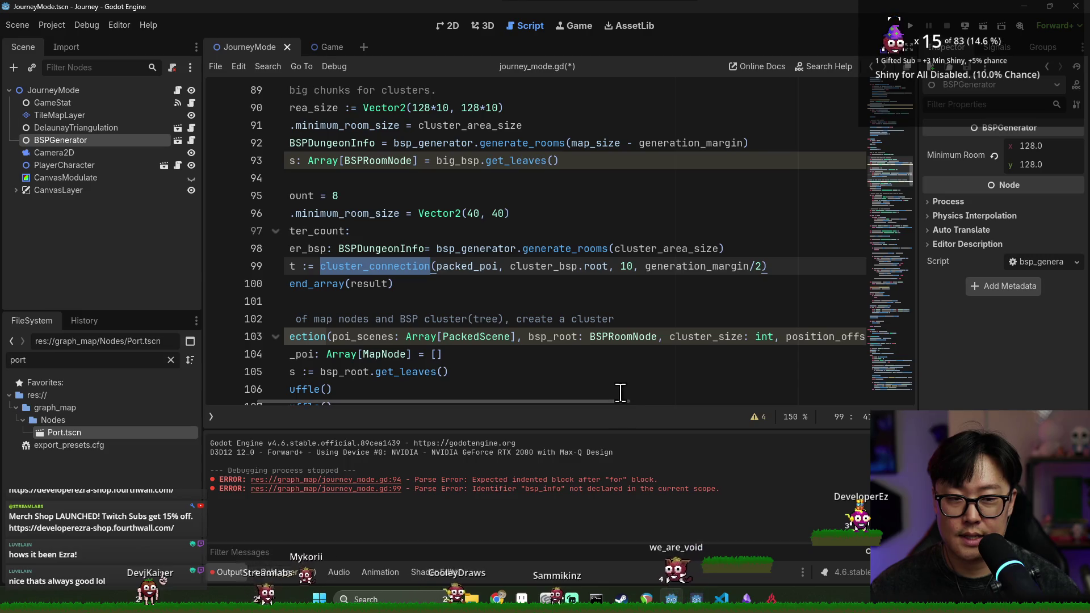
pyautogui.moveTo(502, 402); pyautogui.dragTo(449, 402)
pyautogui.doubleClick(364, 161)
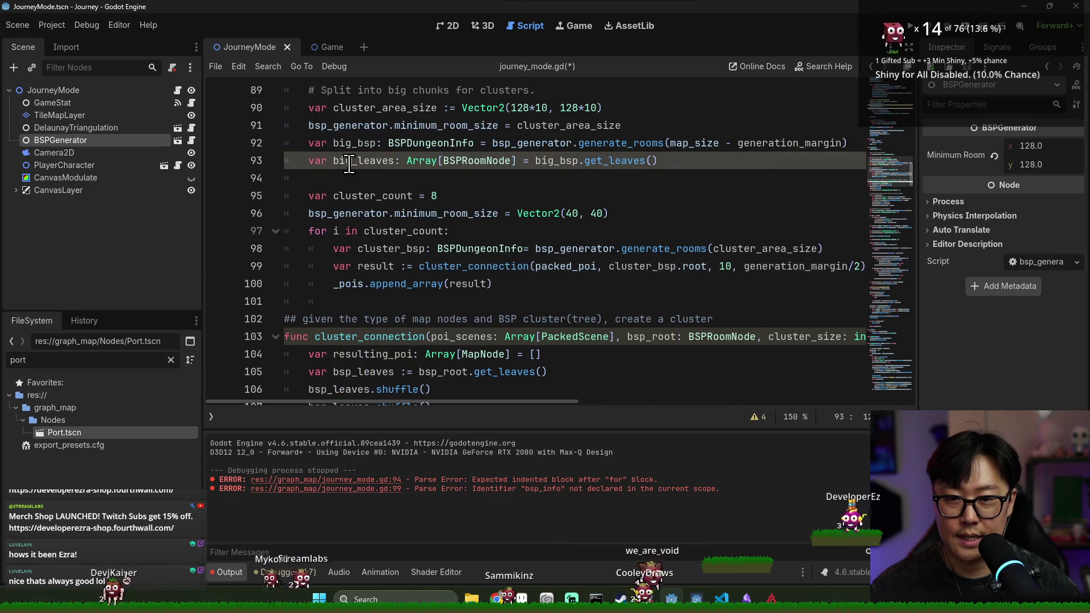
pyautogui.hotkey('ctrl', 'c')
pyautogui.click(571, 181)
pyautogui.hotkey('ctrl', 'v')
pyautogui.write('.')
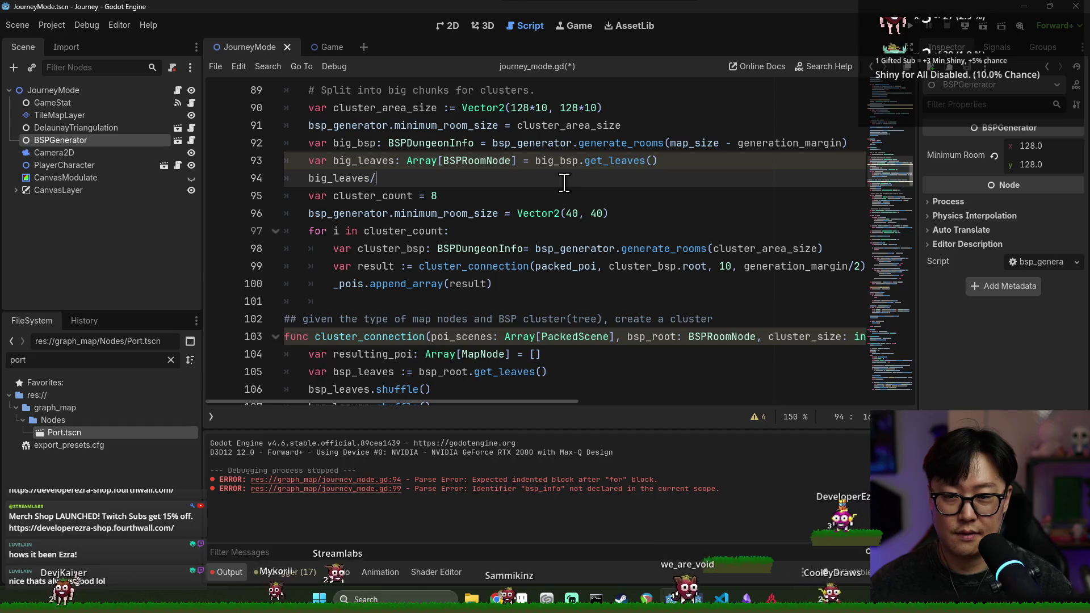
pyautogui.write('()')
pyautogui.hotkey('ctrl', 's')
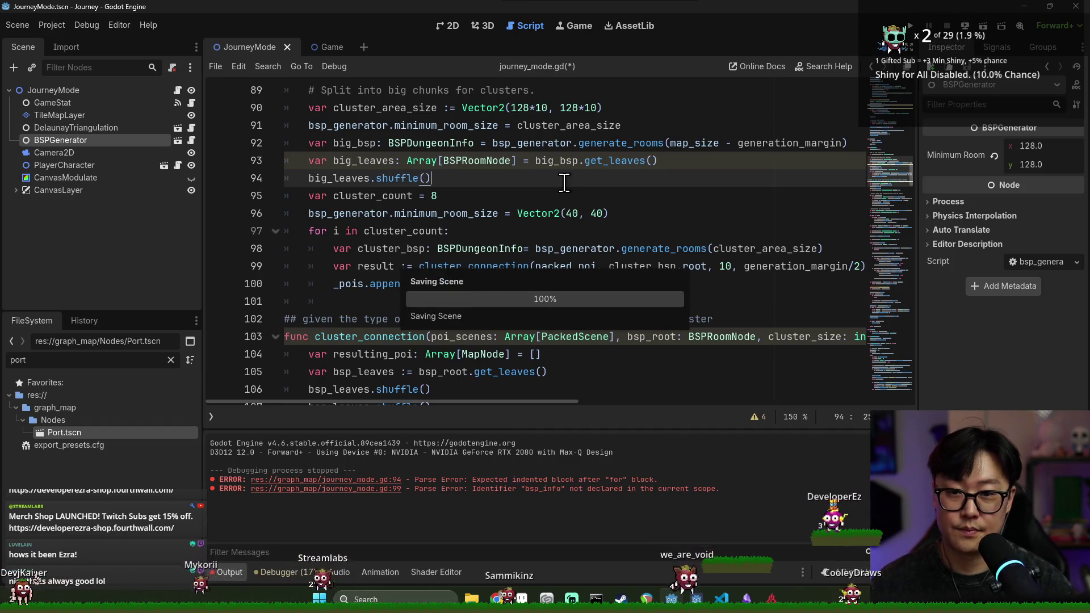
# Replace generation_margin/2 in the line 100 cluster_connection call with big_leaves.pop_back().
pyautogui.doubleClick(364, 161)
pyautogui.click(475, 181)
pyautogui.press('Return')
pyautogui.doubleClick(337, 161)
pyautogui.moveTo(487, 404); pyautogui.dragTo(553, 403)
pyautogui.click(663, 284)
pyautogui.doubleClick(662, 284)
pyautogui.click(736, 283)
pyautogui.hotkey('ctrl', 'v')
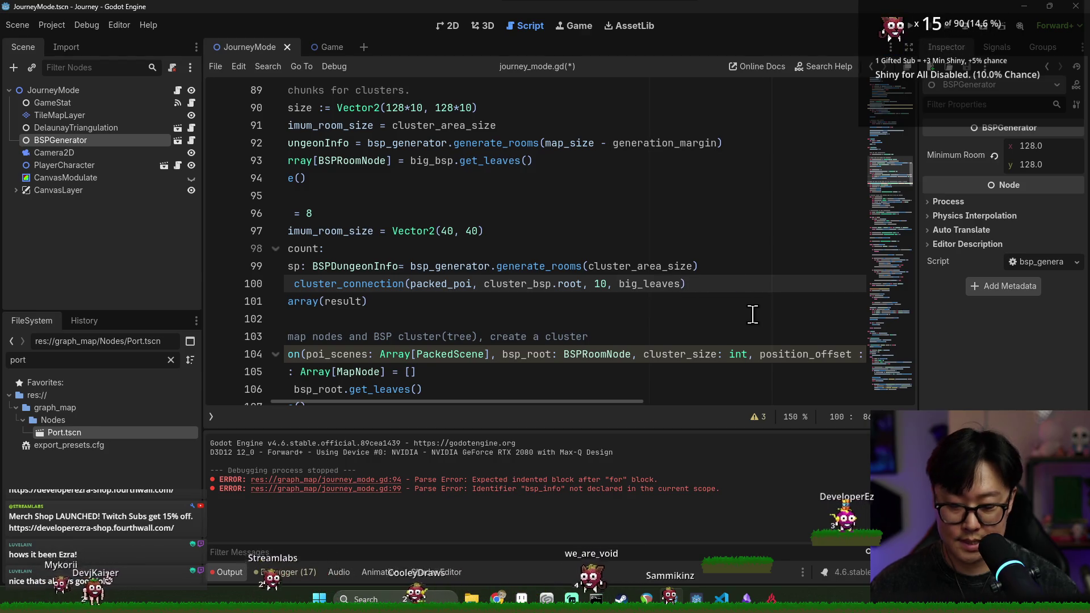
pyautogui.write('.po')
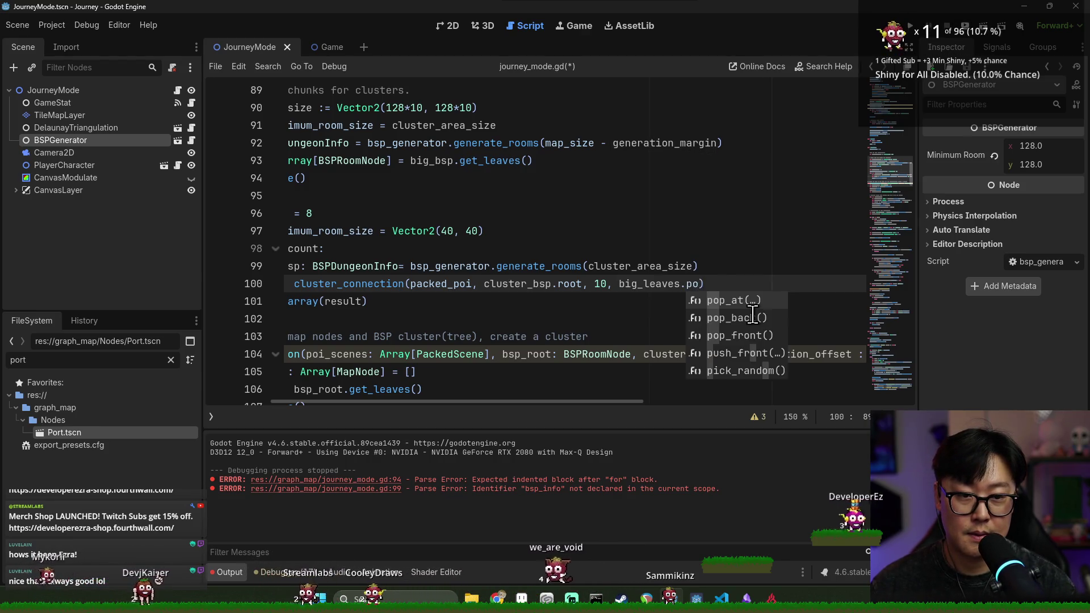
pyautogui.write('p_back')
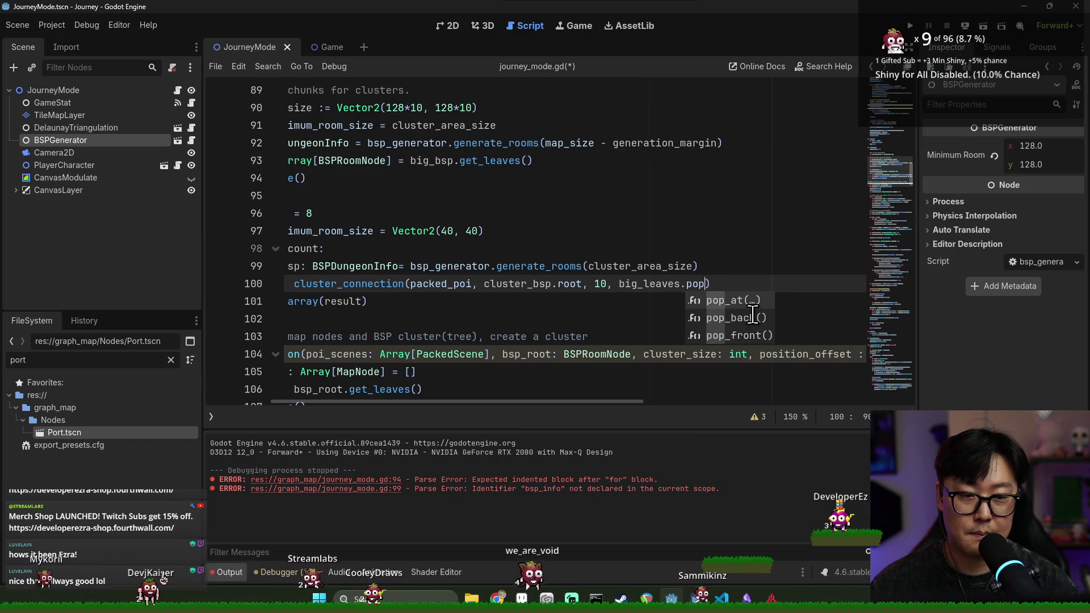
pyautogui.press('Return')
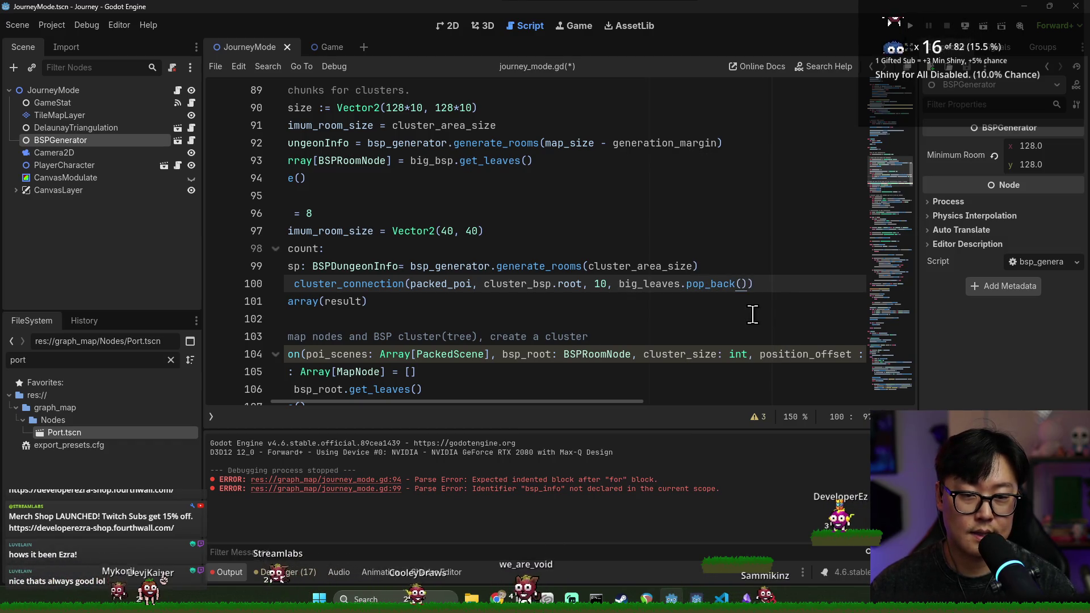
# Append .room_info to the popped leaf and open room_info's declaration in BSPRoomNode.gd.
pyautogui.write('.')
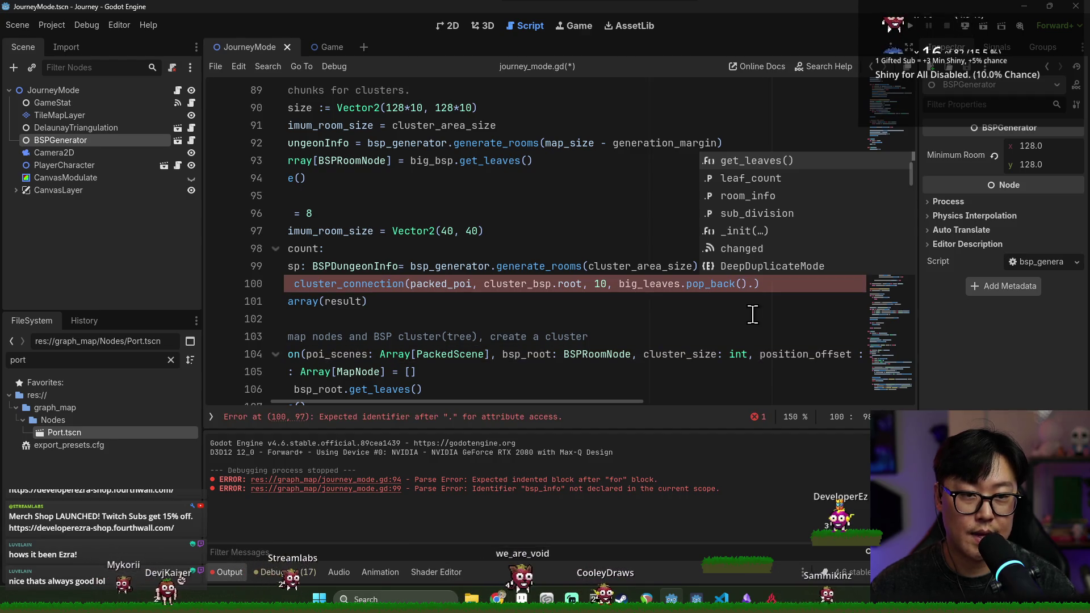
pyautogui.press('Down')
pyautogui.press('Down')
pyautogui.press('Return')
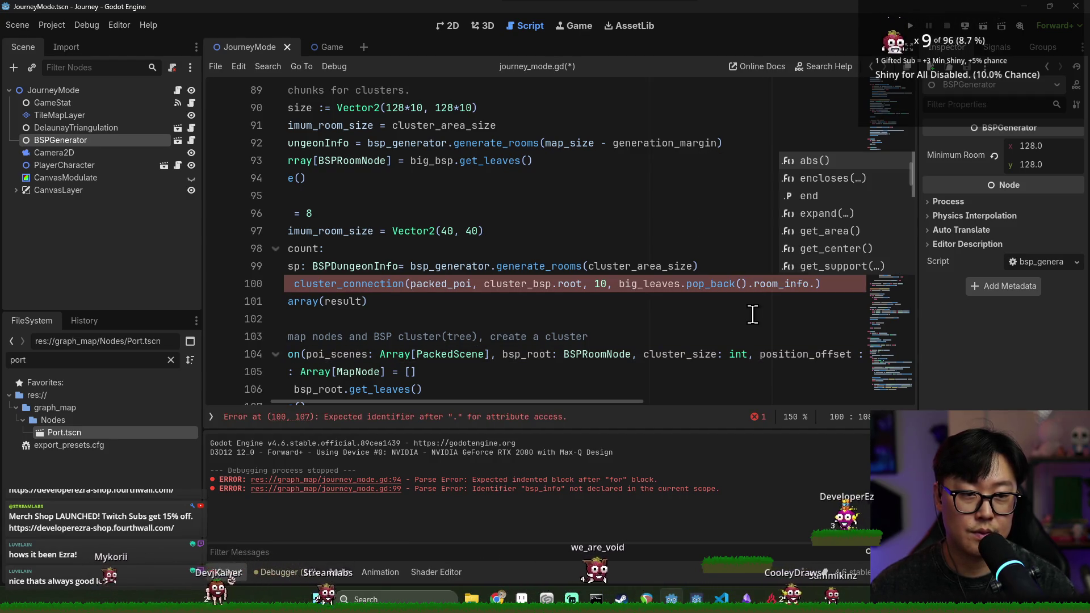
pyautogui.press('BackSpace')
pyautogui.click(778, 284)
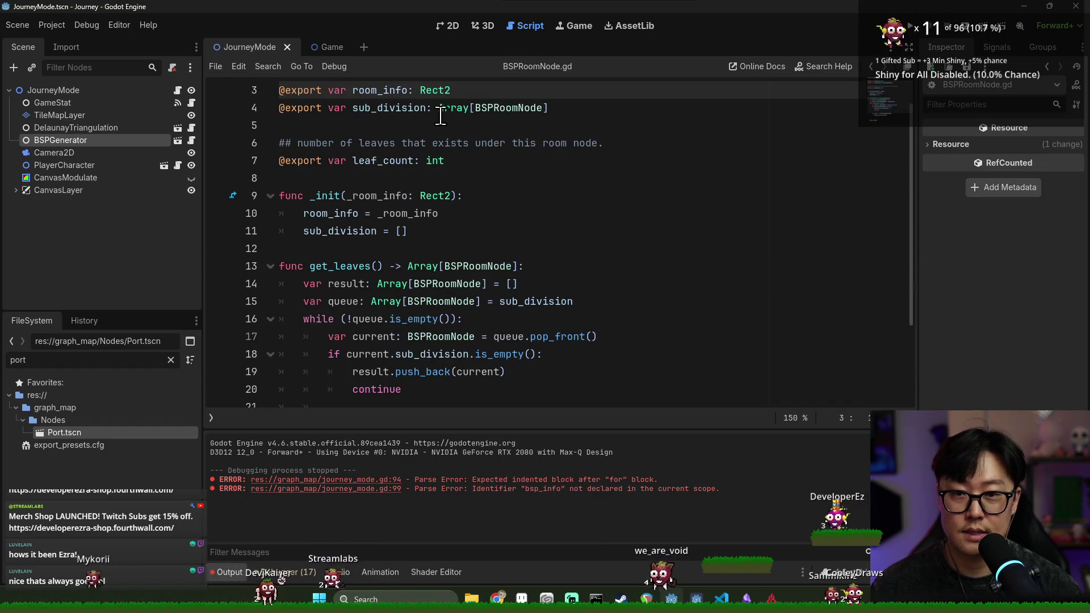
# Back in journey_mode.gd, append .position + after room_info and cut big_leaves.pop_back() from the argument.
pyautogui.hotkey('alt', 'Left')
pyautogui.moveTo(573, 400); pyautogui.dragTo(683, 307)
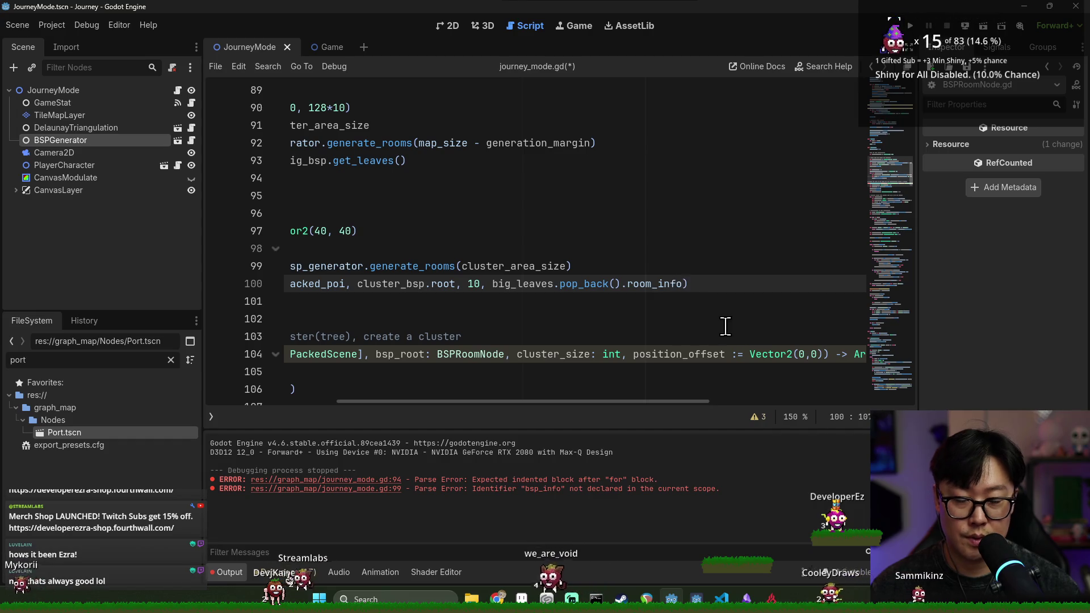
pyautogui.write('.')
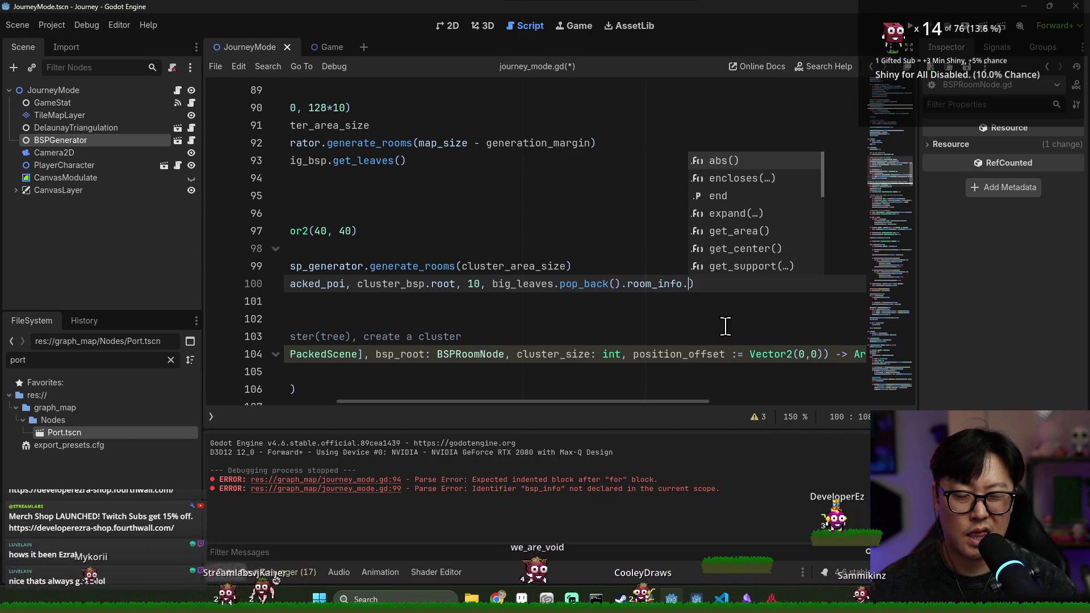
pyautogui.write('position +')
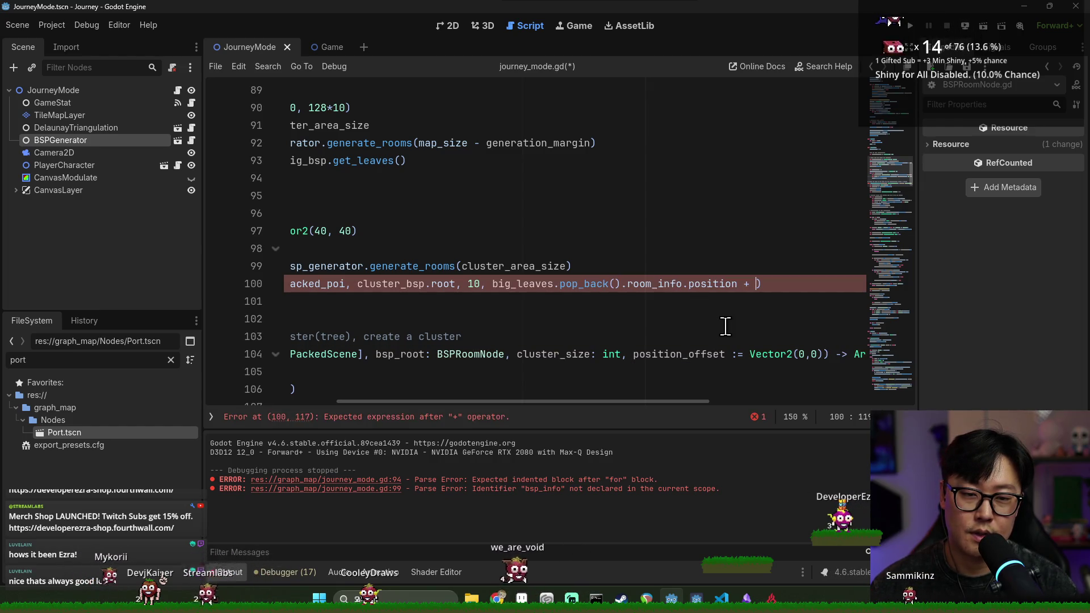
pyautogui.hotkey('ctrl', 'x')
pyautogui.click(599, 263)
pyautogui.moveTo(568, 401); pyautogui.dragTo(438, 400)
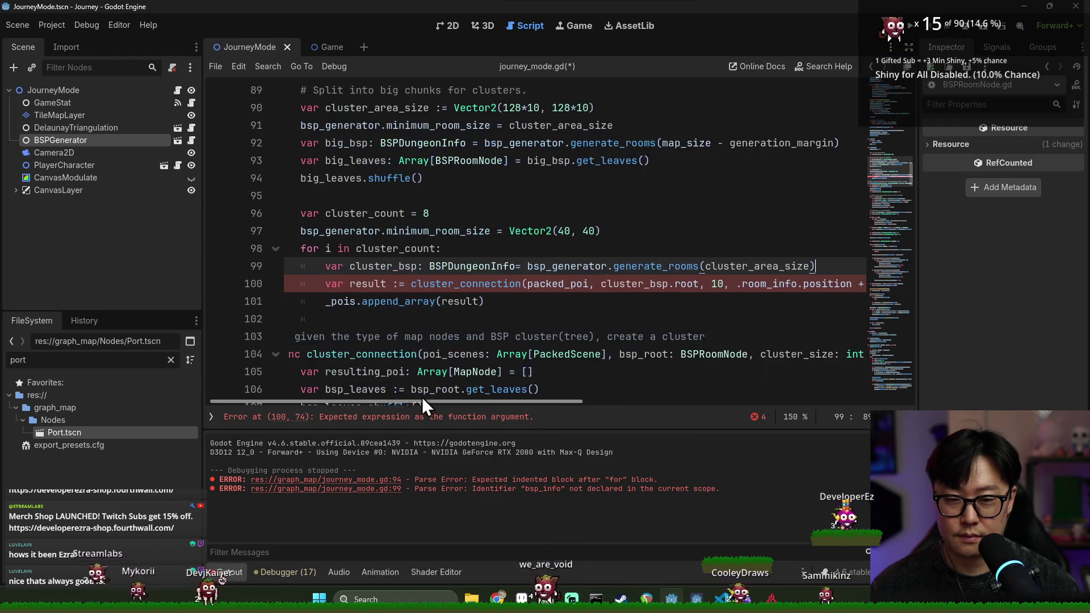
# Declare var offset_rect: Rect2 = big_leaves.pop_back().room_info at the start of the cluster loop.
pyautogui.press('Return')
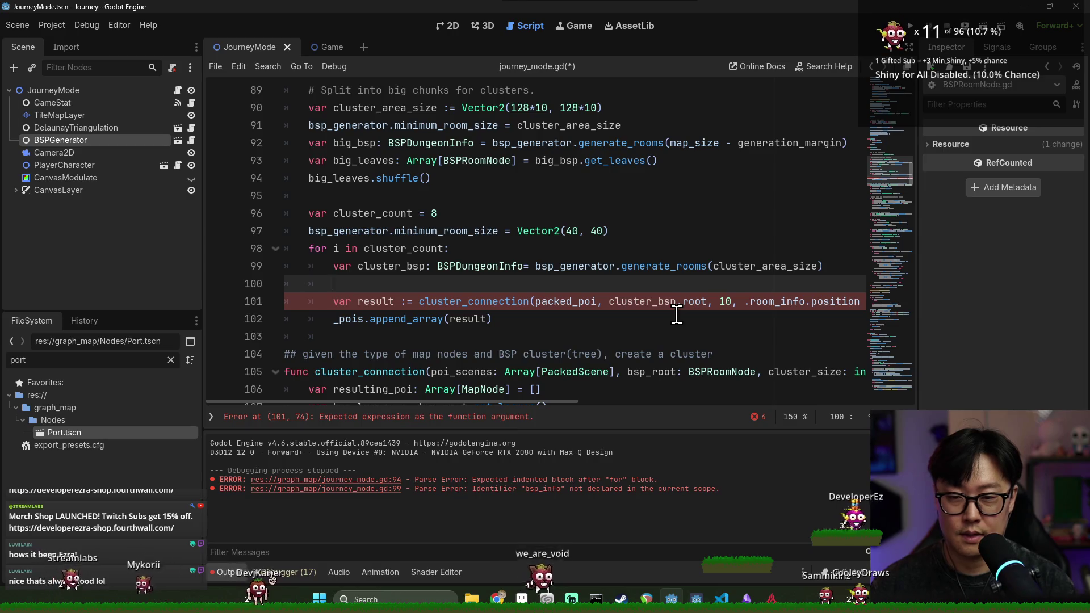
pyautogui.press('BackSpace')
pyautogui.click(568, 247)
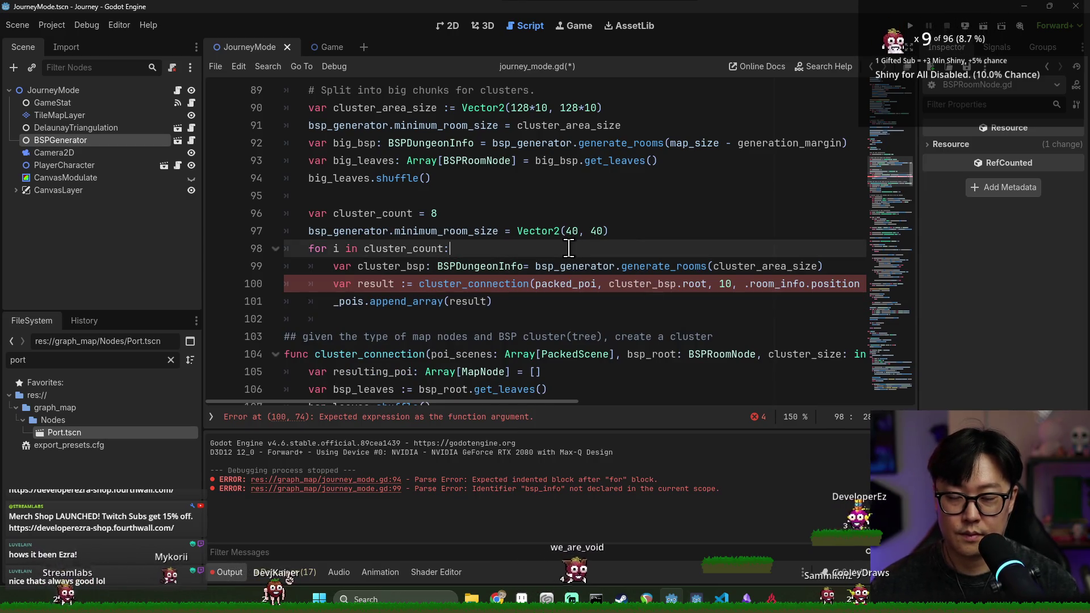
pyautogui.press('Return')
pyautogui.write('var off')
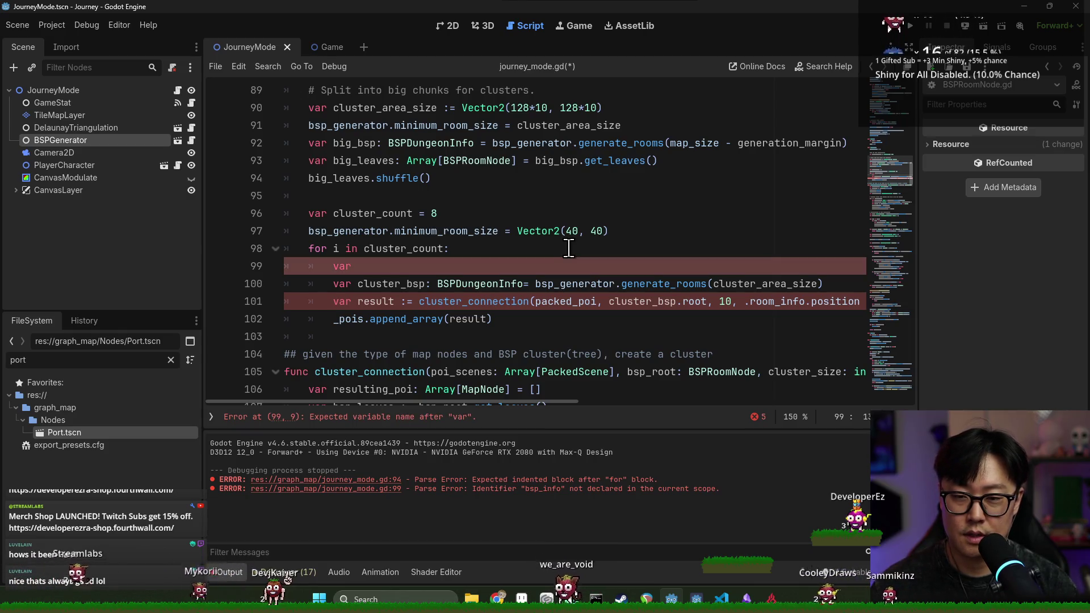
pyautogui.write('set_rect: Rect')
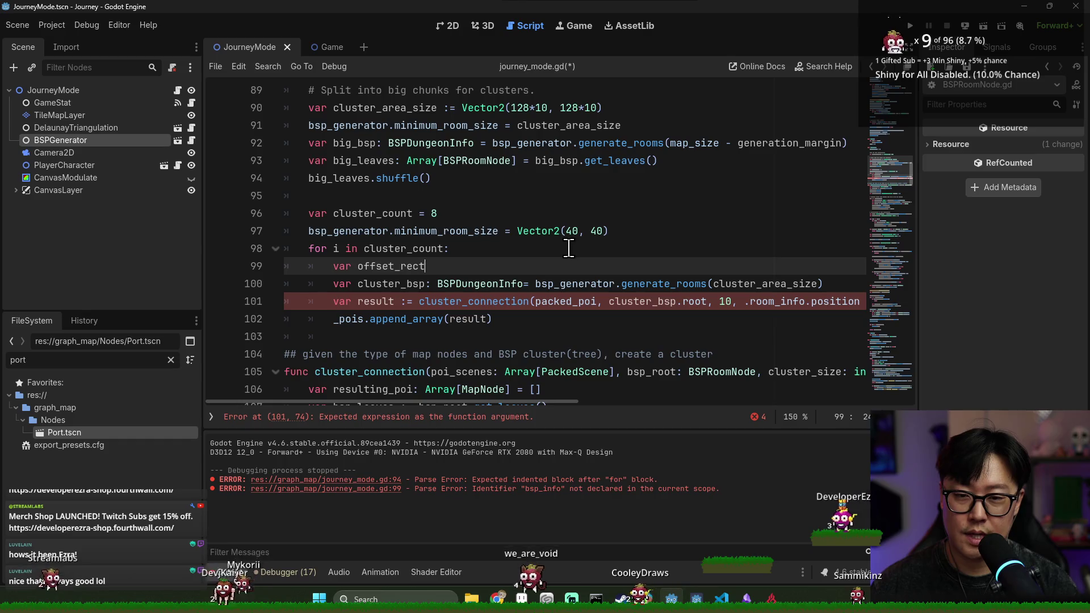
pyautogui.write('2 = big_leaves.pop_back()')
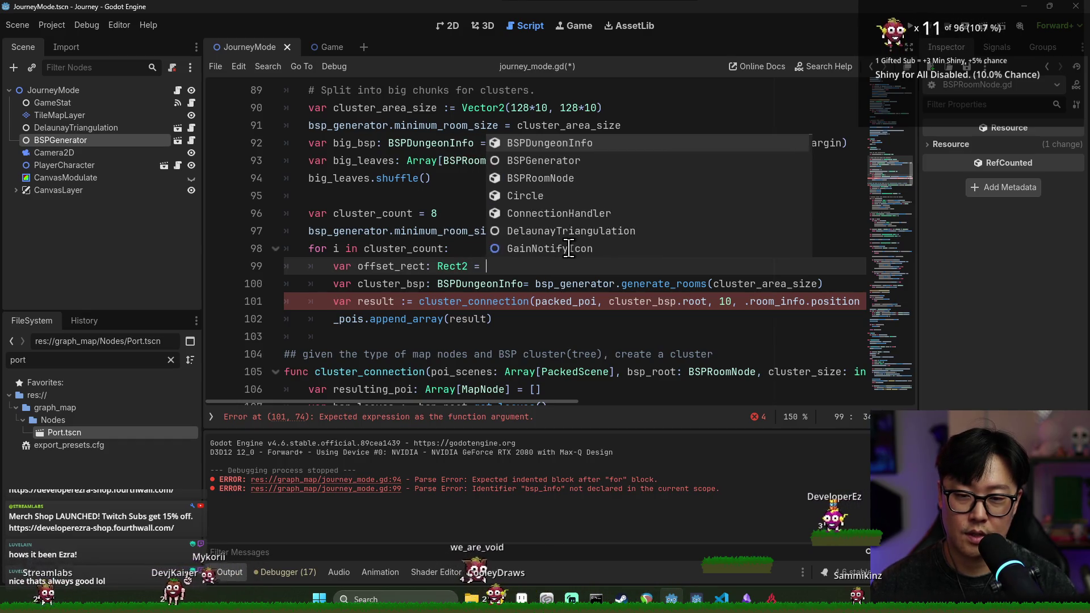
pyautogui.doubleClick(391, 266)
pyautogui.write('.room_info')
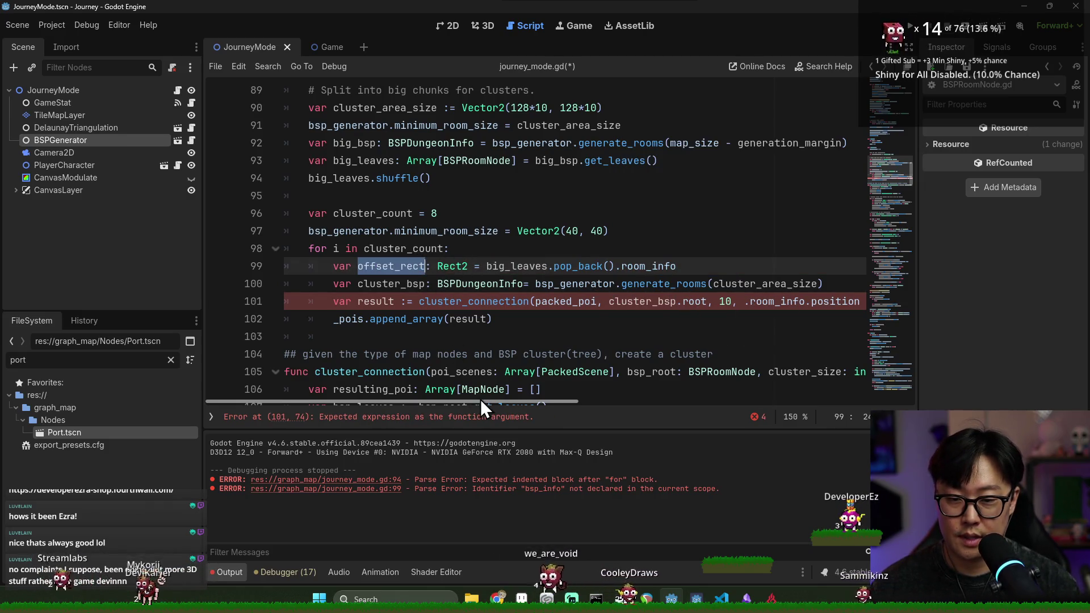
# Set the cluster offset to offset_rect.position + offset_rect.size/2, save, and run the game.
pyautogui.moveTo(481, 401); pyautogui.dragTo(625, 403)
pyautogui.click(603, 301)
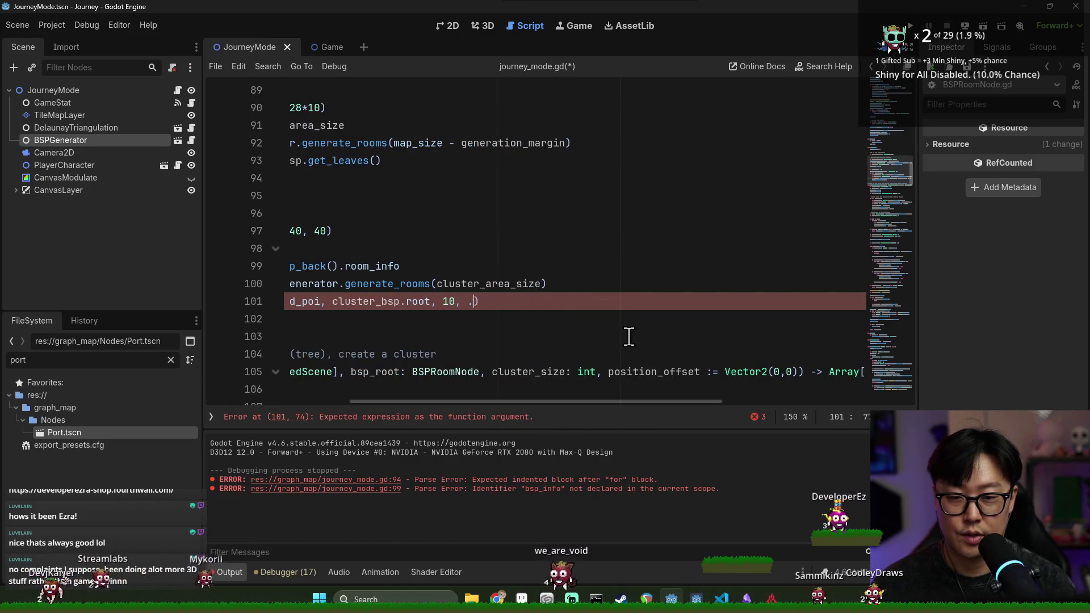
pyautogui.write('size/2')
pyautogui.hotkey('ctrl', 's')
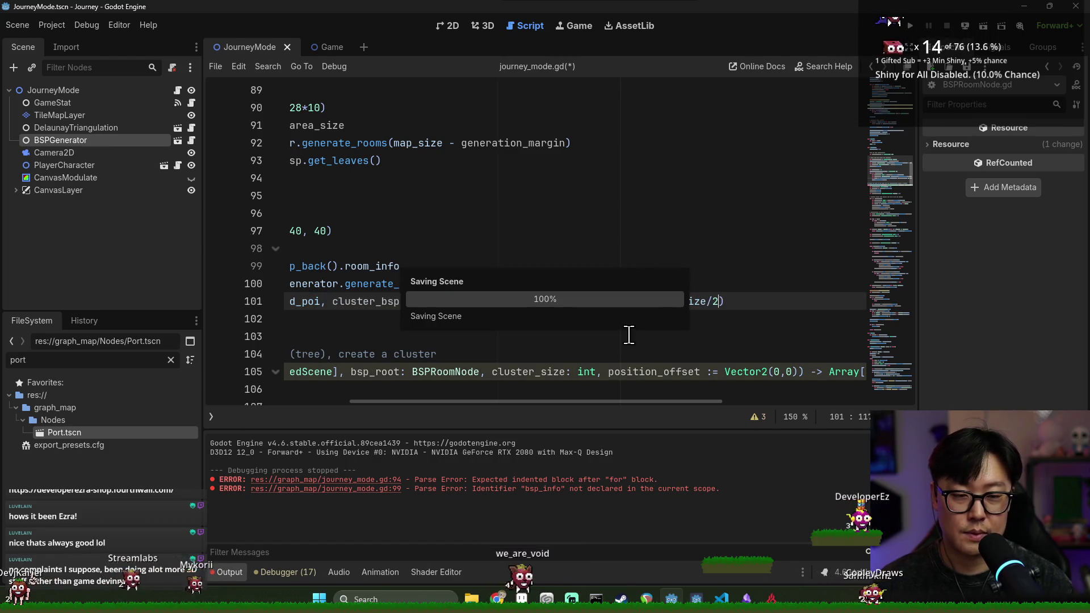
pyautogui.click(511, 336)
pyautogui.click(328, 302)
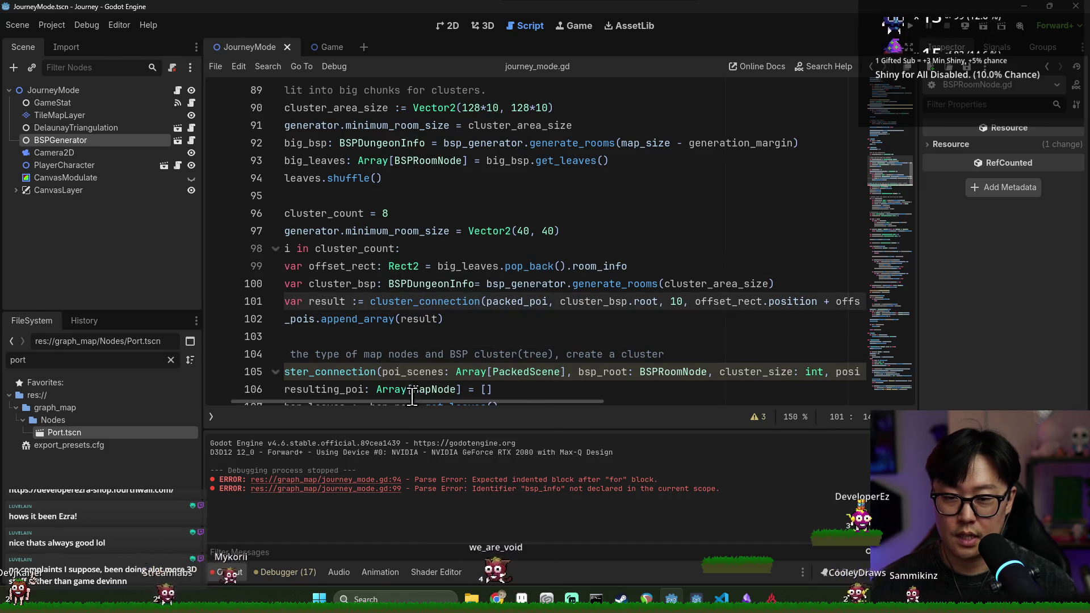
pyautogui.hscroll(-3)
pyautogui.doubleClick(376, 301)
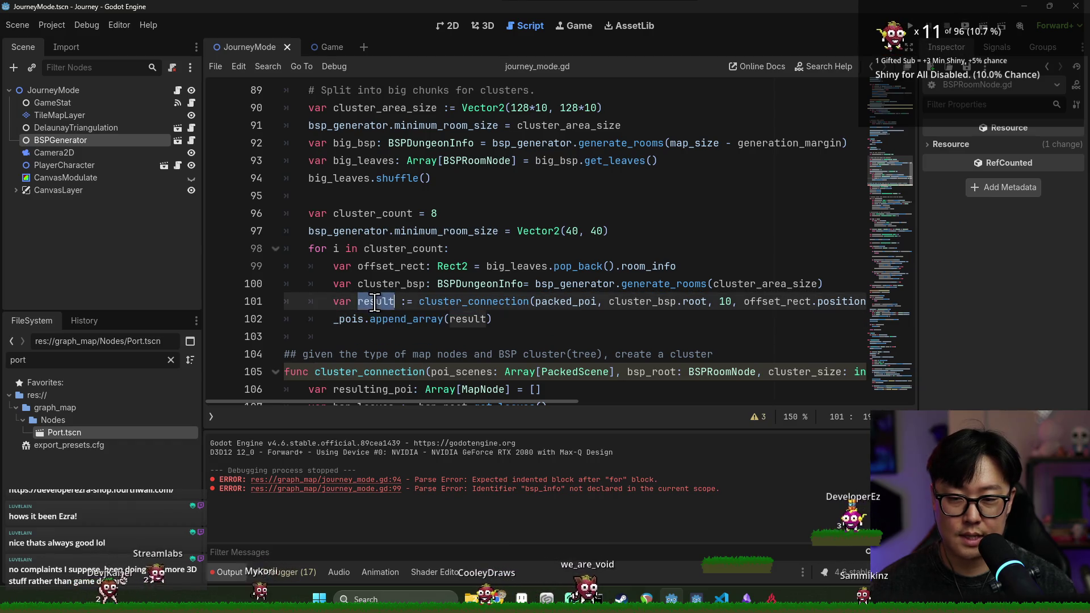
pyautogui.click(350, 319)
pyautogui.hotkey('ctrl', 's')
pyautogui.click(629, 302)
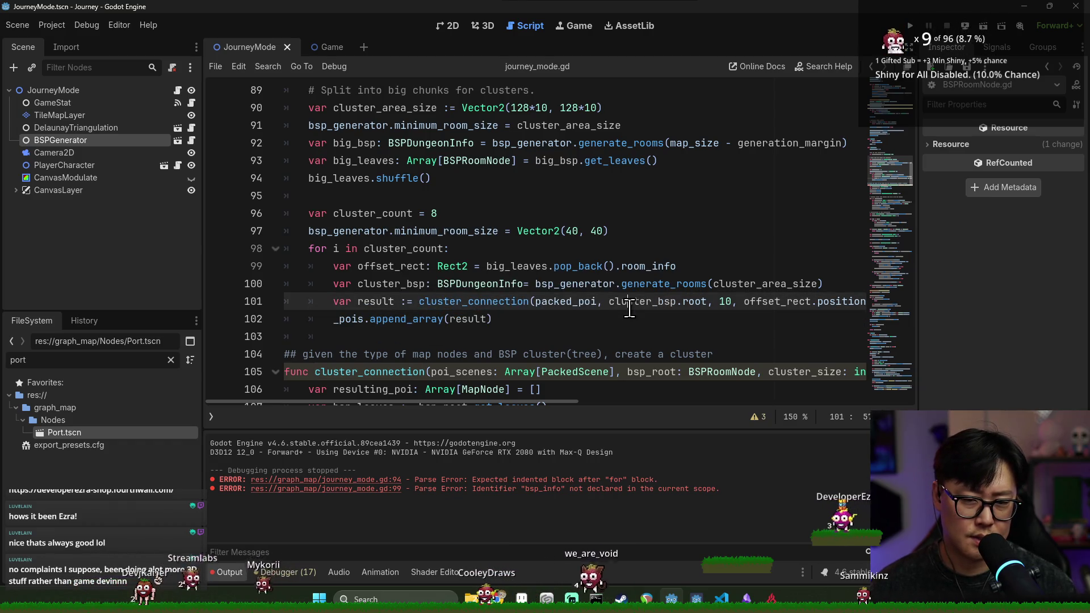
pyautogui.click(909, 26)
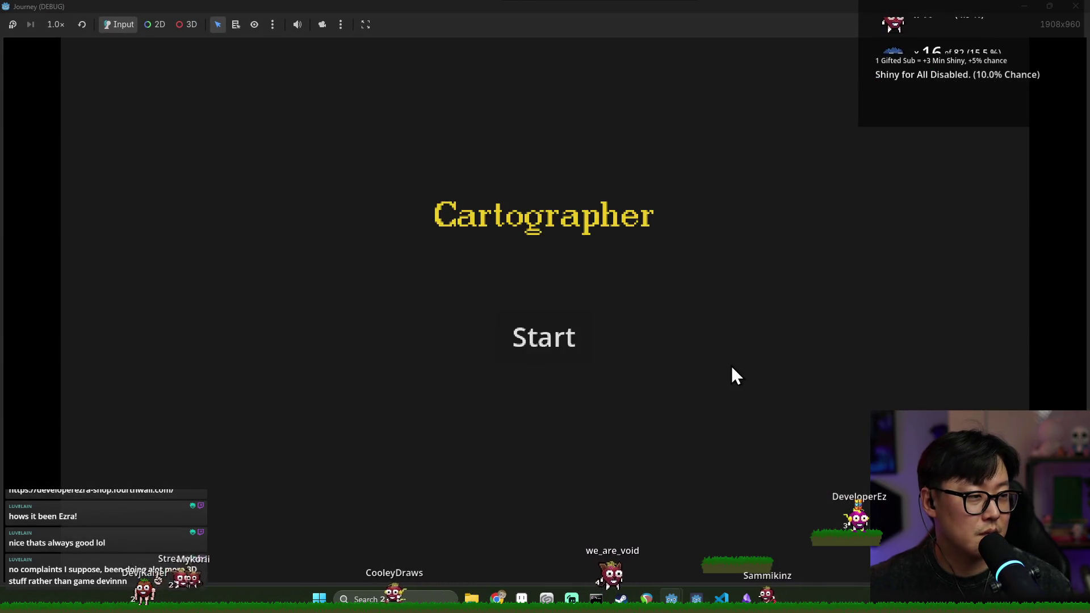
# Start the game and pan the map with WASD to inspect the clustered points and castles.
pyautogui.click(540, 343)
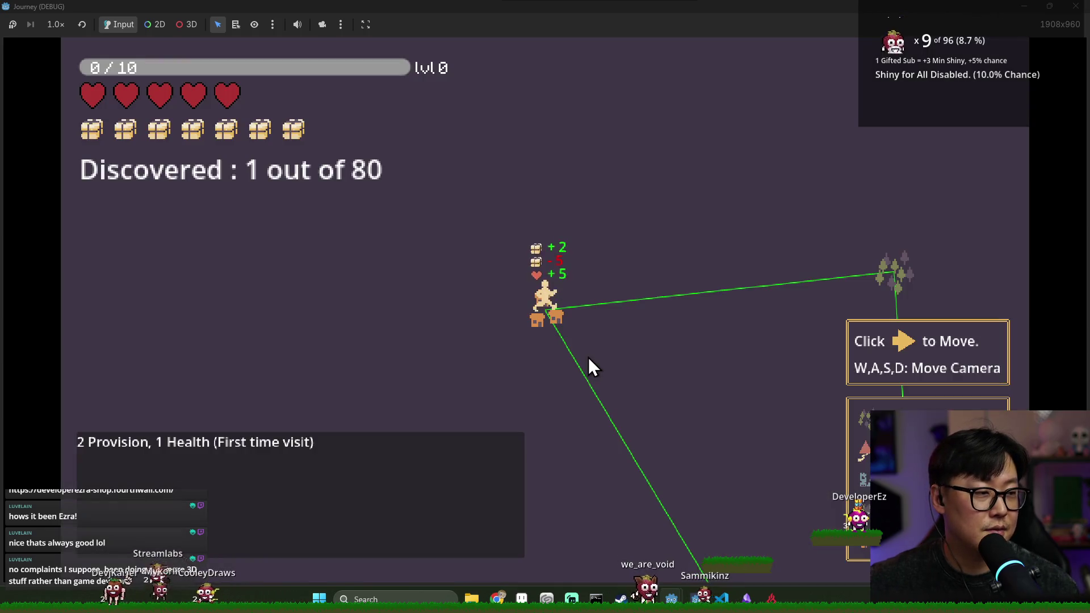
pyautogui.press('d')
pyautogui.press('s')
pyautogui.press('w')
pyautogui.press('s')
pyautogui.press('w')
pyautogui.press('s')
pyautogui.press('w')
pyautogui.press('s')
pyautogui.press('w')
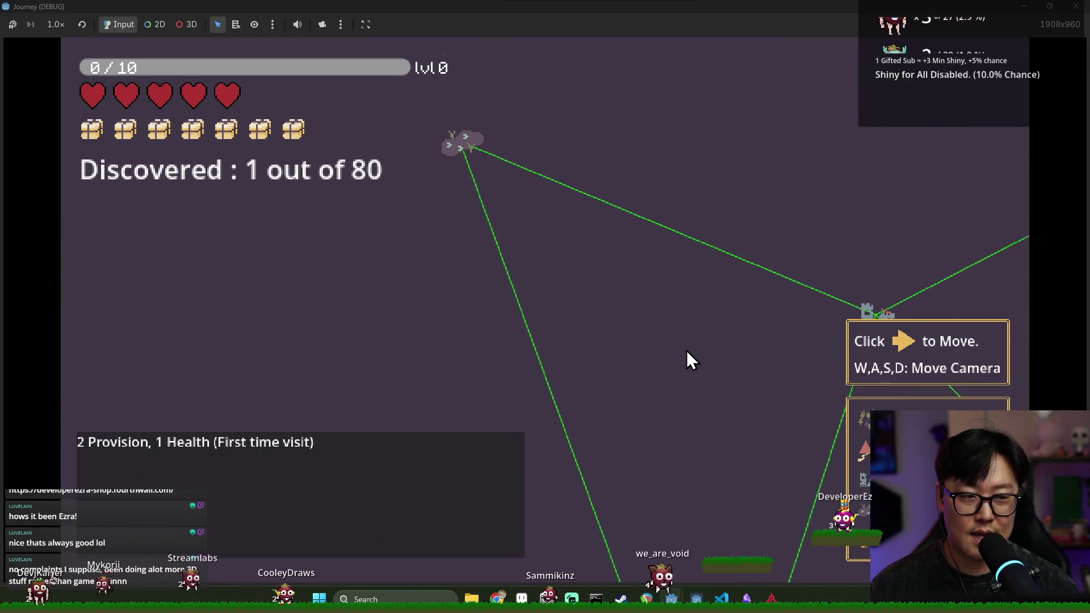
pyautogui.press('s')
pyautogui.press('w')
pyautogui.press('w')
pyautogui.press('s')
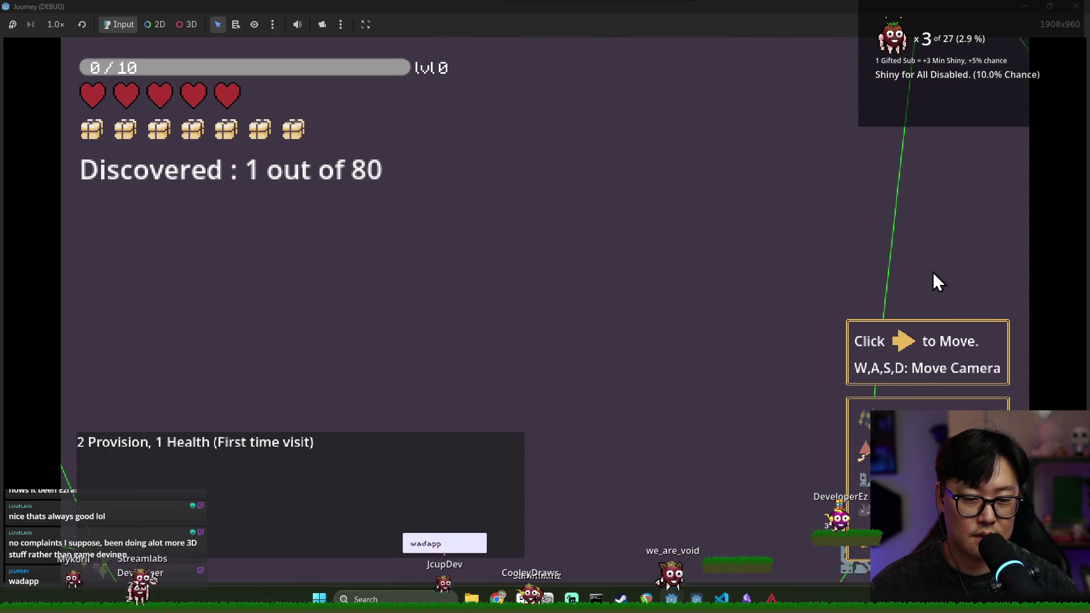
pyautogui.press('d')
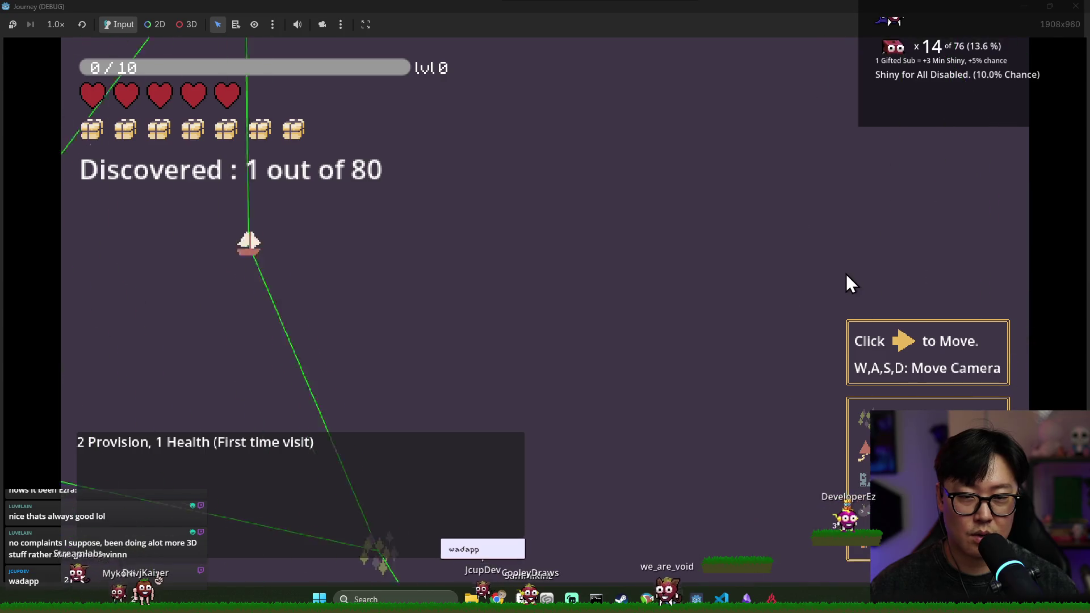
pyautogui.press('a')
pyautogui.press('d')
pyautogui.press('d')
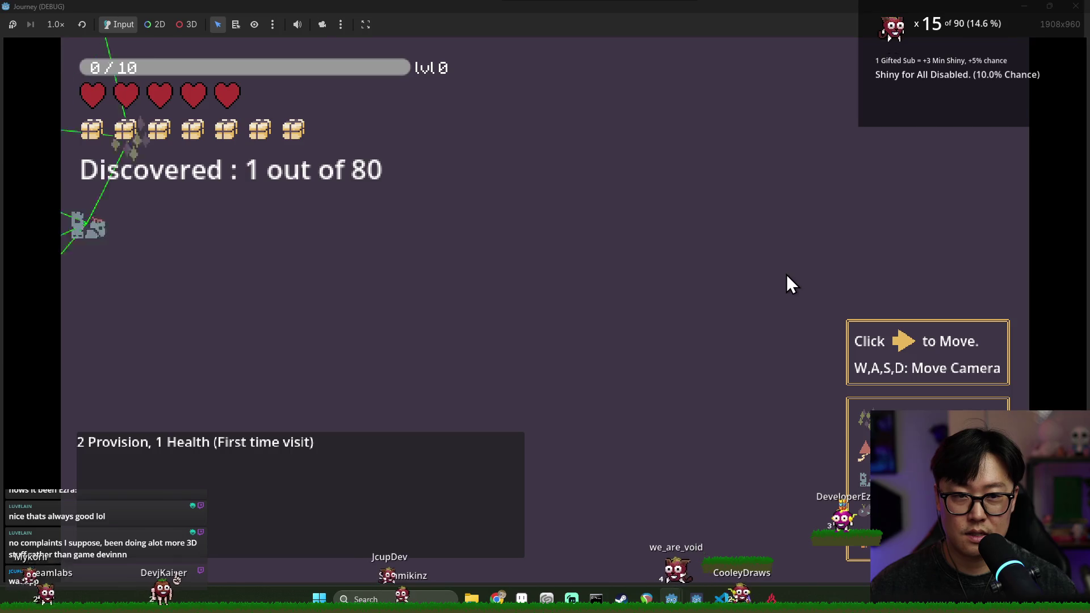
pyautogui.press('a')
# Switch back to the Godot editor, stopping the game, and return to journey_mode.gd.
pyautogui.press('s')
pyautogui.hotkey('alt', 'Tab')
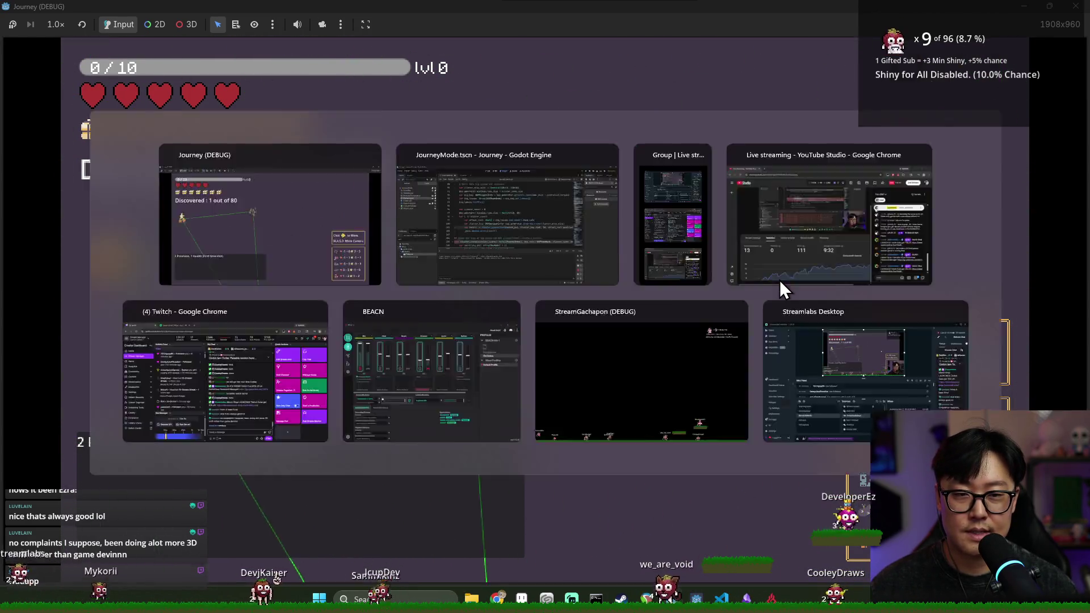
pyautogui.click(947, 26)
pyautogui.click(568, 249)
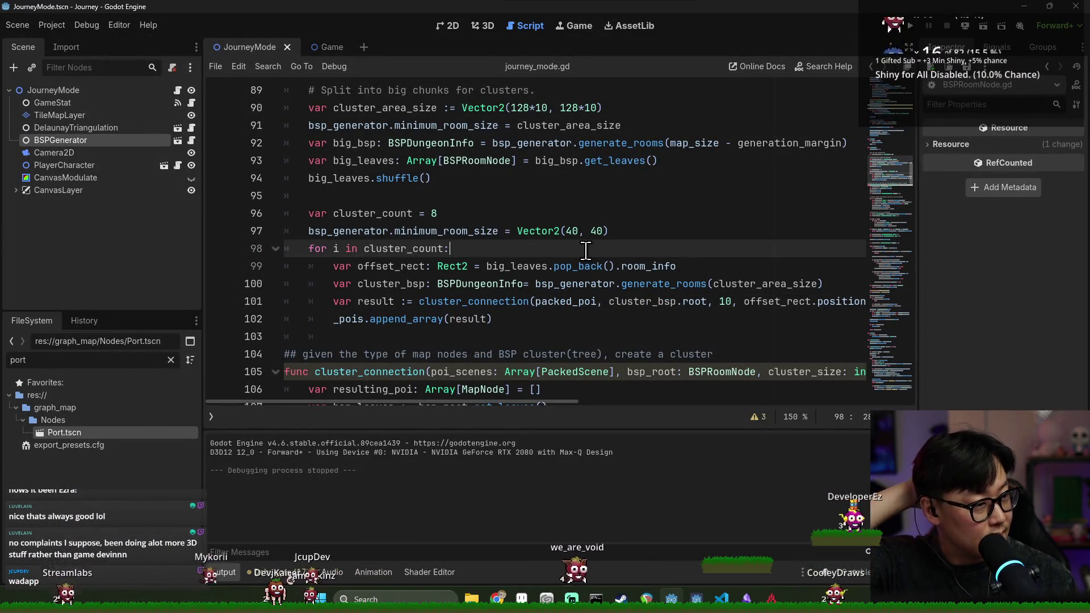
# Change cluster_area_size from Vector2(128*10, 128*10) to Vector2(128*6, 128*6).
pyautogui.scroll(3)
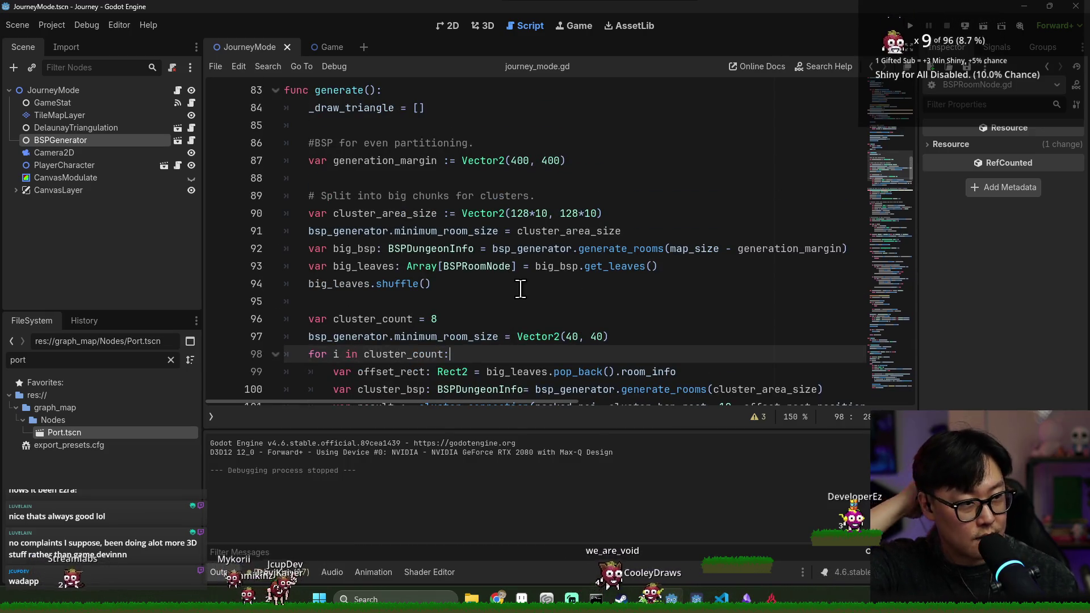
pyautogui.scroll(3)
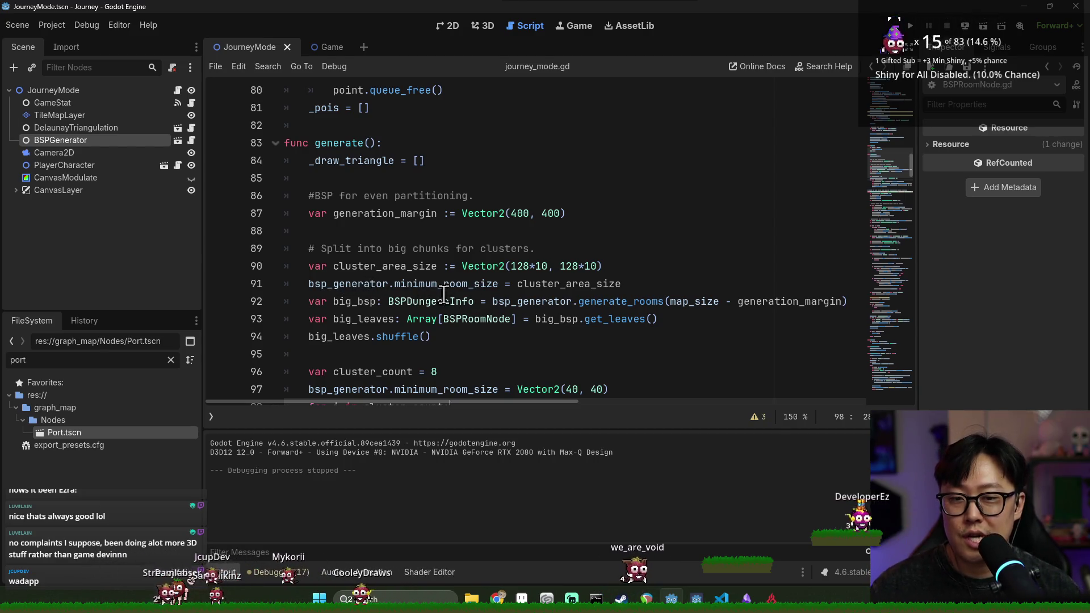
pyautogui.scroll(3)
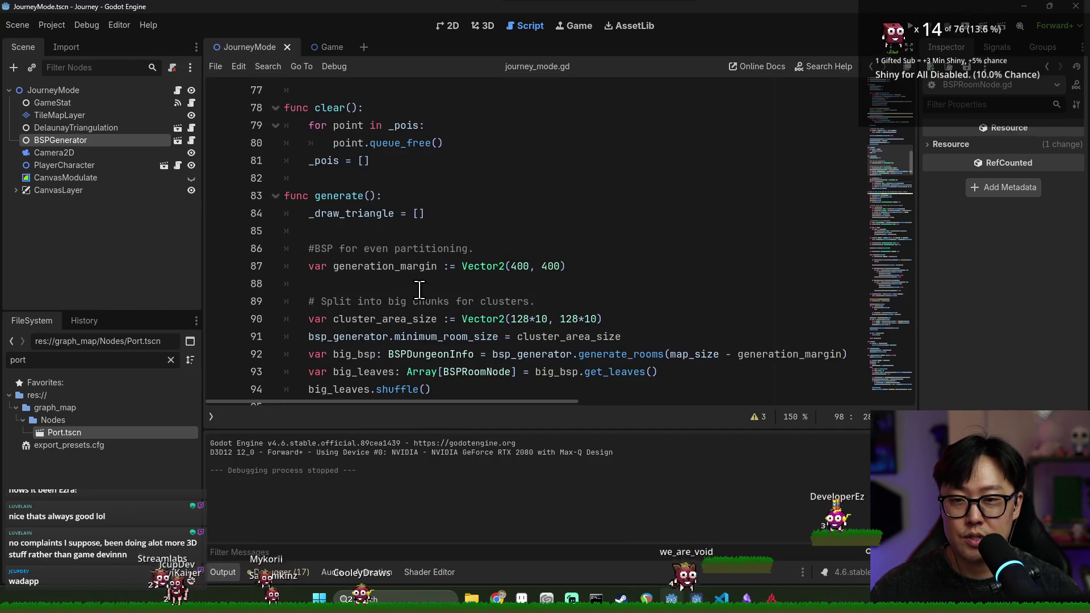
pyautogui.scroll(-3)
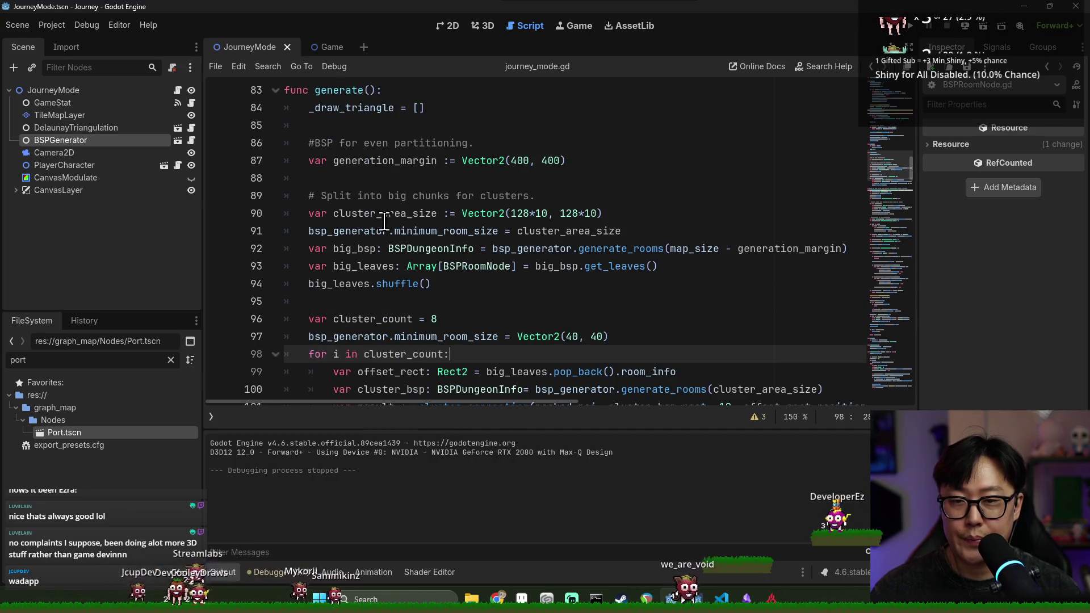
pyautogui.doubleClick(386, 218)
pyautogui.doubleClick(370, 163)
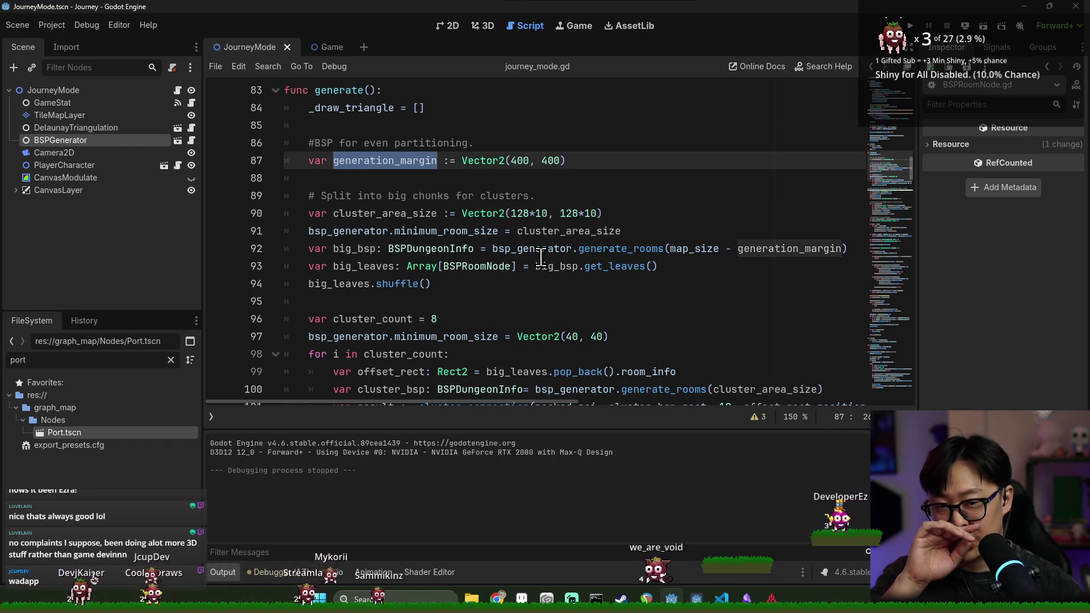
pyautogui.click(469, 227)
pyautogui.doubleClick(423, 215)
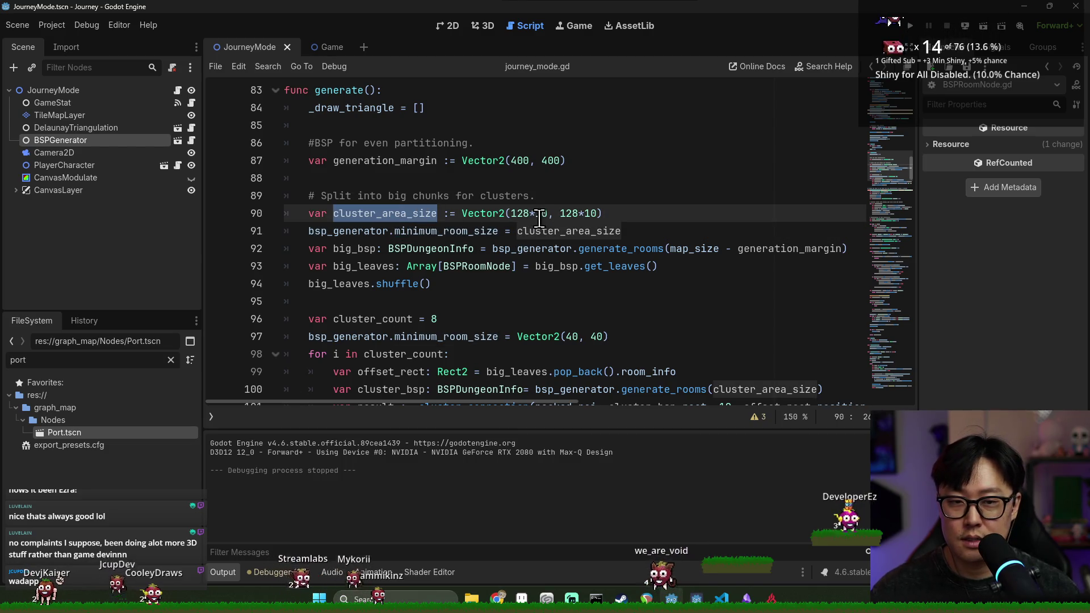
pyautogui.click(543, 216)
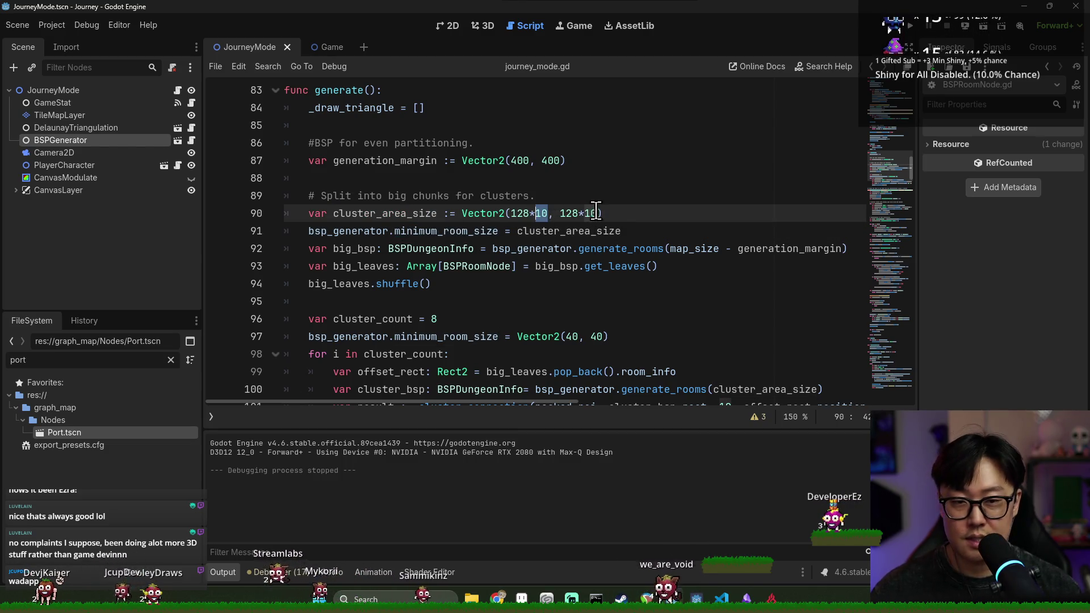
pyautogui.press('Delete')
pyautogui.press('Delete')
pyautogui.write('6')
pyautogui.doubleClick(365, 214)
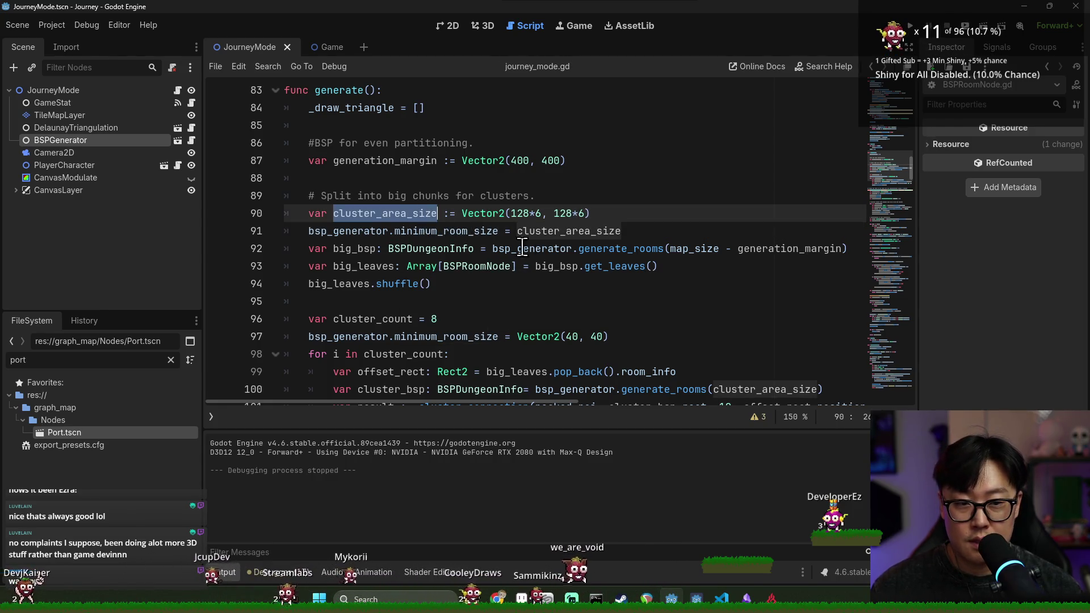
# Run the game, open the map, travel to the right-hand boat node, then close it.
pyautogui.scroll(-3)
pyautogui.doubleClick(572, 231)
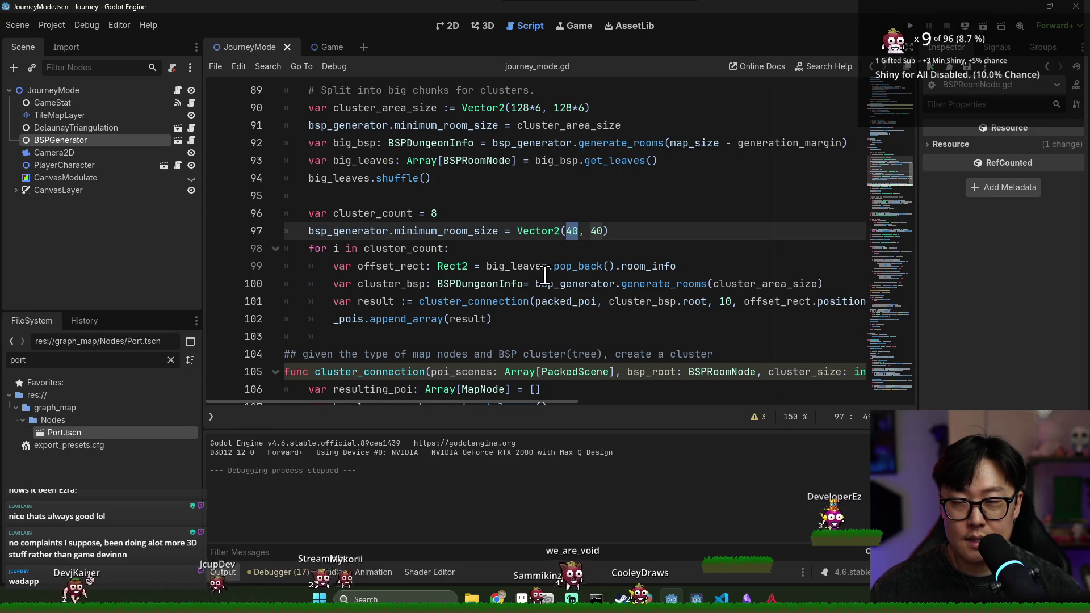
pyautogui.click(911, 30)
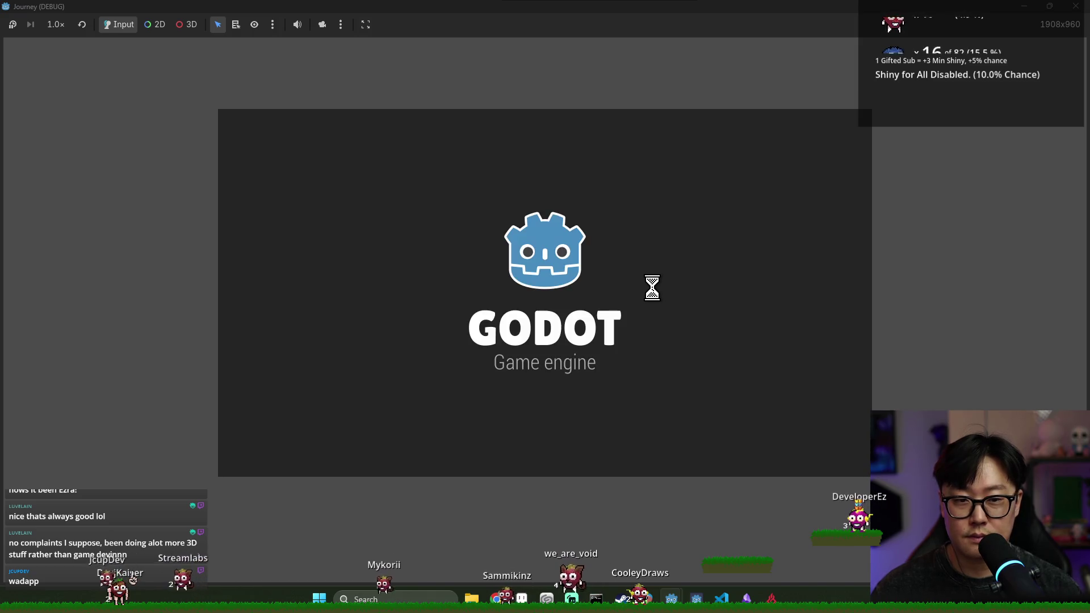
pyautogui.click(574, 338)
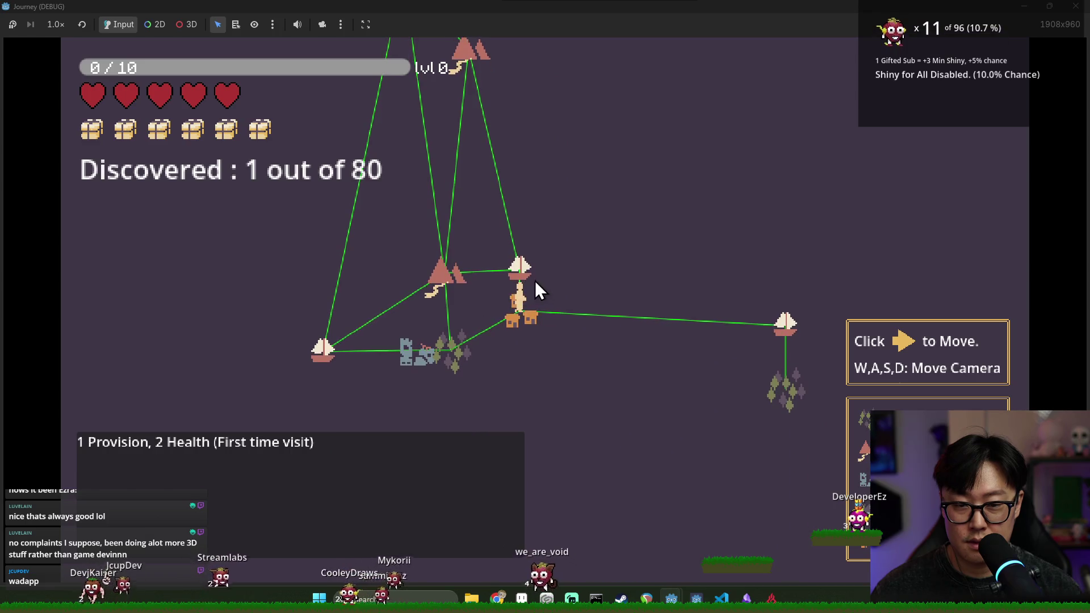
pyautogui.click(785, 329)
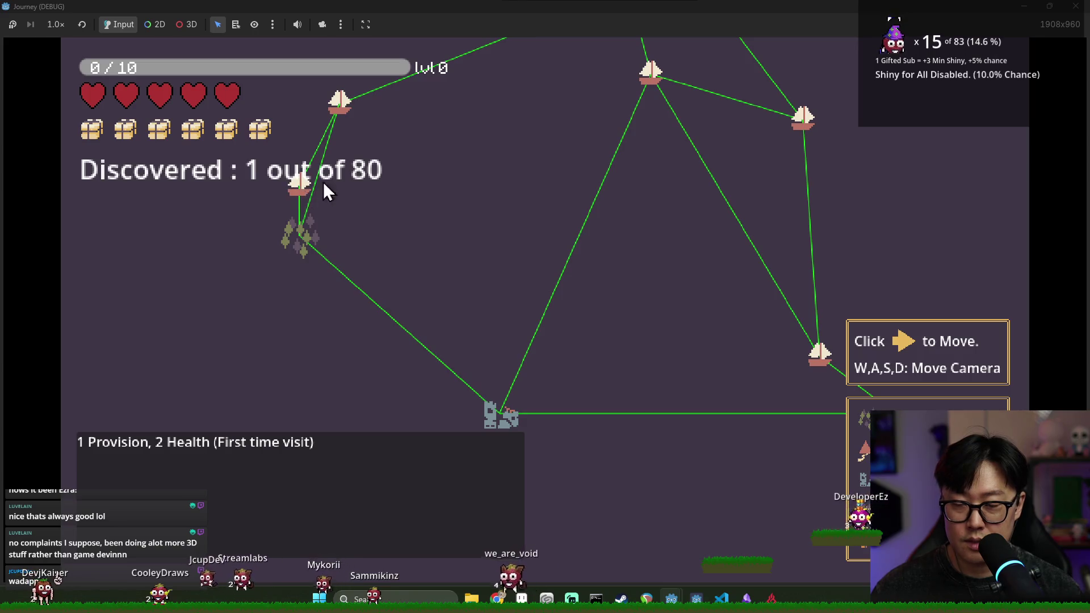
pyautogui.press('F8')
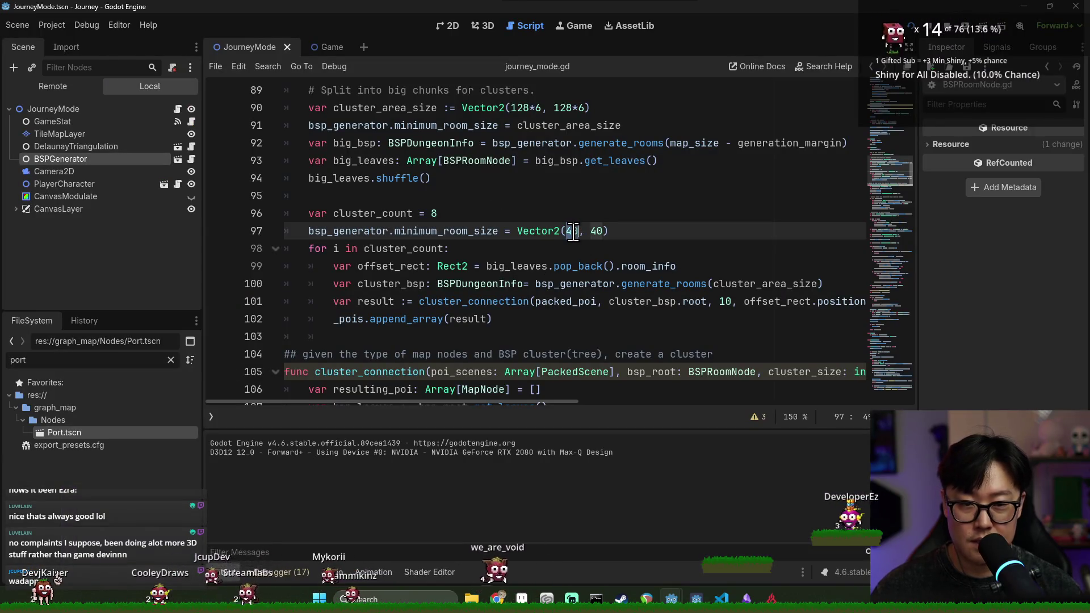
# Change the cluster minimum room size to Vector2(80, 80) and run the game to its map.
pyautogui.doubleClick(596, 231)
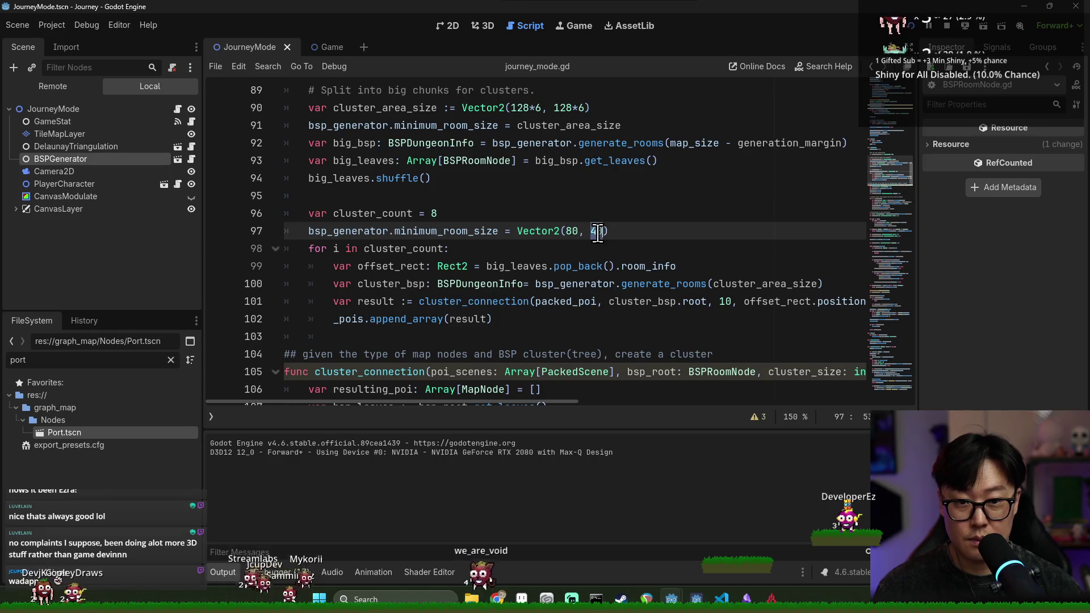
pyautogui.write('80')
pyautogui.press('F5')
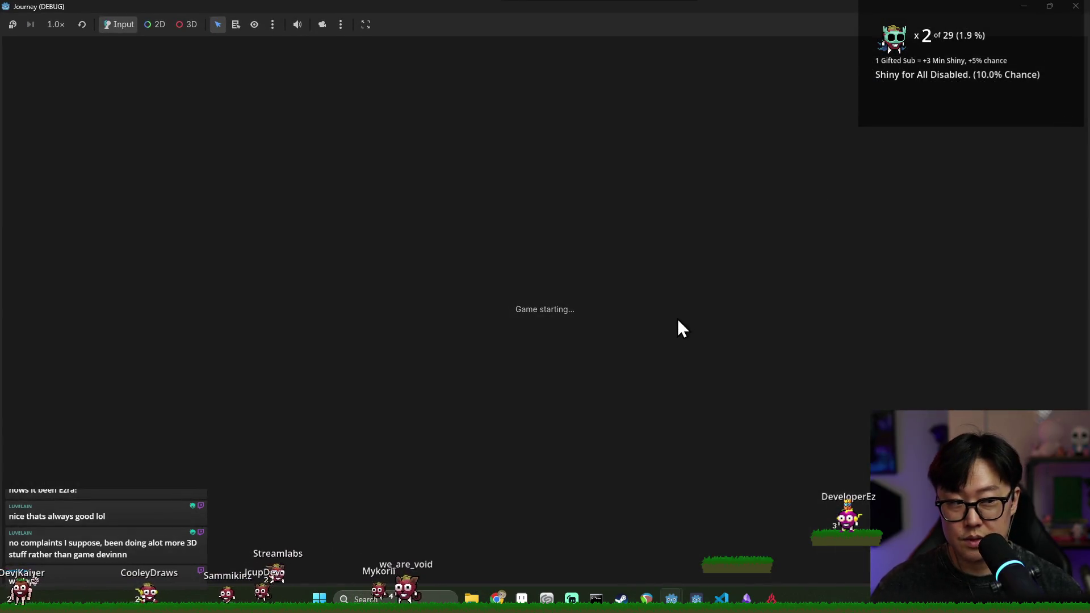
pyautogui.click(528, 335)
# Pan the map with WASD to survey the clusters, then close the game and save.
pyautogui.press('w')
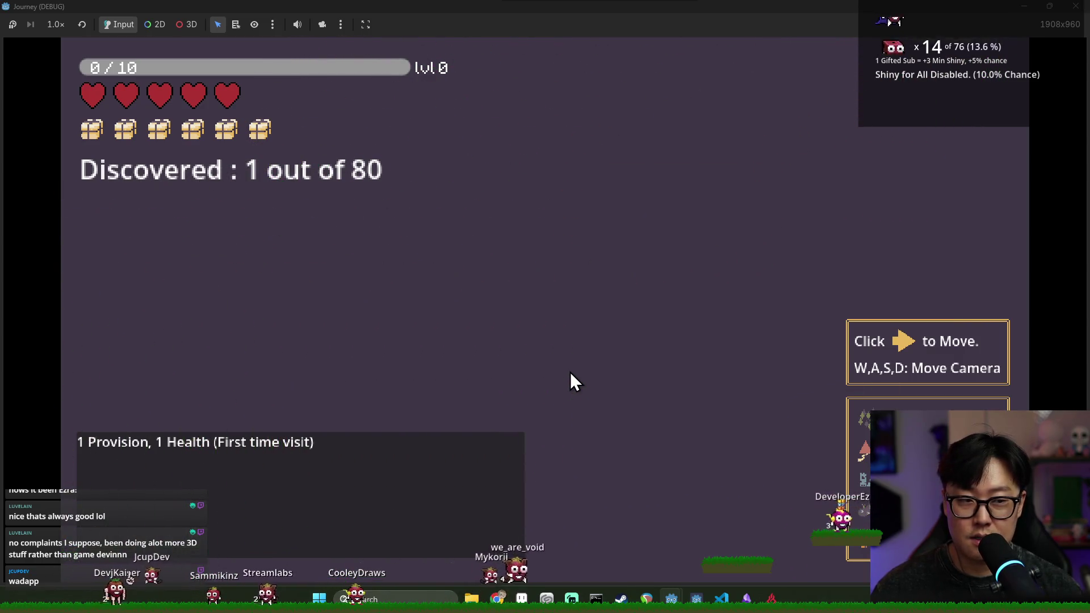
pyautogui.press('s')
pyautogui.press('w')
pyautogui.press('d')
pyautogui.press('a')
pyautogui.press('w')
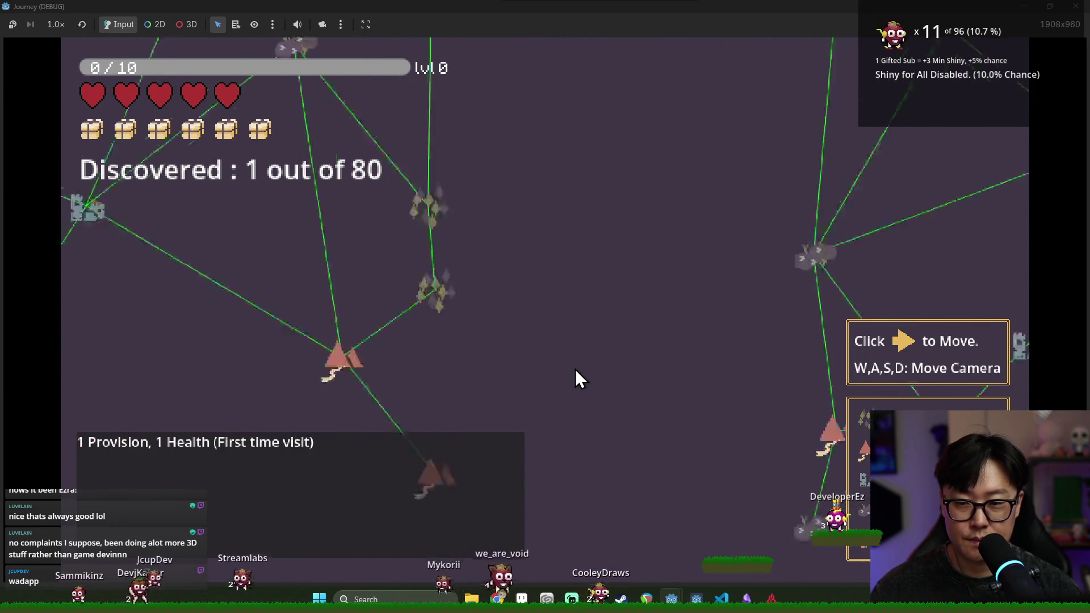
pyautogui.press('d')
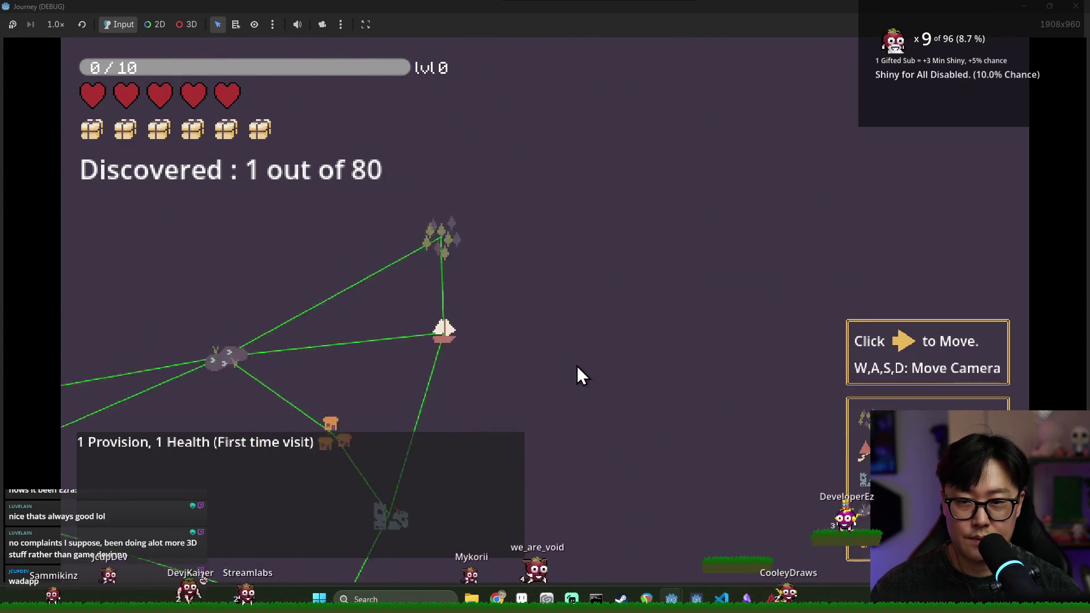
pyautogui.press('F8')
pyautogui.hotkey('ctrl', 's')
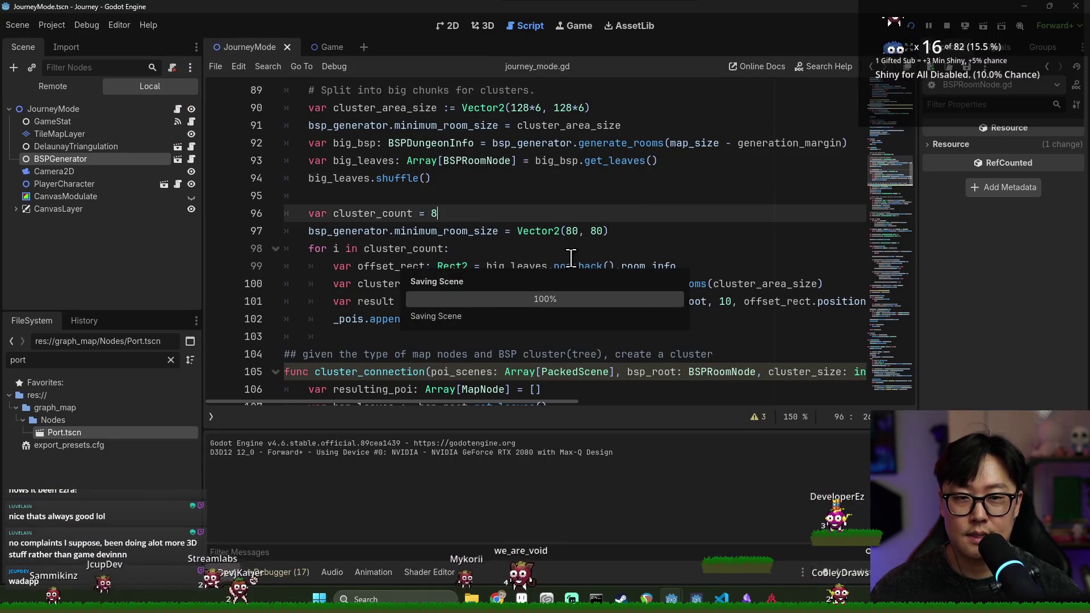
# Review where cluster_area_size is used and save the scene.
pyautogui.scroll(3)
pyautogui.doubleClick(397, 219)
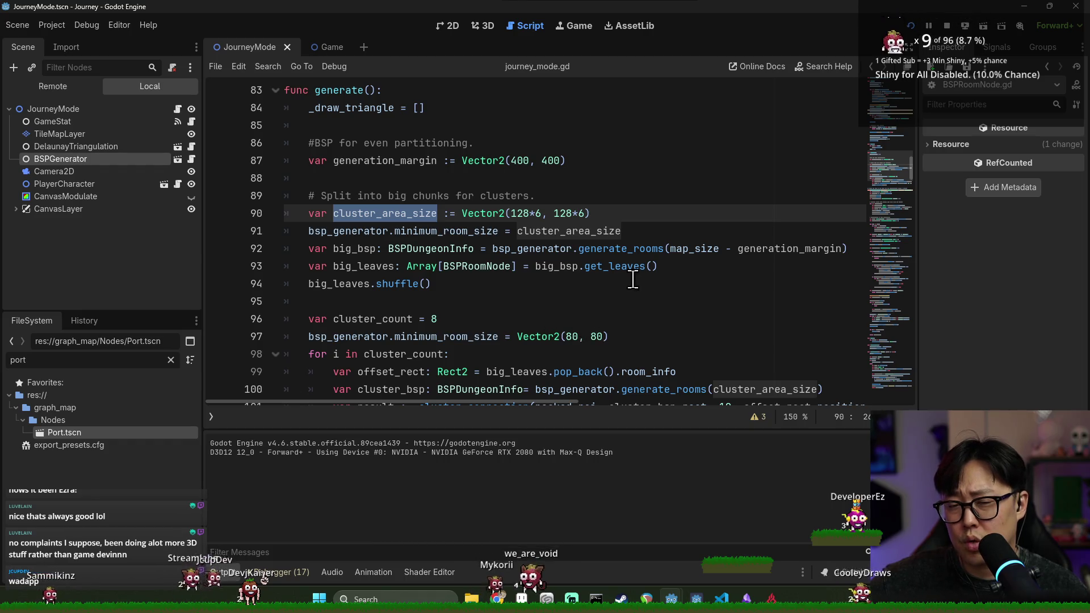
pyautogui.scroll(-3)
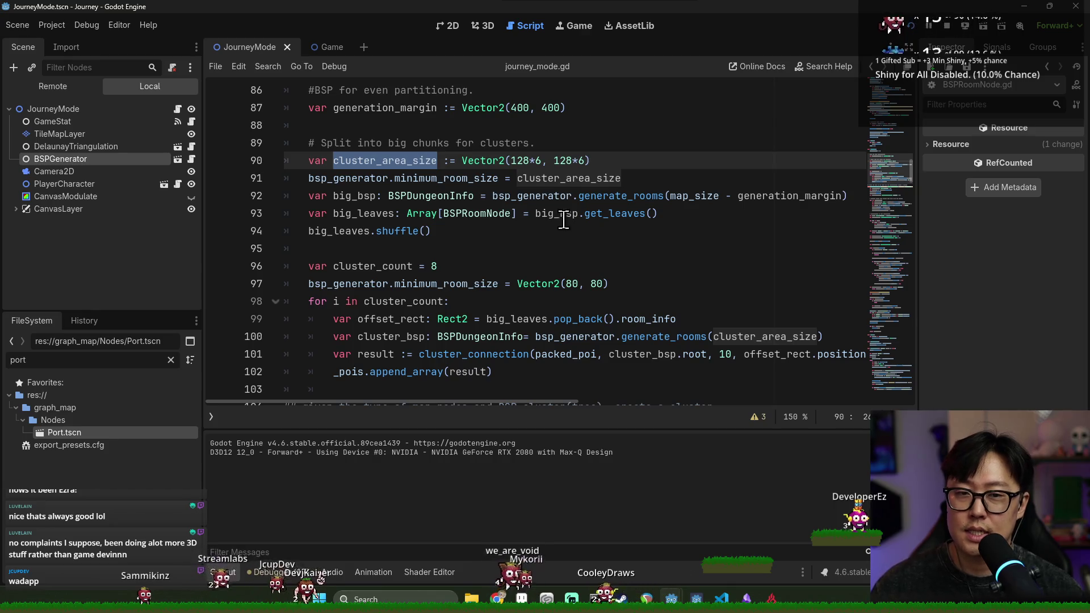
pyautogui.scroll(3)
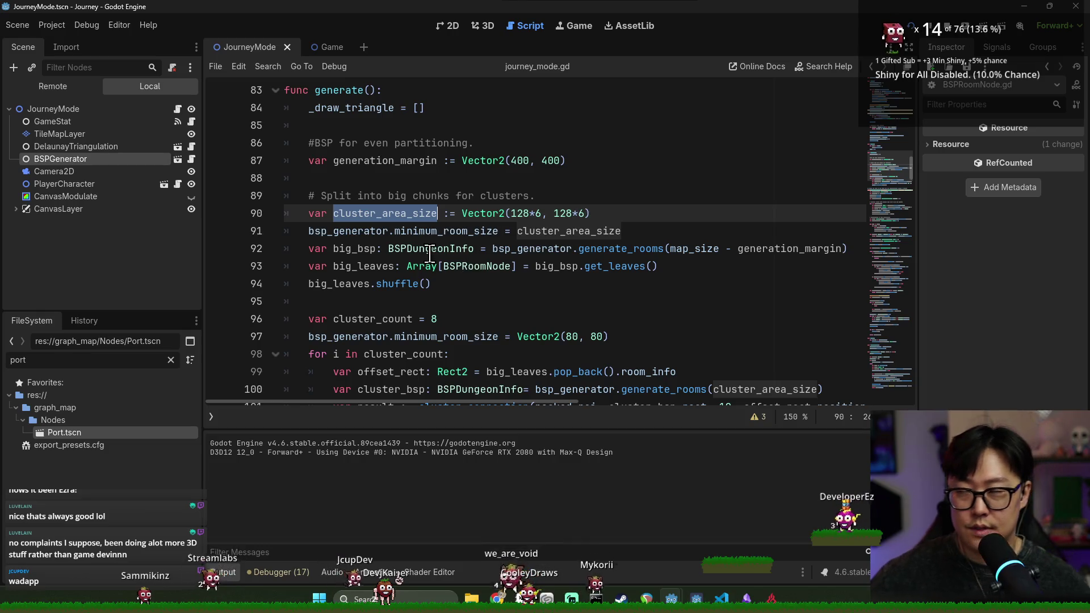
pyautogui.hotkey('ctrl', 's')
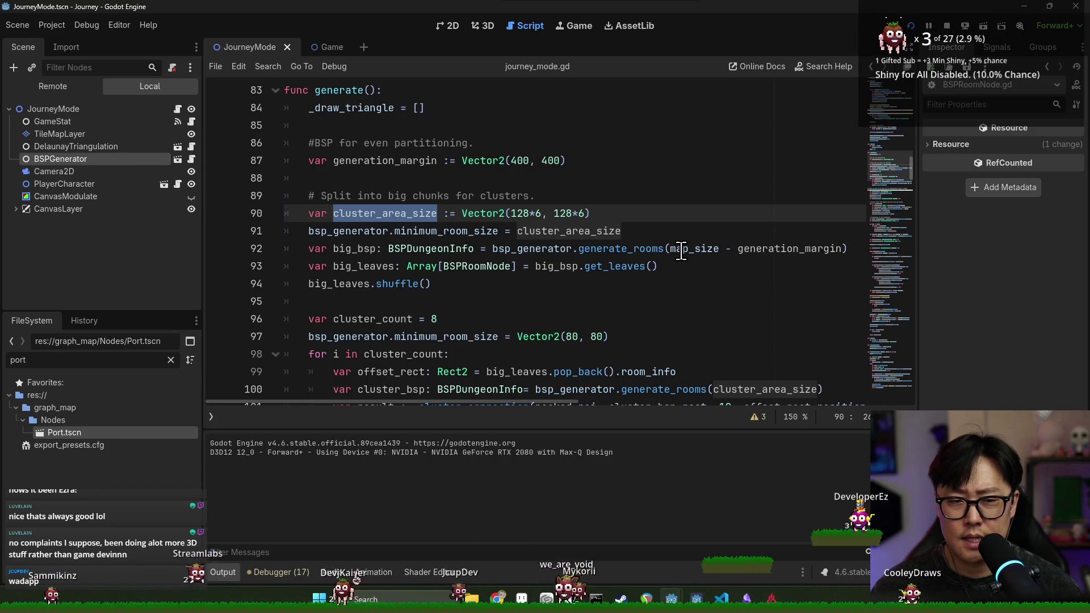
# Change map_size on line 56 to Vector2(32 * poi_count, 32 * poi_count) and run the game.
pyautogui.doubleClick(686, 250)
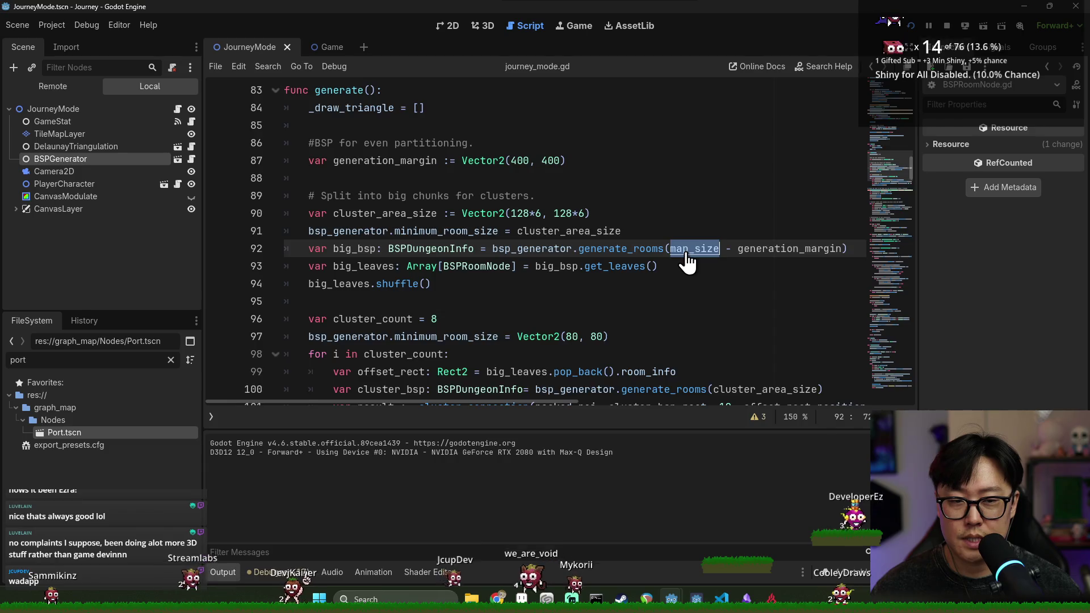
pyautogui.click(688, 261)
pyautogui.scroll(-3)
pyautogui.scroll(-3)
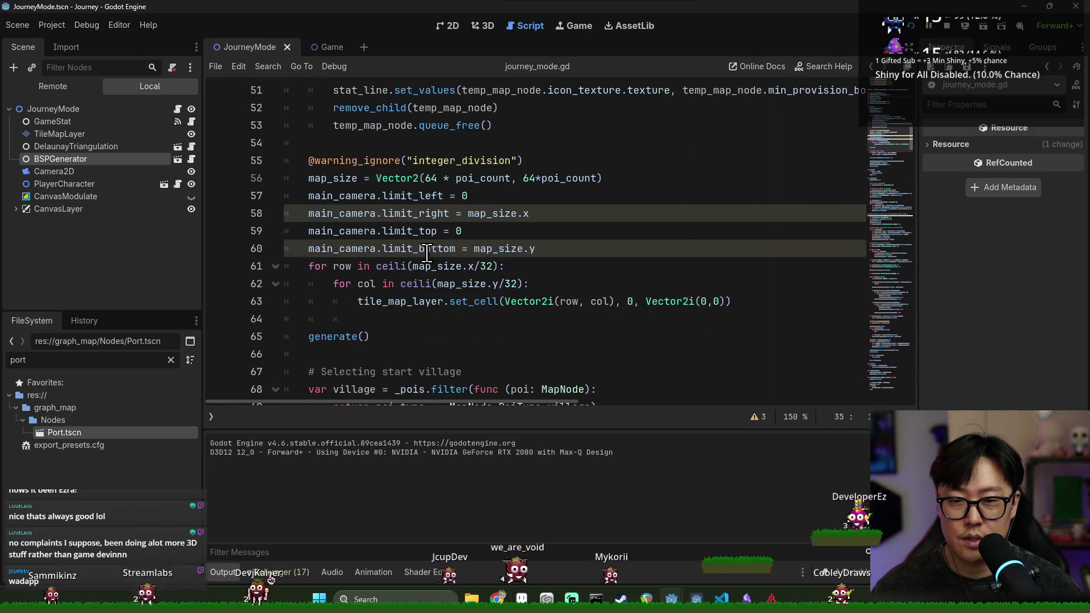
pyautogui.click(432, 178)
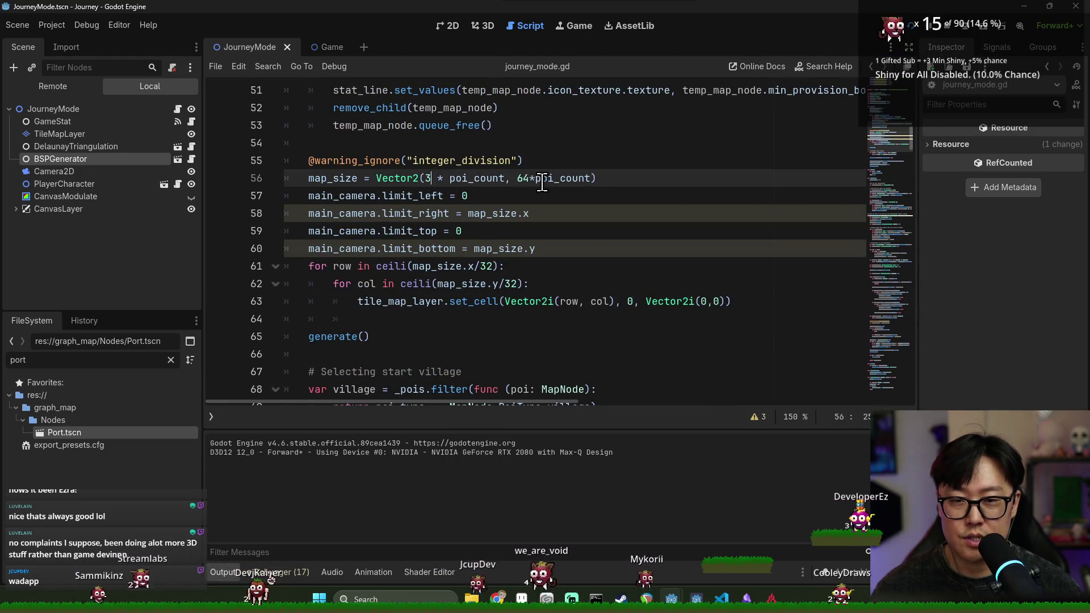
pyautogui.write('2')
pyautogui.doubleClick(524, 179)
pyautogui.write('32')
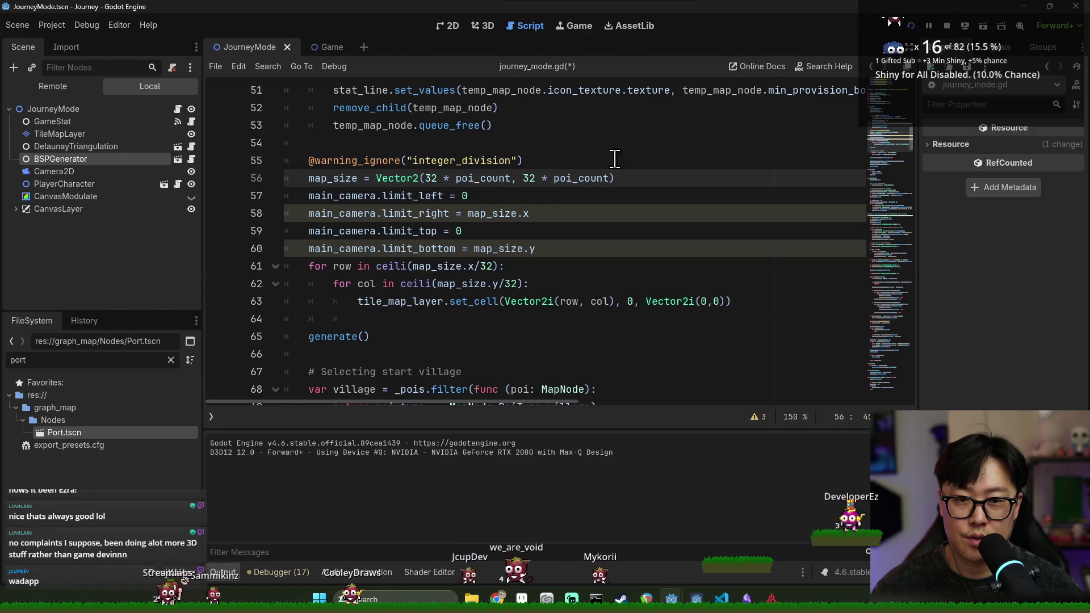
pyautogui.press('F5')
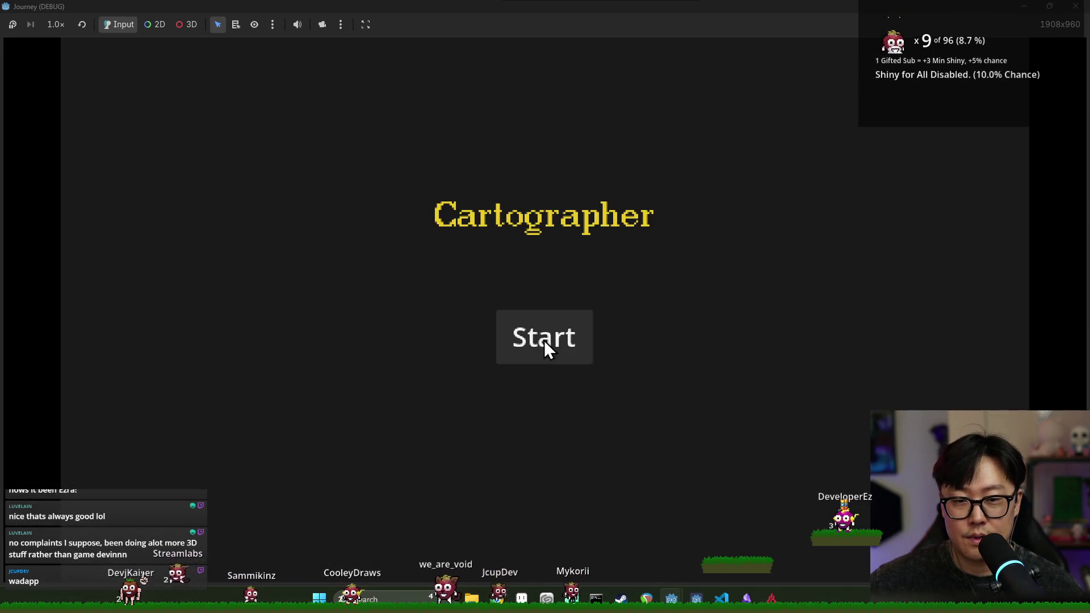
# Stop the crashed debug session, revert map_size to 64 * poi_count, and relaunch the game.
pyautogui.click(546, 341)
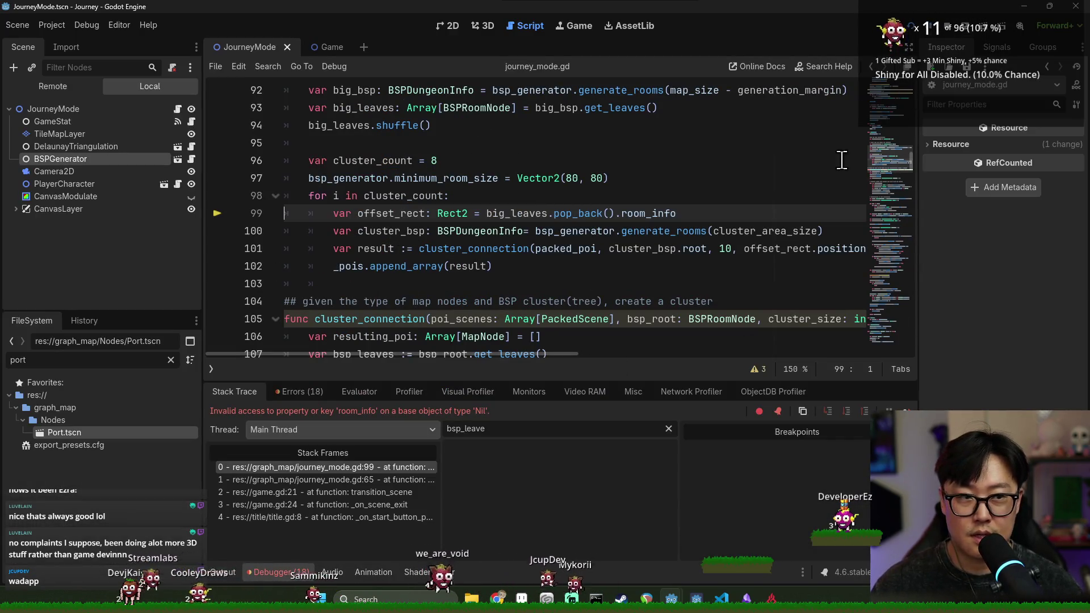
pyautogui.click(946, 26)
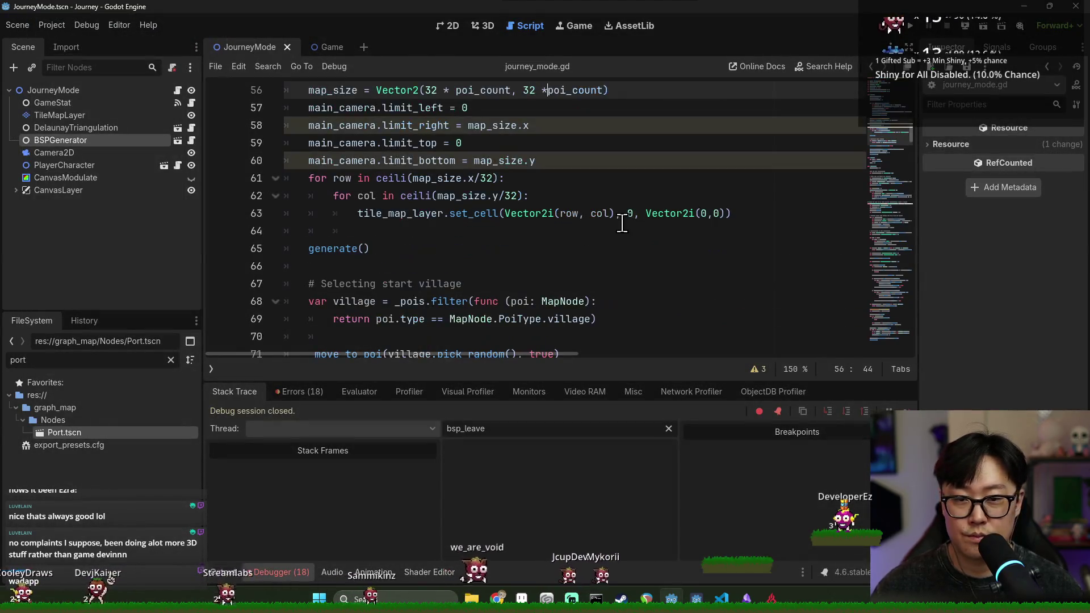
pyautogui.hotkey('ctrl', 's')
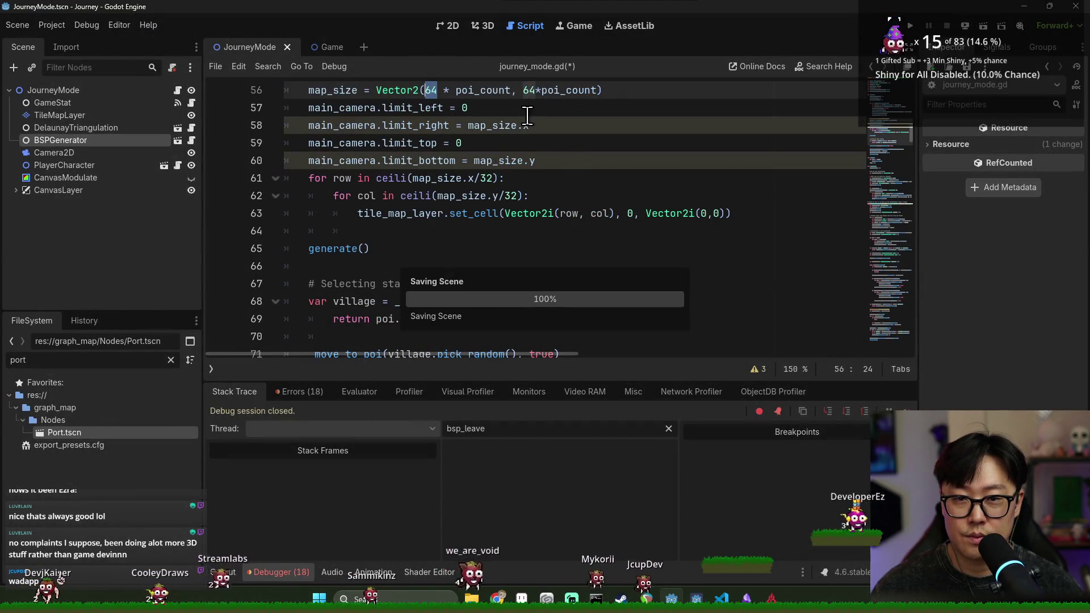
pyautogui.hotkey('ctrl', 'z')
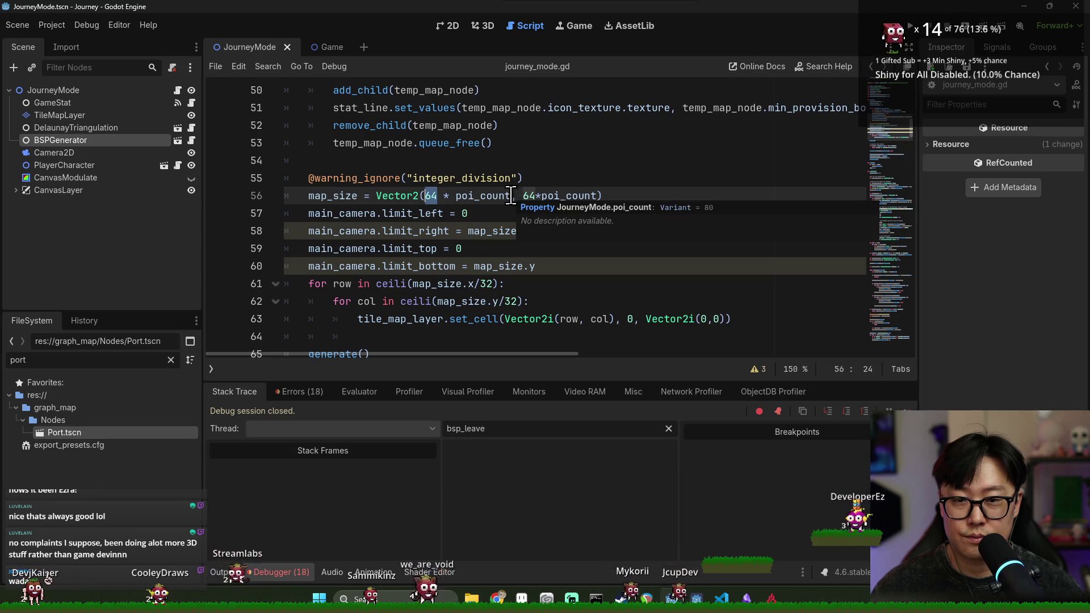
pyautogui.click(510, 196)
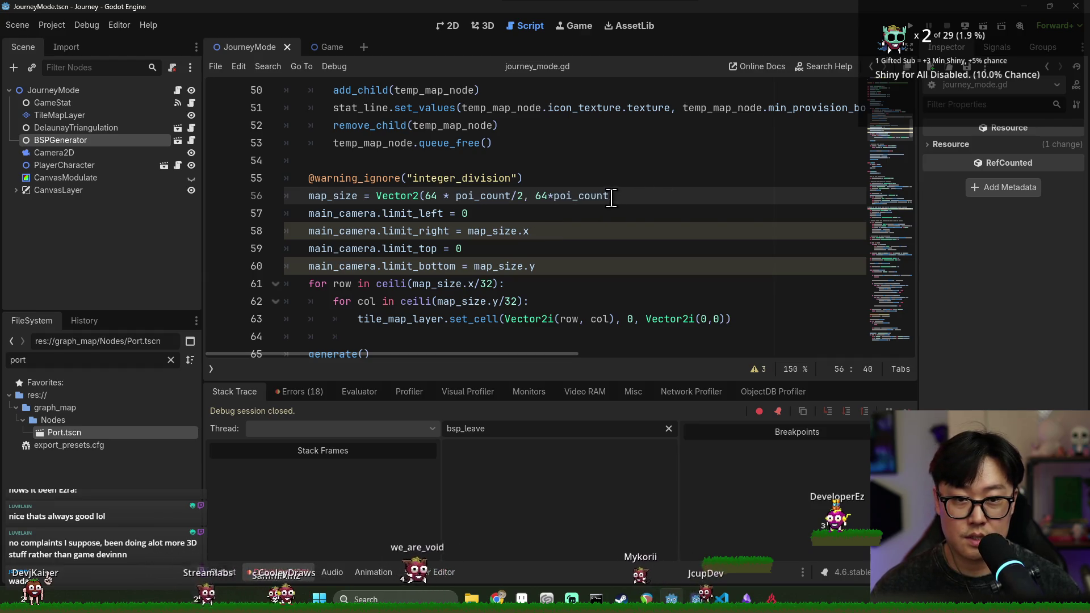
pyautogui.click(911, 27)
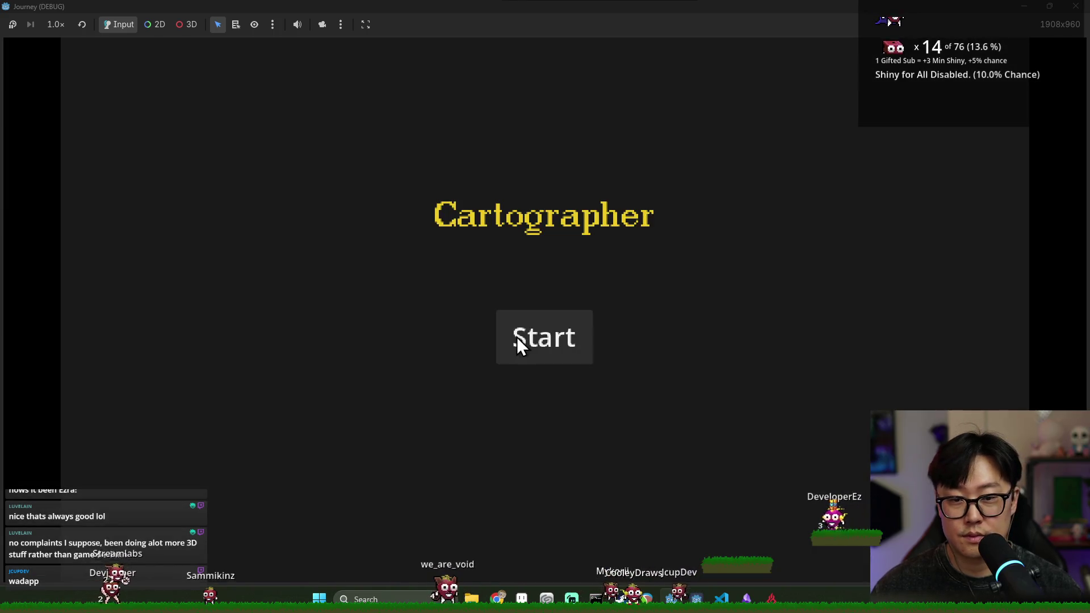
# Insert an empty line above offset_rect in the cluster loop and rerun the game with F5.
pyautogui.click(517, 338)
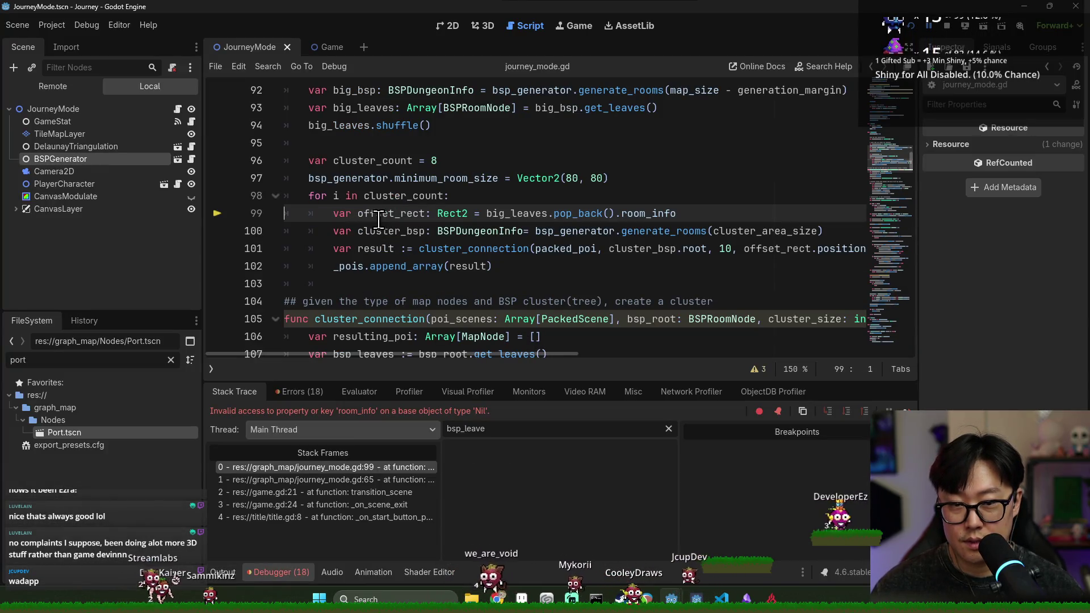
pyautogui.moveTo(379, 219)
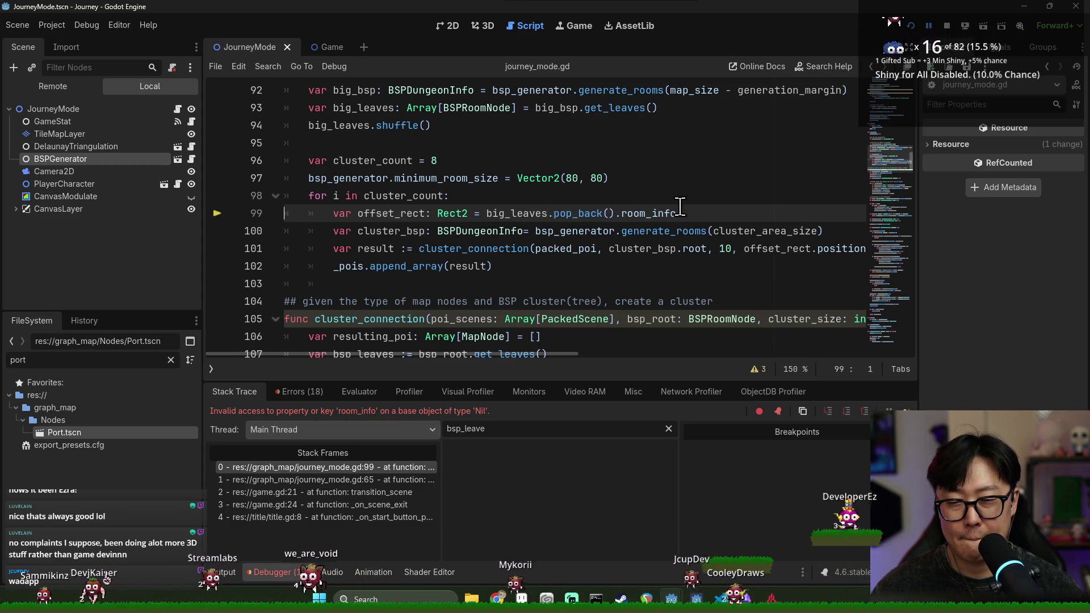
pyautogui.doubleClick(513, 214)
pyautogui.hotkey('ctrl', 'c')
pyautogui.click(543, 203)
pyautogui.press('Return')
pyautogui.hotkey('ctrl', 'v')
pyautogui.hotkey('ctrl', 'BackSpace')
pyautogui.write('if')
pyautogui.press('BackSpace')
pyautogui.press('BackSpace')
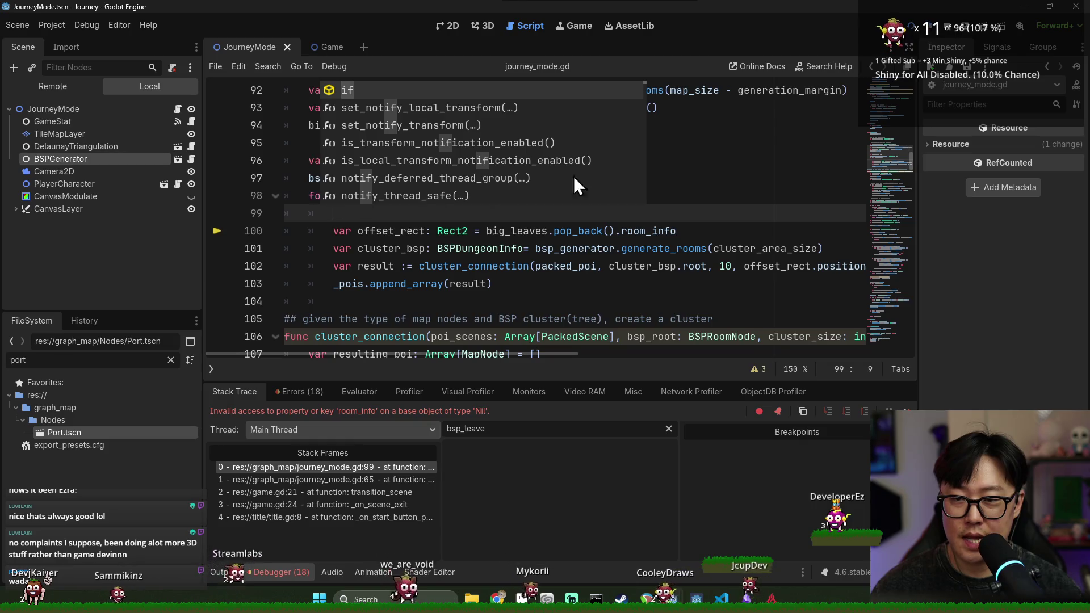
pyautogui.press('Escape')
pyautogui.press('Up')
pyautogui.press('F5')
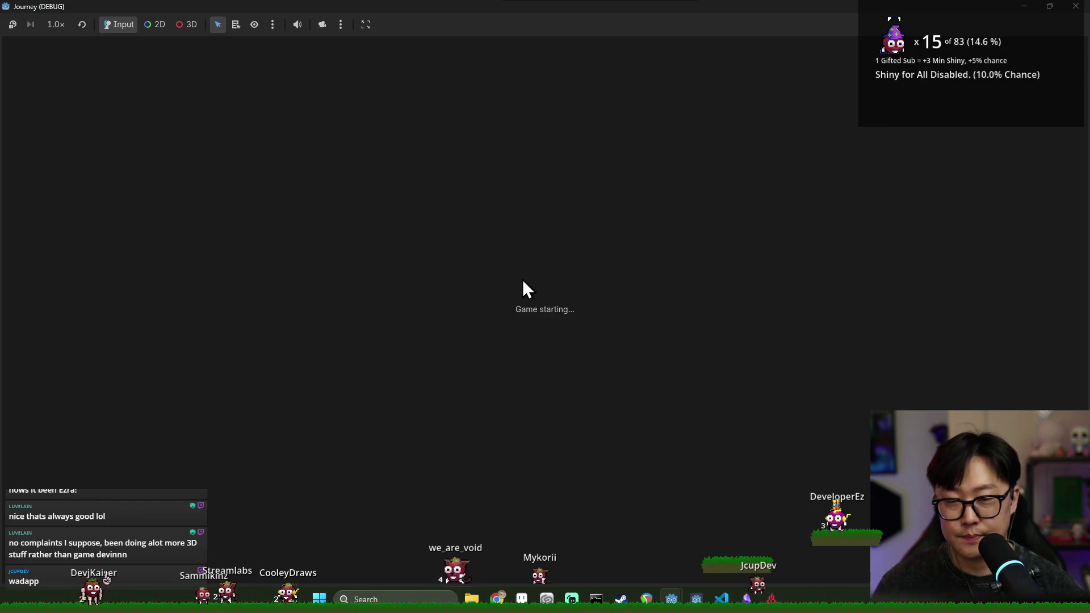
# Start a game and inspect big_leaves when the line 94 breakpoint hits.
pyautogui.click(536, 328)
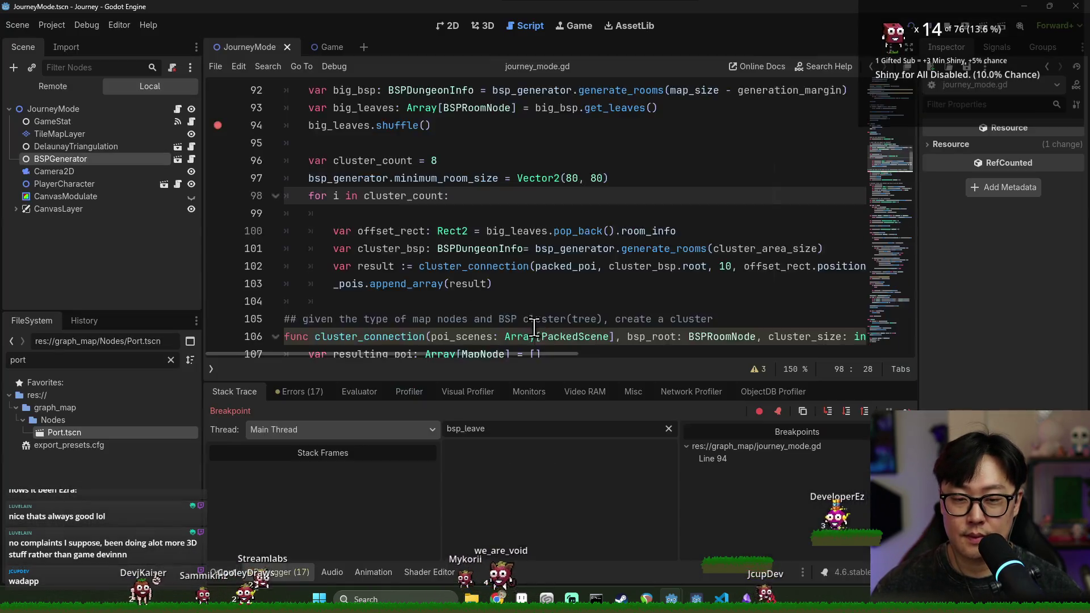
pyautogui.moveTo(339, 217)
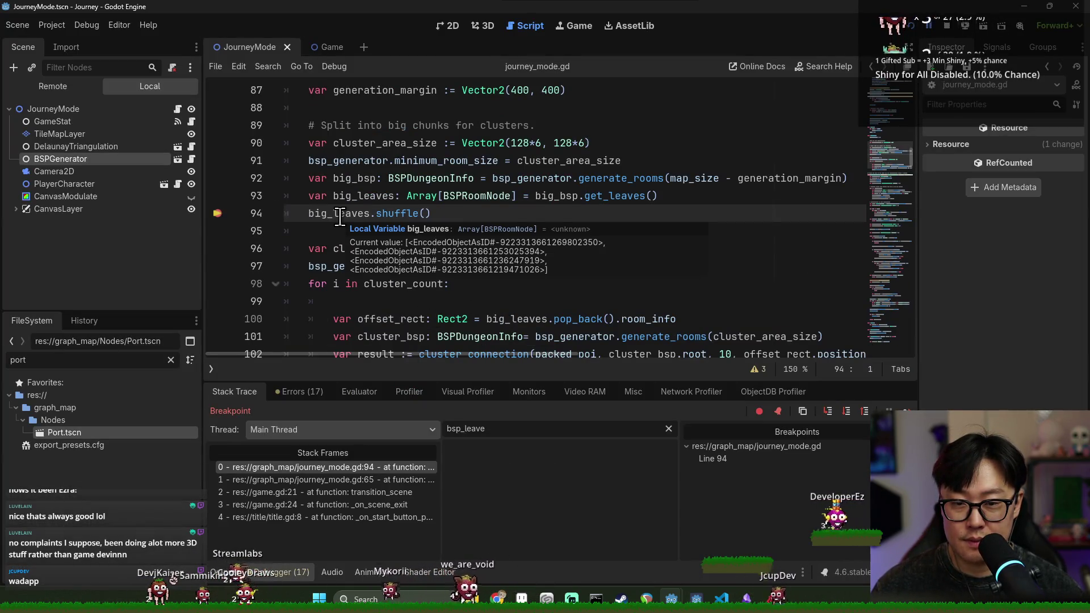
pyautogui.scroll(3)
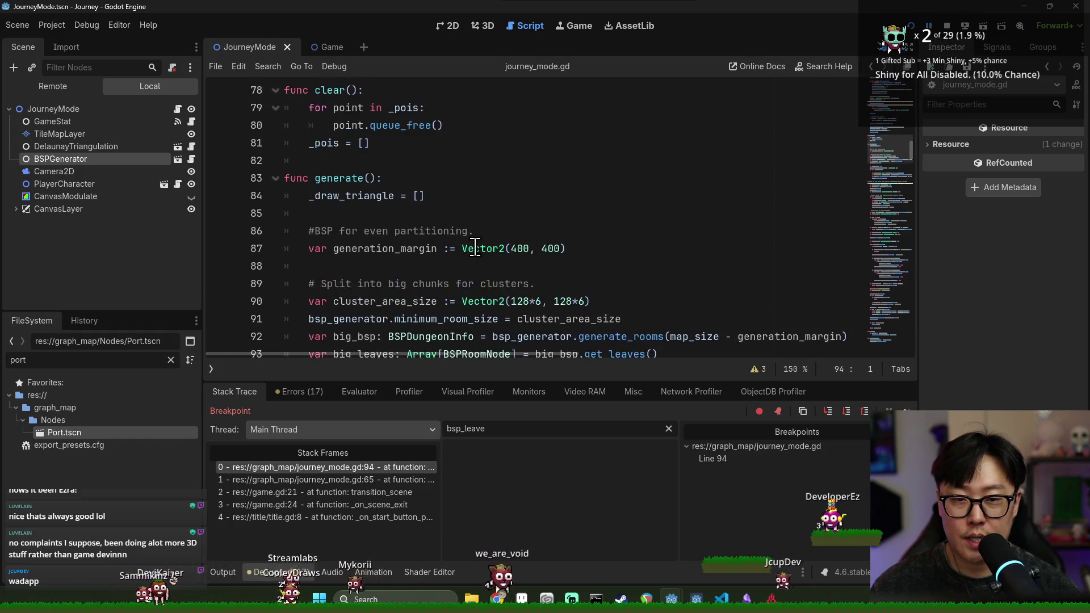
pyautogui.scroll(-3)
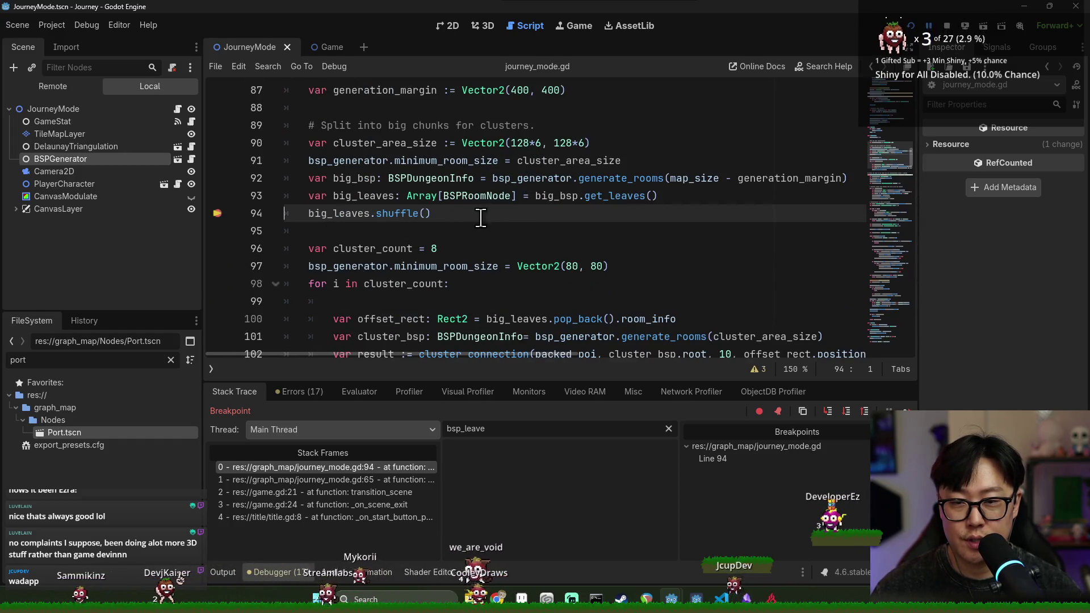
pyautogui.scroll(3)
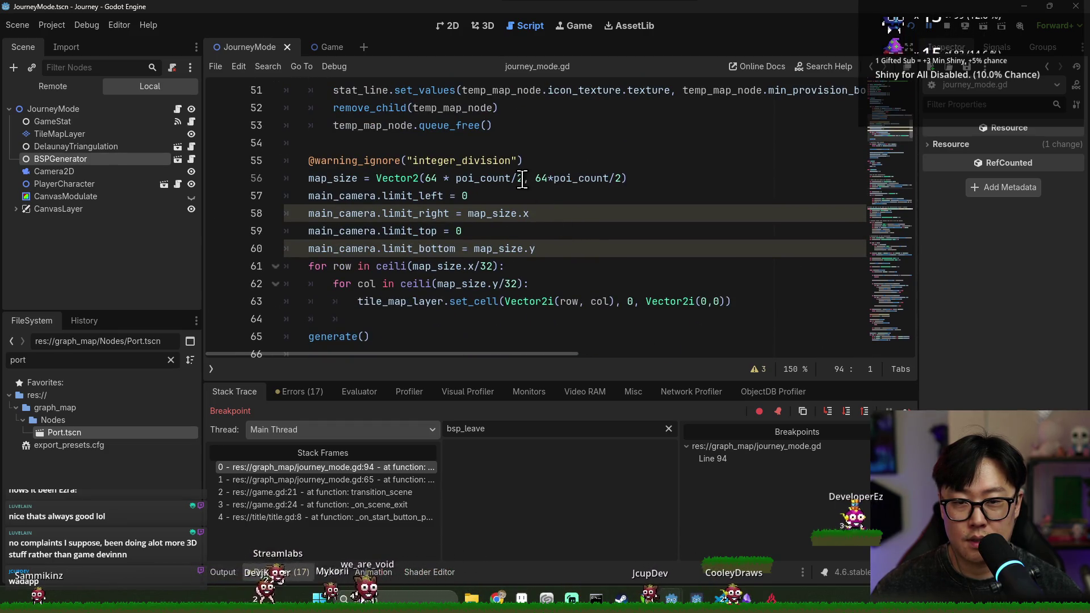
# Change both 64s in map_size on line 56 to 32 and restart the game.
pyautogui.click(519, 179)
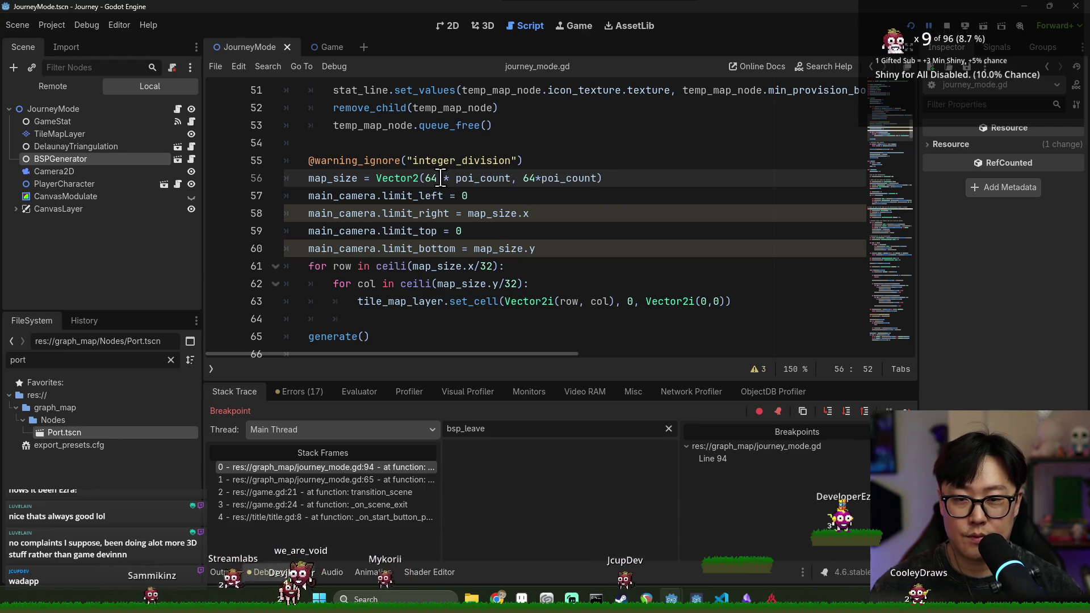
pyautogui.press('BackSpace')
pyautogui.press('Delete')
pyautogui.write('32')
pyautogui.click(529, 179)
pyautogui.press('BackSpace')
pyautogui.press('Delete')
pyautogui.write('32')
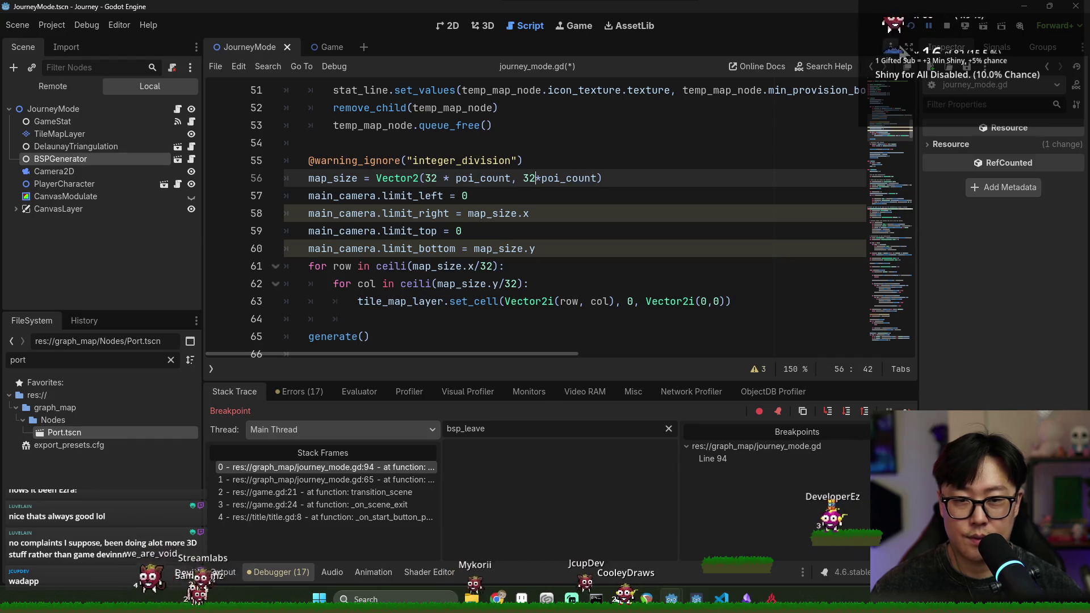
pyautogui.click(912, 27)
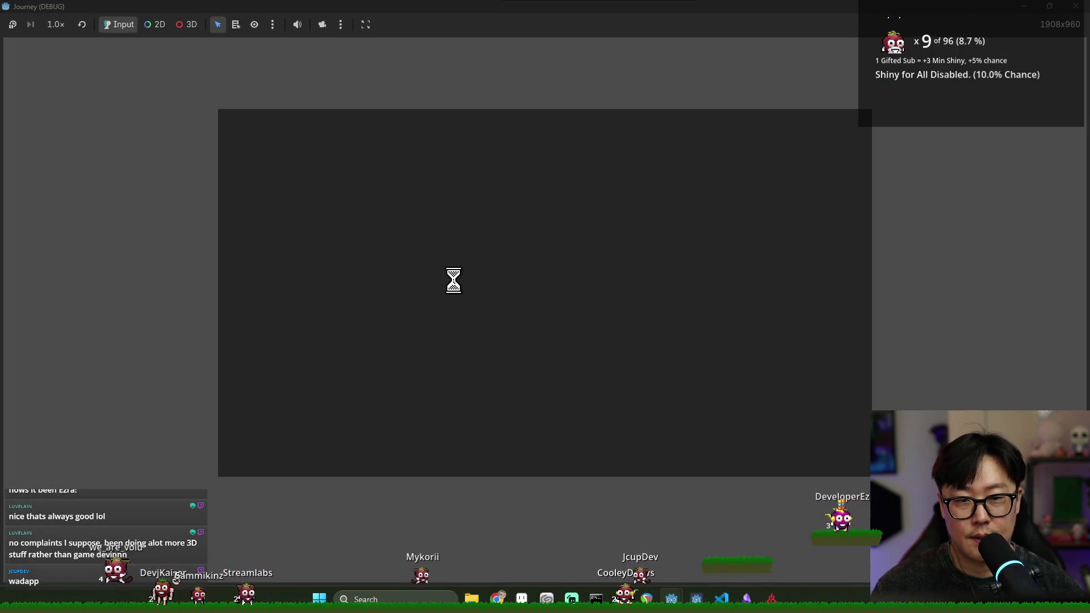
# Scale both poi_count terms in map_size by 2/3 and restart the game.
pyautogui.click(547, 342)
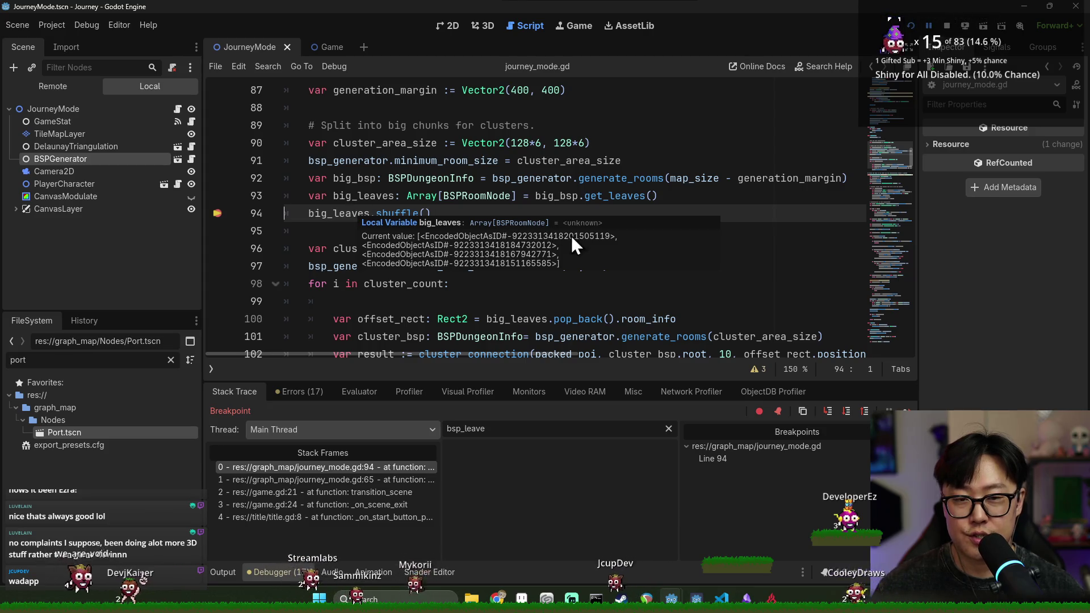
pyautogui.click(653, 161)
pyautogui.scroll(3)
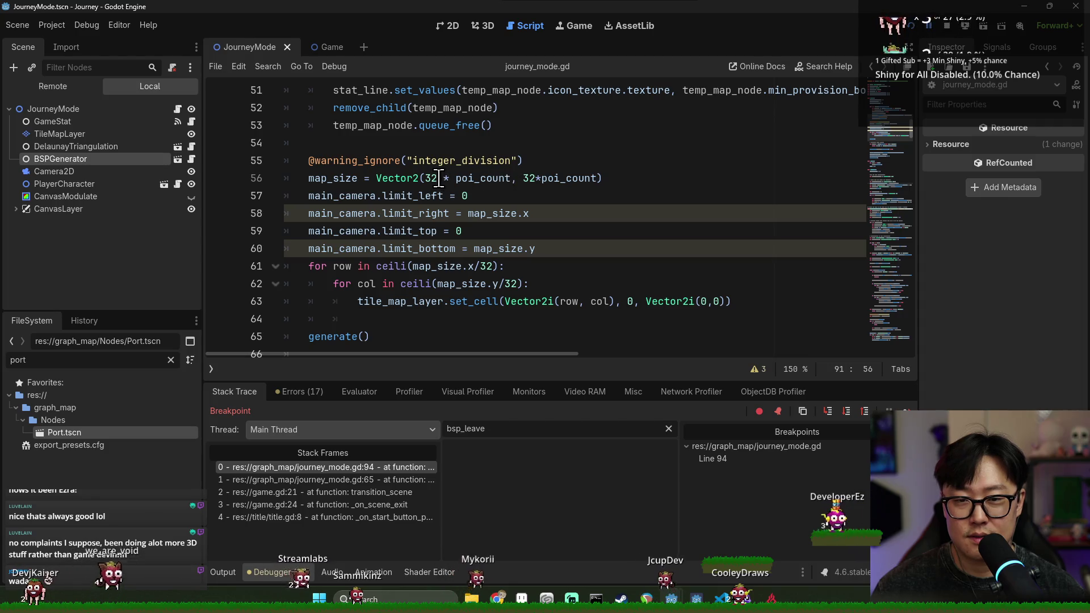
pyautogui.click(511, 178)
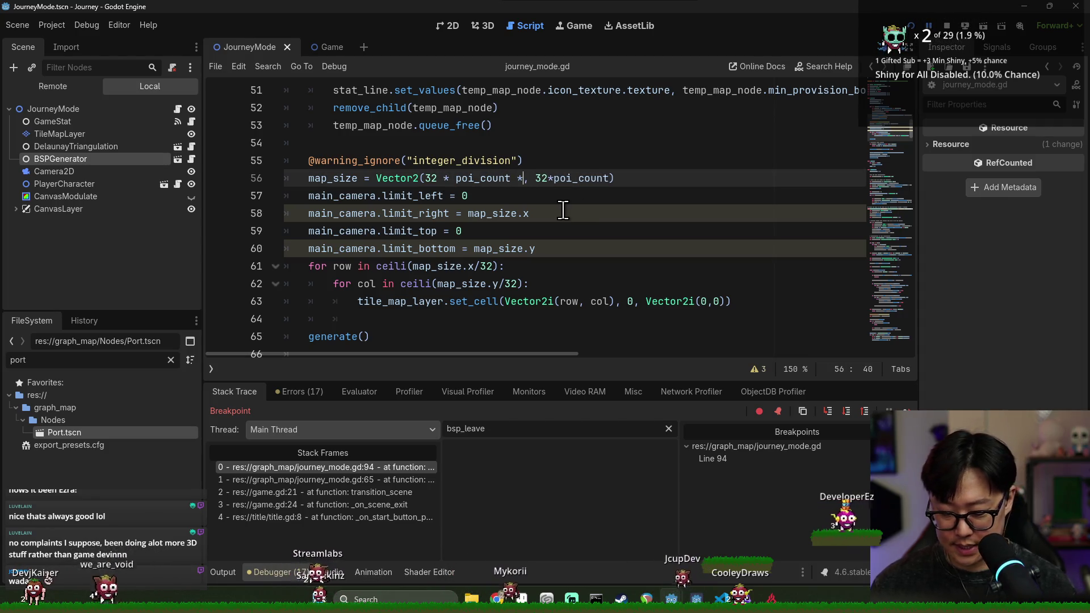
pyautogui.write('2/3')
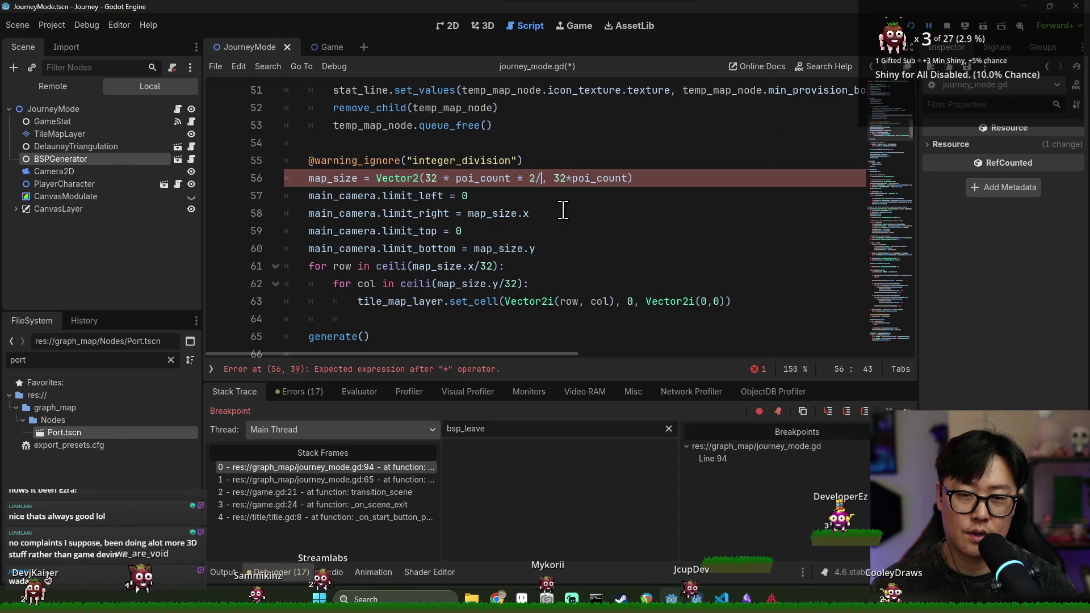
pyautogui.click(629, 182)
pyautogui.write('*2/3')
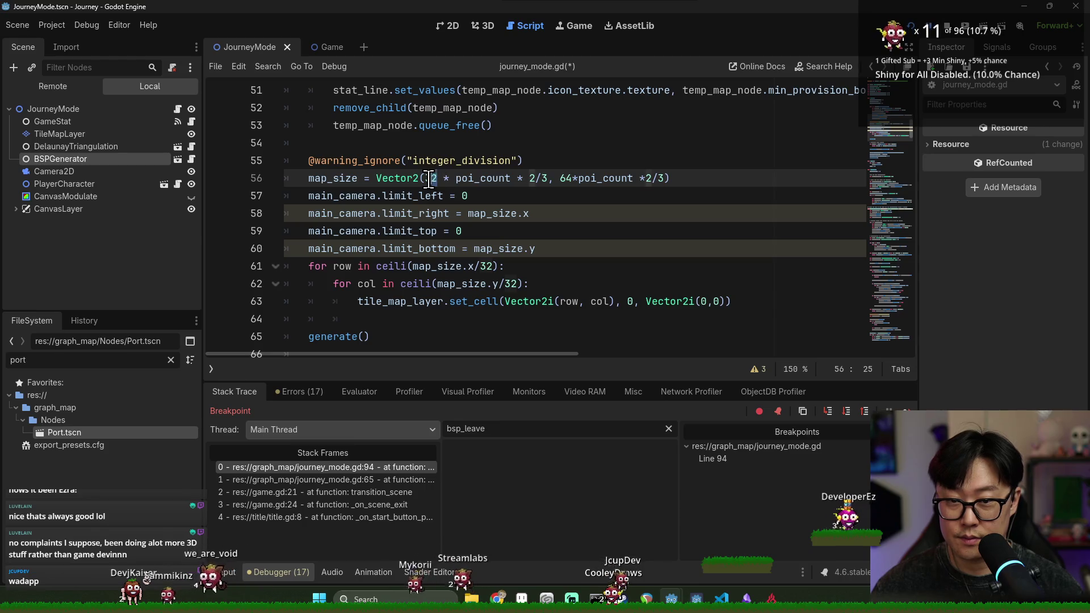
pyautogui.click(912, 26)
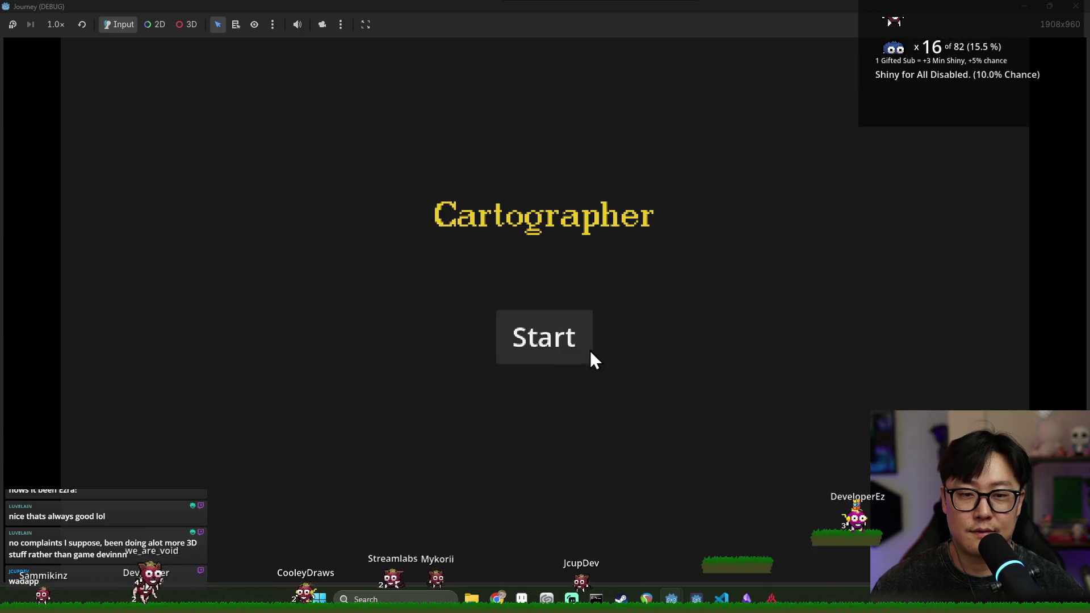
# Start a game, check the map_size line at the breakpoint, then relaunch with F5.
pyautogui.click(595, 349)
pyautogui.moveTo(336, 211)
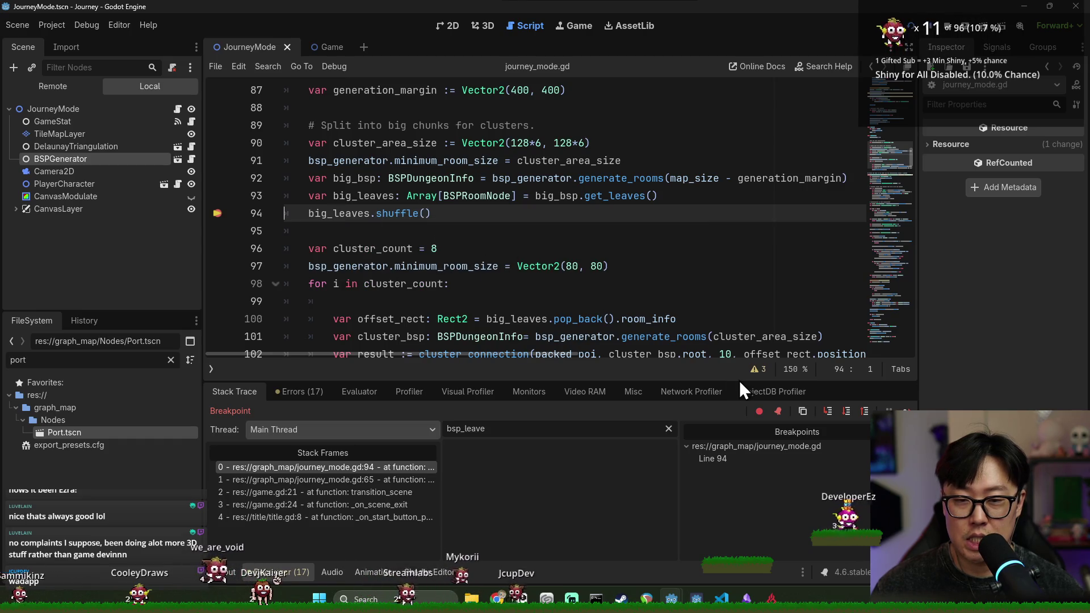
pyautogui.scroll(3)
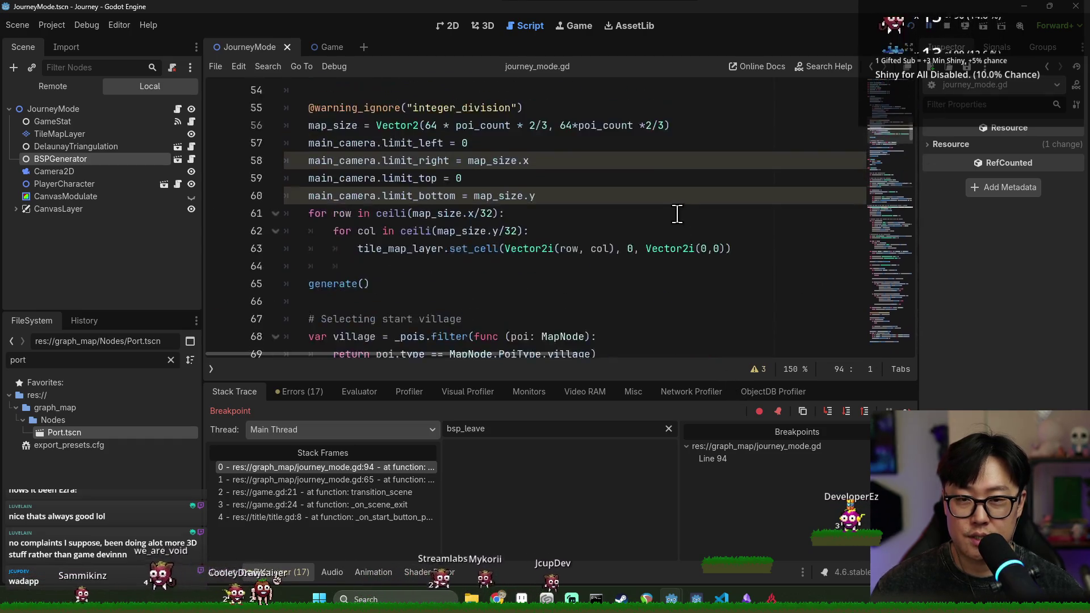
pyautogui.scroll(-3)
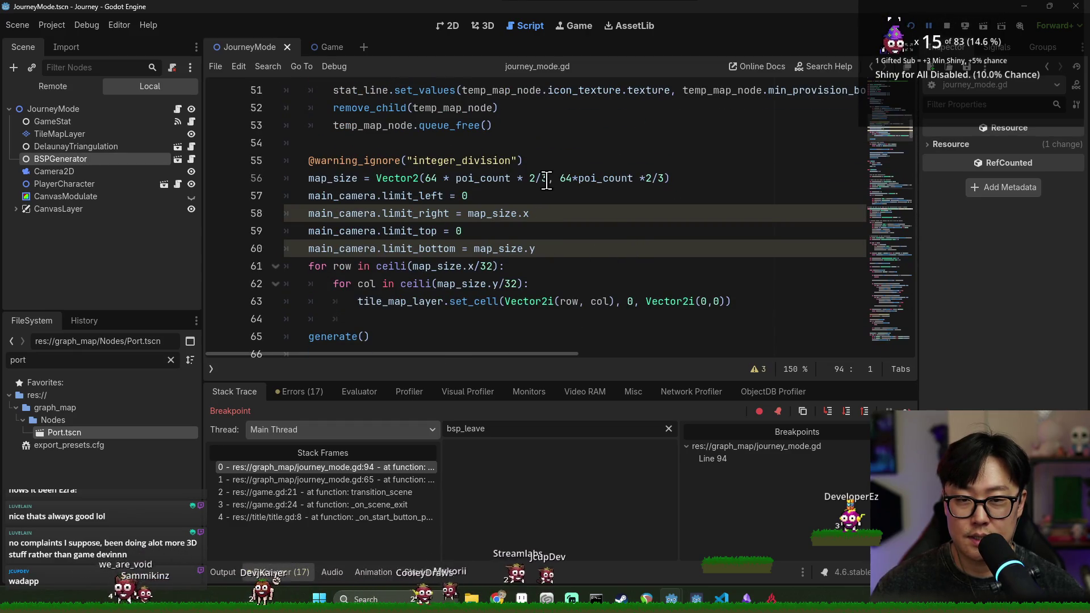
pyautogui.click(540, 181)
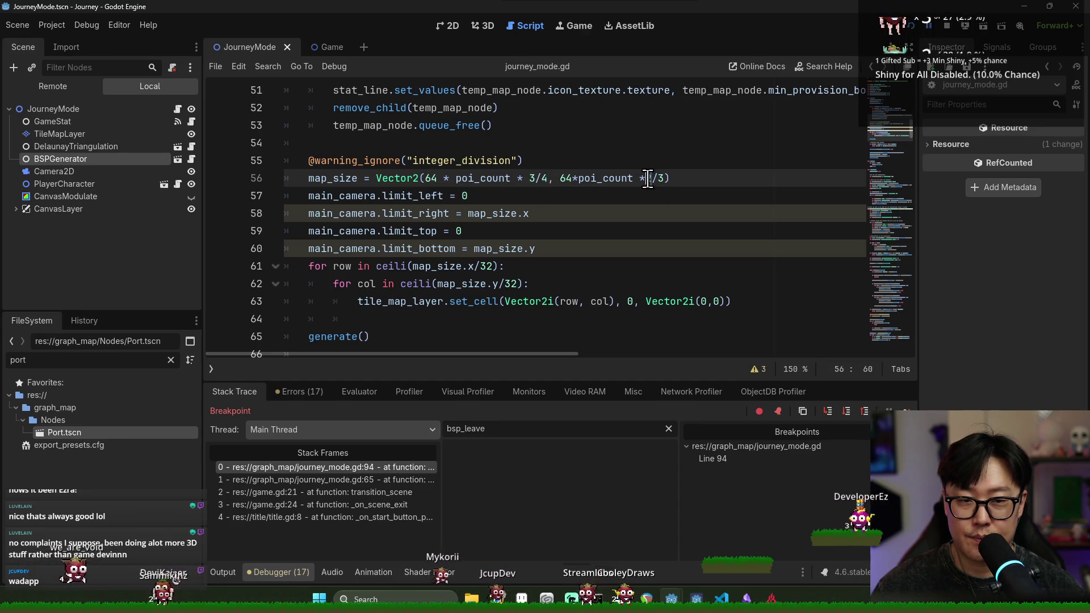
pyautogui.press('F5')
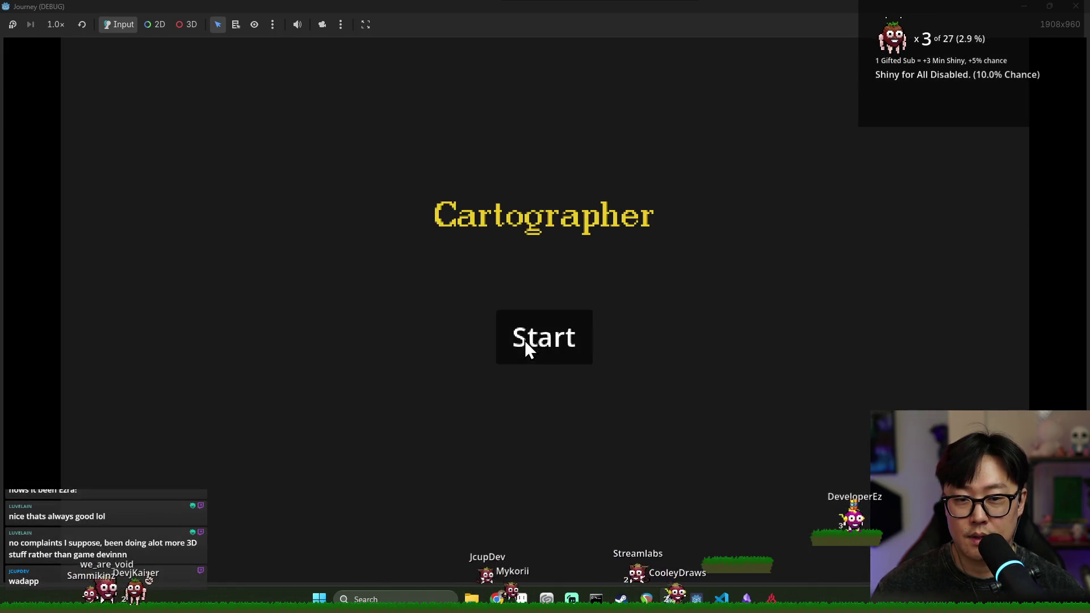
# Continue past the line 94 breakpoint, pan around the 80-node clustered map, and stop the game.
pyautogui.click(526, 339)
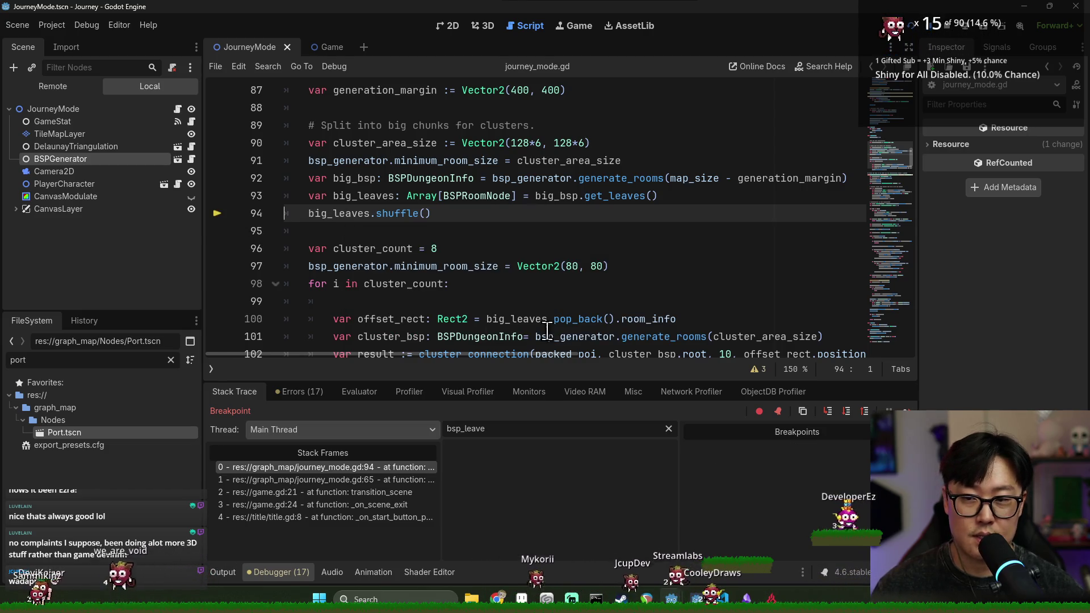
pyautogui.press('F12')
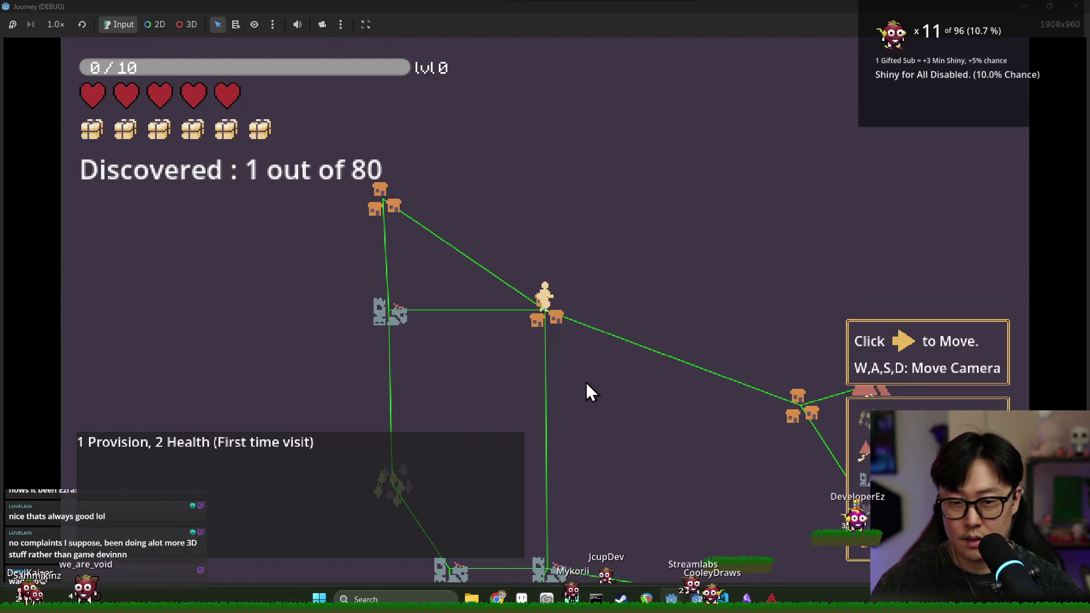
pyautogui.press('s')
pyautogui.press('d')
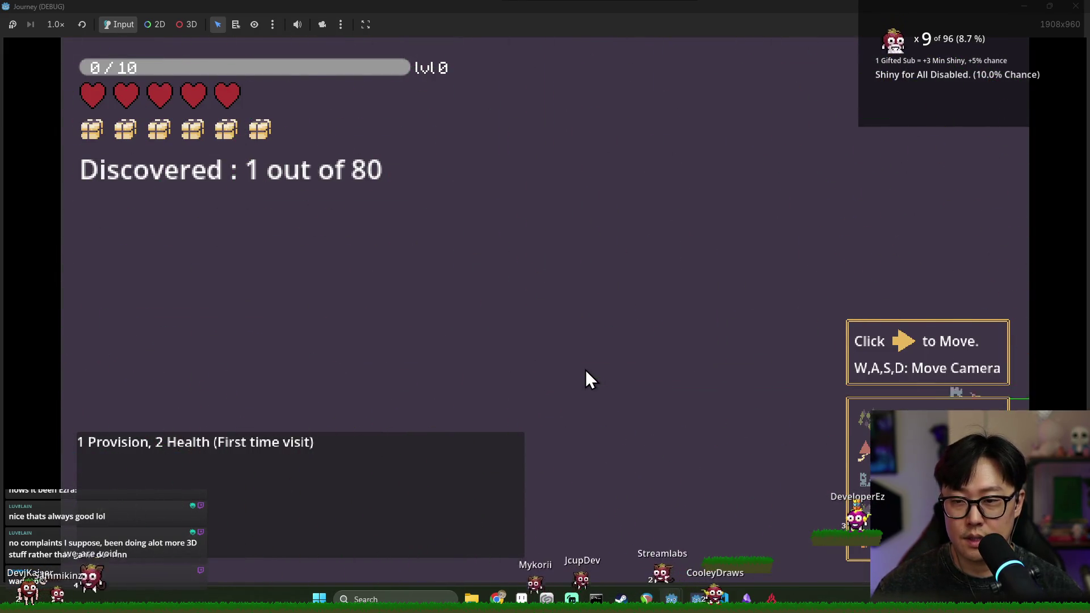
pyautogui.press('a')
pyautogui.press('w')
pyautogui.press('s')
pyautogui.press('s')
pyautogui.press('w')
pyautogui.press('s')
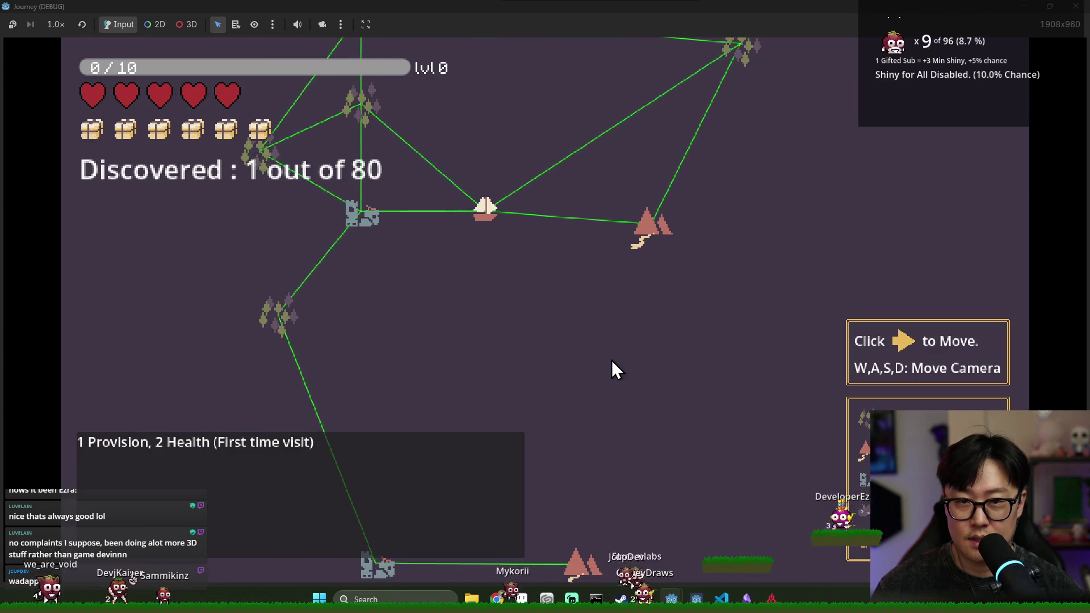
pyautogui.press('F8')
pyautogui.hotkey('ctrl', 's')
pyautogui.scroll(3)
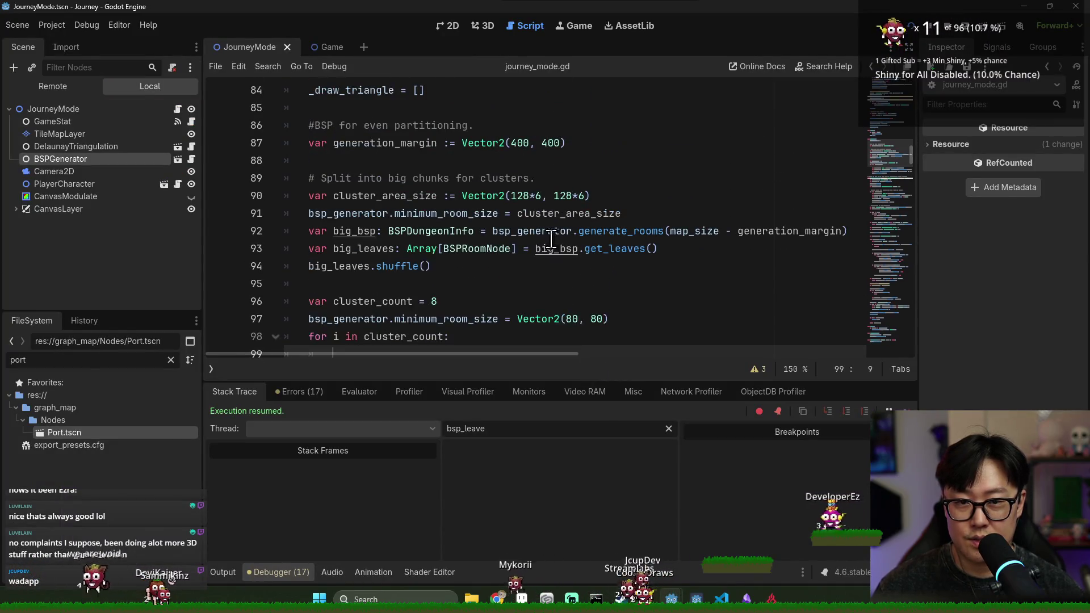
# Change cluster_area_size on line 90 from 128*6 to 128*5 on both axes and save.
pyautogui.click(535, 195)
pyautogui.scroll(3)
pyautogui.scroll(-3)
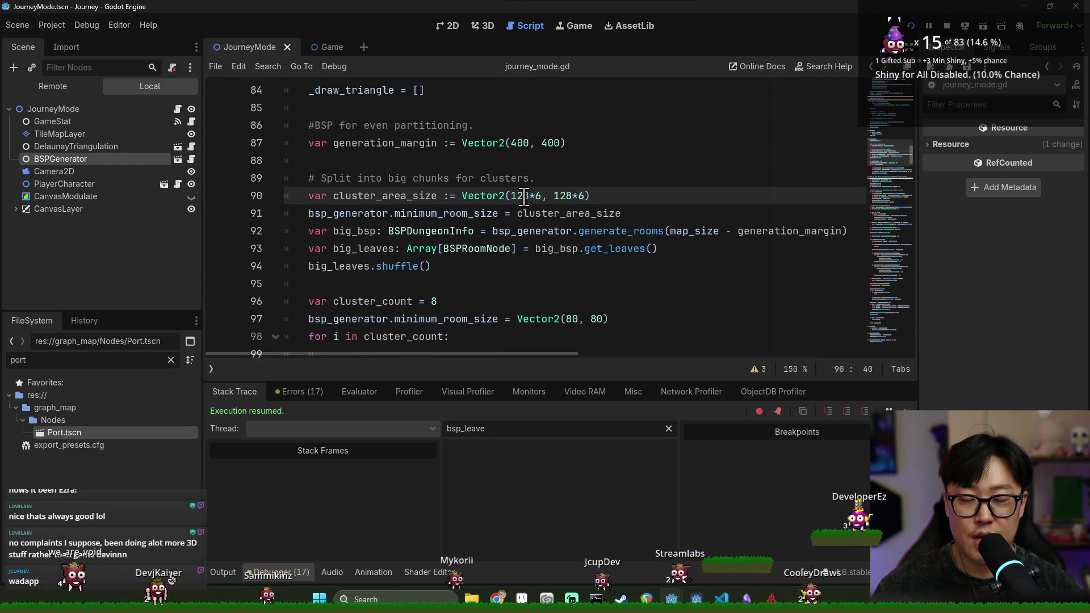
pyautogui.press('Delete')
pyautogui.write('5')
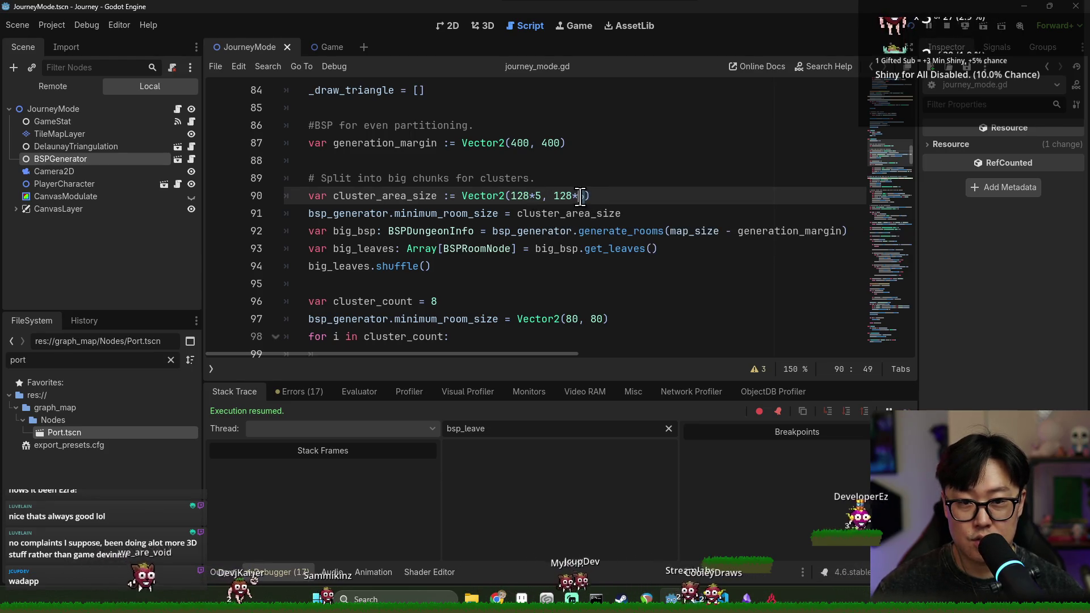
pyautogui.write('5')
pyautogui.click(615, 215)
pyautogui.hotkey('ctrl', 's')
# Set the map_size fractions on line 56 to 2/3 and relaunch the game.
pyautogui.scroll(3)
pyautogui.scroll(3)
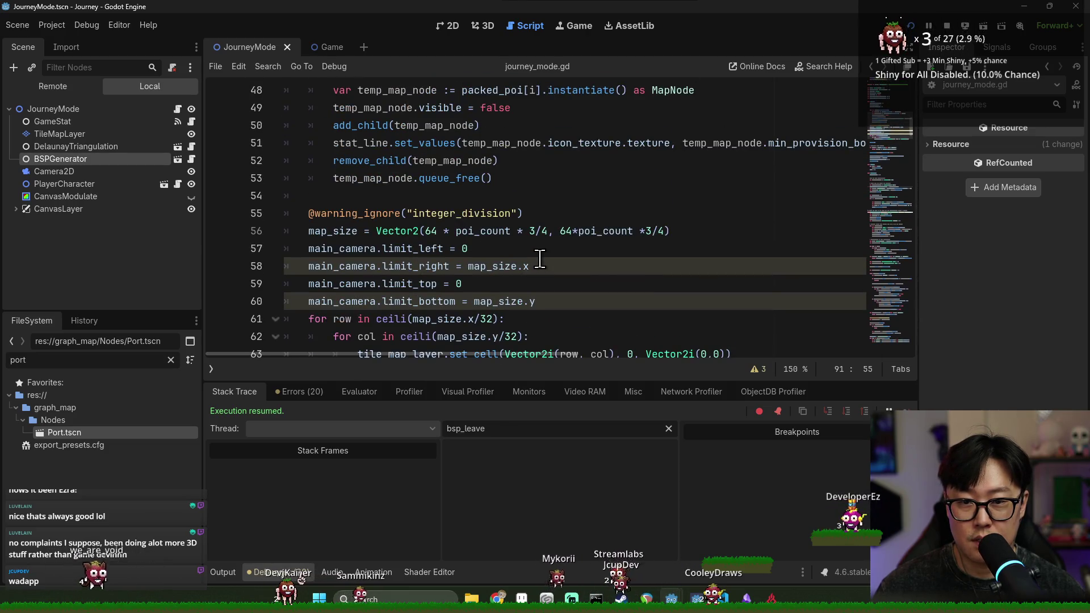
pyautogui.click(536, 232)
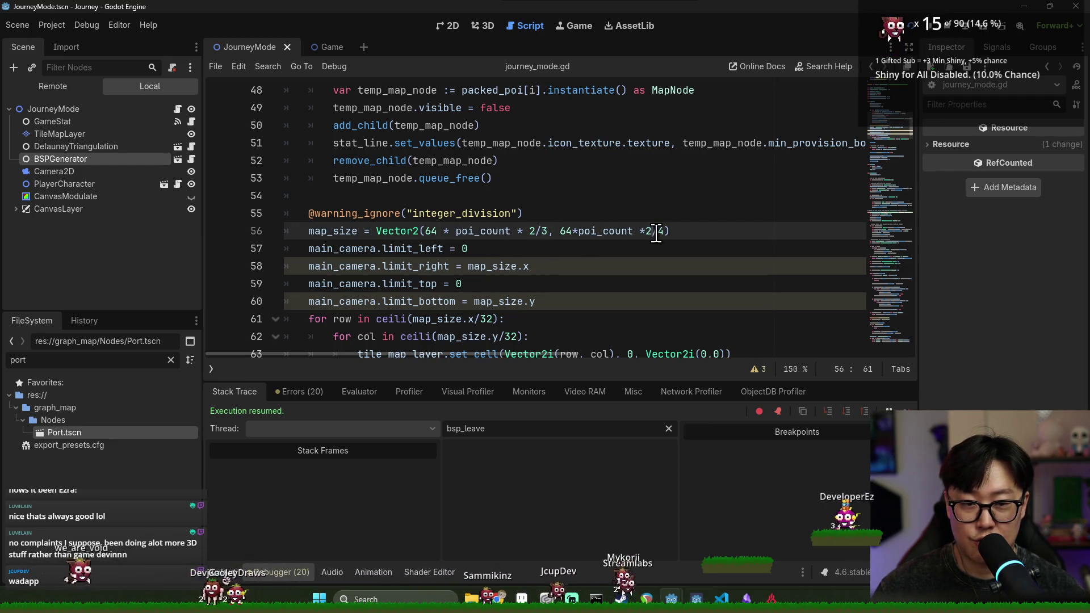
pyautogui.click(912, 26)
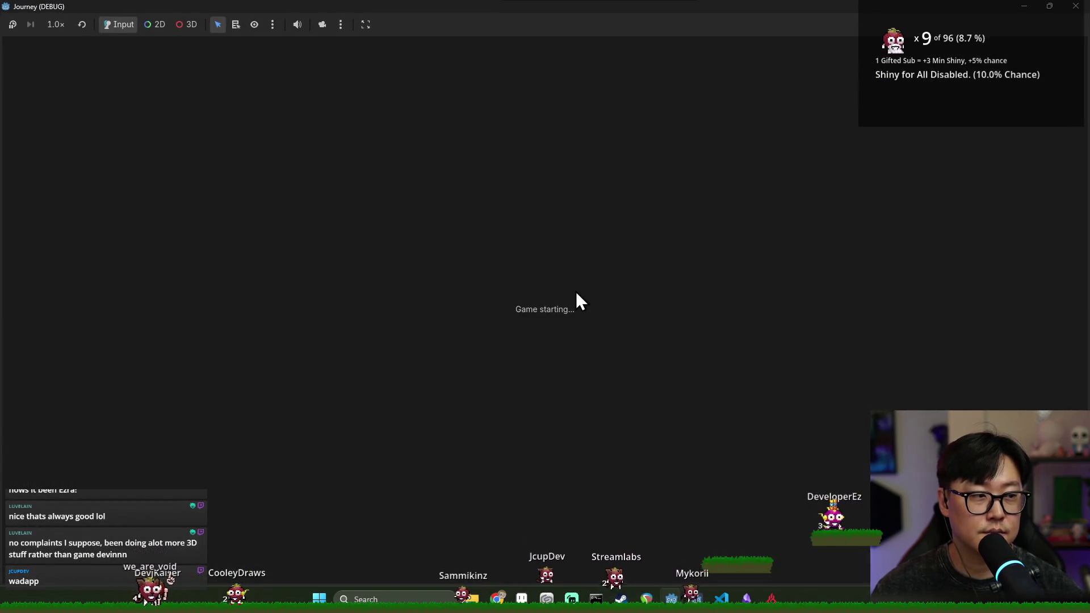
# Start a new journey, pan across the 80-node clustered map, and switch back to the editor.
pyautogui.click(533, 337)
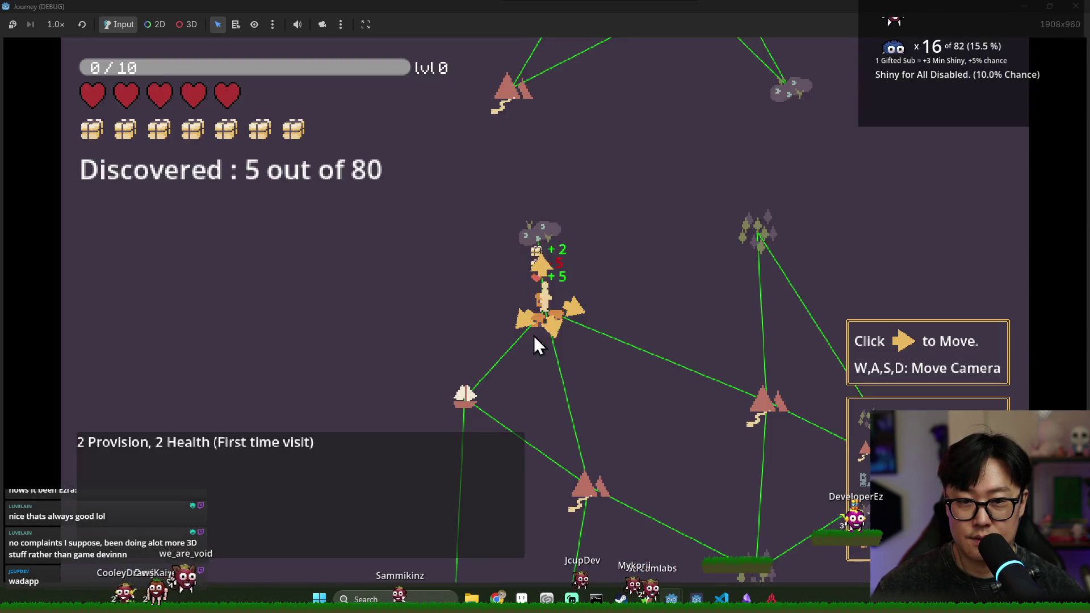
pyautogui.press('s')
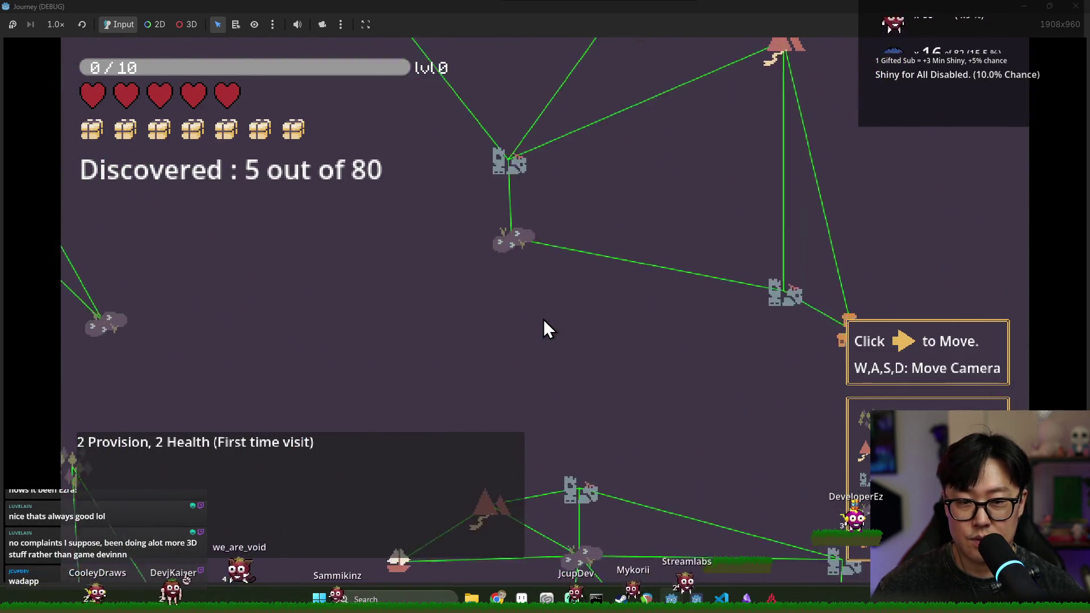
pyautogui.press('s')
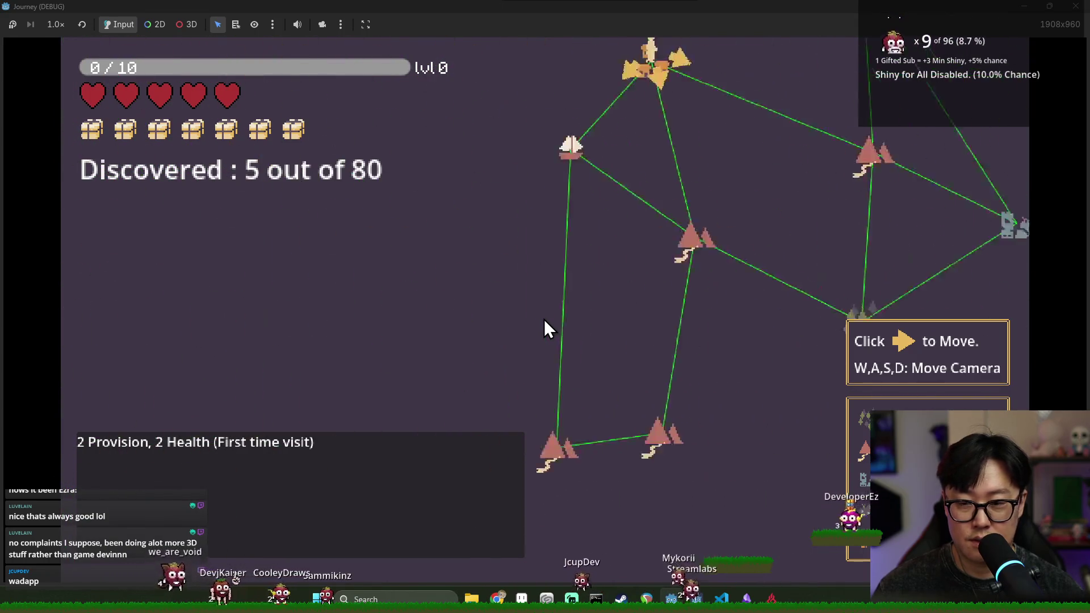
pyautogui.press('w')
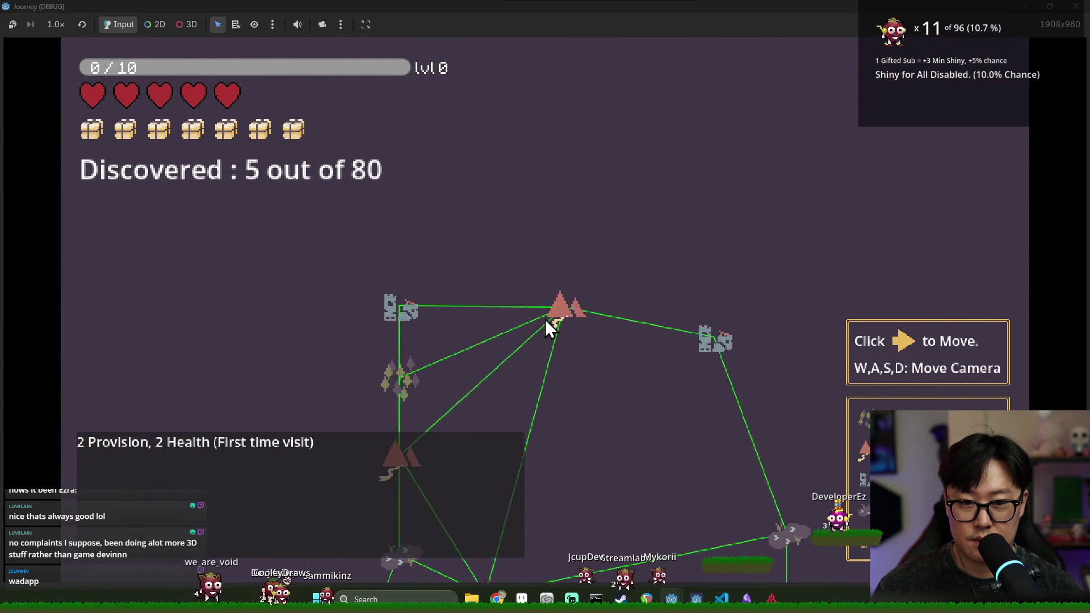
pyautogui.press('w')
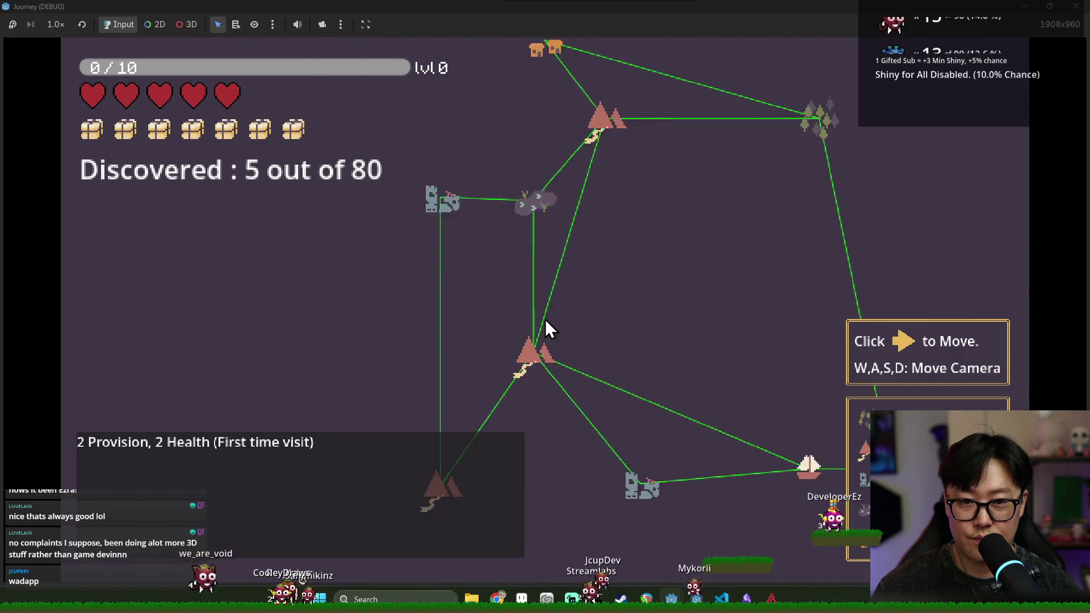
pyautogui.press('d')
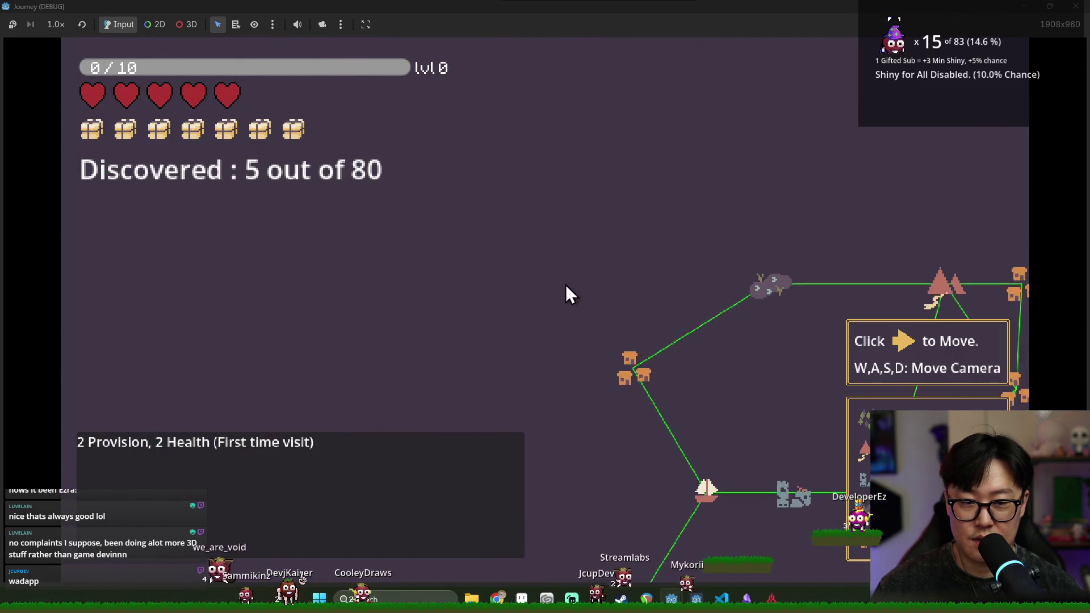
pyautogui.press('s')
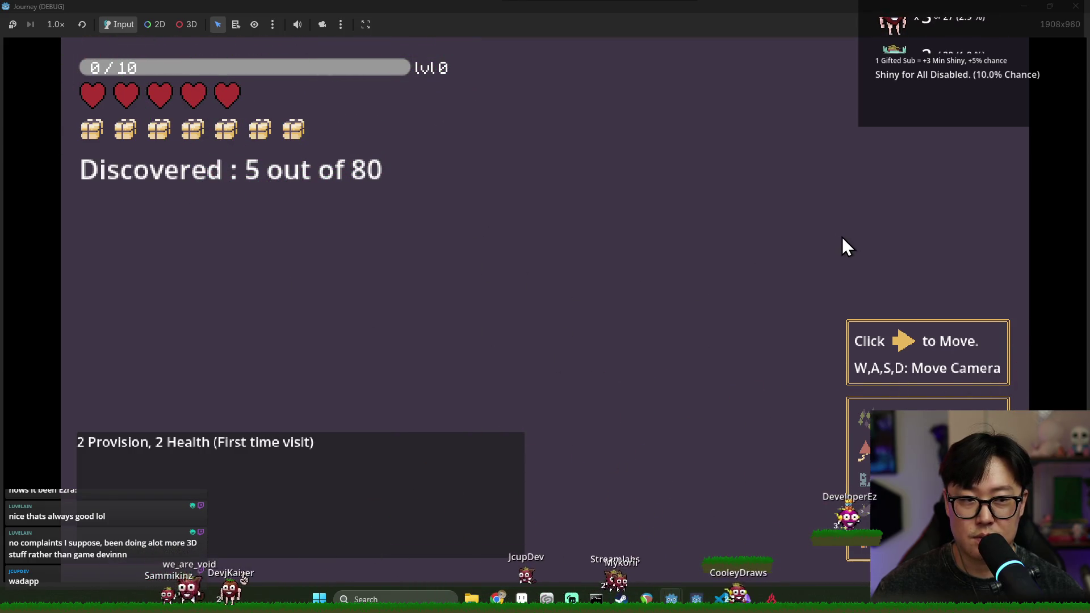
pyautogui.hotkey('alt', 'Tab')
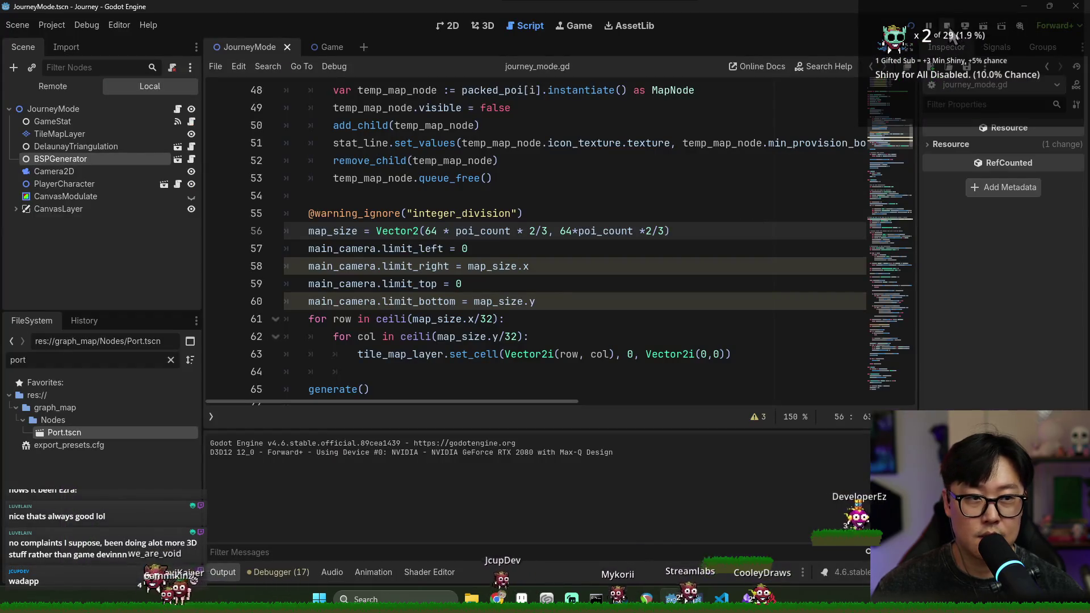
# Stop the game and set both map_size fractions on line 56 to 1/2.
pyautogui.press('F8')
pyautogui.scroll(3)
pyautogui.scroll(-3)
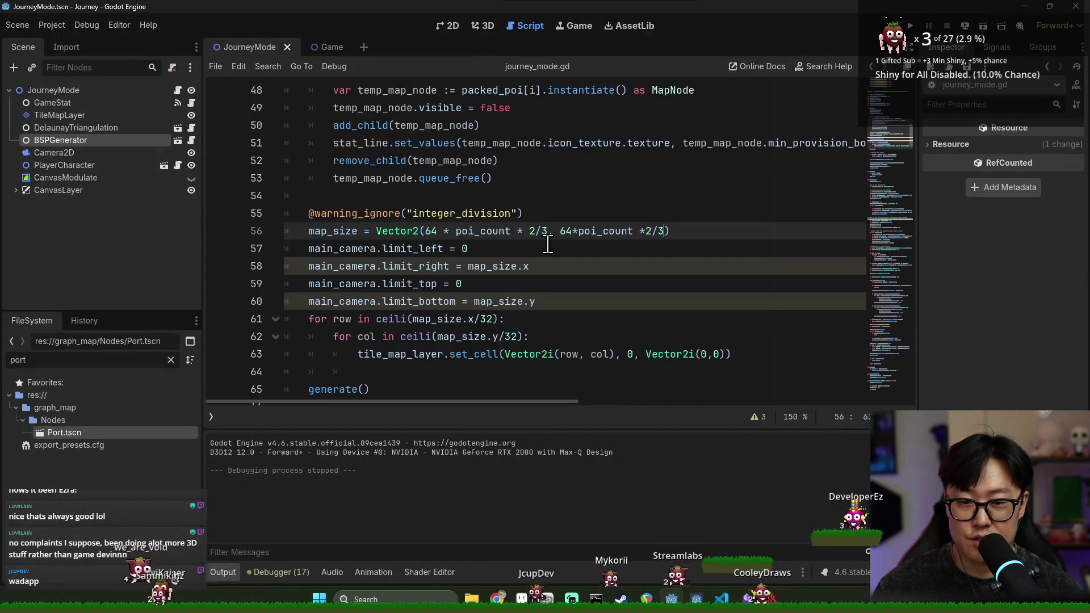
pyautogui.scroll(3)
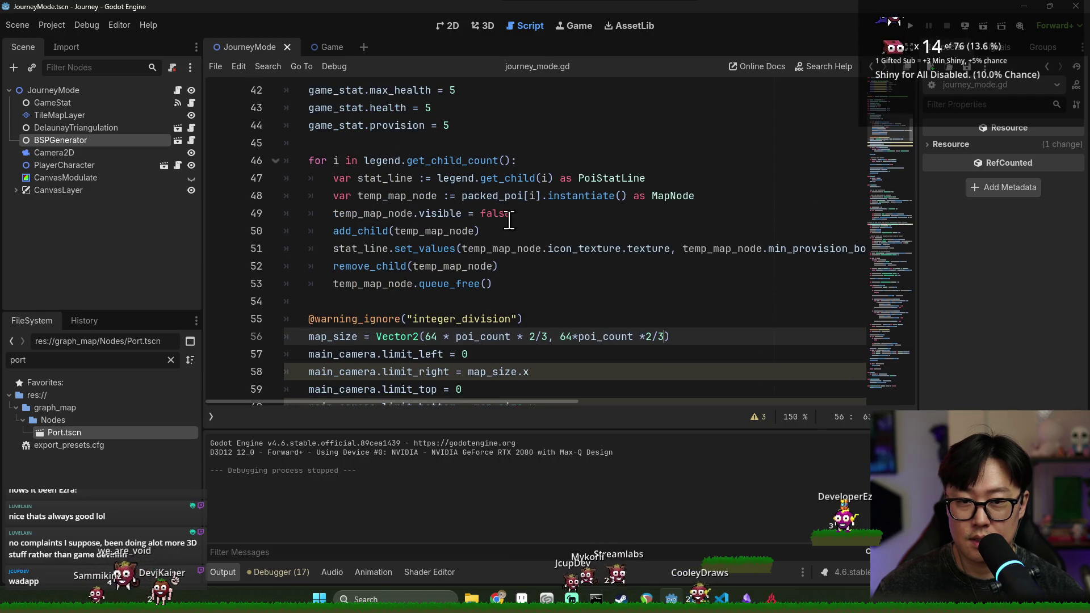
pyautogui.scroll(-3)
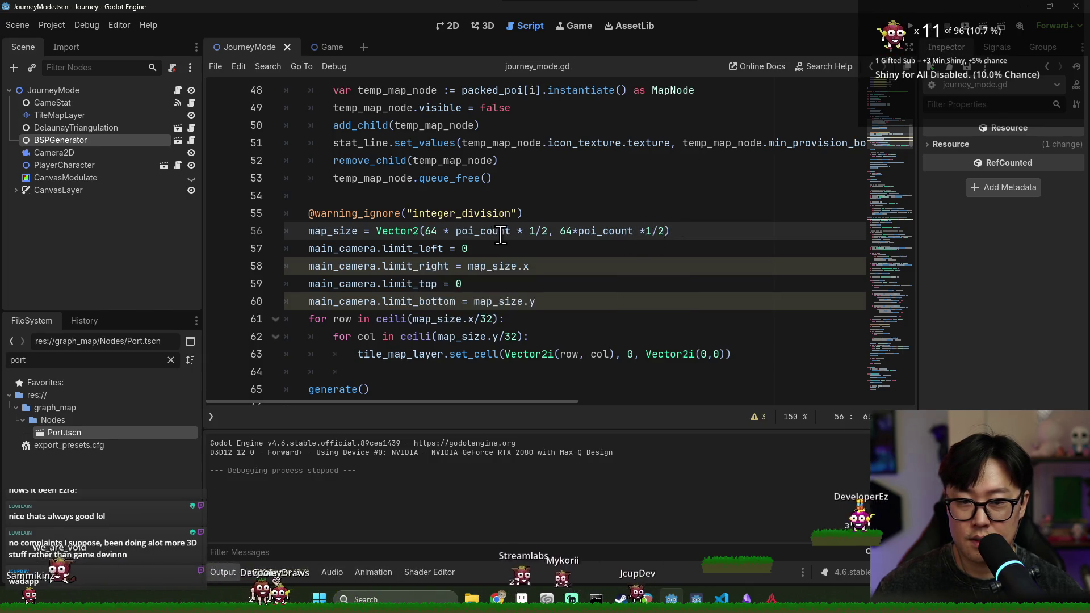
pyautogui.scroll(-3)
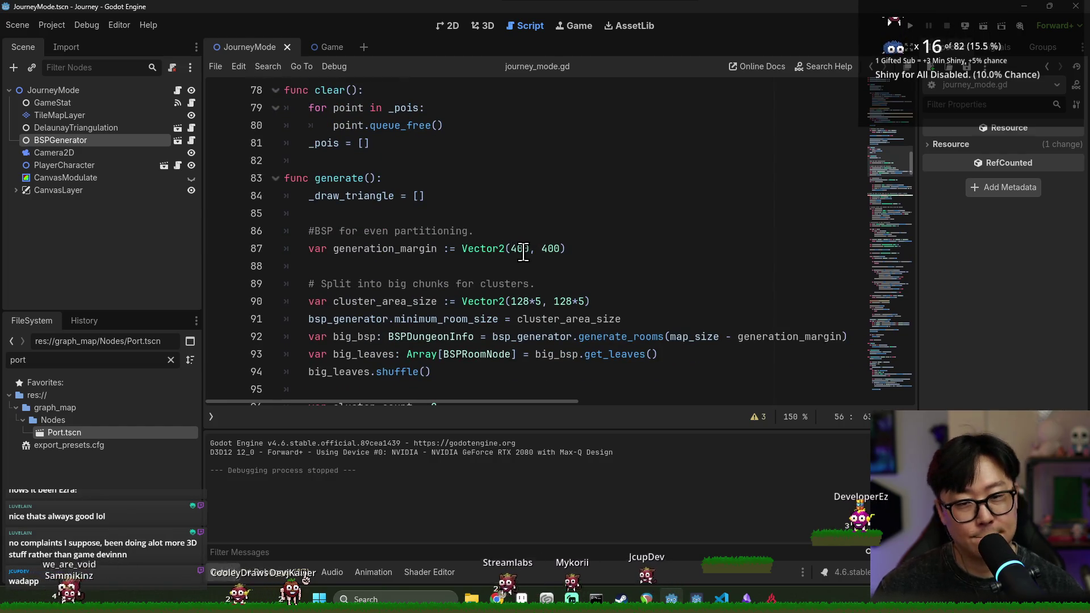
pyautogui.scroll(-3)
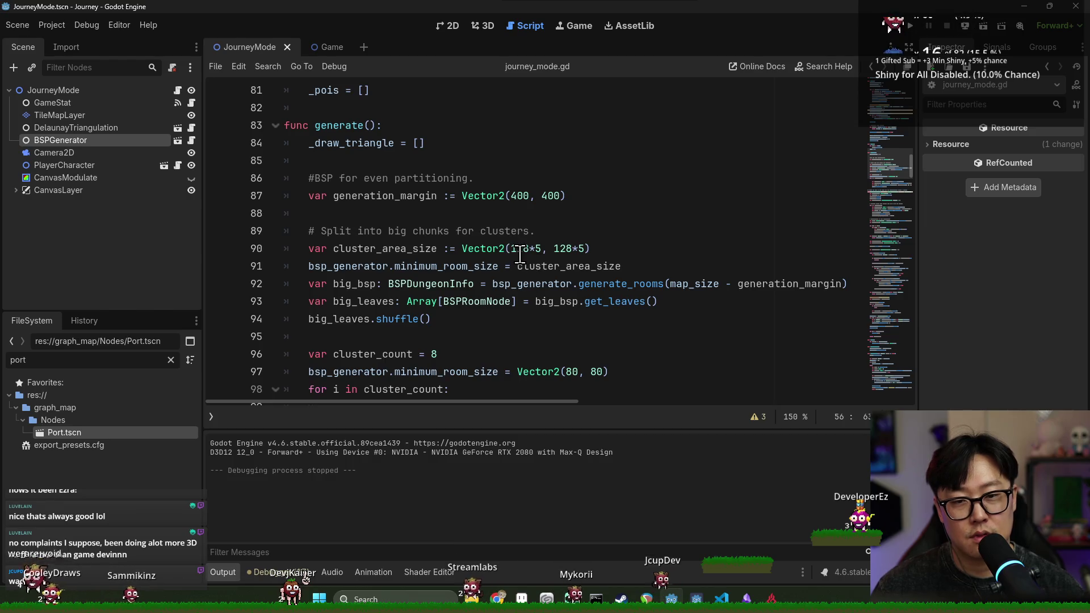
# Change the cluster_area_size multipliers on line 90 to 128*3 and run the project.
pyautogui.doubleClick(521, 249)
pyautogui.doubleClick(582, 250)
pyautogui.write('3')
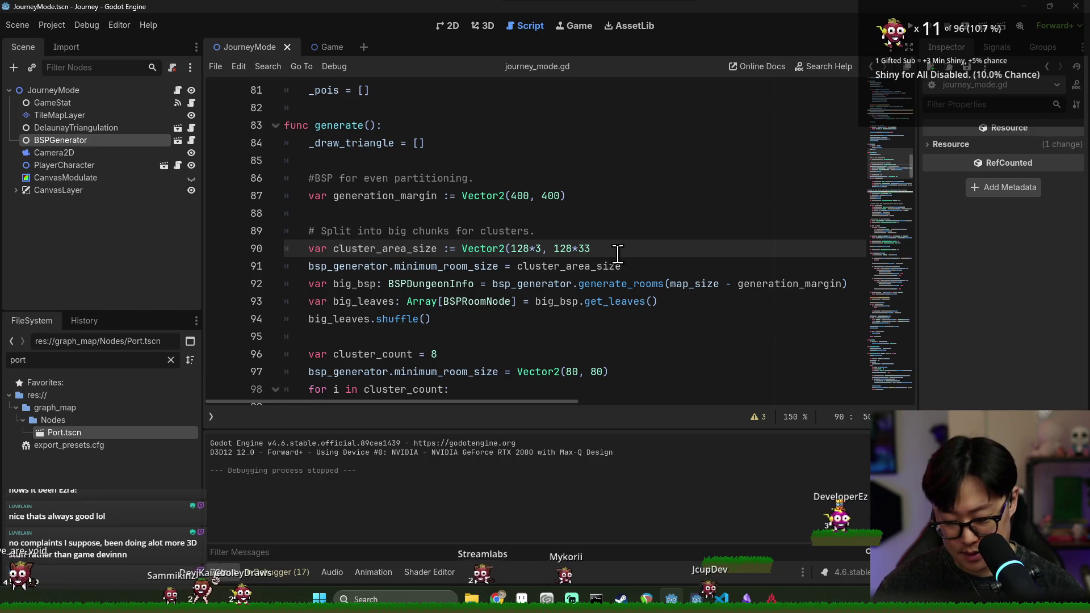
pyautogui.click(908, 29)
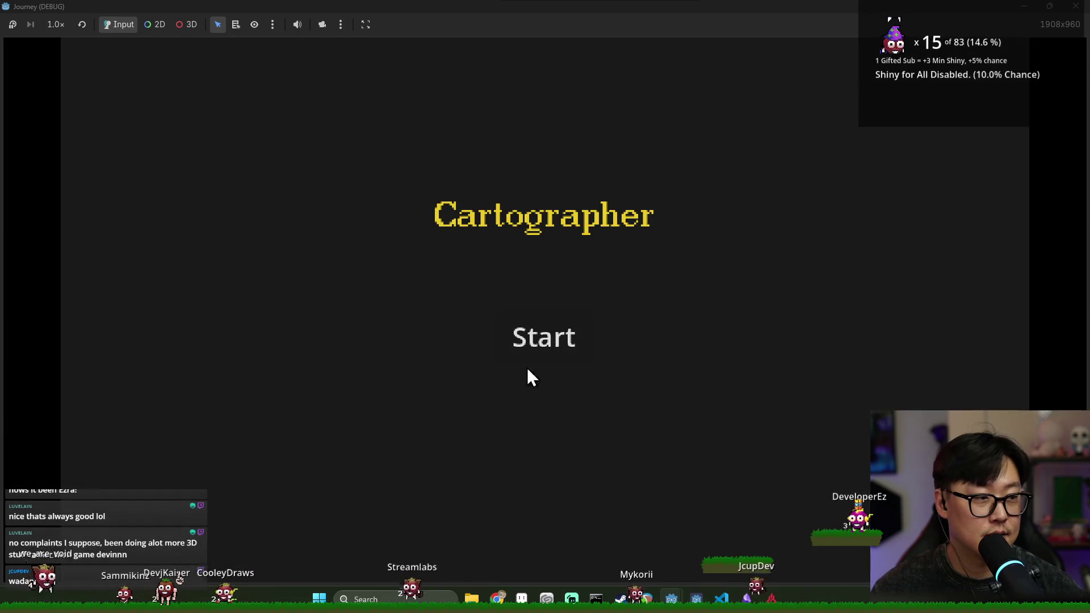
# Start a new journey and pan around the half-size map's 80-node clusters.
pyautogui.click(572, 362)
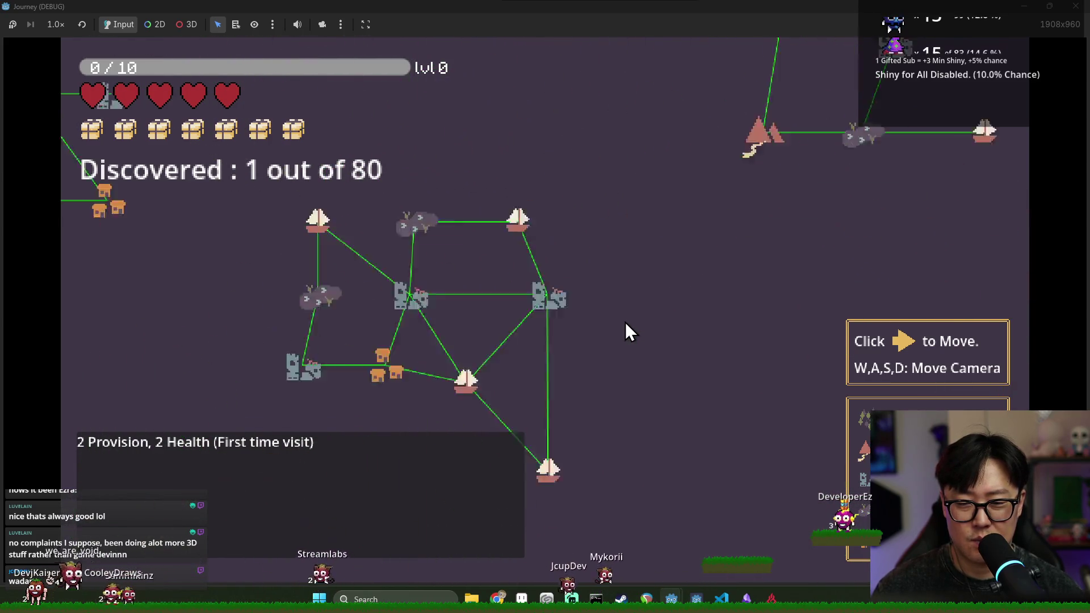
pyautogui.press('d')
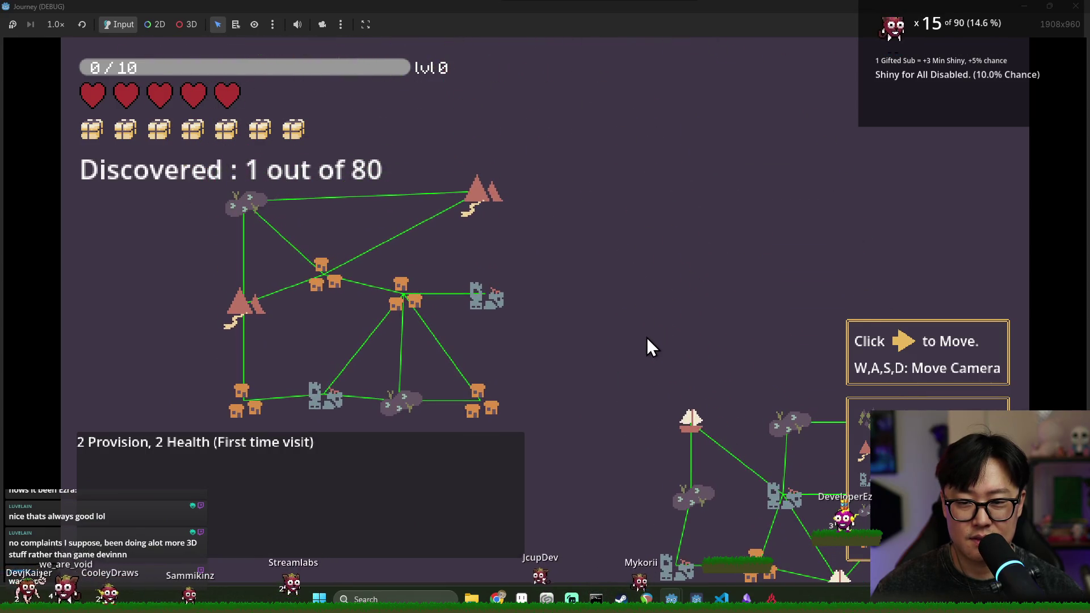
pyautogui.press('d')
pyautogui.press('s')
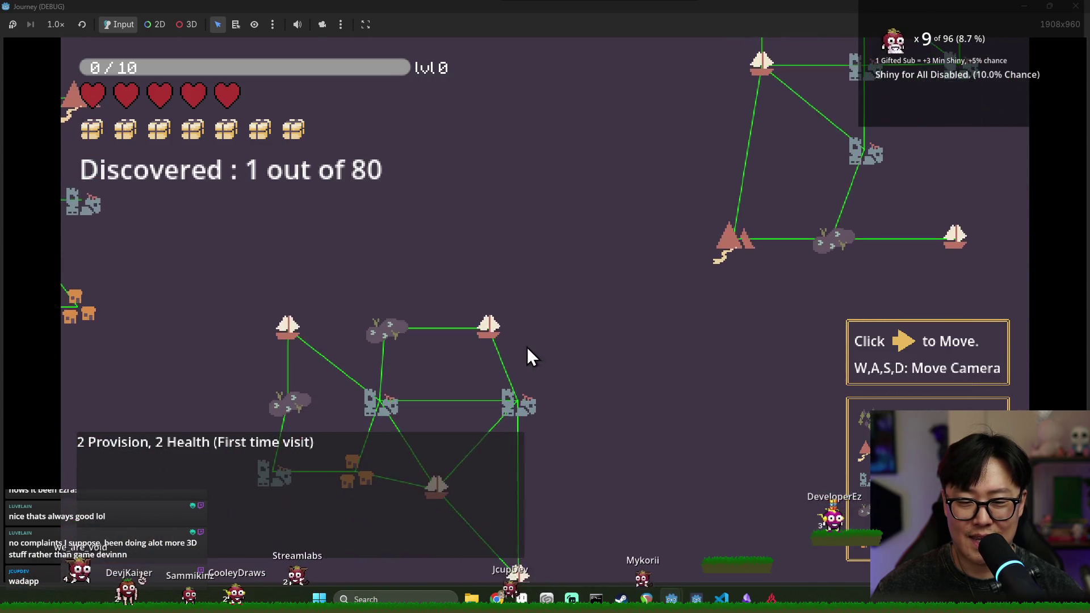
pyautogui.press('w')
pyautogui.press('d')
pyautogui.press('w')
pyautogui.press('w')
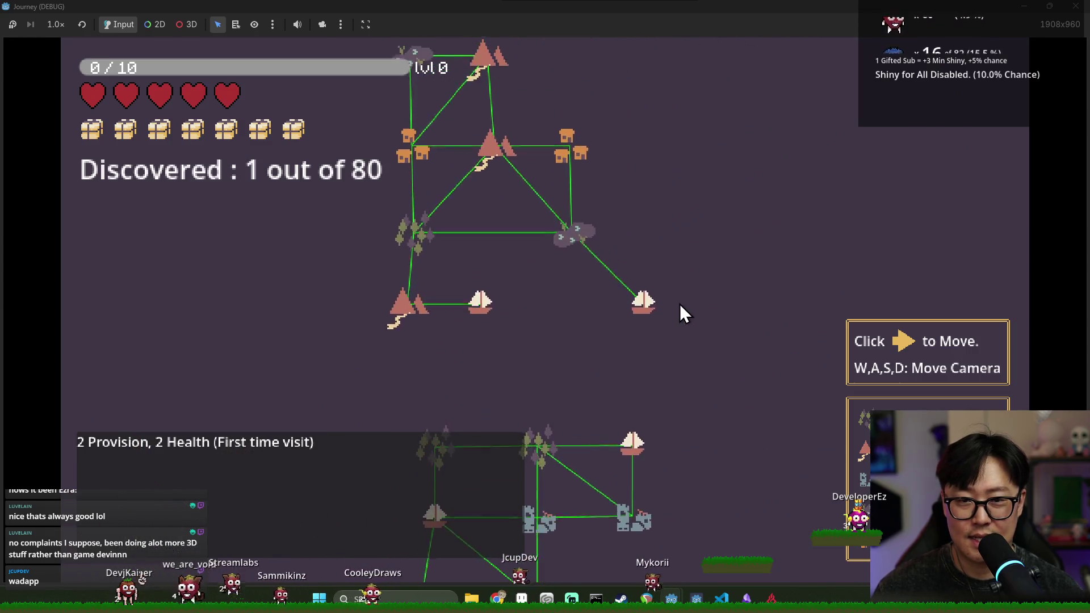
pyautogui.press('a')
pyautogui.press('d')
pyautogui.press('a')
pyautogui.press('s')
pyautogui.press('d')
pyautogui.press('a')
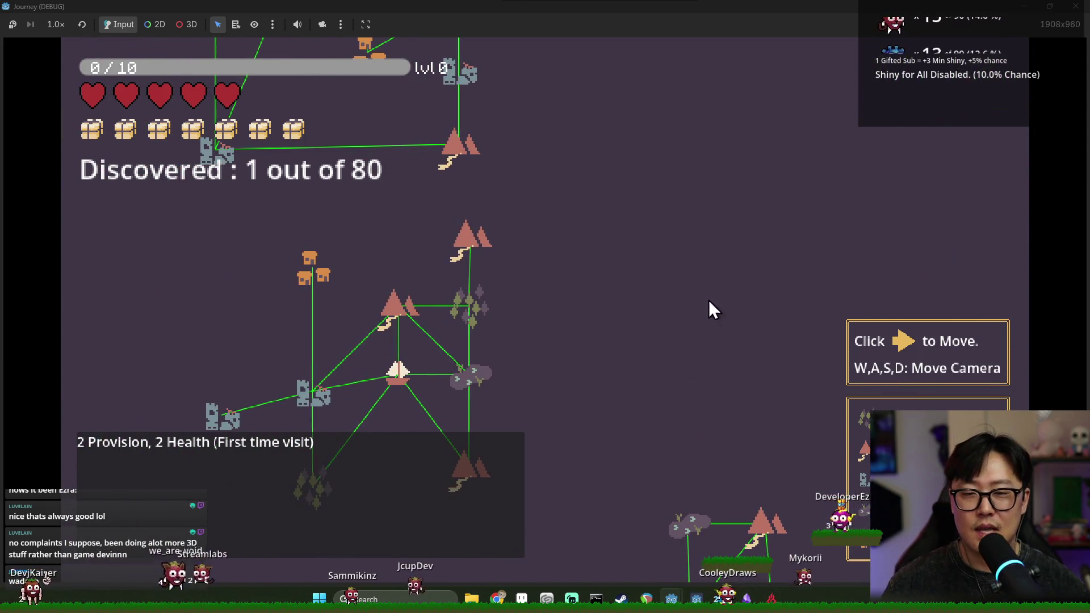
pyautogui.press('a')
pyautogui.press('w')
pyautogui.press('d')
pyautogui.press('a')
# Stop the game and save journey_mode.gd.
pyautogui.press('F8')
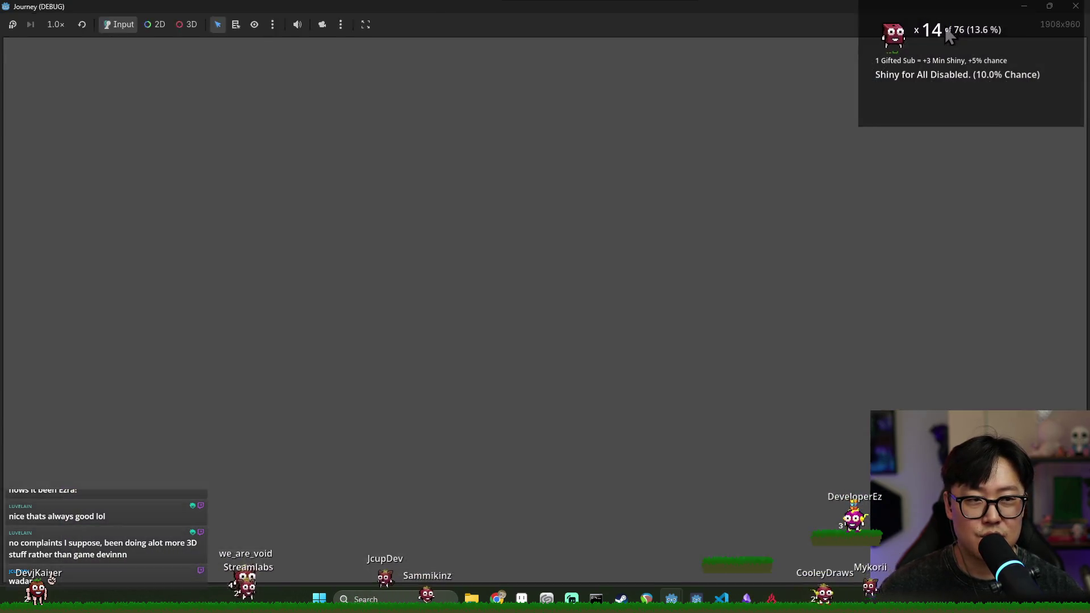
pyautogui.scroll(-3)
pyautogui.hotkey('ctrl', 's')
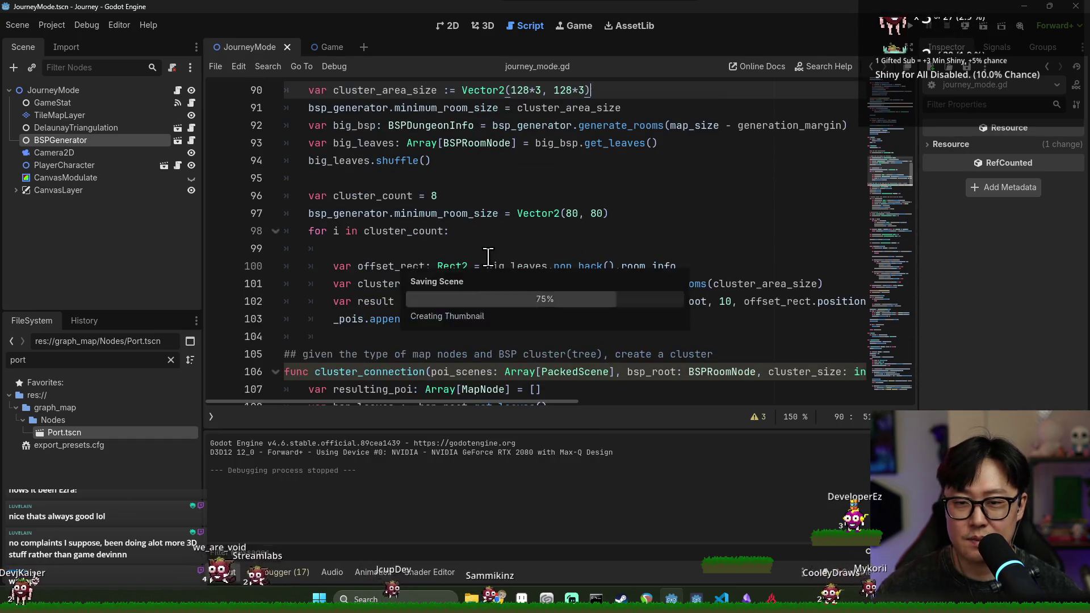
# Set cluster_area_size to Vector2(128*4, 128*4) and save the script.
pyautogui.scroll(3)
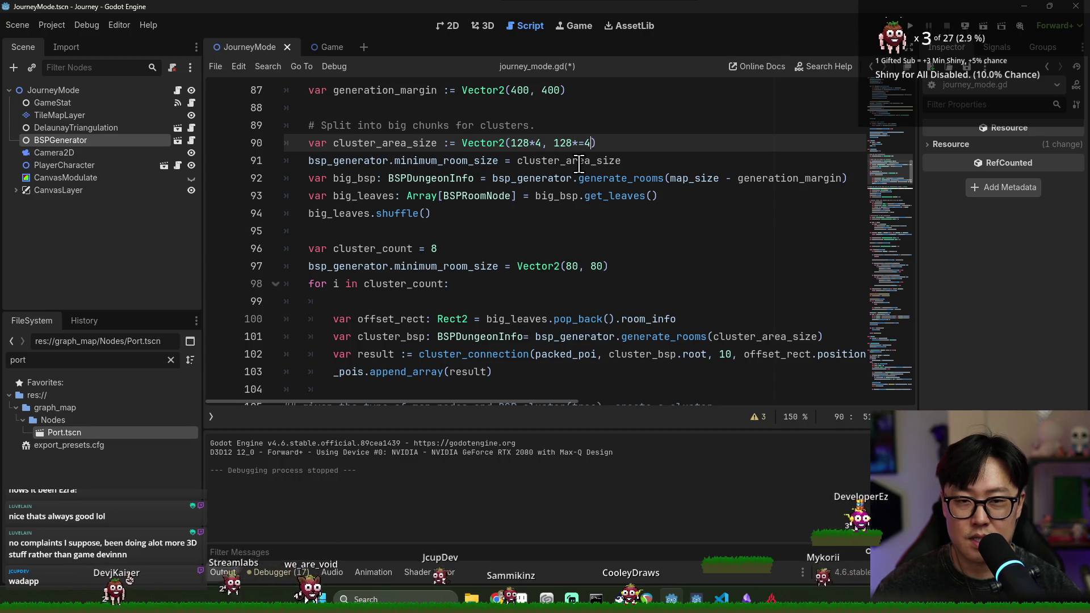
pyautogui.hotkey('ctrl', 's')
pyautogui.click(519, 234)
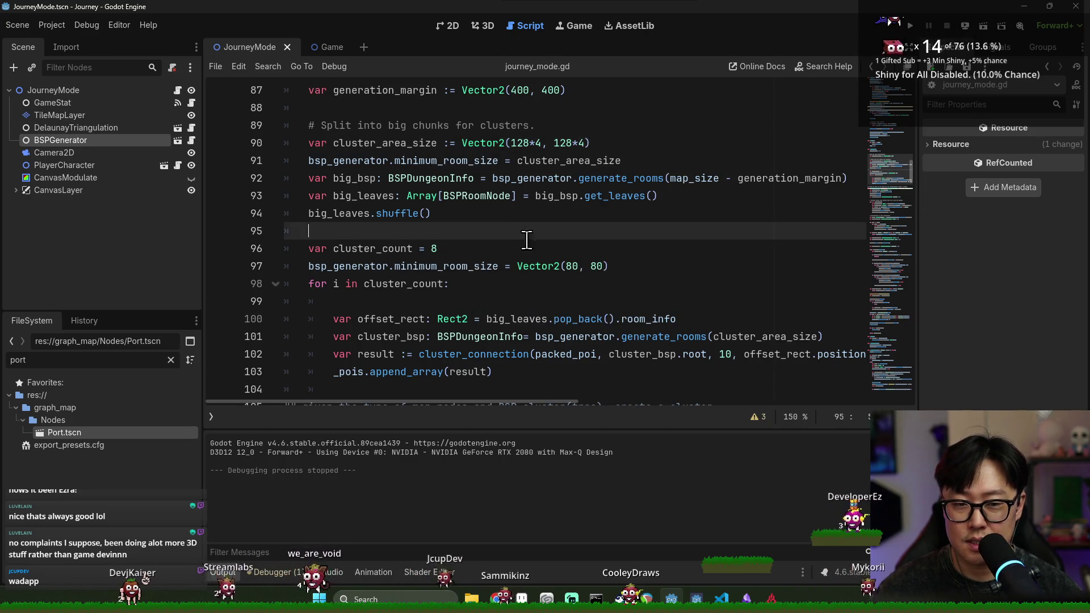
pyautogui.scroll(-3)
pyautogui.scroll(3)
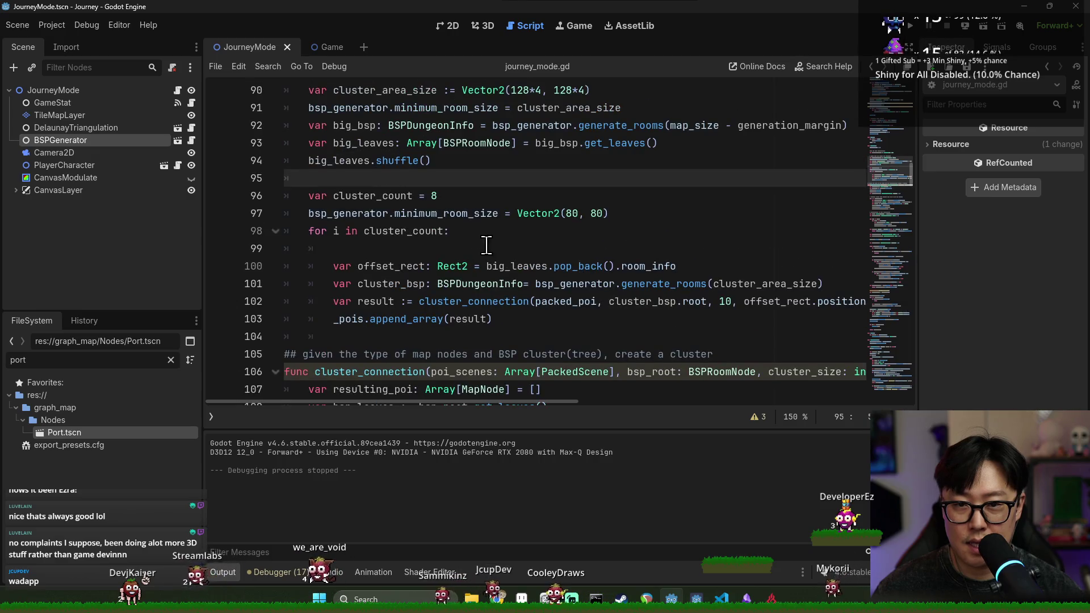
pyautogui.doubleClick(375, 199)
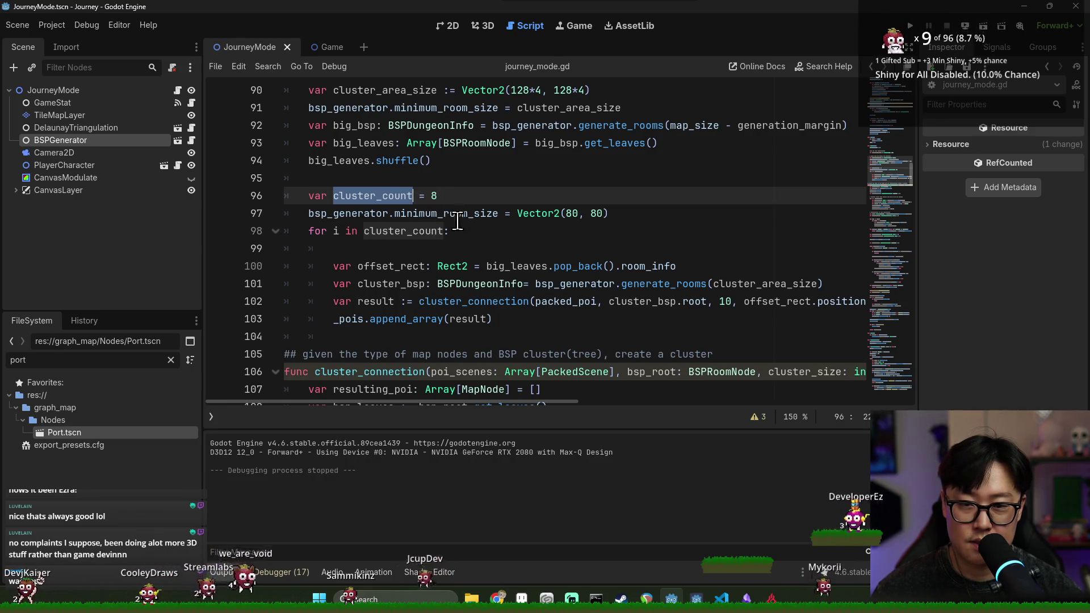
# Replace 'for i in cluster_count:' with 'while !big_leaves.is_empty():' on line 98.
pyautogui.click(545, 266)
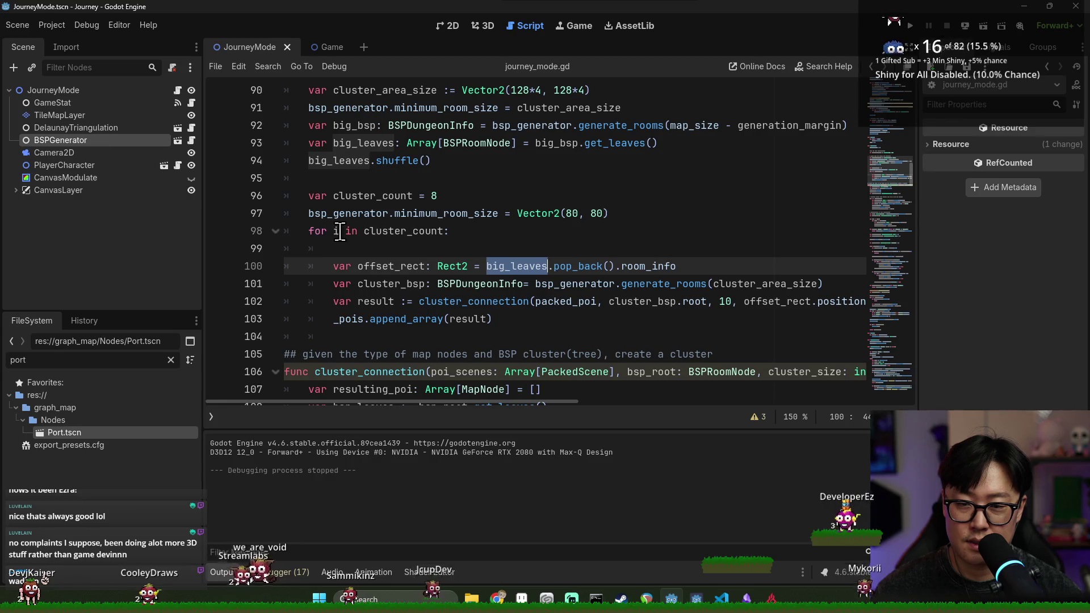
pyautogui.doubleClick(316, 230)
pyautogui.write('(big')
pyautogui.write('_leaves')
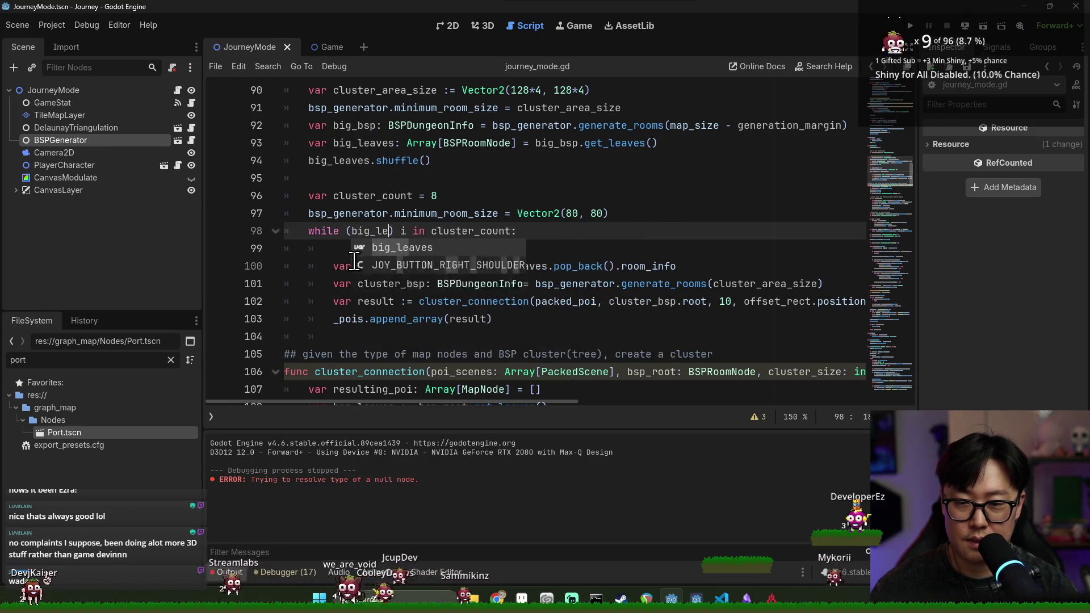
pyautogui.write('.is')
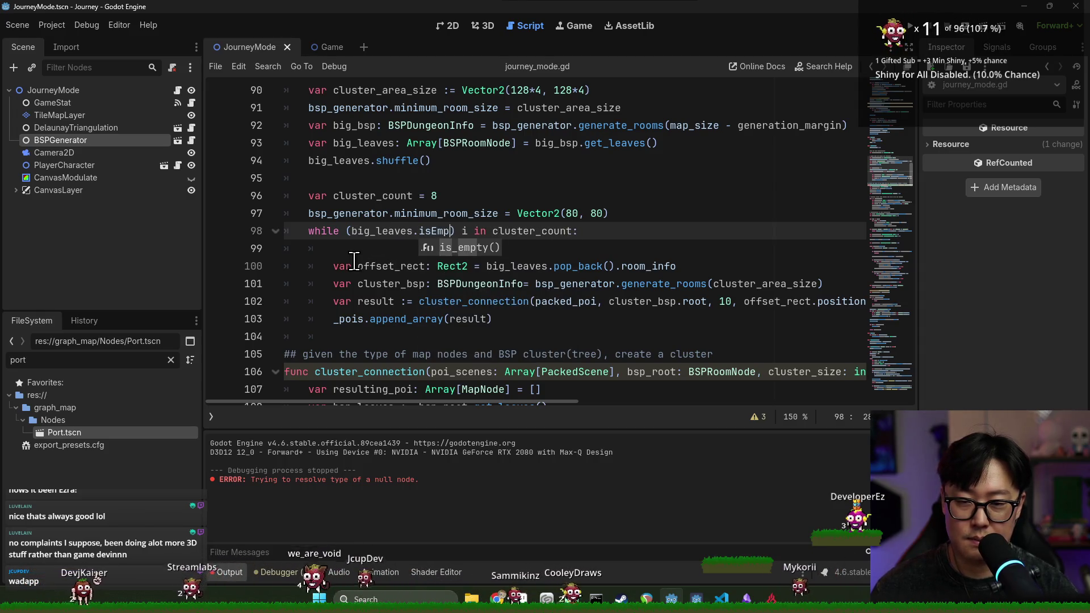
pyautogui.write('_empty(')
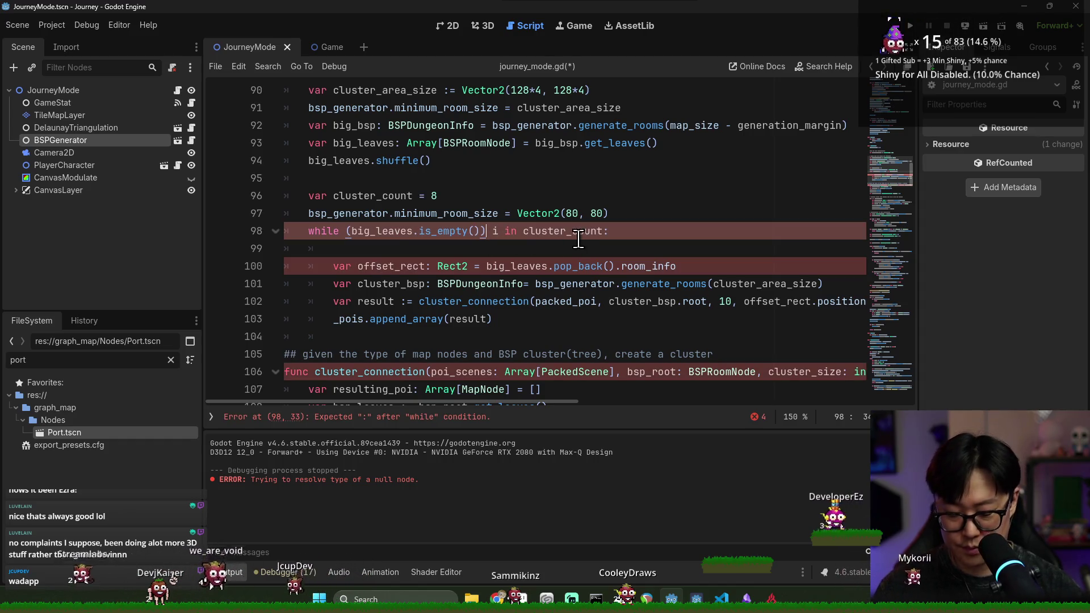
pyautogui.click(352, 231)
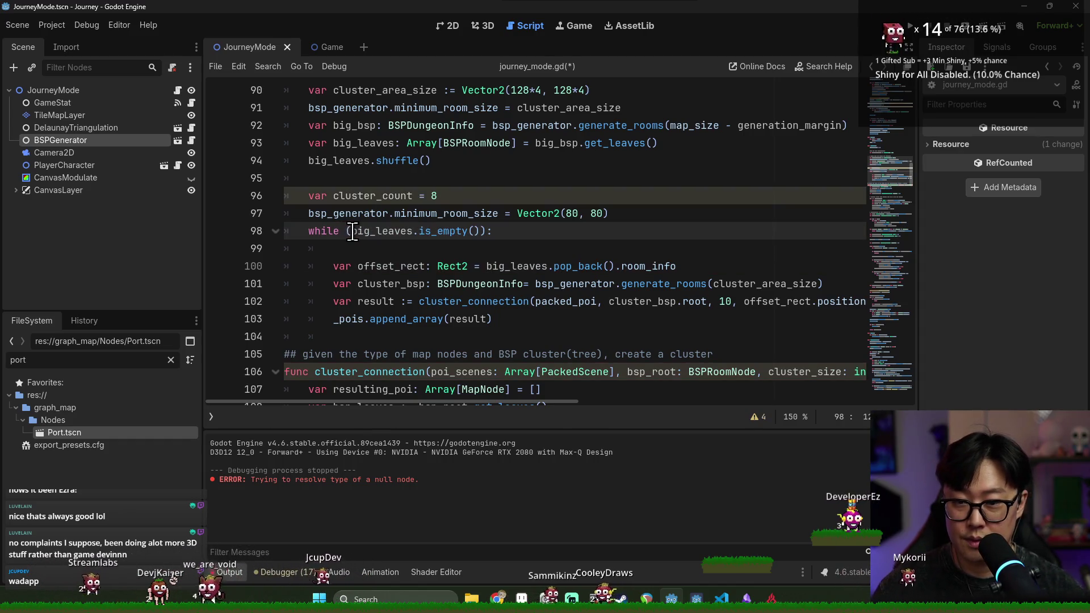
pyautogui.write('!')
pyautogui.click(372, 250)
pyautogui.hotkey('ctrl', 's')
# Remove the blank line under the while header and delete the 'var cluster_count = 8' line.
pyautogui.press('BackSpace')
pyautogui.press('BackSpace')
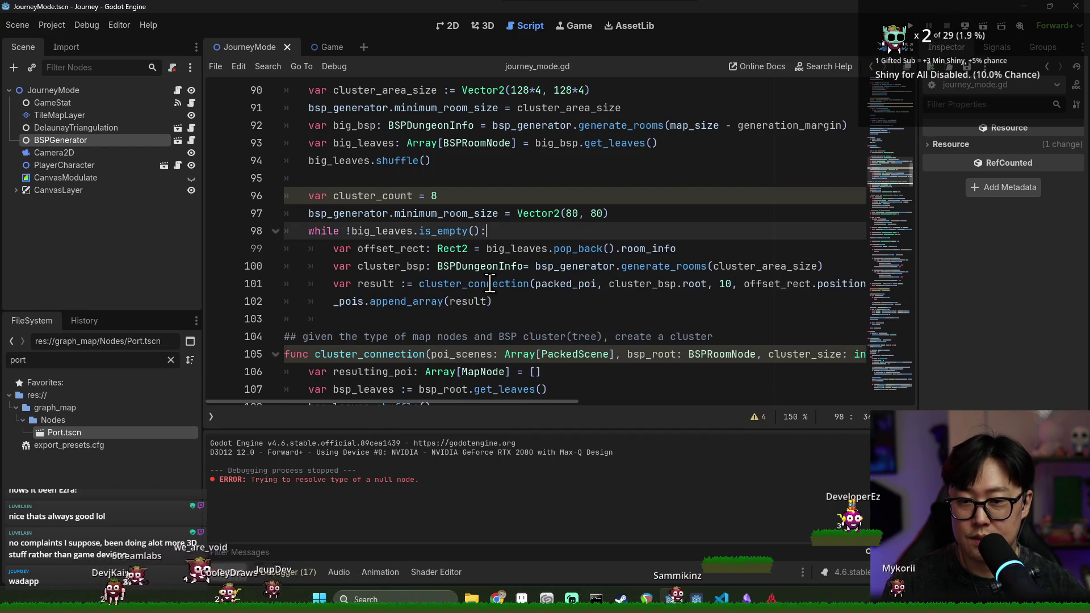
pyautogui.hotkey('ctrl', 's')
pyautogui.click(414, 197)
pyautogui.hotkey('ctrl', 'shift', 'k')
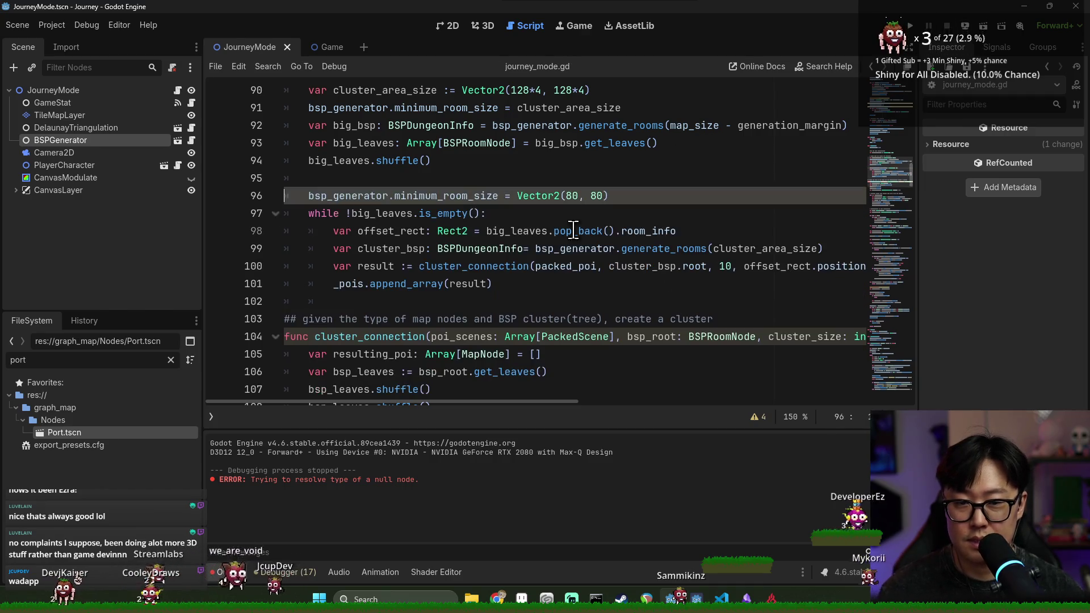
pyautogui.click(605, 229)
pyautogui.hotkey('ctrl', 's')
pyautogui.click(499, 195)
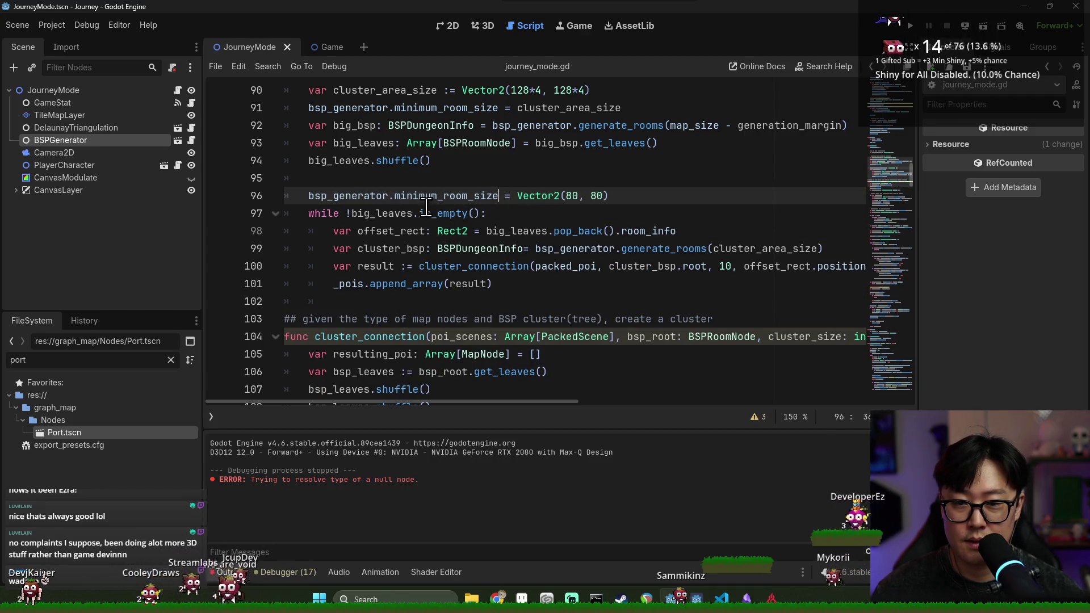
# Run the project, start a game and pan the journey map's regenerated clusters.
pyautogui.click(906, 34)
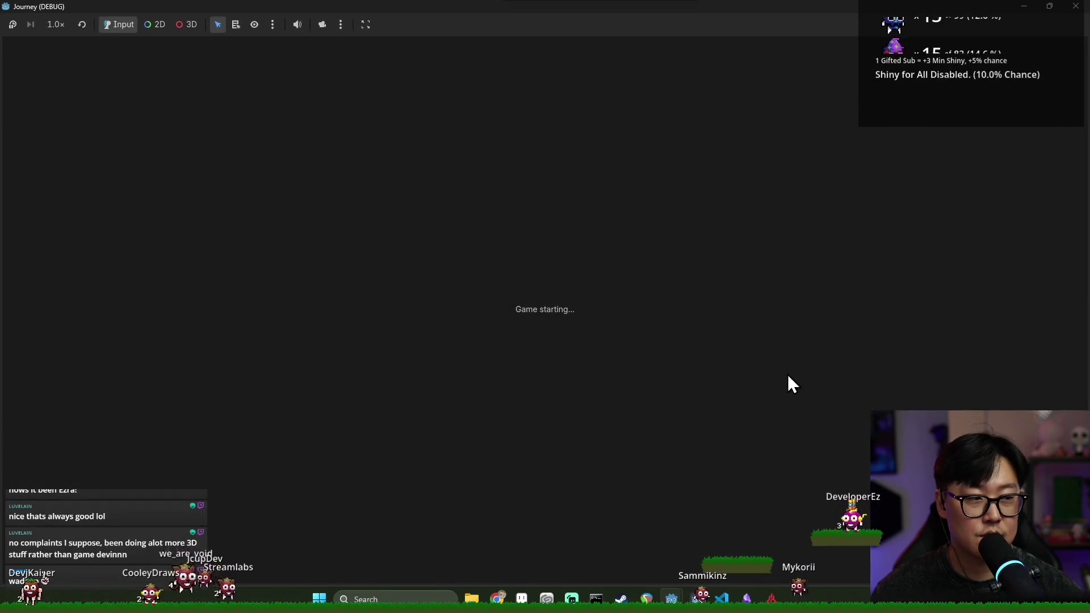
pyautogui.click(549, 347)
pyautogui.press('s')
pyautogui.press('s')
pyautogui.press('s')
pyautogui.press('s')
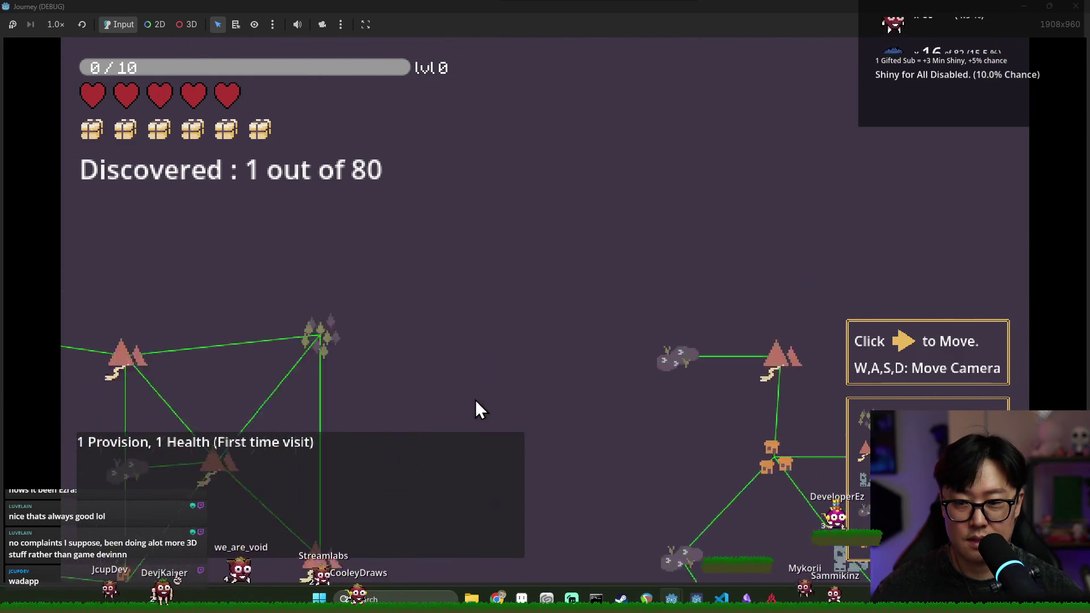
pyautogui.press('s')
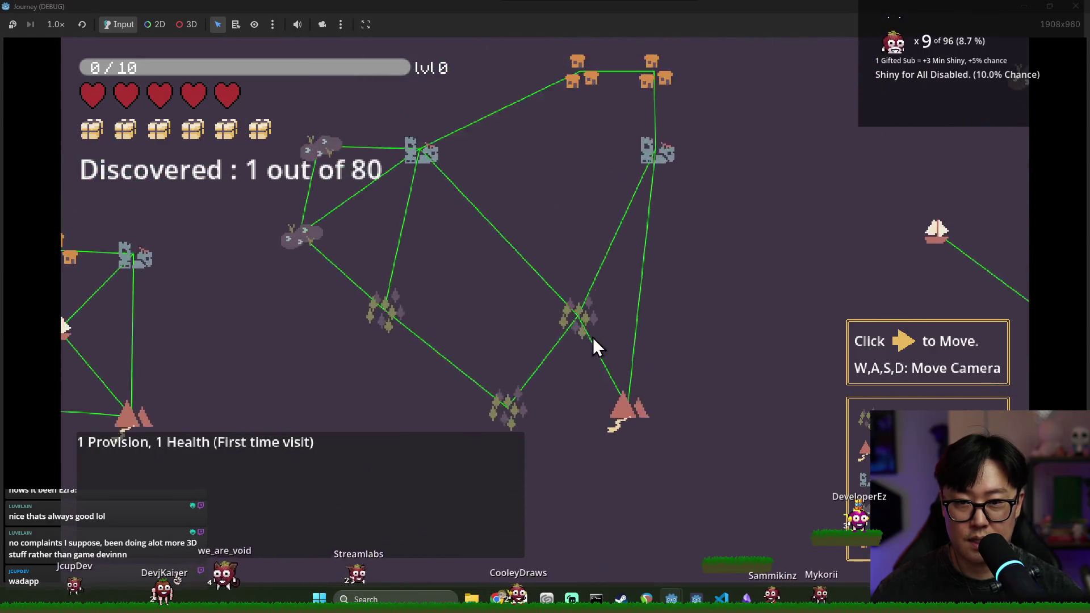
pyautogui.press('w')
pyautogui.press('a')
pyautogui.press('w')
pyautogui.press('d')
pyautogui.press('w')
pyautogui.press('d')
pyautogui.press('w')
# Pan the map to the boat, ruin, mountain and village clusters.
pyautogui.press('s')
pyautogui.press('d')
pyautogui.press('d')
pyautogui.press('w')
pyautogui.press('w')
pyautogui.press('s')
pyautogui.press('s')
pyautogui.press('d')
pyautogui.press('w')
pyautogui.press('s')
pyautogui.press('a')
pyautogui.press('d')
pyautogui.press('w')
pyautogui.press('s')
pyautogui.press('d')
pyautogui.press('w')
pyautogui.press('s')
pyautogui.press('d')
pyautogui.press('d')
pyautogui.press('w')
pyautogui.press('d')
pyautogui.press('d')
pyautogui.press('s')
pyautogui.press('a')
pyautogui.press('w')
pyautogui.press('w')
pyautogui.press('d')
pyautogui.press('s')
pyautogui.press('s')
pyautogui.press('a')
pyautogui.press('s')
pyautogui.press('d')
pyautogui.press('s')
pyautogui.press('w')
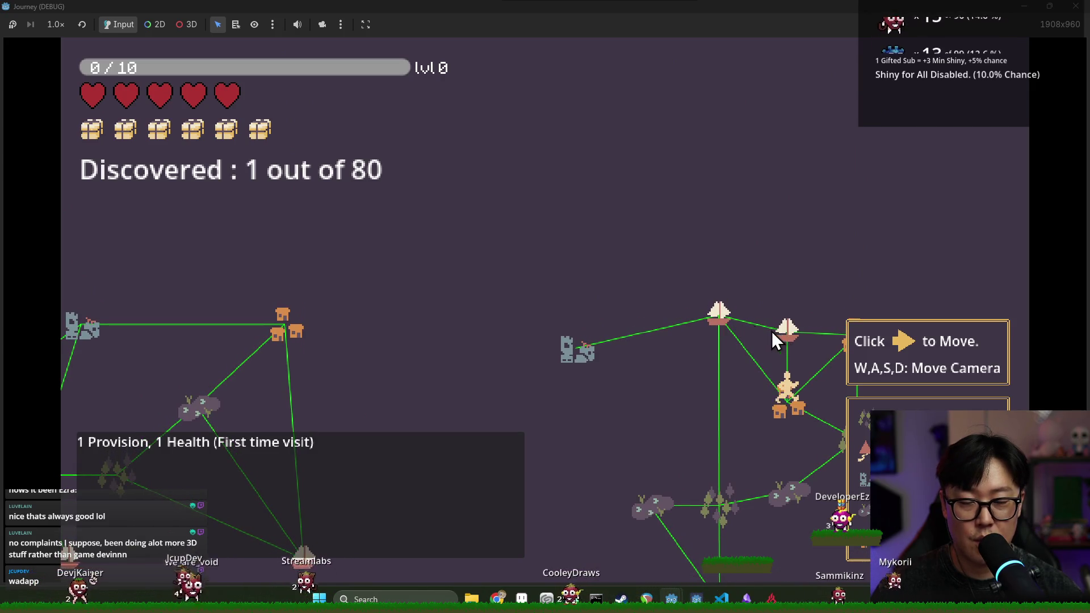
# Pan the map over the village, boat and ruin clusters.
pyautogui.press('s')
pyautogui.press('a')
pyautogui.press('w')
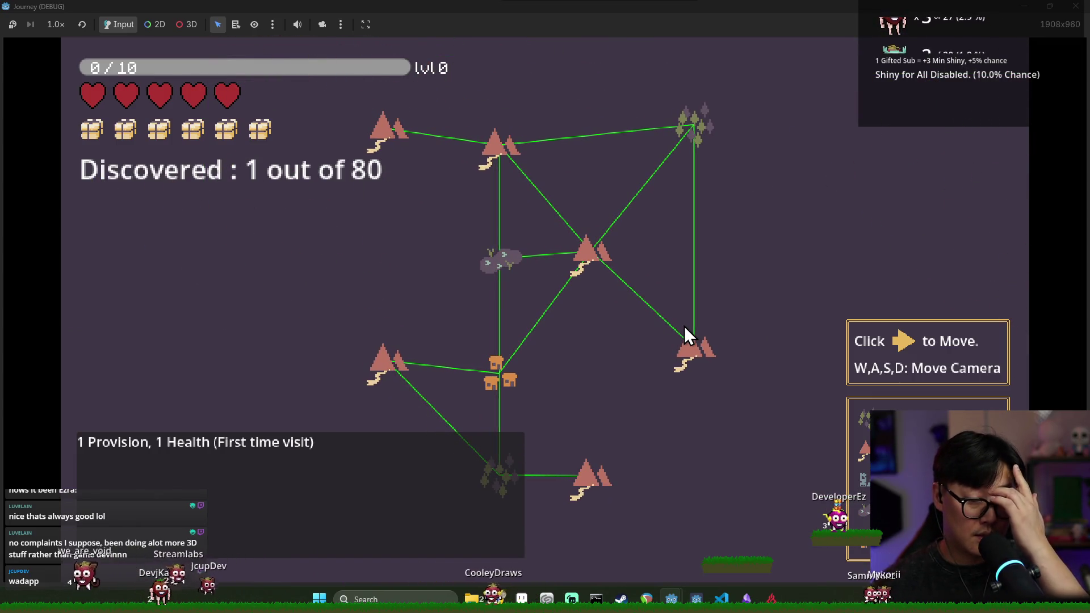
pyautogui.press('d')
pyautogui.press('d')
pyautogui.press('s')
pyautogui.press('a')
pyautogui.press('s')
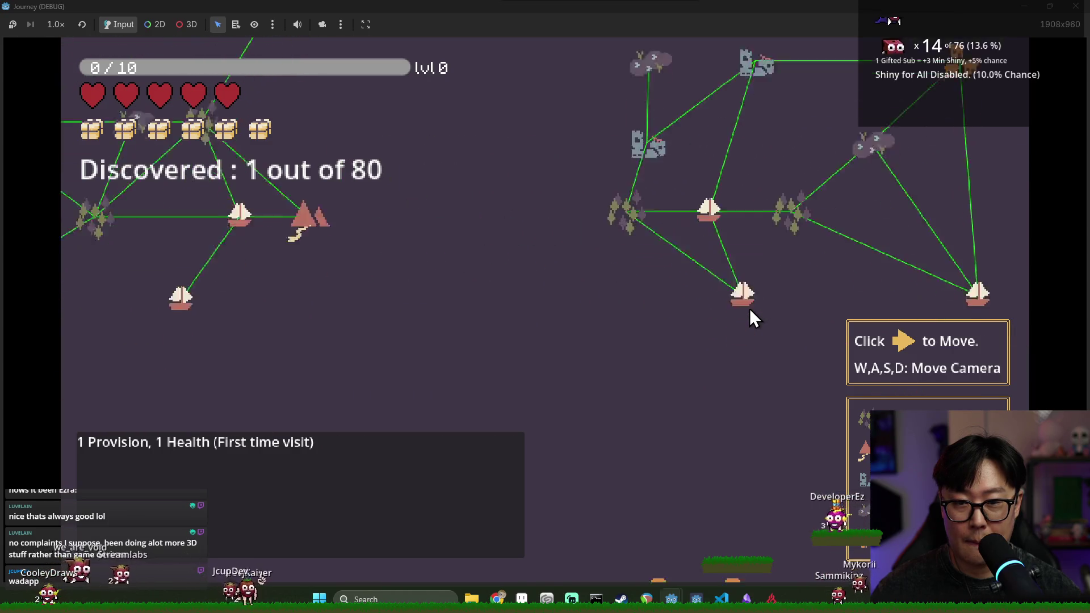
pyautogui.press('w')
pyautogui.press('s')
pyautogui.press('w')
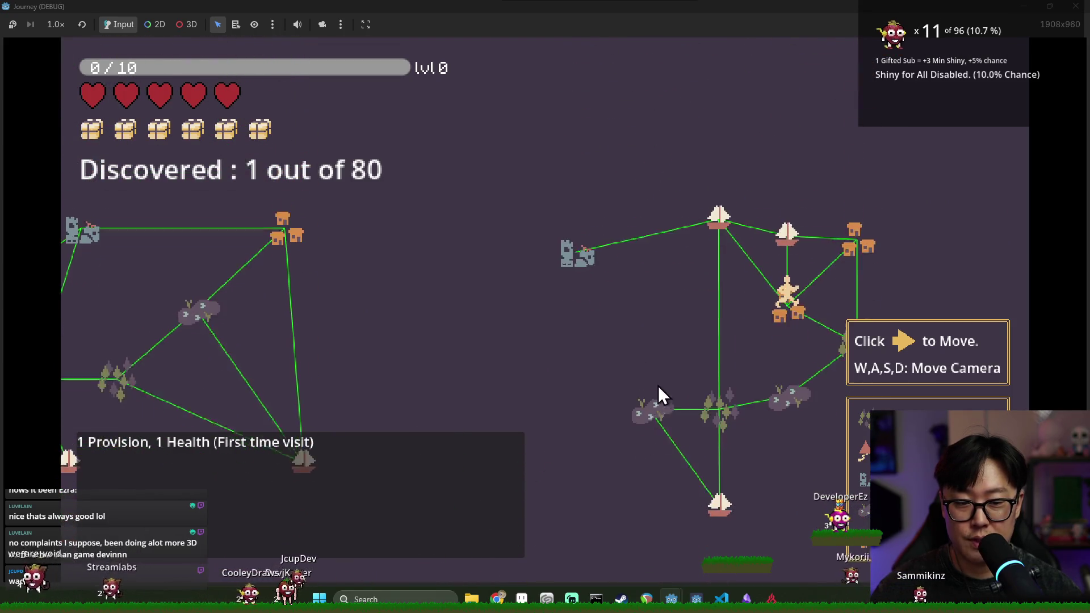
pyautogui.press('w')
pyautogui.press('w')
pyautogui.press('w')
pyautogui.press('w')
pyautogui.press('s')
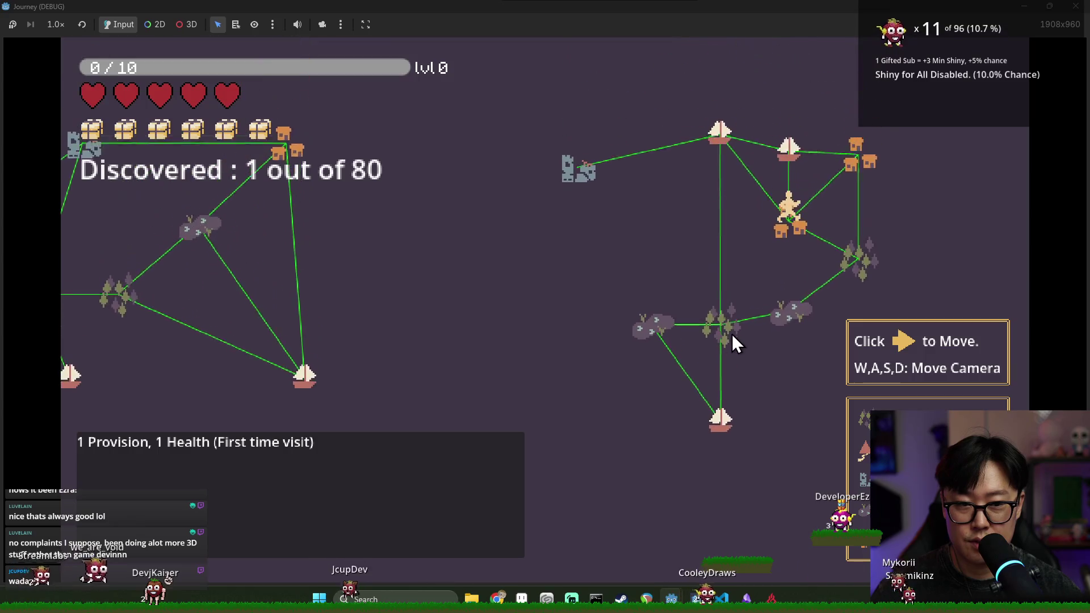
pyautogui.press('w')
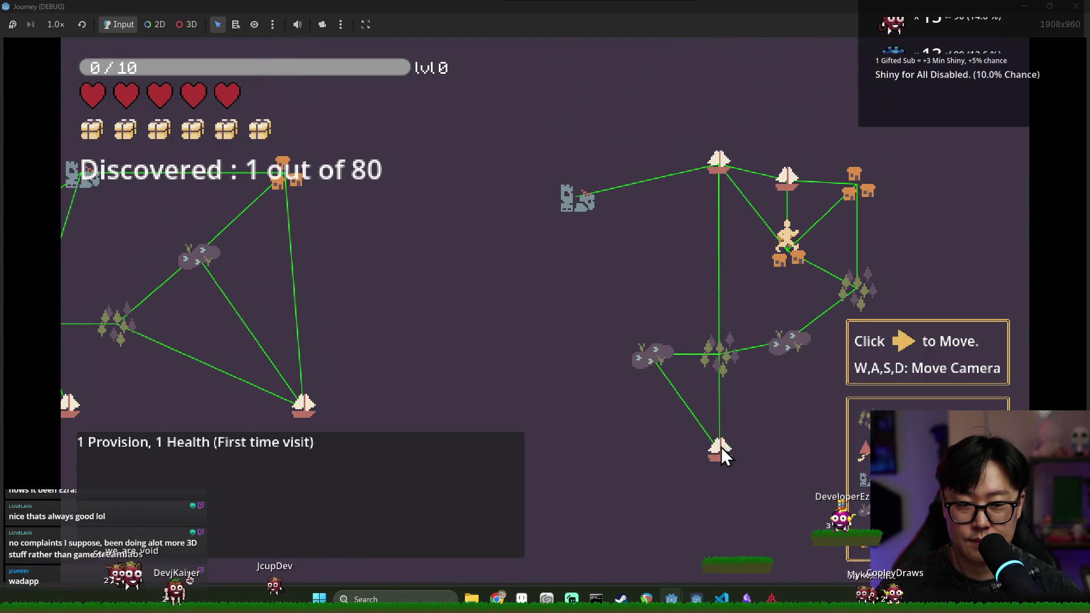
# Survey the remaining clusters, then stop the running game with F8.
pyautogui.press('a')
pyautogui.press('s')
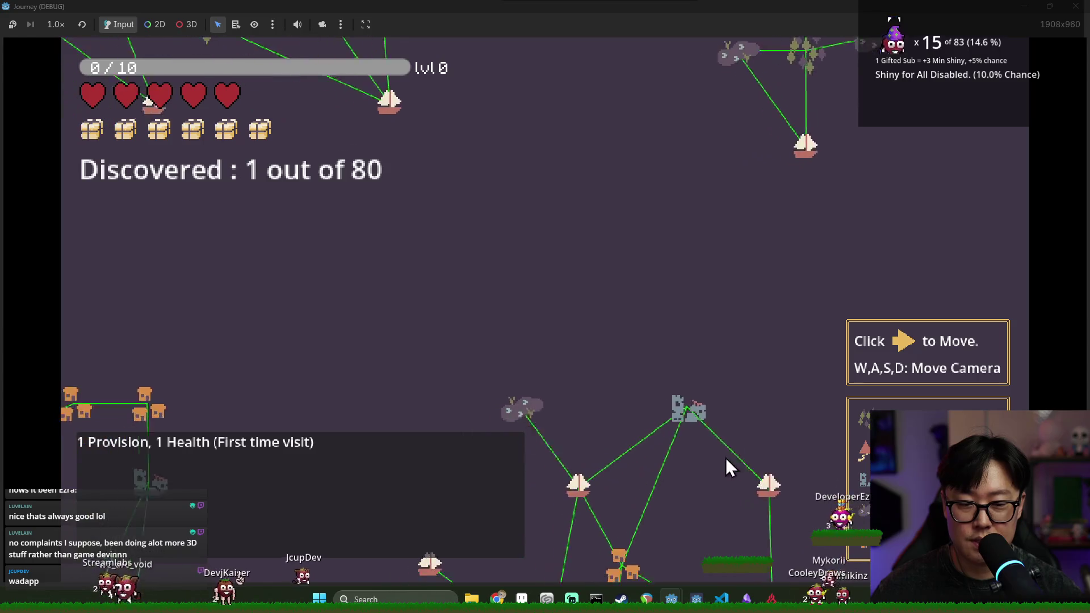
pyautogui.press('d')
pyautogui.press('s')
pyautogui.press('s')
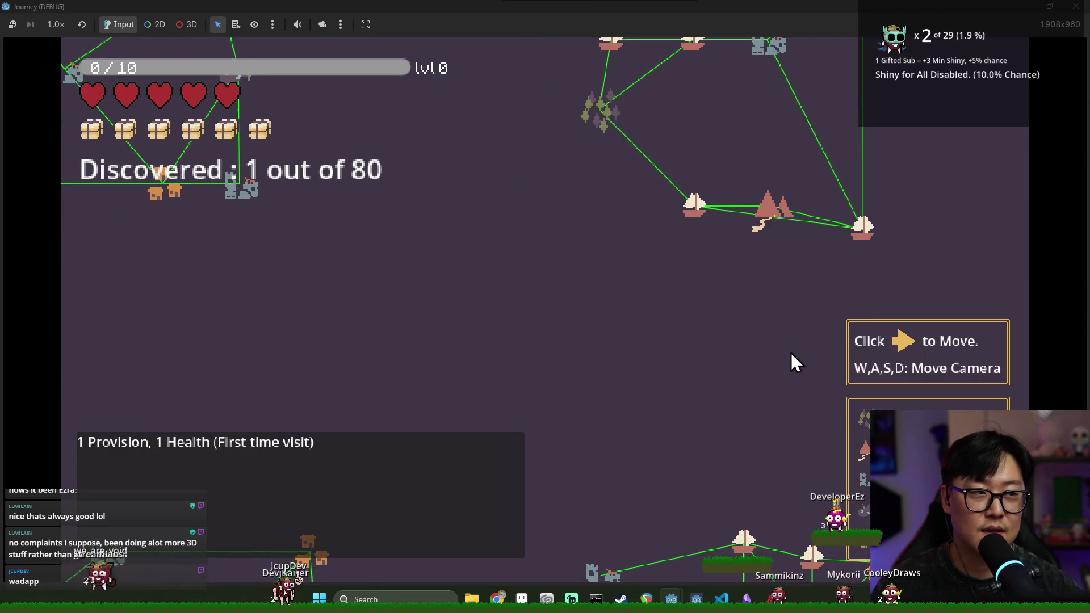
pyautogui.press('d')
pyautogui.press('w')
pyautogui.press('a')
pyautogui.press('a')
pyautogui.press('w')
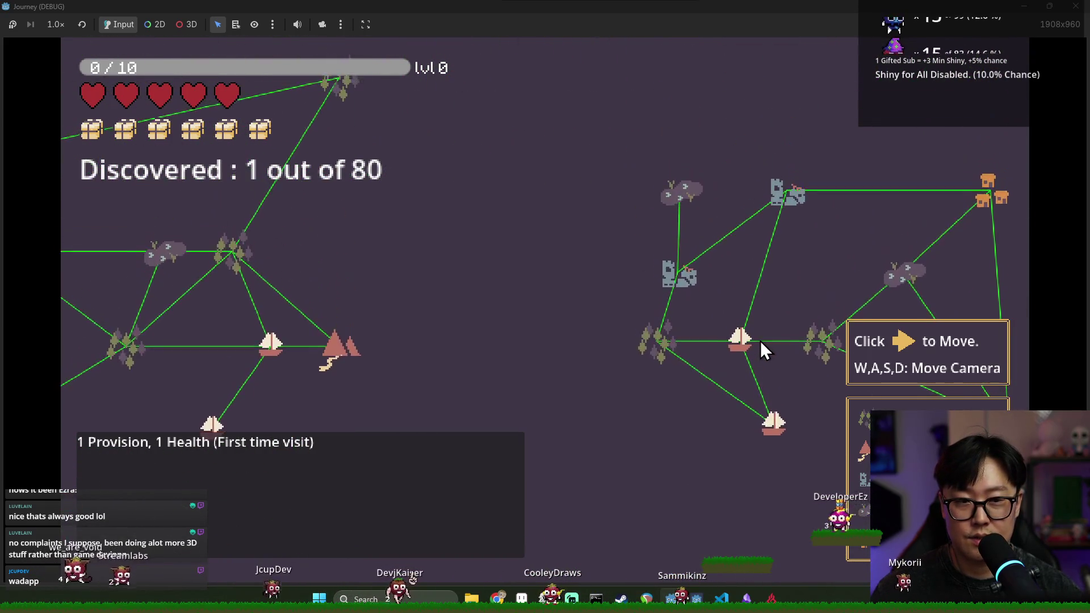
pyautogui.press('w')
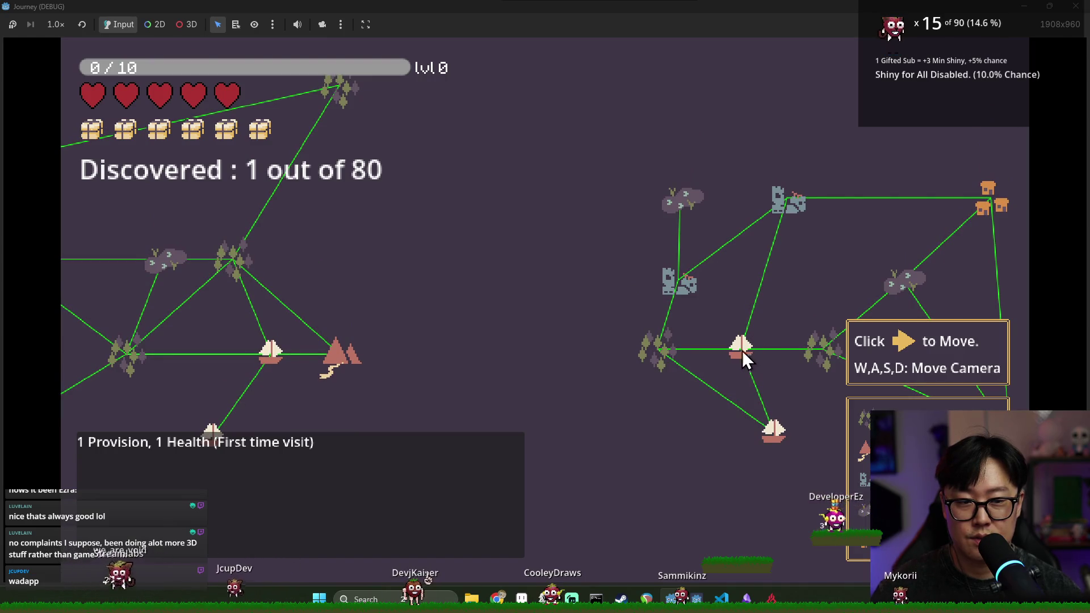
pyautogui.press('a')
pyautogui.press('s')
pyautogui.press('d')
pyautogui.press('F8')
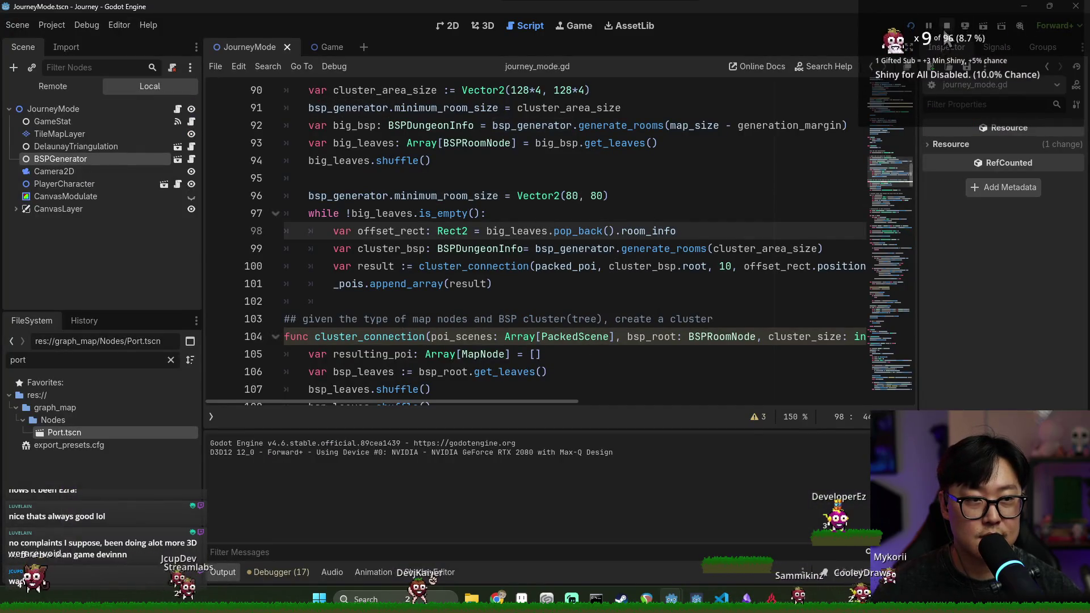
# Scroll up to the packed_poi constant and save journey_mode.gd.
pyautogui.press('Up')
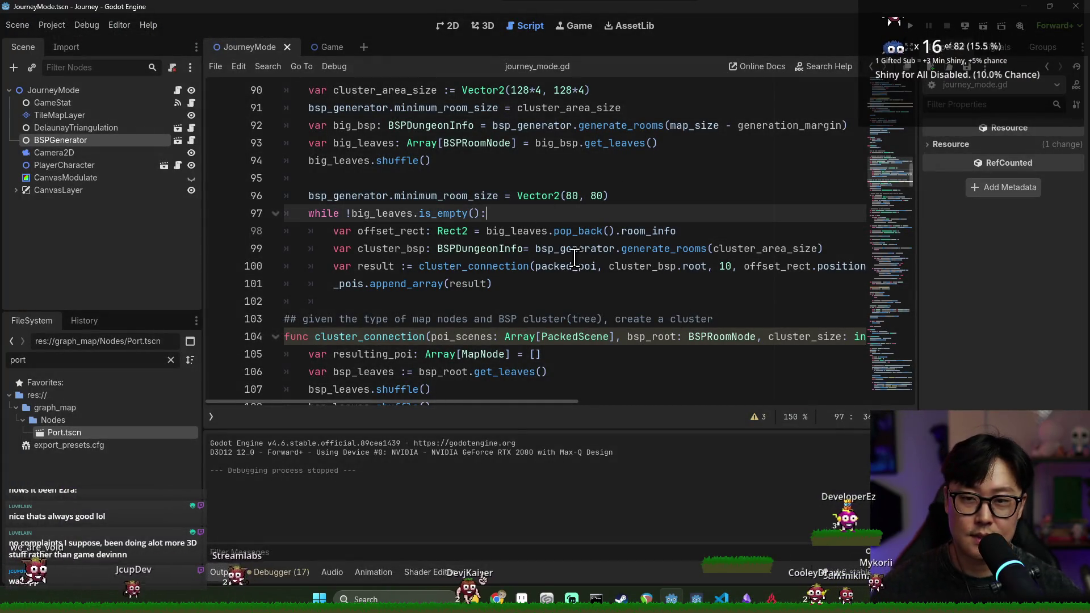
pyautogui.scroll(3)
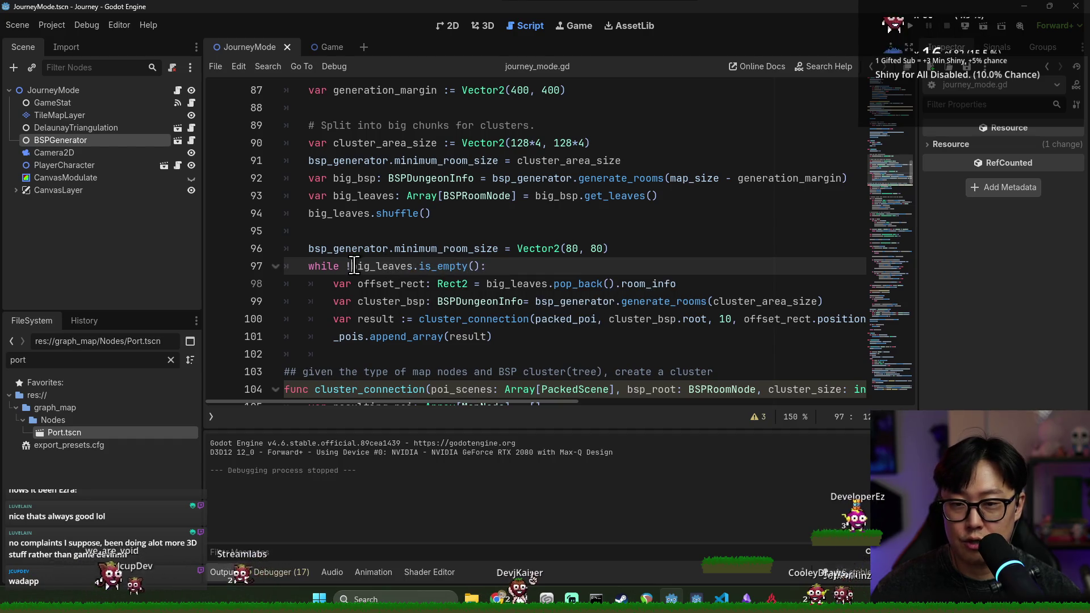
pyautogui.click(370, 266)
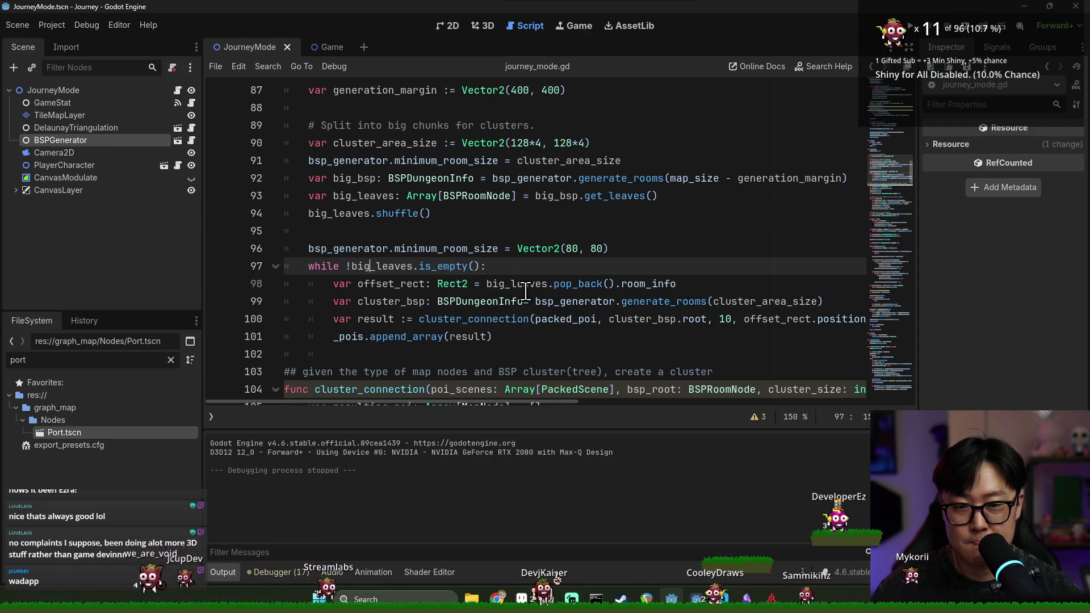
pyautogui.scroll(3)
pyautogui.scroll(3)
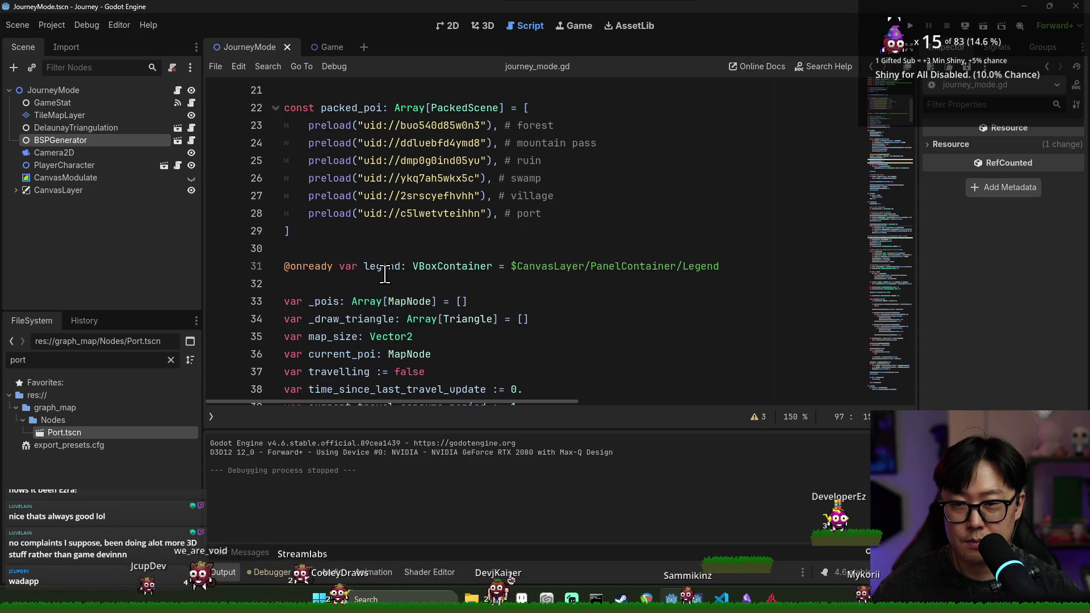
pyautogui.scroll(3)
pyautogui.click(343, 289)
pyautogui.press('Return')
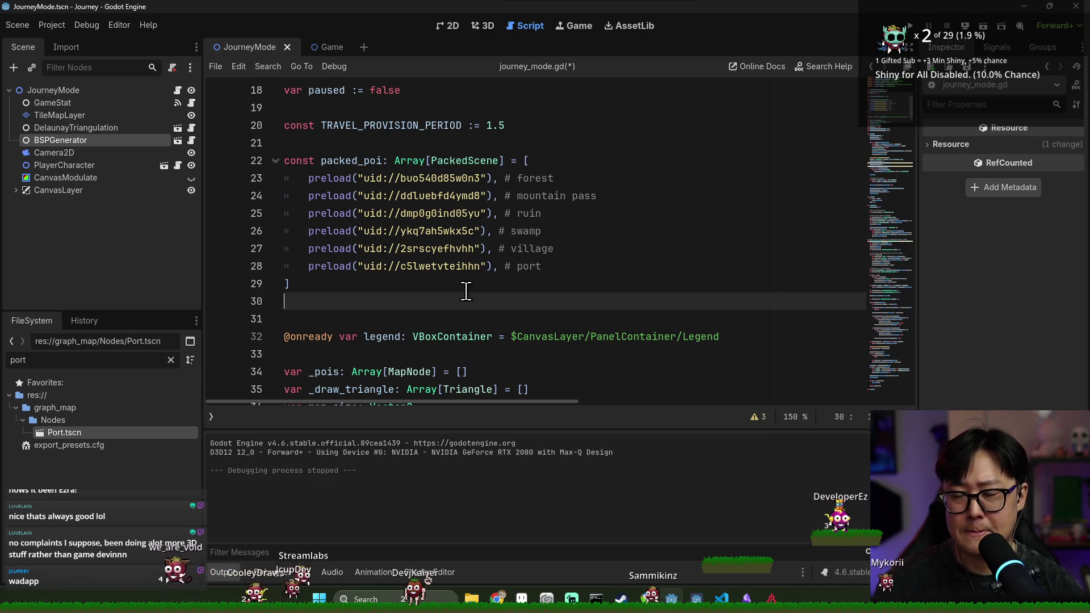
pyautogui.press('BackSpace')
pyautogui.hotkey('ctrl', 's')
pyautogui.hotkey('ctrl', 's')
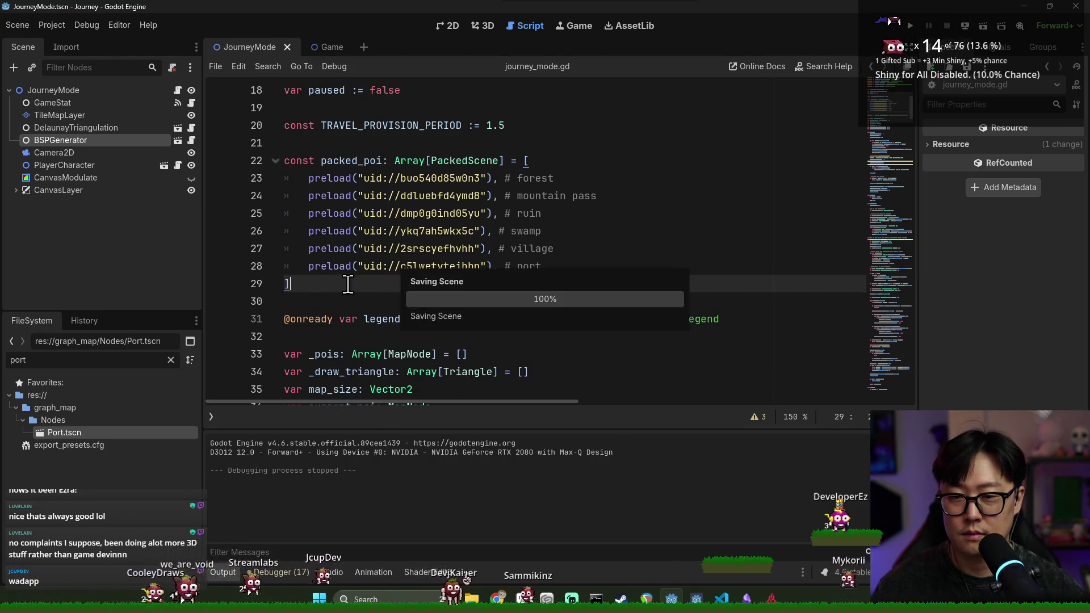
# Leave one blank line below the packed_poi list for a new constant.
pyautogui.click(357, 161)
pyautogui.click(327, 283)
pyautogui.press('Return')
pyautogui.press('Return')
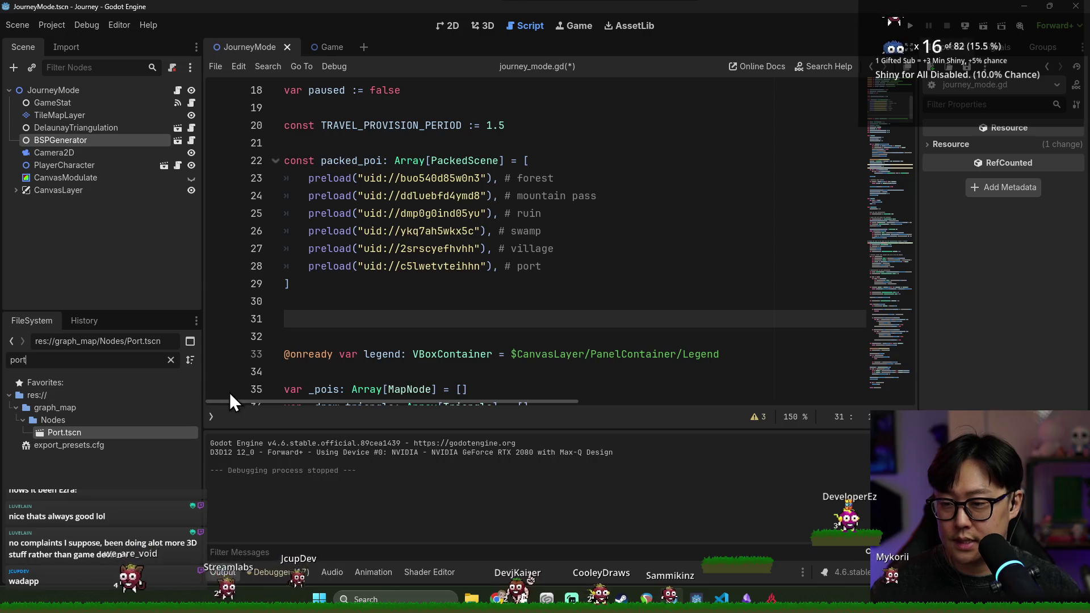
pyautogui.press('Down')
pyautogui.hotkey('ctrl', 'z')
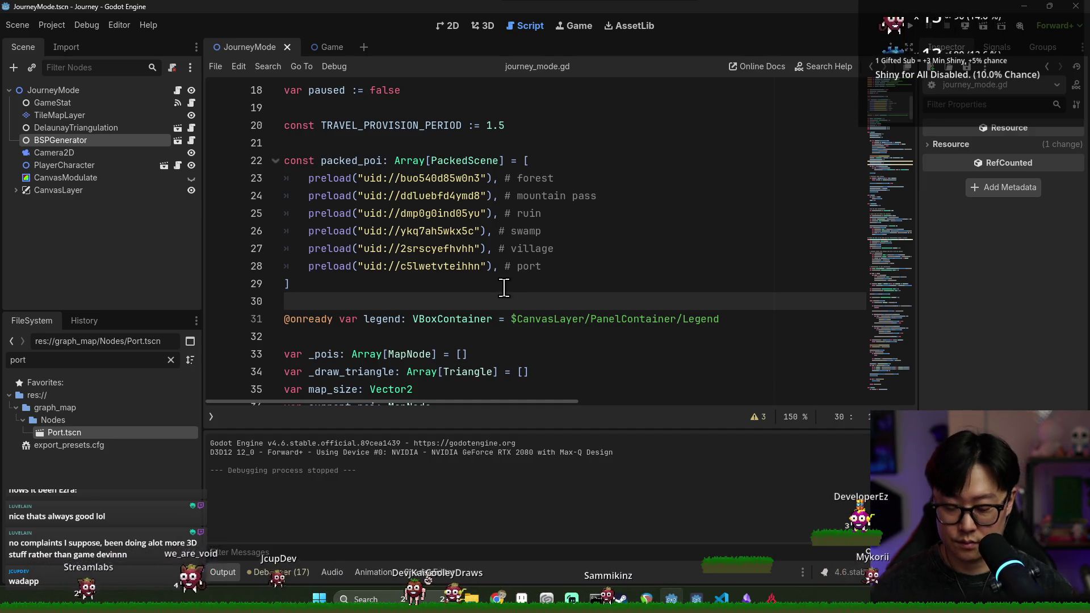
pyautogui.press('Return')
pyautogui.write('const WILDERNESS_CLUSTER:')
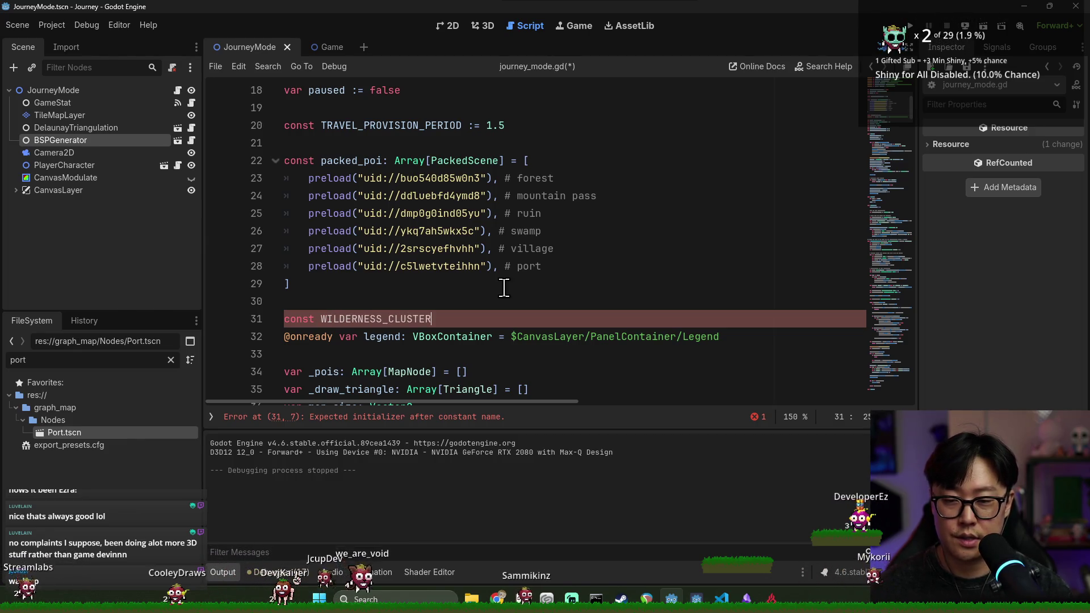
# Declare const WILDERNESS_CLUSTER: Array[int] = [0, 0, 0, 0, 0, 0, 0, 2] below packed_poi.
pyautogui.write(' Arra')
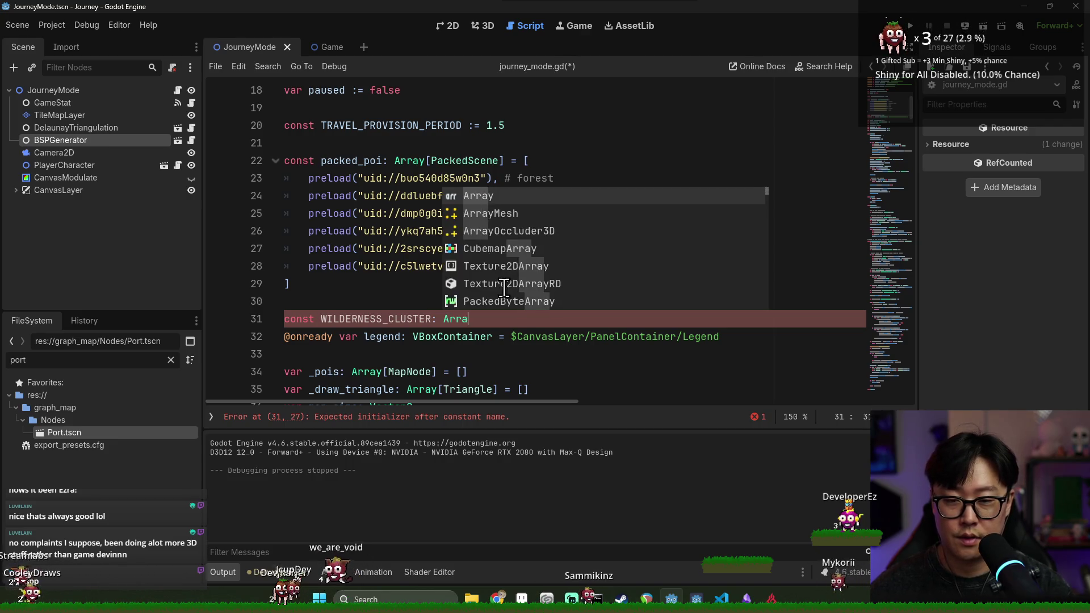
pyautogui.write('y[int')
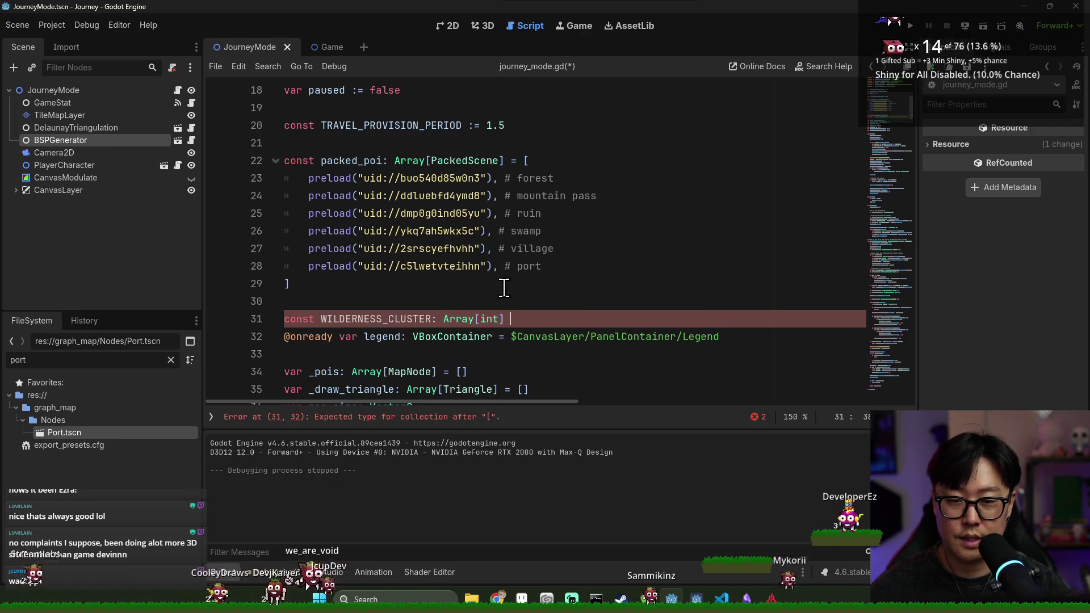
pyautogui.write('[0, 0, 0, 0, 0, 0, 0,')
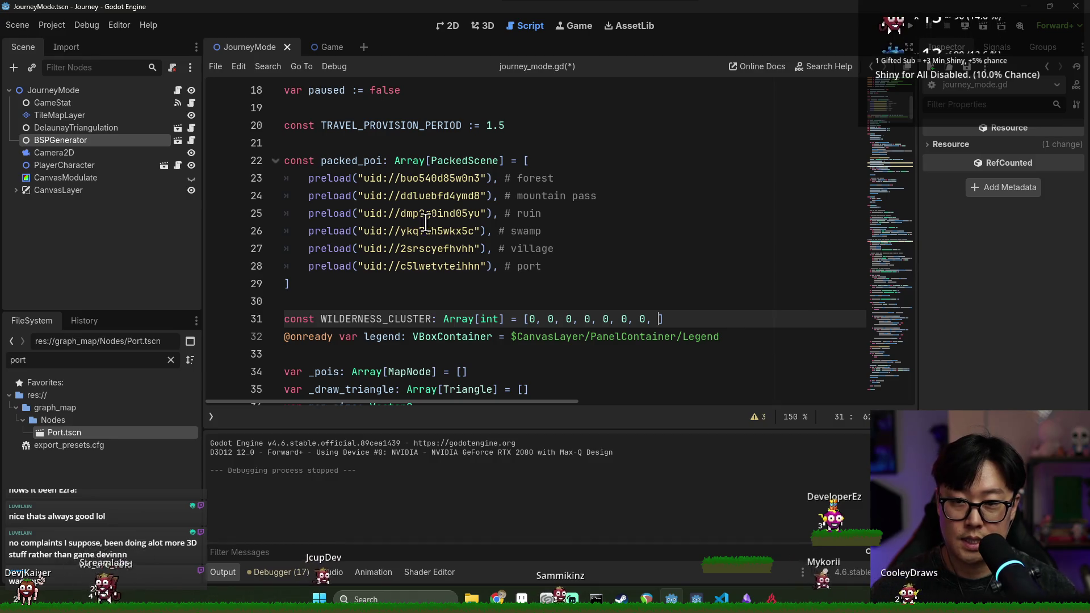
pyautogui.write('2')
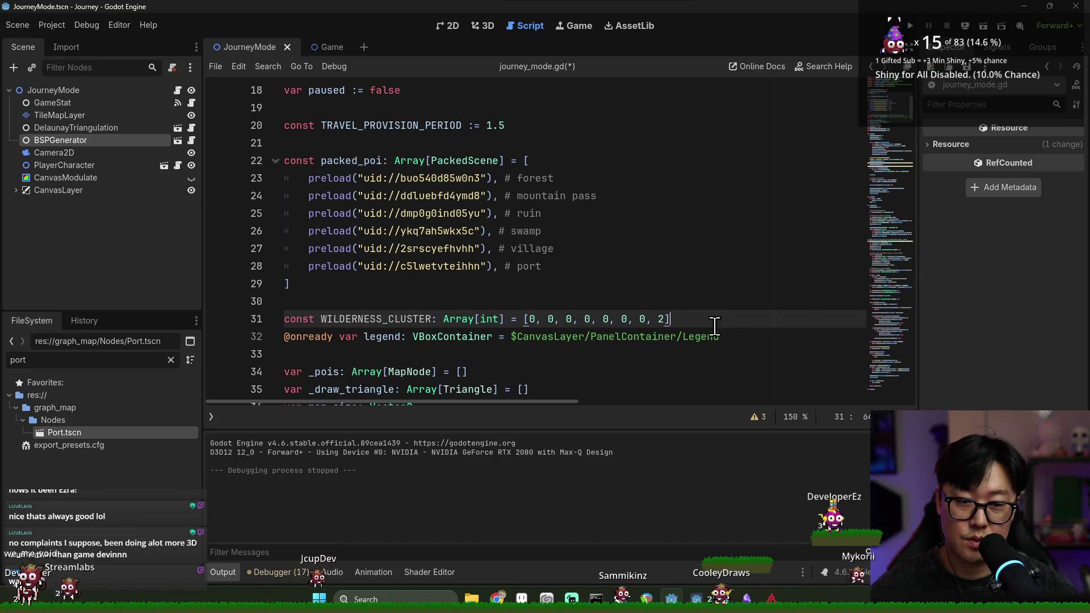
pyautogui.press('Return')
pyautogui.press('Return')
pyautogui.press('Up')
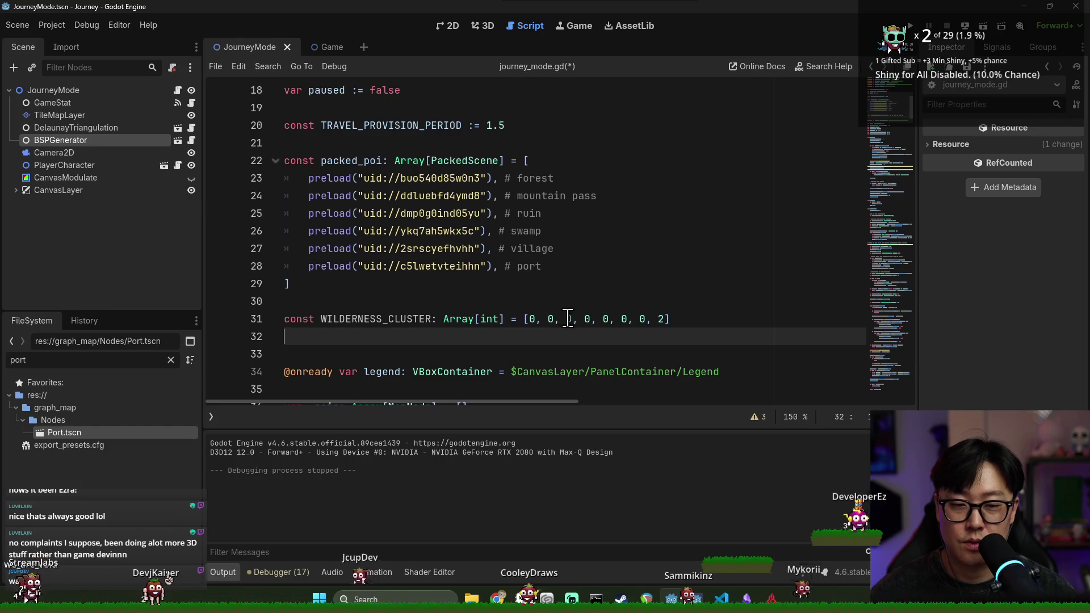
# Compare WILDERNESS_CLUSTER's values with the port and village comment indices in the POI list.
pyautogui.doubleClick(661, 319)
pyautogui.doubleClick(520, 266)
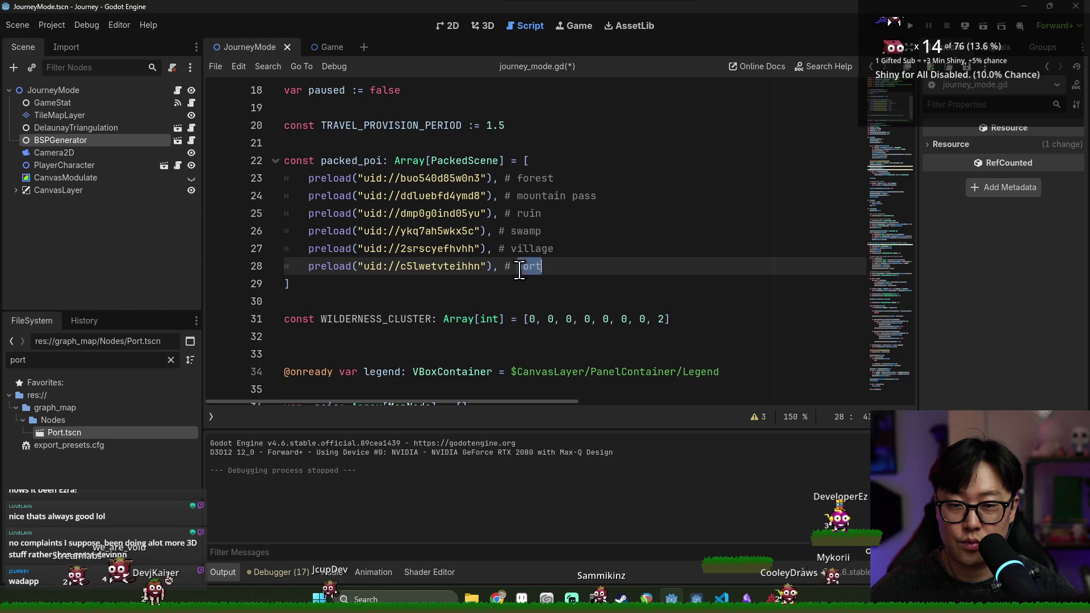
pyautogui.doubleClick(529, 320)
pyautogui.click(533, 319)
pyautogui.write('5')
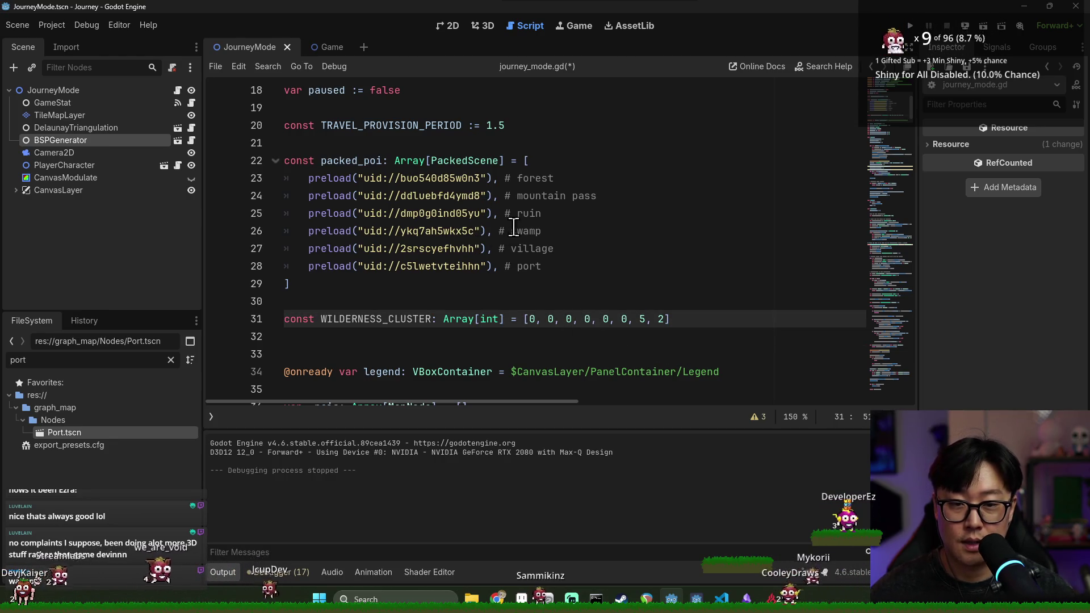
pyautogui.click(517, 196)
pyautogui.doubleClick(527, 266)
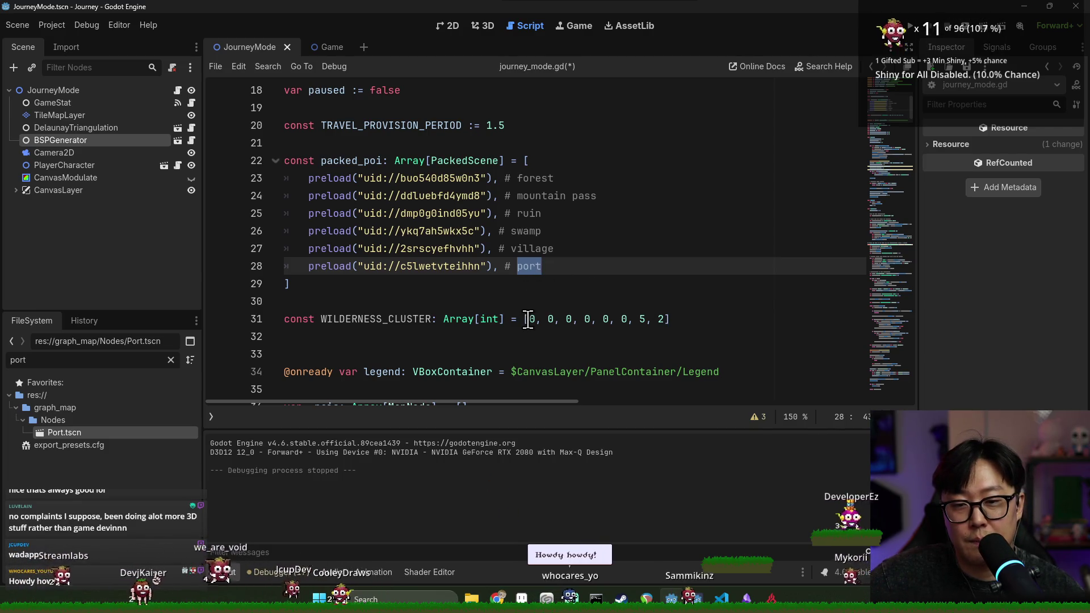
pyautogui.doubleClick(523, 250)
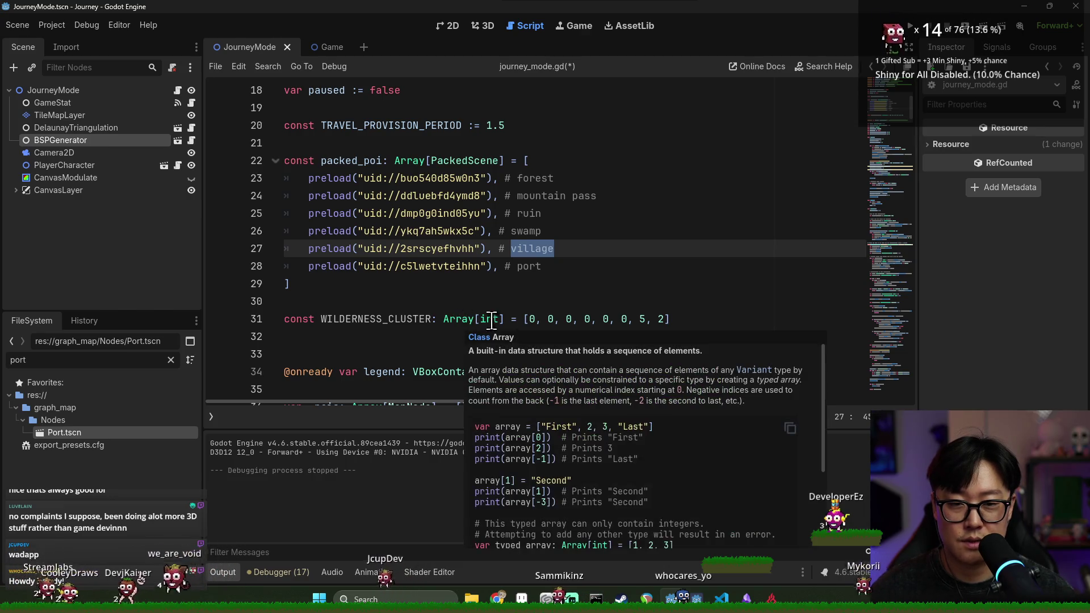
pyautogui.click(625, 320)
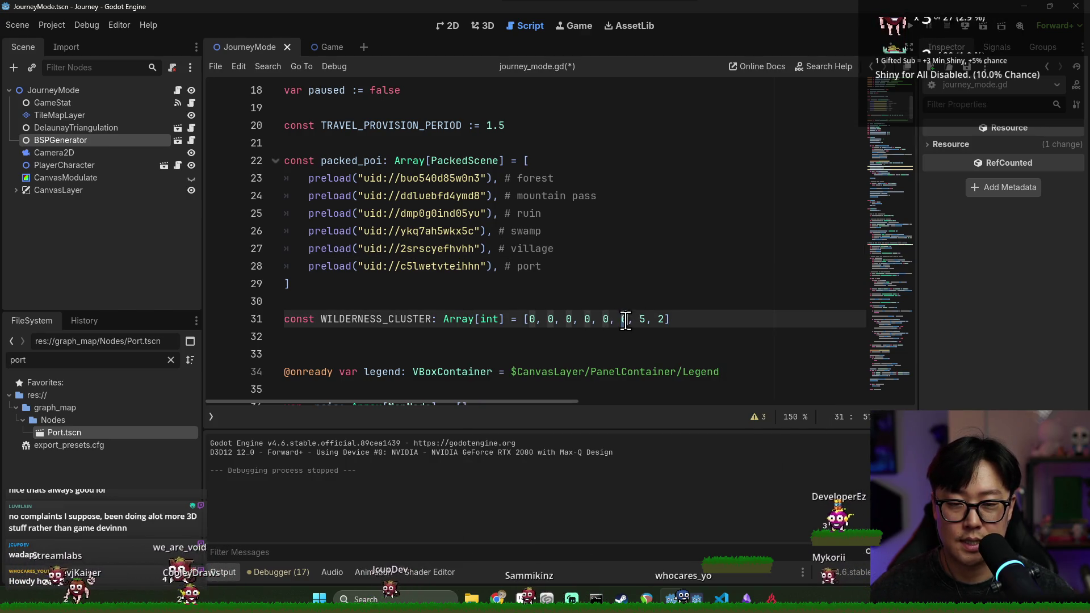
# Trim WILDERNESS_CLUSTER to [0, 0, 0, 0, 0] and begin a new line below it.
pyautogui.click(640, 320)
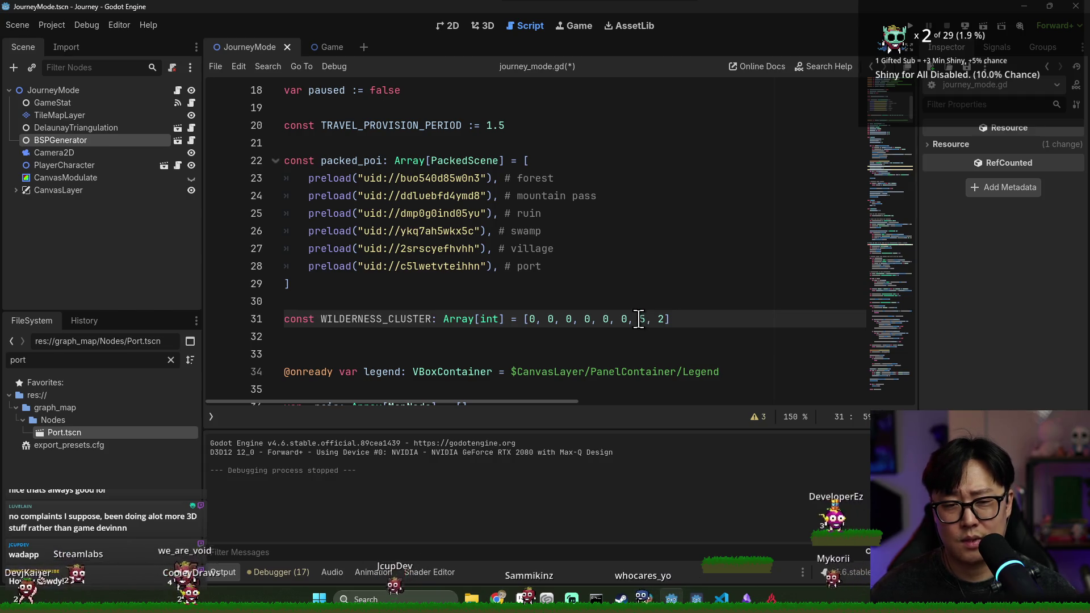
pyautogui.press('BackSpace')
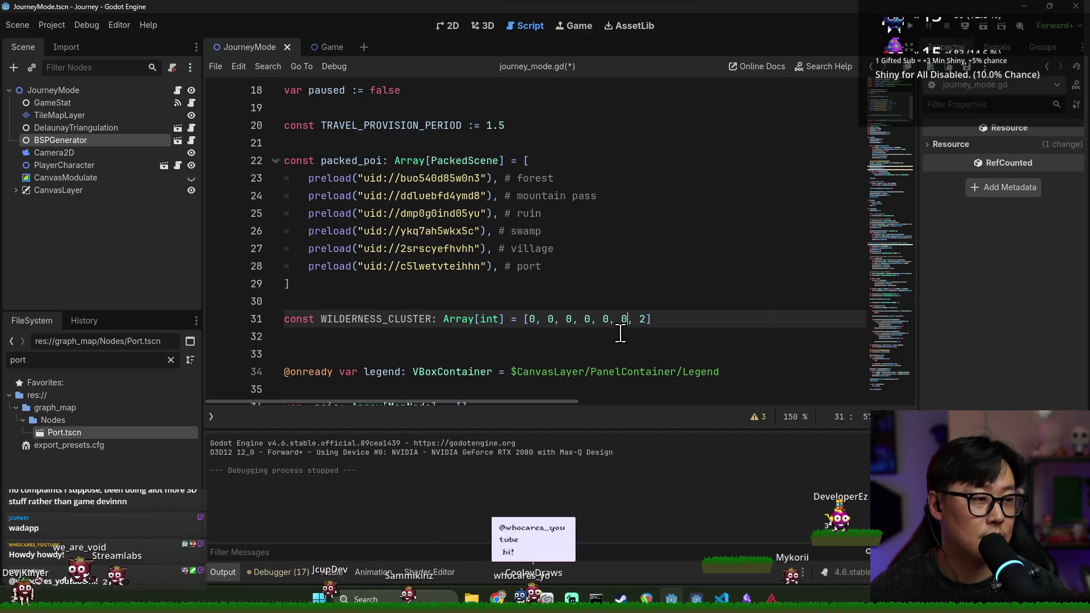
pyautogui.doubleClick(643, 319)
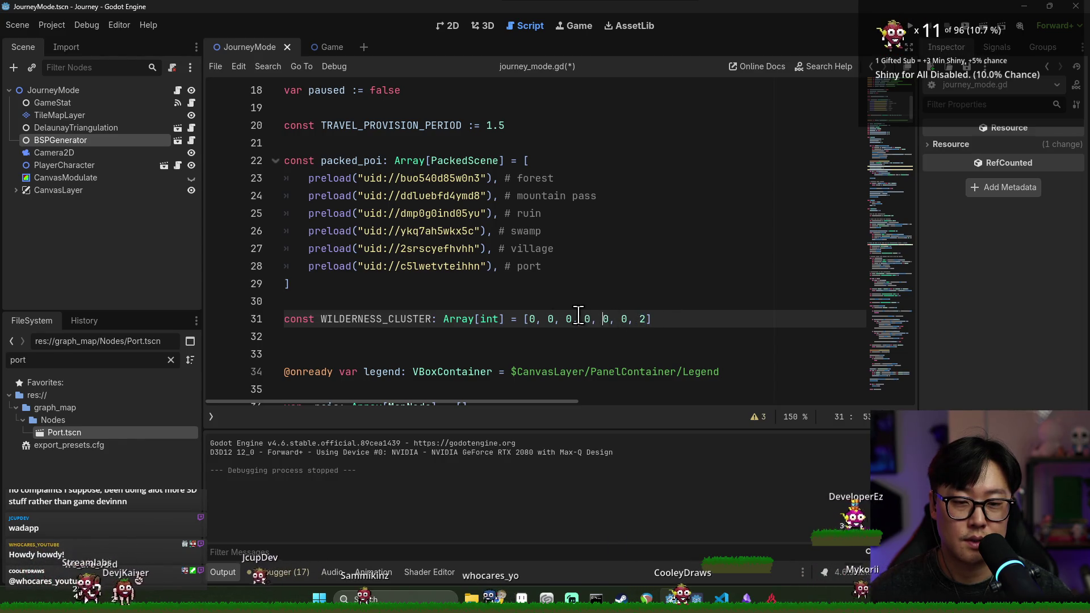
pyautogui.moveTo(530, 319); pyautogui.dragTo(616, 319)
pyautogui.click(635, 319)
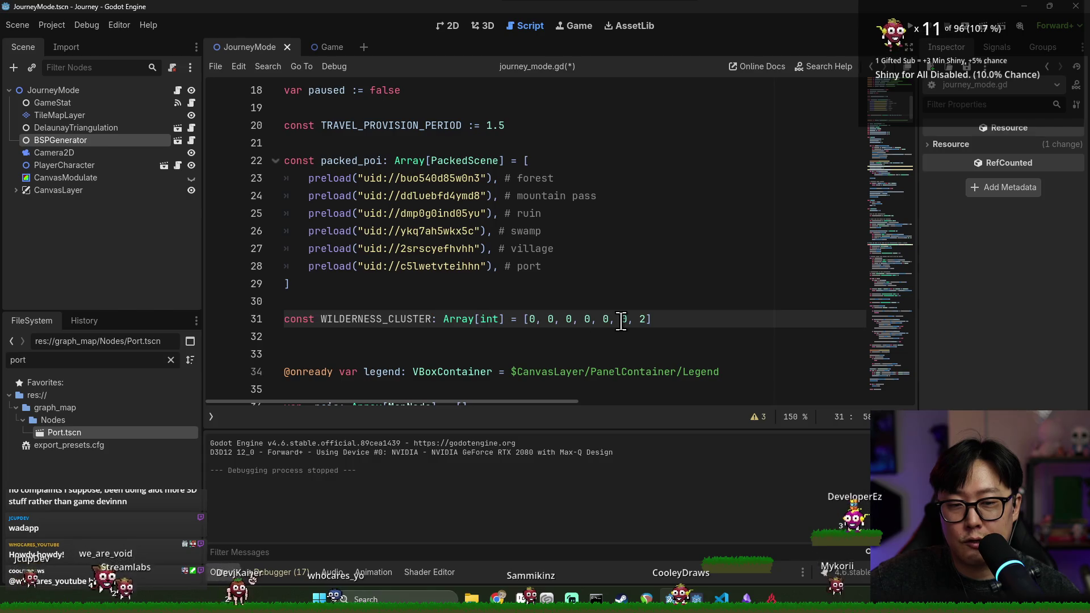
pyautogui.doubleClick(459, 320)
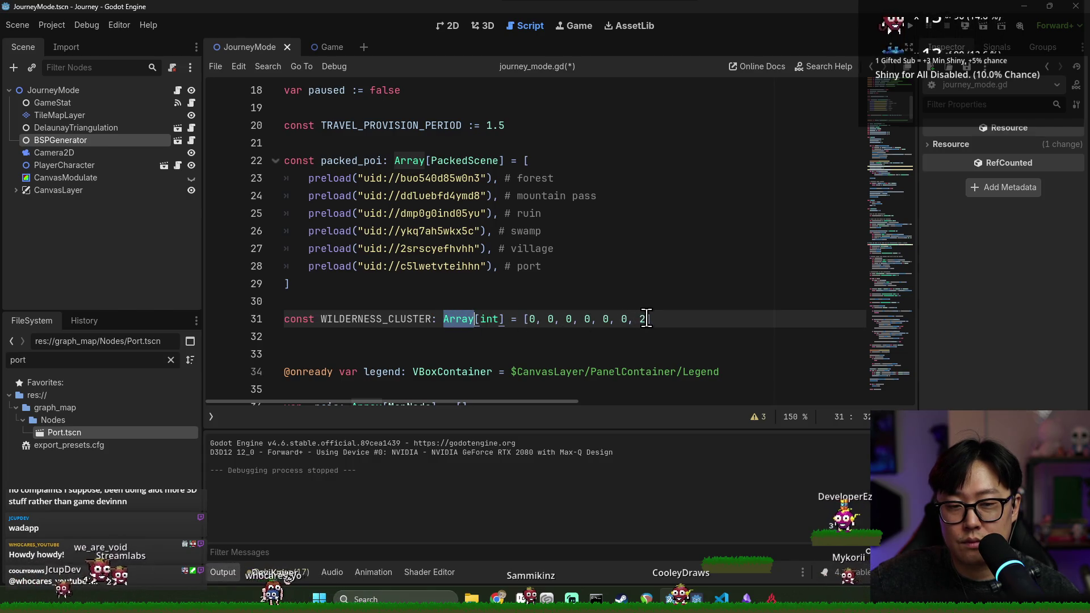
pyautogui.moveTo(646, 319); pyautogui.dragTo(624, 320)
pyautogui.press('BackSpace')
pyautogui.press('BackSpace')
pyautogui.press('BackSpace')
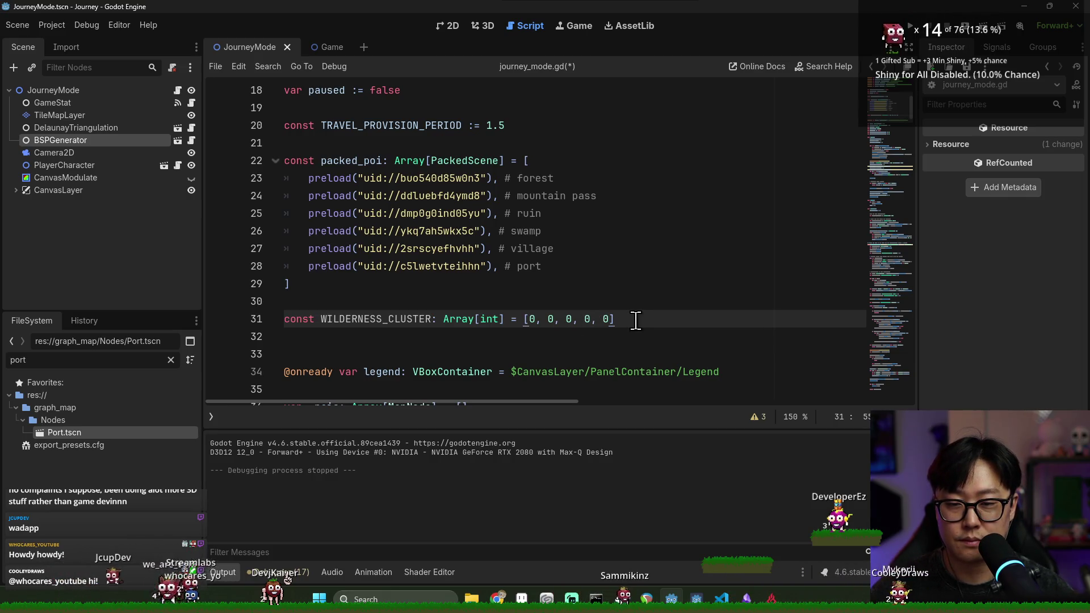
pyautogui.press('Return')
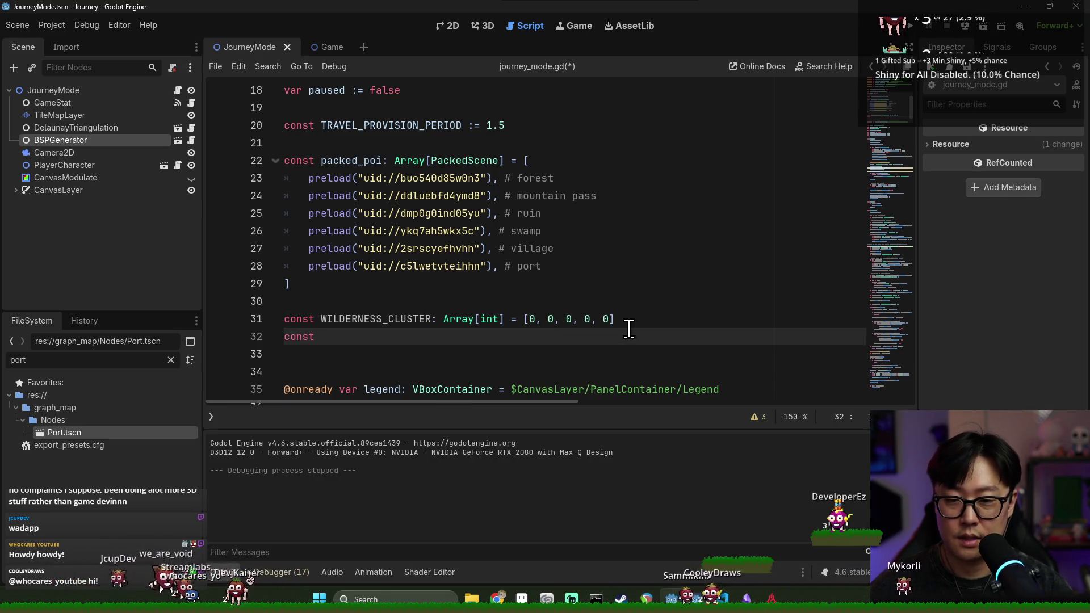
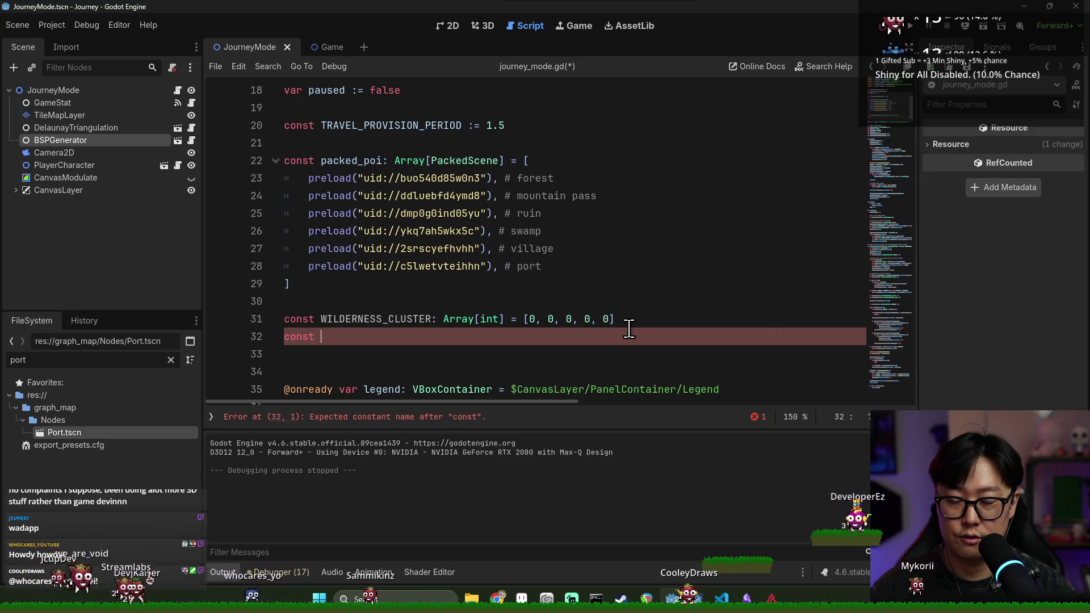
# Write const RUINOUS_CLUSTER: Array[int] = [1, 1, 1, 0, 5, 5] and open a new line below.
pyautogui.press('BackSpace')
pyautogui.write('RUINOUS')
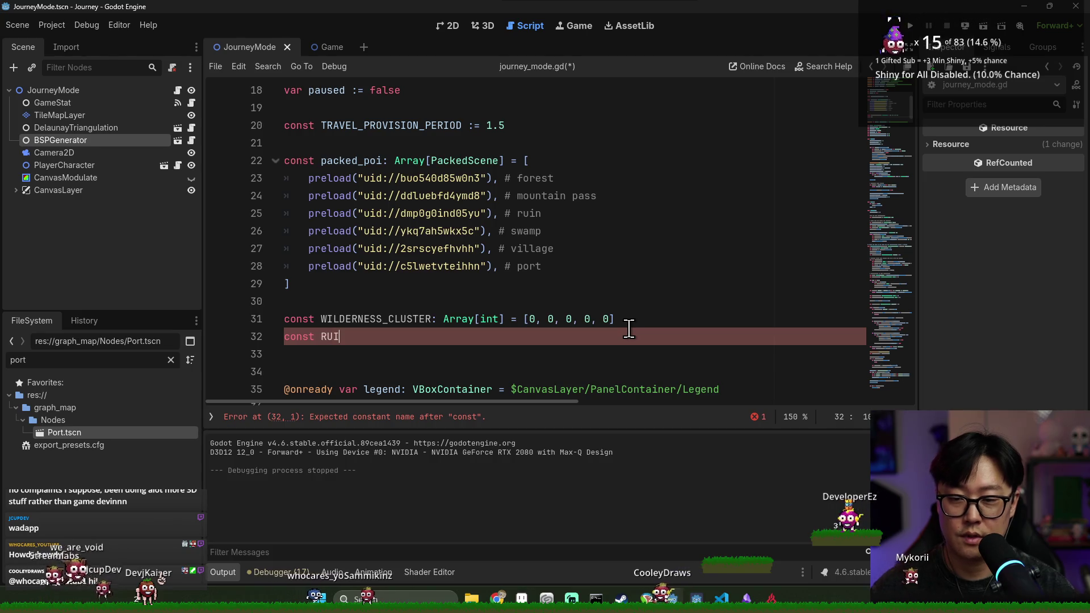
pyautogui.write('_CLUSTER: Array')
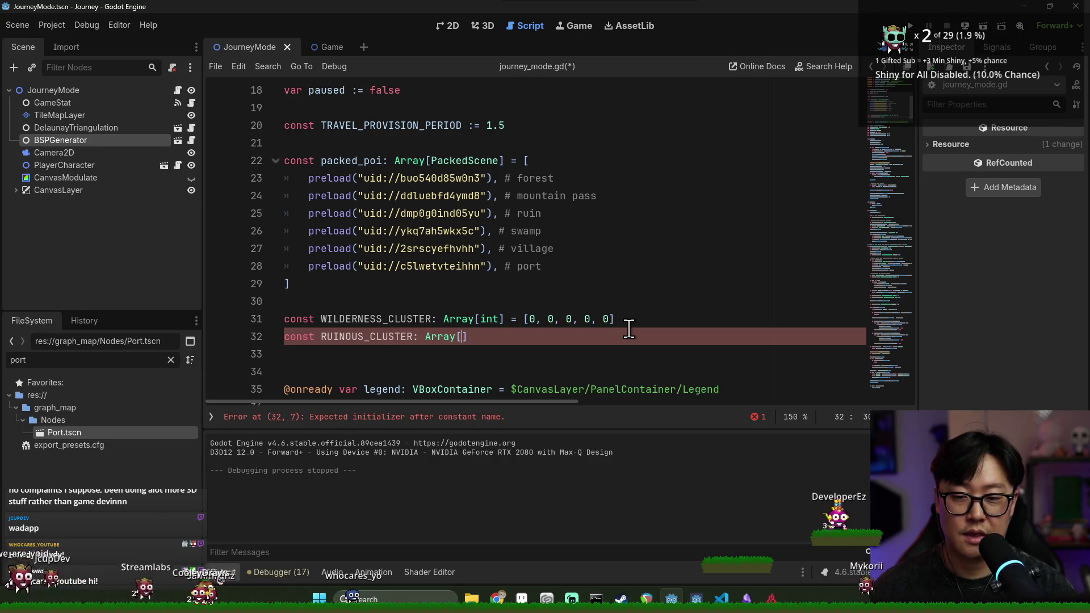
pyautogui.write('[int] = [')
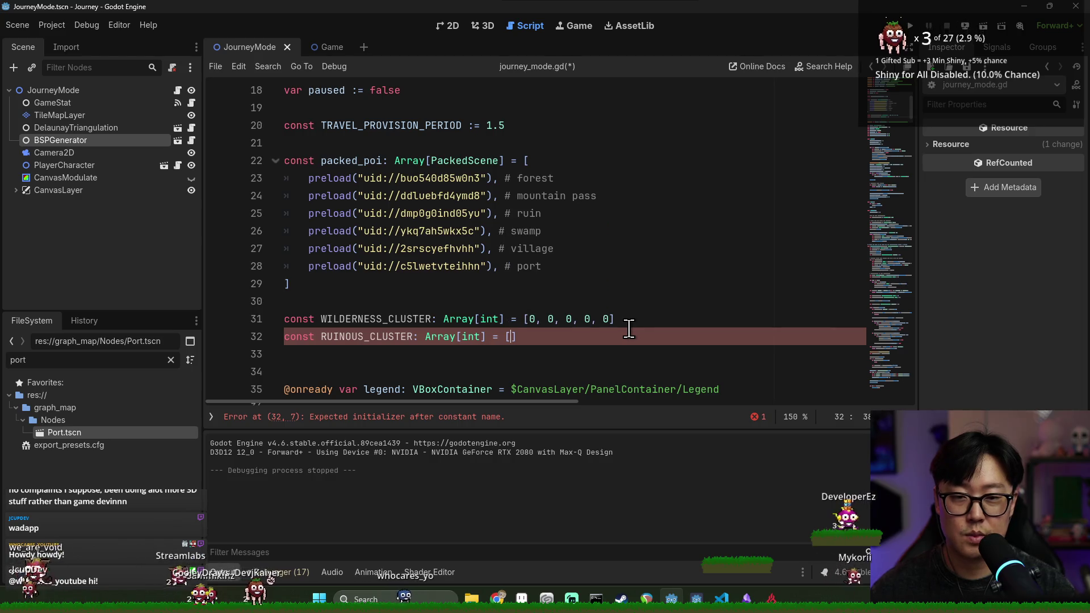
pyautogui.write('1, 1, 1')
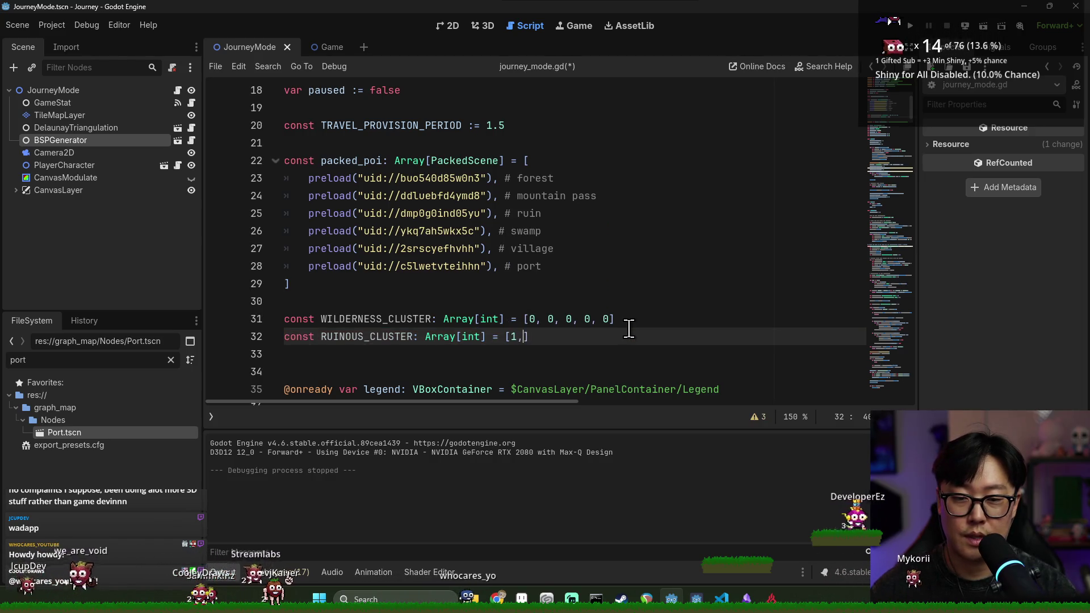
pyautogui.write(', 0 ')
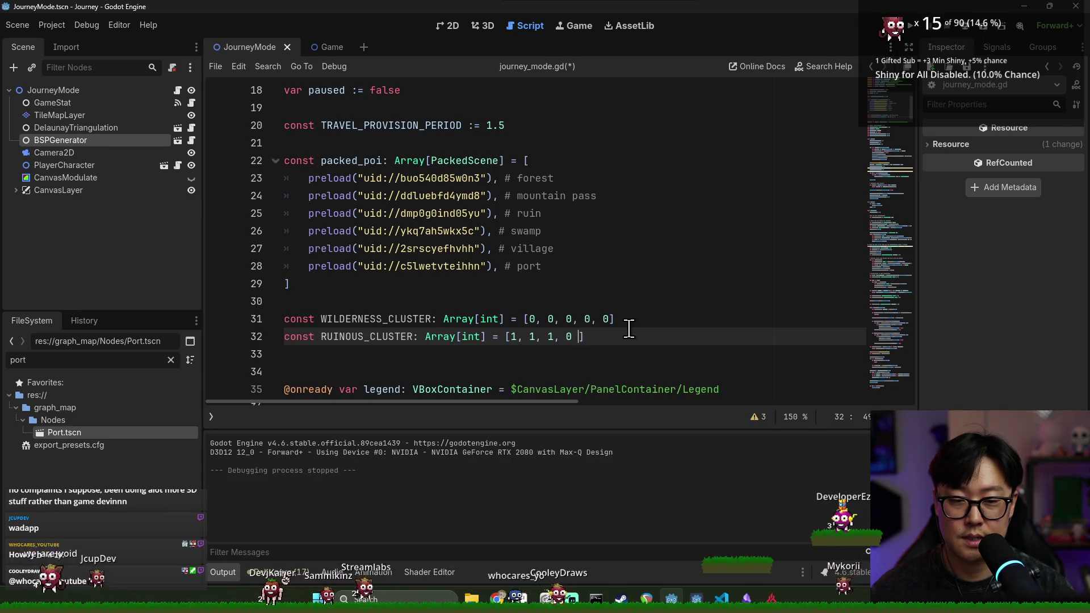
pyautogui.write(', 0,')
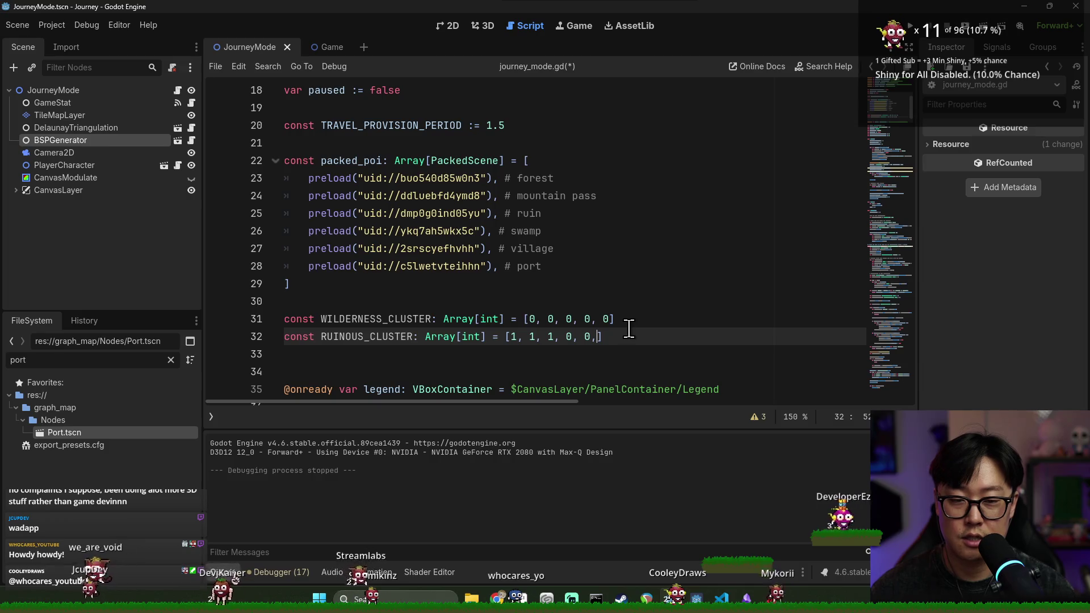
pyautogui.press('BackSpace')
pyautogui.press('BackSpace')
pyautogui.press('BackSpace')
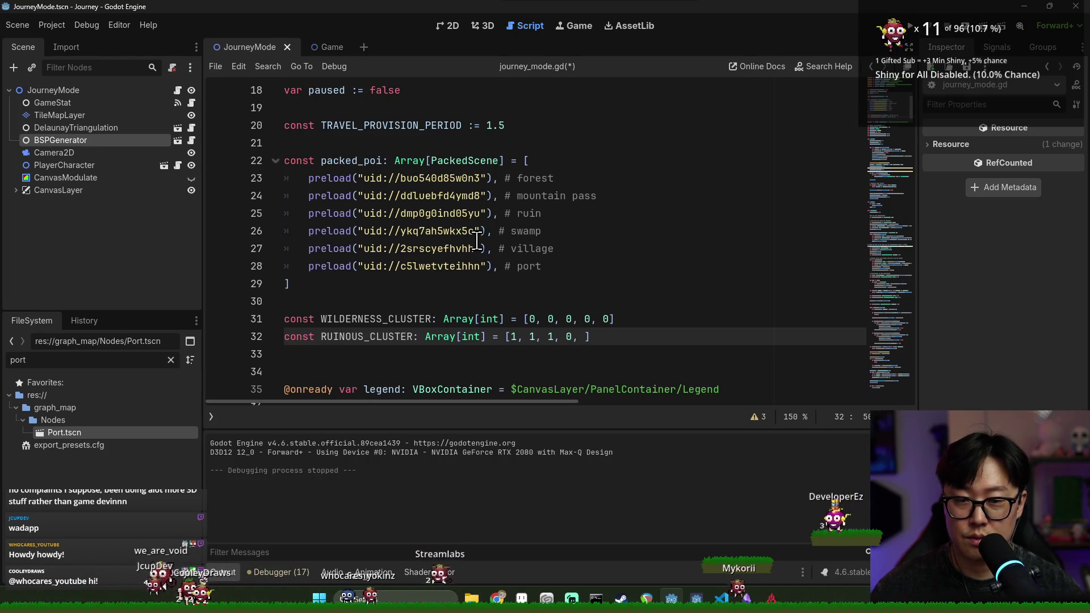
pyautogui.write('5, 5')
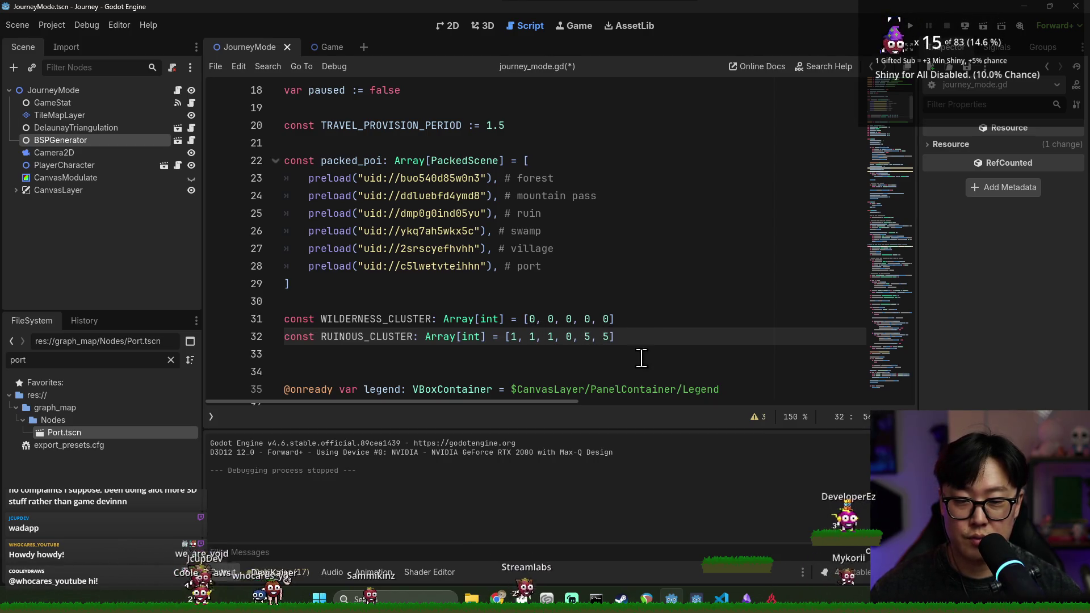
pyautogui.hotkey('ctrl', 'z')
pyautogui.hotkey('ctrl', 'y')
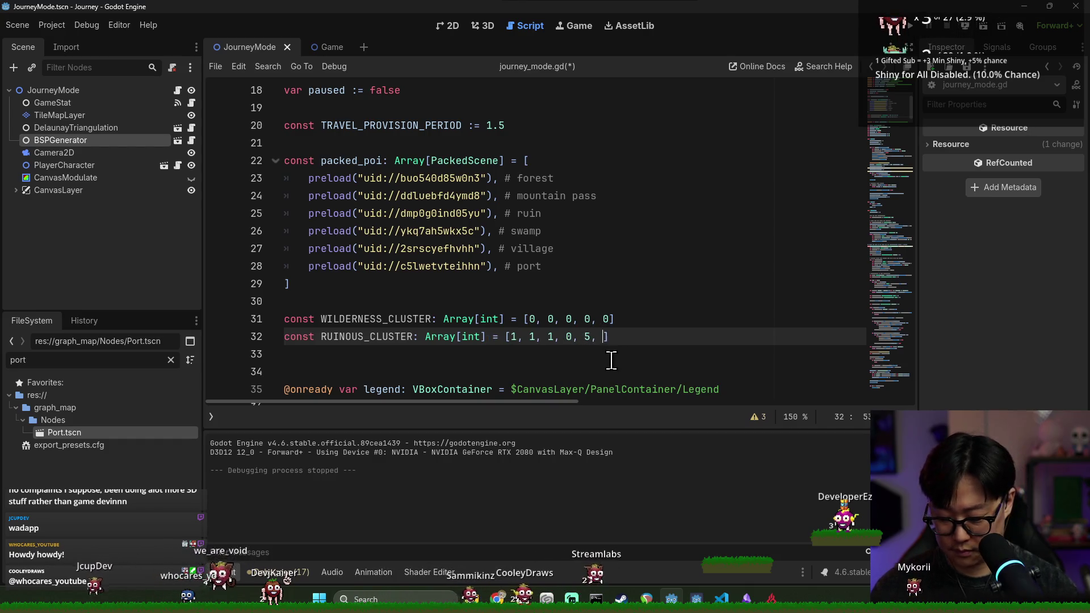
pyautogui.press('Up')
pyautogui.press('Down')
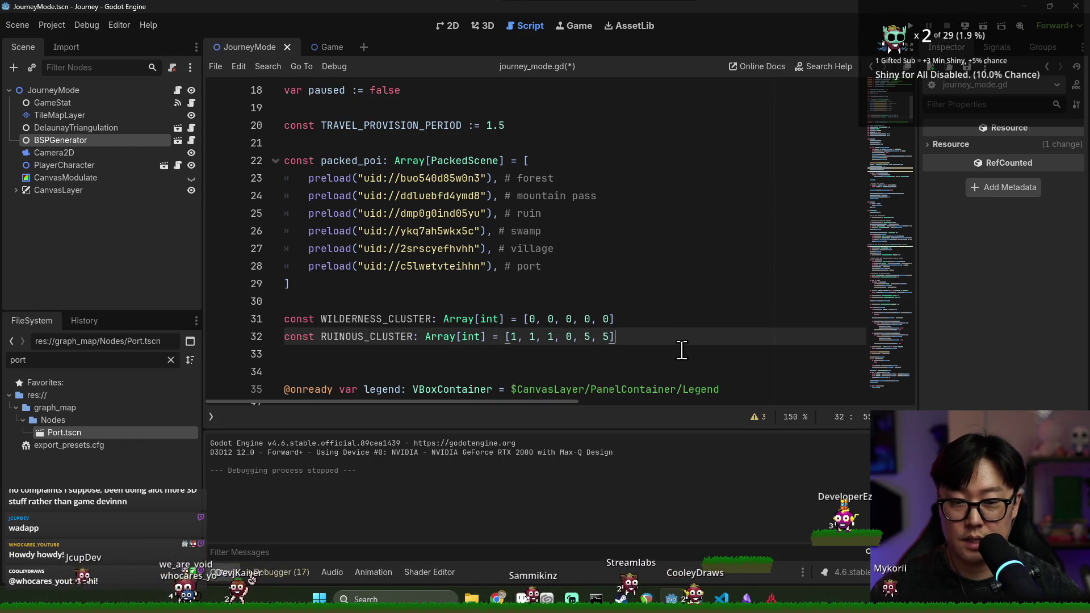
pyautogui.press('Return')
pyautogui.write('const CIVILIZATIO')
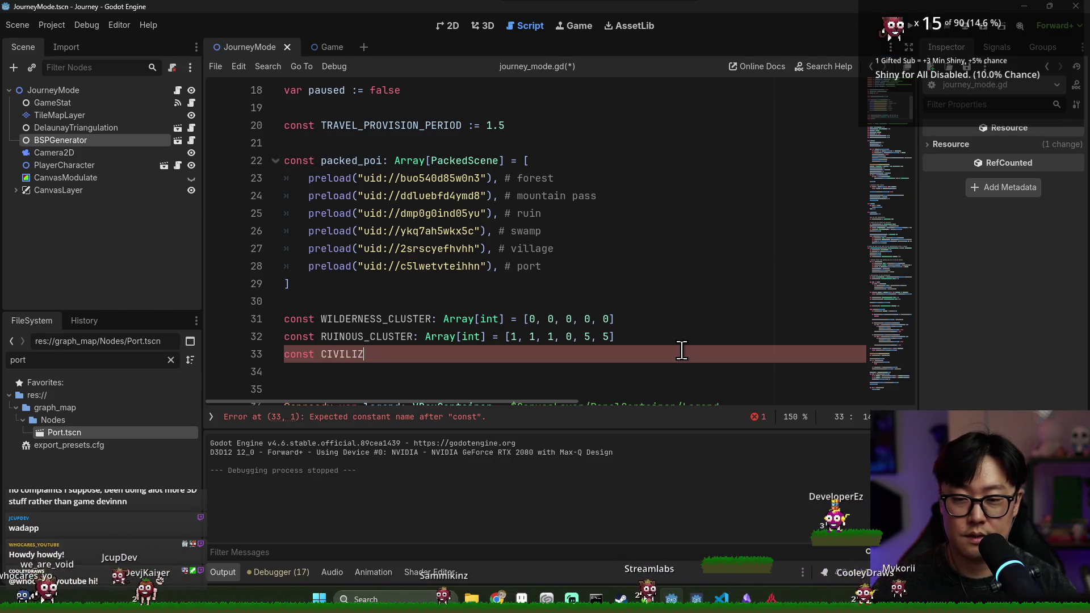
# Complete const CIVILIZATION_CLUSTER: Array[int] = [4, 4, 5, 2, 0].
pyautogui.write('N_CLUSTER: Array[iu')
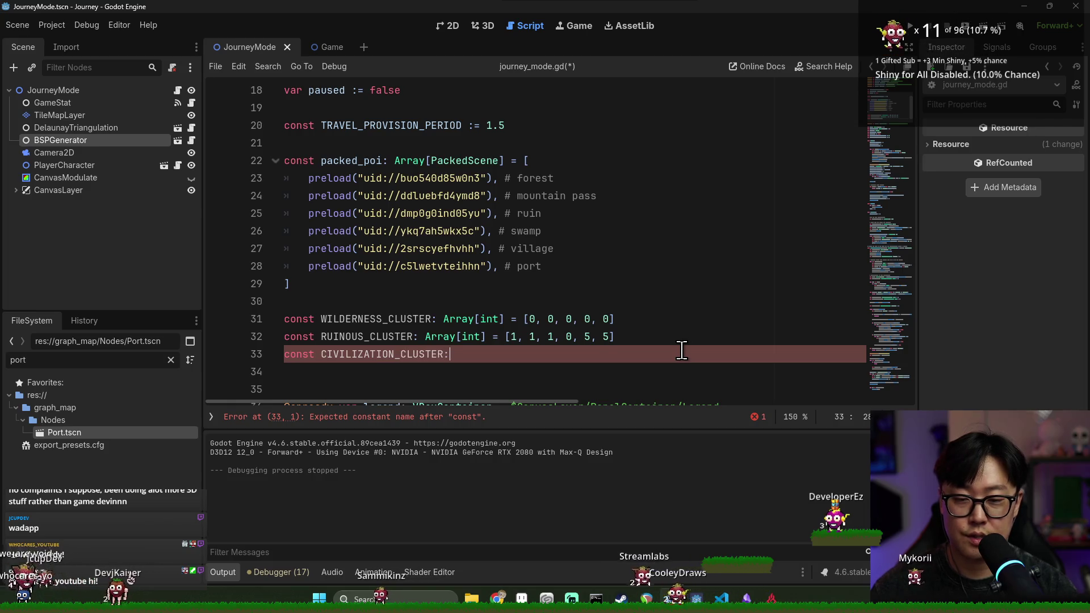
pyautogui.press('BackSpace')
pyautogui.write('nt] = [')
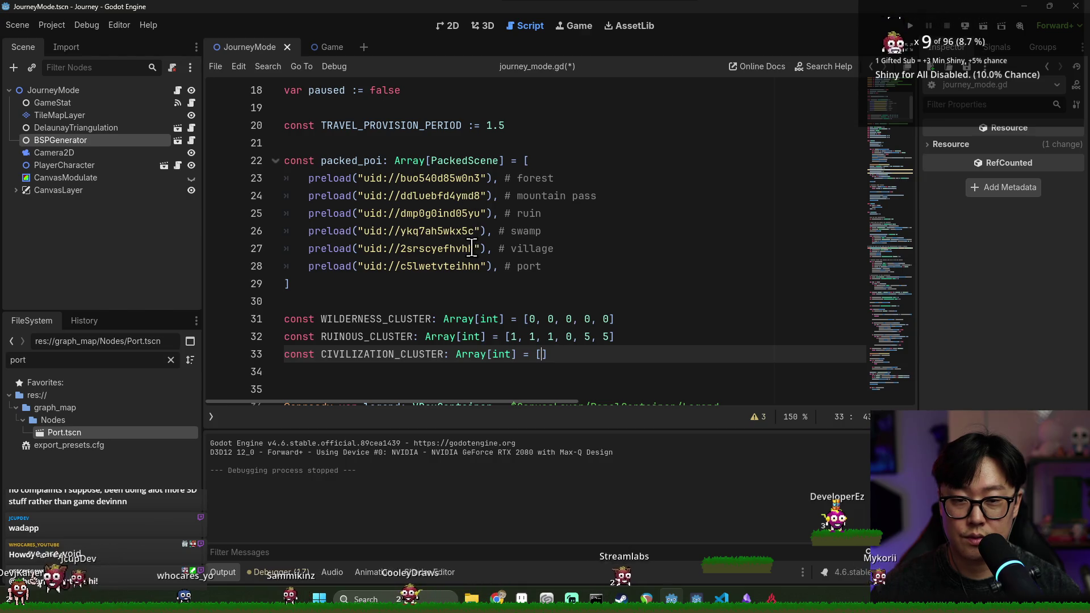
pyautogui.write('4, 4, 5,')
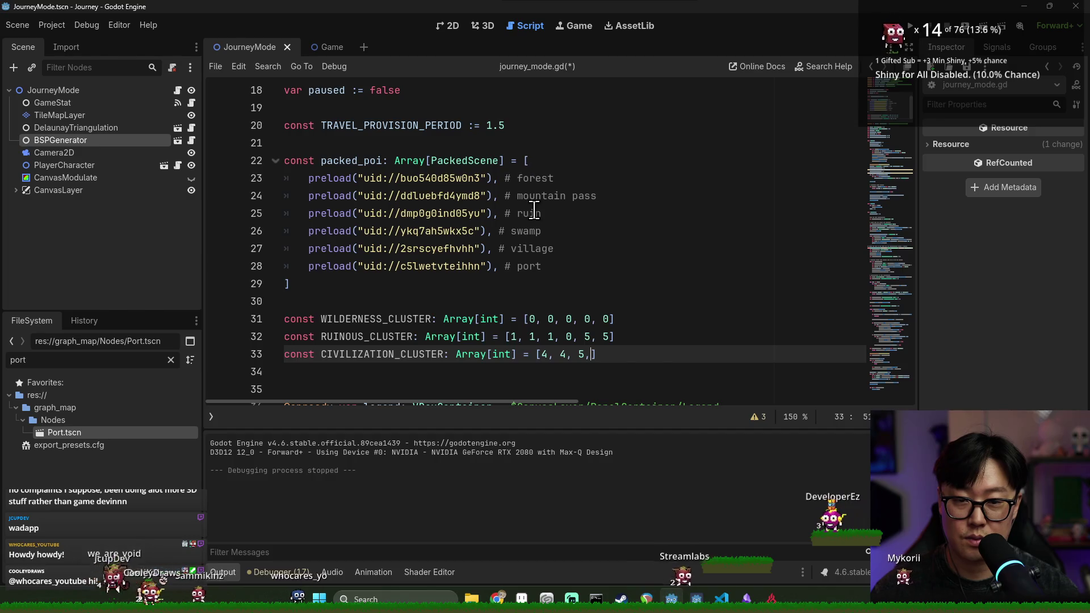
# Change RUINOUS_CLUSTER's last two values from 5 to 2.
pyautogui.click(584, 336)
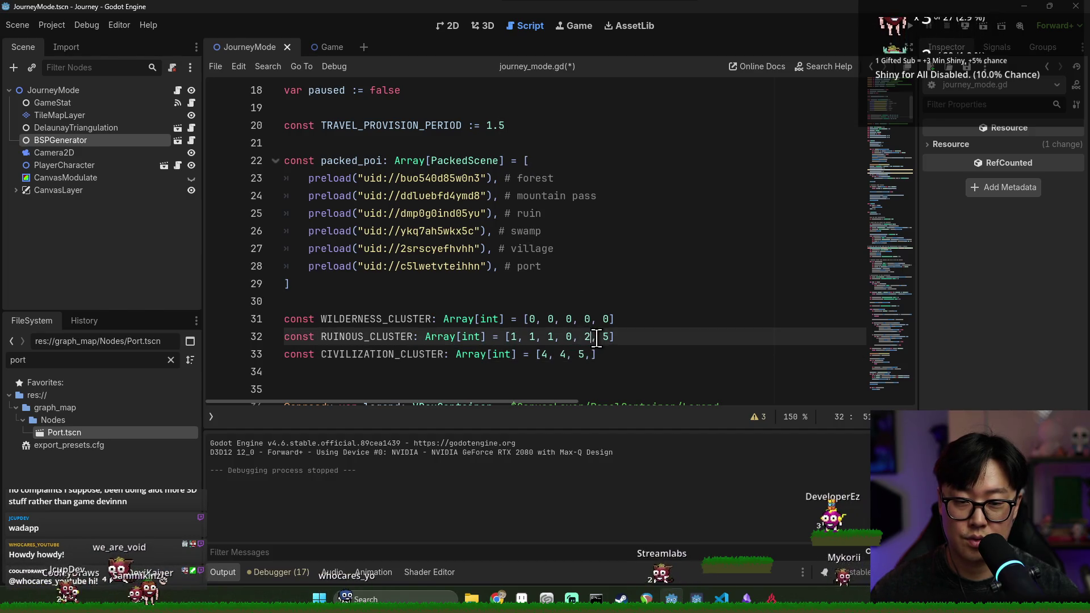
pyautogui.write('2')
pyautogui.click(591, 355)
pyautogui.write('2,0')
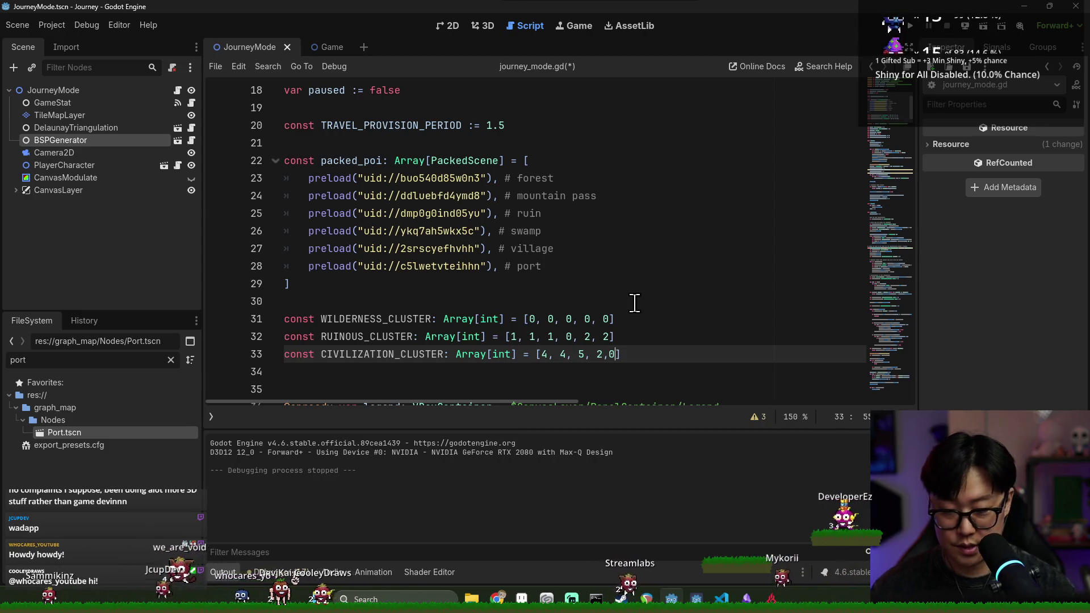
pyautogui.write(',')
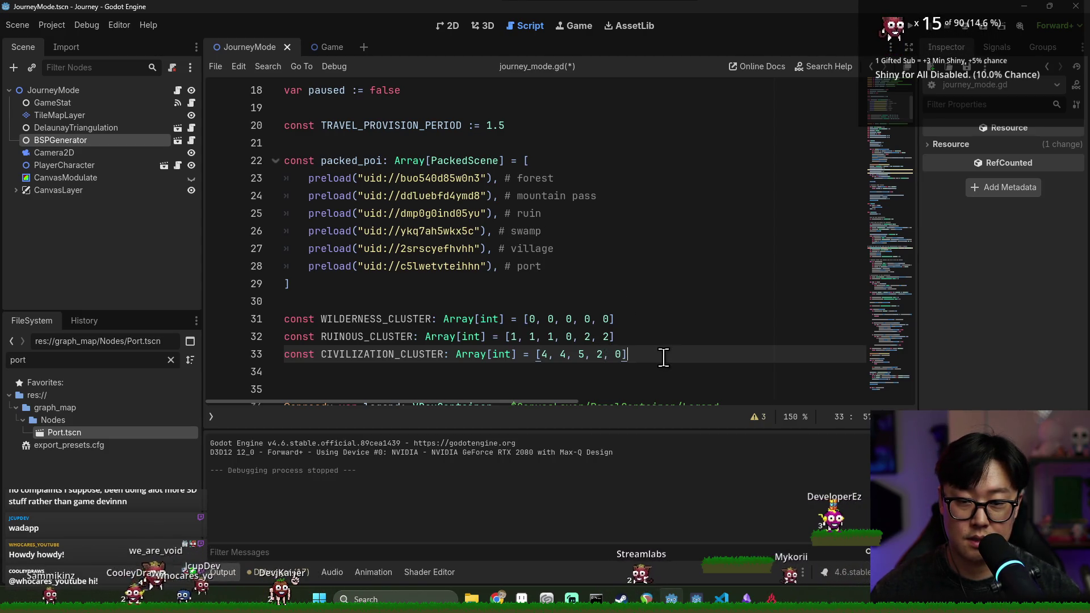
# Add const SWAMP_CLUSTER: Array[int] = [3, 3, 3, 3] and check it against the POI list.
pyautogui.press('Down')
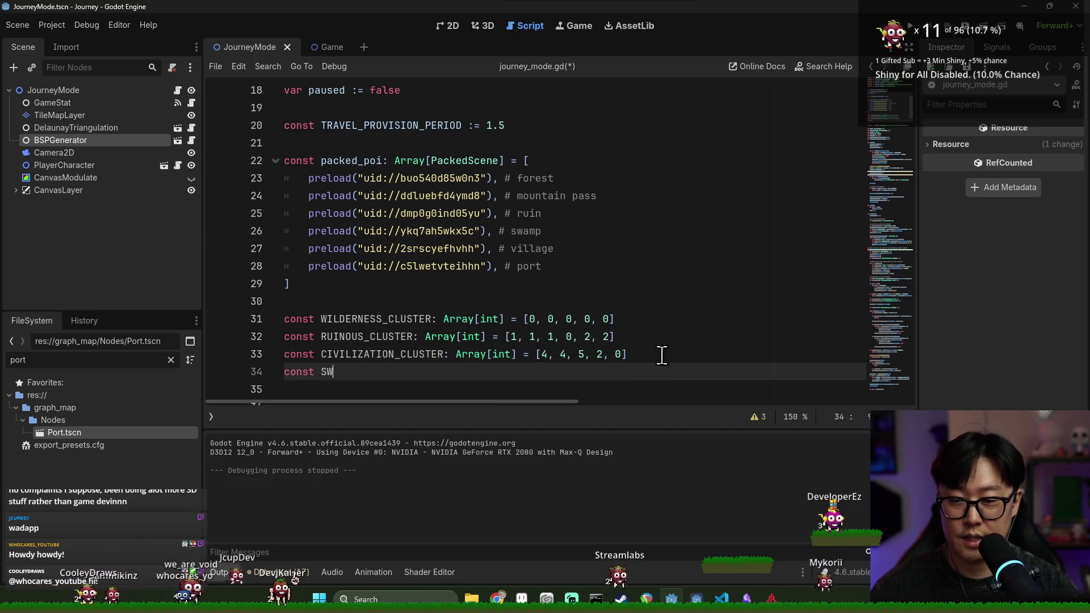
pyautogui.write('AMP_CLUSTER: Array[int] = [')
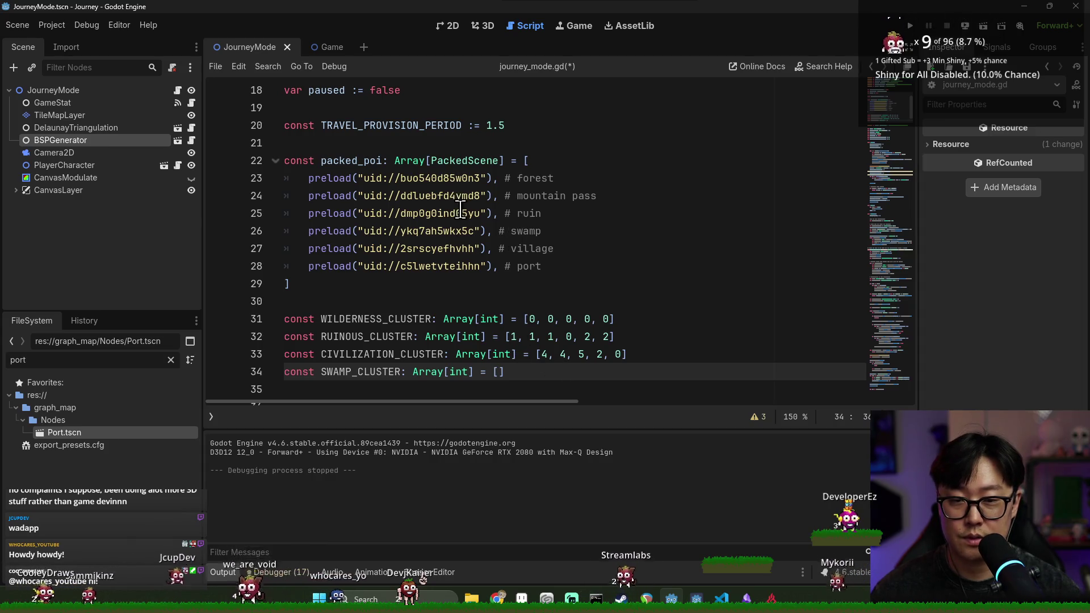
pyautogui.write('3, 3')
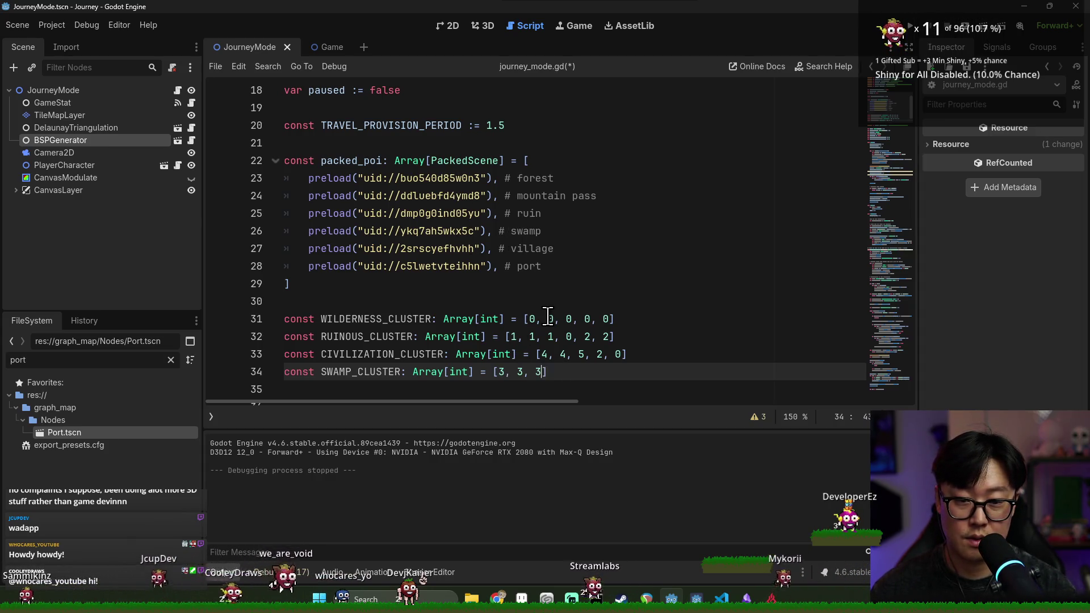
pyautogui.write(', 3')
pyautogui.moveTo(485, 372); pyautogui.dragTo(284, 319)
pyautogui.click(509, 372)
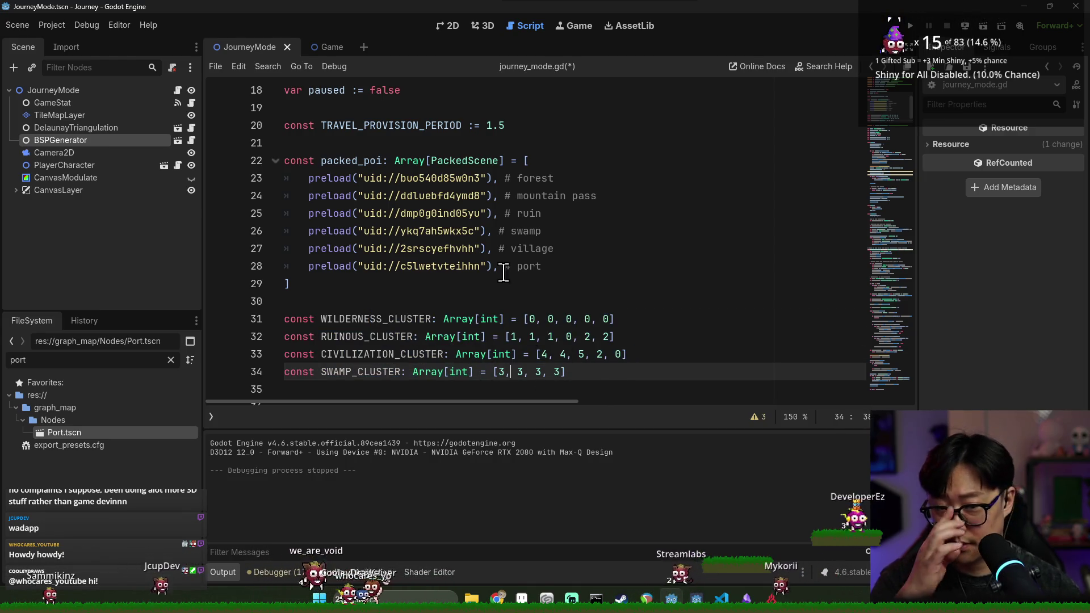
pyautogui.click(519, 214)
pyautogui.click(519, 248)
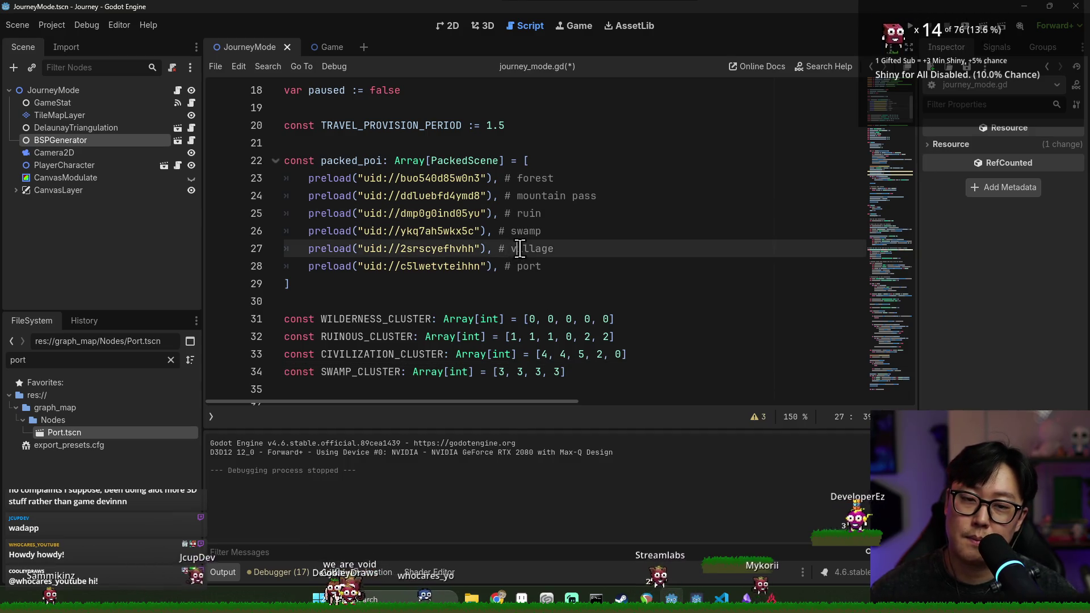
pyautogui.doubleClick(527, 266)
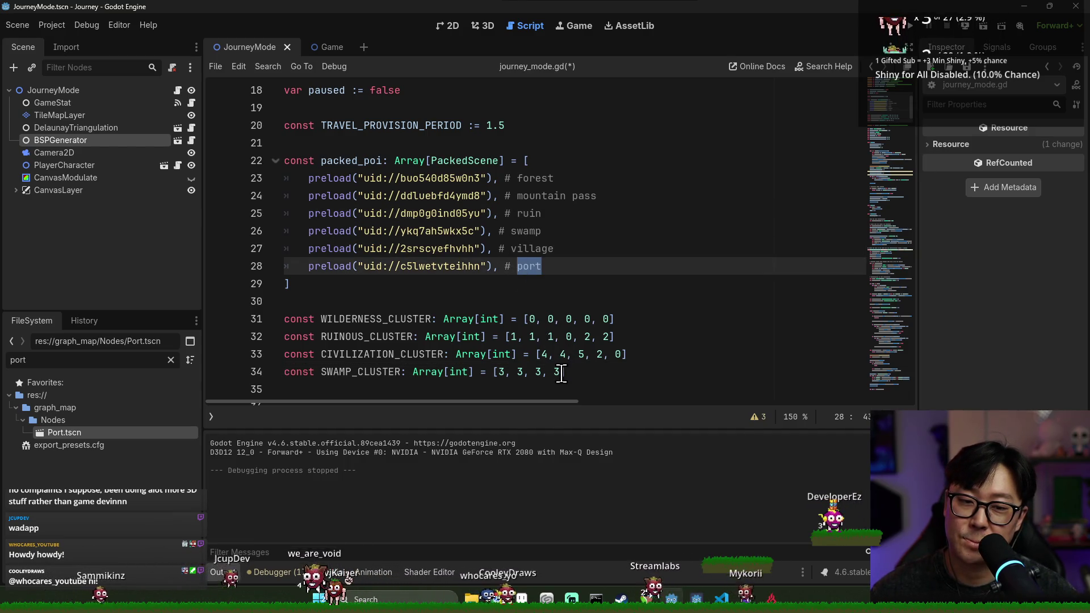
pyautogui.click(561, 373)
pyautogui.click(523, 181)
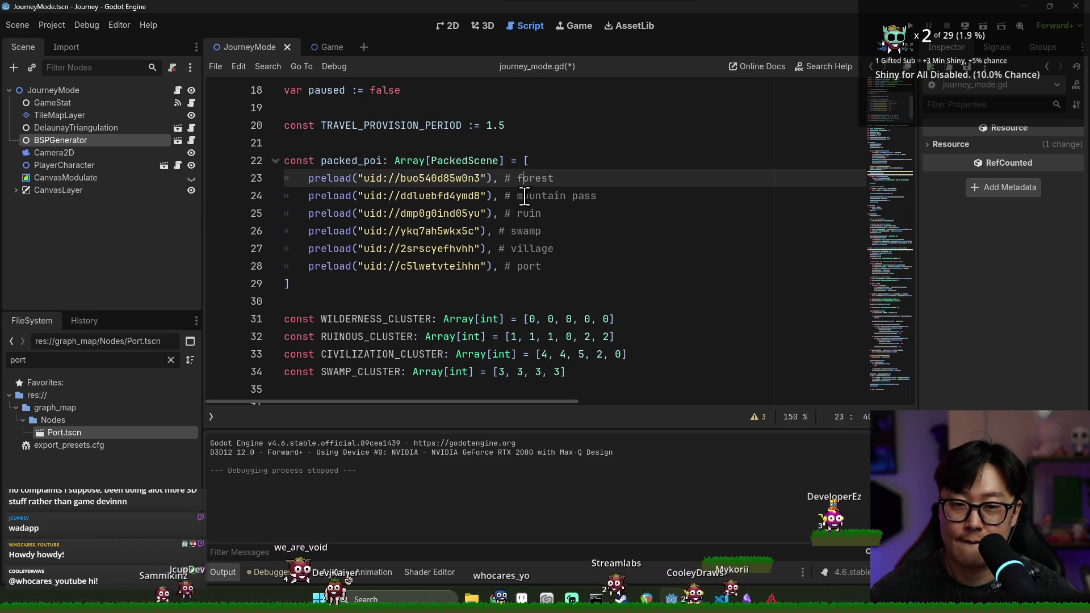
pyautogui.moveTo(565, 372); pyautogui.dragTo(438, 325)
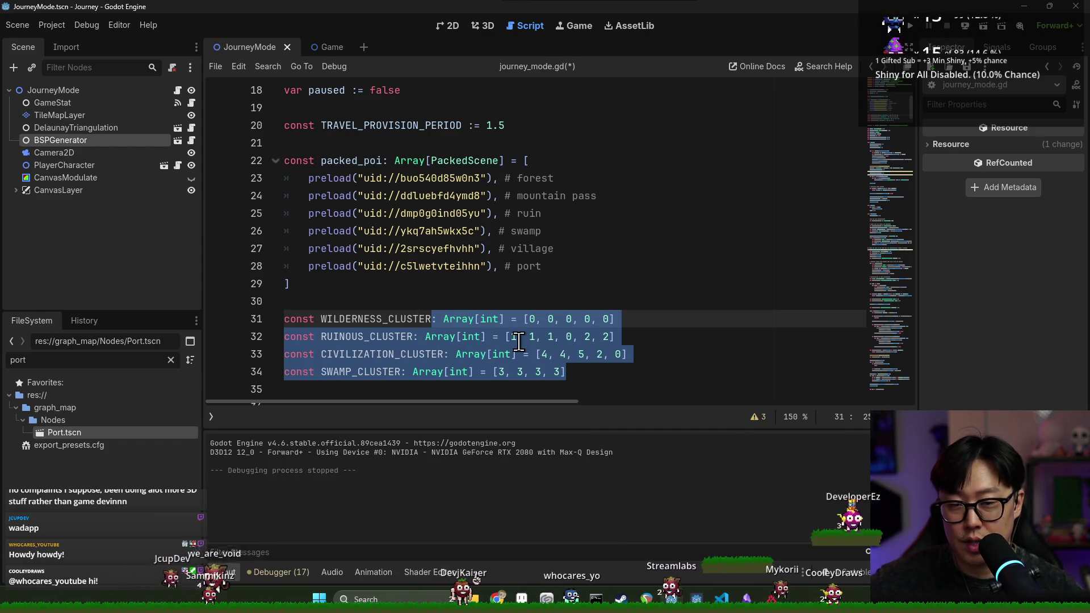
# Save the script and copy the WILDERNESS_CLUSTER name onto empty line 36.
pyautogui.hotkey('ctrl', 's')
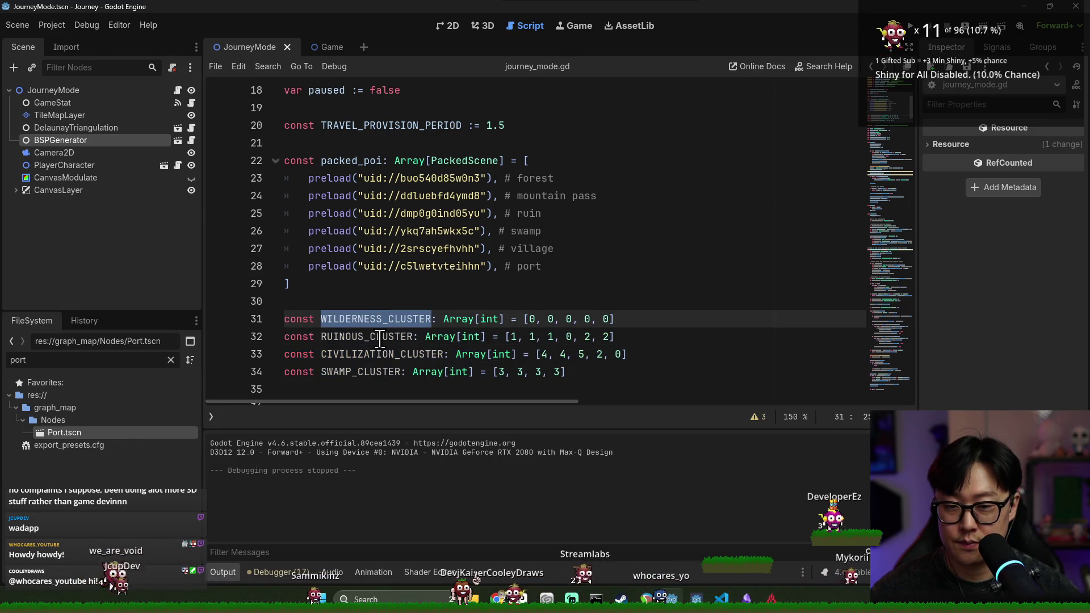
pyautogui.click(587, 373)
pyautogui.doubleClick(368, 324)
pyautogui.hotkey('ctrl', 's')
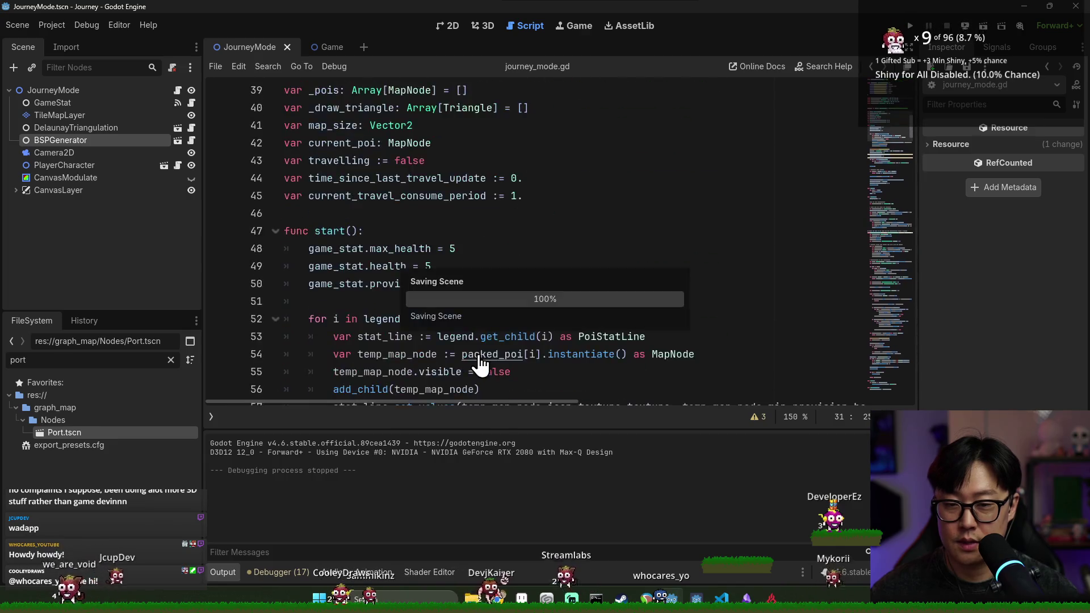
pyautogui.scroll(-3)
pyautogui.scroll(3)
pyautogui.hotkey('ctrl', 'c')
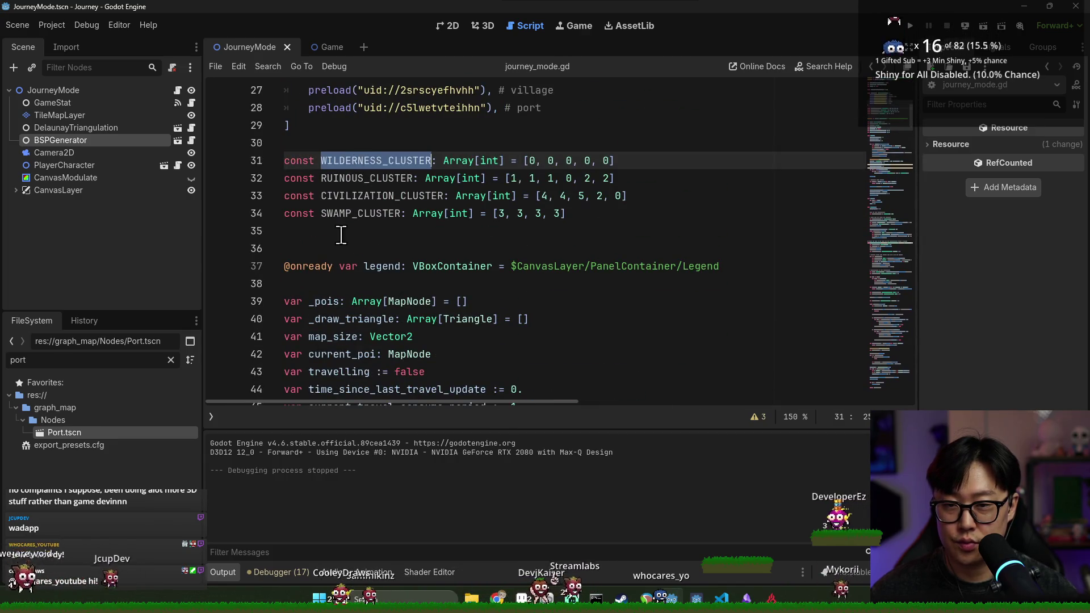
pyautogui.click(304, 248)
pyautogui.hotkey('ctrl', 'v')
# Copy the RUINOUS_CLUSTER and CIVILIZATION_CLUSTER names onto lines 37 and 38.
pyautogui.doubleClick(354, 178)
pyautogui.hotkey('ctrl', 'c')
pyautogui.click(399, 251)
pyautogui.press('Return')
pyautogui.hotkey('ctrl', 'v')
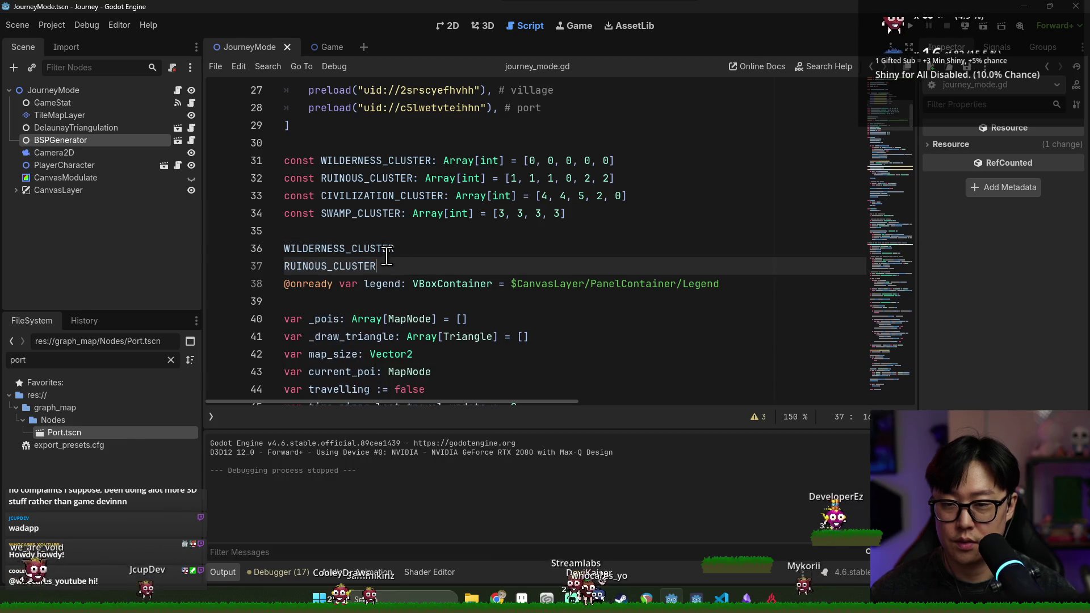
pyautogui.doubleClick(352, 195)
pyautogui.hotkey('ctrl', 'c')
pyautogui.click(386, 266)
pyautogui.press('Return')
pyautogui.hotkey('ctrl', 'v')
# Add SWAMP_CLUSTER on line 39, then cut all four pasted cluster names.
pyautogui.doubleClick(357, 213)
pyautogui.hotkey('ctrl', 'c')
pyautogui.click(409, 278)
pyautogui.press('Return')
pyautogui.hotkey('ctrl', 'v')
pyautogui.click(283, 248)
pyautogui.hotkey('ctrl', 'x')
# Jump to the generate() function definition and save the script.
pyautogui.scroll(-3)
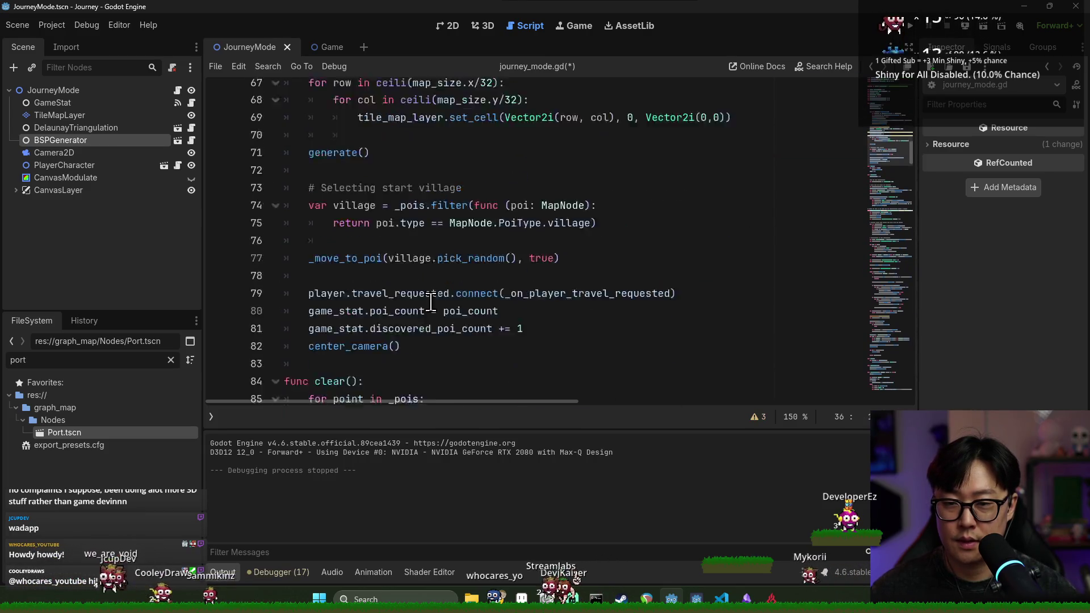
pyautogui.scroll(3)
pyautogui.click(340, 238)
pyautogui.hotkey('ctrl', 's')
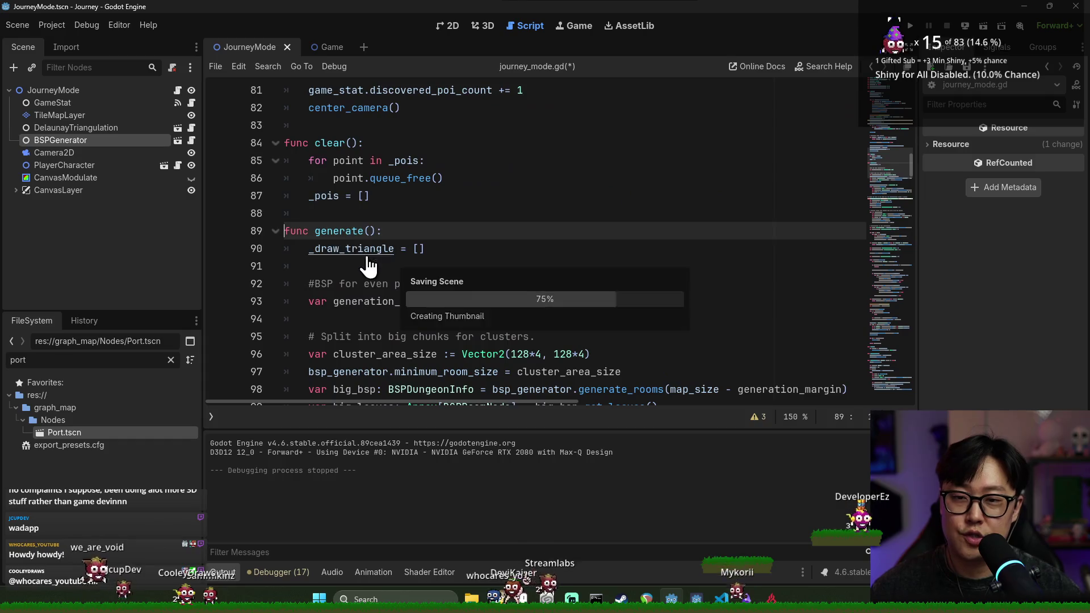
# Insert a blank line before the result assignment in the loop and save.
pyautogui.scroll(-3)
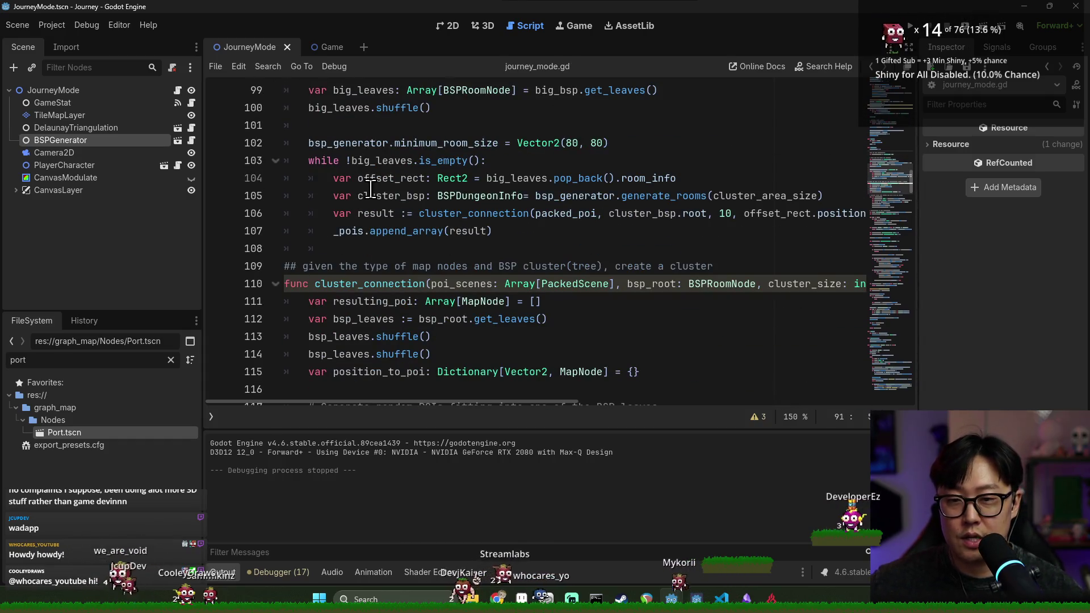
pyautogui.doubleClick(371, 191)
pyautogui.click(335, 214)
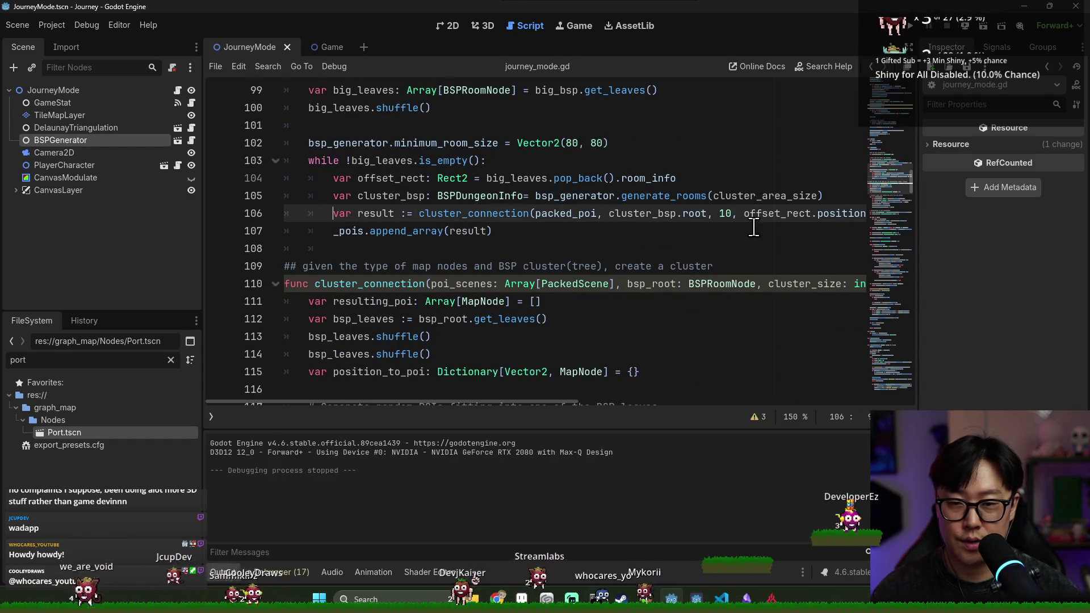
pyautogui.scroll(3)
pyautogui.press('Return')
pyautogui.hotkey('ctrl', 's')
pyautogui.click(661, 203)
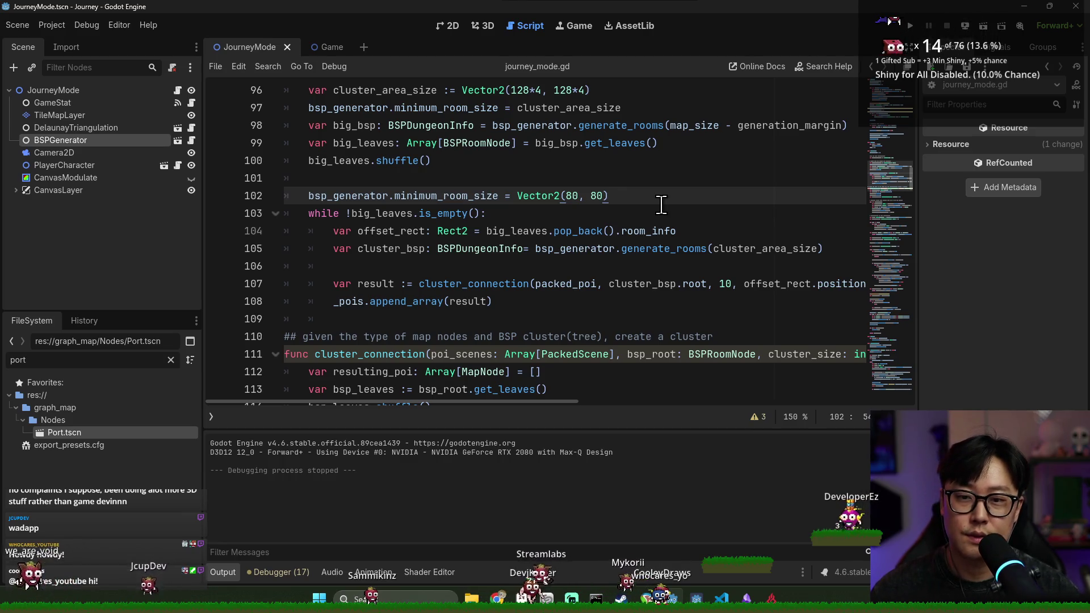
# After minimum_room_size, declare var cluster_options: Array = [ with the four cluster names pasted inside.
pyautogui.press('Return')
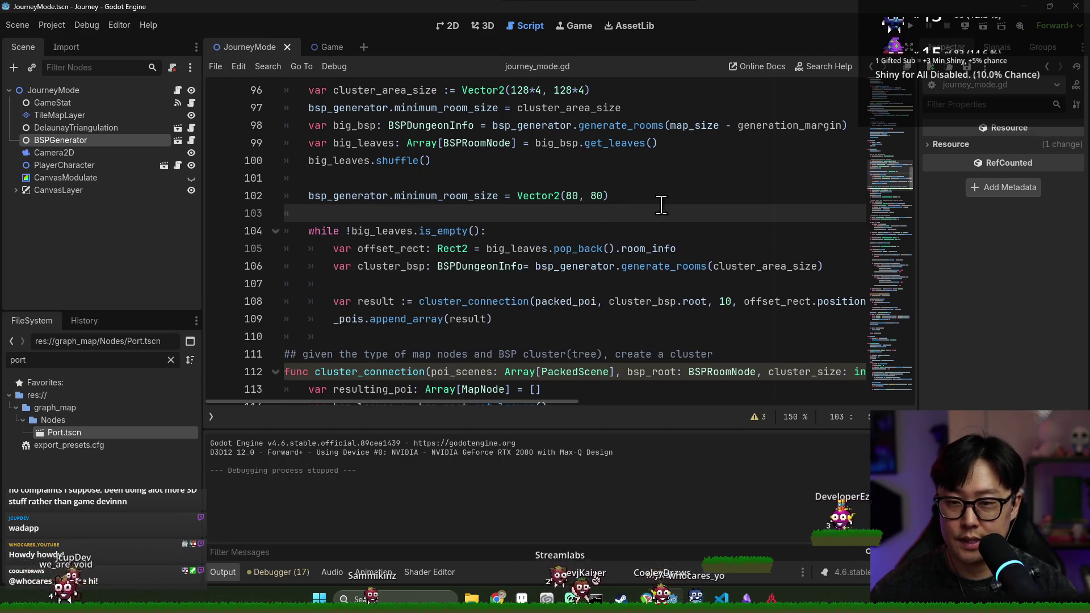
pyautogui.write('varclust_o')
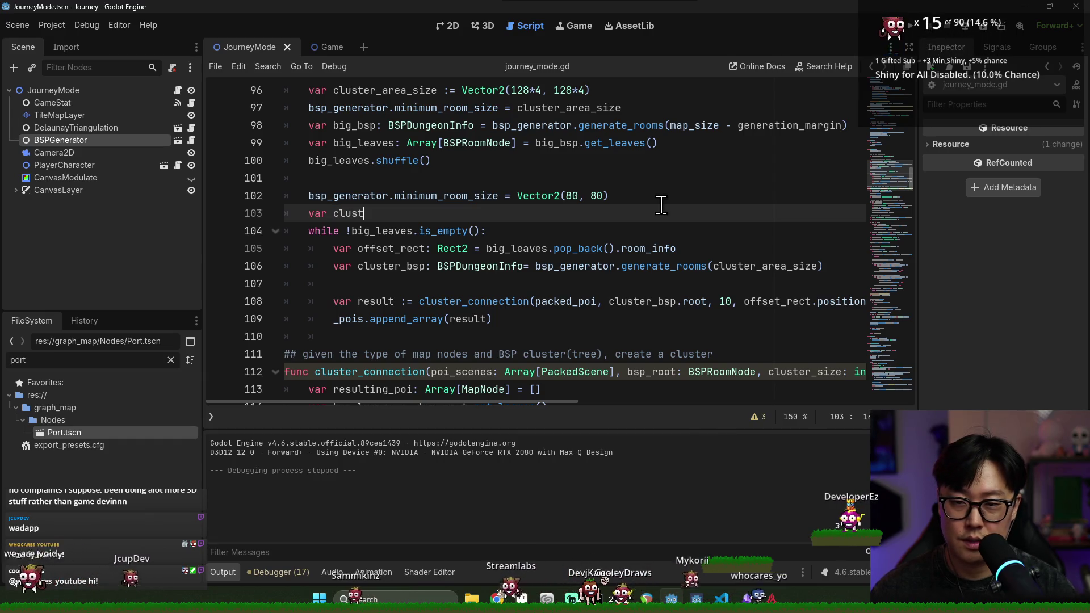
pyautogui.write('ropt')
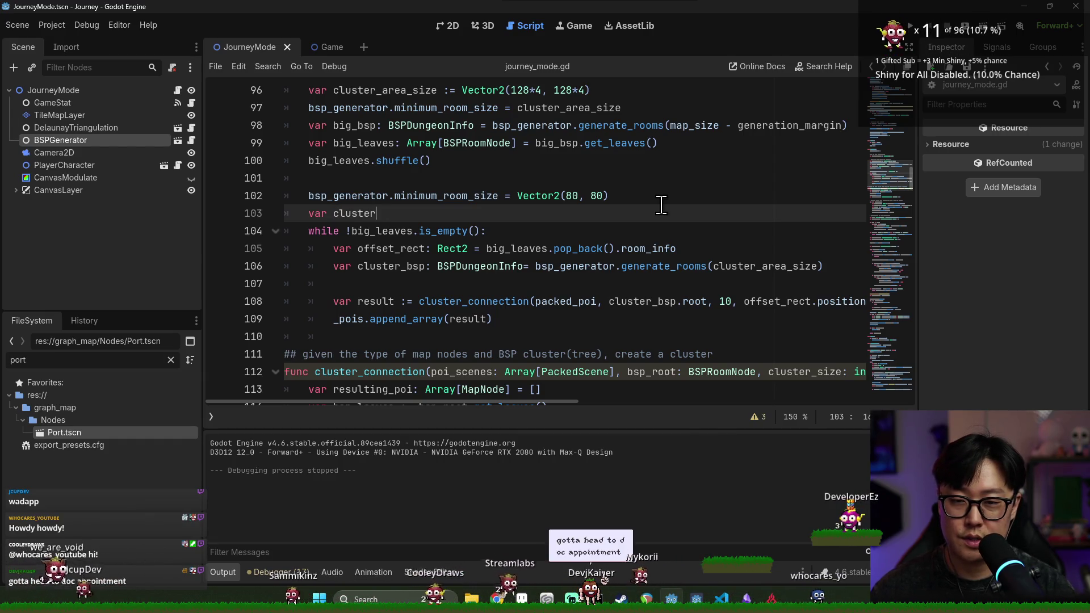
pyautogui.press('BackSpace')
pyautogui.press('BackSpace')
pyautogui.press('BackSpace')
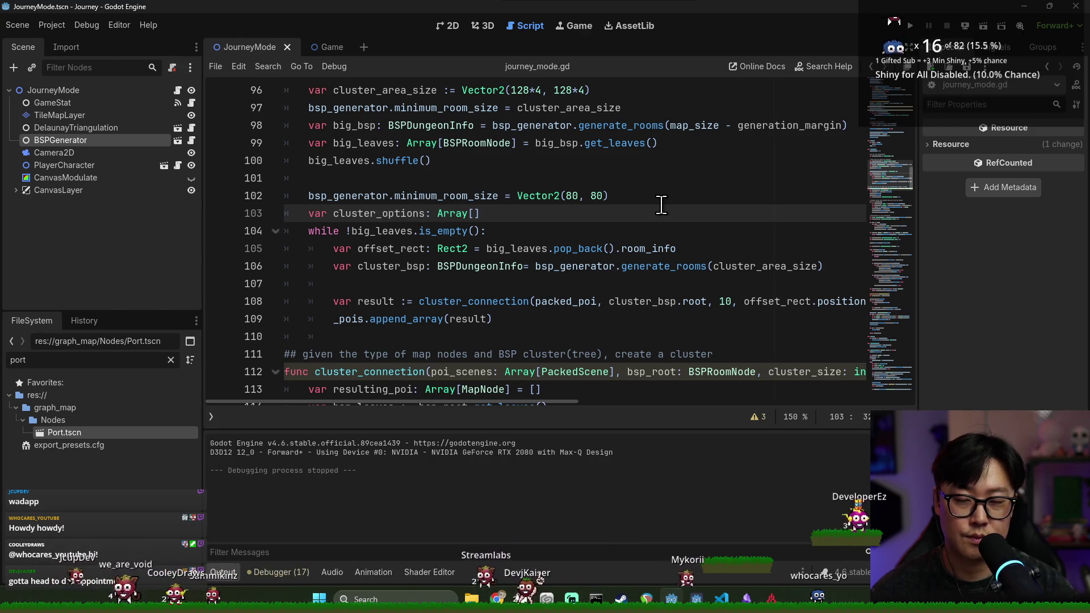
pyautogui.hotkey('ctrl', 'v')
pyautogui.hotkey('ctrl', 'z')
pyautogui.write('[')
pyautogui.press('Return')
pyautogui.hotkey('ctrl', 'v')
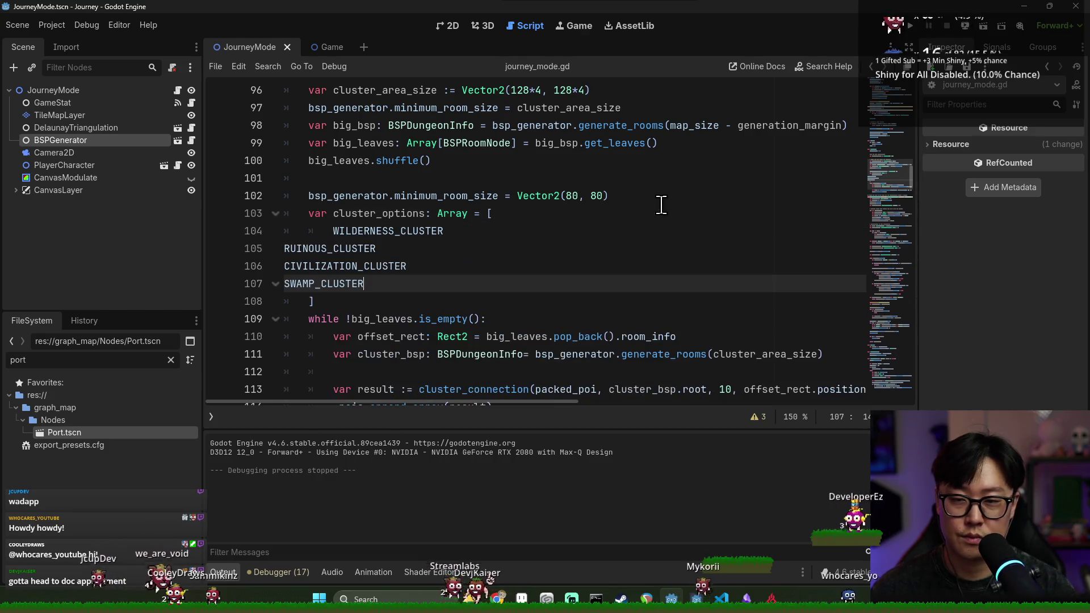
# Indent the four cluster names evenly inside the array brackets.
pyautogui.moveTo(363, 283); pyautogui.dragTo(284, 249)
pyautogui.press('Tab')
pyautogui.click(341, 230)
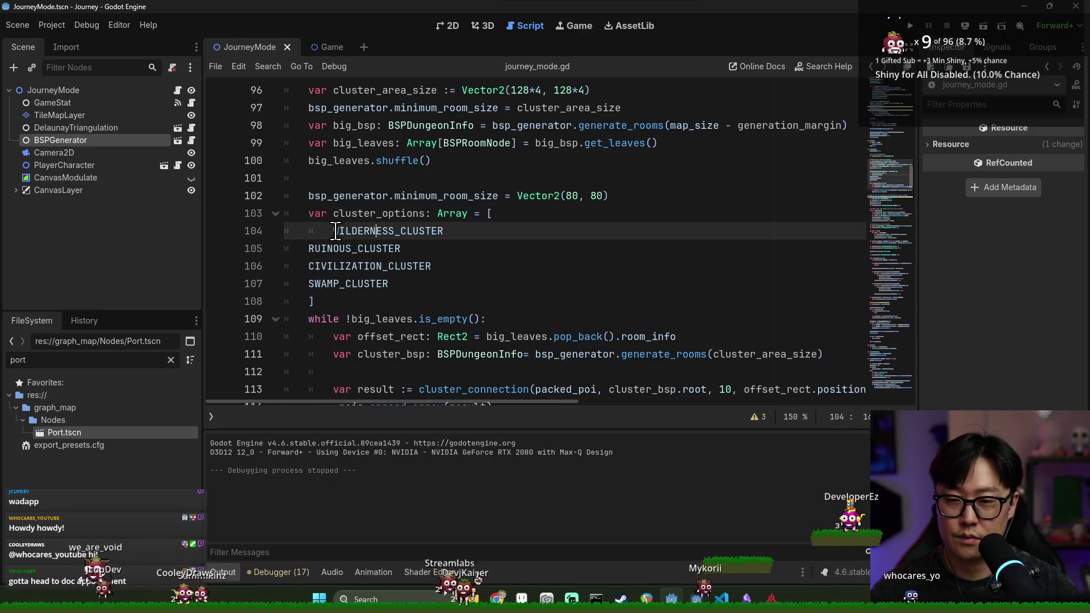
pyautogui.hotkey('shift', 'Tab')
pyautogui.moveTo(391, 284); pyautogui.dragTo(308, 230)
pyautogui.press('Tab')
pyautogui.click(467, 232)
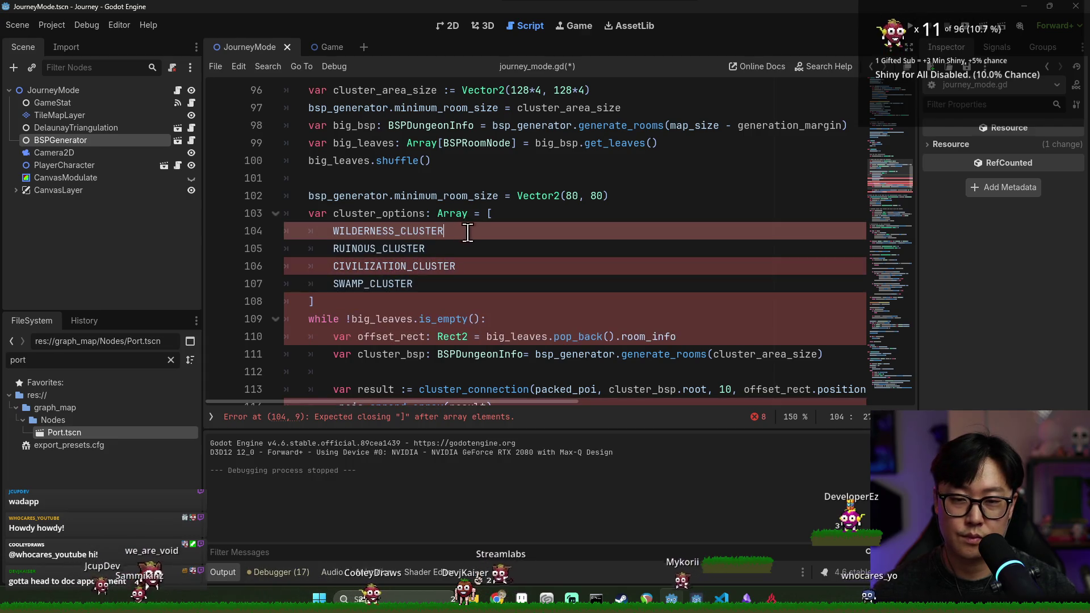
# Put commas after each cluster name and add a blank line after the closing bracket.
pyautogui.write(',')
pyautogui.click(458, 249)
pyautogui.click(462, 267)
pyautogui.write(',')
pyautogui.click(654, 287)
pyautogui.write(',')
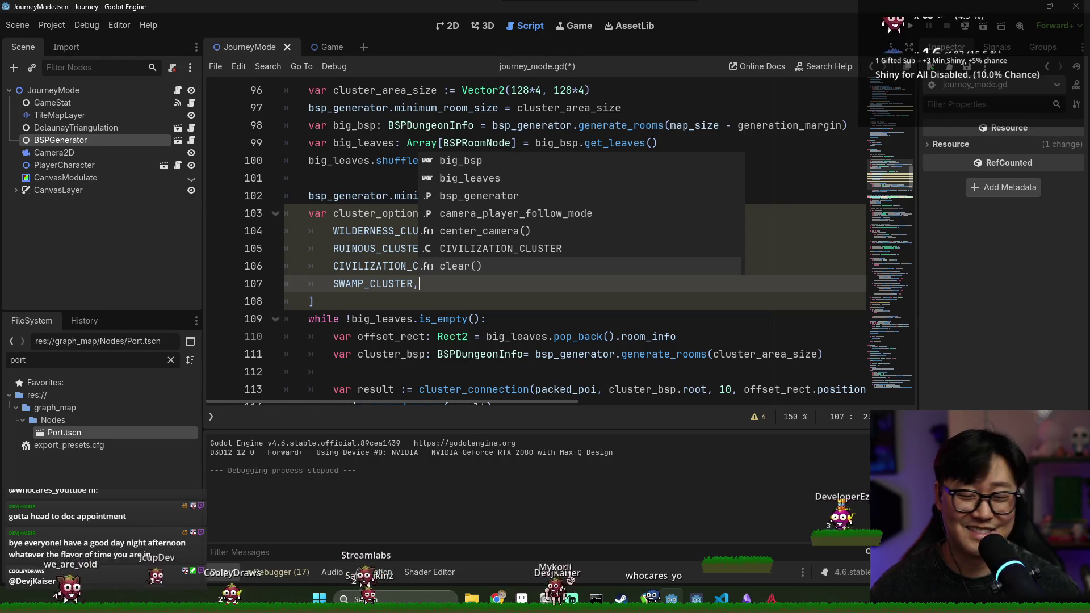
pyautogui.click(701, 332)
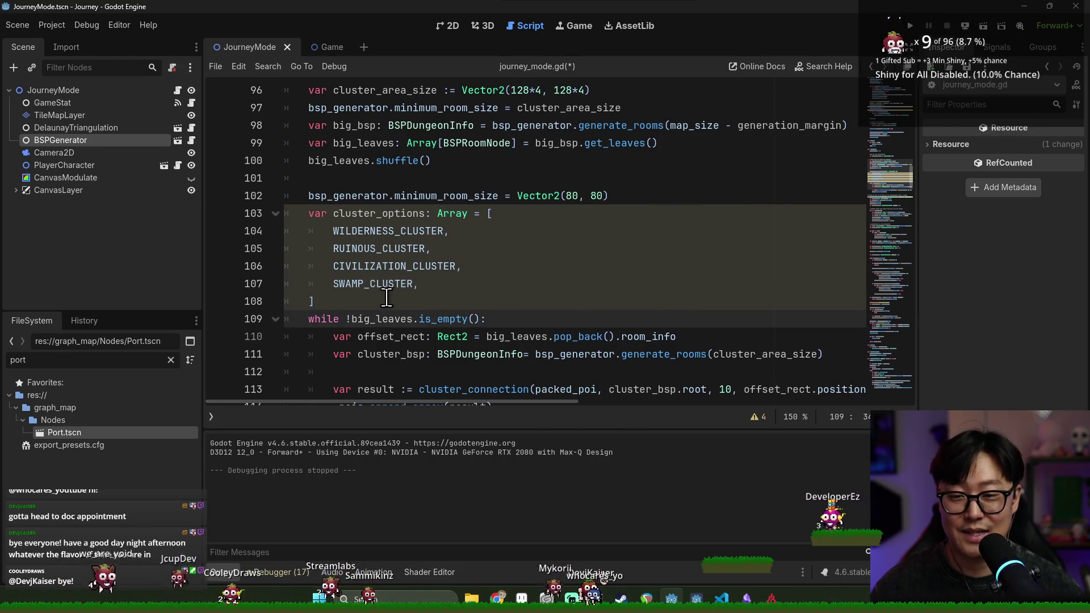
pyautogui.click(386, 298)
pyautogui.press('Return')
# Highlight cluster_options and review the list of script warnings.
pyautogui.doubleClick(362, 214)
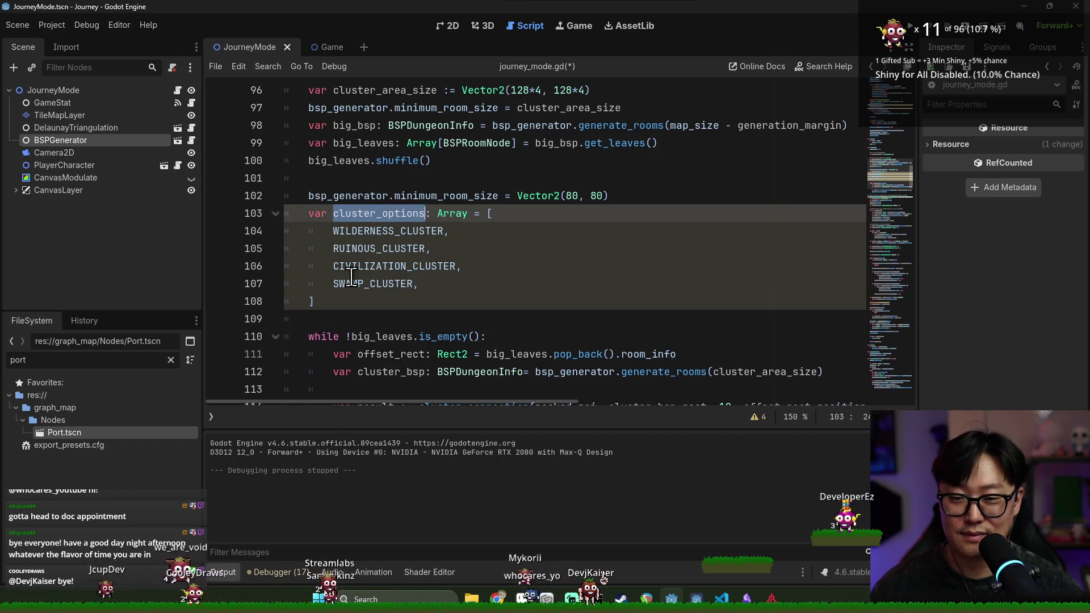
pyautogui.click(758, 420)
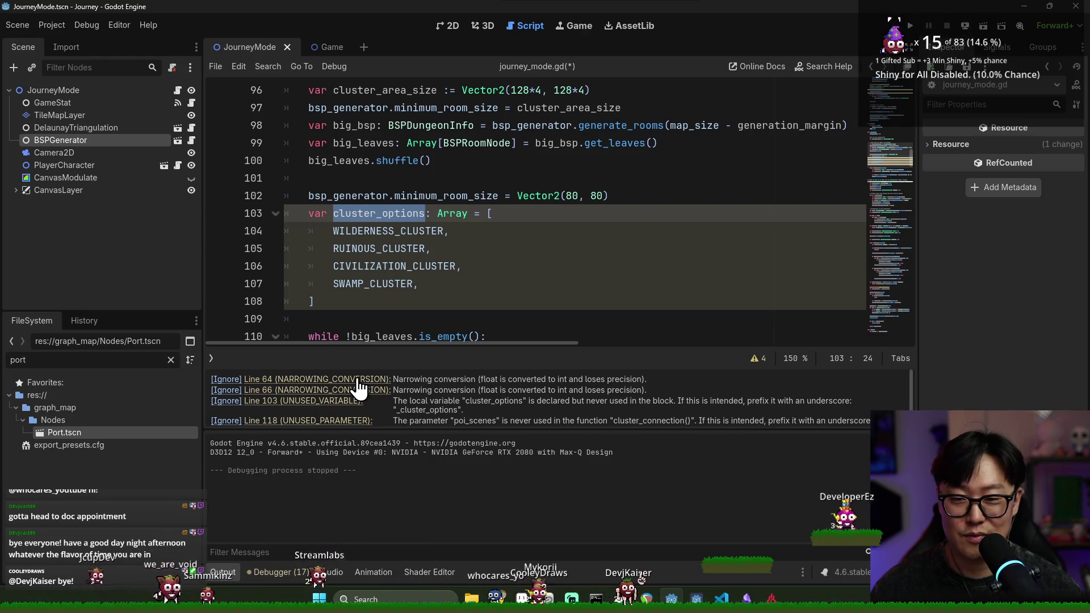
pyautogui.scroll(-3)
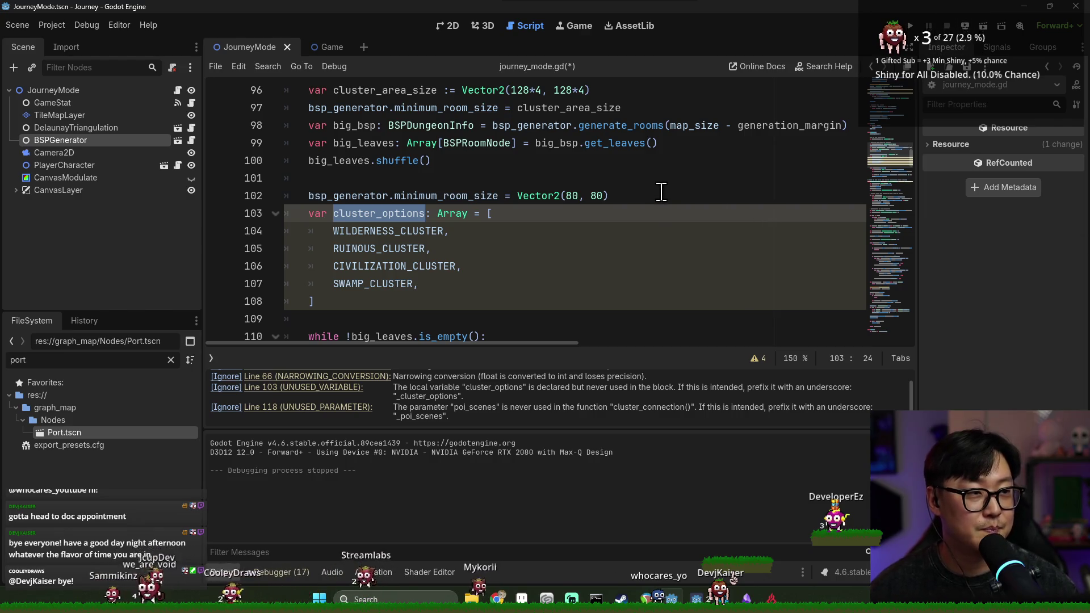
pyautogui.scroll(-3)
pyautogui.scroll(-3)
pyautogui.scroll(3)
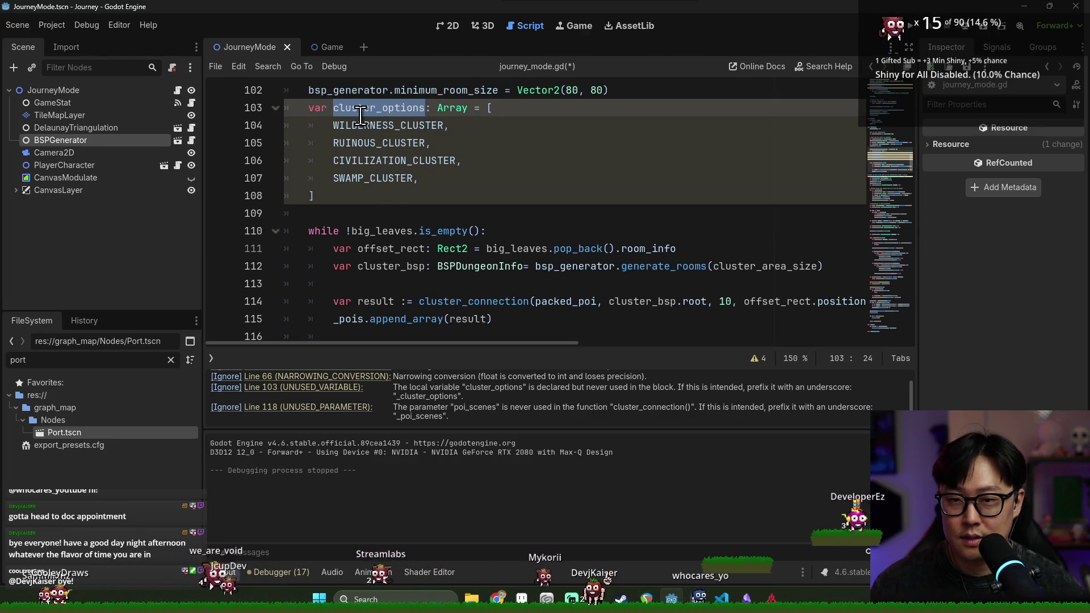
# Check the four entries of the cluster_options array and save the script.
pyautogui.doubleClick(364, 143)
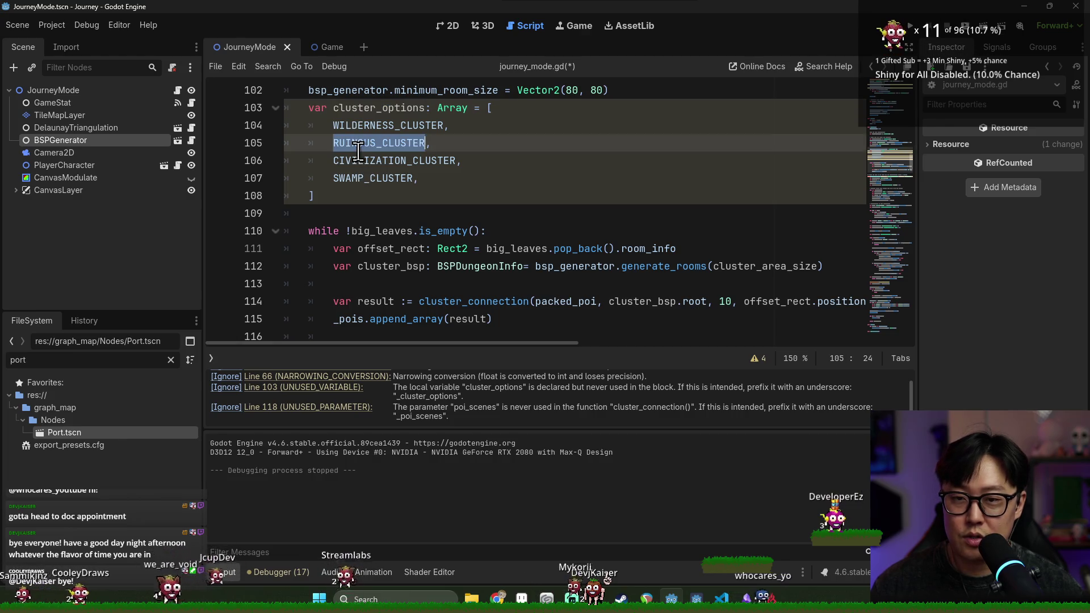
pyautogui.doubleClick(364, 126)
pyautogui.click(366, 143)
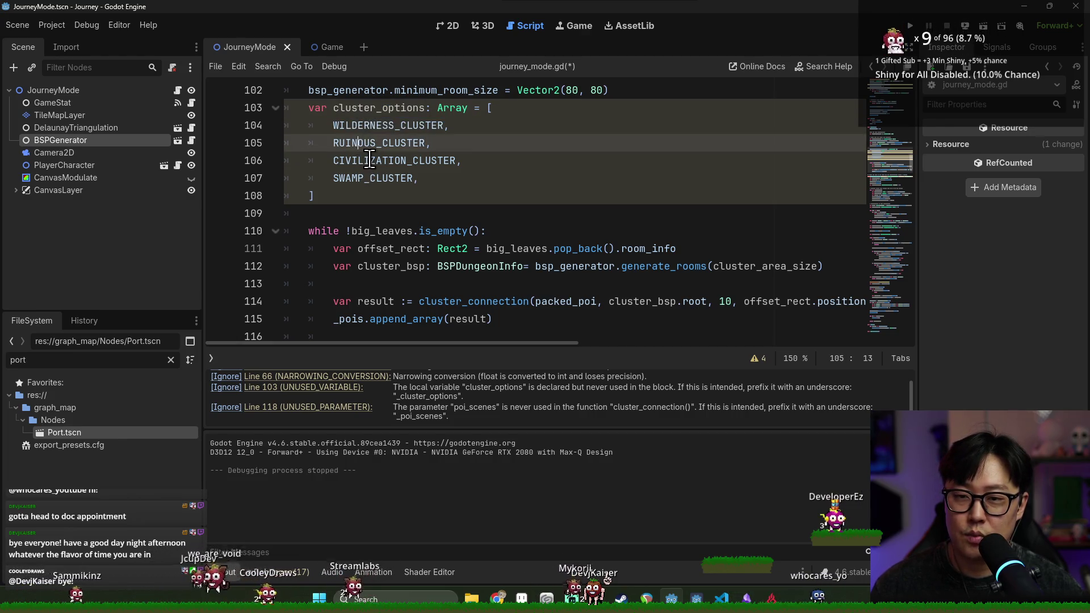
pyautogui.click(369, 160)
pyautogui.click(374, 180)
pyautogui.doubleClick(398, 180)
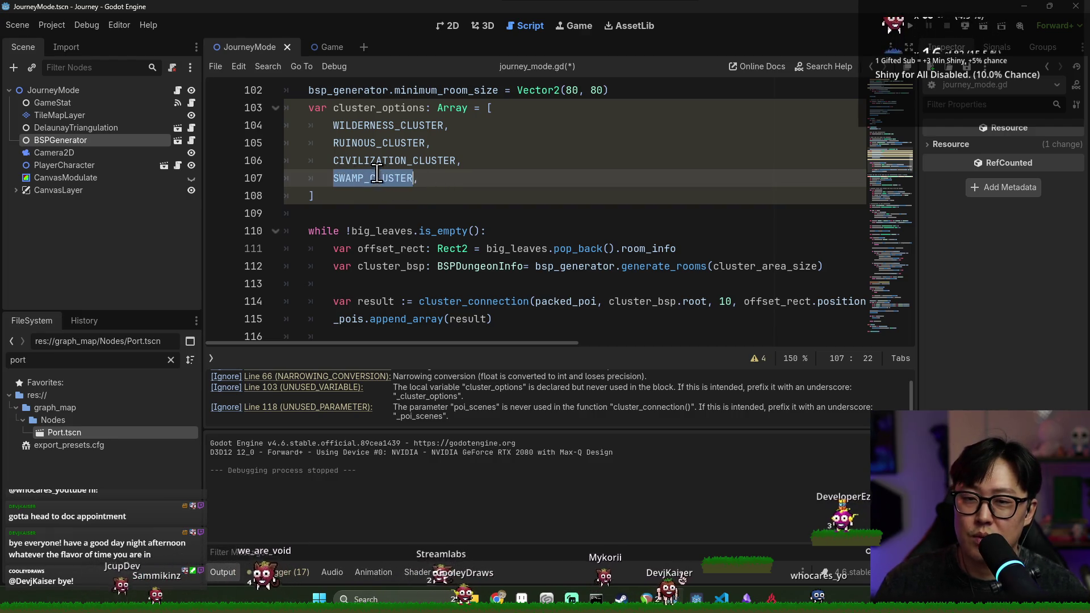
pyautogui.doubleClick(369, 143)
pyautogui.doubleClick(374, 126)
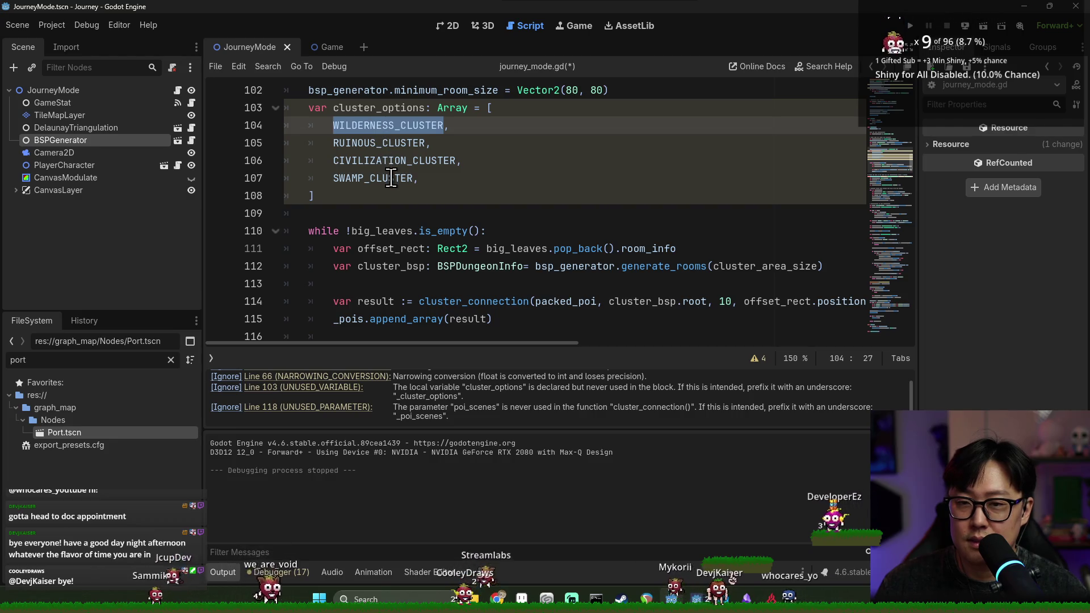
pyautogui.doubleClick(379, 108)
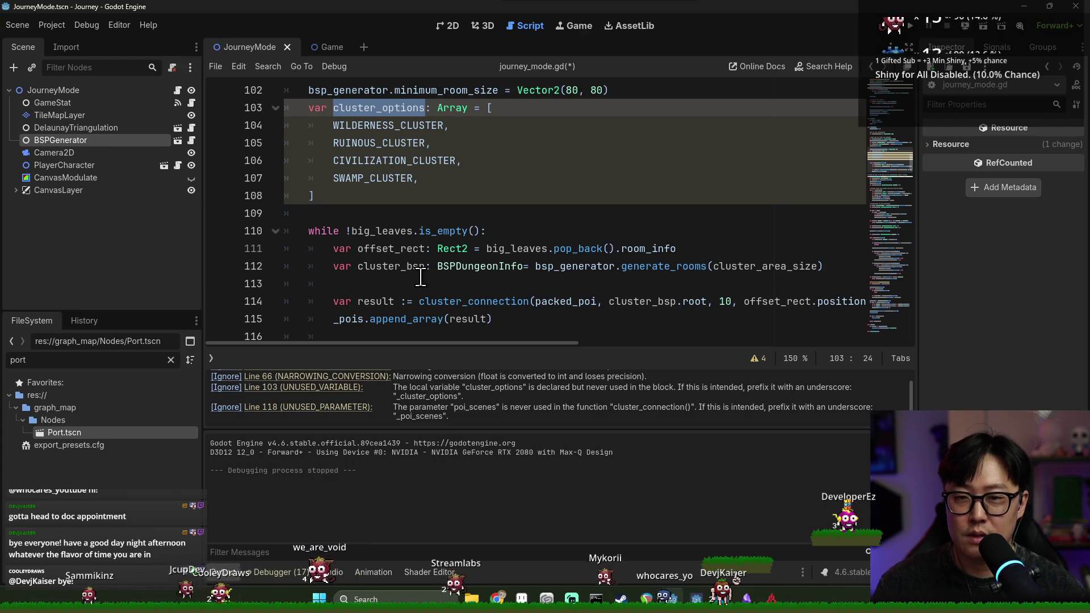
pyautogui.hotkey('ctrl', 's')
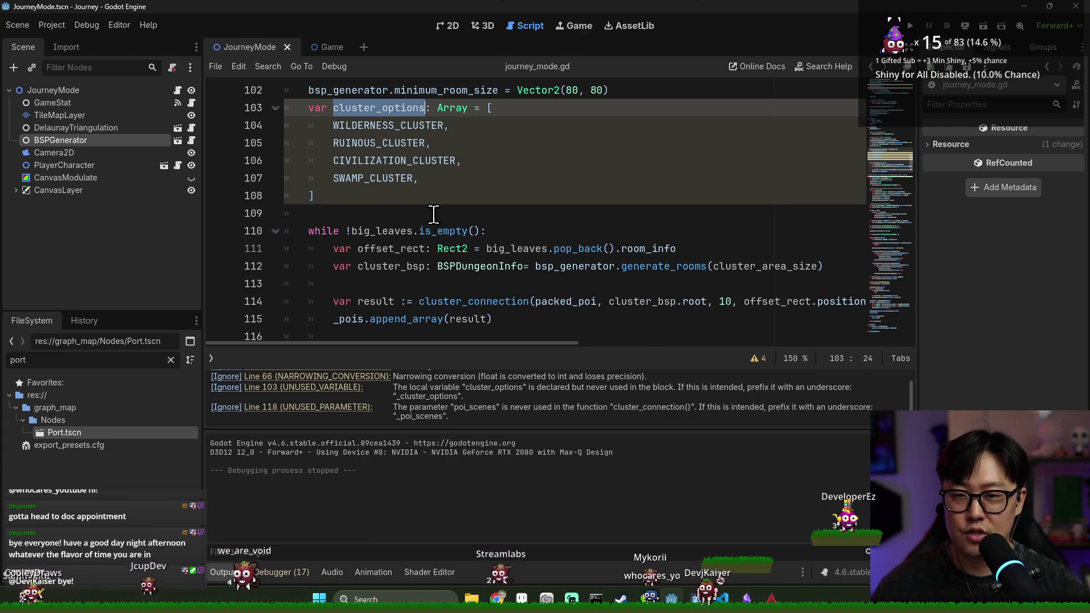
# Review the while loop, save again, and place the caret on the line after the array.
pyautogui.doubleClick(375, 230)
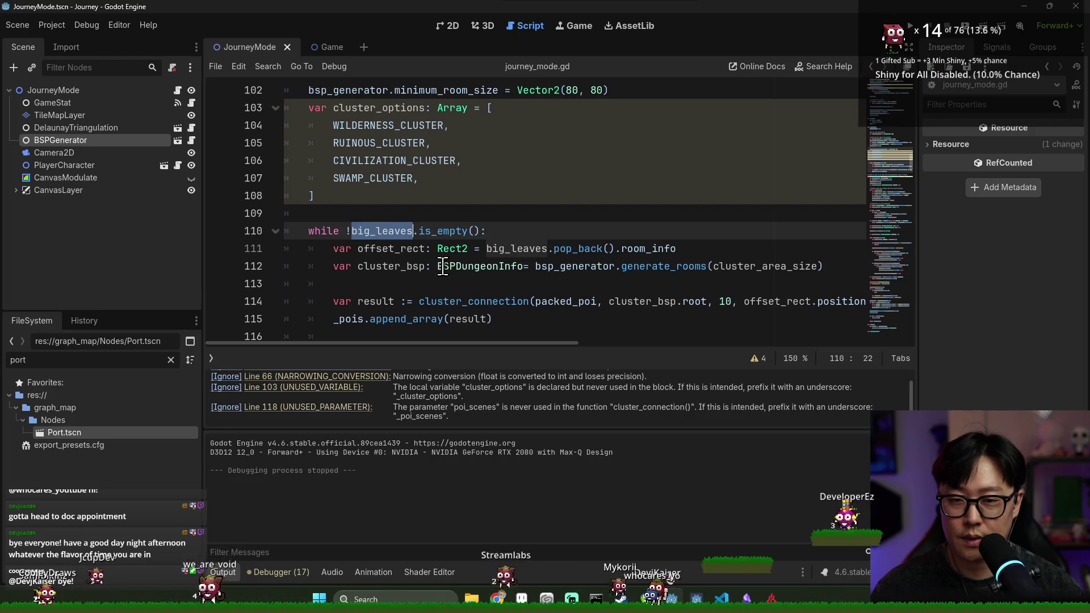
pyautogui.click(387, 111)
pyautogui.click(441, 287)
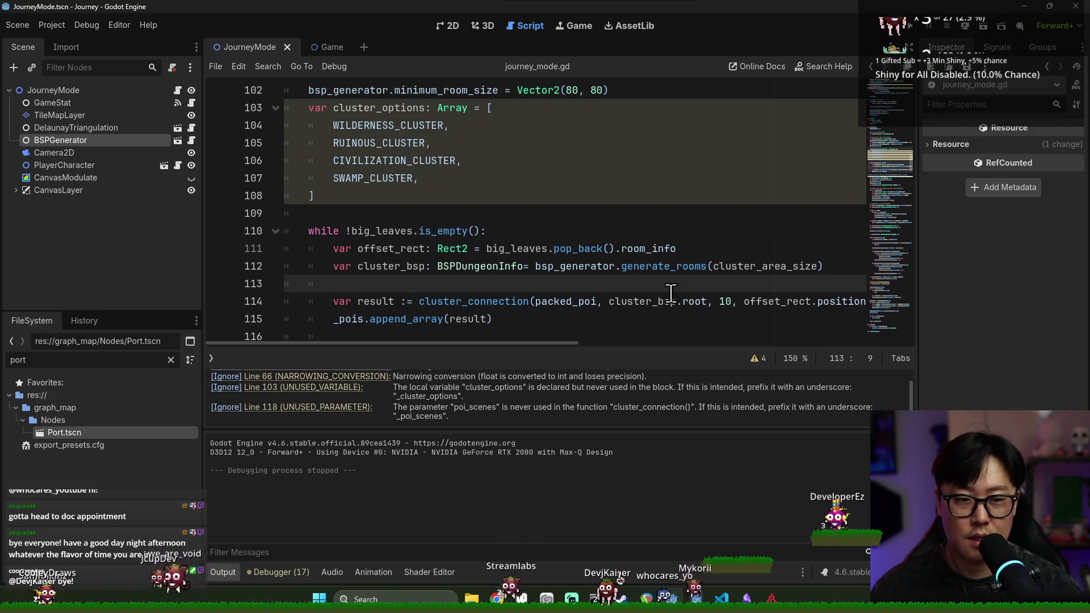
pyautogui.scroll(-3)
pyautogui.hotkey('ctrl', 's')
pyautogui.scroll(3)
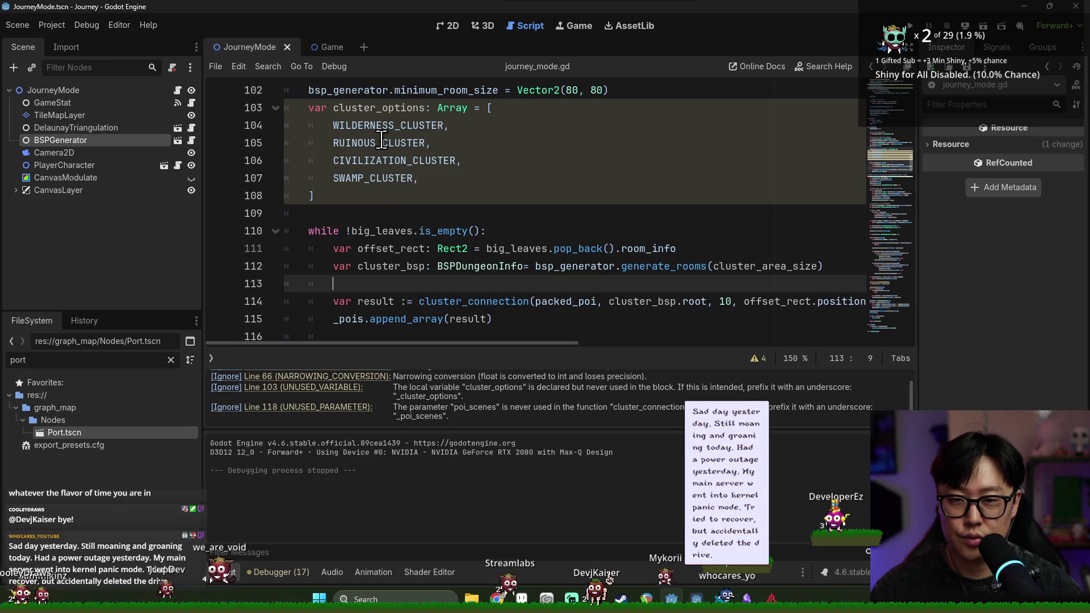
pyautogui.doubleClick(372, 108)
pyautogui.click(398, 214)
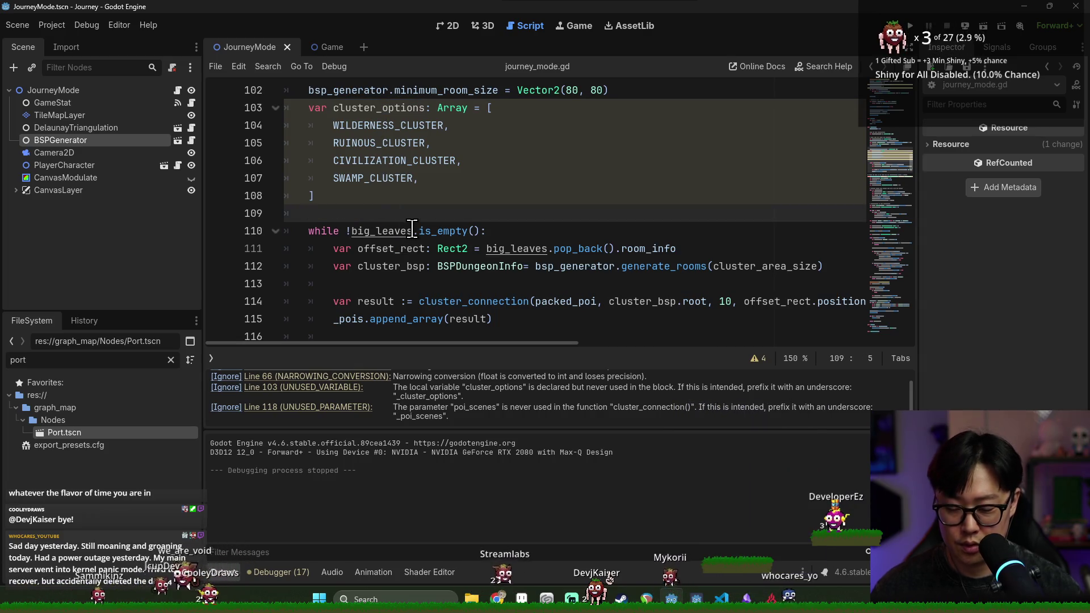
# Finish the cluster_options.shuffle() call and save.
pyautogui.write('cluster_options.shuffle()')
pyautogui.hotkey('ctrl', 's')
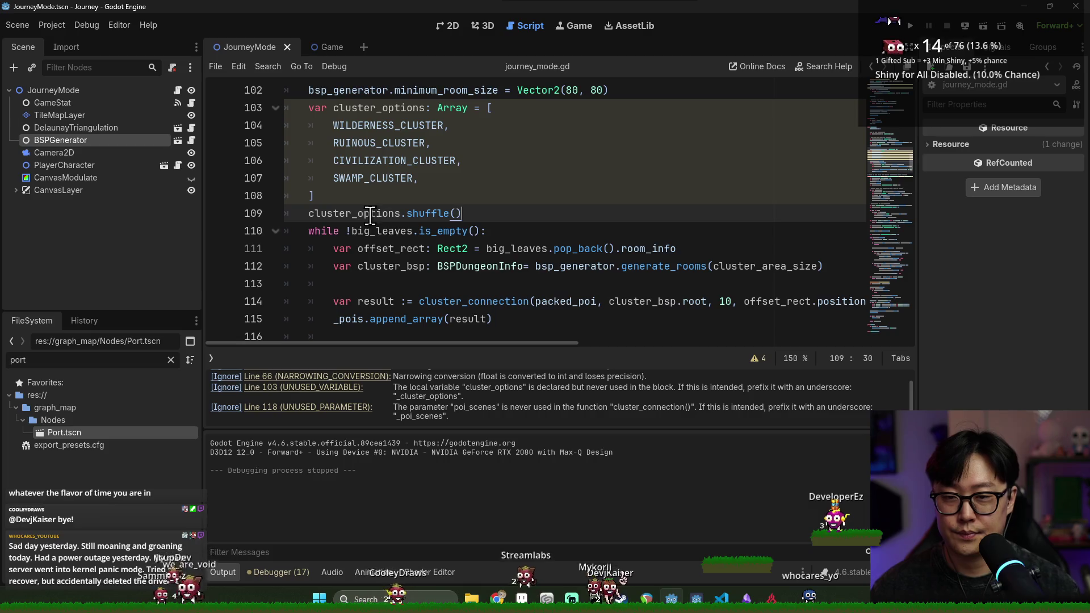
pyautogui.doubleClick(369, 215)
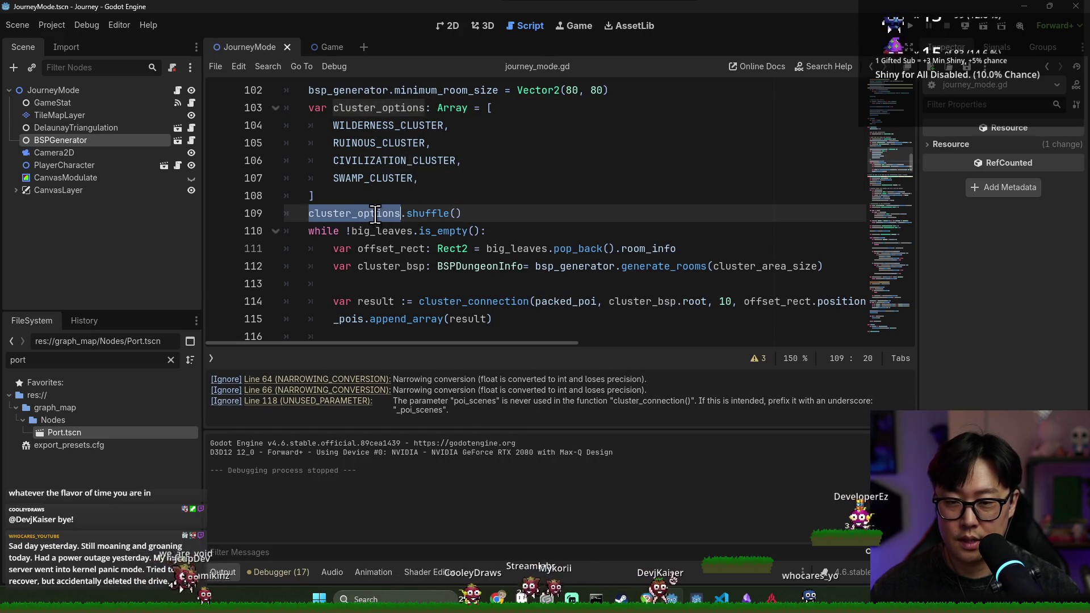
pyautogui.click(420, 288)
# Replace the packed_poi argument of cluster_connection with cluster_options.pop_back() and save.
pyautogui.doubleClick(539, 300)
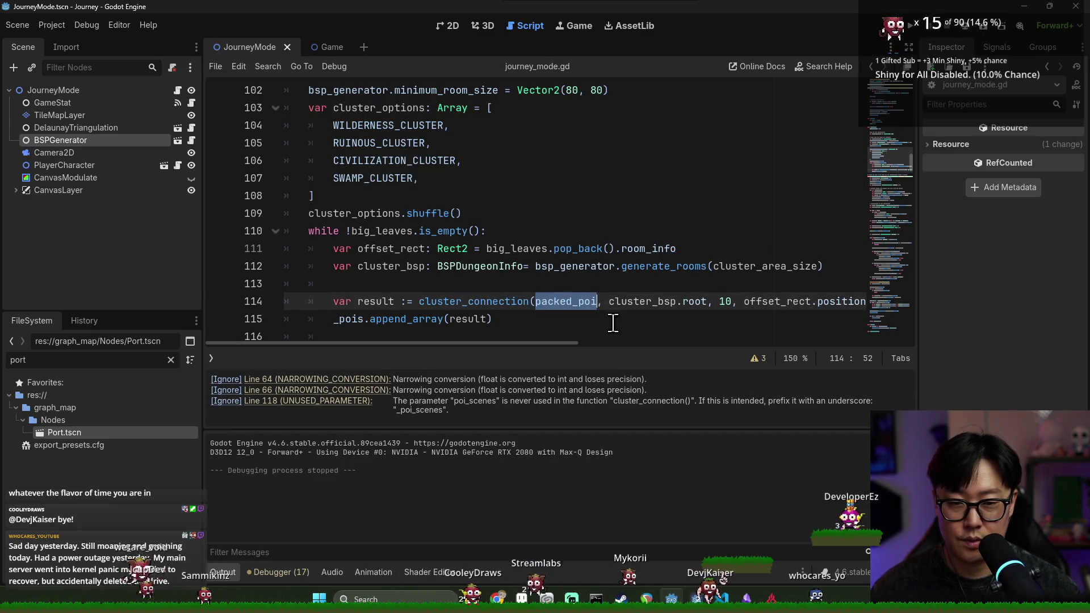
pyautogui.write('cluster_options.p')
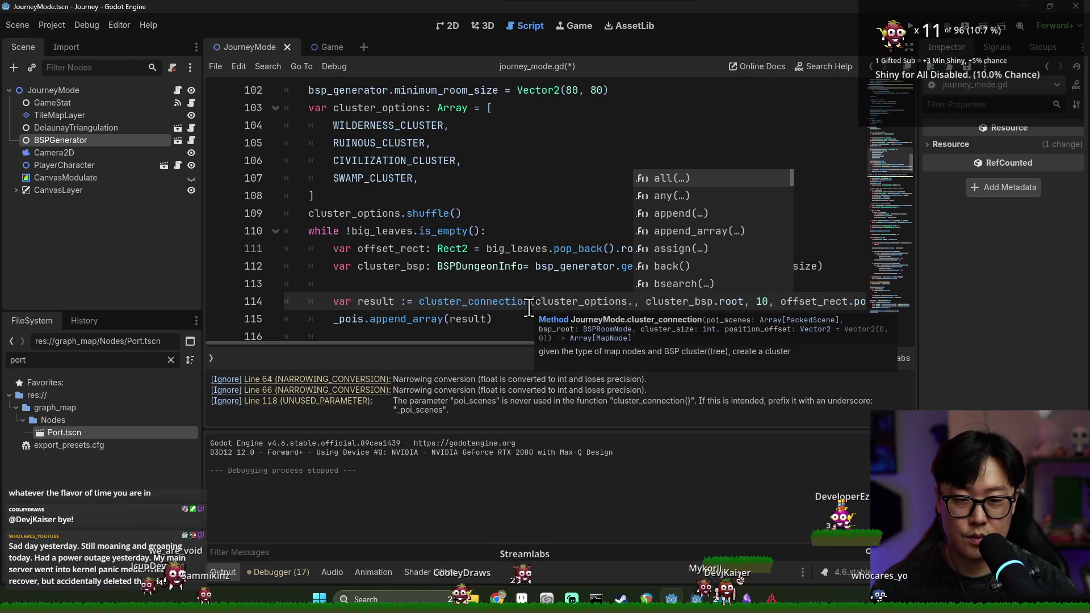
pyautogui.write('p')
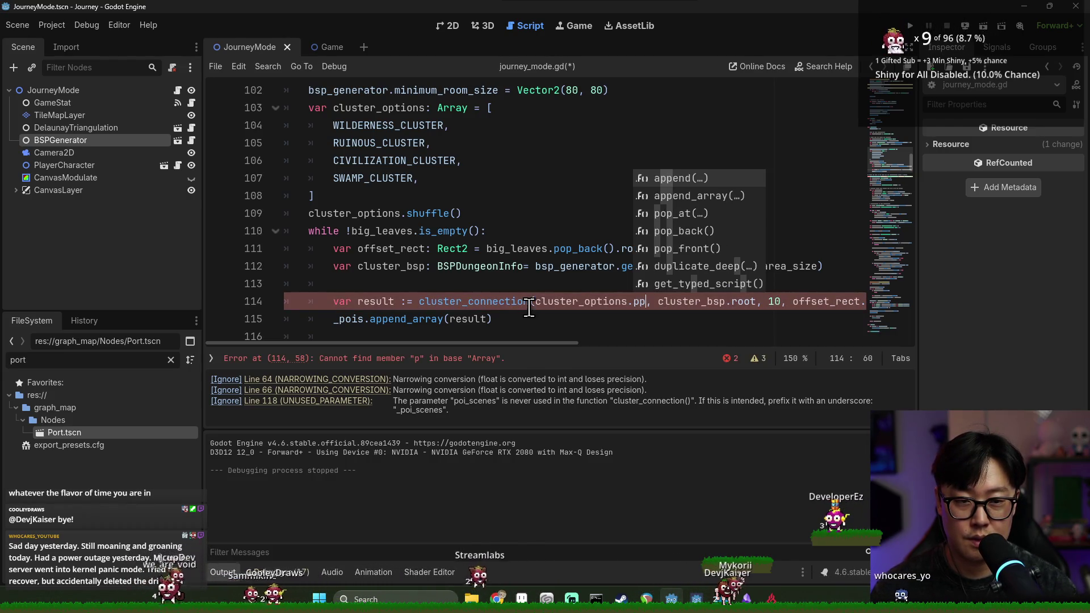
pyautogui.press('BackSpace')
pyautogui.press('BackSpace')
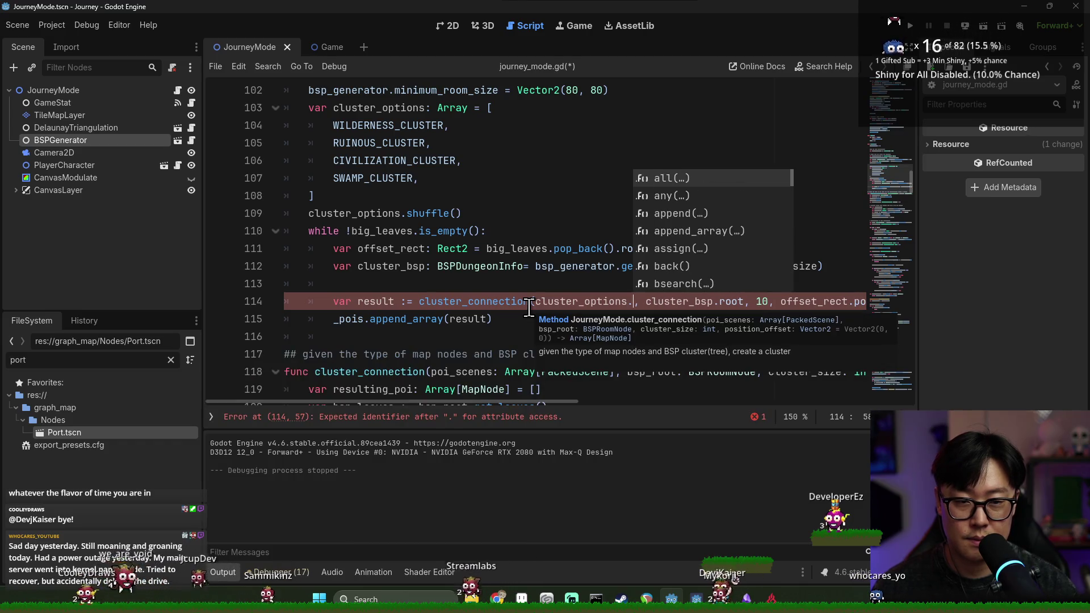
pyautogui.write('po_')
pyautogui.press('BackSpace')
pyautogui.write('p_')
pyautogui.press('Down')
pyautogui.press('Return')
pyautogui.hotkey('ctrl', 's')
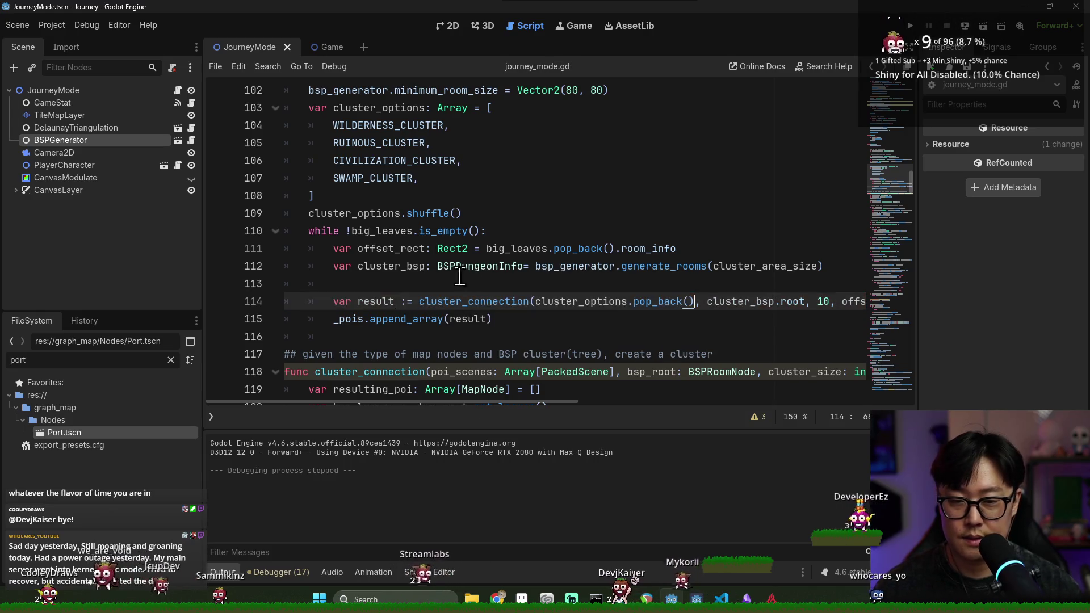
# Change the line 118 parameter poi_scenes: Array[PackedScene] to poi_index: Array[int] and save.
pyautogui.click(438, 248)
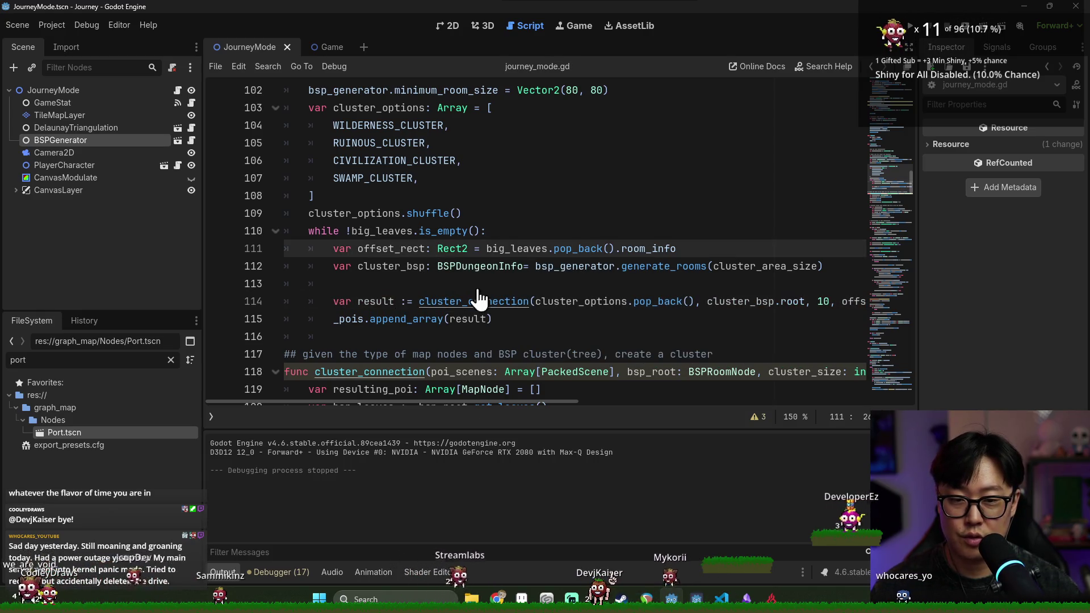
pyautogui.click(523, 372)
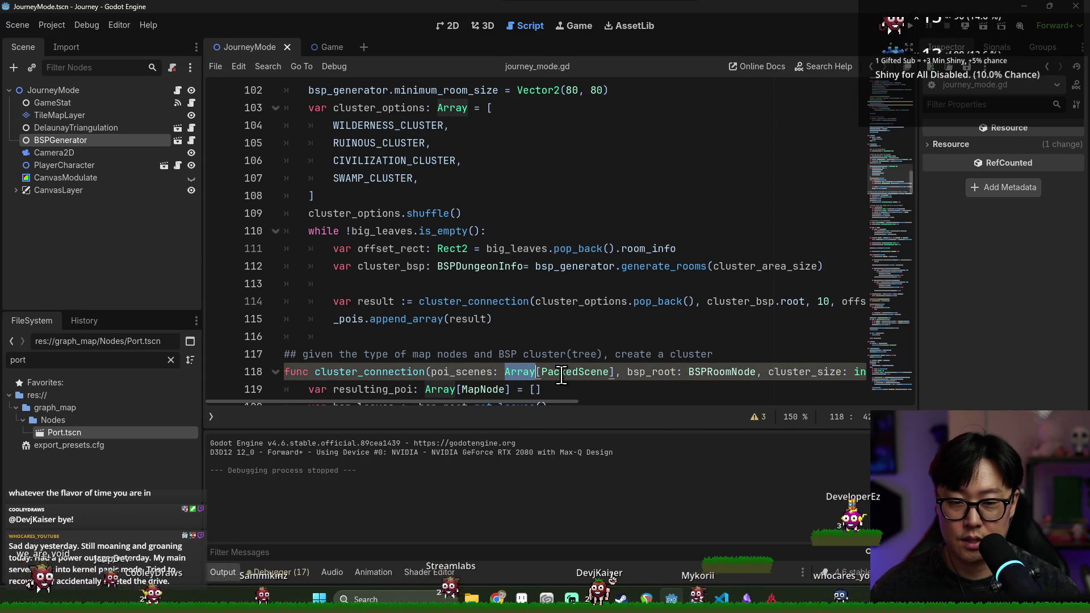
pyautogui.doubleClick(573, 372)
pyautogui.press('BackSpace')
pyautogui.write('int')
pyautogui.doubleClick(451, 372)
pyautogui.write('poi_index')
pyautogui.hotkey('ctrl', 's')
pyautogui.doubleClick(458, 372)
pyautogui.scroll(-3)
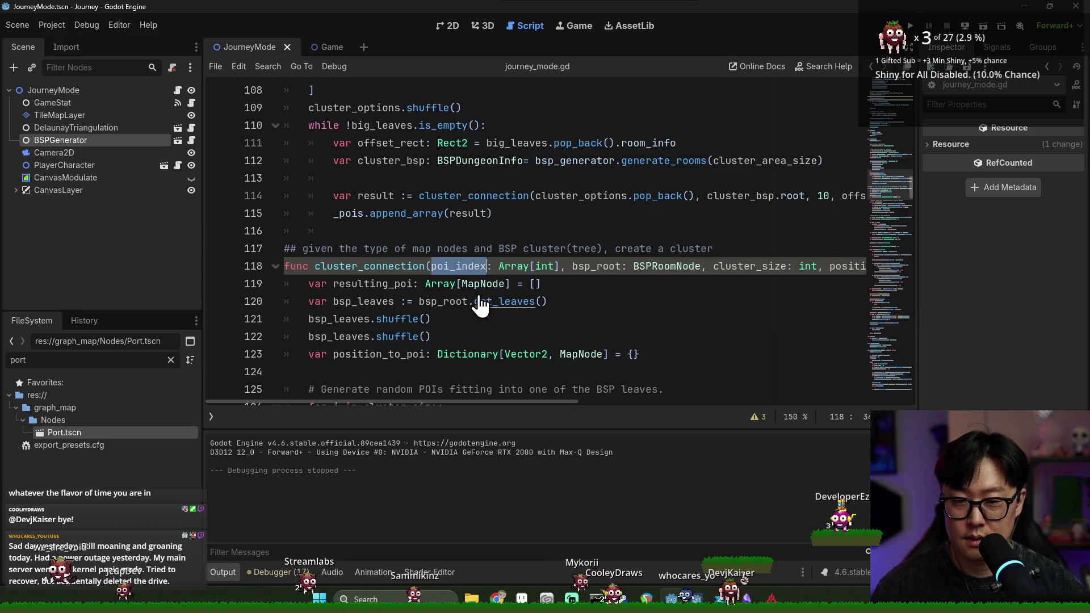
pyautogui.scroll(-3)
pyautogui.scroll(-3)
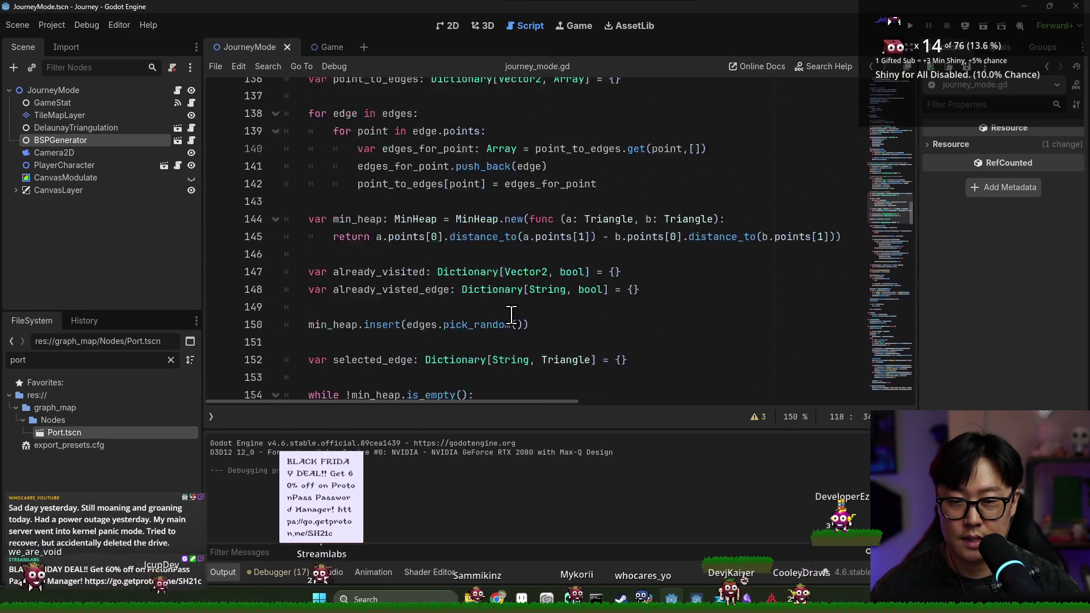
pyautogui.scroll(3)
pyautogui.scroll(-3)
pyautogui.scroll(3)
pyautogui.scroll(-3)
pyautogui.scroll(-3)
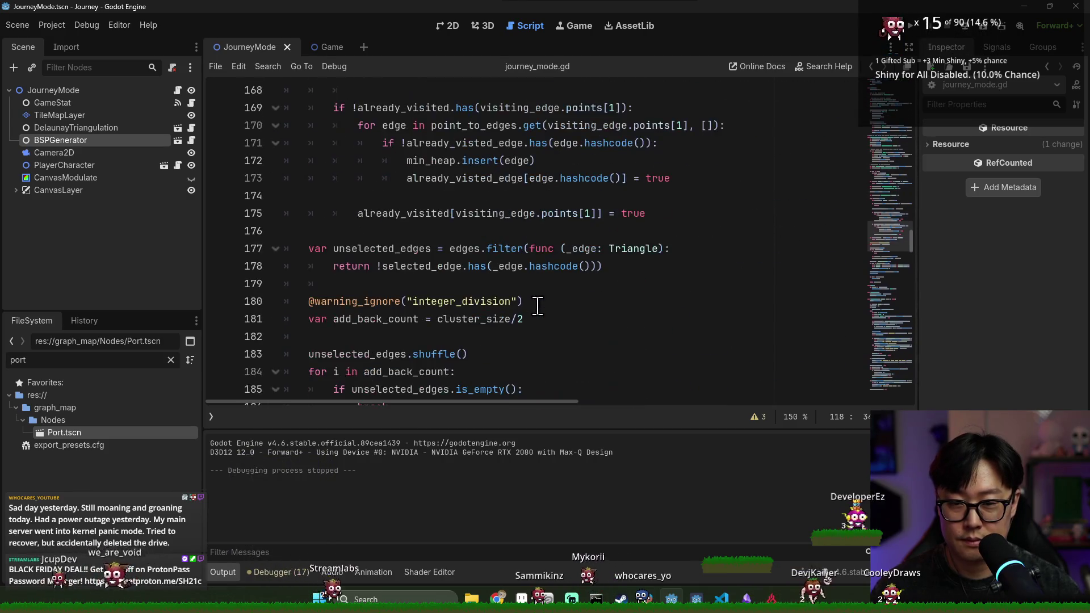
pyautogui.scroll(3)
pyautogui.click(890, 124)
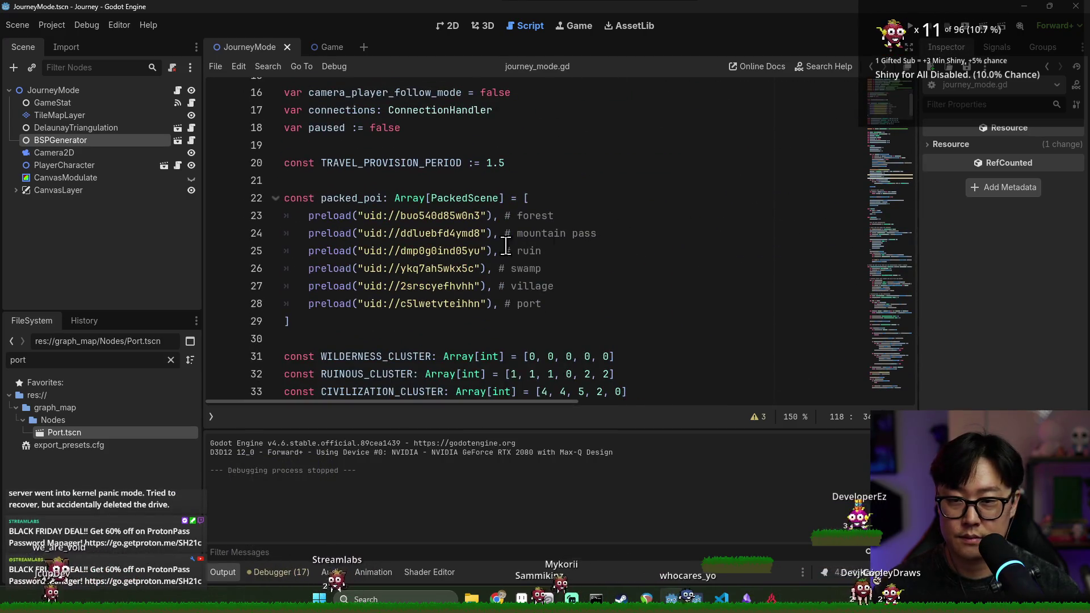
pyautogui.scroll(3)
pyautogui.doubleClick(354, 304)
pyautogui.hotkey('ctrl', 'f')
pyautogui.press('Return')
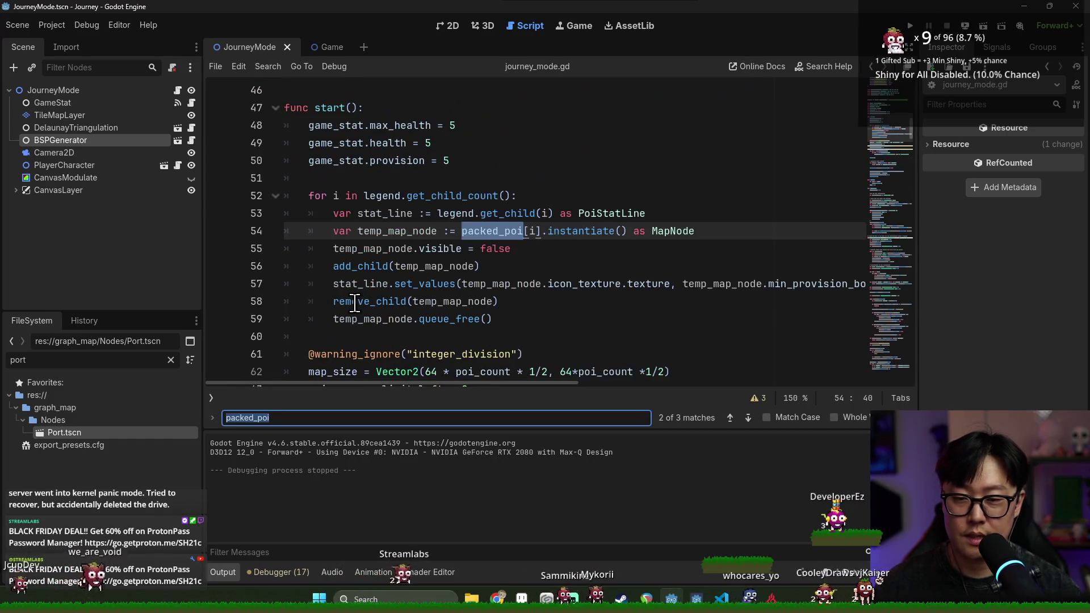
pyautogui.scroll(3)
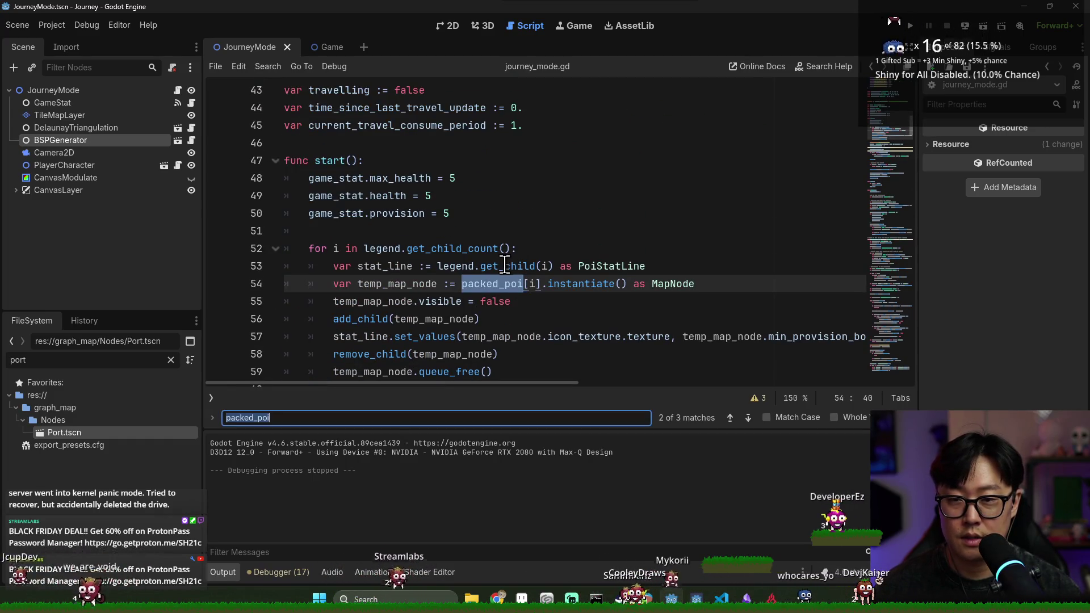
pyautogui.scroll(3)
pyautogui.scroll(-3)
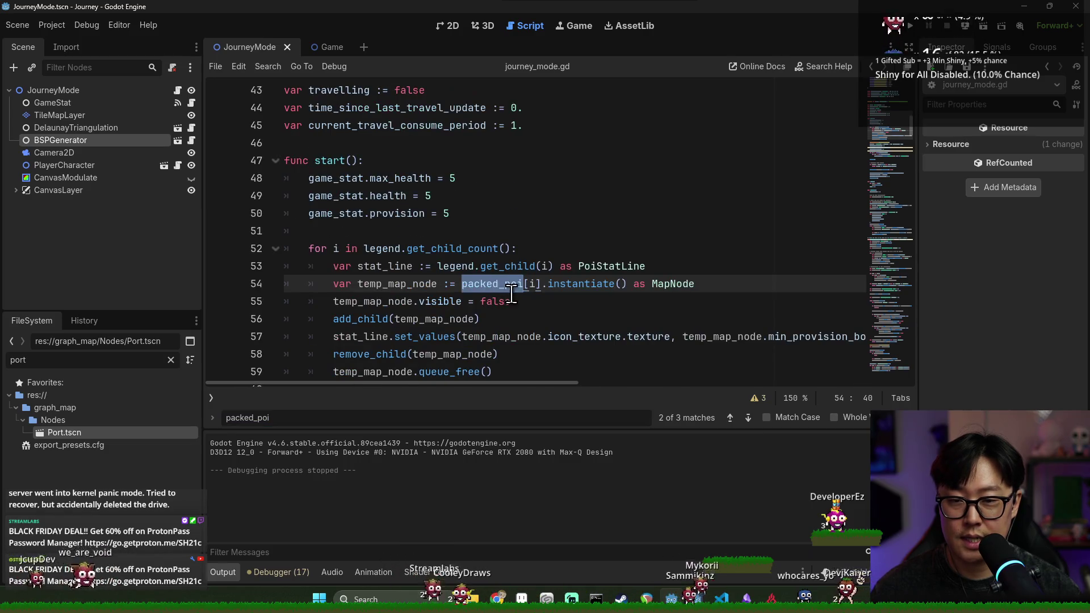
pyautogui.moveTo(689, 345)
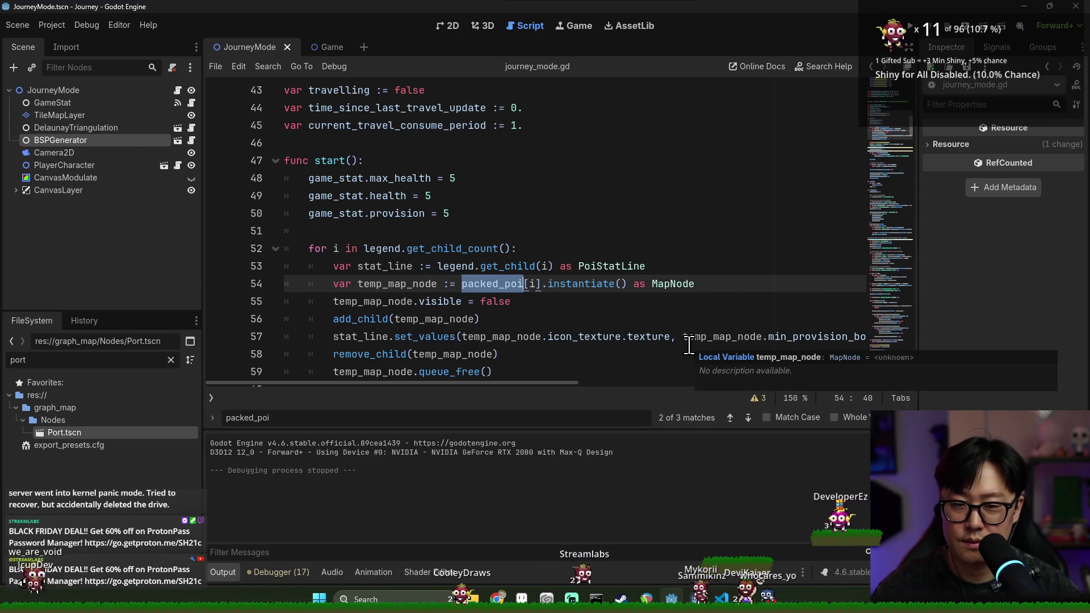
pyautogui.hotkey('ctrl', 'f')
pyautogui.press('Return')
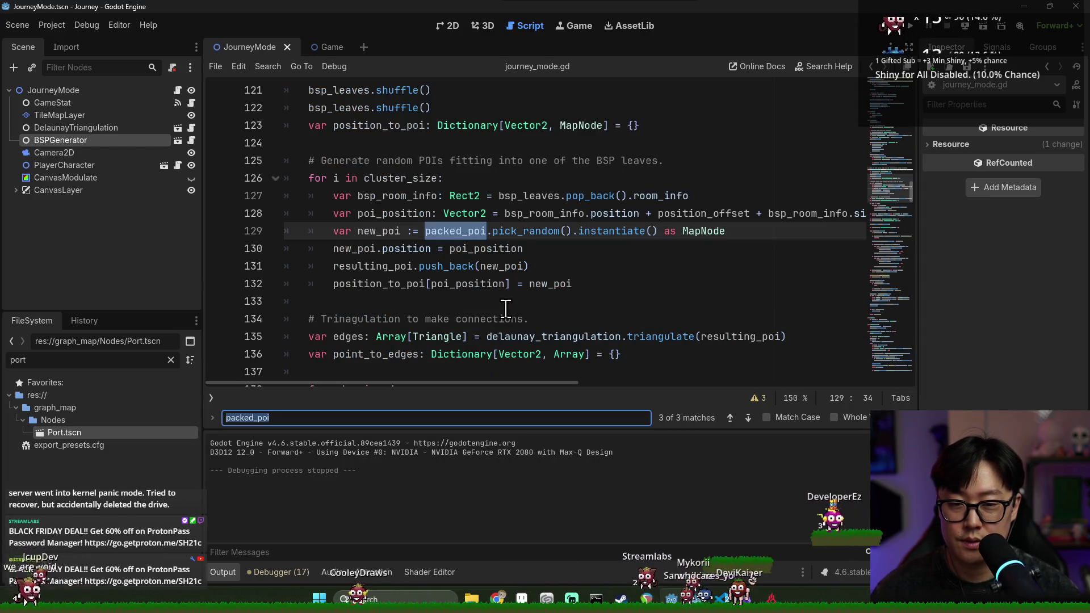
pyautogui.scroll(3)
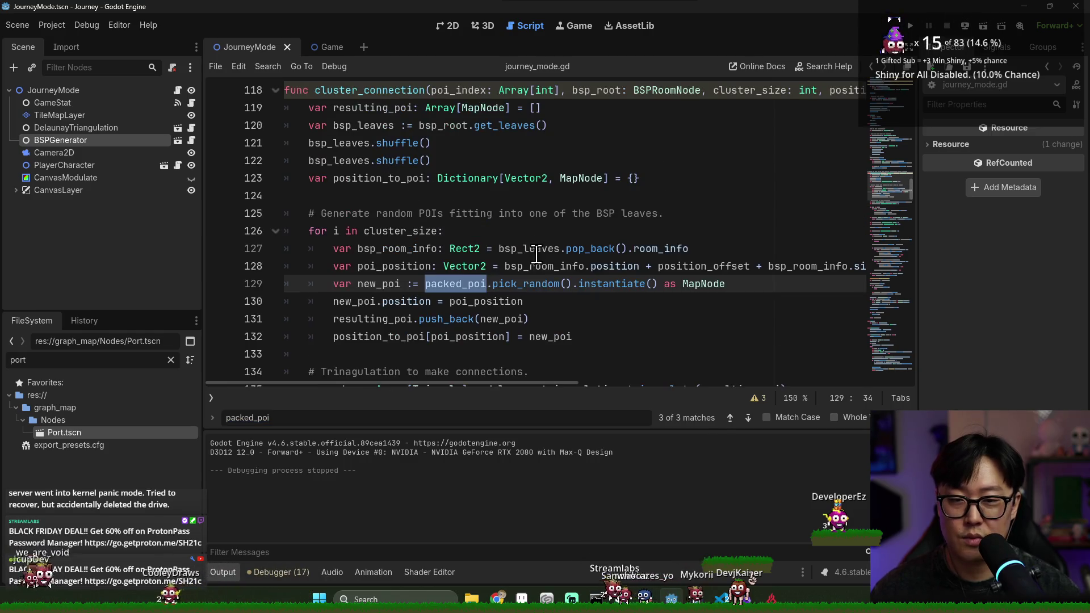
pyautogui.click(462, 91)
pyautogui.click(493, 284)
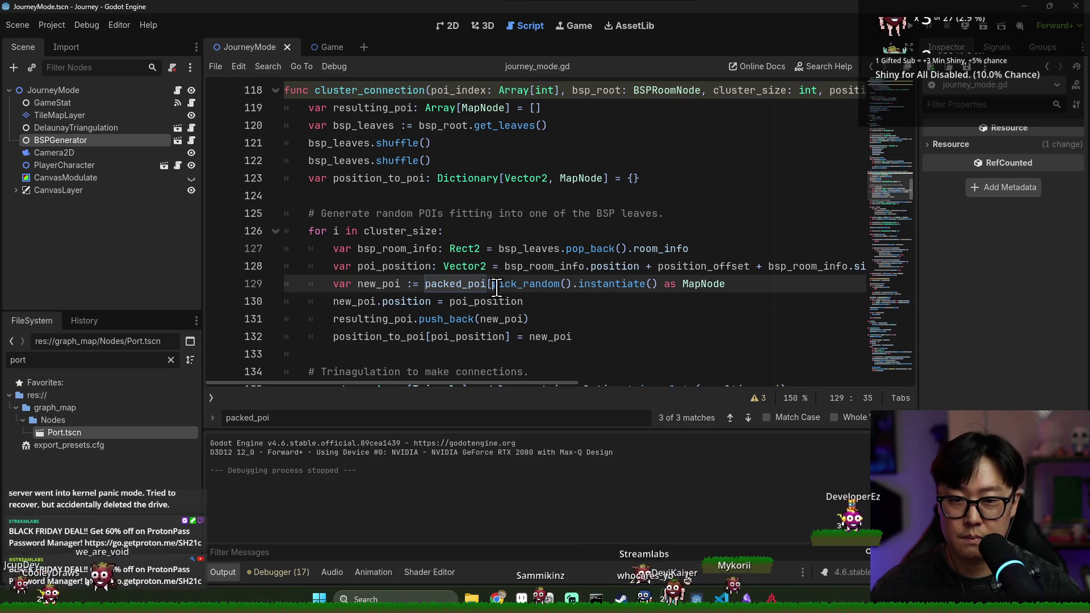
# Index packed_poi with poi_index.pop_back() on line 129.
pyautogui.write('oi_index]')
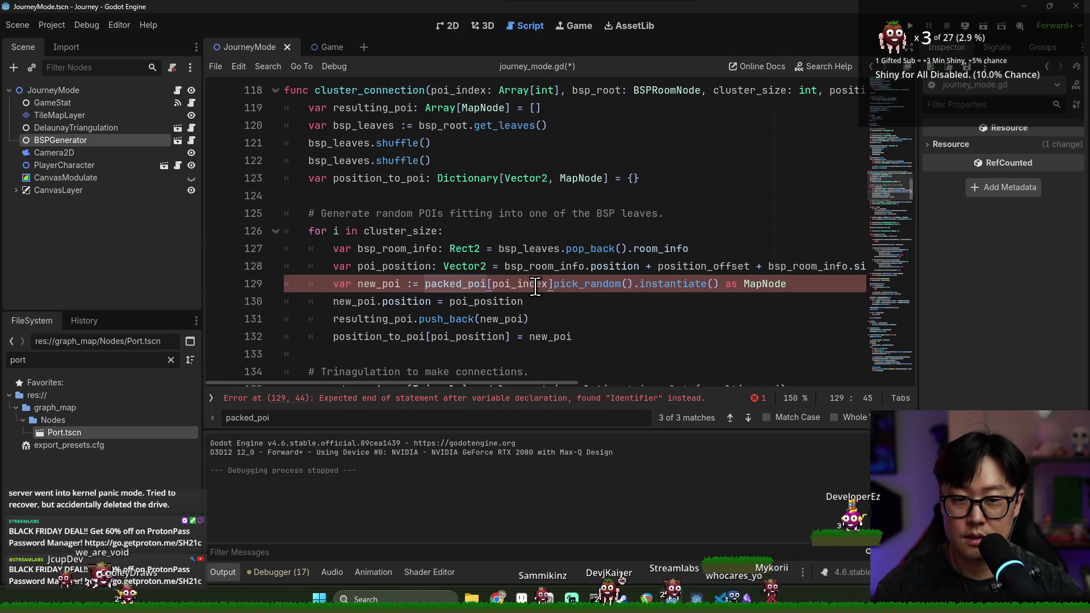
pyautogui.doubleClick(529, 284)
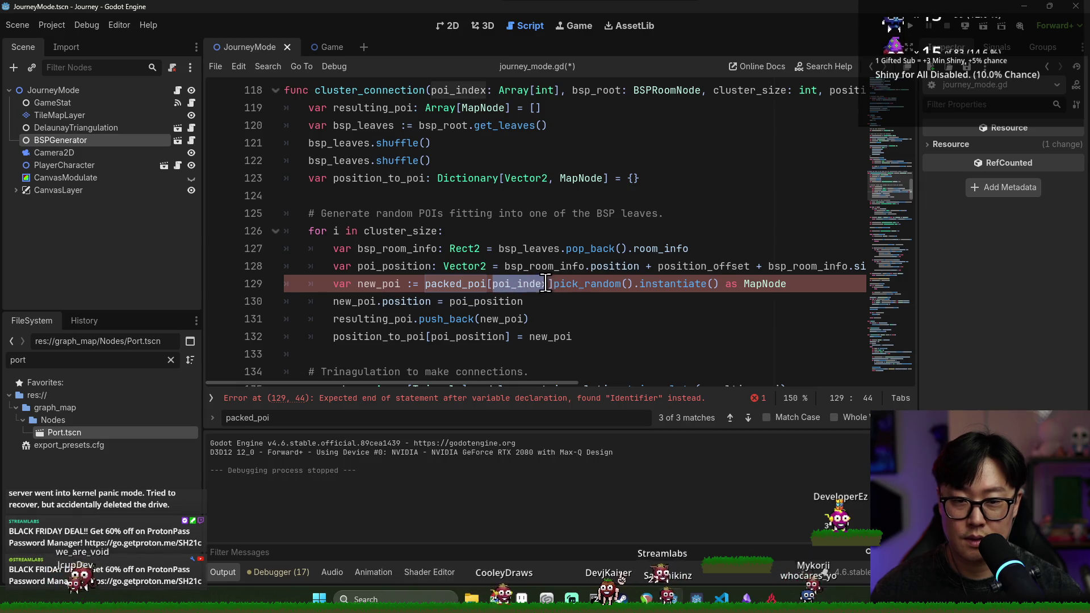
pyautogui.click(545, 284)
pyautogui.write(']')
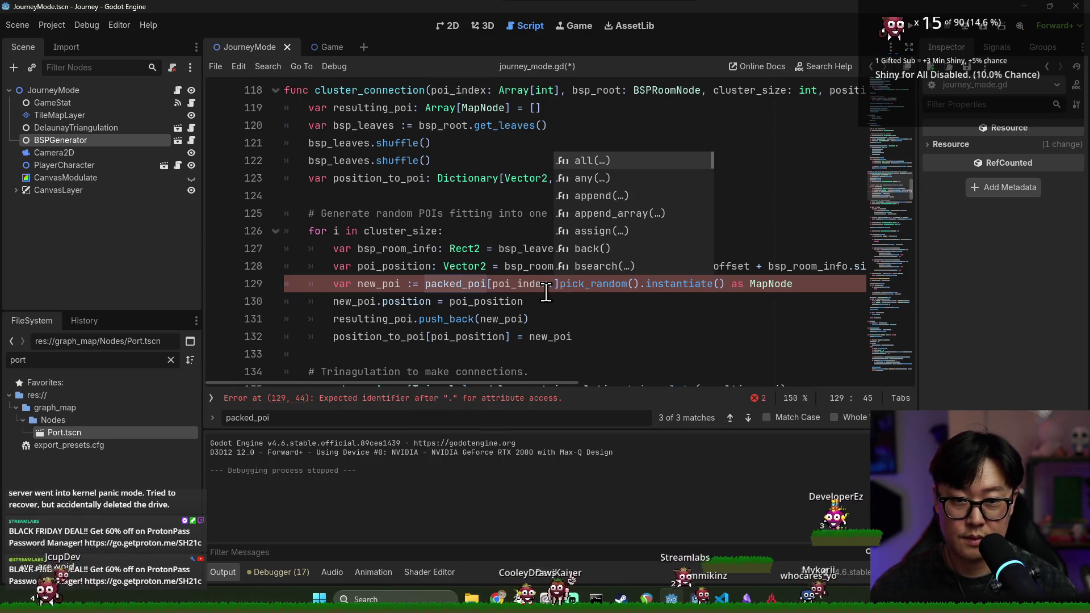
pyautogui.write('pop_b')
pyautogui.press('Return')
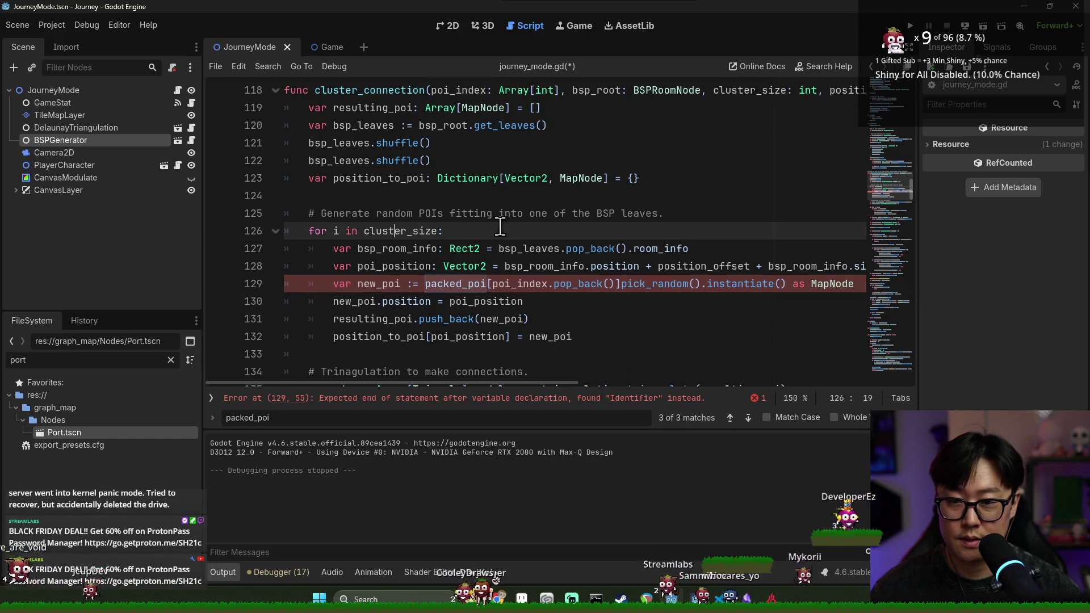
# Add poi_index.shuffle() above the POI loop comment and save the script.
pyautogui.click(680, 216)
pyautogui.hotkey('ctrl', 'shift', 'Return')
pyautogui.write('poi_index.')
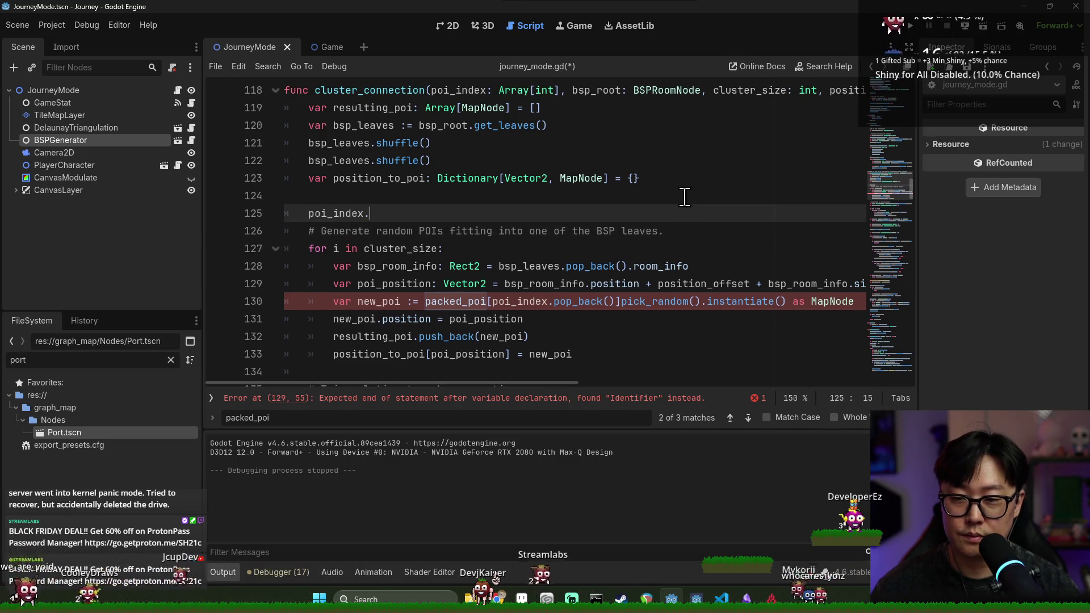
pyautogui.write('shuf')
pyautogui.press('Return')
pyautogui.hotkey('ctrl', 's')
pyautogui.click(529, 302)
pyautogui.hotkey('ctrl', 'z')
pyautogui.hotkey('ctrl', 'z')
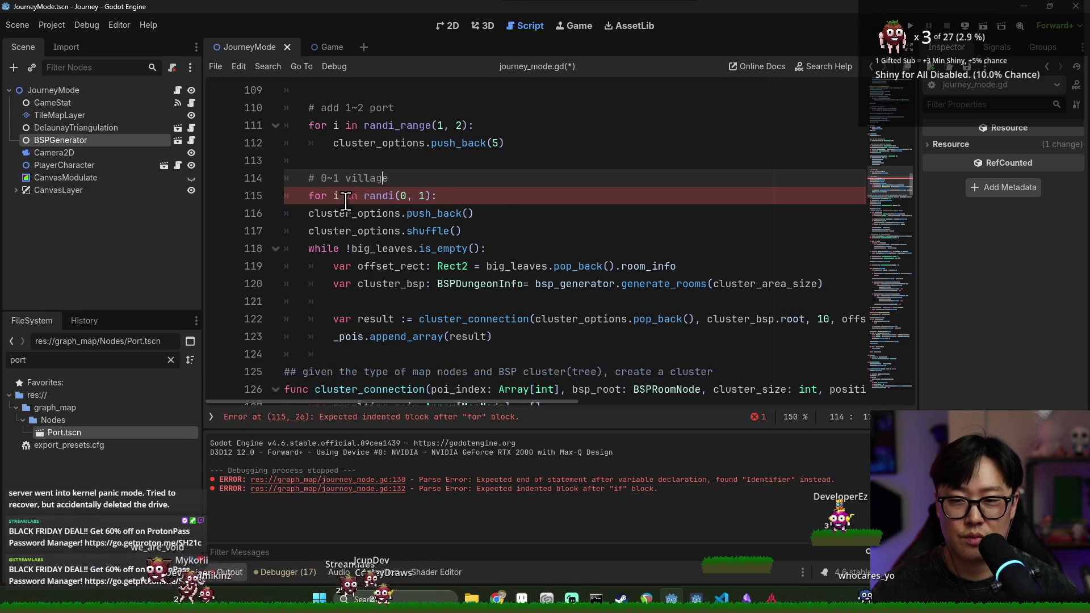
# Finish the village loop after checking randi_range docs, filling the first push_back argument with 1.
pyautogui.press('Down')
pyautogui.press('End')
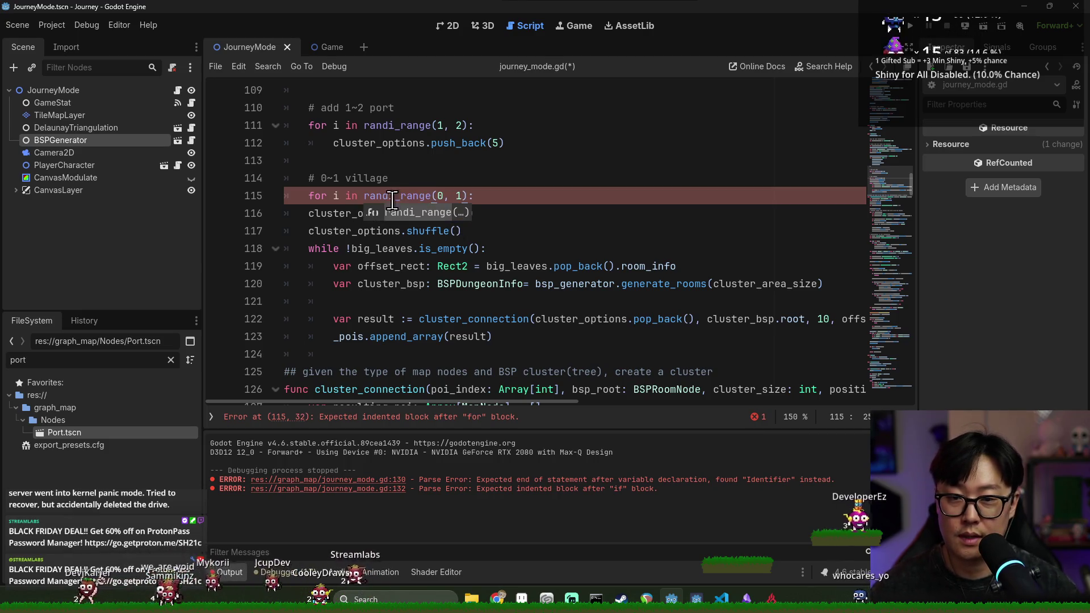
pyautogui.click(397, 196)
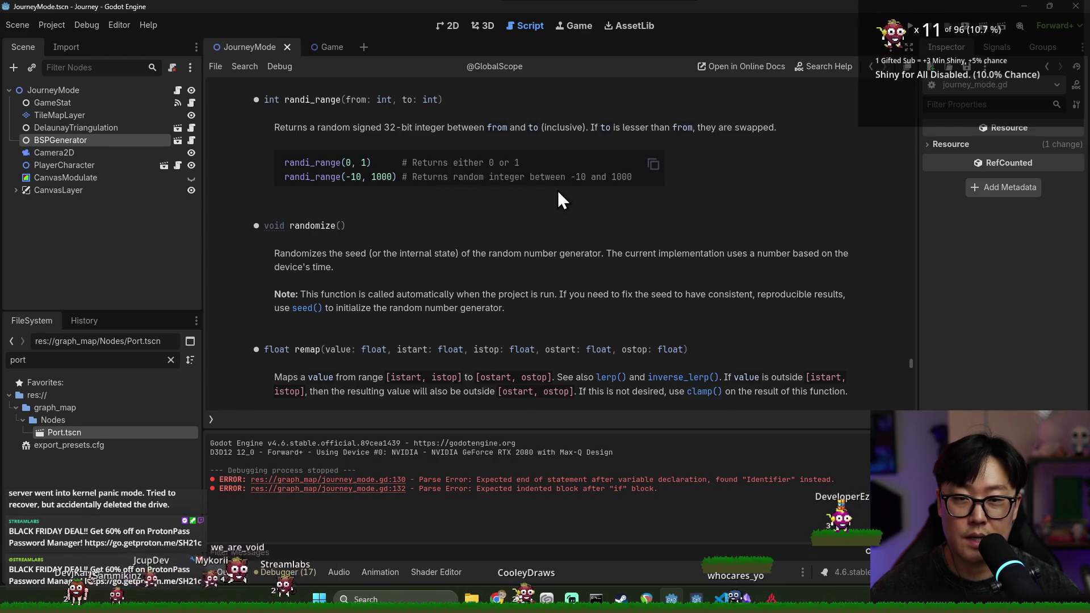
pyautogui.hotkey('alt', 'Left')
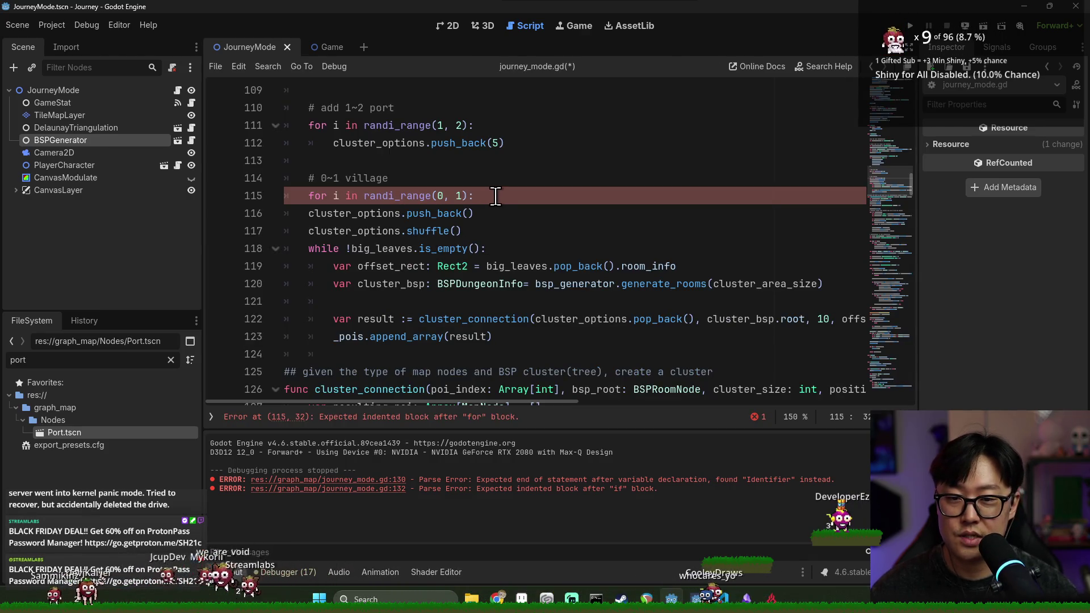
pyautogui.press('Return')
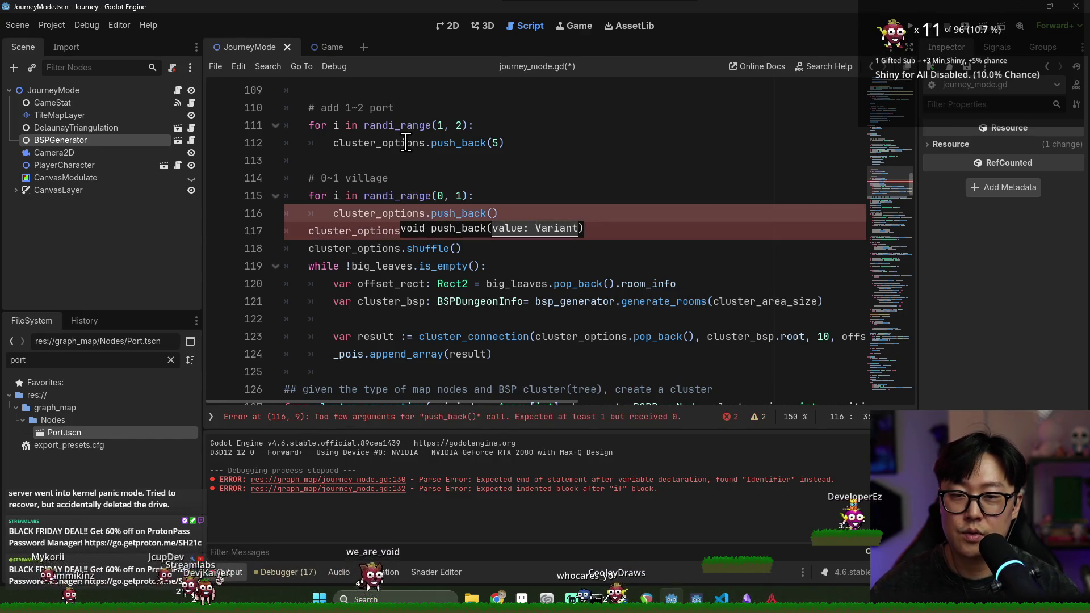
pyautogui.scroll(3)
pyautogui.scroll(3)
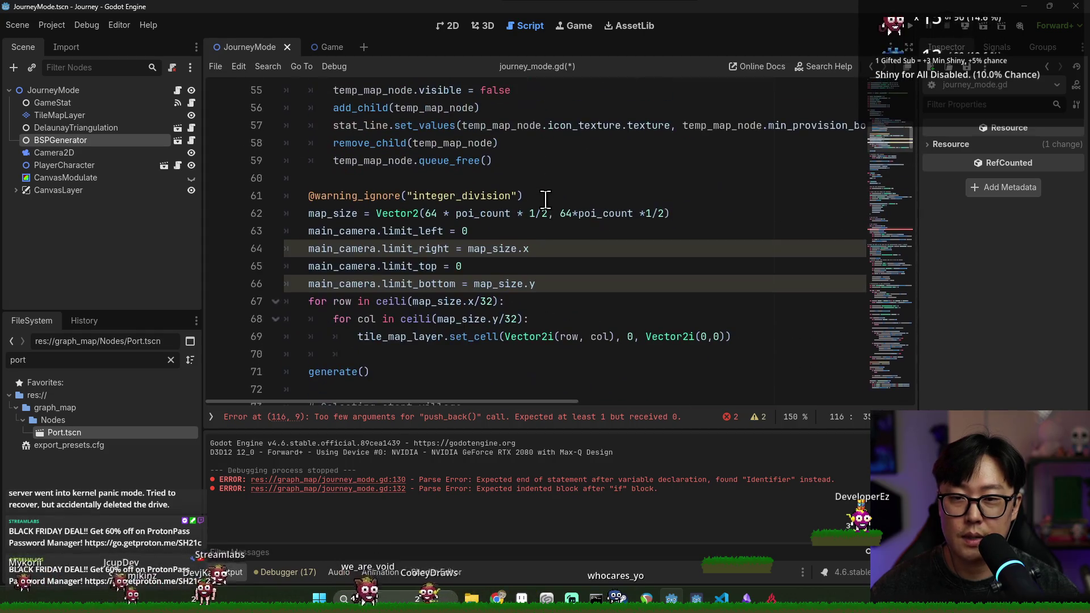
pyautogui.scroll(3)
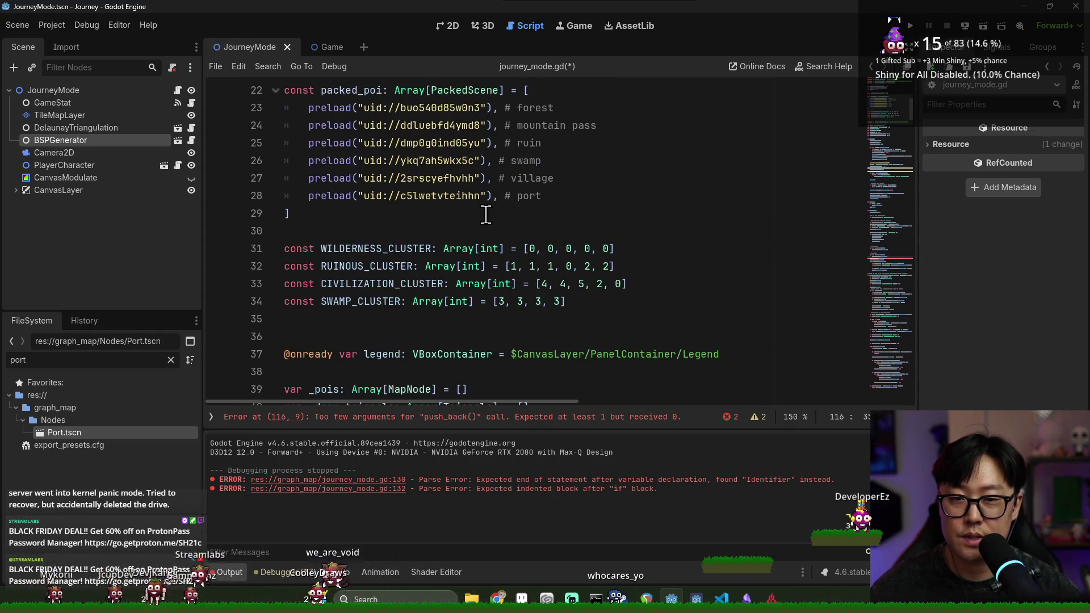
pyautogui.scroll(-3)
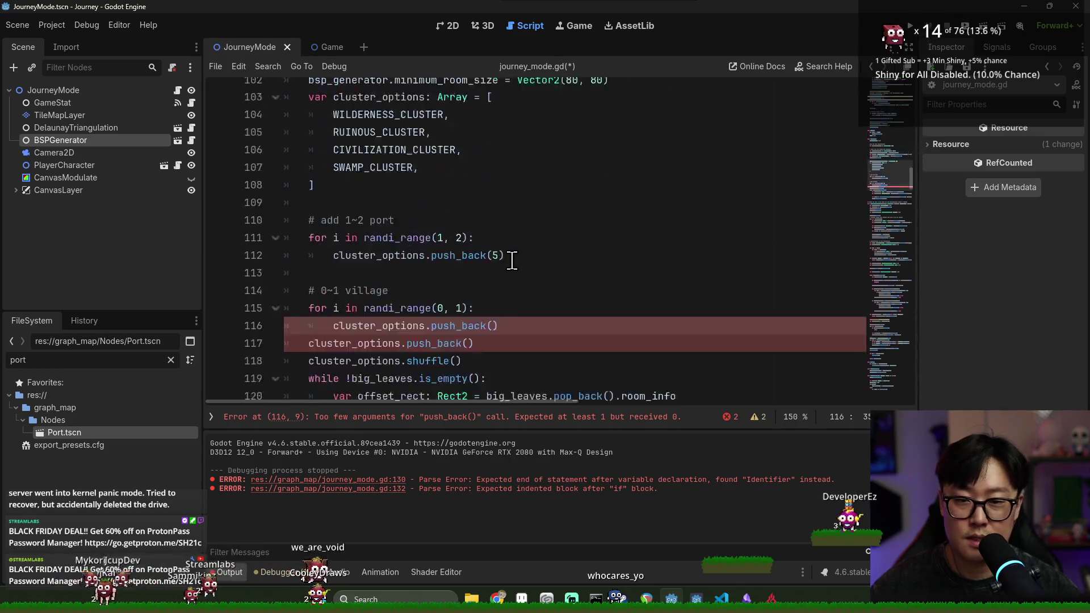
pyautogui.press('Return')
pyautogui.press('Return')
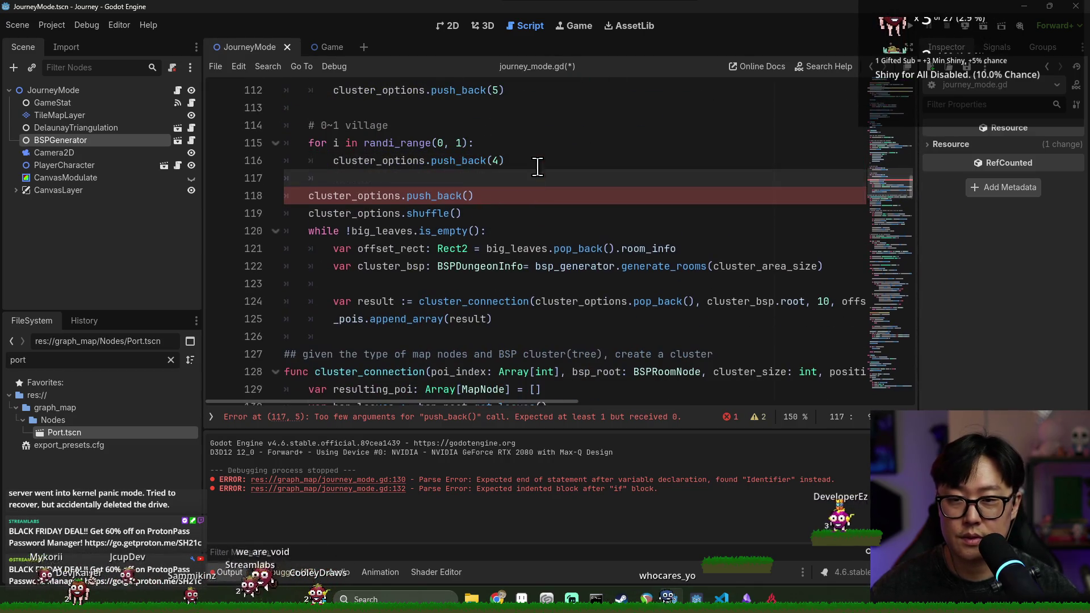
pyautogui.press('BackSpace')
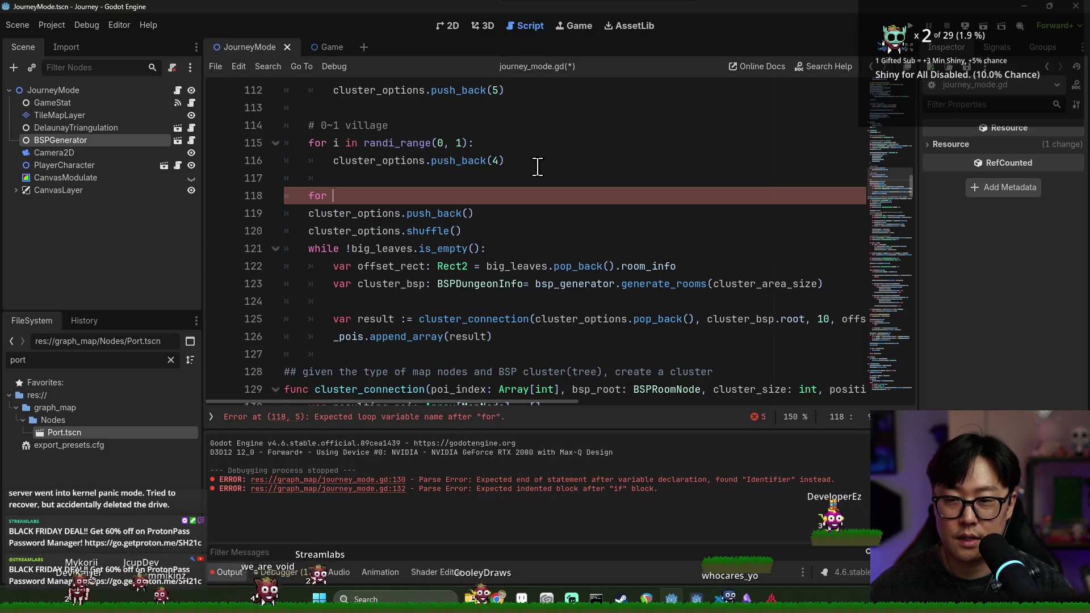
pyautogui.scroll(3)
pyautogui.scroll(-3)
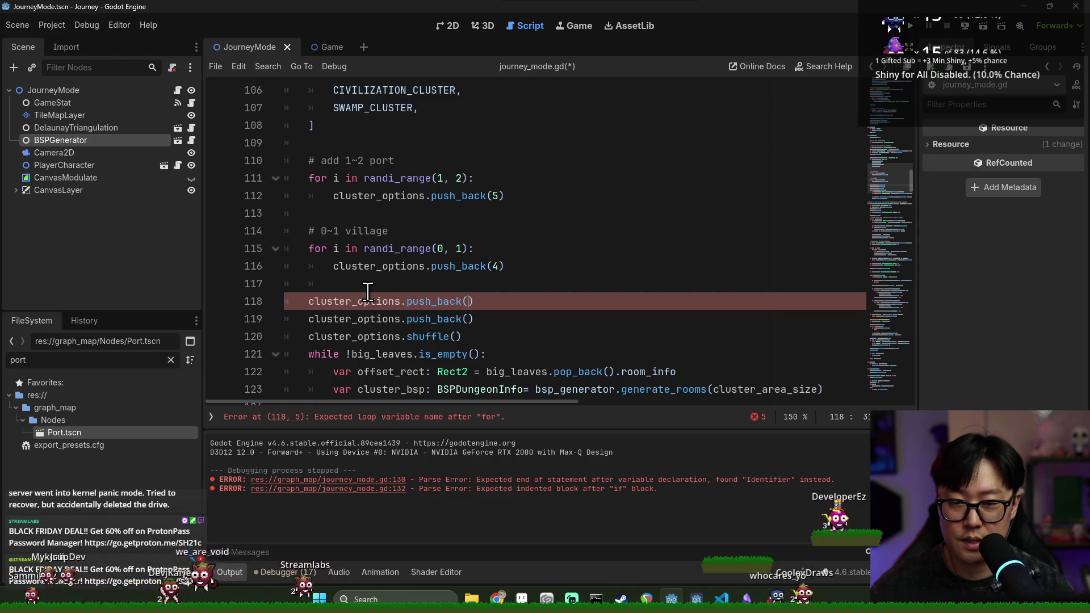
pyautogui.write('1')
# Delete the leftover empty push_back line after the village loop.
pyautogui.scroll(3)
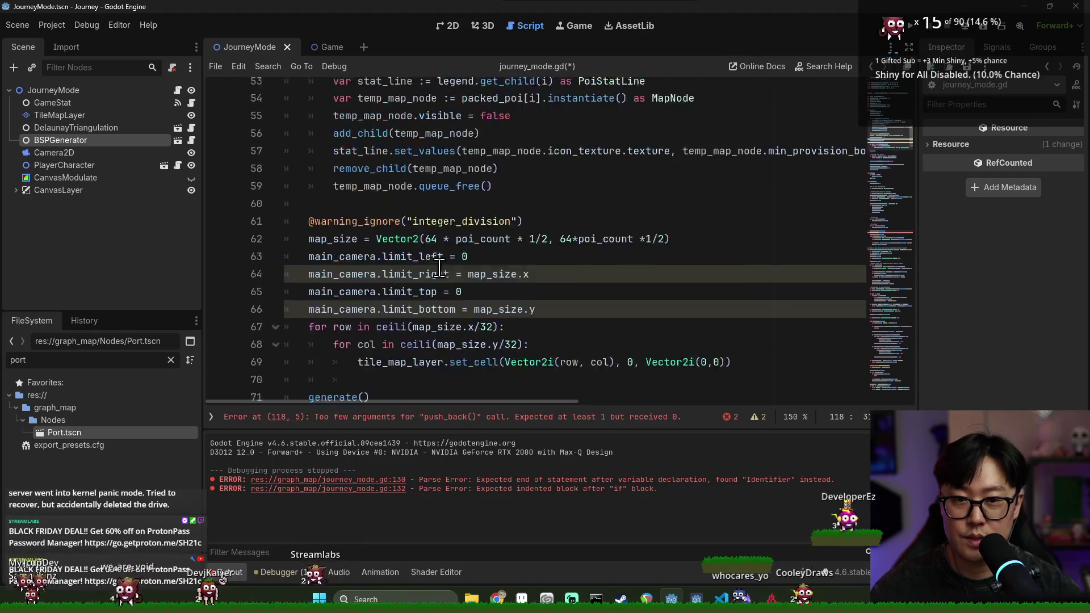
pyautogui.scroll(3)
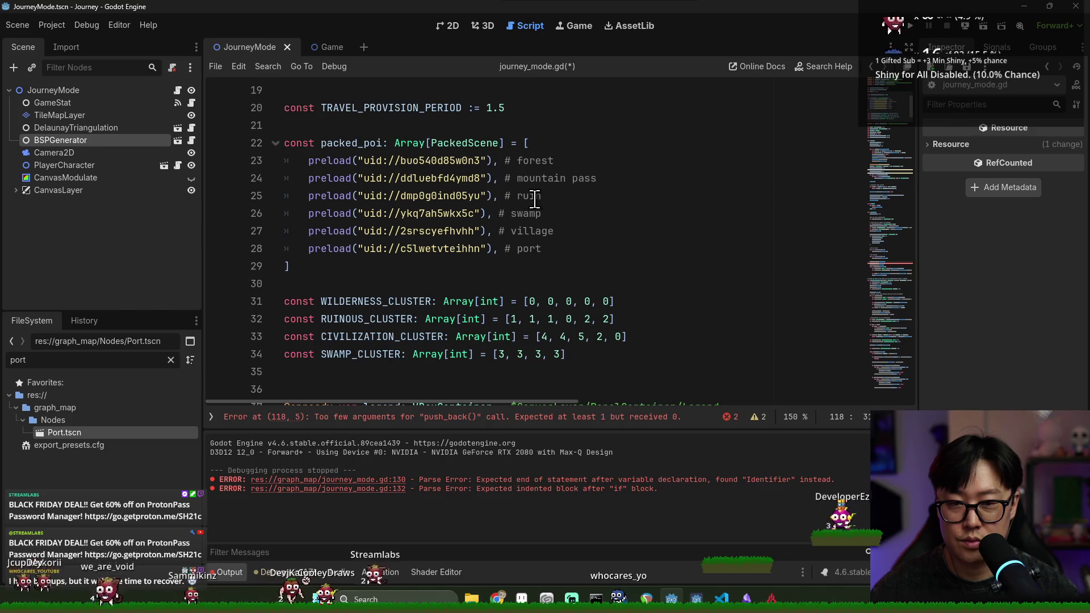
pyautogui.scroll(-3)
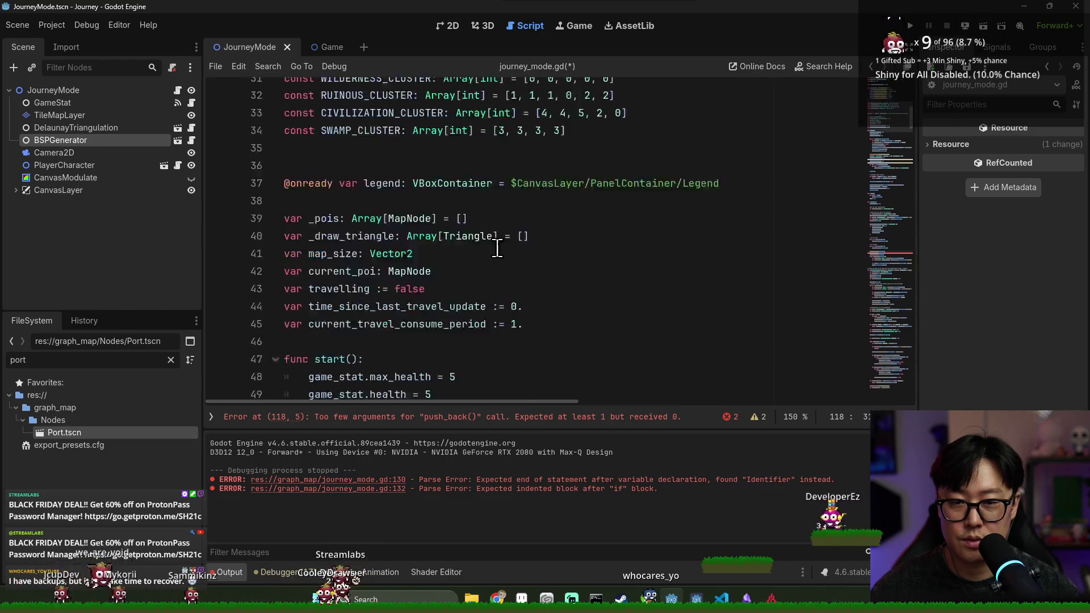
pyautogui.scroll(3)
pyautogui.scroll(3)
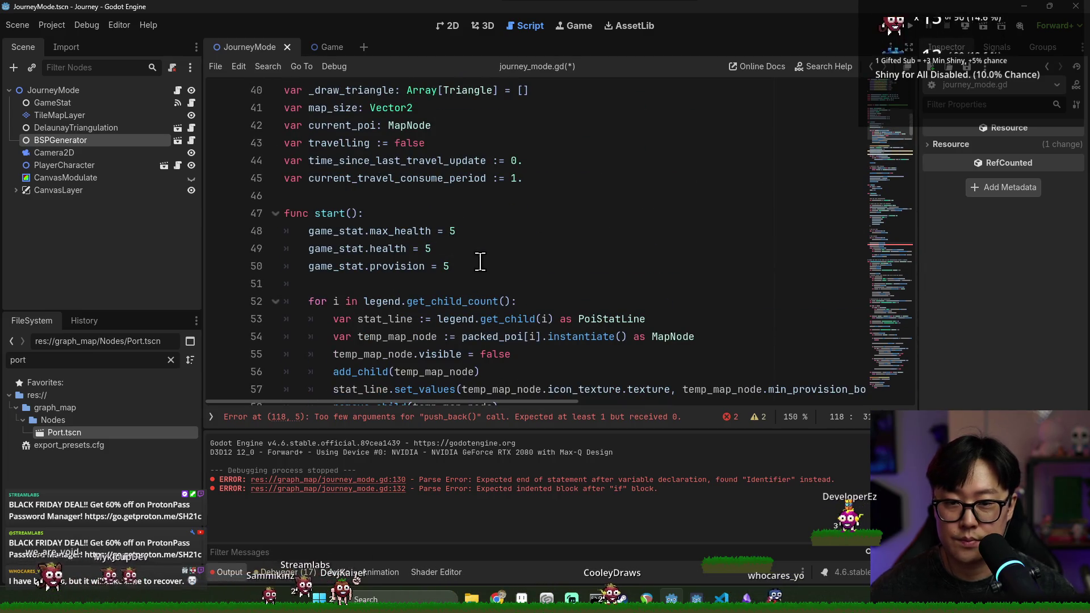
pyautogui.scroll(-3)
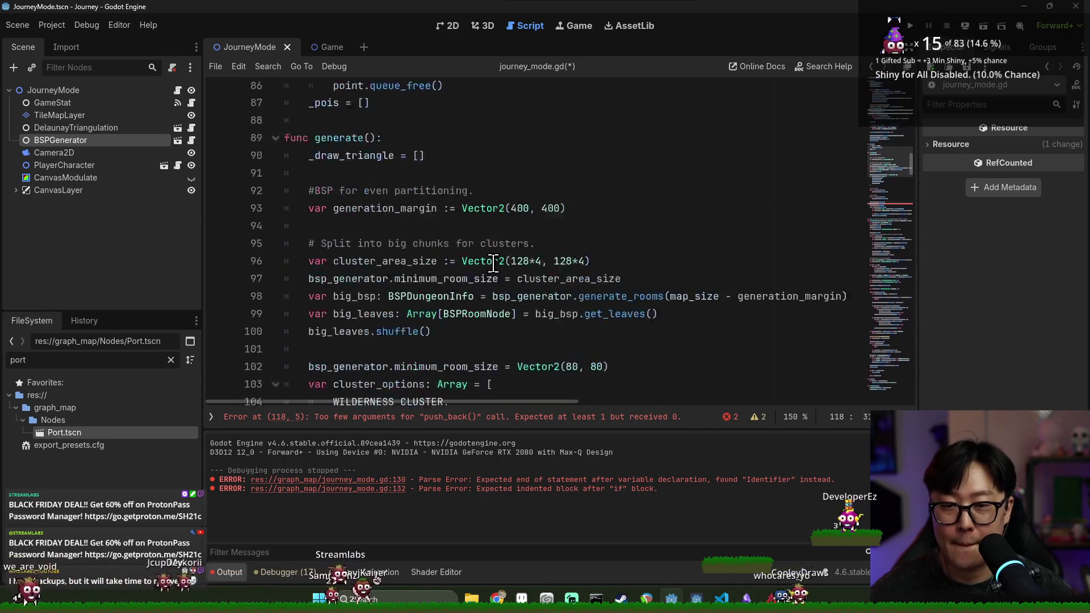
pyautogui.scroll(-3)
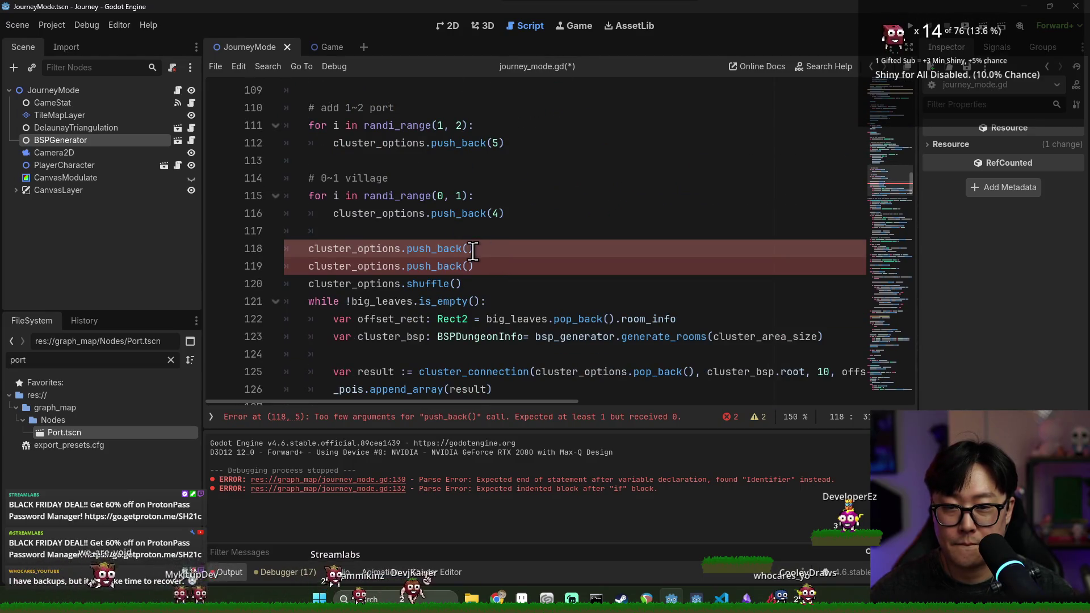
pyautogui.write('2')
pyautogui.click(462, 267)
pyautogui.hotkey('ctrl', 'shift', 'k')
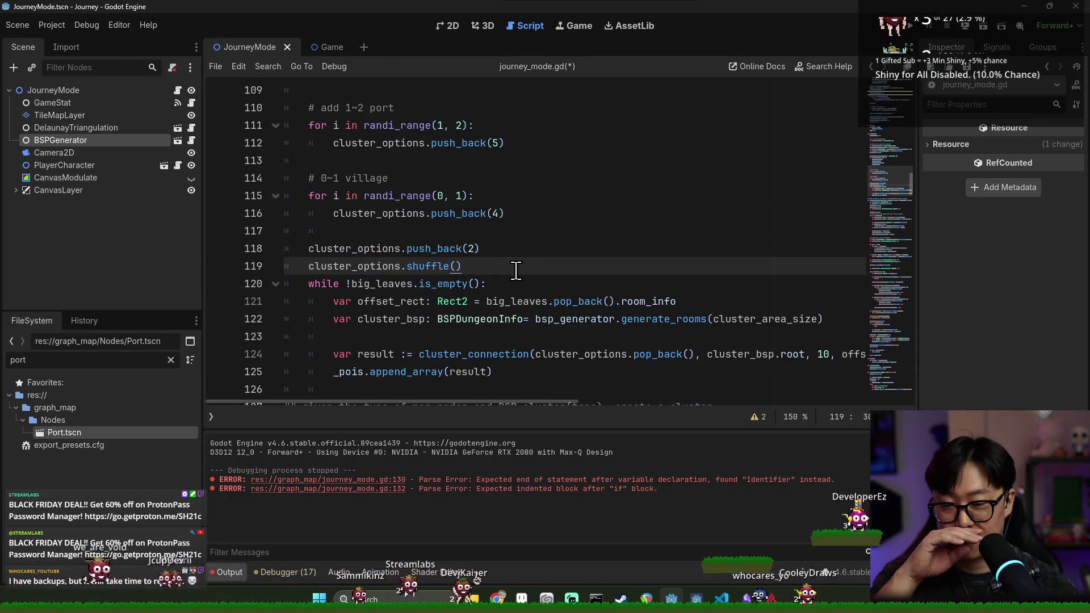
# Select the port and village loops through push_back(2).
pyautogui.doubleClick(385, 248)
pyautogui.scroll(3)
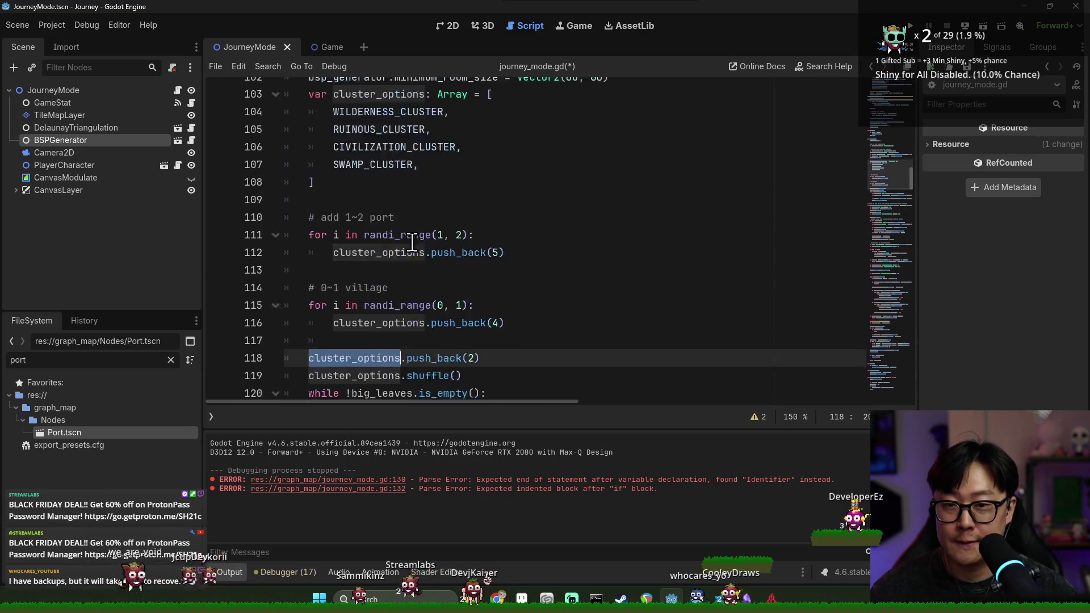
pyautogui.scroll(-3)
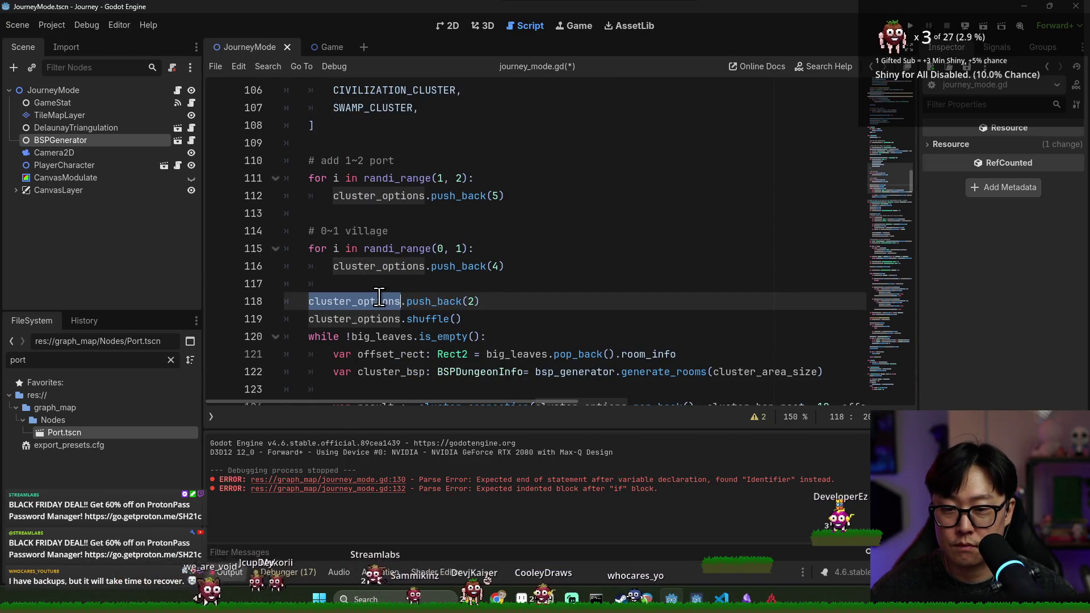
pyautogui.click(493, 302)
pyautogui.scroll(-3)
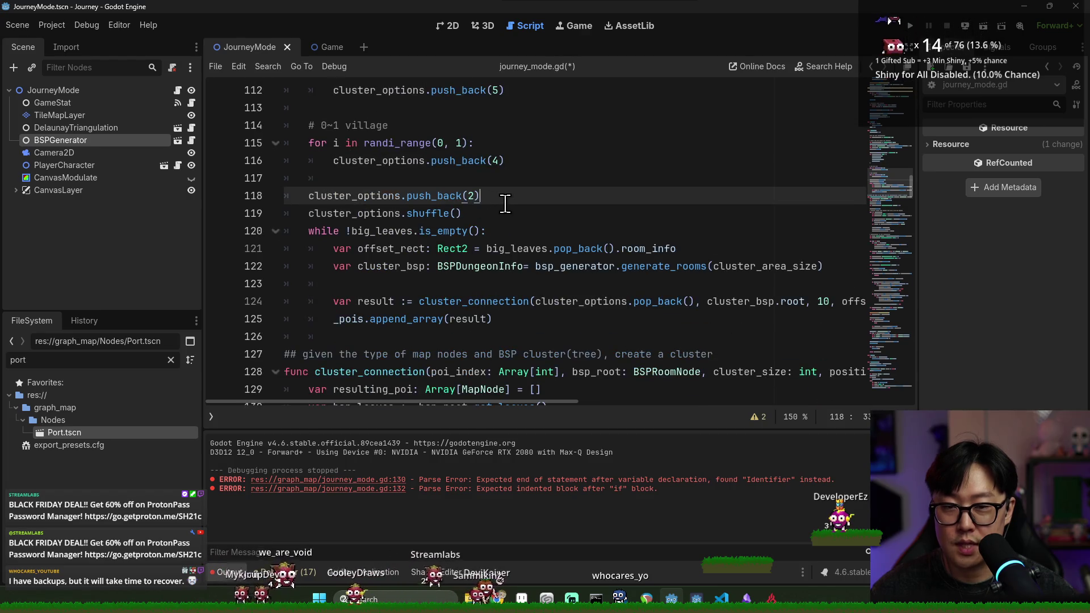
pyautogui.scroll(3)
pyautogui.click(309, 108)
# Cut the port, village and push_back(2) block and paste it indented inside the while loop.
pyautogui.press('BackSpace')
pyautogui.press('BackSpace')
pyautogui.press('BackSpace')
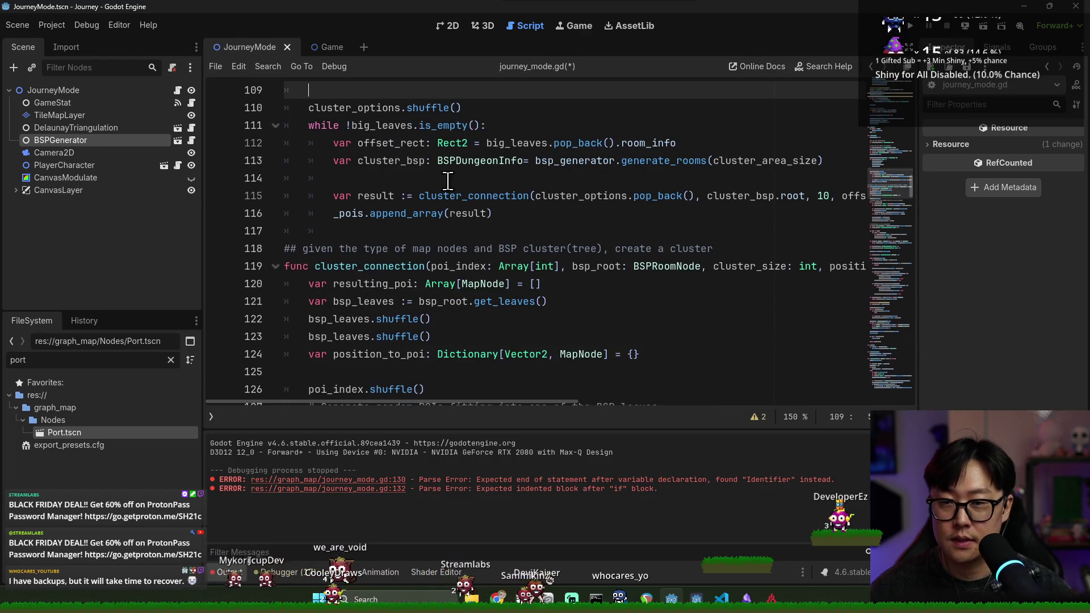
pyautogui.click(384, 176)
pyautogui.press('Return')
pyautogui.press('Return')
pyautogui.write('# add 1~2 port \tfor i in randi_range(1, 2): \t\tcluster_options.push_back(5) \t \t# 0~1 village \tfor i in randi_range(0, 1): \t\tcluster_options.push_back(4) \t \tcluster_options.push_back(2)')
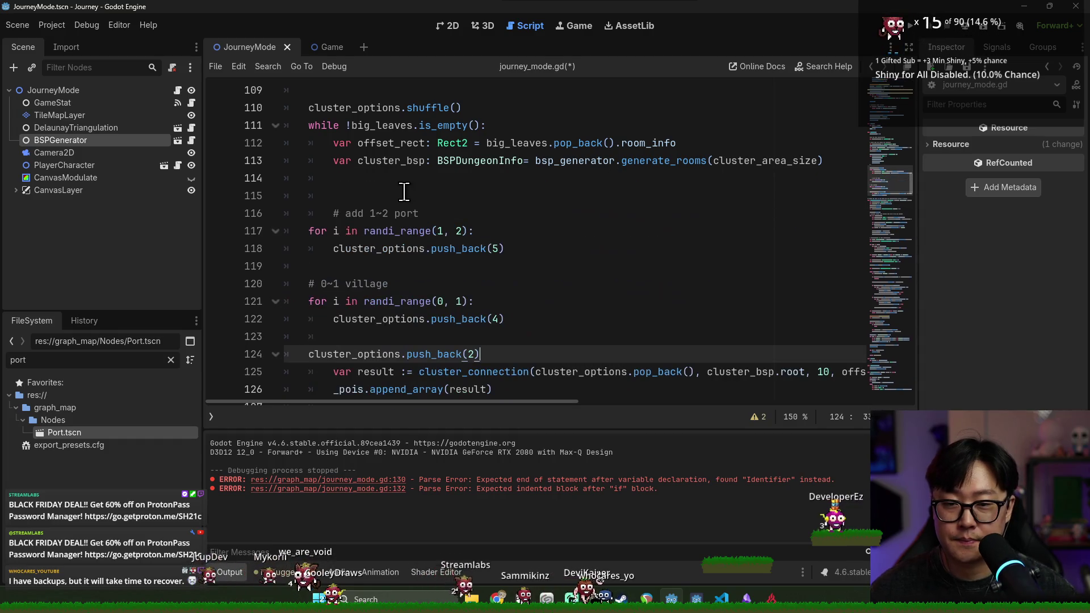
pyautogui.click(310, 214)
pyautogui.press('Tab')
pyautogui.click(511, 354)
pyautogui.press('Return')
# Move cluster_options.pop_back() out of cluster_connection into a new var cluster_build: Array[MapNode] declaration.
pyautogui.scroll(-3)
pyautogui.doubleClick(568, 283)
pyautogui.click(689, 282)
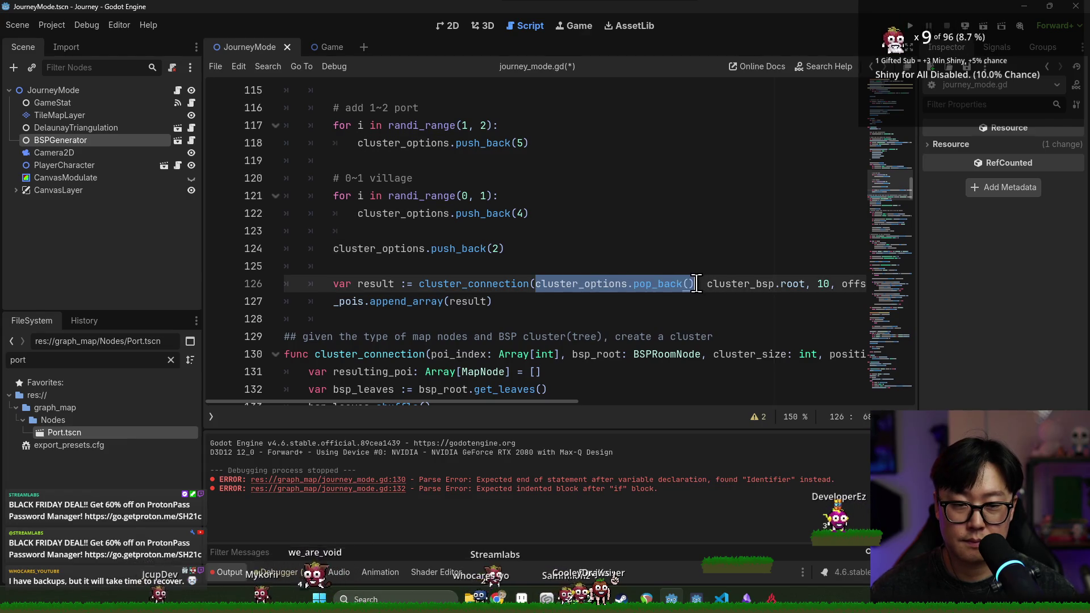
pyautogui.press('BackSpace')
pyautogui.scroll(3)
pyautogui.click(494, 185)
pyautogui.press('Return')
pyautogui.write('var clust')
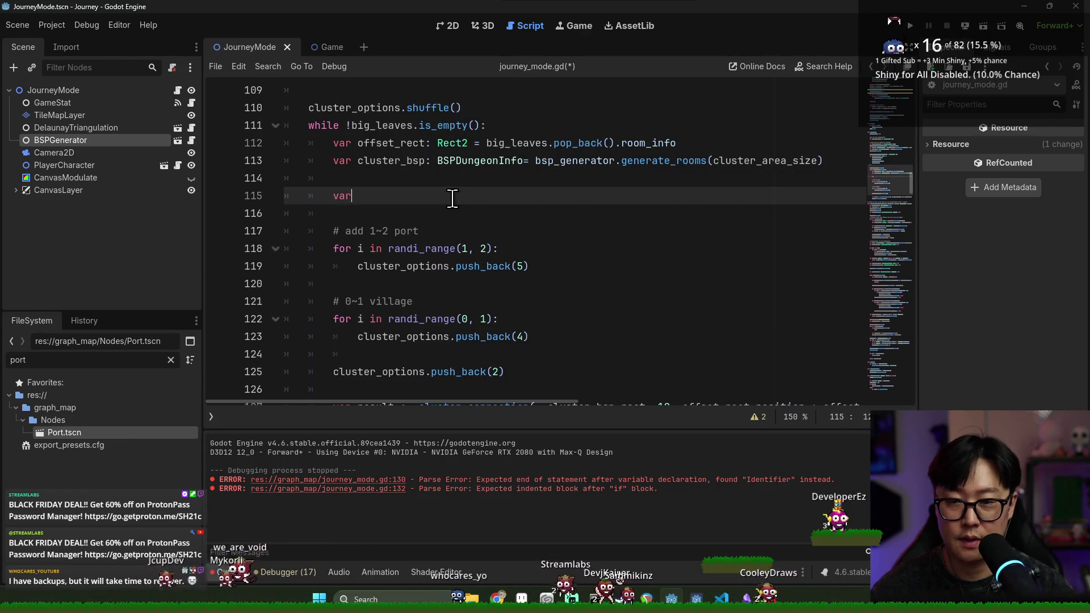
pyautogui.write('er_build: Array')
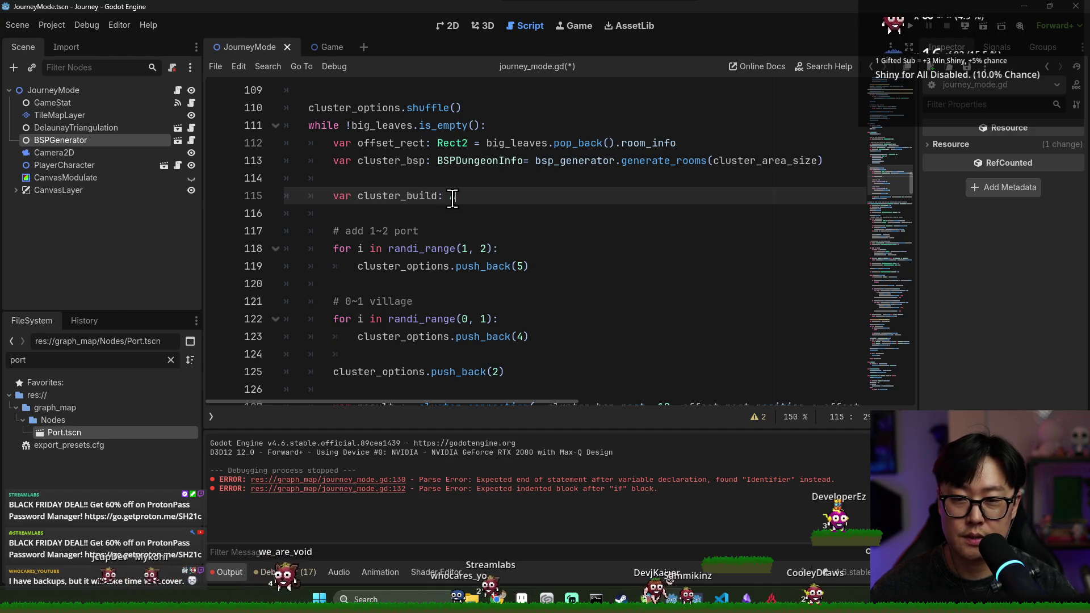
pyautogui.write('ode] = cluster_options.pop_back(')
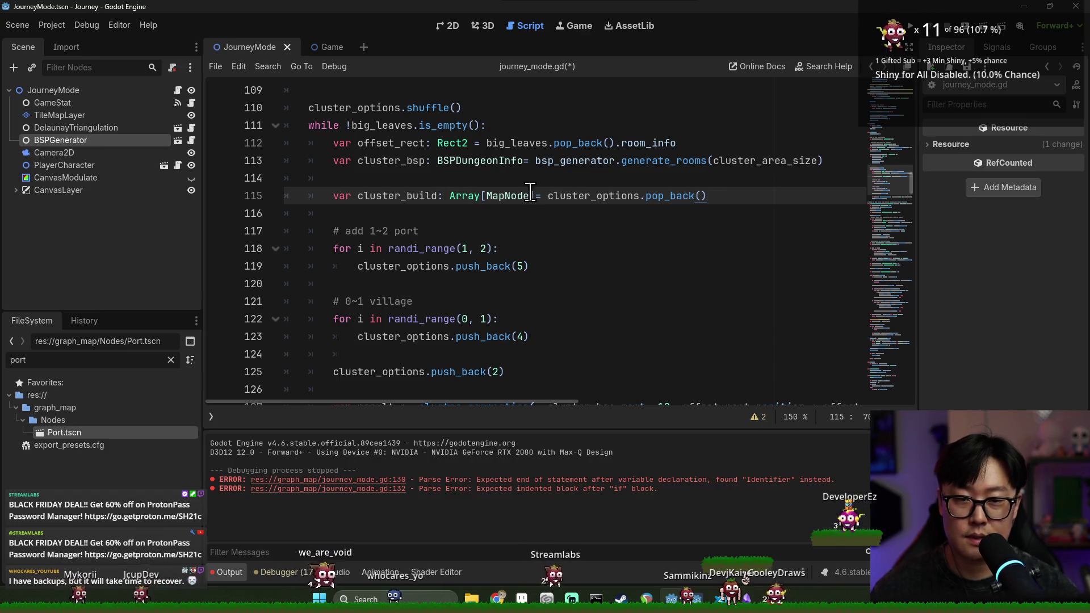
pyautogui.click(530, 193)
pyautogui.doubleClick(608, 195)
pyautogui.hotkey('ctrl', 's')
# Replace cluster_options with cluster_build in the port and village loops.
pyautogui.click(474, 213)
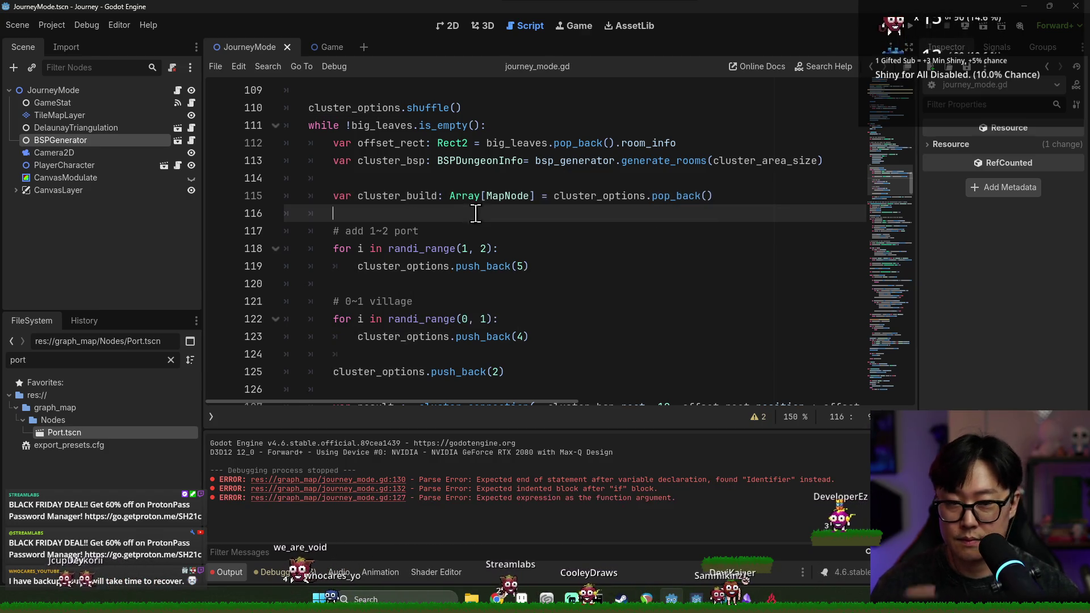
pyautogui.scroll(3)
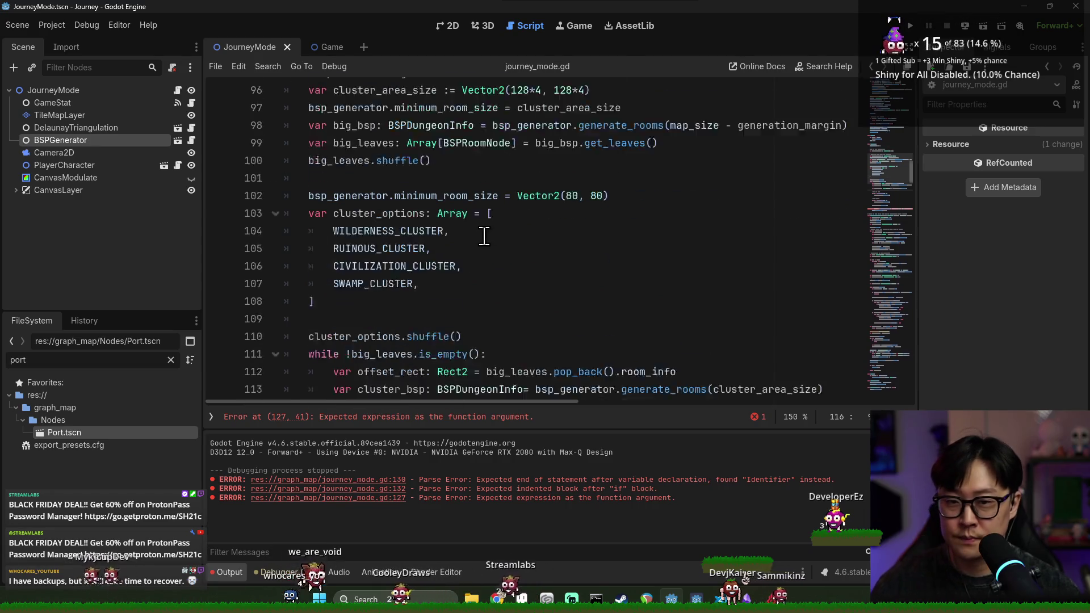
pyautogui.scroll(-3)
pyautogui.doubleClick(431, 301)
pyautogui.scroll(3)
pyautogui.scroll(-3)
pyautogui.moveTo(553, 302); pyautogui.dragTo(615, 304)
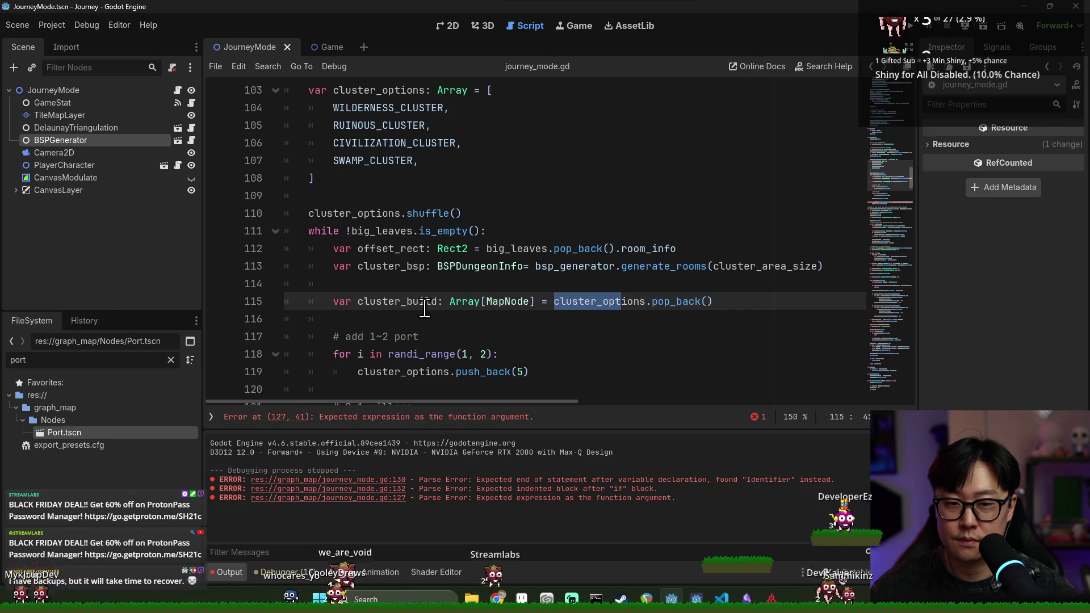
pyautogui.doubleClick(423, 302)
pyautogui.scroll(-3)
pyautogui.doubleClick(392, 266)
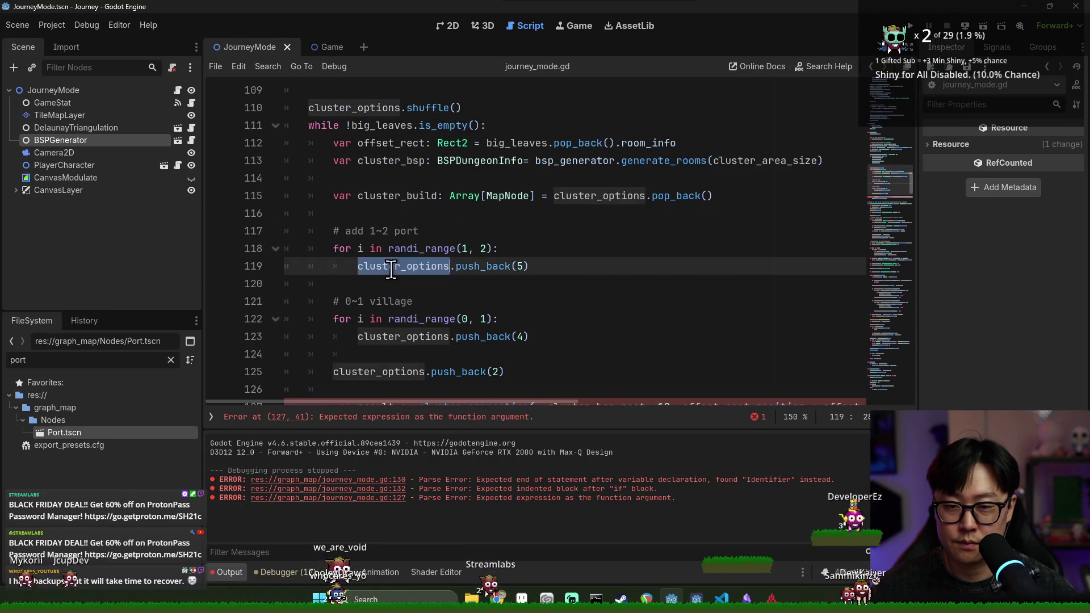
pyautogui.hotkey('ctrl', 'v')
pyautogui.doubleClick(403, 337)
pyautogui.hotkey('ctrl', 'v')
# Use cluster_build for push_back(2) and as cluster_connection's first argument, then save.
pyautogui.scroll(-3)
pyautogui.doubleClick(403, 319)
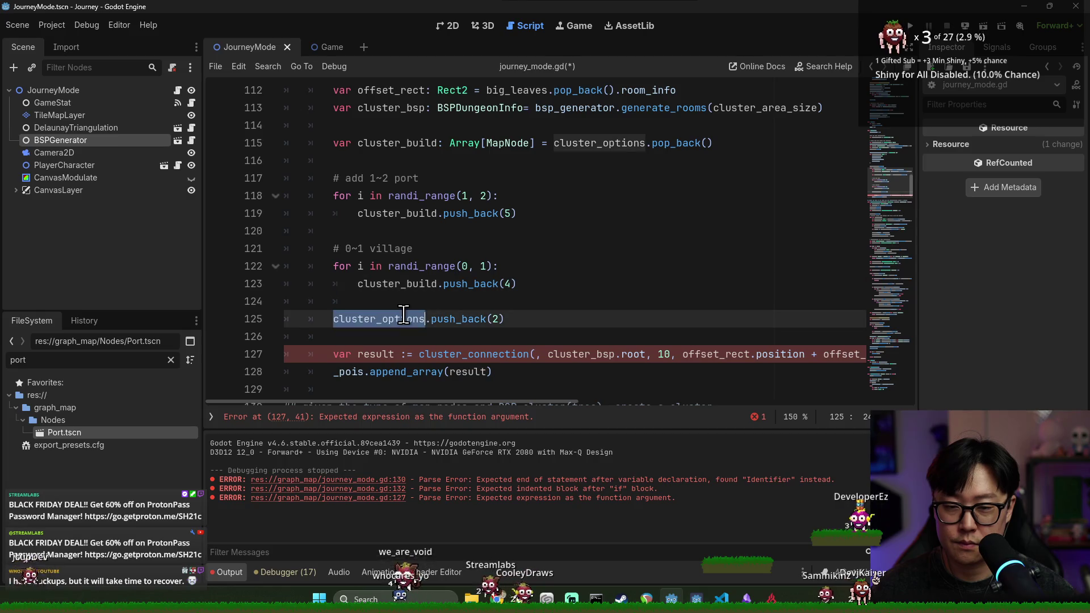
pyautogui.hotkey('ctrl', 'v')
pyautogui.click(535, 354)
pyautogui.hotkey('ctrl', 'v')
pyautogui.hotkey('ctrl', 's')
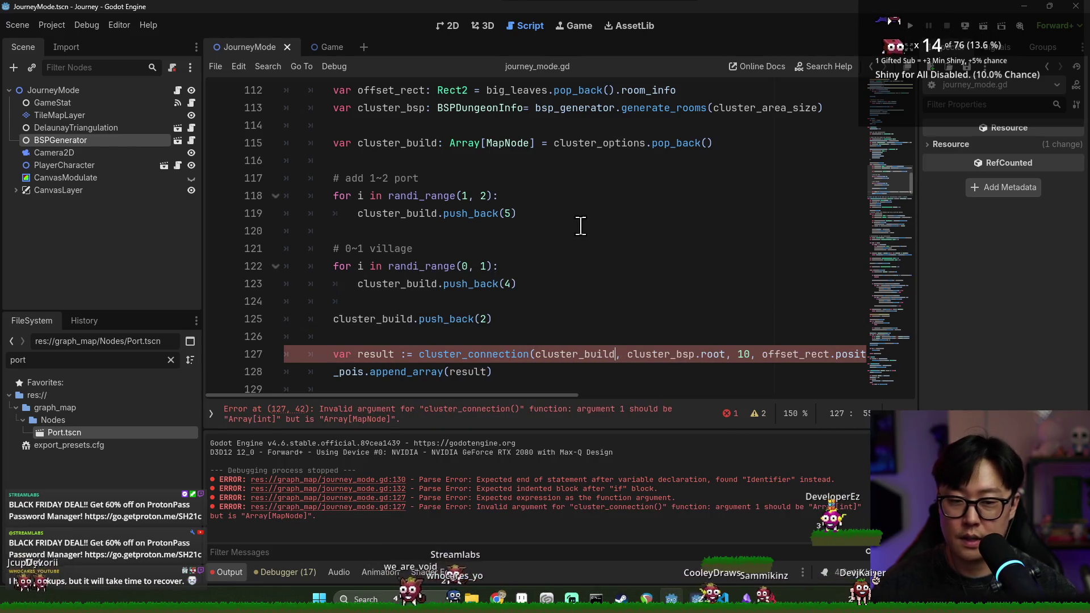
# Highlight every use of cluster_build around the cluster_connection call and save.
pyautogui.click(585, 196)
pyautogui.click(462, 178)
pyautogui.click(598, 353)
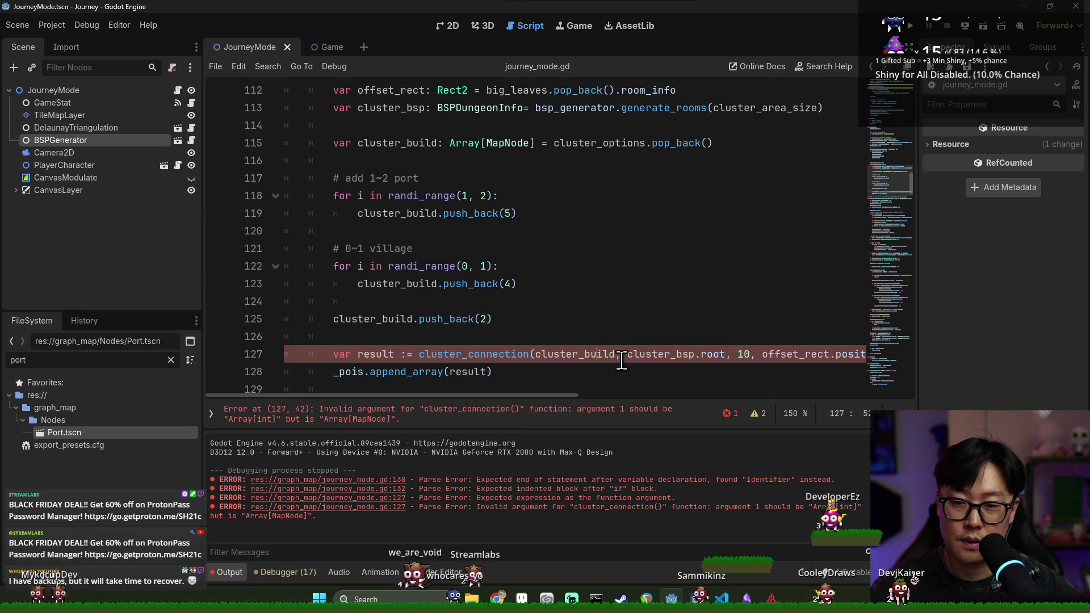
pyautogui.doubleClick(573, 354)
pyautogui.hotkey('ctrl', 's')
pyautogui.click(488, 336)
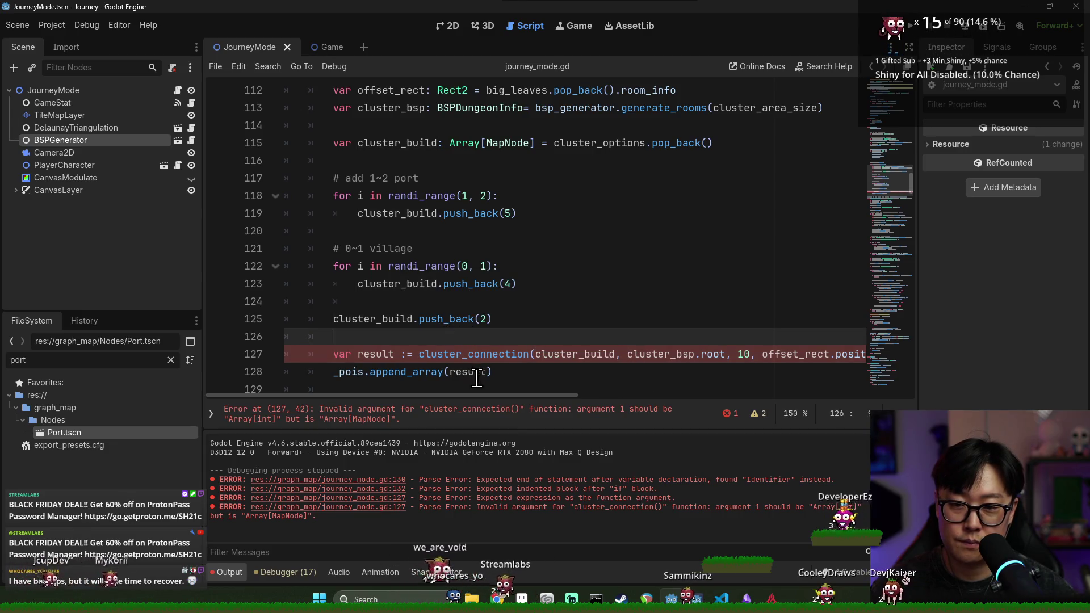
pyautogui.doubleClick(459, 354)
pyautogui.doubleClick(580, 354)
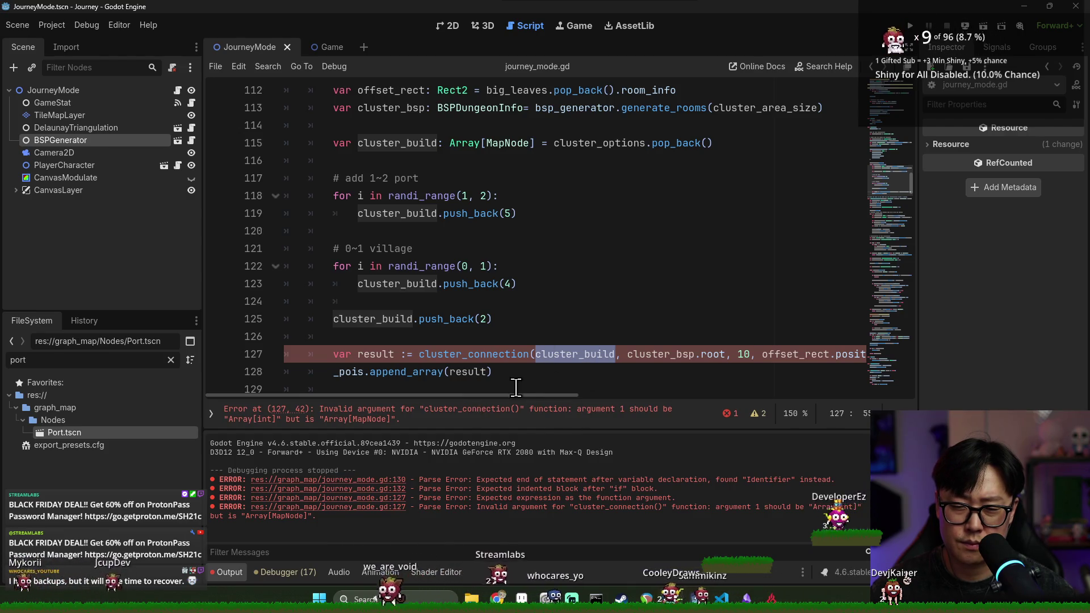
pyautogui.hotkey('ctrl', 's')
# Check cluster_connection's parameter types in its definition, then return to journey_mode.gd.
pyautogui.click(485, 354)
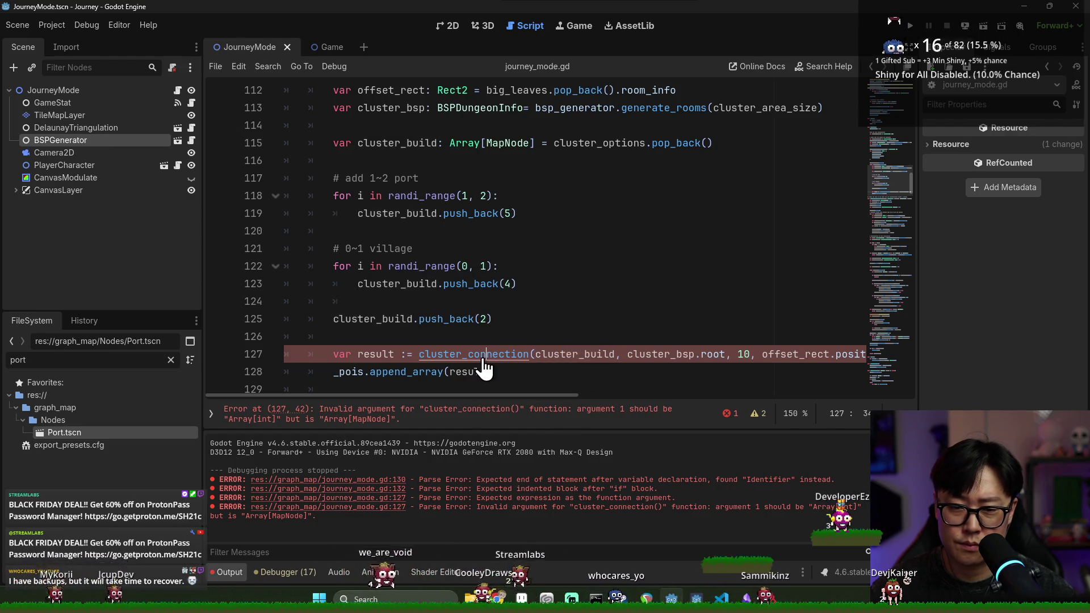
pyautogui.click(485, 357)
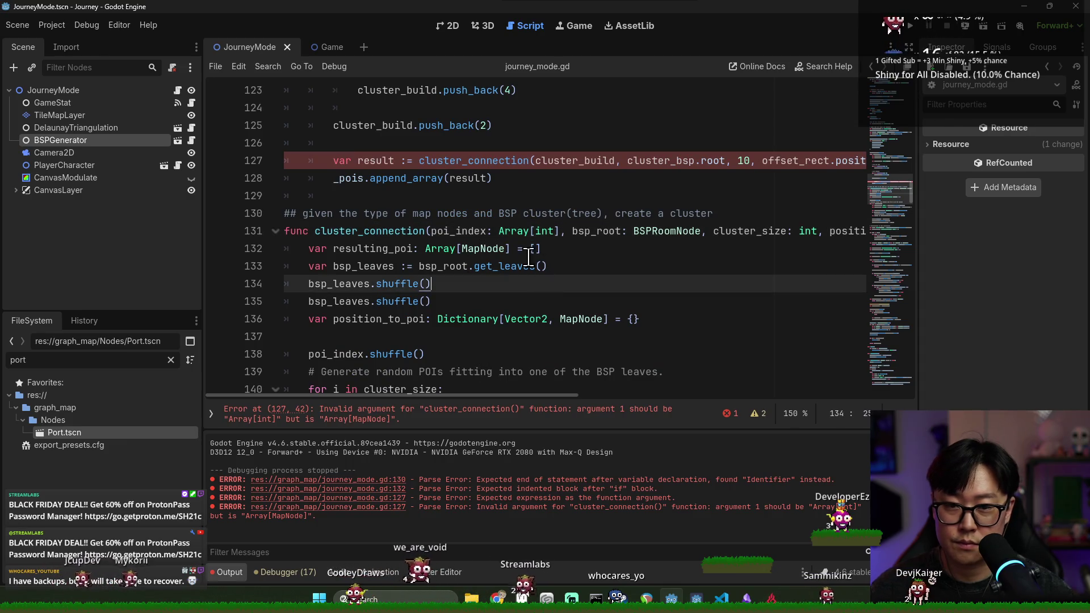
pyautogui.click(520, 253)
pyautogui.hotkey('alt', 'Left')
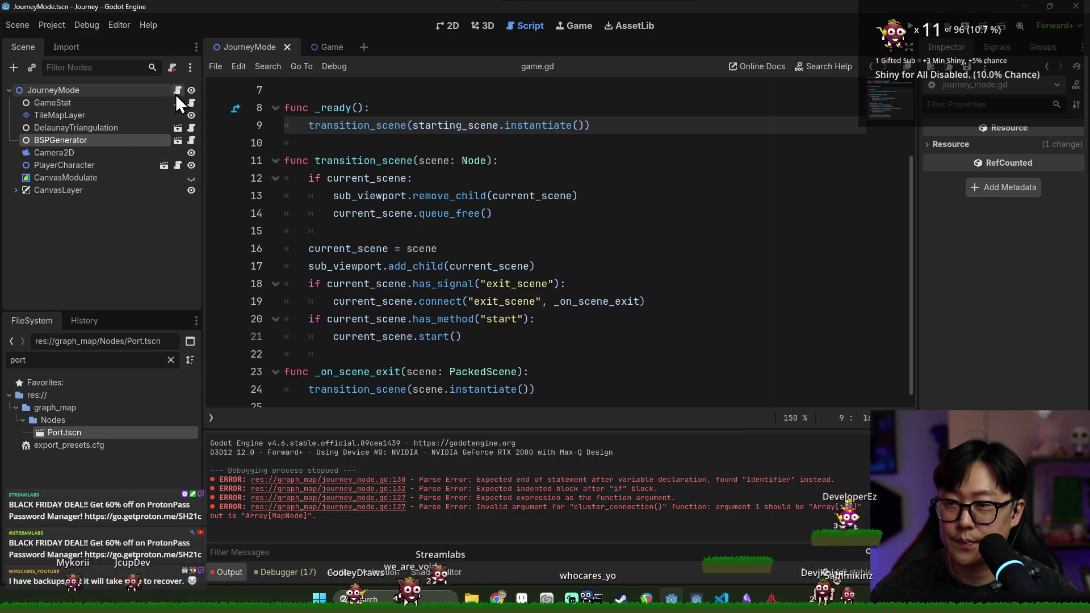
pyautogui.hotkey('alt', 'Right')
pyautogui.scroll(3)
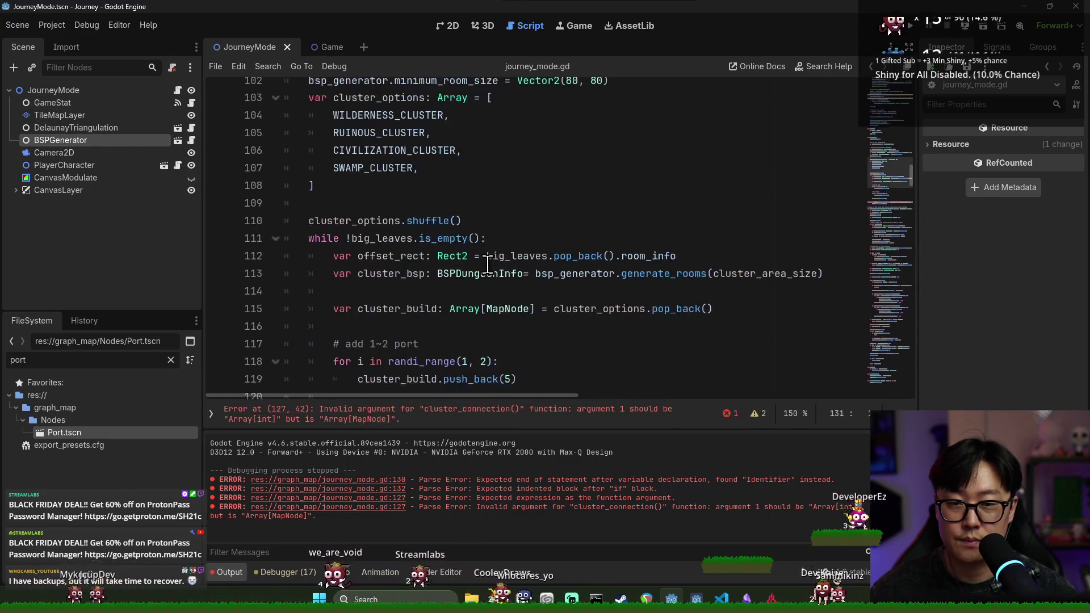
# Change cluster_build's element type from MapNode to int and save.
pyautogui.scroll(-3)
pyautogui.doubleClick(504, 160)
pyautogui.write('int')
pyautogui.hotkey('ctrl', 's')
pyautogui.click(398, 178)
pyautogui.scroll(-3)
pyautogui.scroll(3)
pyautogui.click(410, 166)
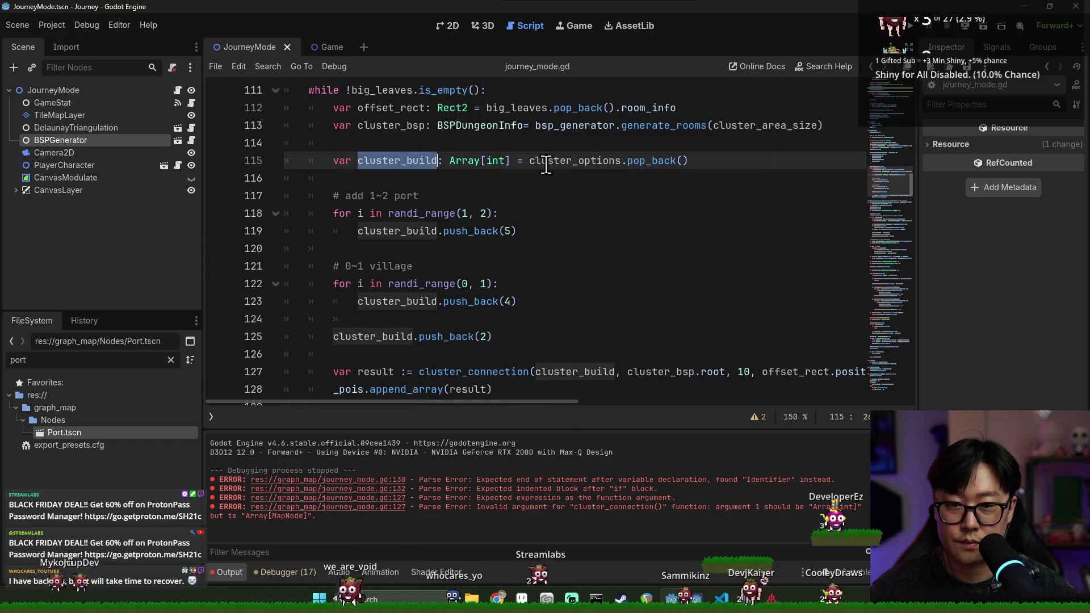
# Add an if !cluster_options.is_empty(): guard and copy the cluster_build line indented beneath it.
pyautogui.click(548, 162)
pyautogui.click(731, 163)
pyautogui.press('Return')
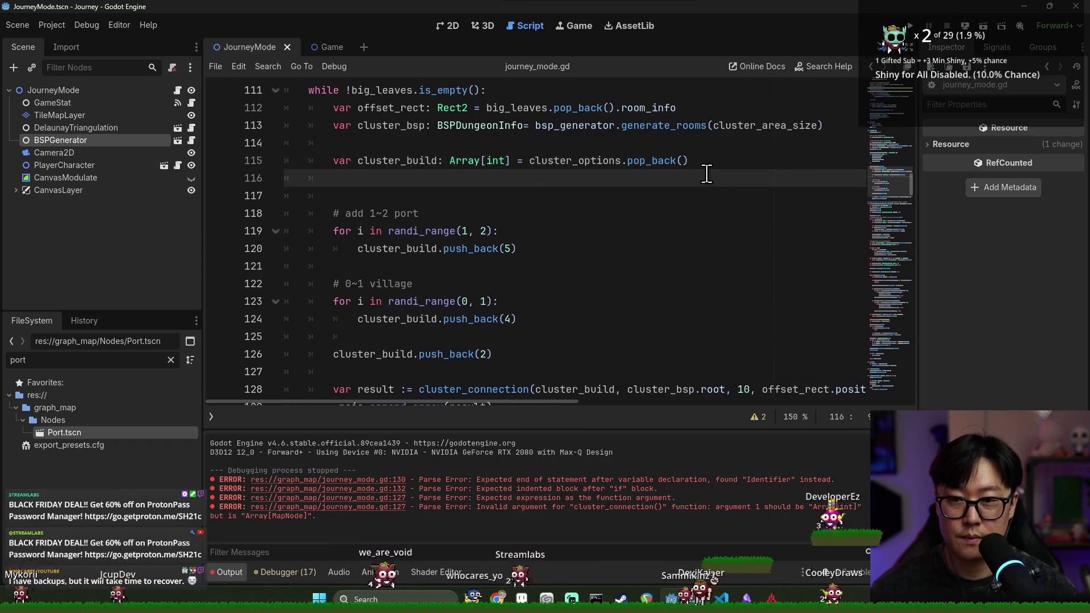
pyautogui.write('if cluster_options.is')
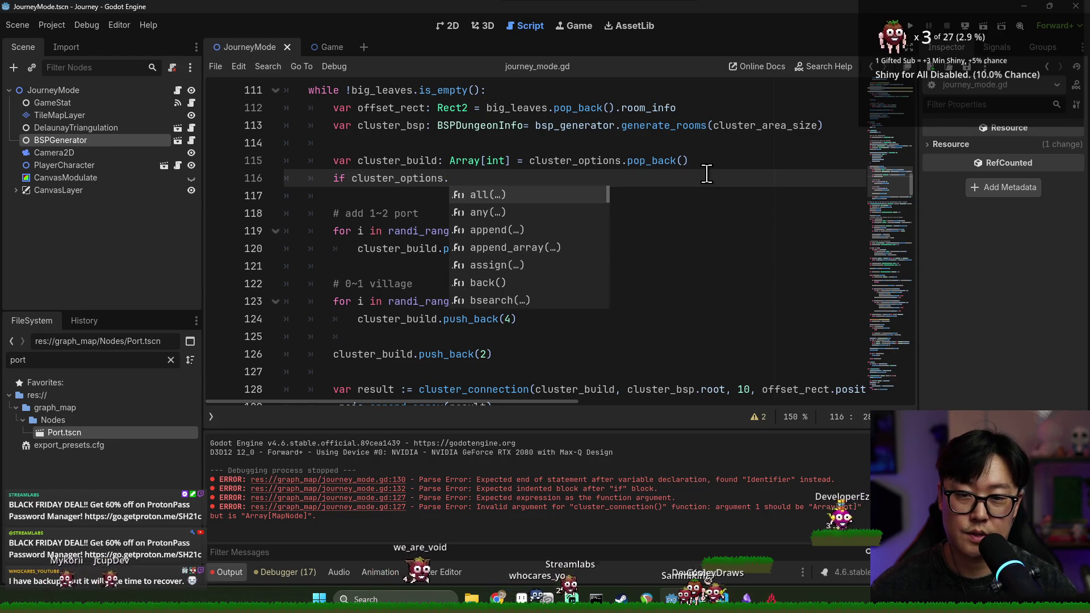
pyautogui.press('Return')
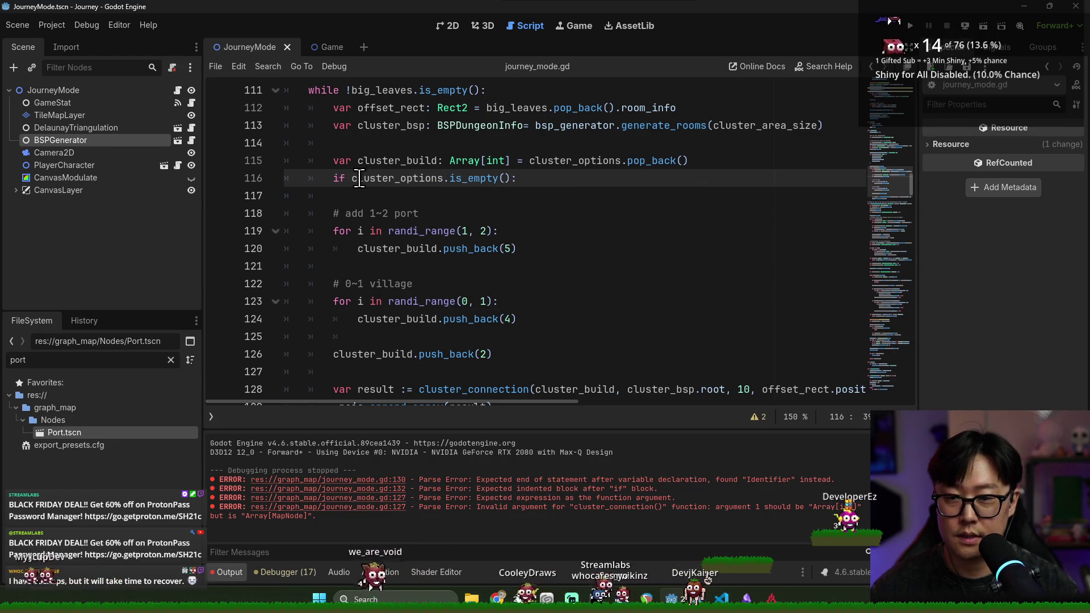
pyautogui.write('!')
pyautogui.doubleClick(392, 161)
pyautogui.click(688, 160)
pyautogui.click(447, 195)
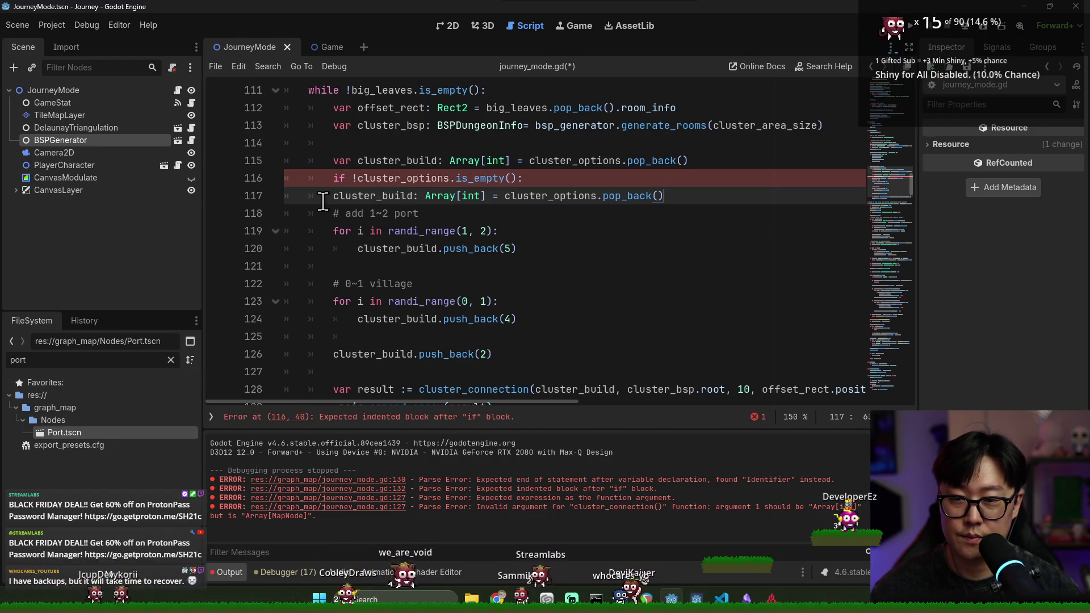
pyautogui.click(323, 198)
pyautogui.press('Tab')
# Strip the type annotation from the guarded assignment and remove pop_back() from line 115's declaration.
pyautogui.click(445, 195)
pyautogui.moveTo(480, 198); pyautogui.dragTo(510, 196)
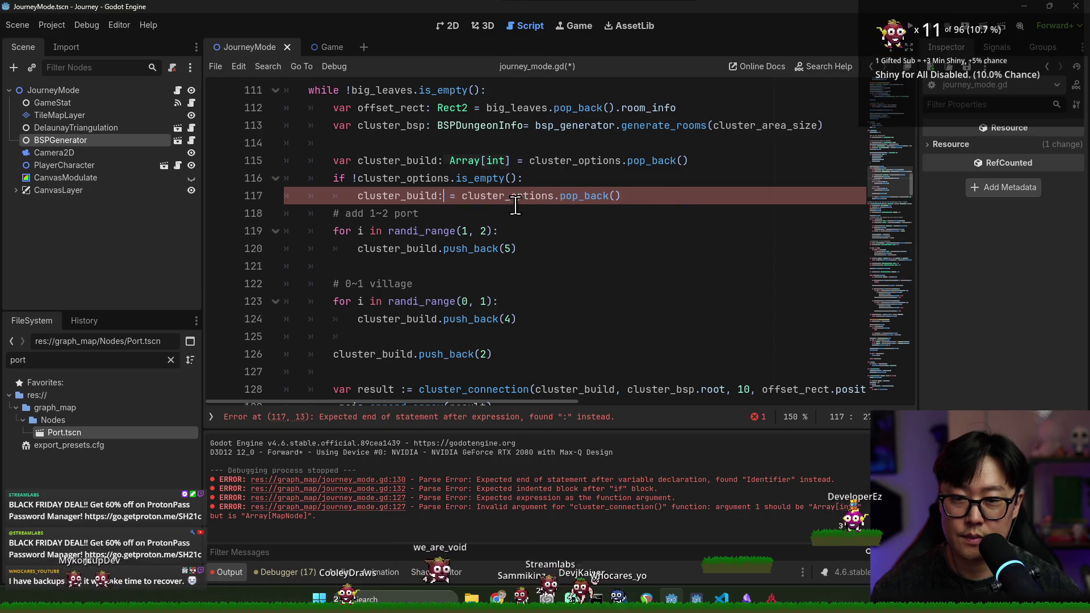
pyautogui.press('BackSpace')
pyautogui.click(444, 206)
pyautogui.click(444, 196)
pyautogui.press('BackSpace')
pyautogui.click(517, 196)
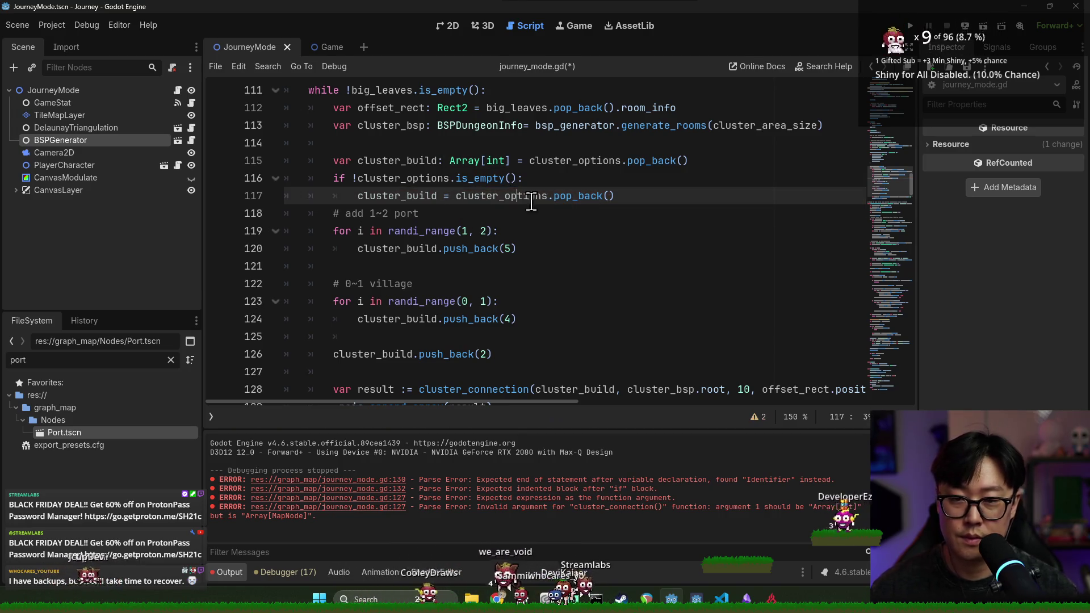
pyautogui.click(640, 195)
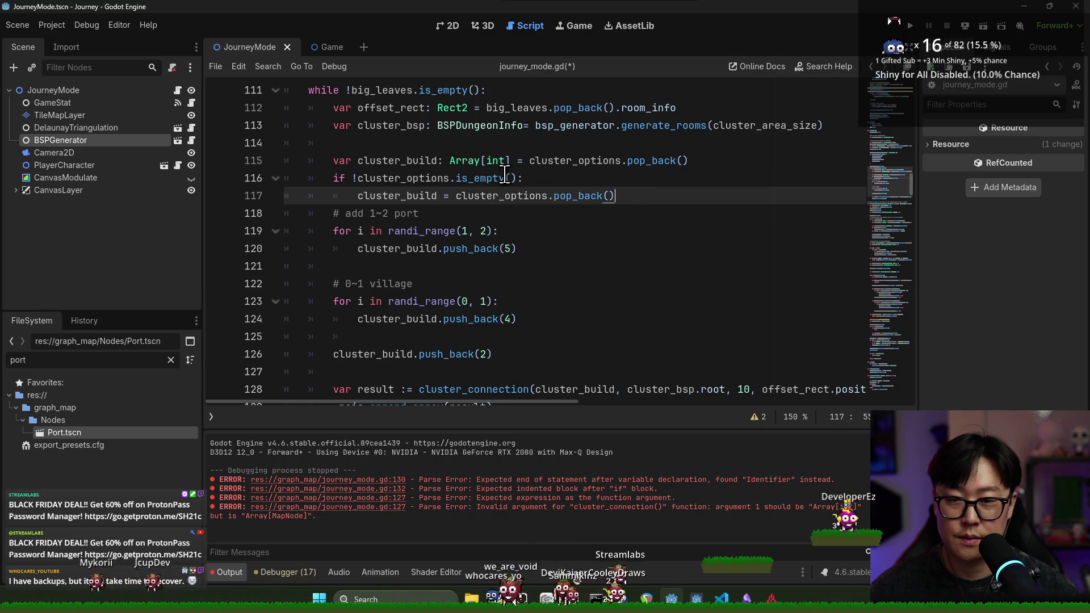
pyautogui.click(530, 161)
pyautogui.hotkey('shift', 'End')
pyautogui.press('BackSpace')
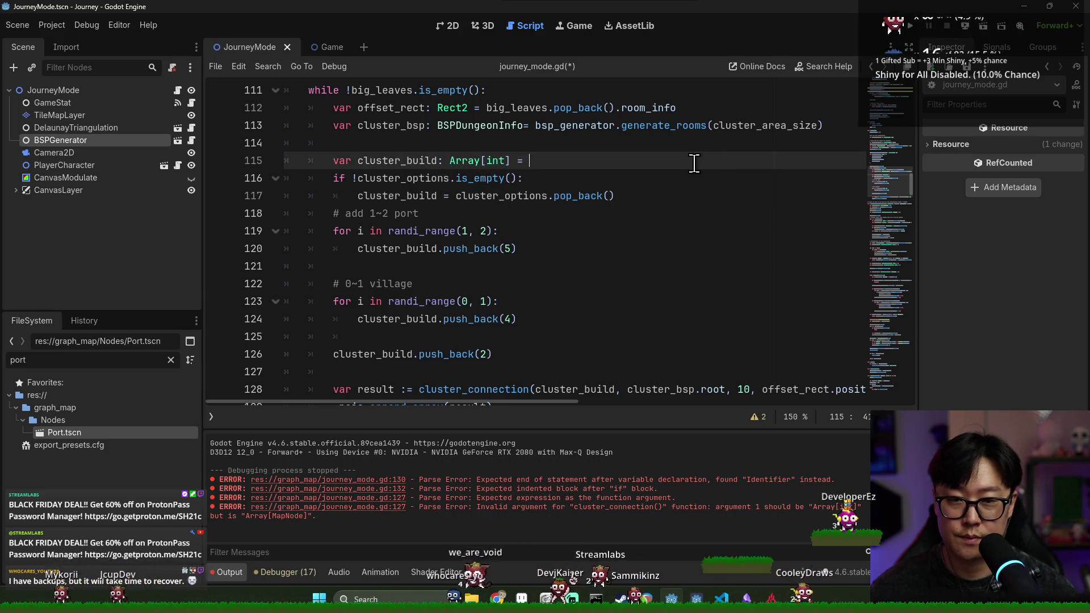
# Start an else branch, then delete the unneeded else line and save.
pyautogui.click(646, 196)
pyautogui.press('Return')
pyautogui.press('Return')
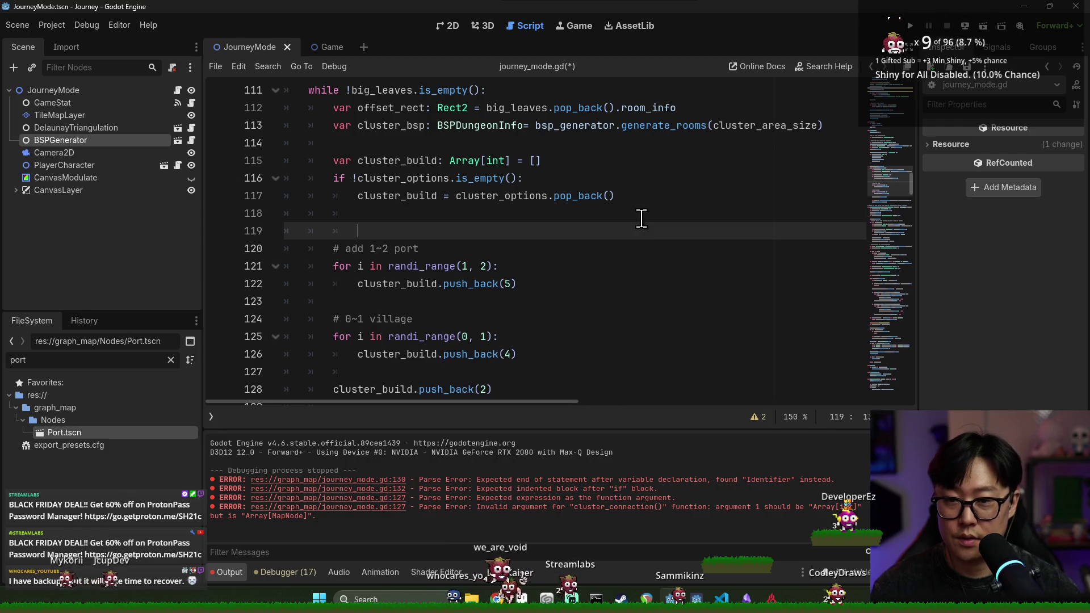
pyautogui.press('BackSpace')
pyautogui.press('BackSpace')
pyautogui.write('e:')
pyautogui.press('Return')
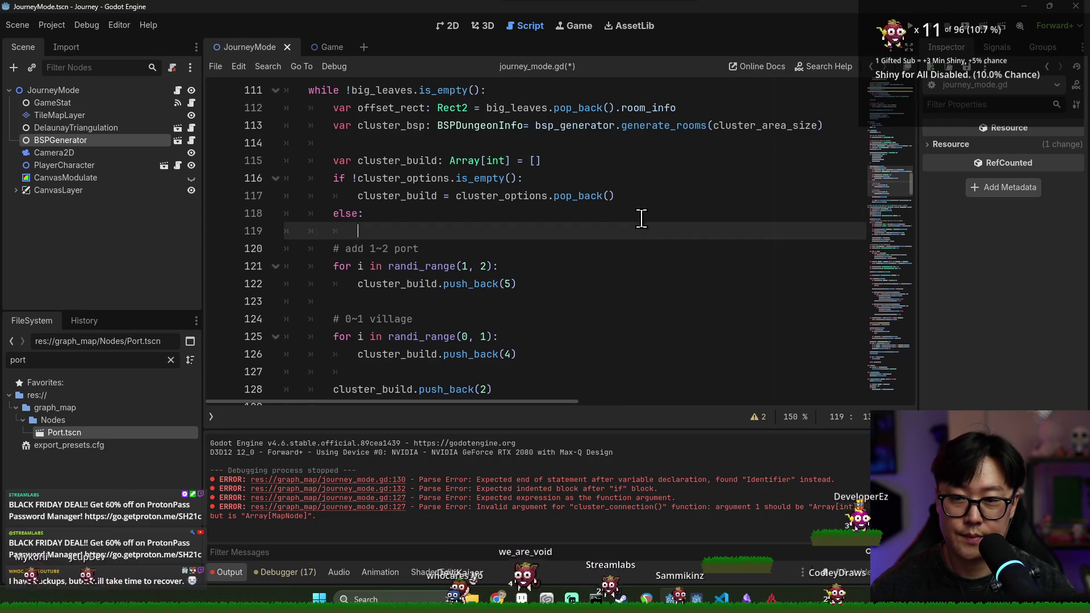
pyautogui.scroll(-3)
pyautogui.scroll(3)
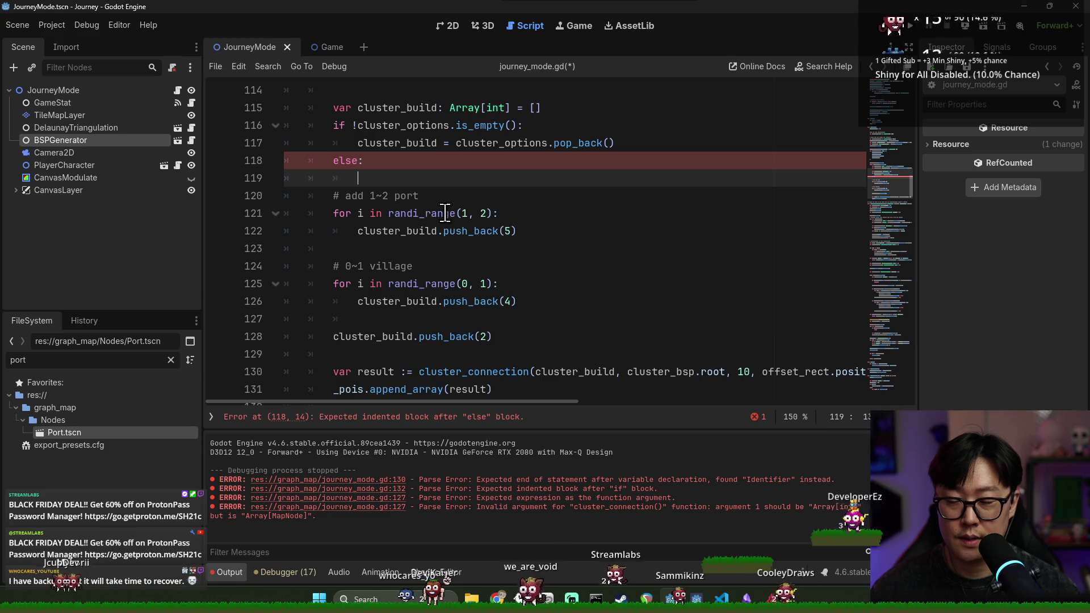
pyautogui.scroll(3)
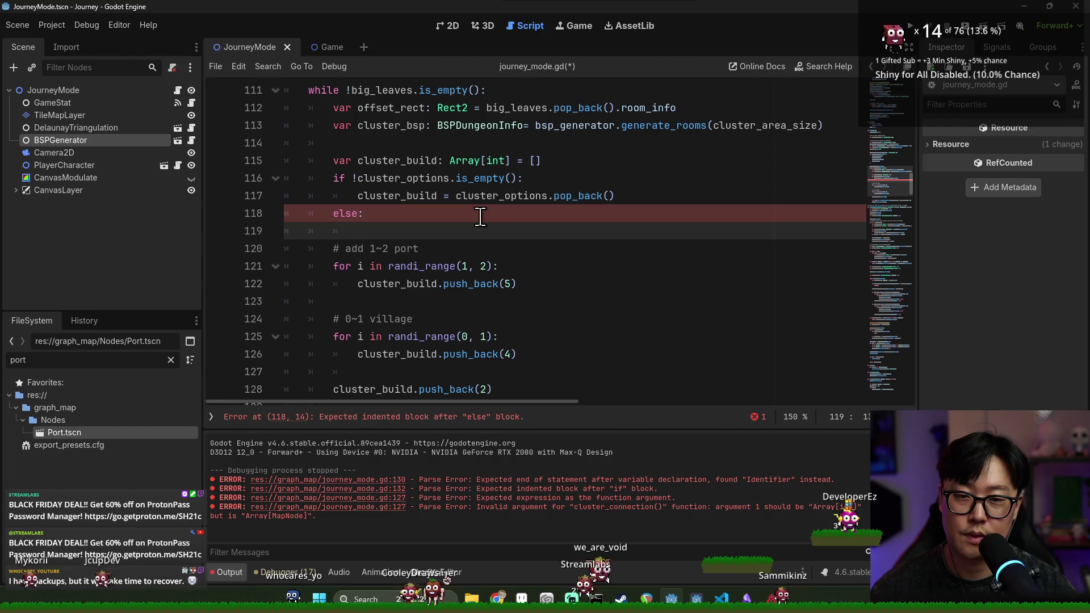
pyautogui.scroll(-3)
pyautogui.scroll(3)
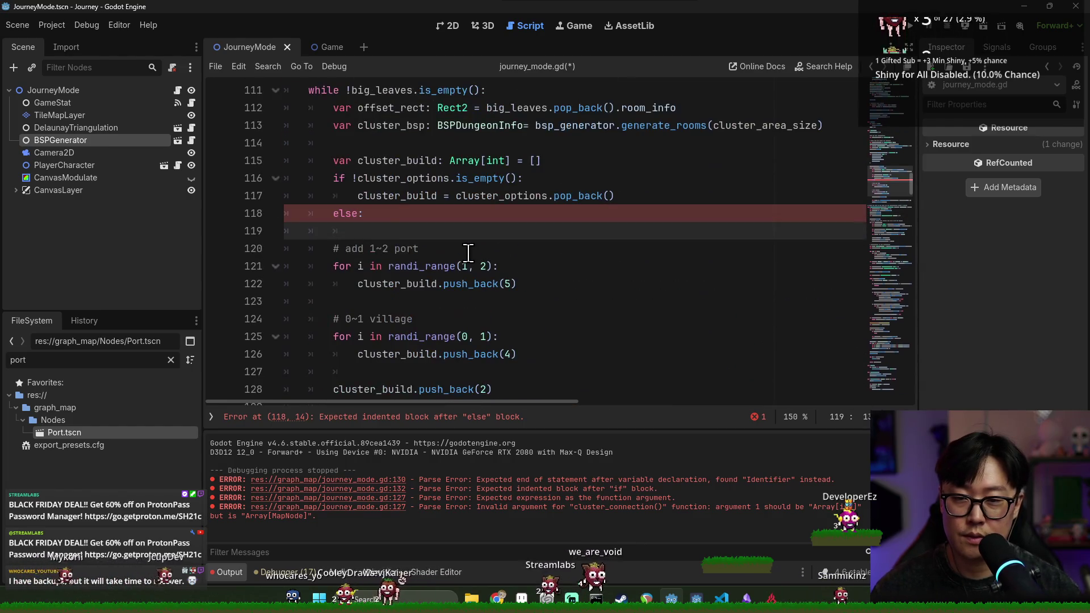
pyautogui.tripleClick(321, 216)
pyautogui.press('BackSpace')
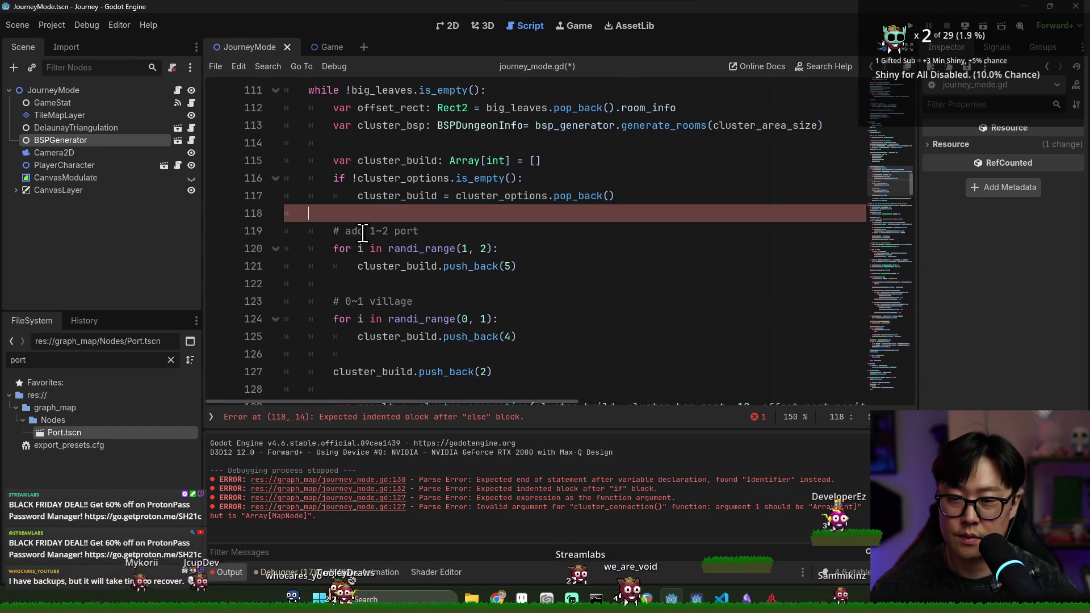
pyautogui.scroll(-3)
pyautogui.hotkey('ctrl', 's')
pyautogui.doubleClick(474, 301)
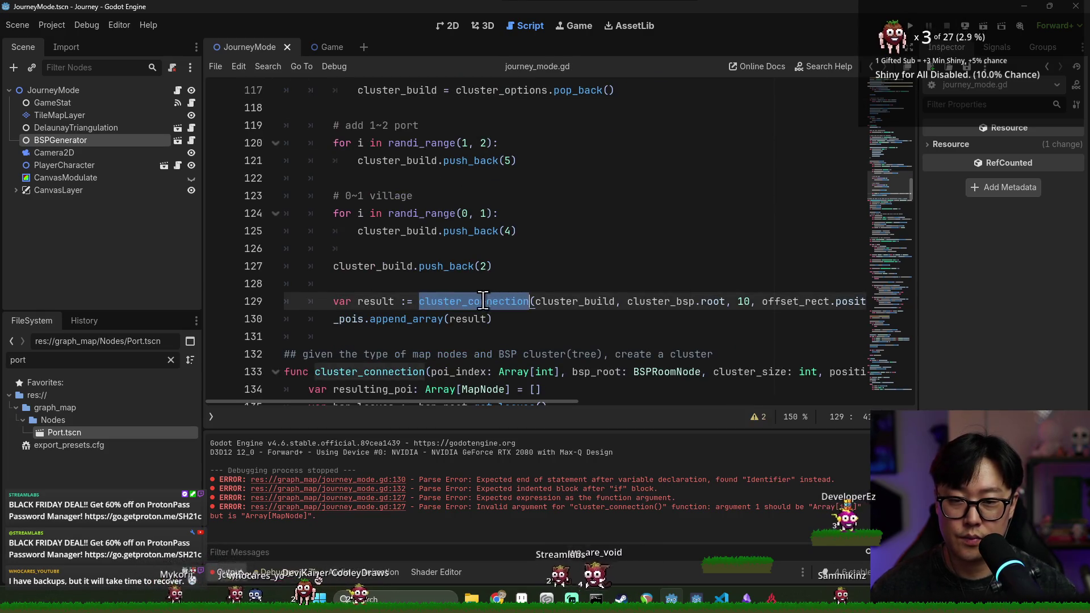
# Save the journey_mode.gd script.
pyautogui.hotkey('ctrl', 's')
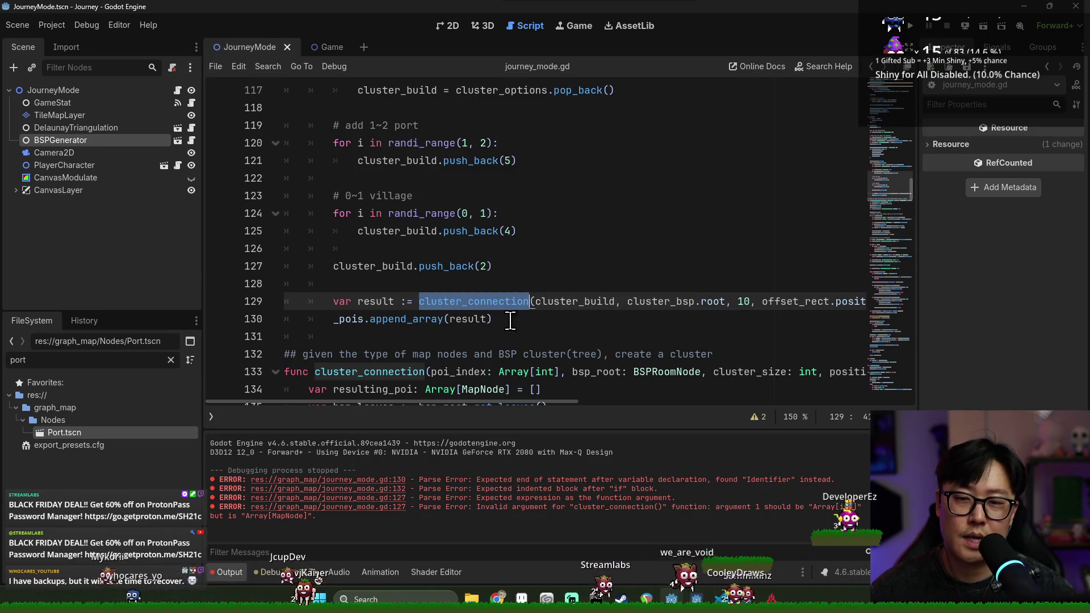
pyautogui.moveTo(554, 401); pyautogui.dragTo(546, 403)
pyautogui.hotkey('ctrl', 's')
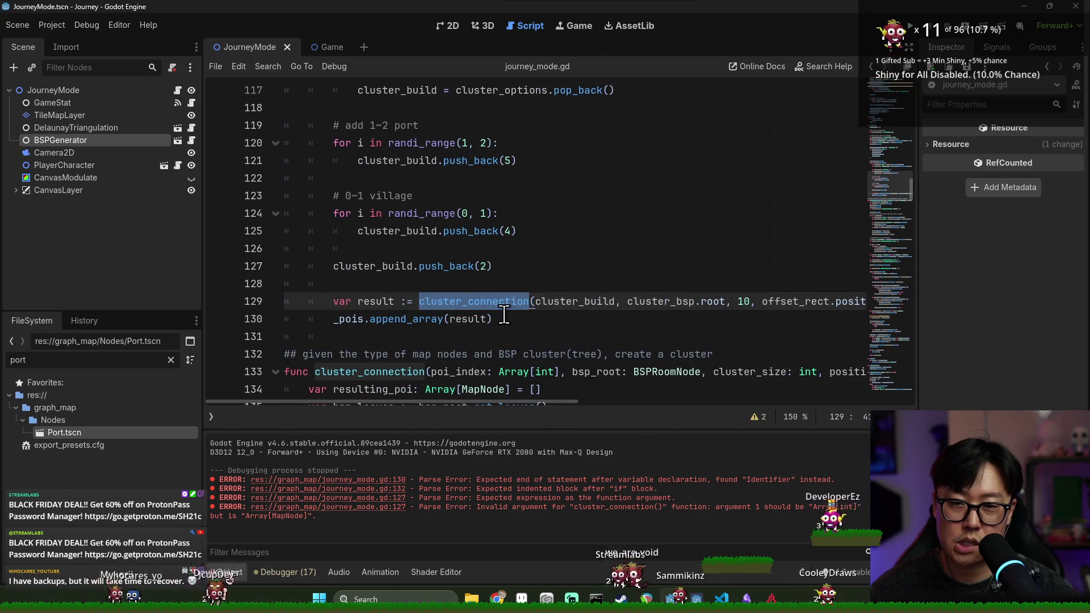
pyautogui.hotkey('ctrl', 's')
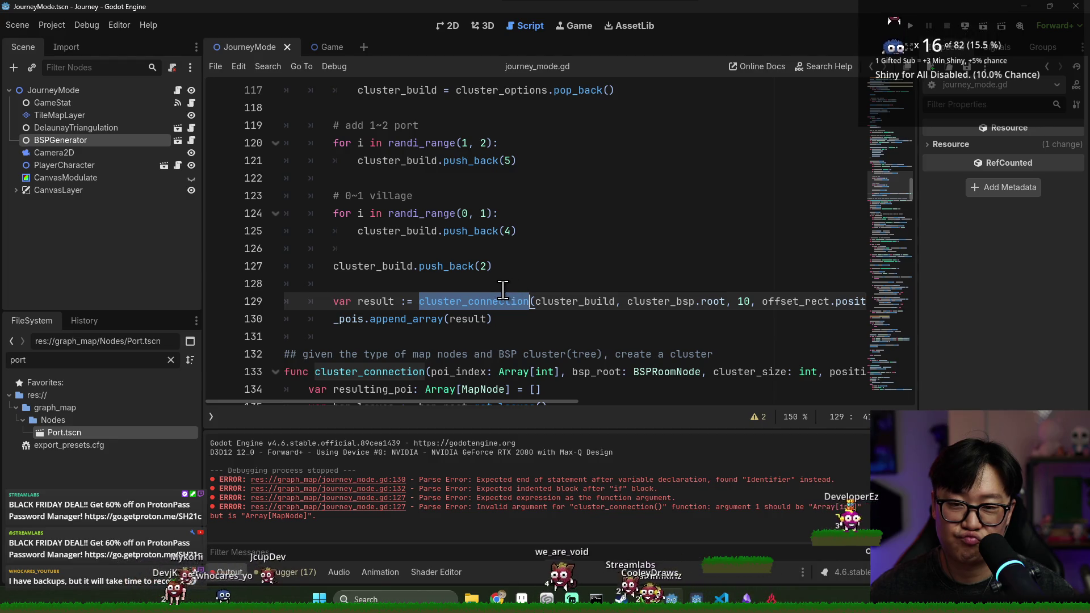
# Trim one 0 from the WILDERNESS_CLUSTER constant so it reads [0, 0, 0, 0].
pyautogui.scroll(3)
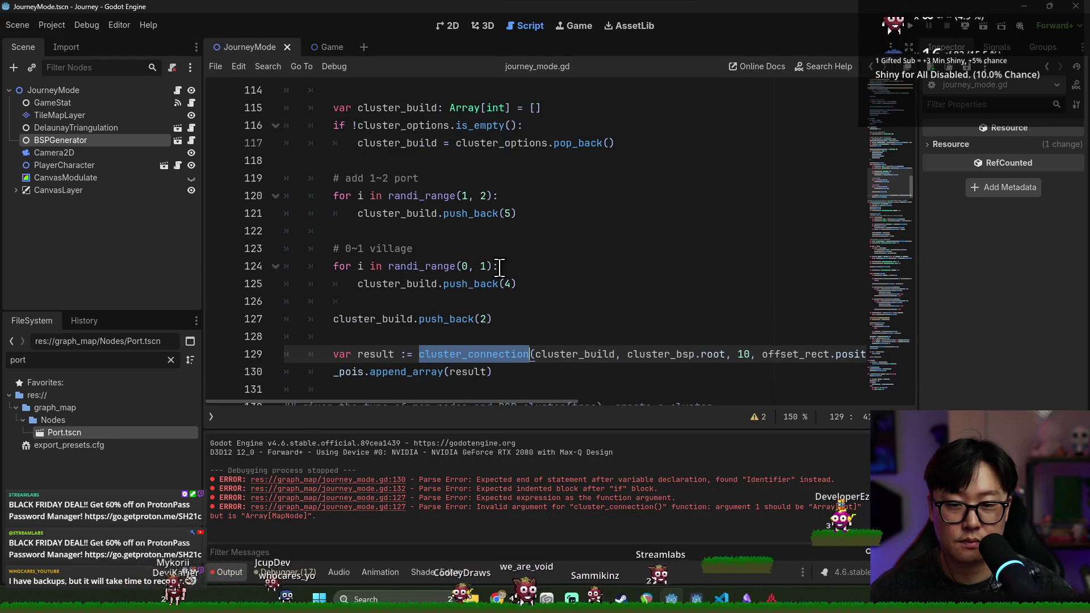
pyautogui.scroll(3)
pyautogui.scroll(3)
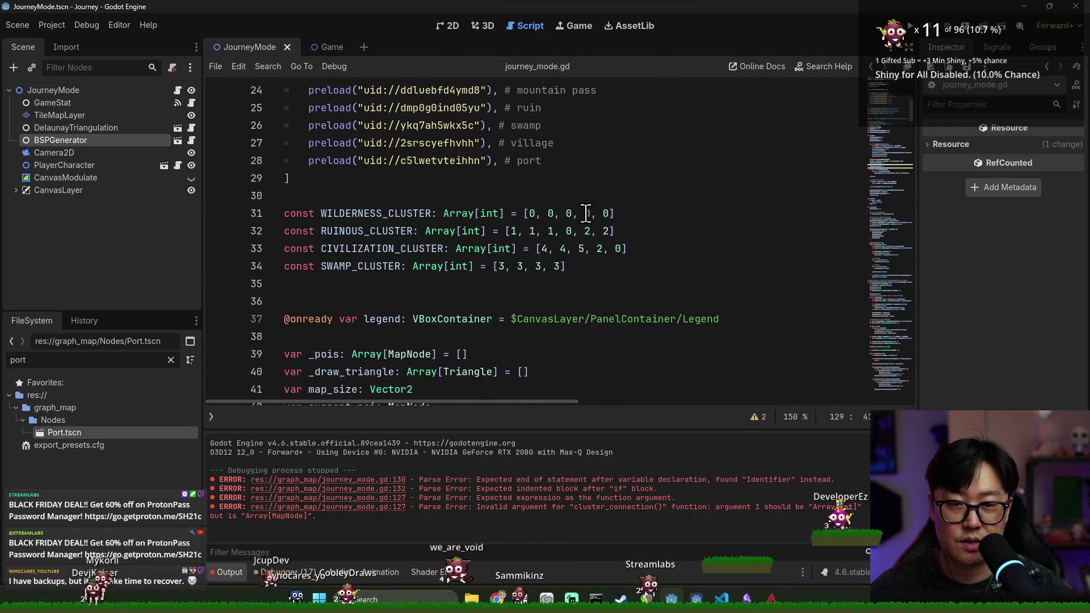
pyautogui.click(610, 213)
pyautogui.press('BackSpace')
pyautogui.press('BackSpace')
pyautogui.press('BackSpace')
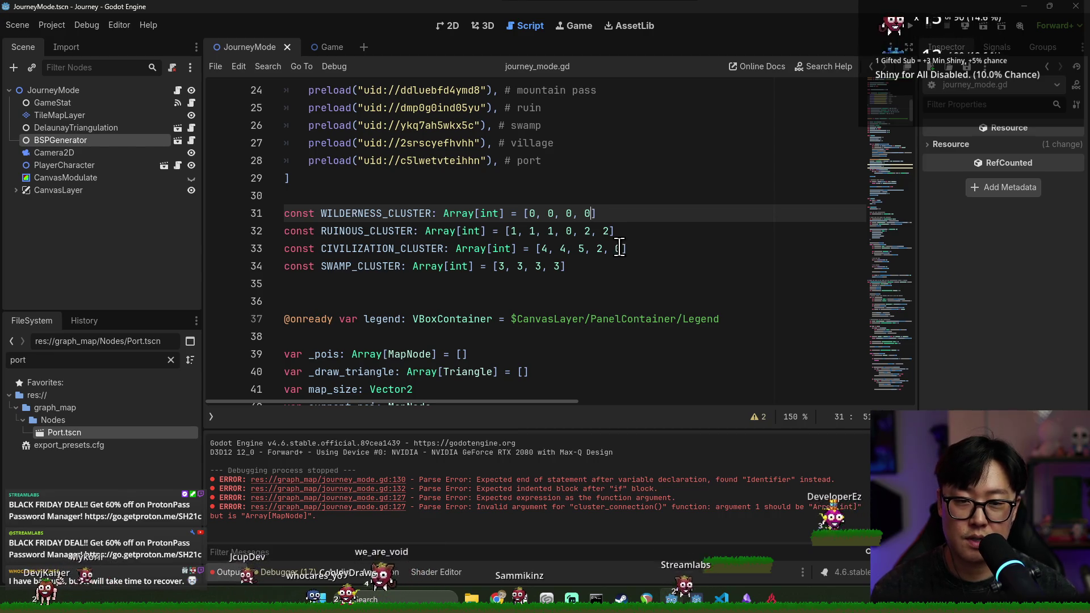
# Run the project with F5 to bring up the Cartographer title screen.
pyautogui.scroll(-3)
pyautogui.scroll(-3)
pyautogui.scroll(-3)
pyautogui.press('F5')
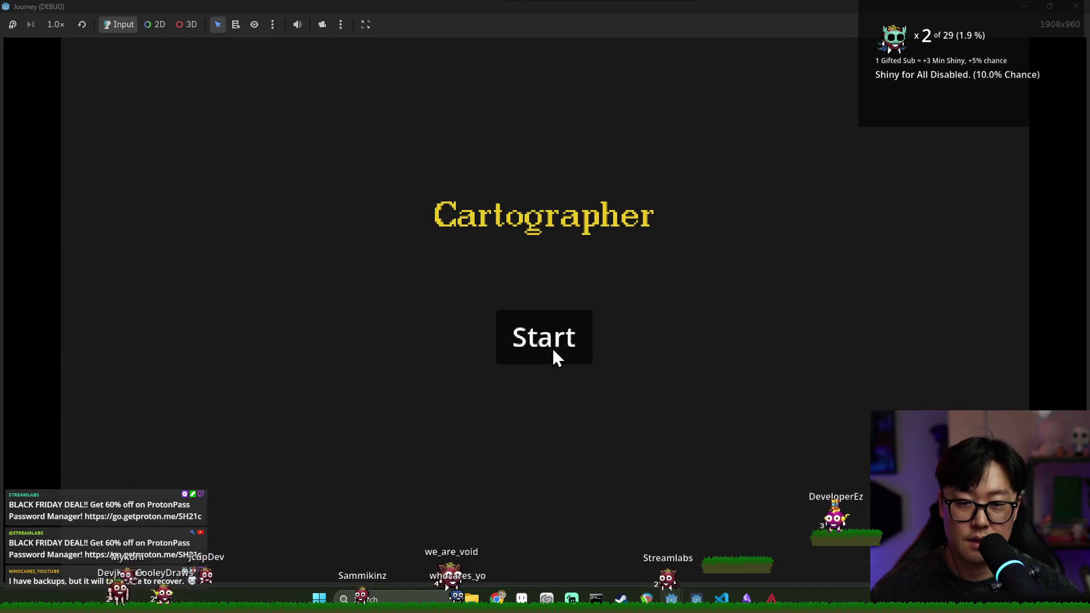
pyautogui.click(553, 351)
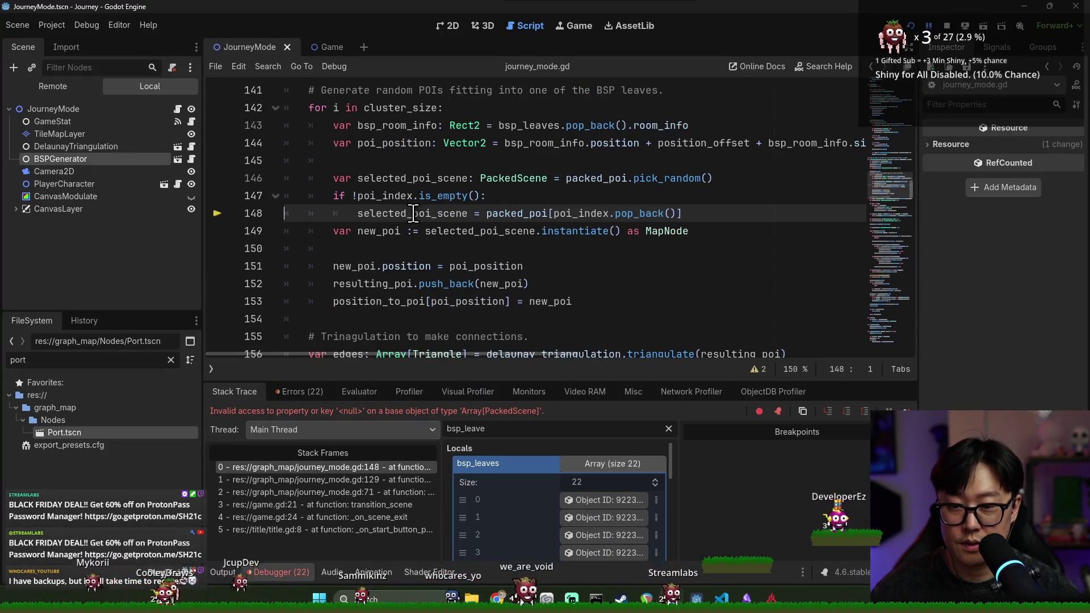
pyautogui.moveTo(387, 216)
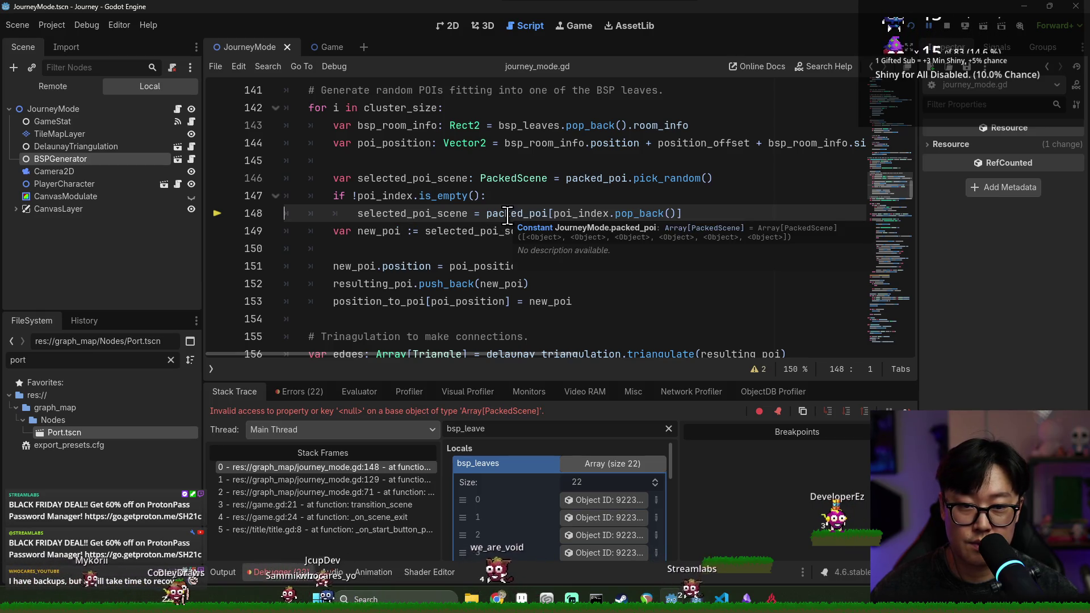
pyautogui.doubleClick(507, 213)
pyautogui.scroll(3)
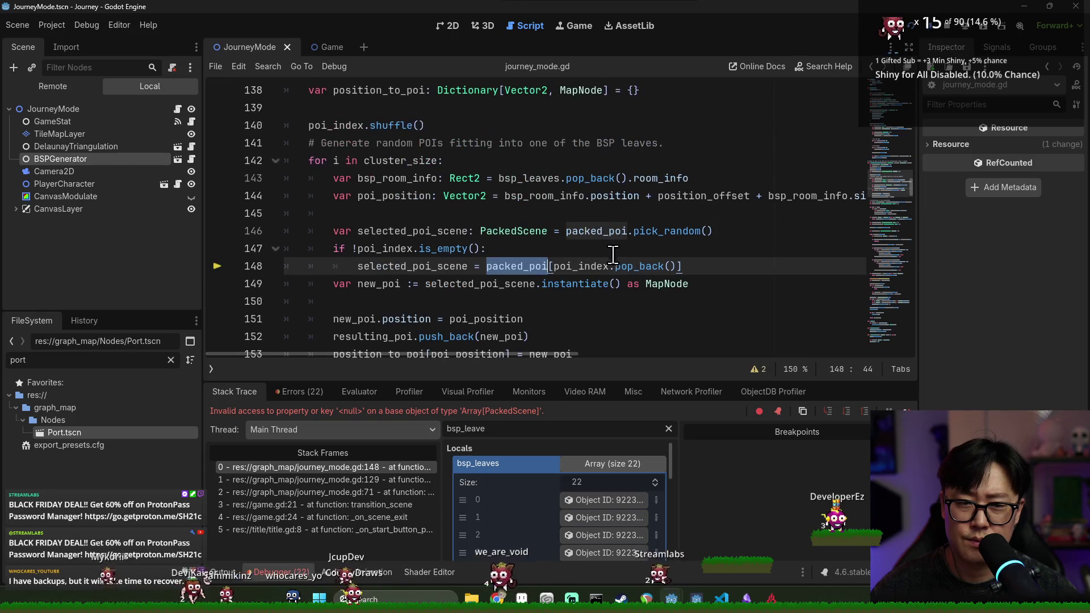
pyautogui.doubleClick(439, 284)
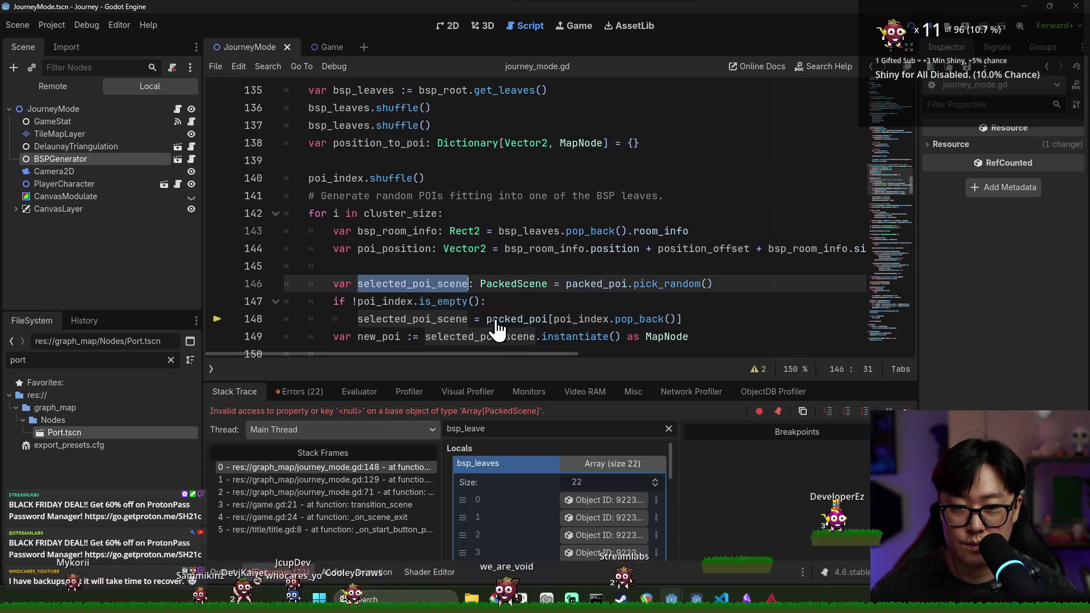
pyautogui.scroll(-3)
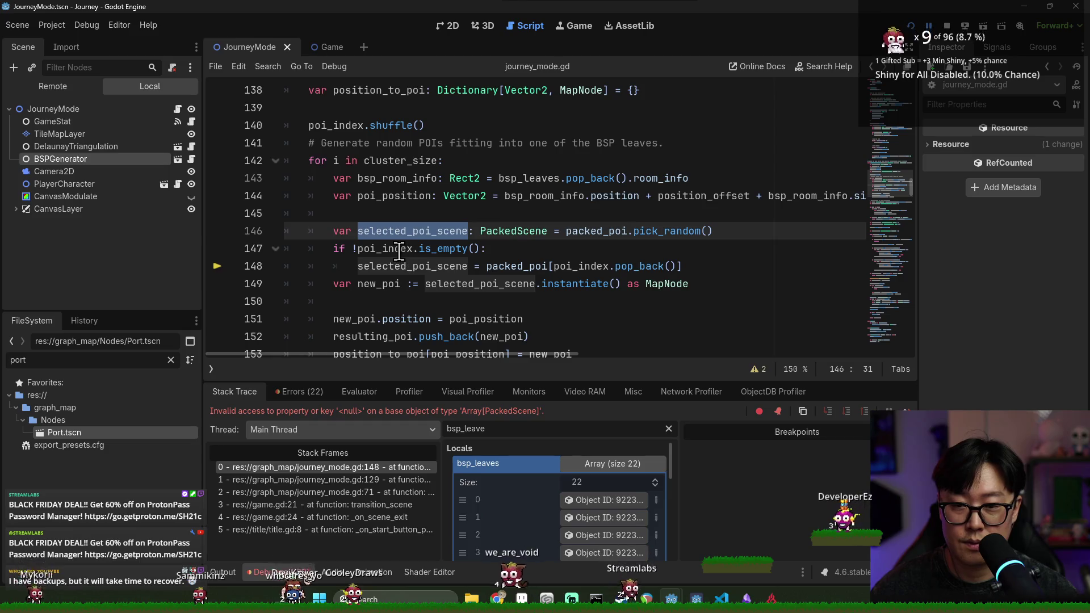
pyautogui.moveTo(399, 250)
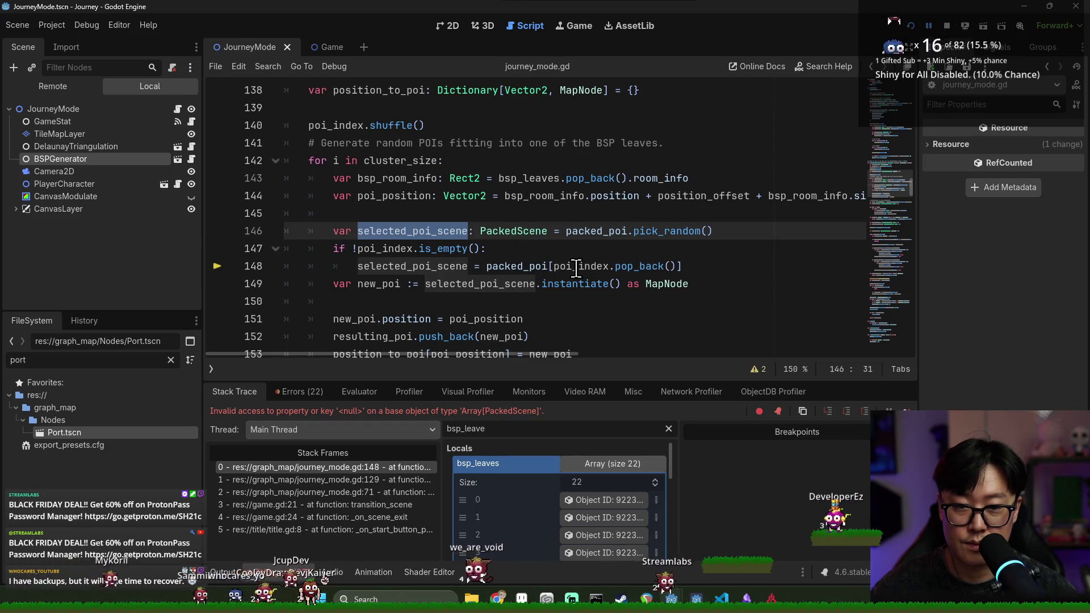
pyautogui.moveTo(639, 266)
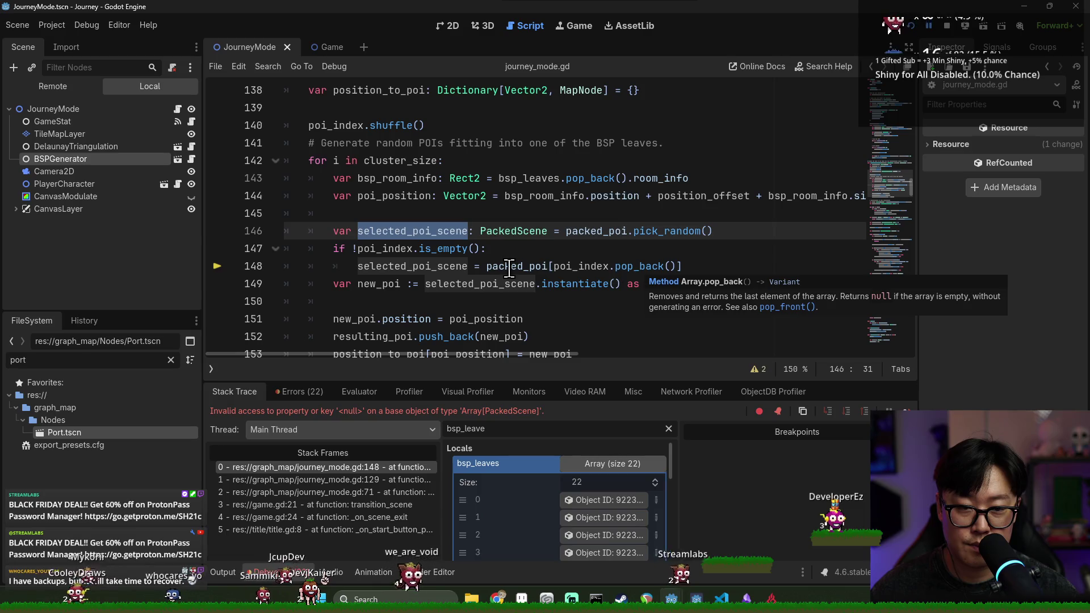
pyautogui.moveTo(510, 269)
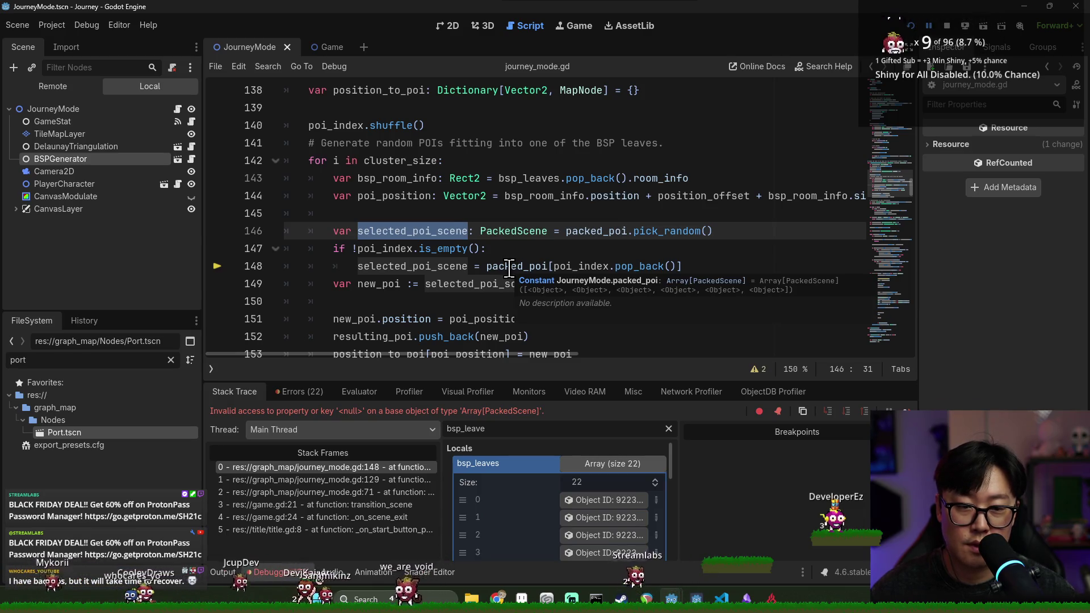
pyautogui.click(510, 269)
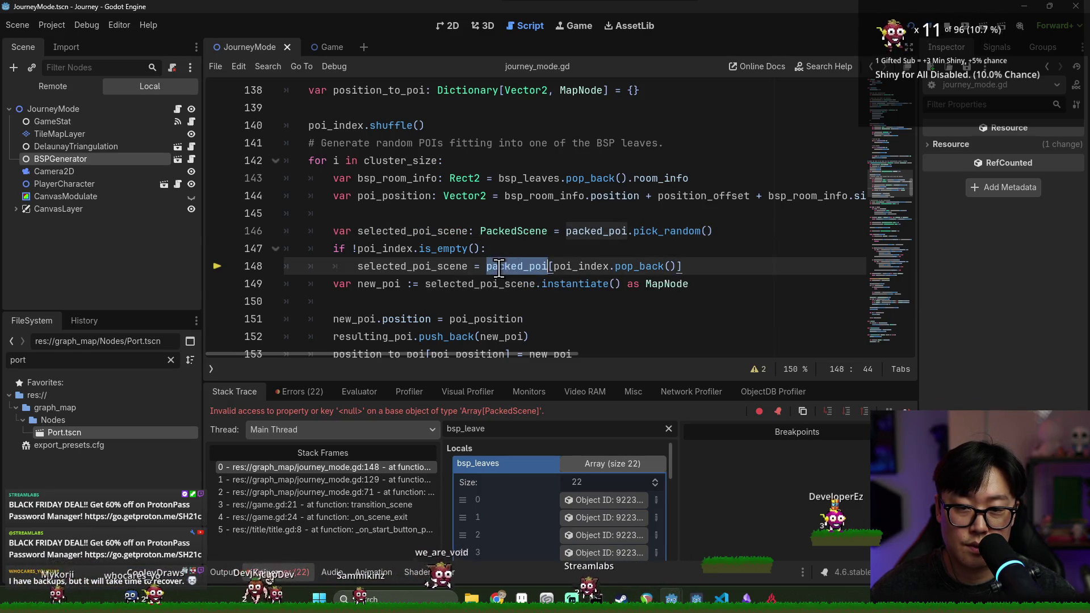
pyautogui.doubleClick(450, 266)
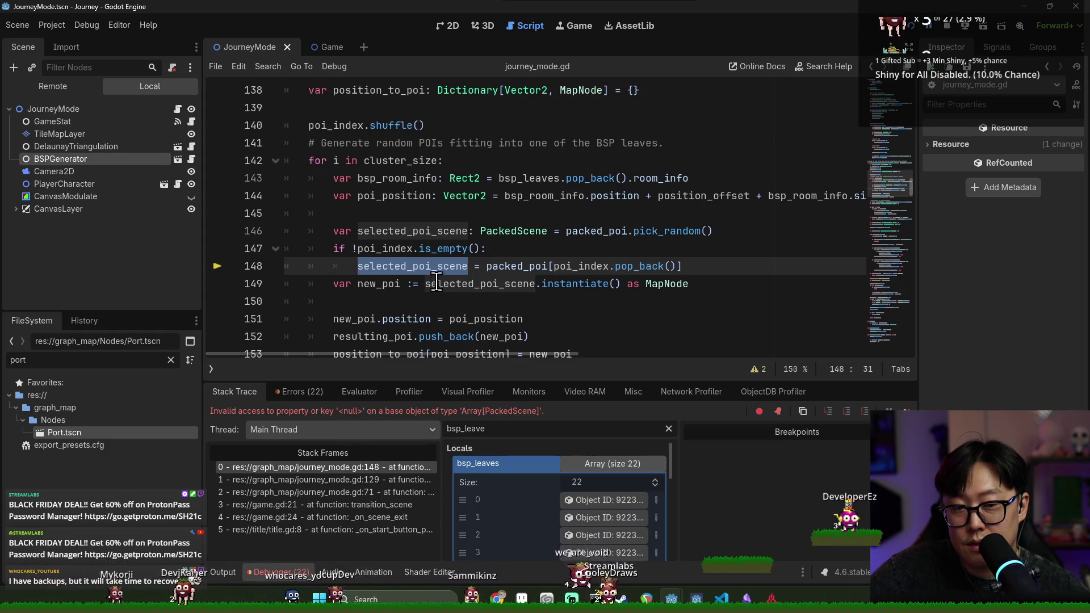
pyautogui.moveTo(519, 273)
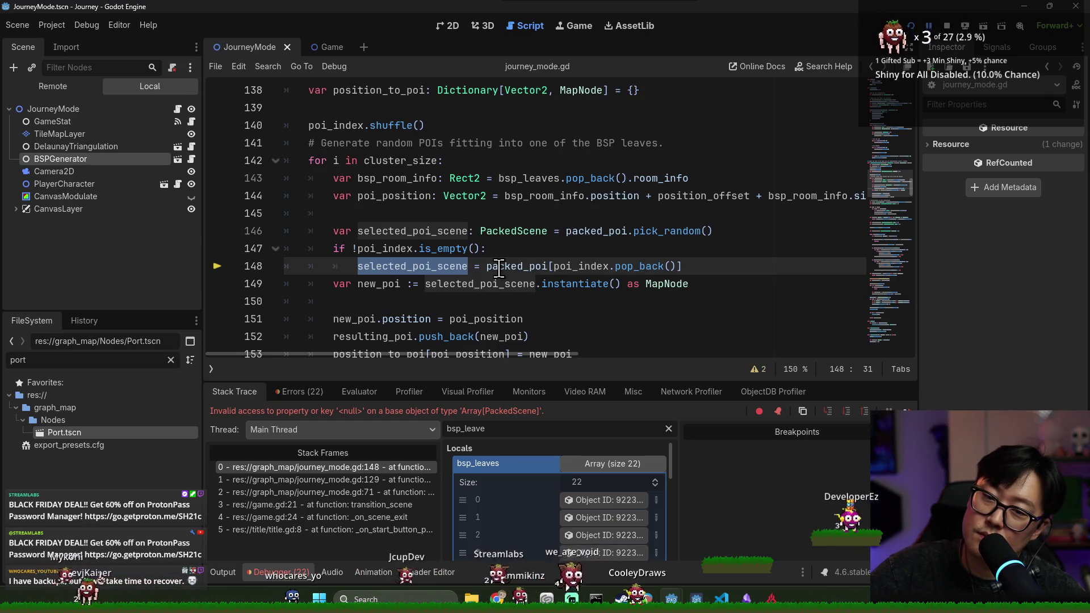
pyautogui.doubleClick(499, 268)
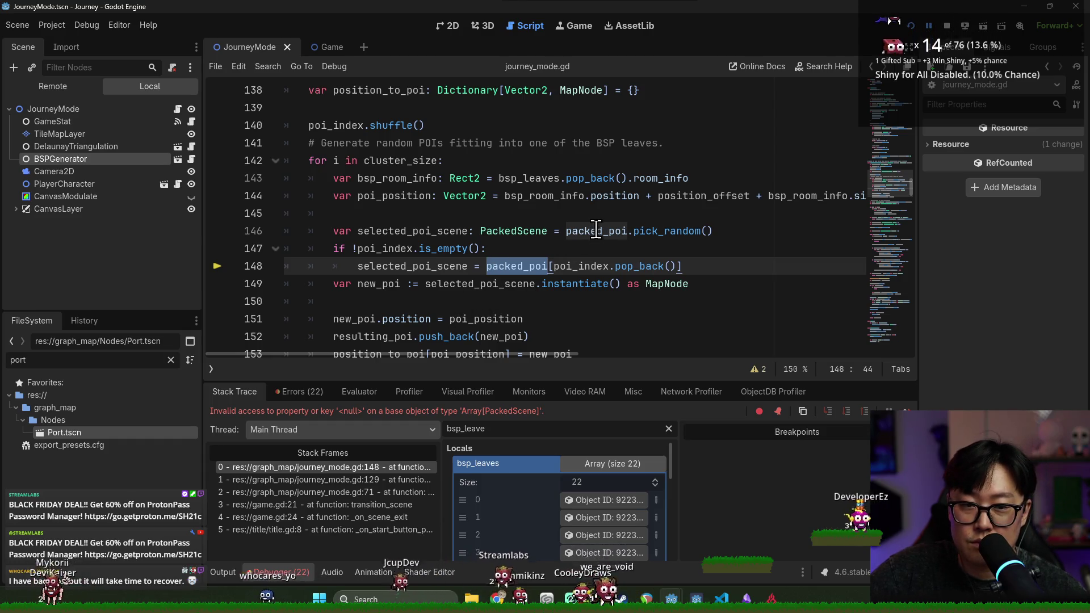
pyautogui.moveTo(596, 229)
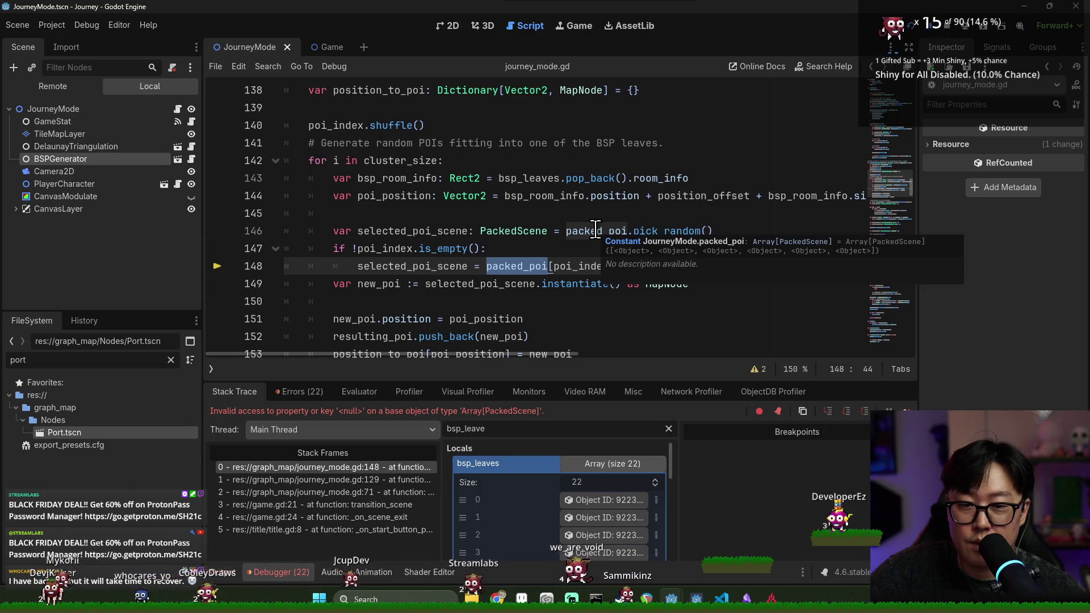
pyautogui.moveTo(404, 231)
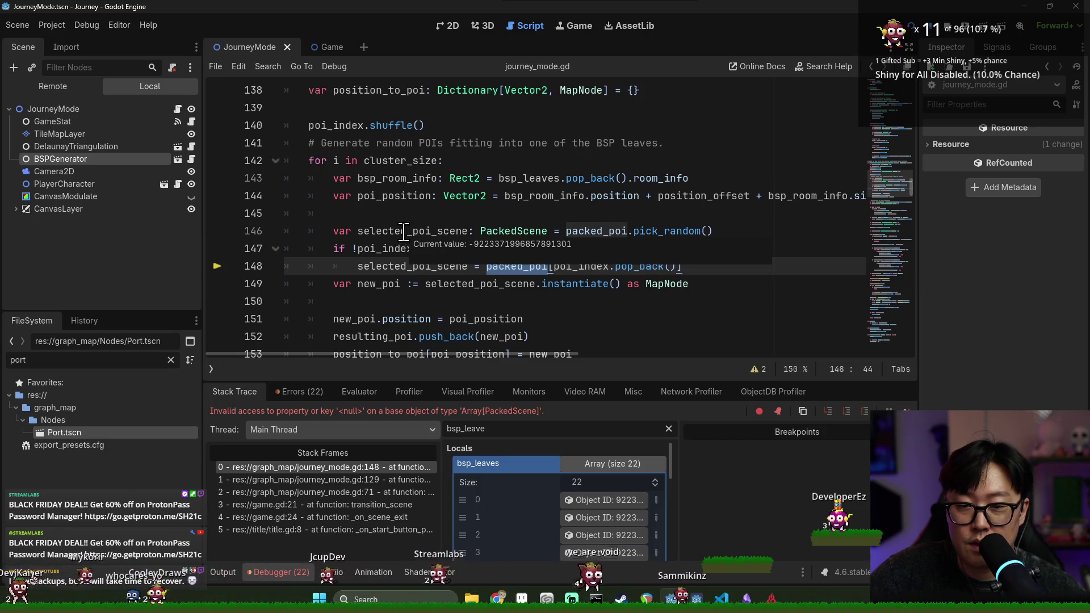
pyautogui.moveTo(568, 267)
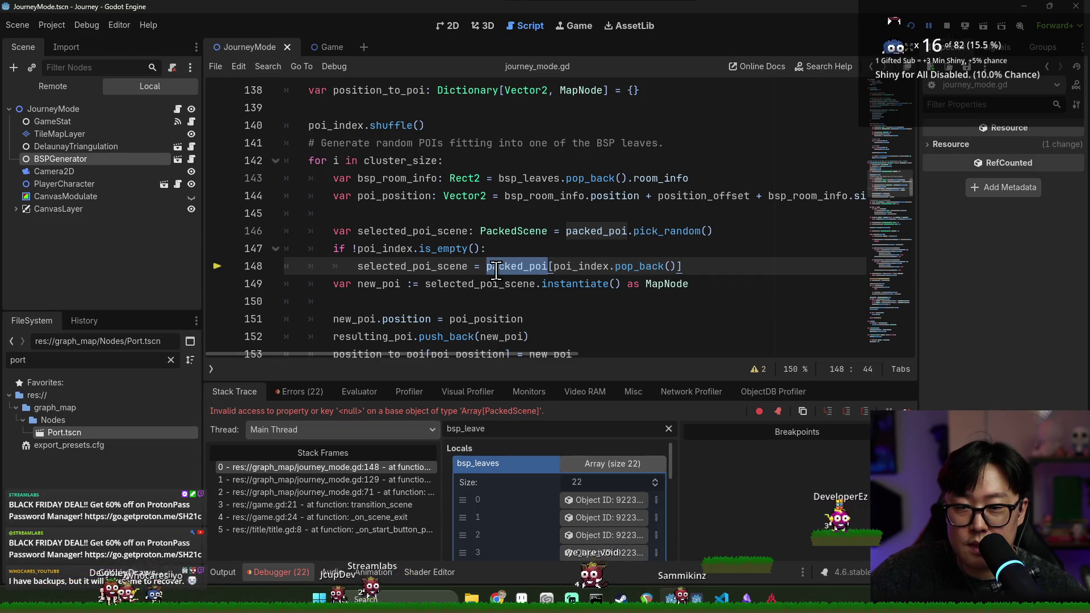
pyautogui.moveTo(496, 271)
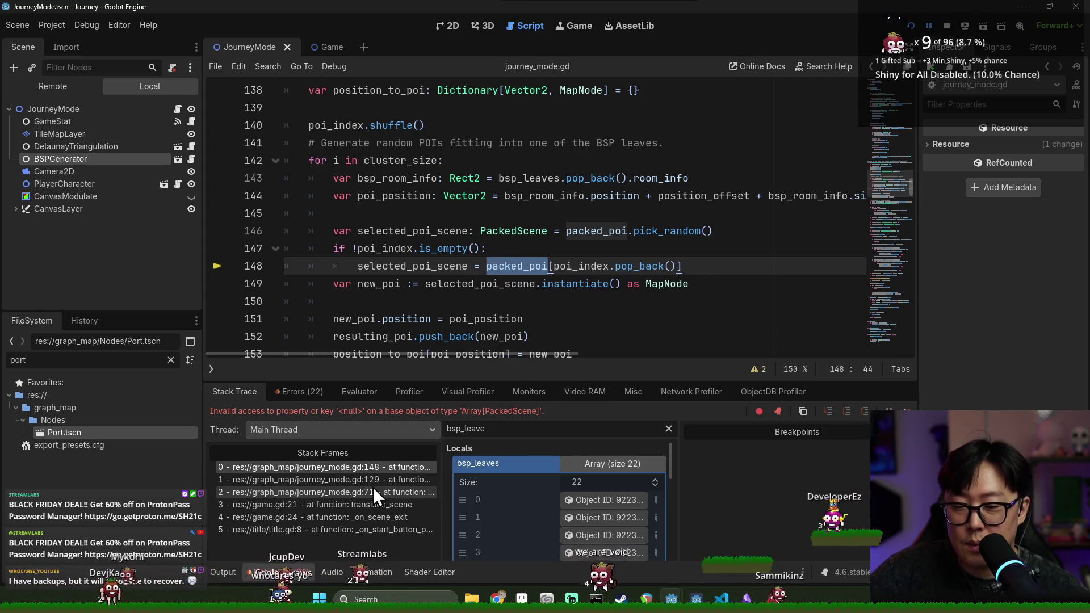
pyautogui.moveTo(387, 268)
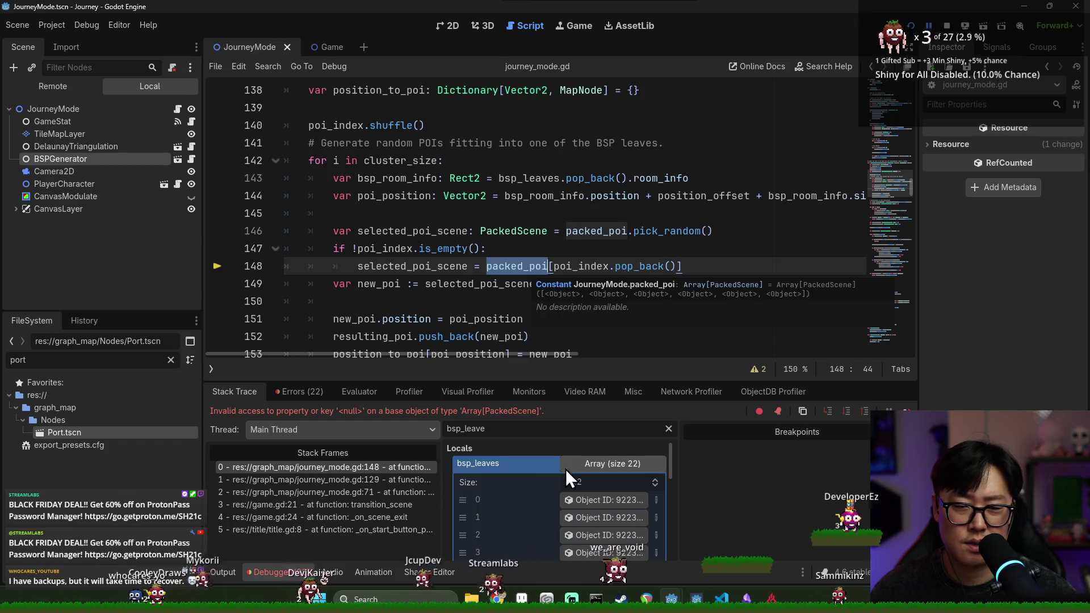
# Filter the debugger's stack variables by 'packed'.
pyautogui.write('packed')
pyautogui.hotkey('ctrl', 'a')
pyautogui.press('BackSpace')
pyautogui.click(509, 267)
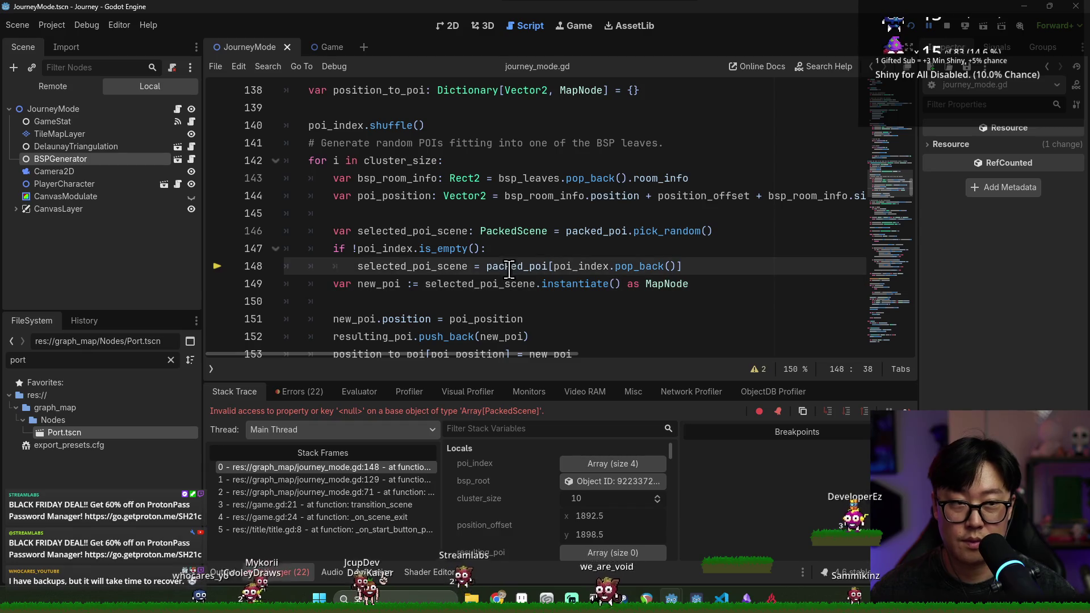
pyautogui.click(567, 429)
pyautogui.write('packed')
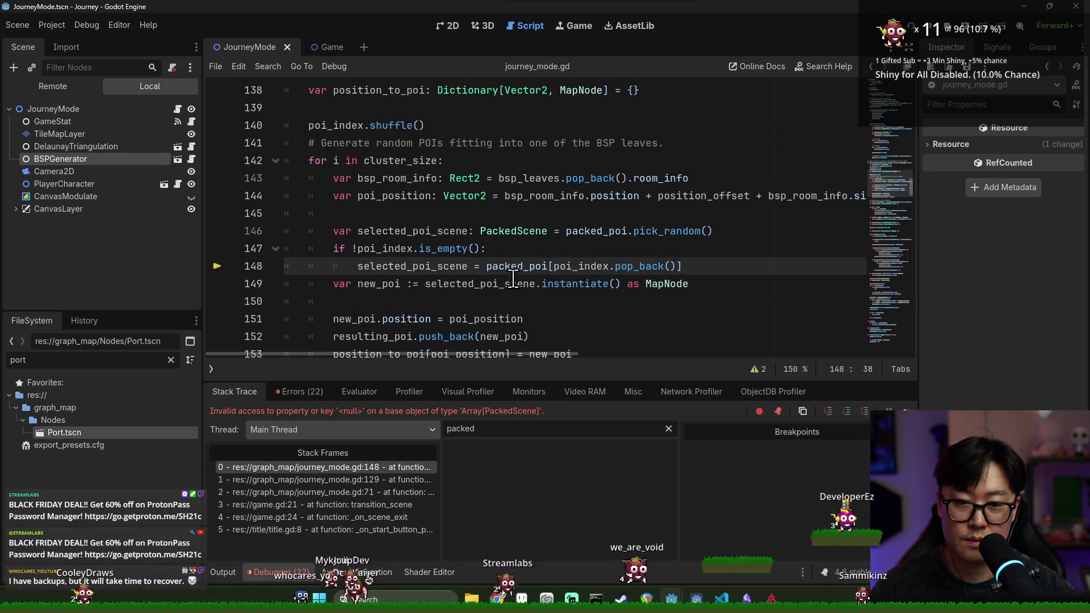
# Look up the packed_poi const declaration, then return to failing line 148 via stack frame 0.
pyautogui.doubleClick(511, 266)
pyautogui.scroll(3)
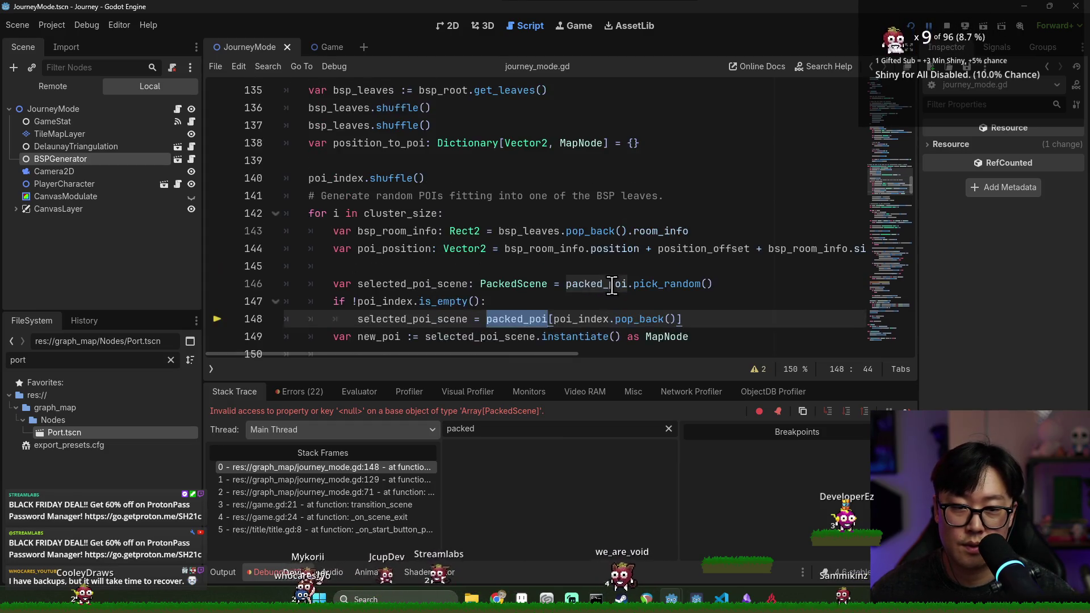
pyautogui.scroll(3)
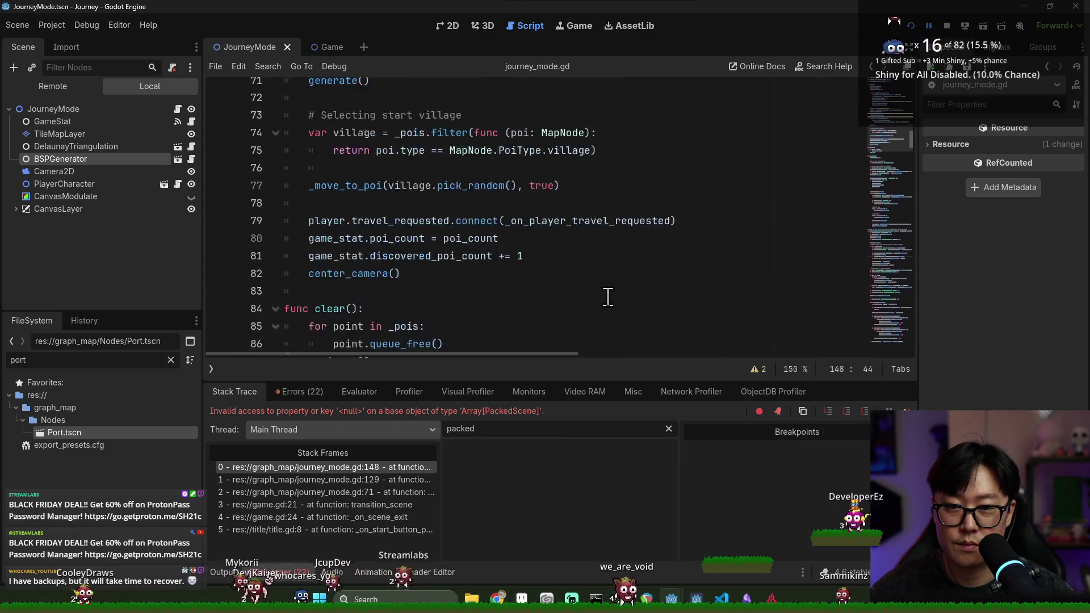
pyautogui.scroll(3)
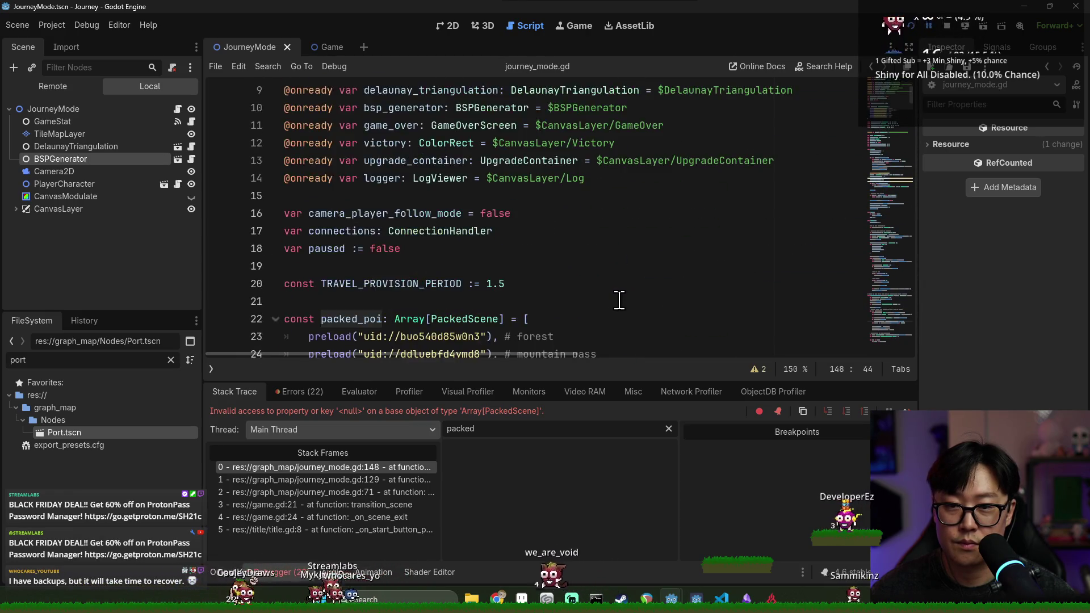
pyautogui.scroll(-3)
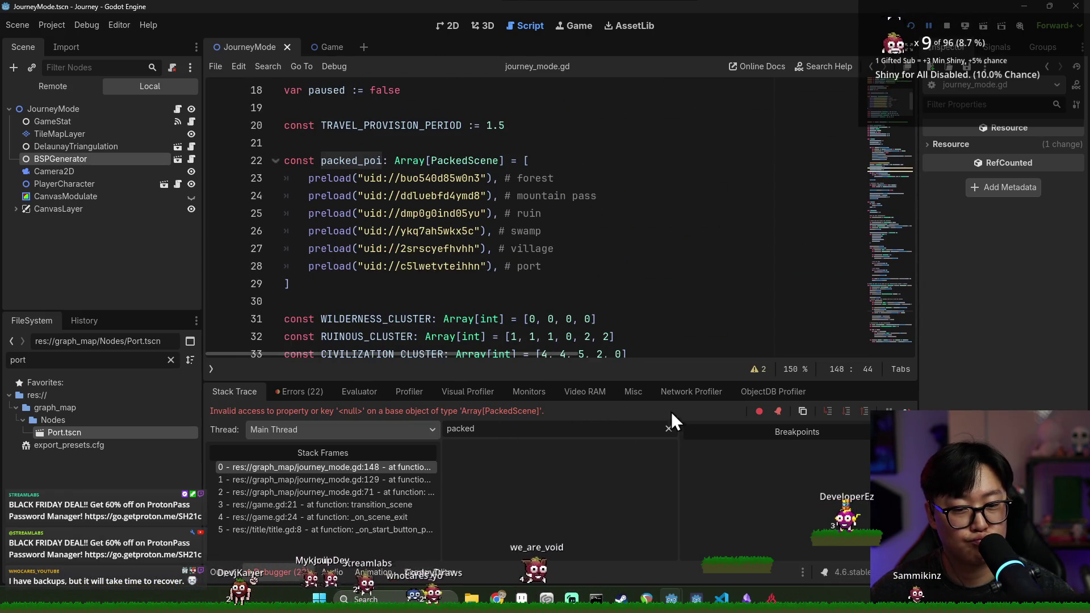
pyautogui.hscroll(3)
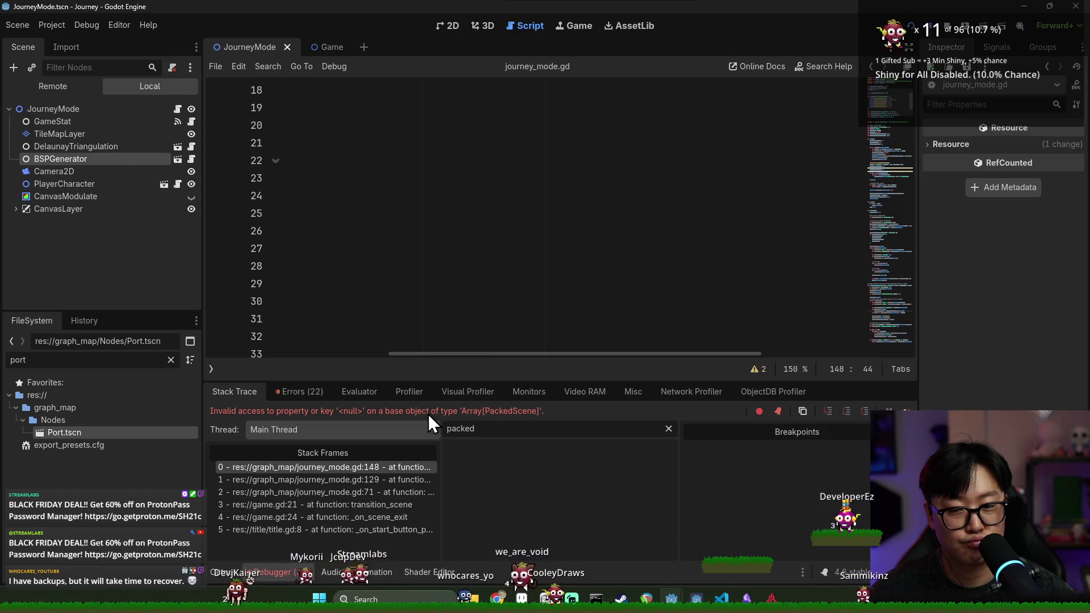
pyautogui.click(375, 466)
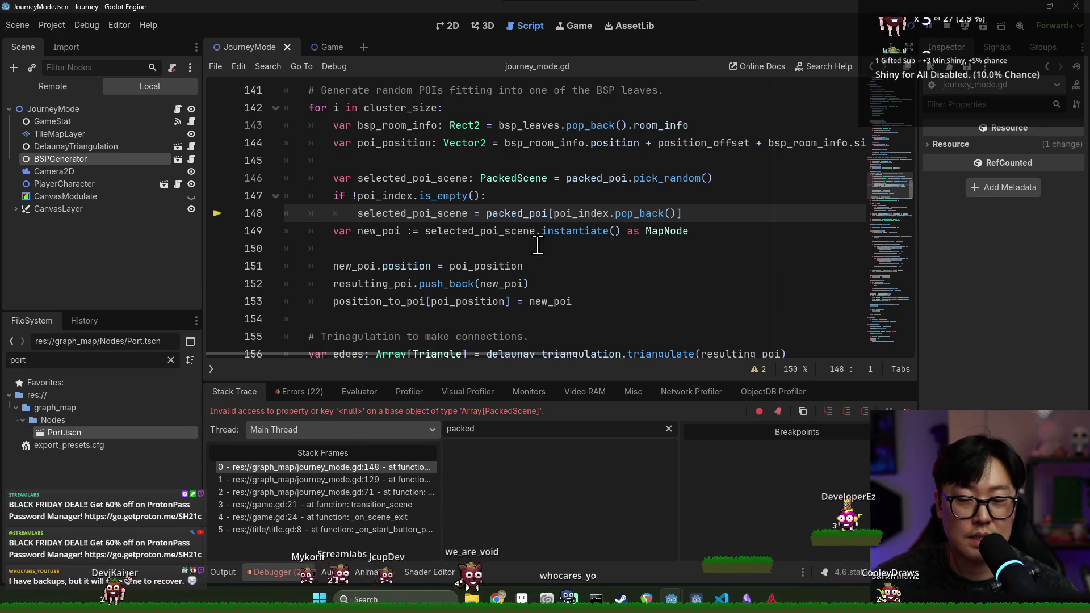
# Stop the paused debug session and compare packed_poi usage on lines 146 and 148.
pyautogui.moveTo(510, 215)
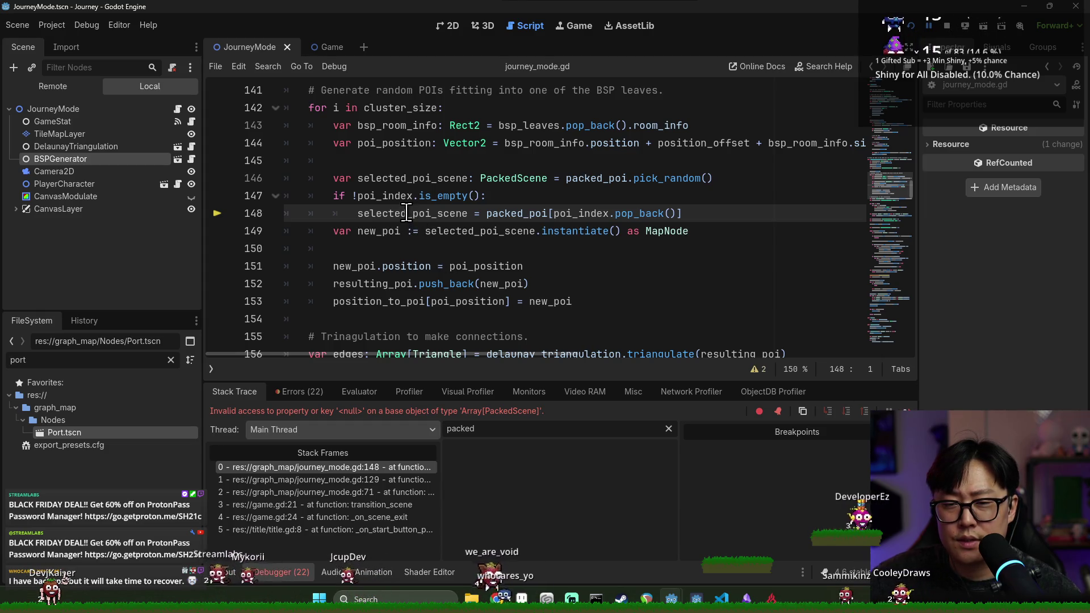
pyautogui.moveTo(407, 213)
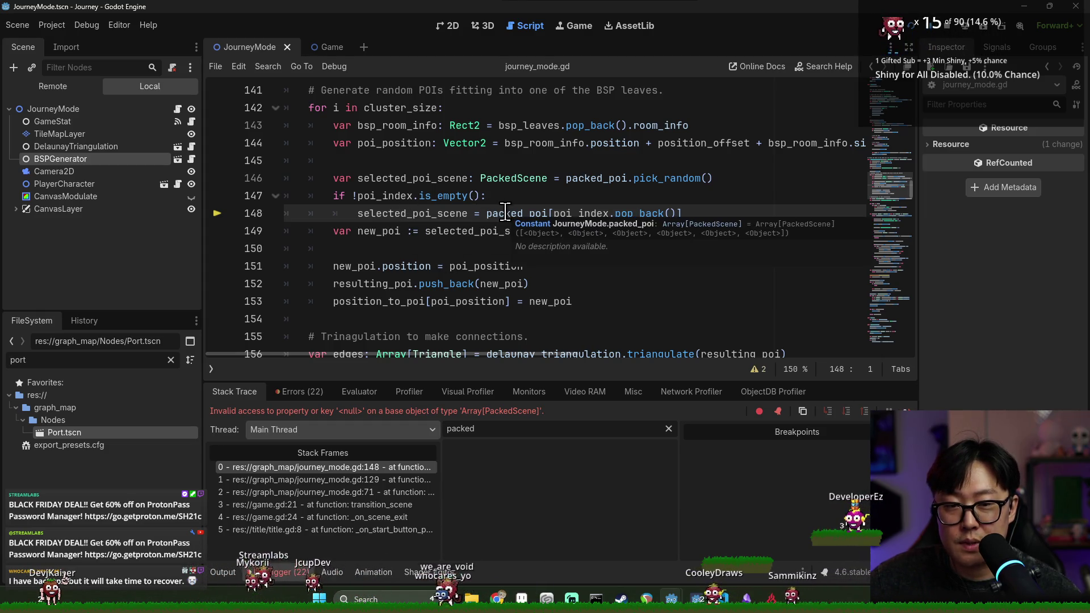
pyautogui.doubleClick(505, 213)
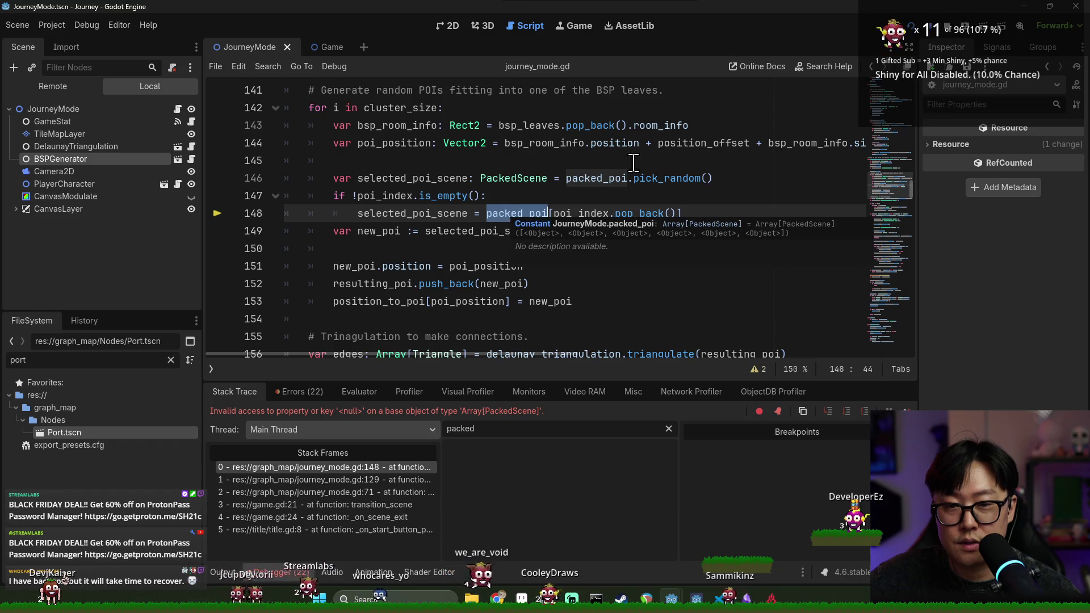
pyautogui.press('F8')
pyautogui.click(535, 173)
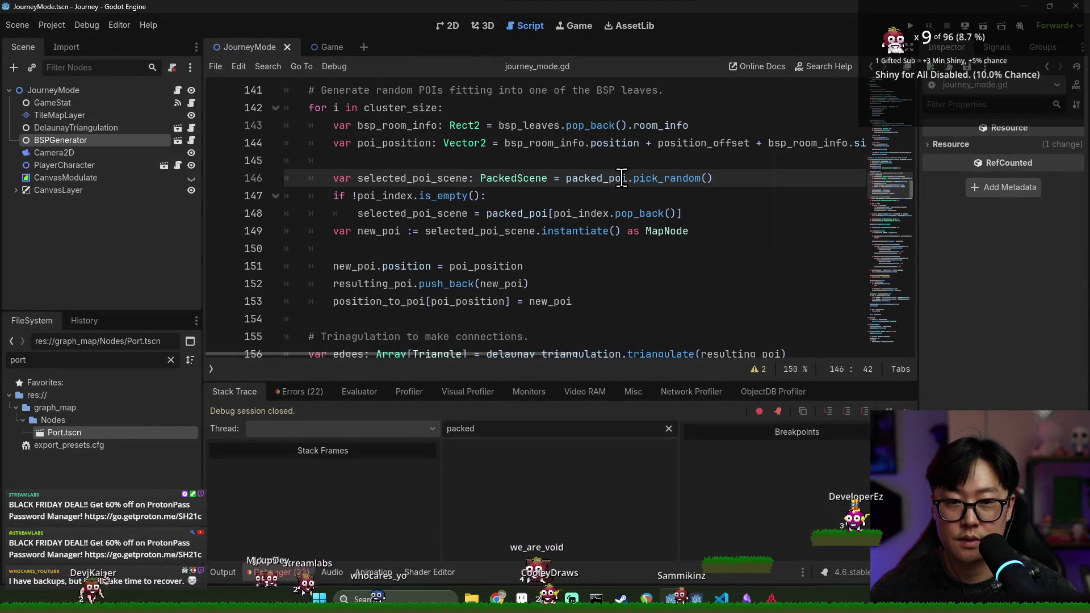
pyautogui.moveTo(613, 173)
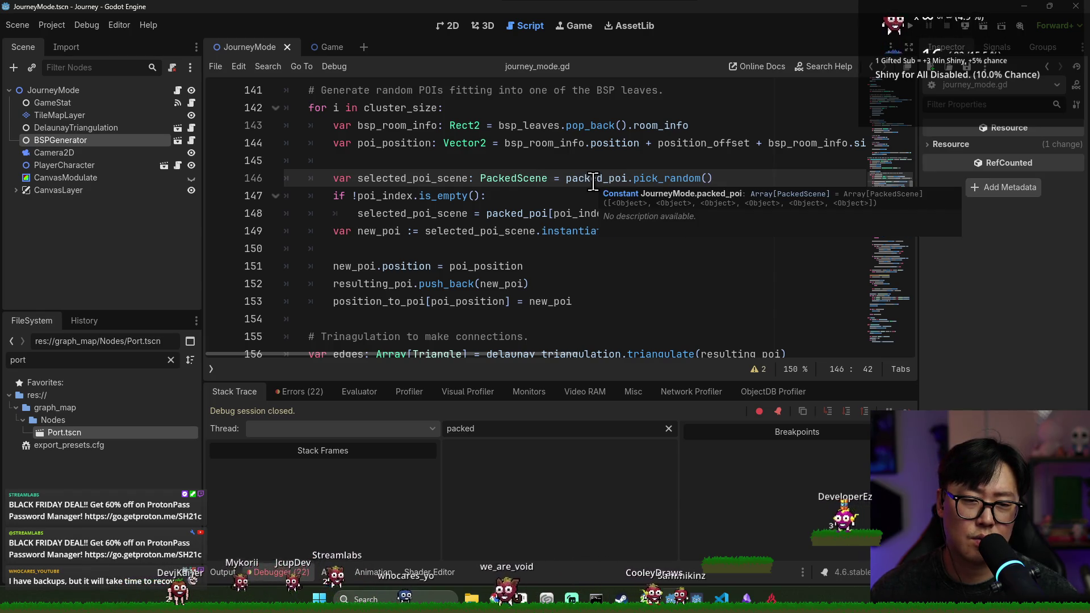
pyautogui.doubleClick(593, 178)
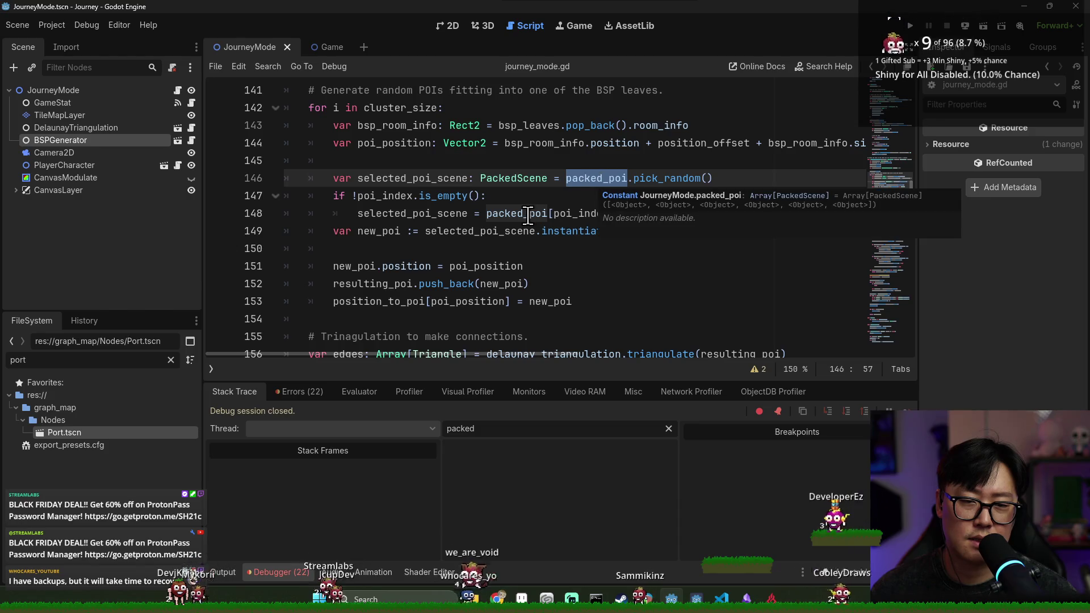
# Rewrite line 148 as packed_poi.get(poi_index.pop_back()), then save and rerun with F5.
pyautogui.moveTo(549, 214); pyautogui.dragTo(683, 213)
pyautogui.write('.')
pyautogui.write('get')
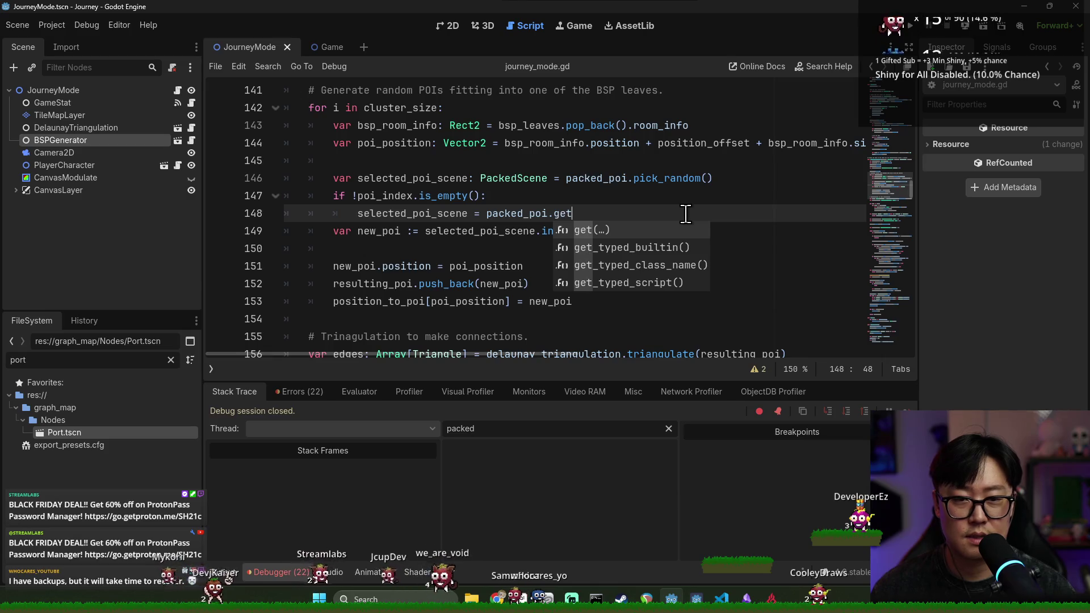
pyautogui.press('Return')
pyautogui.hotkey('ctrl', 'z')
pyautogui.hotkey('ctrl', 'z')
pyautogui.hotkey('ctrl', 'z')
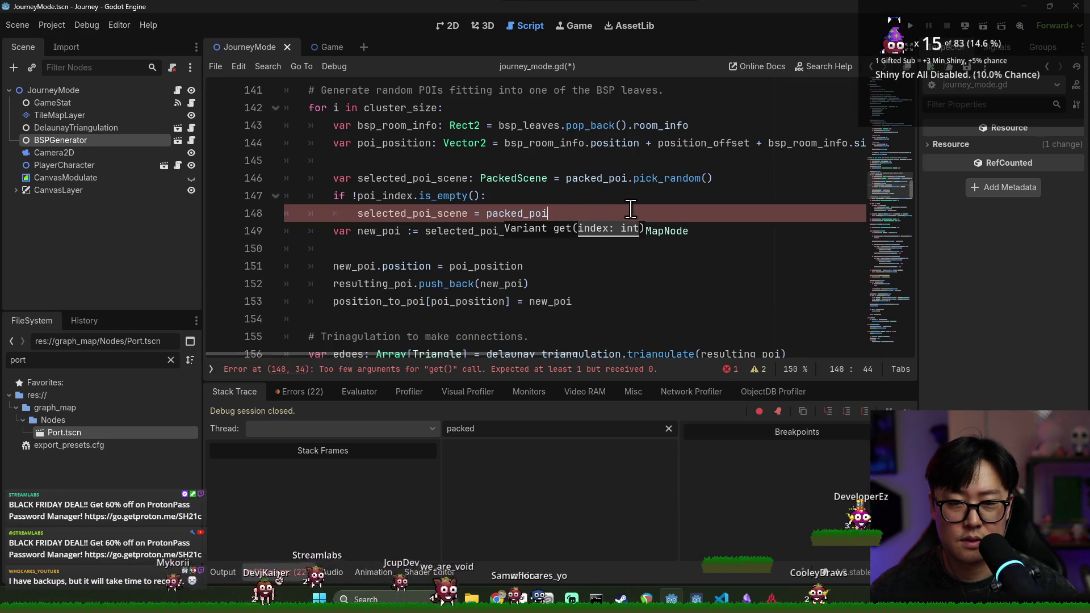
pyautogui.press('Delete')
pyautogui.write('.get(poi_index.pop_back()]')
pyautogui.click(714, 218)
pyautogui.press('BackSpace')
pyautogui.write(')')
pyautogui.press('F5')
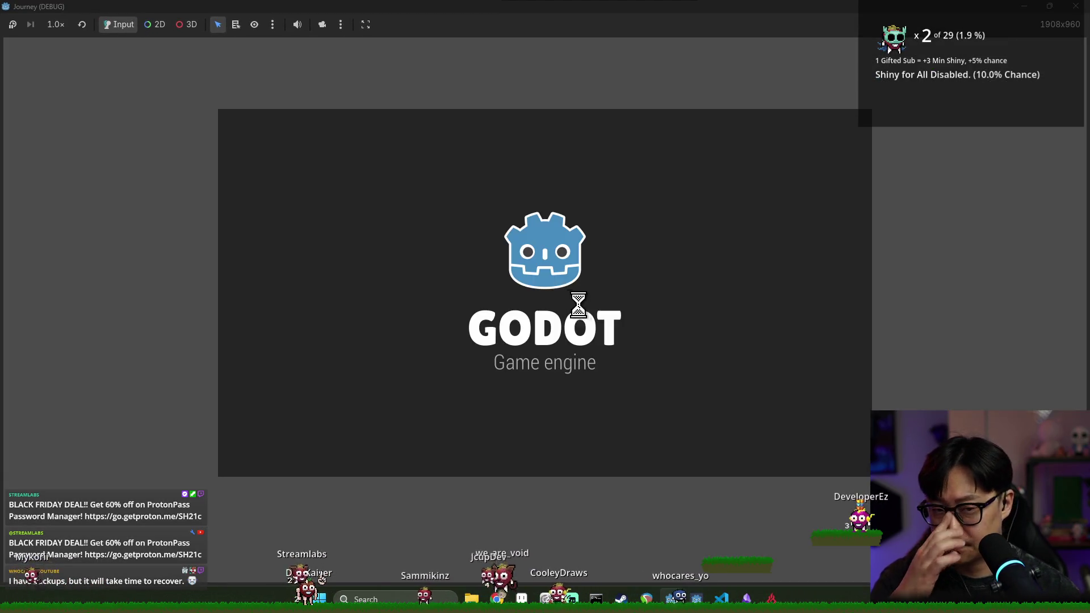
# Start a new game and inspect poi_index and pop_back at the line 148 Nil-to-int get() error.
pyautogui.click(546, 332)
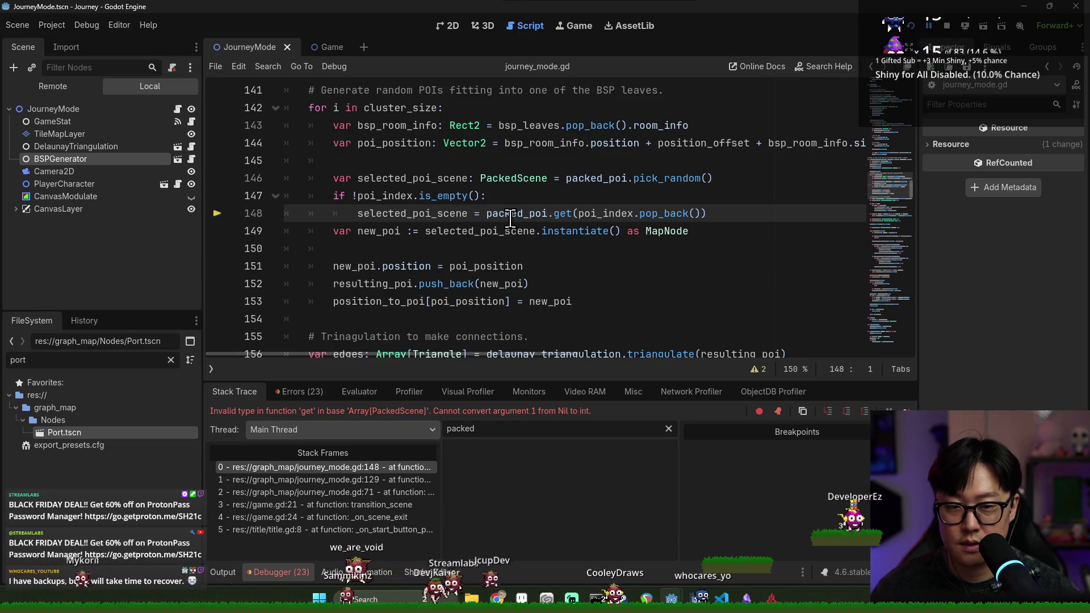
pyautogui.moveTo(511, 218)
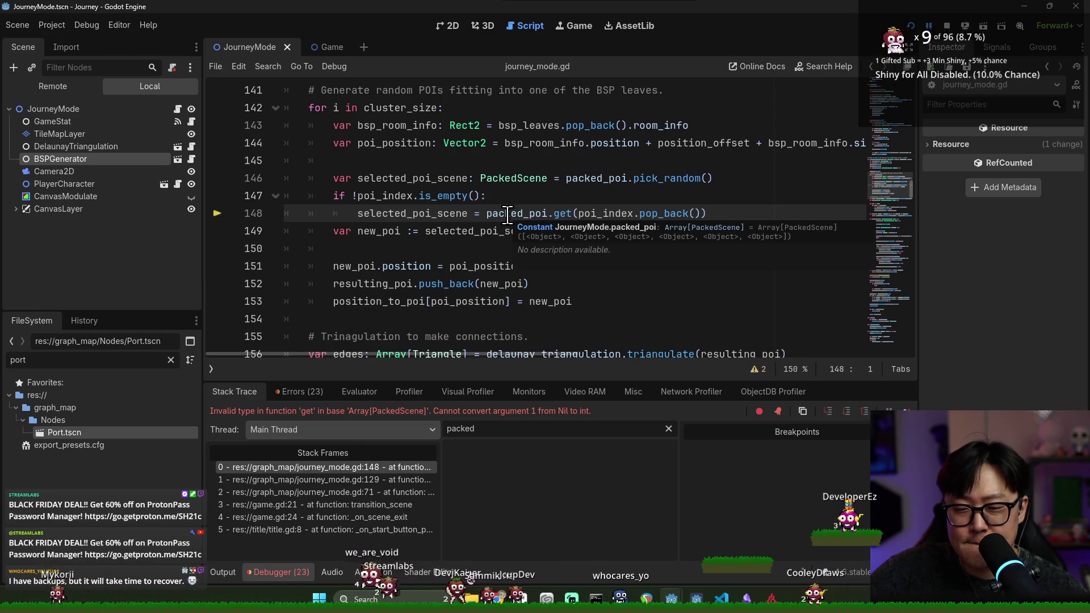
pyautogui.moveTo(585, 216)
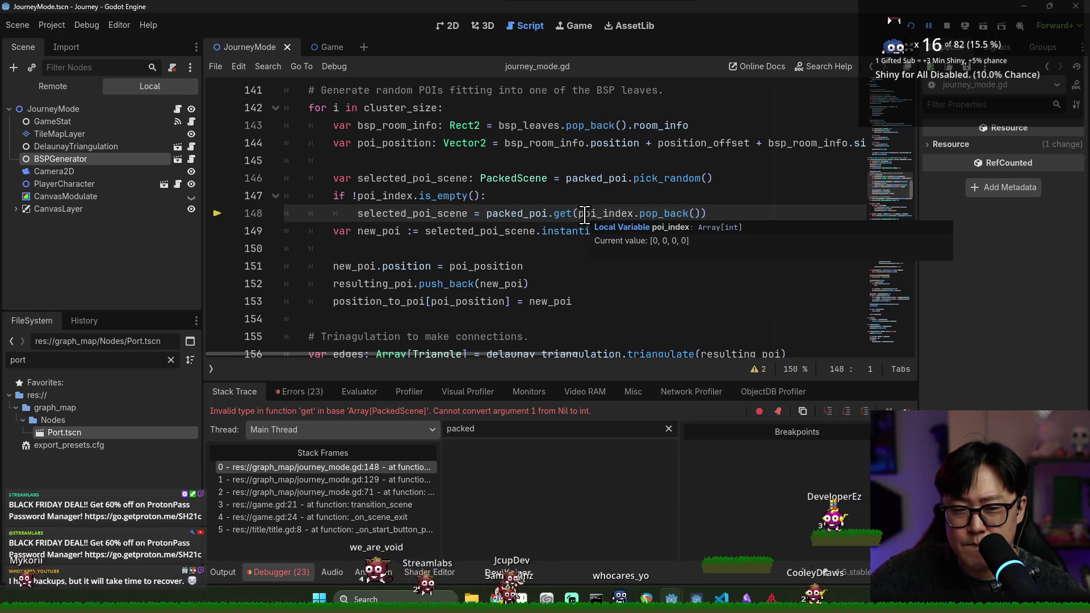
pyautogui.moveTo(652, 213)
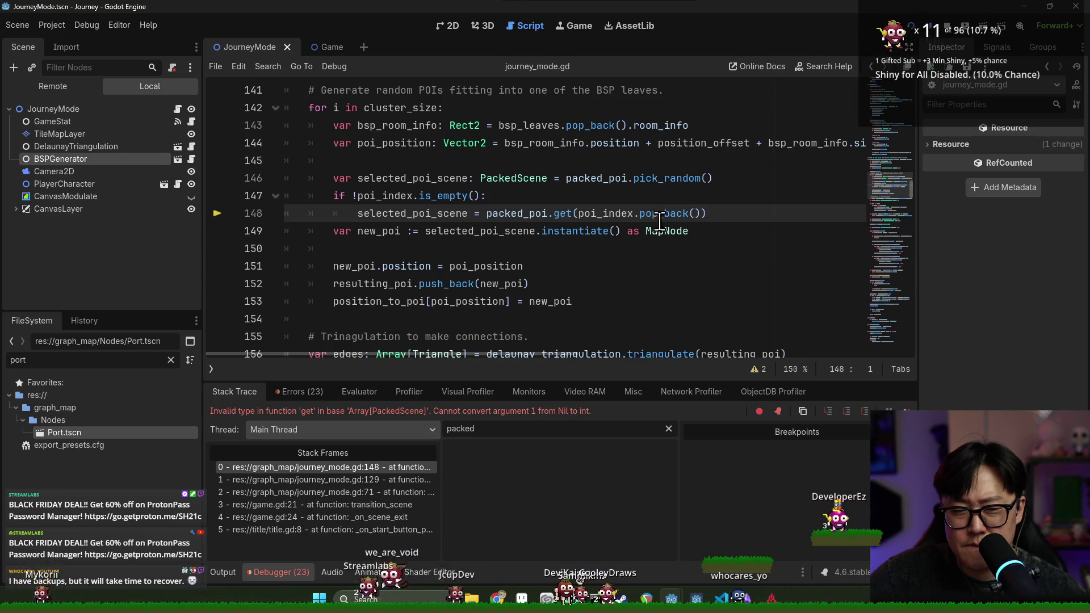
# Rerun the game from the editor toolbar.
pyautogui.doubleClick(590, 213)
pyautogui.scroll(3)
pyautogui.scroll(3)
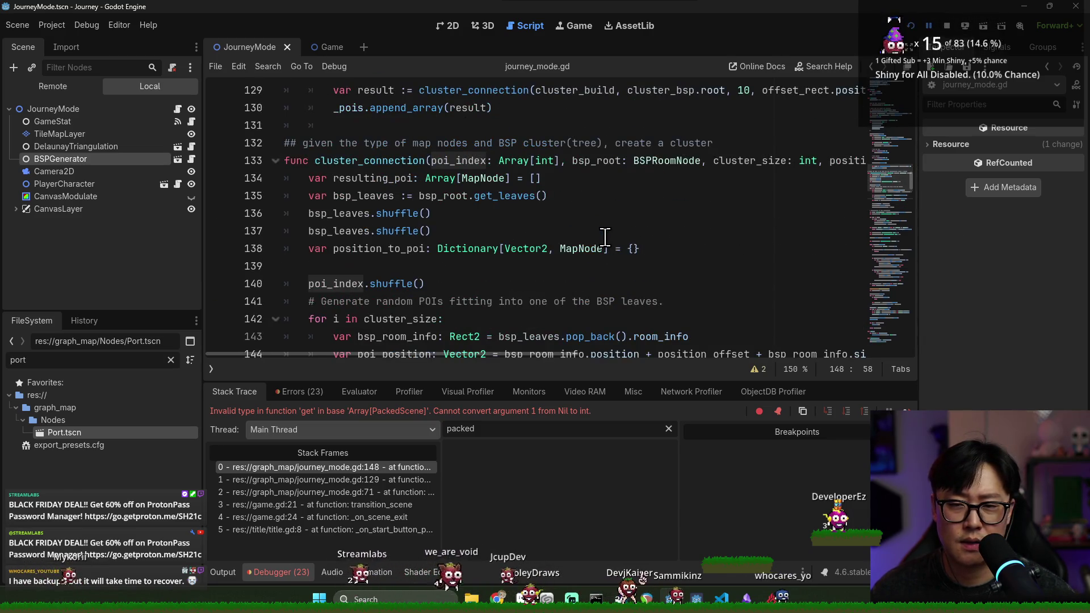
pyautogui.scroll(-3)
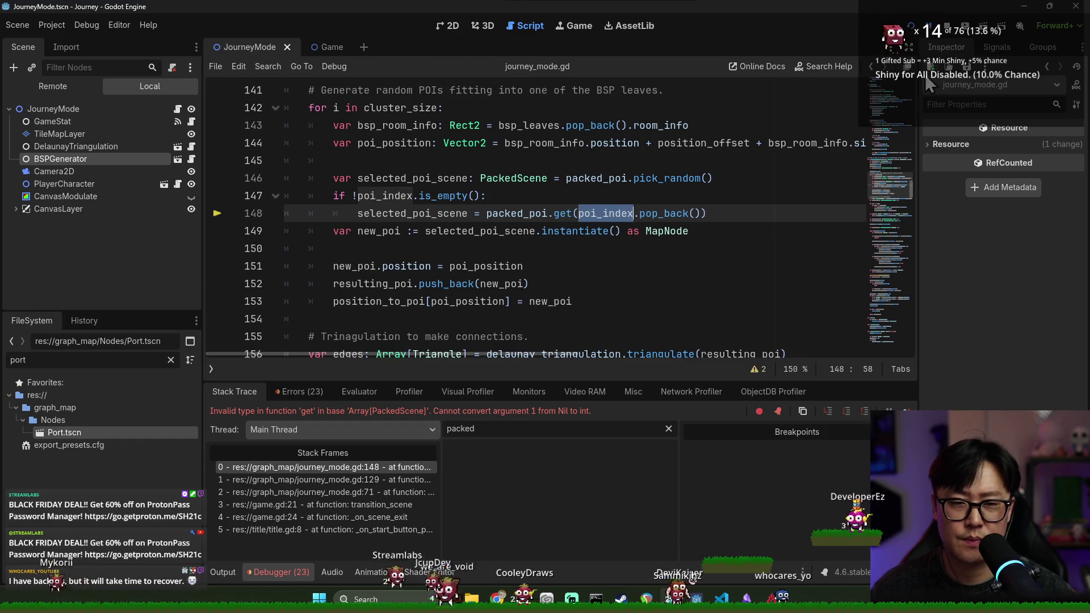
pyautogui.click(950, 29)
# Move poi_index.pop_back() into a new declaration of variable j on its own line.
pyautogui.hotkey('ctrl', 'x')
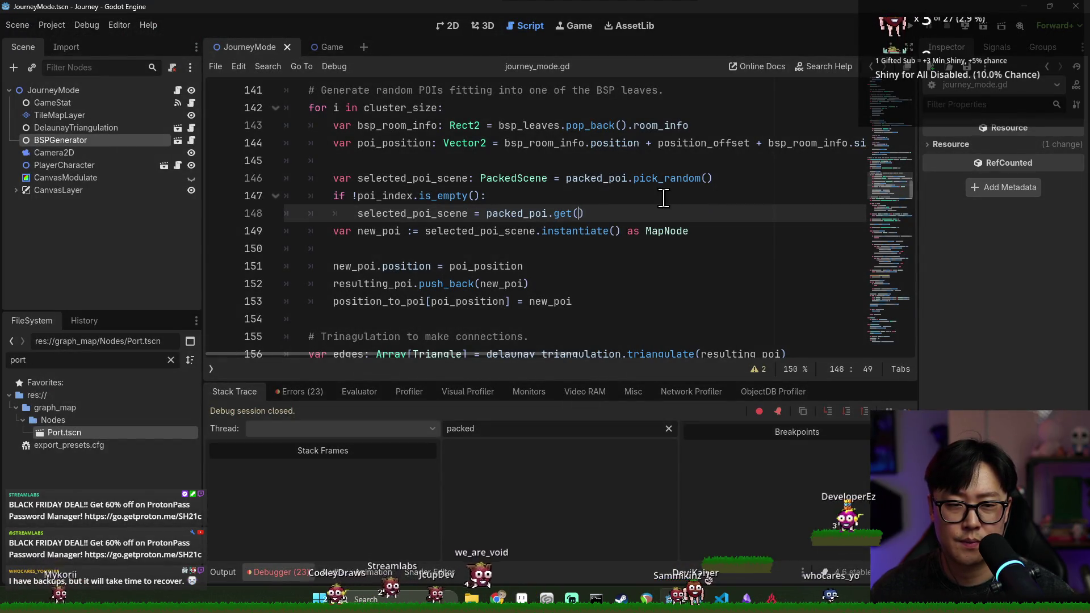
pyautogui.hotkey('ctrl', 'shift', 'Return')
pyautogui.write('var in')
pyautogui.hotkey('ctrl', 'v')
pyautogui.click(394, 213)
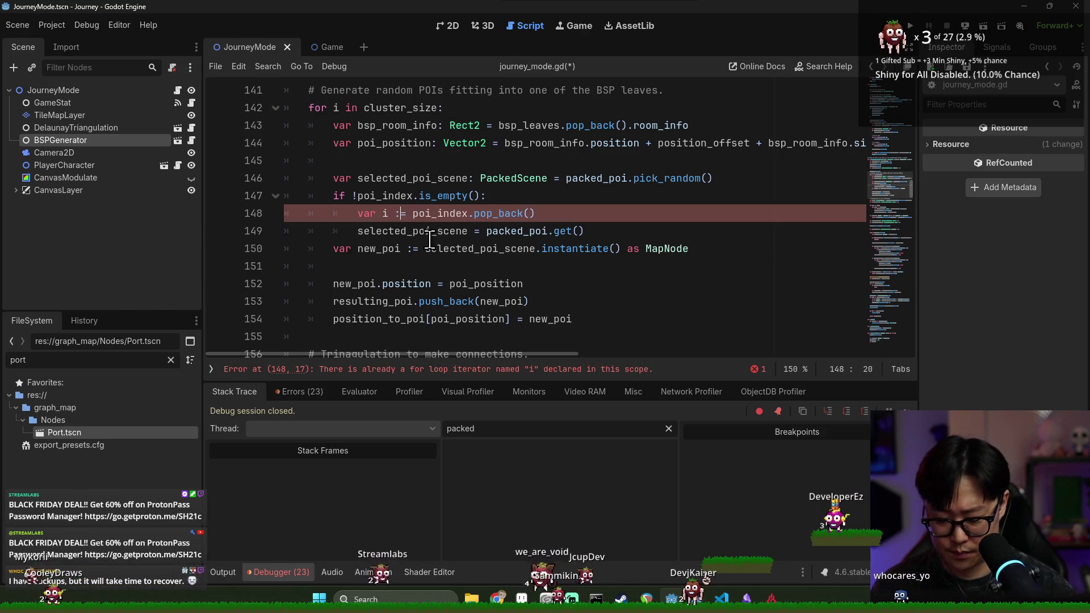
pyautogui.write(':')
pyautogui.click(578, 231)
pyautogui.write('i')
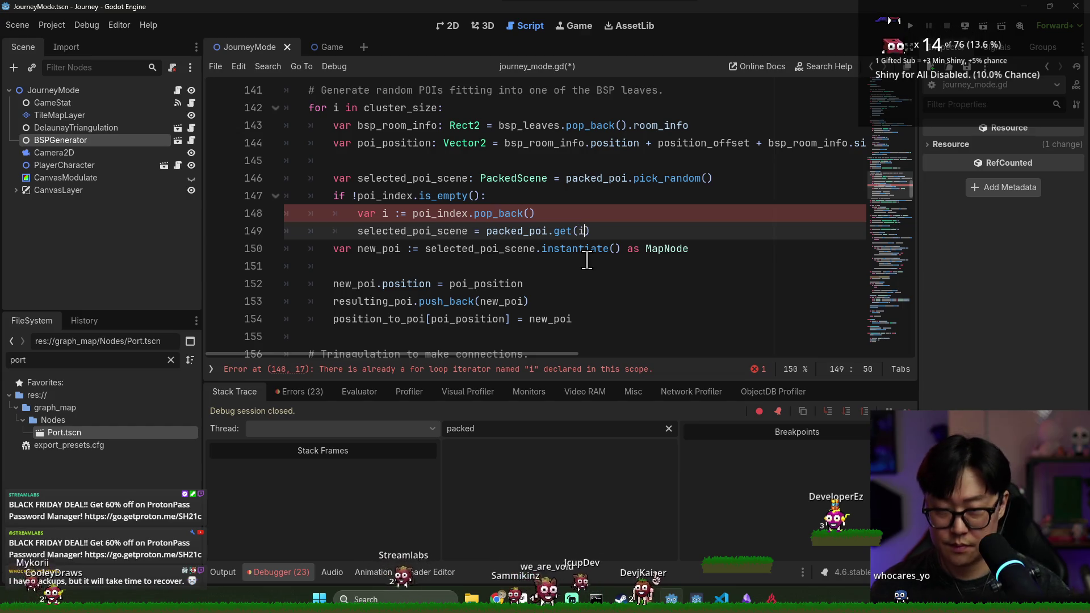
pyautogui.doubleClick(386, 213)
pyautogui.write('k')
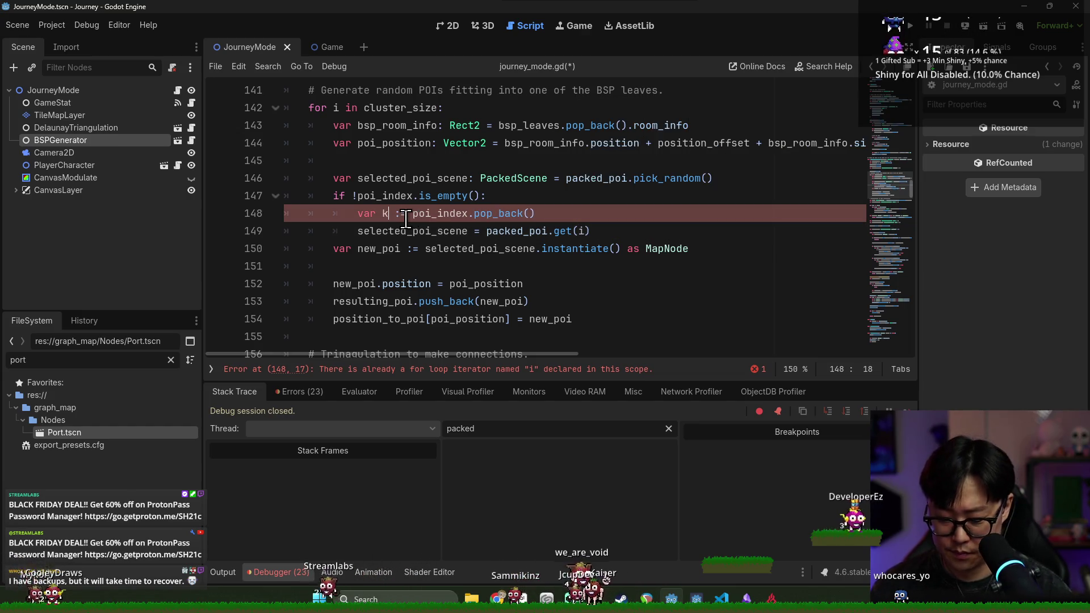
pyautogui.press('BackSpace')
pyautogui.write('j')
# Change get(i) to get(j) on line 149, add a breakpoint there, and save.
pyautogui.click(585, 231)
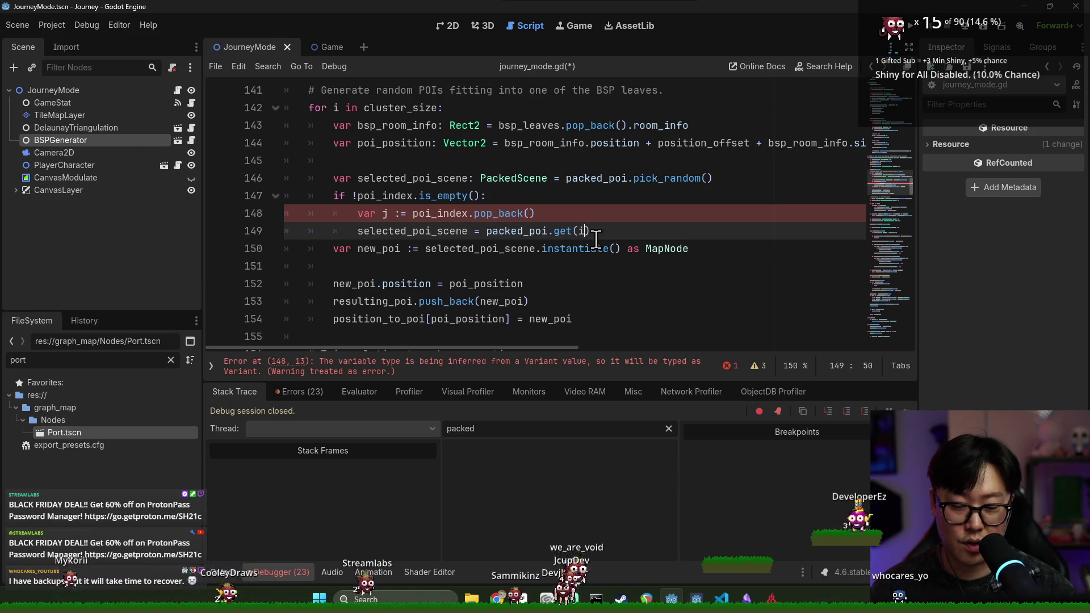
pyautogui.write('k')
pyautogui.press('BackSpace')
pyautogui.write('j')
pyautogui.click(219, 231)
pyautogui.hotkey('ctrl', 's')
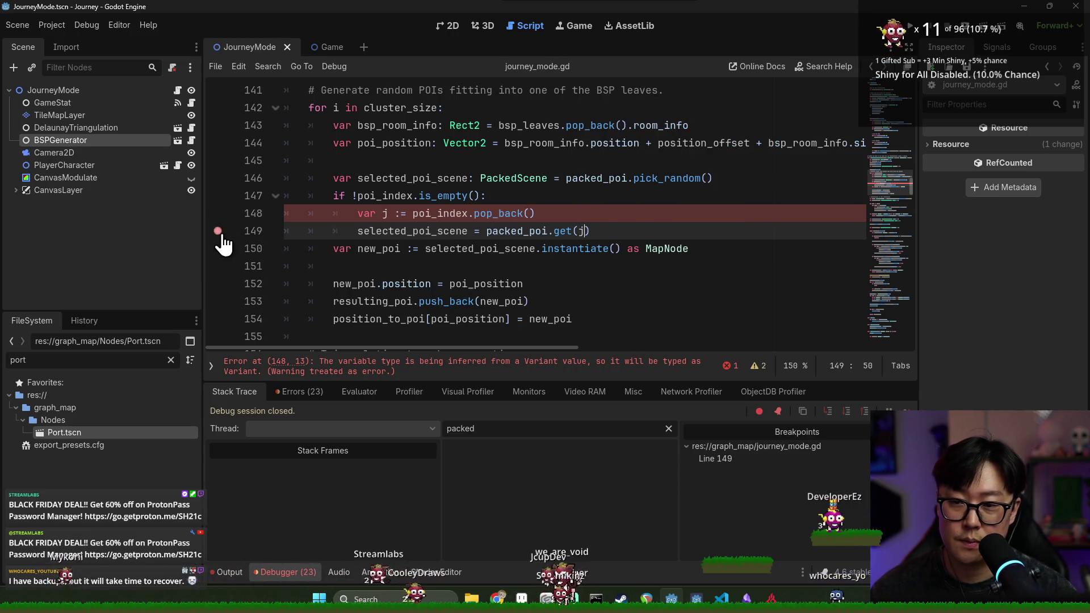
# Type j explicitly as int in its declaration and save.
pyautogui.click(471, 369)
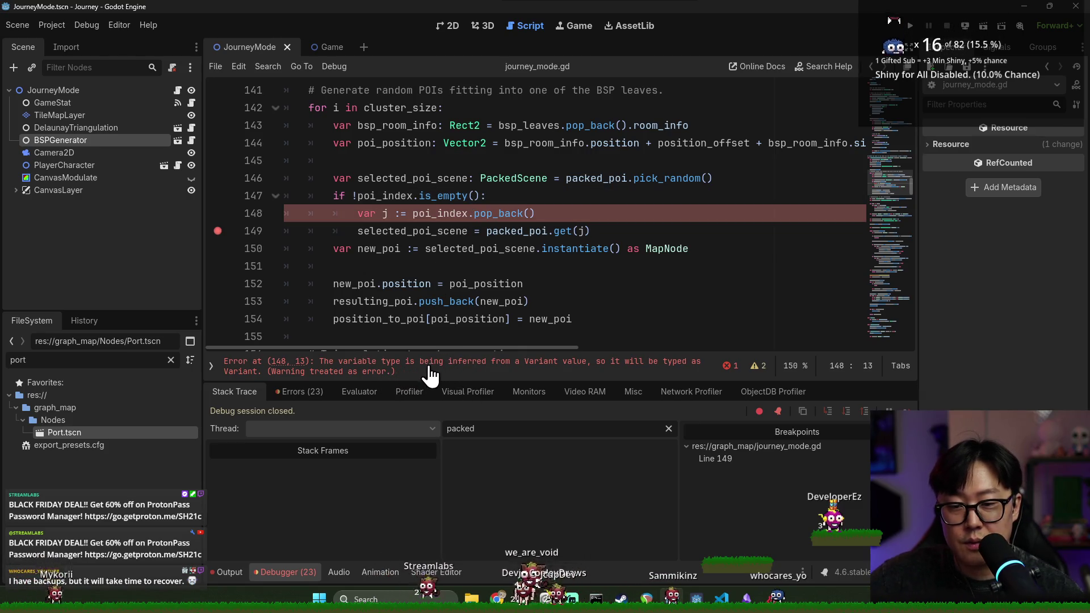
pyautogui.click(397, 214)
pyautogui.press('BackSpace')
pyautogui.press('Right')
pyautogui.write('int')
pyautogui.hotkey('ctrl', 's')
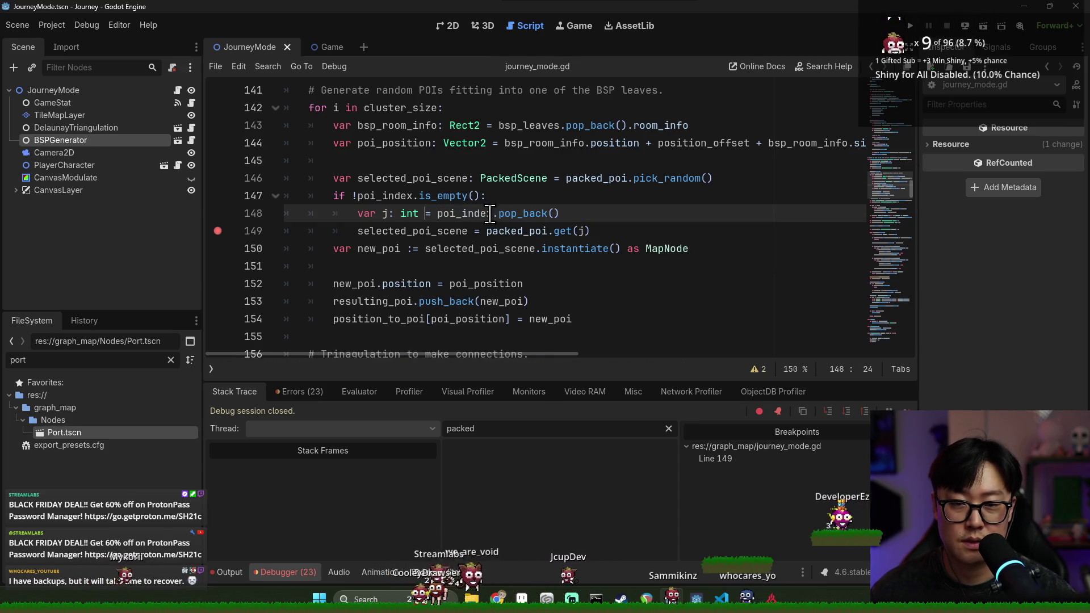
# Check the Array type of the poi_index parameter and run the game again.
pyautogui.click(457, 219)
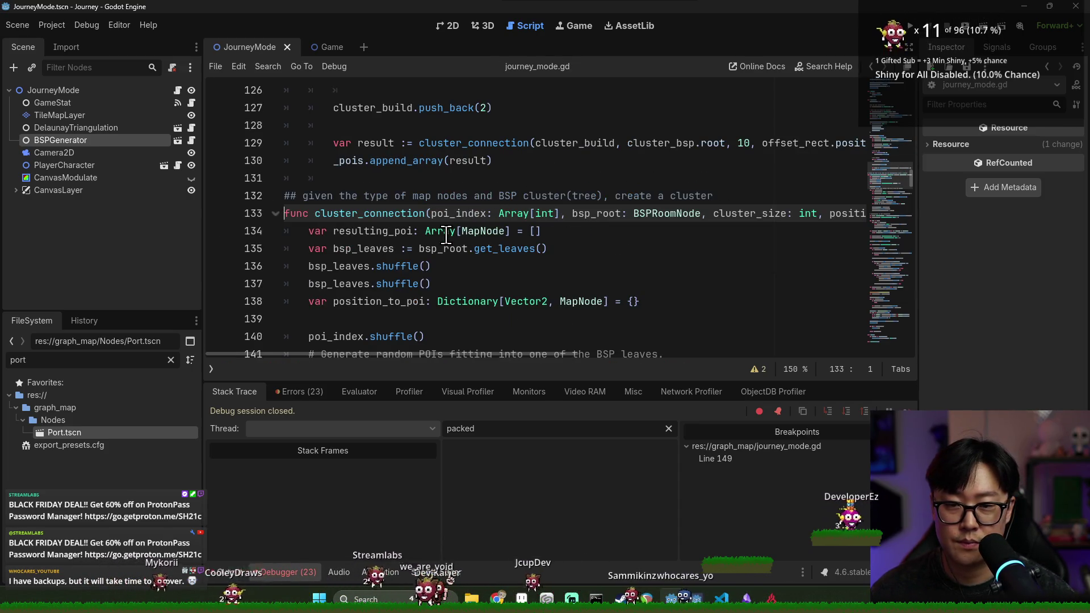
pyautogui.doubleClick(514, 214)
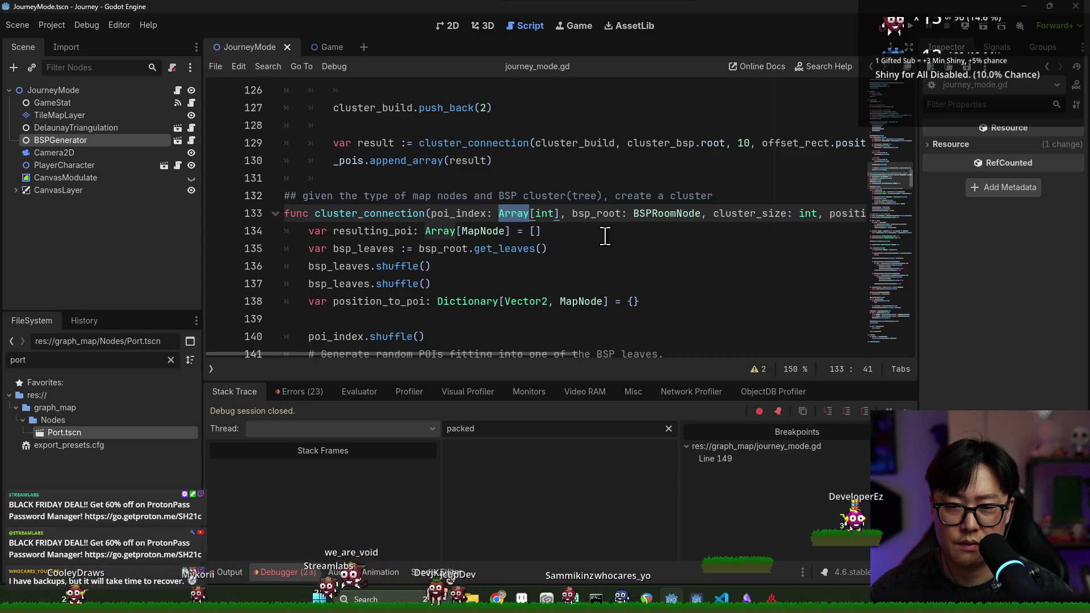
pyautogui.click(918, 26)
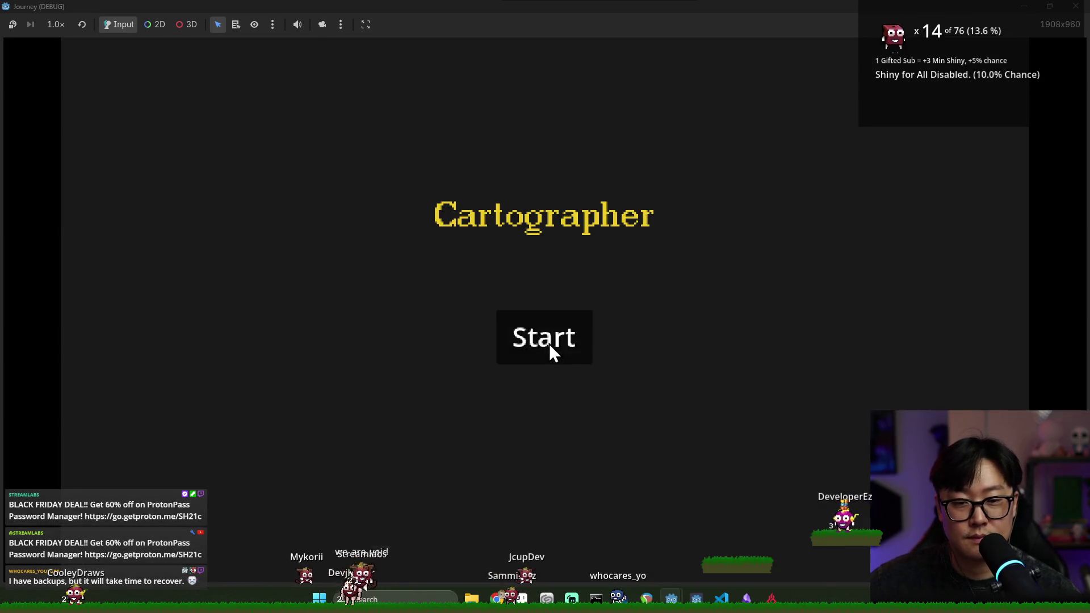
# Start a game, inspect poi_index.pop_back() at the line 148 Nil-to-int error, then stop debugging.
pyautogui.click(546, 341)
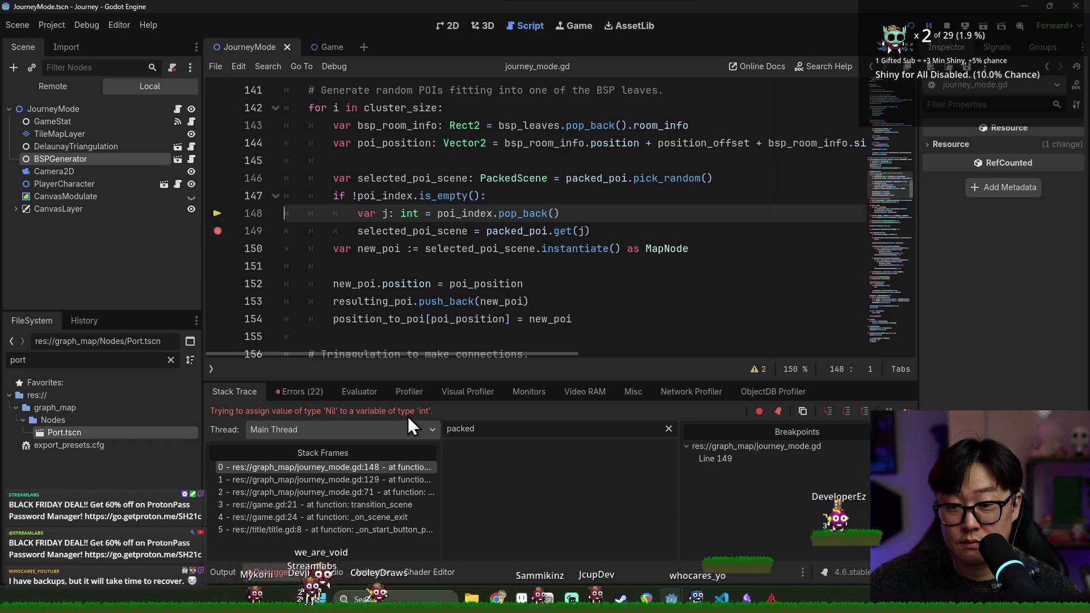
pyautogui.moveTo(459, 209)
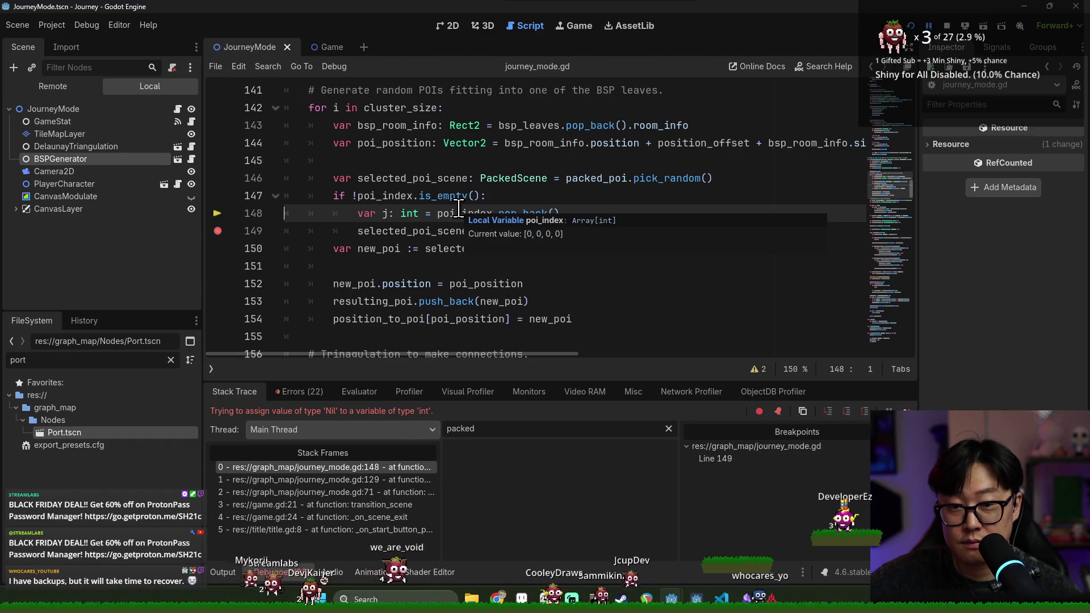
pyautogui.moveTo(529, 208)
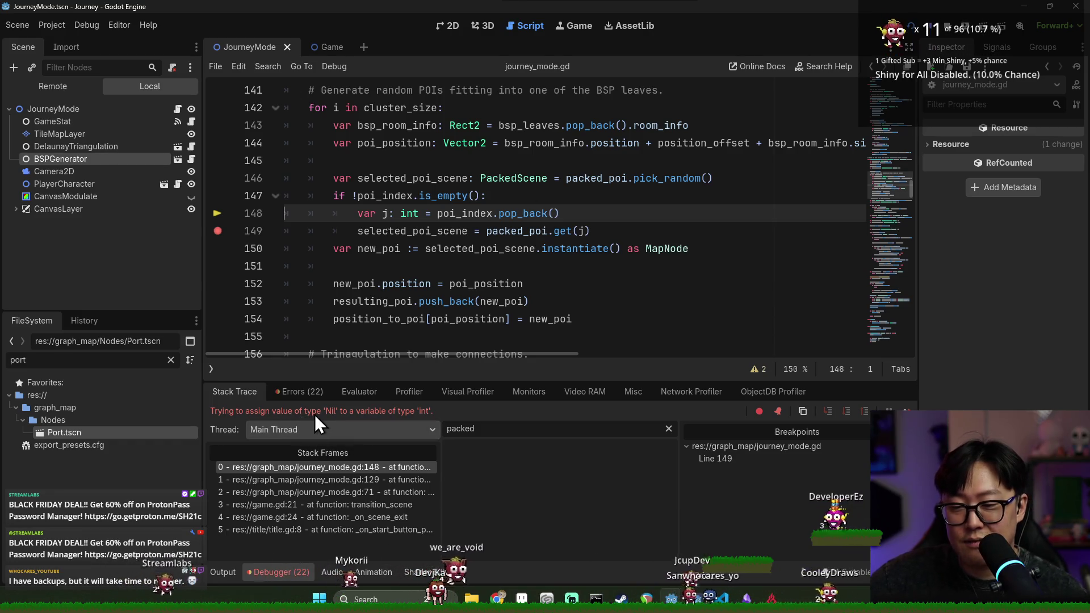
pyautogui.doubleClick(512, 214)
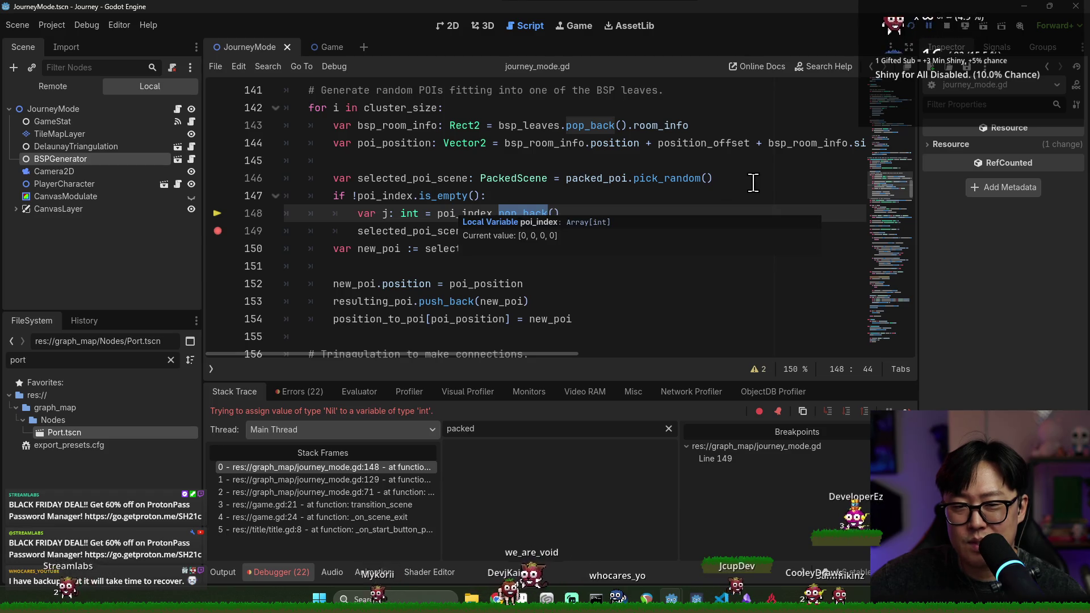
pyautogui.click(941, 28)
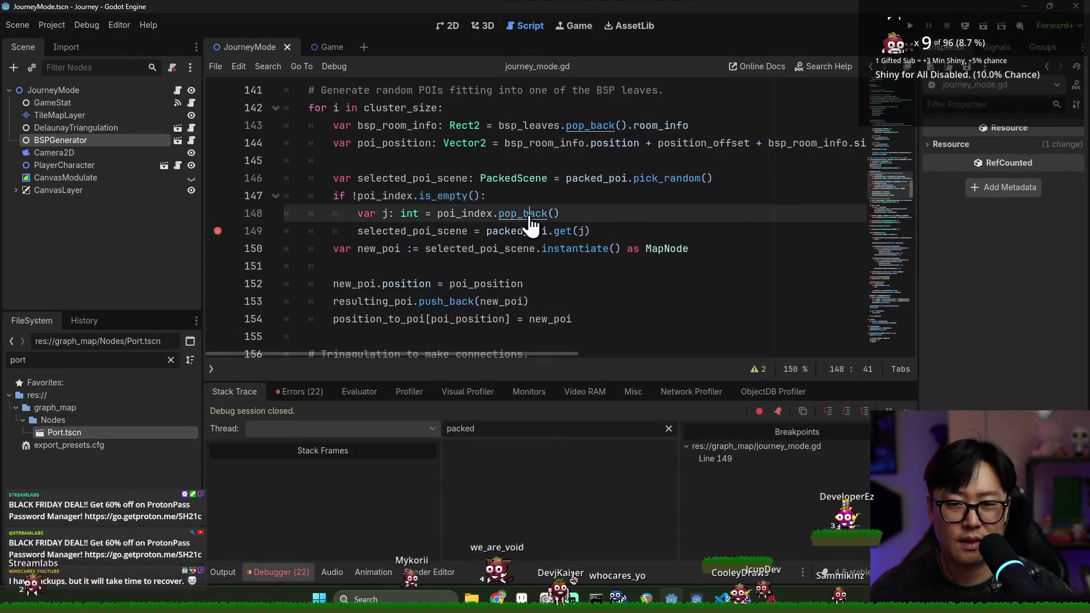
# Read the Array pop_back documentation, then return to poi_index on line 148.
pyautogui.click(526, 215)
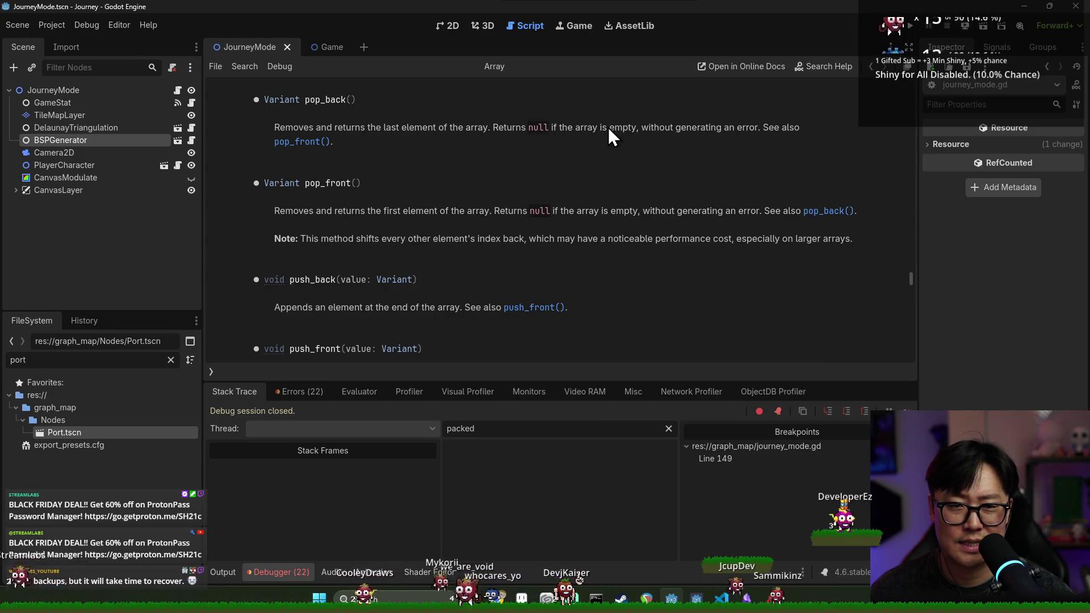
pyautogui.hotkey('alt', 'Left')
pyautogui.doubleClick(463, 214)
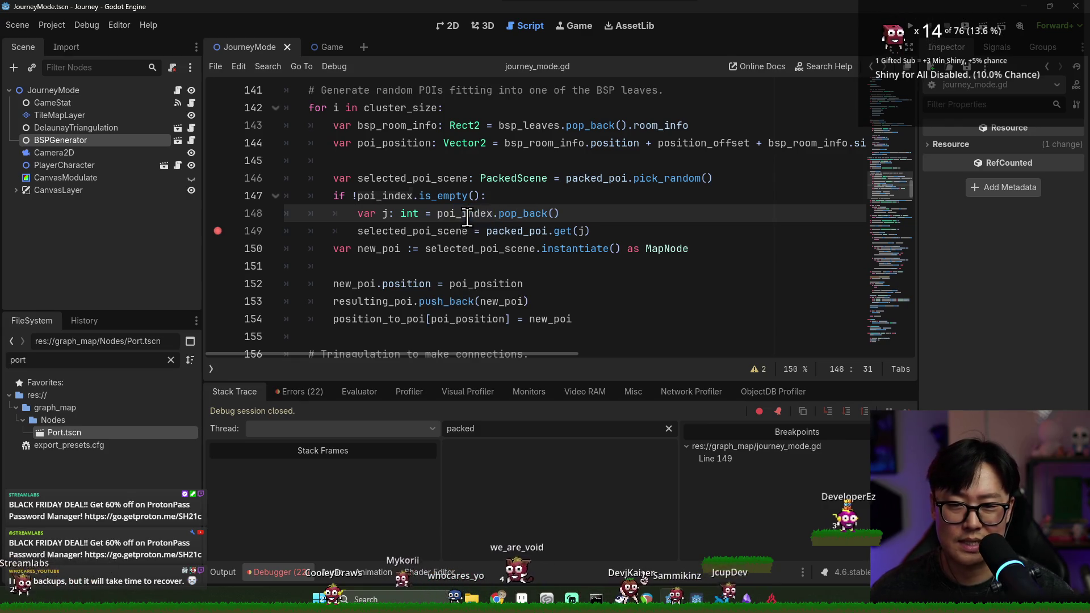
# Move the breakpoint from line 149 to line 148, save, and rerun the game.
pyautogui.scroll(3)
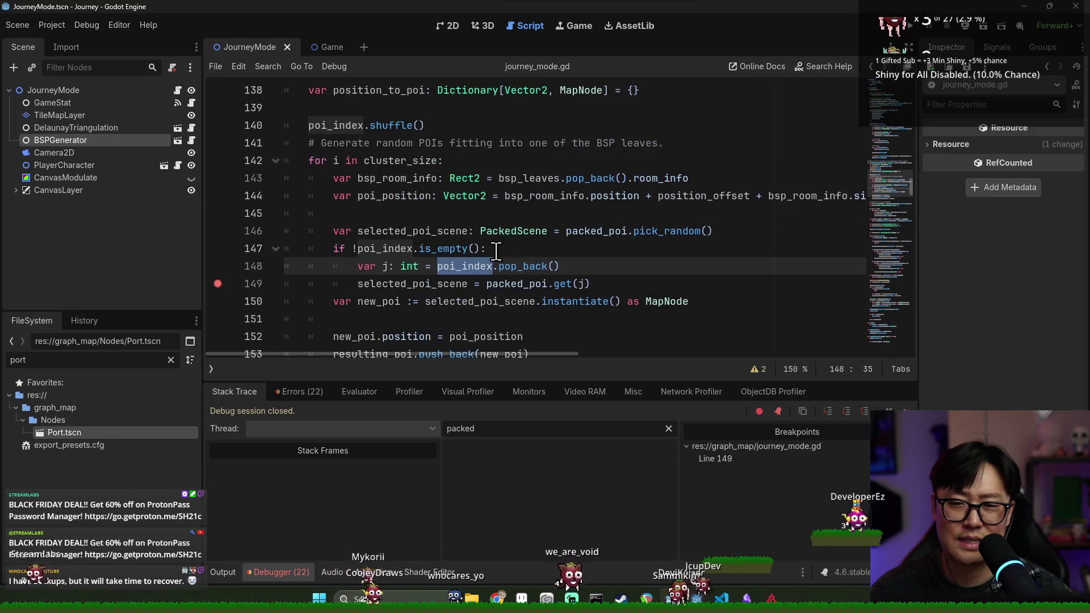
pyautogui.moveTo(352, 124)
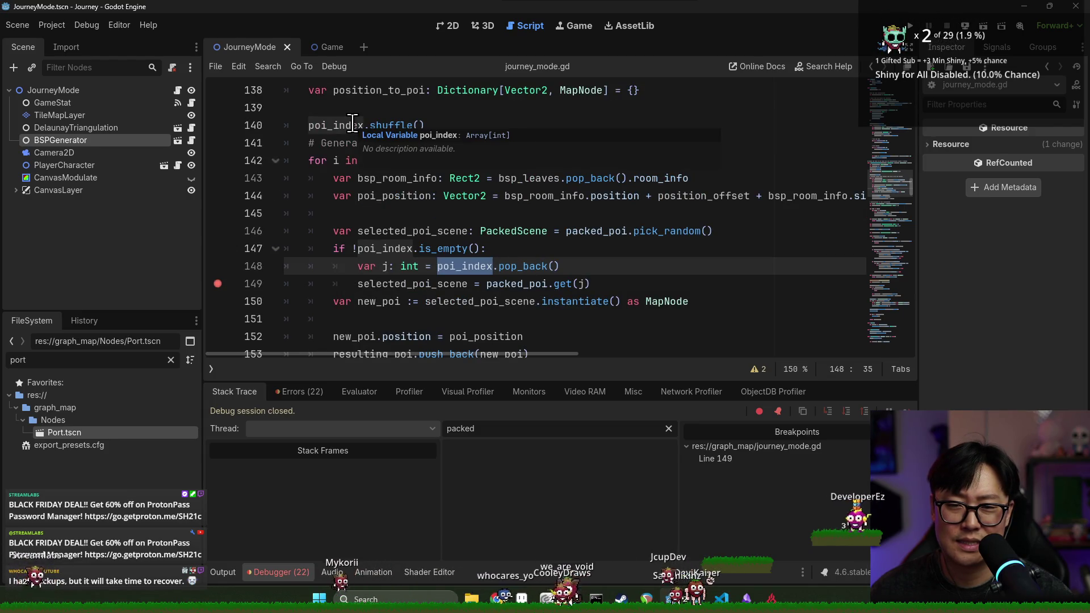
pyautogui.click(218, 283)
pyautogui.click(218, 266)
pyautogui.hotkey('ctrl', 's')
pyautogui.click(906, 35)
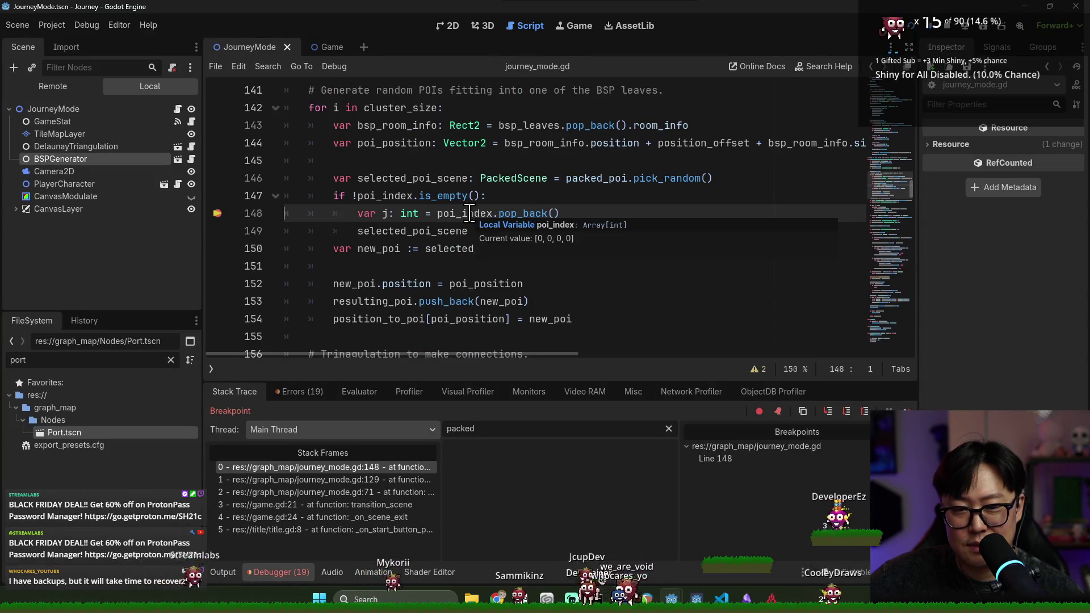
# Filter debugger Locals by 'poi', expand poi_index to see [0, 0, 0, 0], then continue.
pyautogui.click(500, 429)
pyautogui.write('poi')
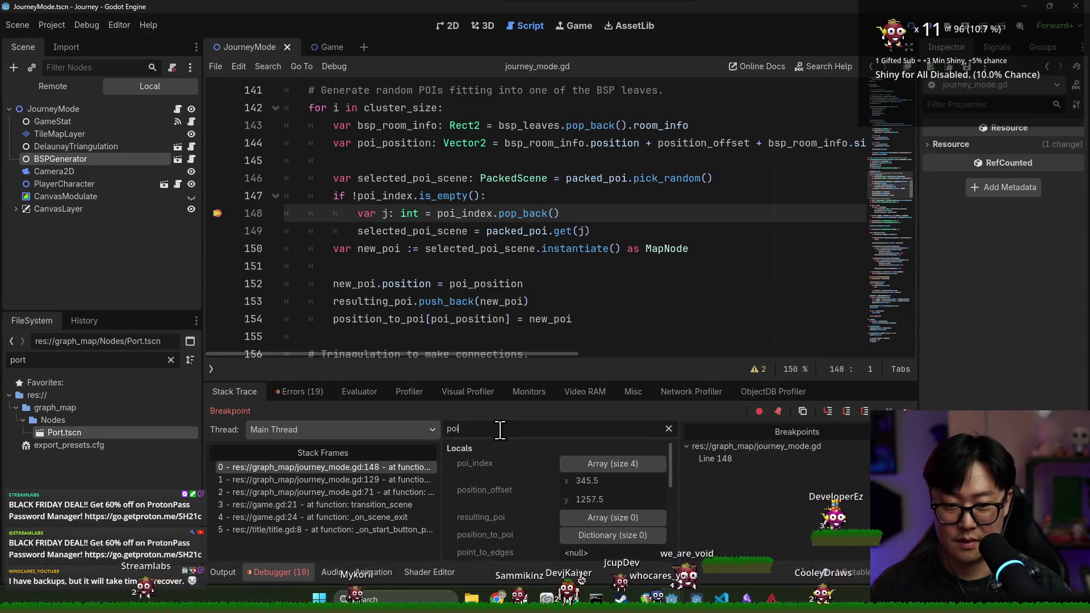
pyautogui.click(598, 463)
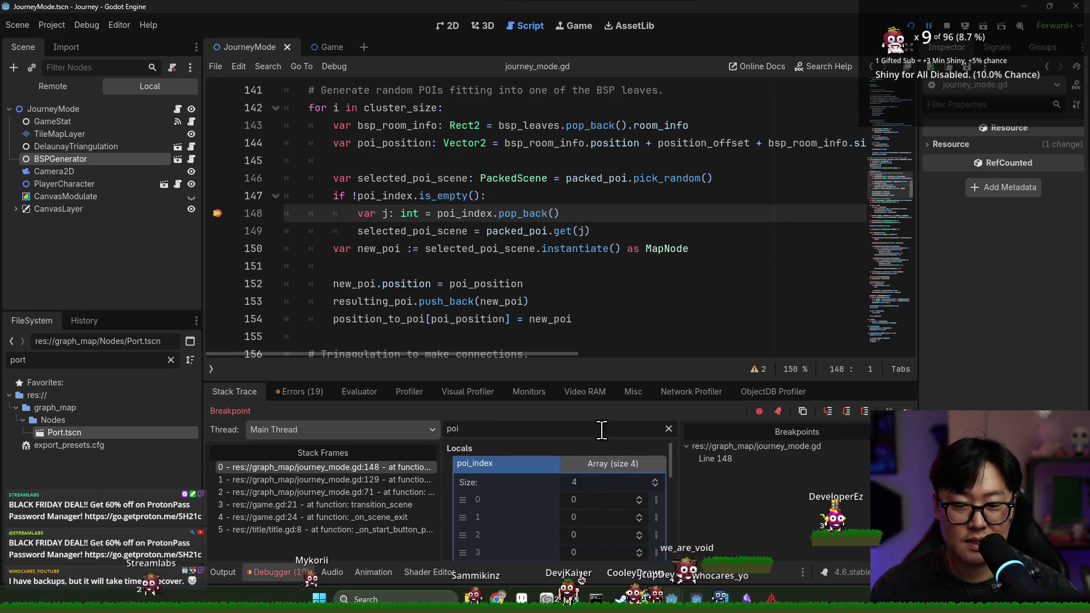
pyautogui.moveTo(460, 215)
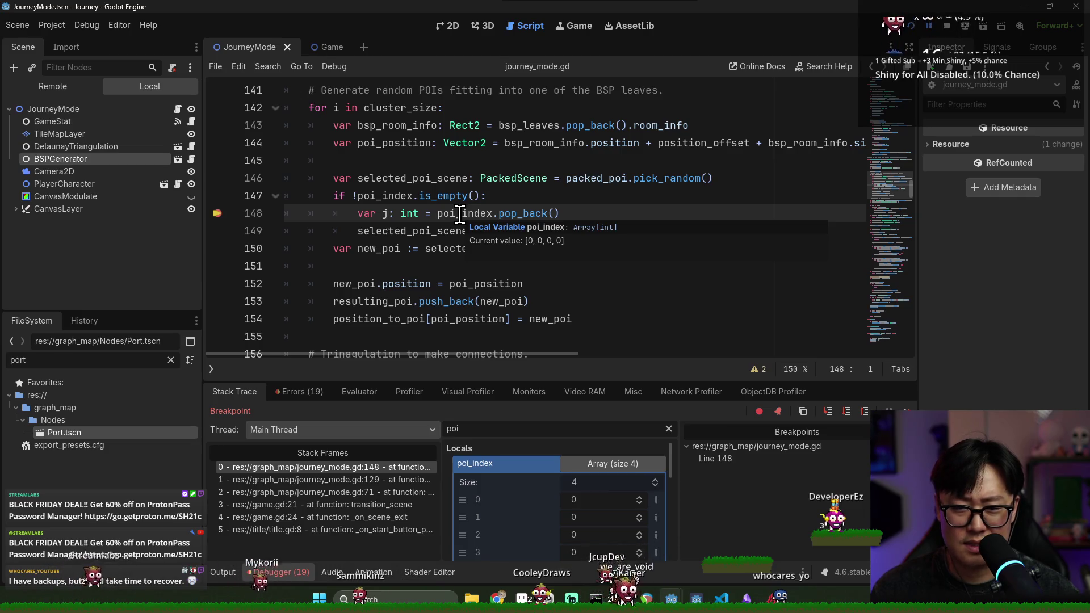
pyautogui.moveTo(520, 214)
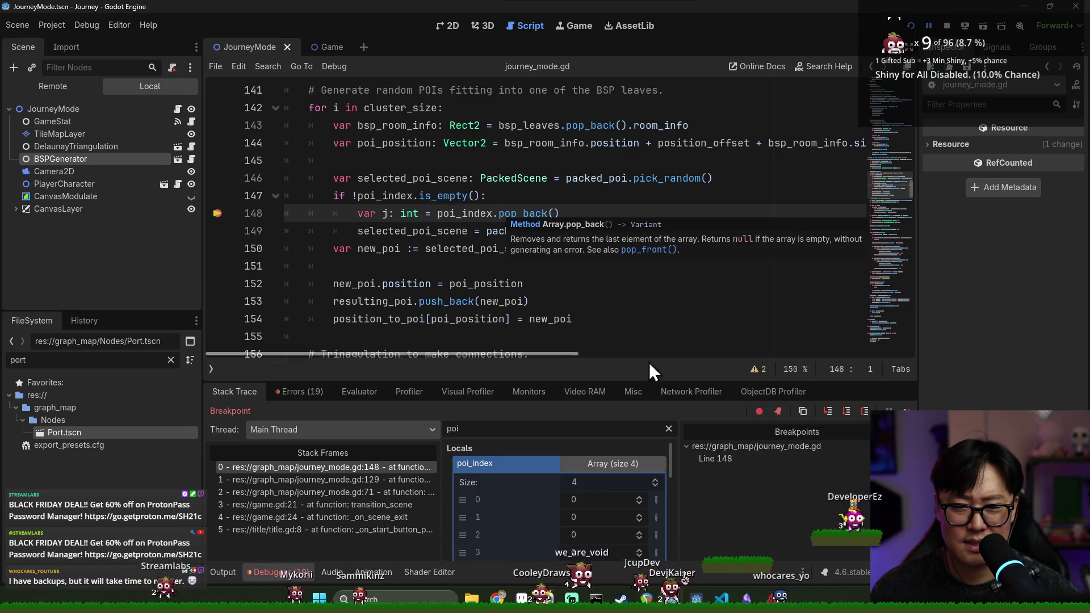
pyautogui.click(846, 411)
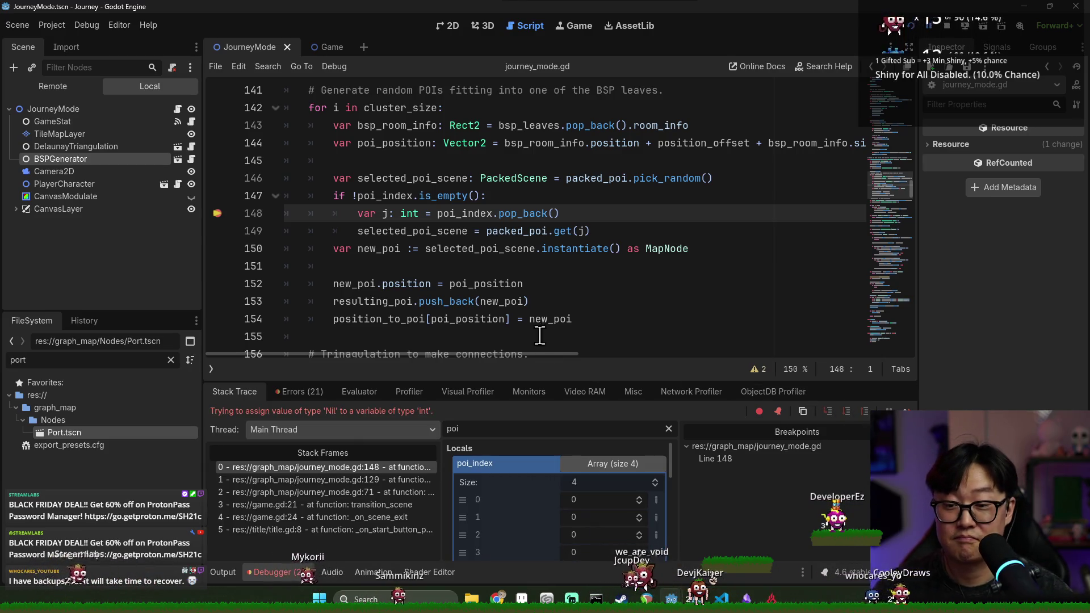
# Stop the debug session and remove the breakpoint from line 148.
pyautogui.click(507, 215)
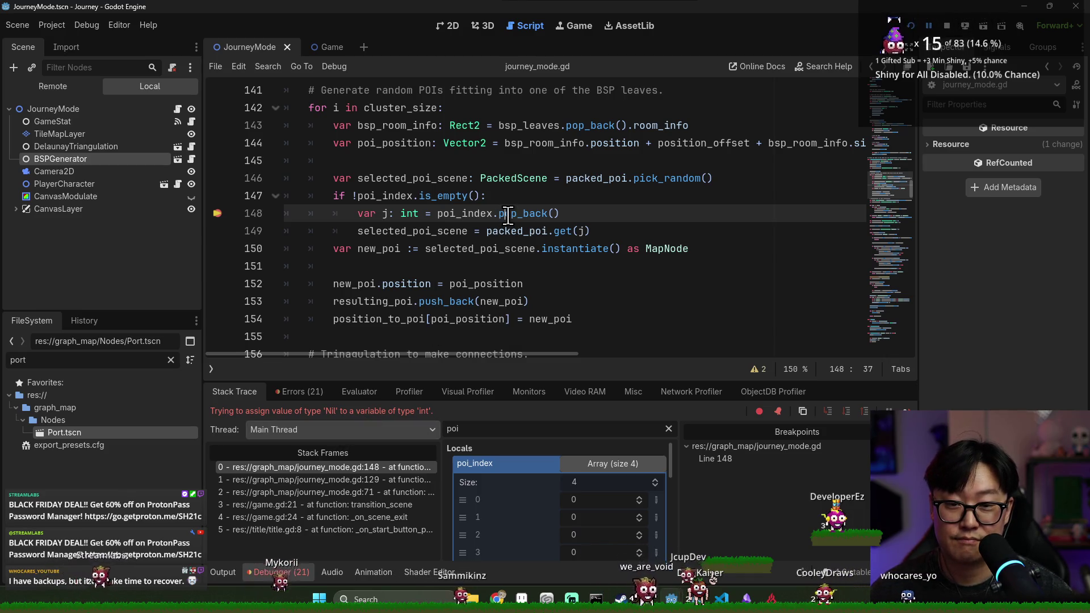
pyautogui.tripleClick(507, 214)
pyautogui.press('F5')
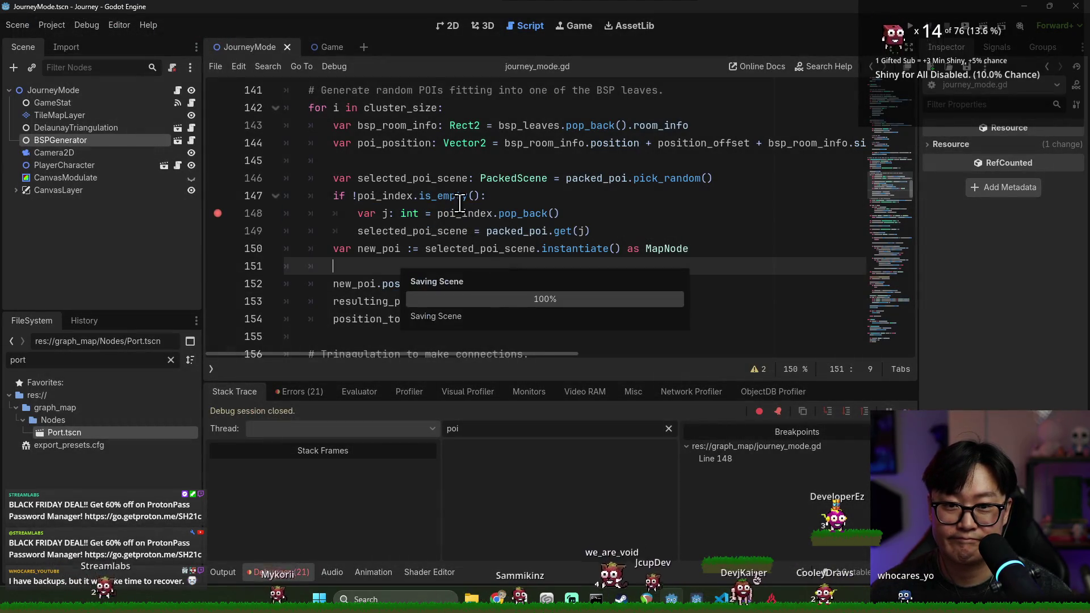
pyautogui.click(218, 214)
pyautogui.doubleClick(495, 218)
# Add a j declaration set to 0 on a new line after poi_index.shuffle().
pyautogui.hotkey('shift', 'End')
pyautogui.scroll(3)
pyautogui.scroll(3)
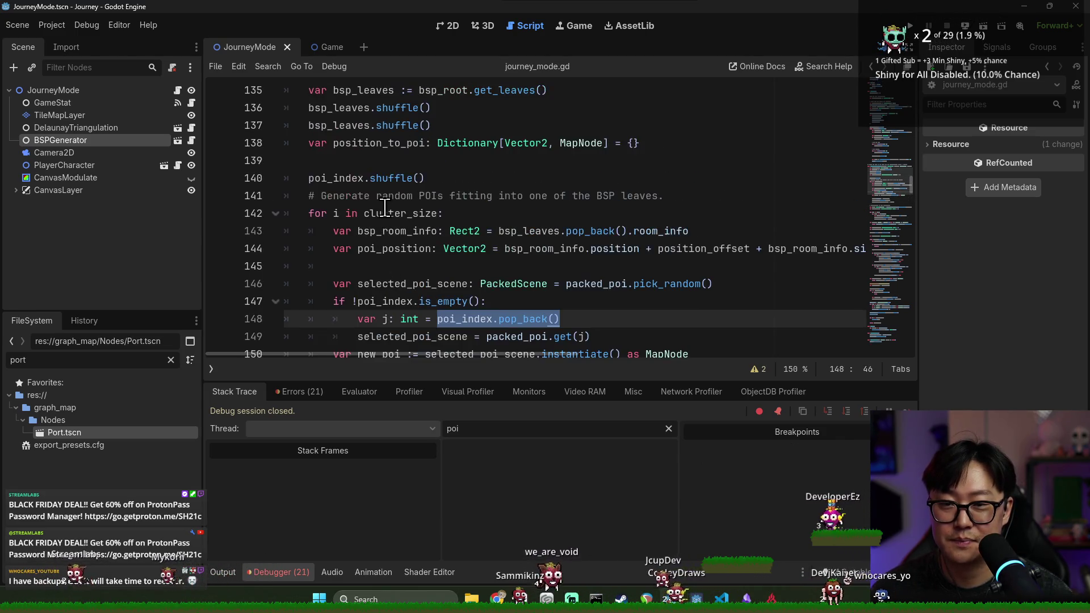
pyautogui.click(465, 180)
pyautogui.press('Return')
pyautogui.write('int j =')
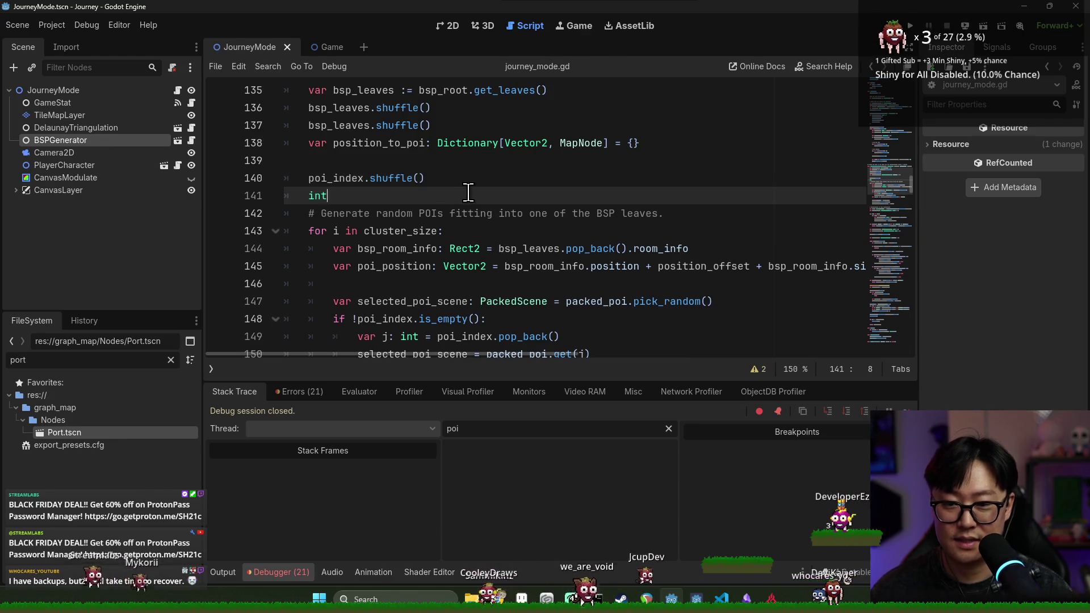
pyautogui.write(' 0')
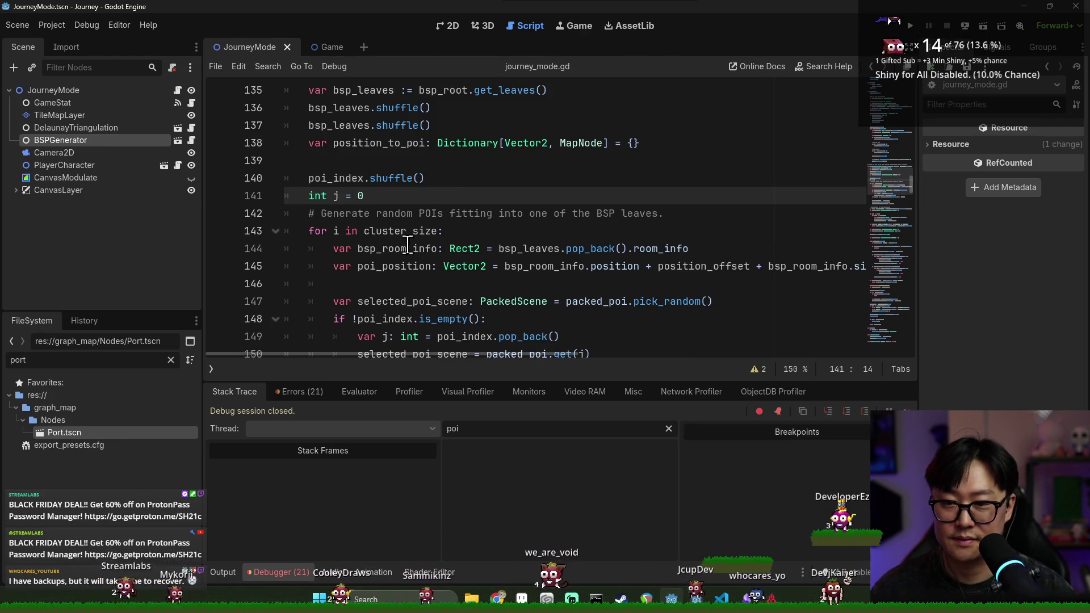
pyautogui.scroll(-3)
# Replace poi_index.pop_back() with poi_index[j] in the lookup and add a j += line.
pyautogui.moveTo(437, 231); pyautogui.dragTo(561, 231)
pyautogui.press('BackSpace')
pyautogui.write('_index[')
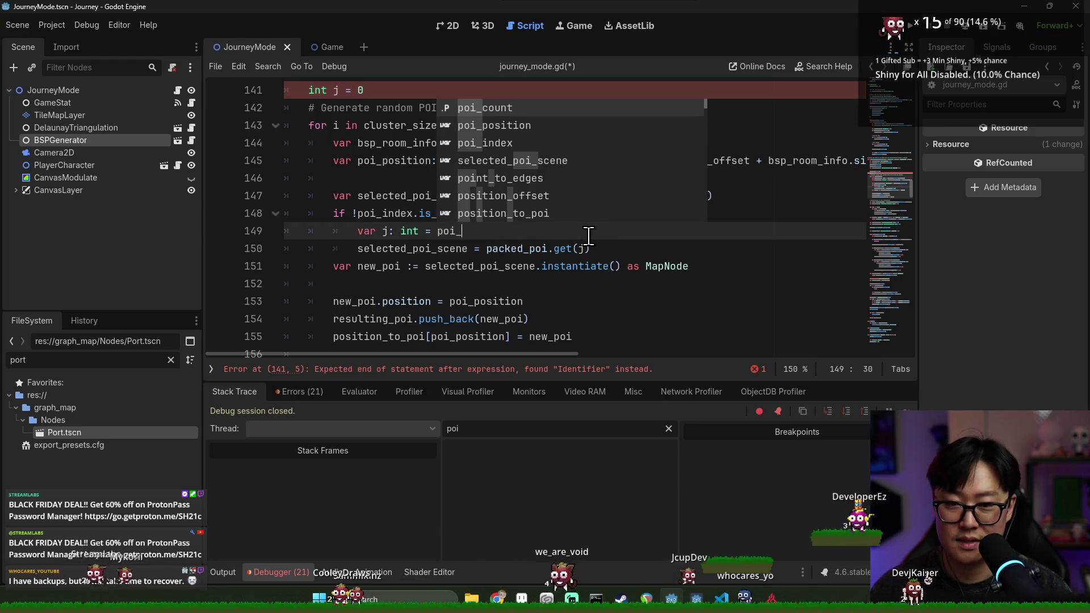
pyautogui.write('j')
pyautogui.press('End')
pyautogui.press('Return')
pyautogui.write('j +=')
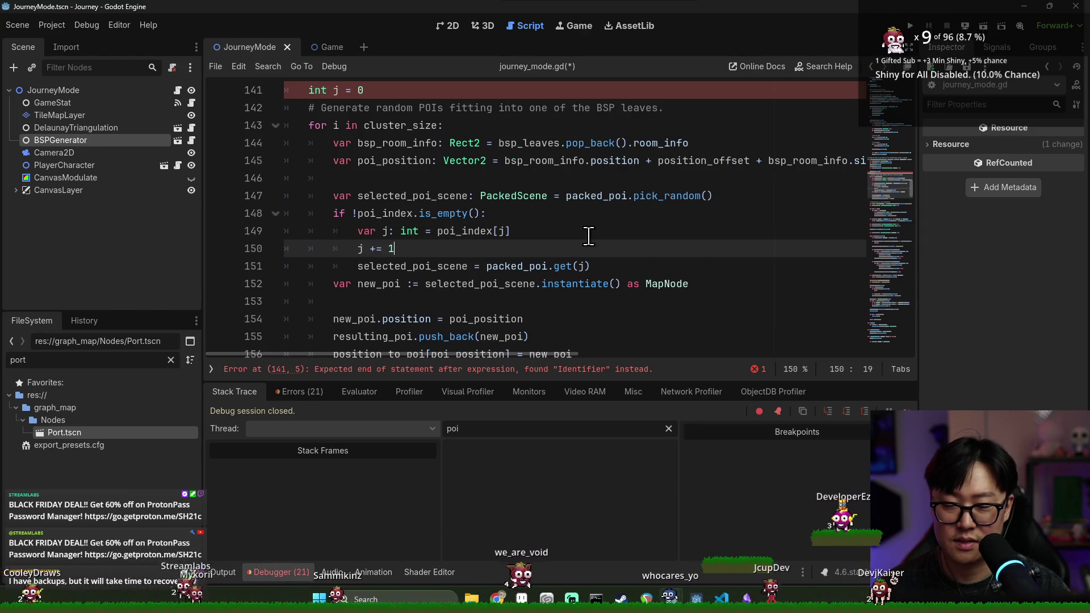
pyautogui.press('Return')
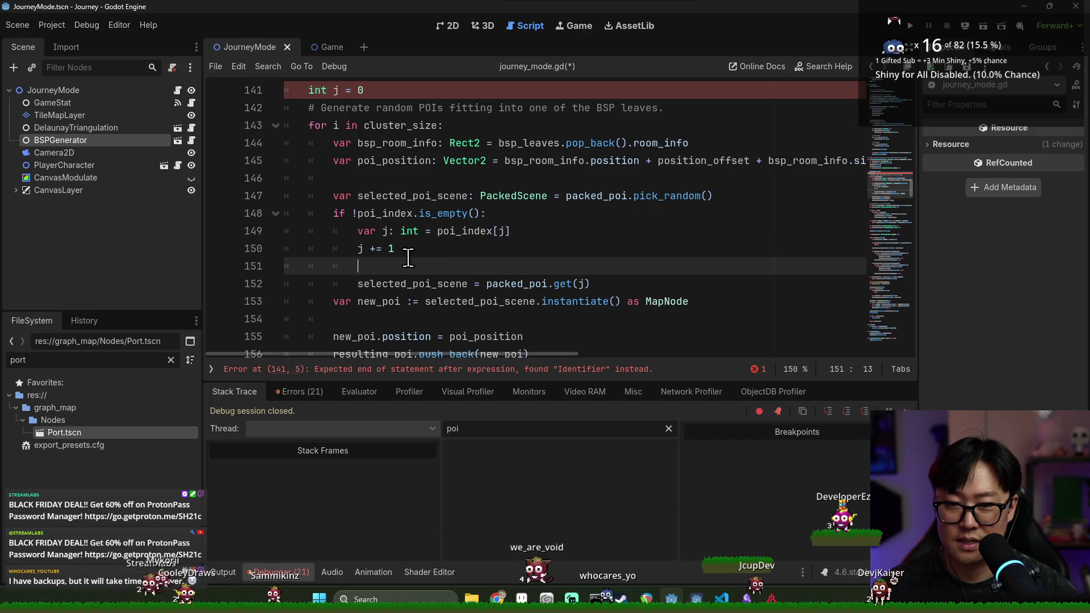
pyautogui.press('BackSpace')
pyautogui.press('BackSpace')
# Change the if condition to j < poi_index.size(), removing the old is_empty check.
pyautogui.doubleClick(397, 213)
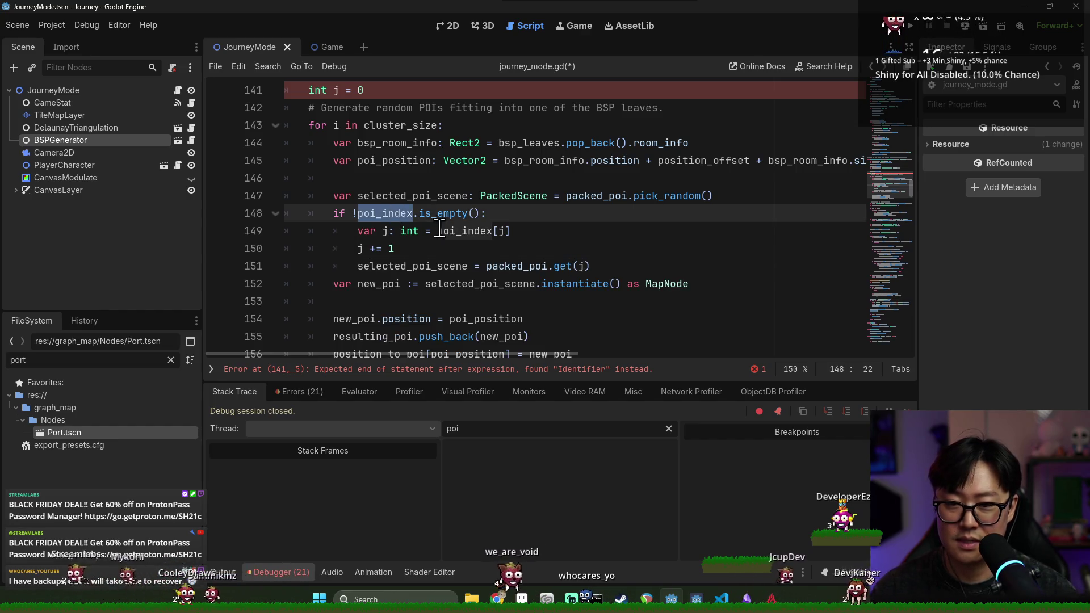
pyautogui.write('k')
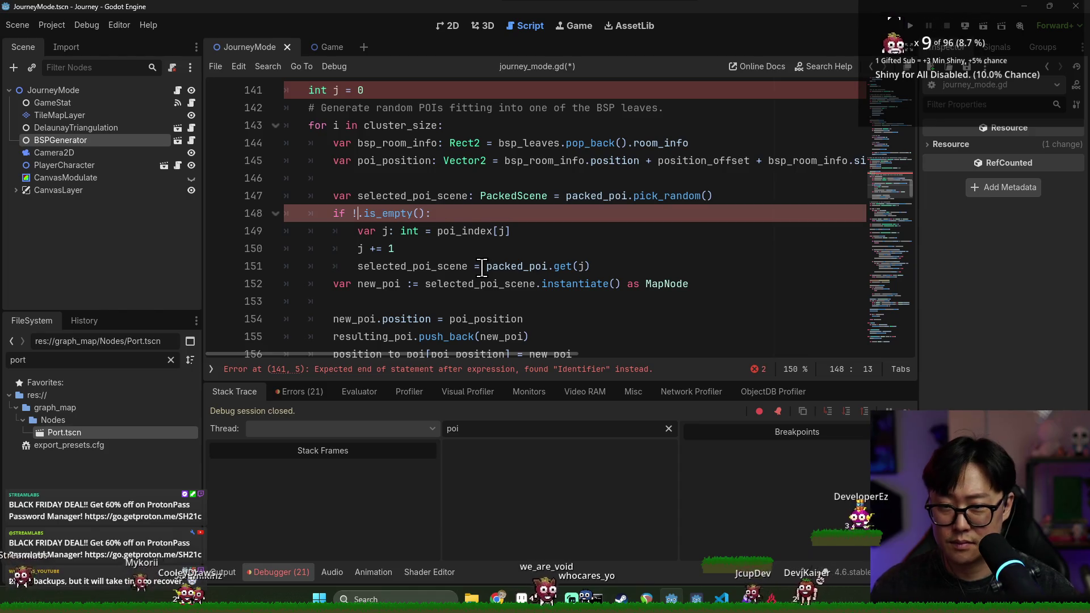
pyautogui.scroll(3)
pyautogui.write('j')
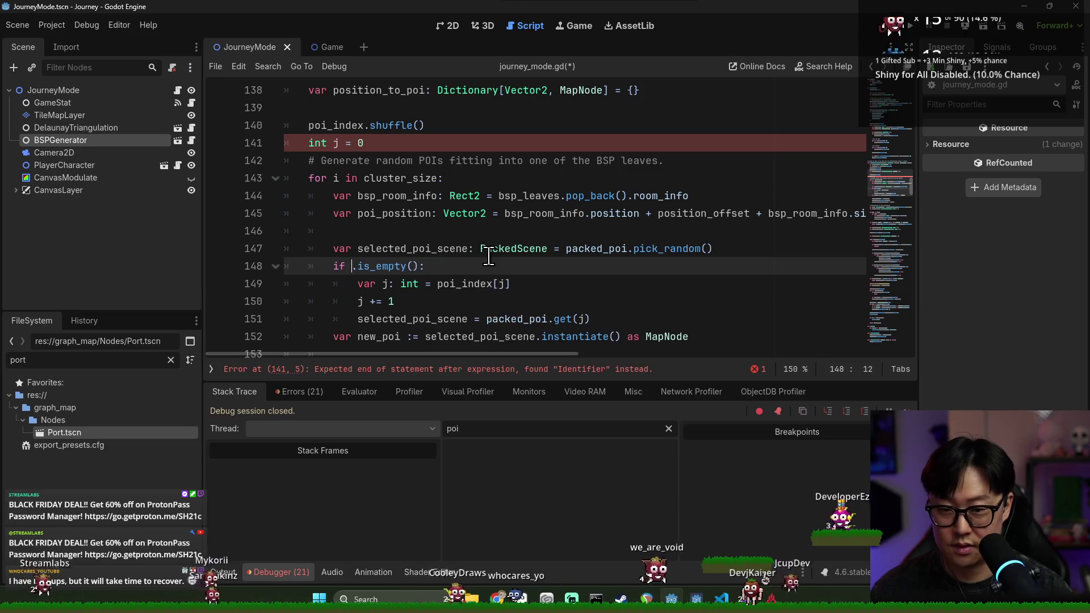
pyautogui.press('BackSpace')
pyautogui.press('BackSpace')
pyautogui.press('BackSpace')
pyautogui.write('j < poi_')
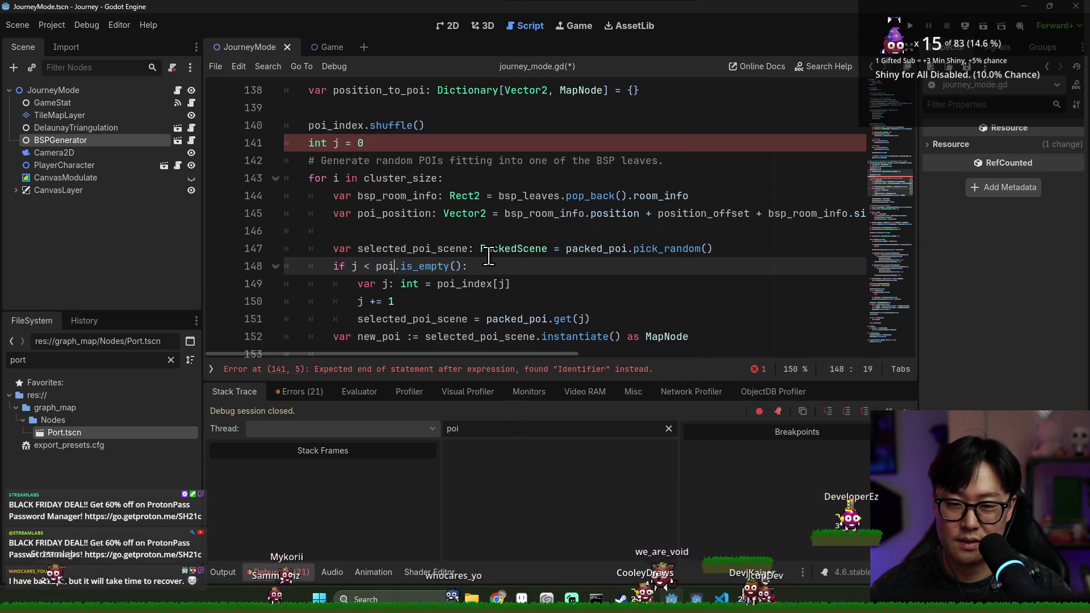
pyautogui.write('index.size()')
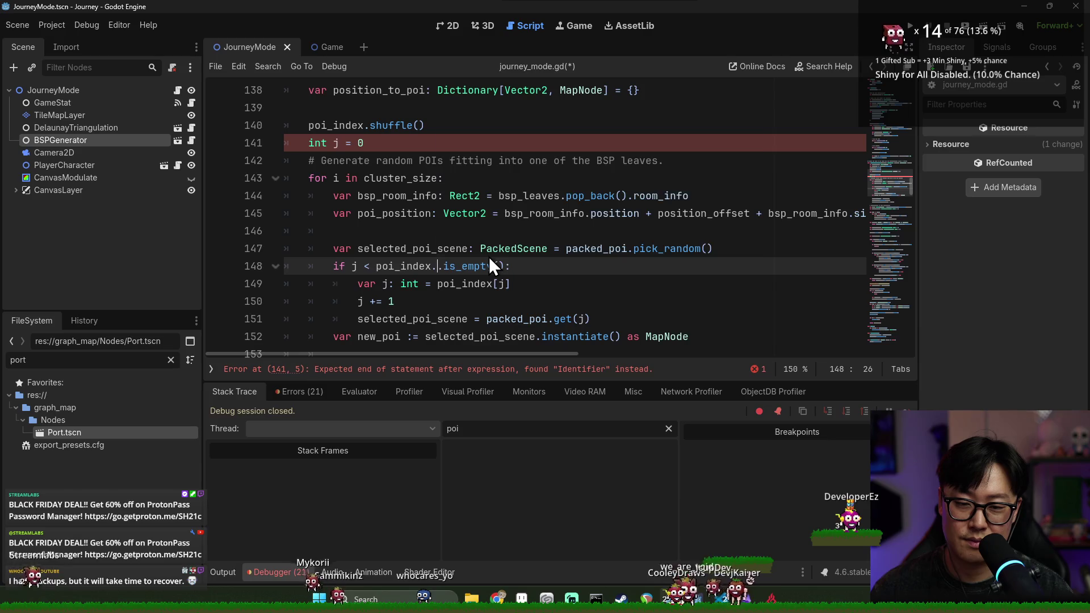
pyautogui.hotkey('shift', 'Right')
pyautogui.hotkey('shift', 'Right')
pyautogui.hotkey('shift', 'Right')
pyautogui.press('Delete')
# Correct the counter declaration to var j: int and save.
pyautogui.press('Up')
pyautogui.press('Up')
pyautogui.press('Up')
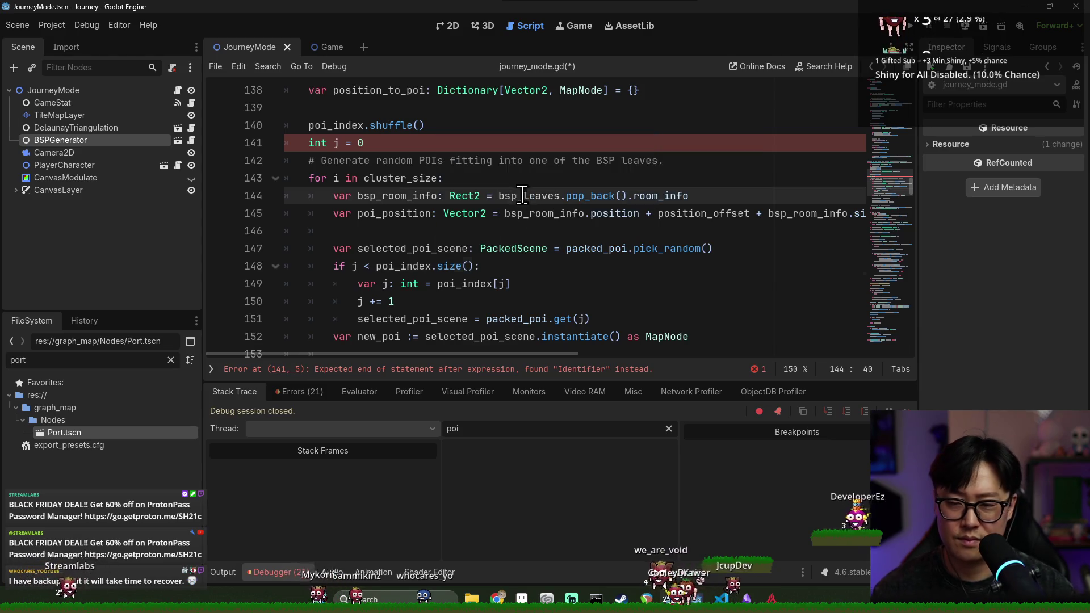
pyautogui.hotkey('ctrl', 's')
pyautogui.write('var')
pyautogui.click(338, 144)
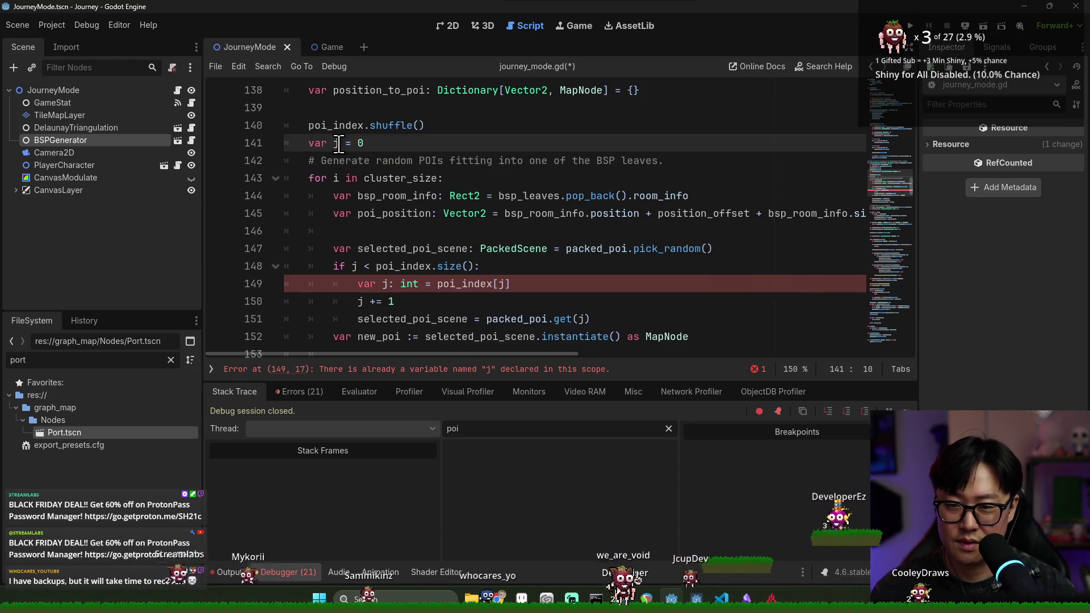
pyautogui.write('int')
pyautogui.hotkey('ctrl', 's')
# Delete the redundant j declaration and leftover poi_index[j] text on line 149.
pyautogui.click(412, 114)
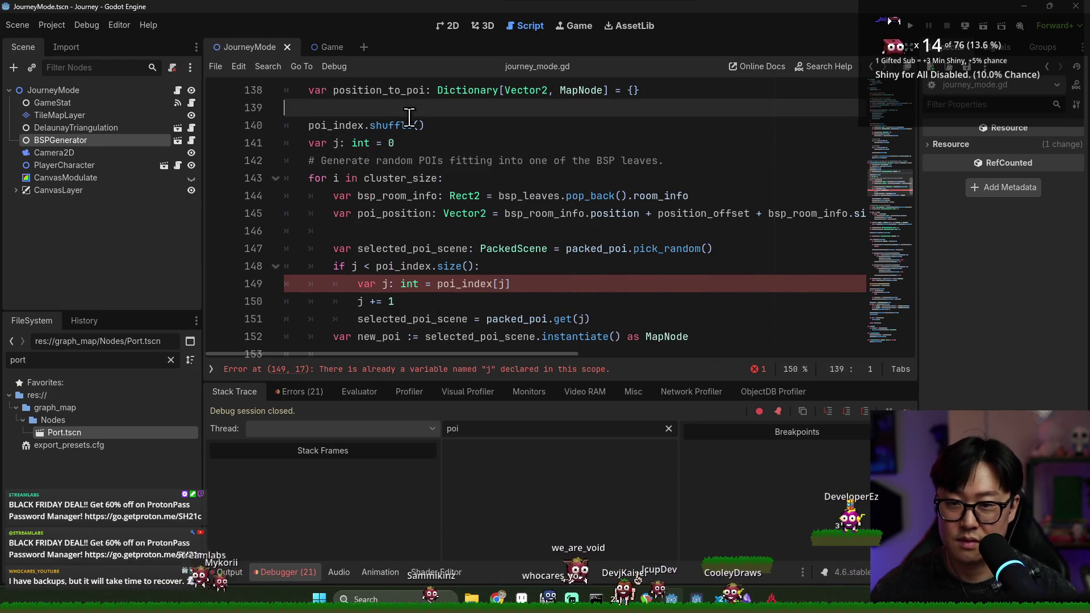
pyautogui.click(332, 144)
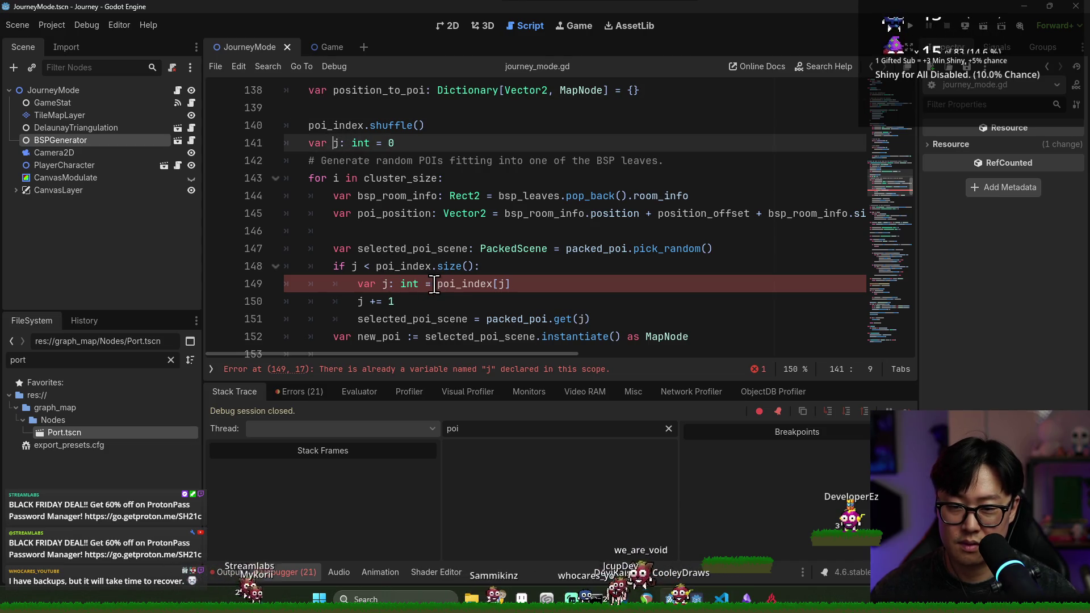
pyautogui.click(433, 284)
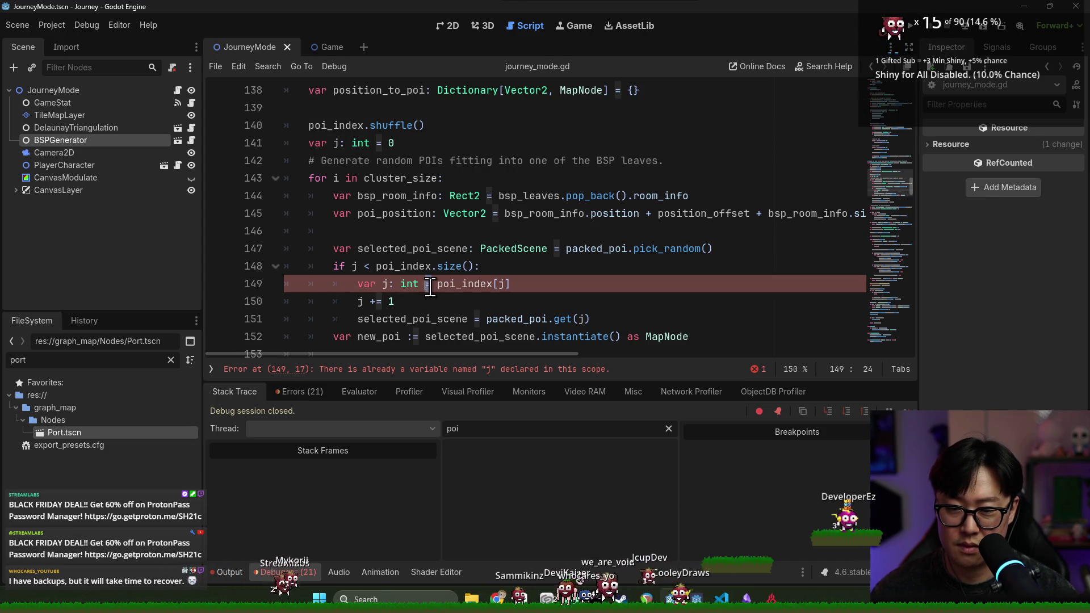
pyautogui.moveTo(437, 287); pyautogui.dragTo(356, 288)
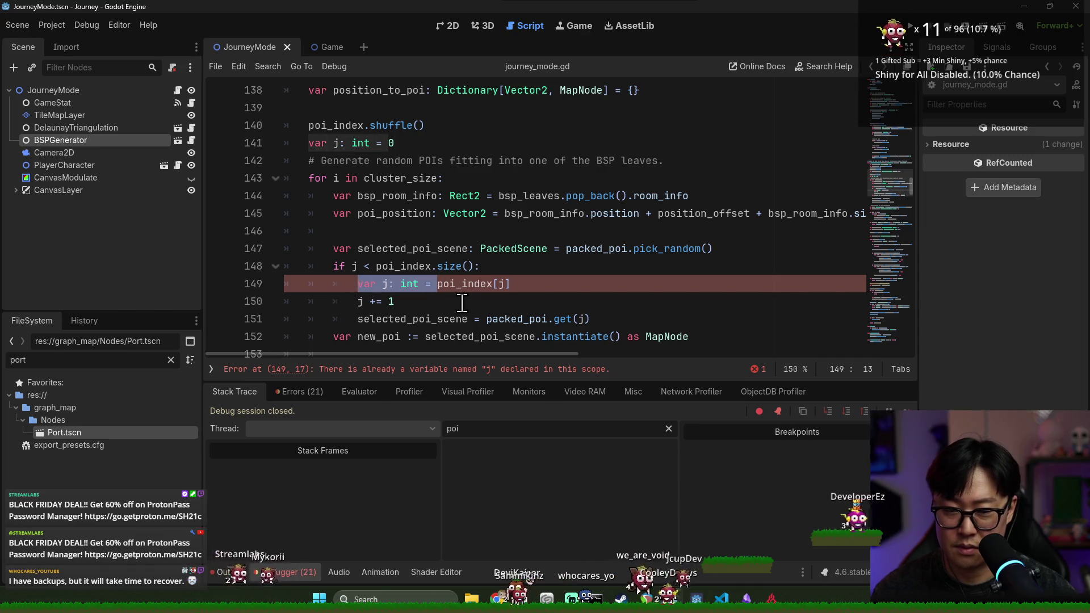
pyautogui.press('BackSpace')
pyautogui.hotkey('shift', 'End')
pyautogui.press('BackSpace')
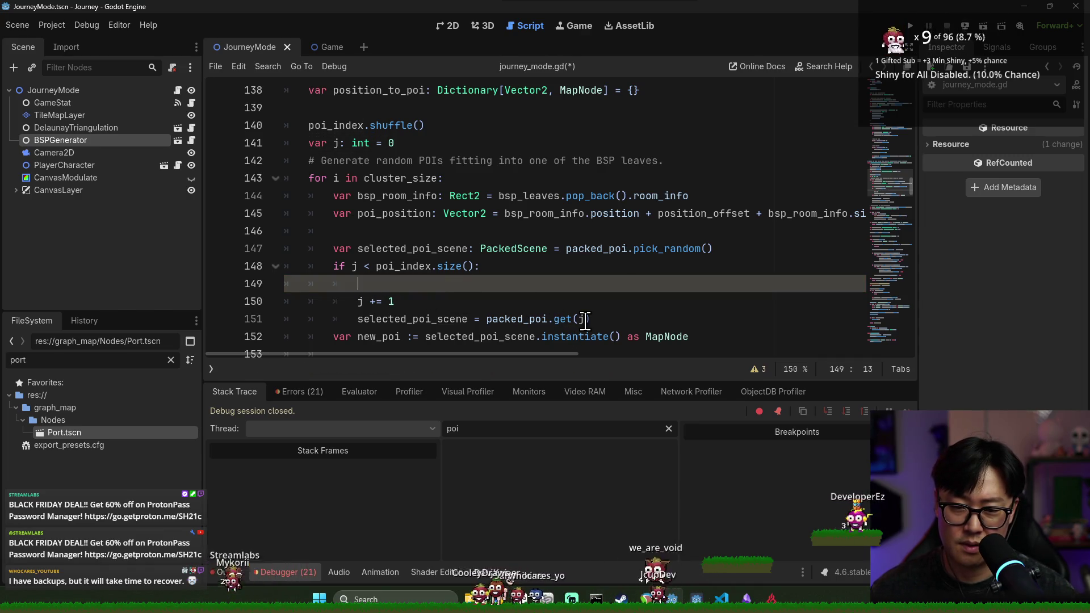
# Move j += 1 below packed_poi.get(poi_index[j]), tidy spacing, save and launch the game.
pyautogui.click(584, 319)
pyautogui.write('poi_index[j]')
pyautogui.scroll(-3)
pyautogui.moveTo(394, 231); pyautogui.dragTo(357, 230)
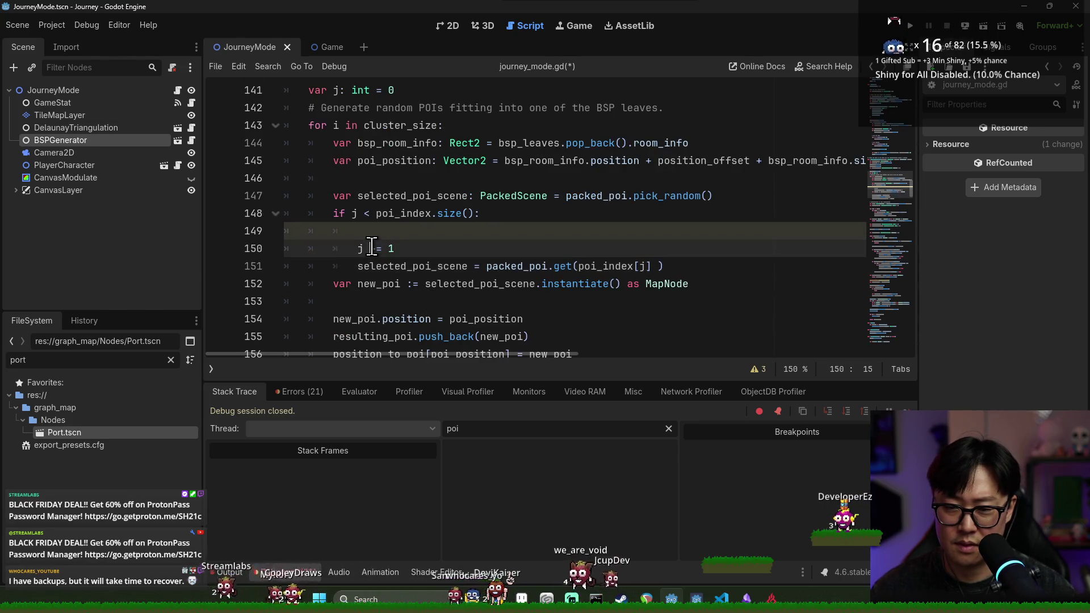
pyautogui.press('BackSpace')
pyautogui.press('Return')
pyautogui.press('Tab')
pyautogui.press('Tab')
pyautogui.write('j += 1')
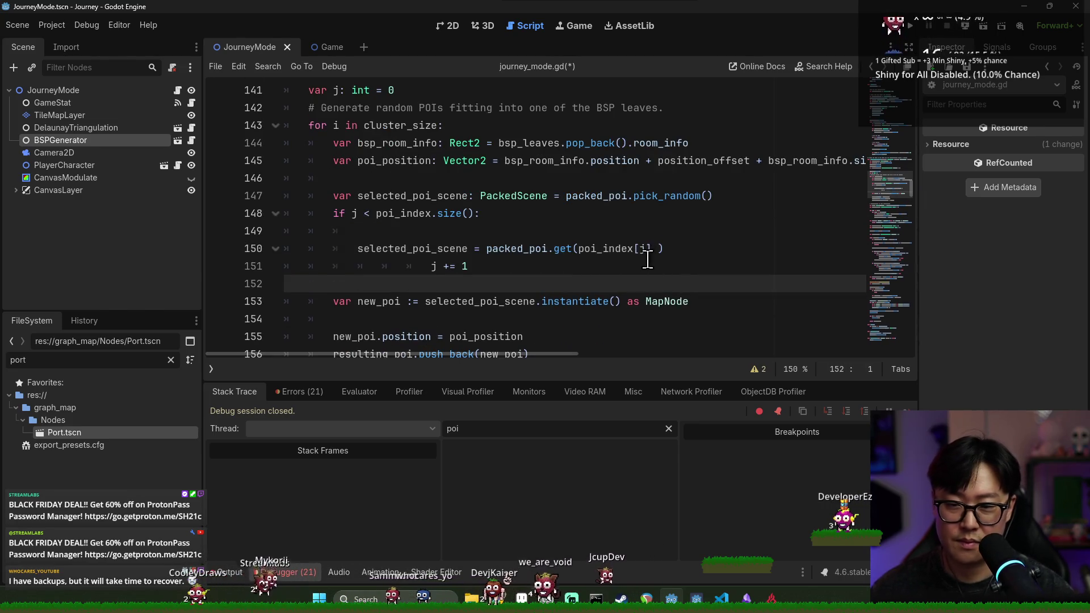
pyautogui.click(658, 249)
pyautogui.press('BackSpace')
pyautogui.click(540, 238)
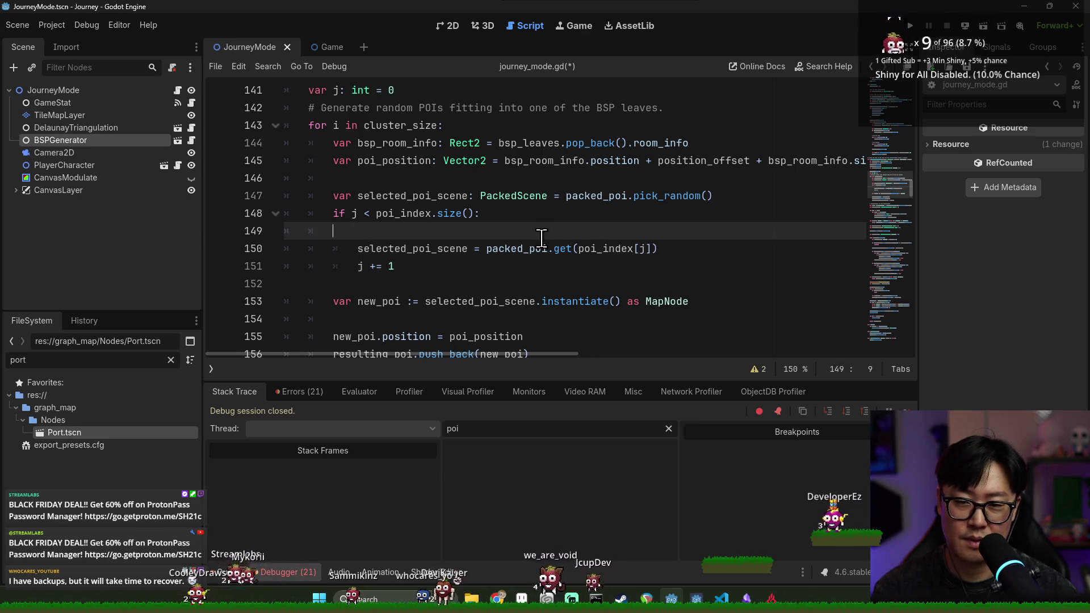
pyautogui.press('BackSpace')
pyautogui.hotkey('ctrl', 's')
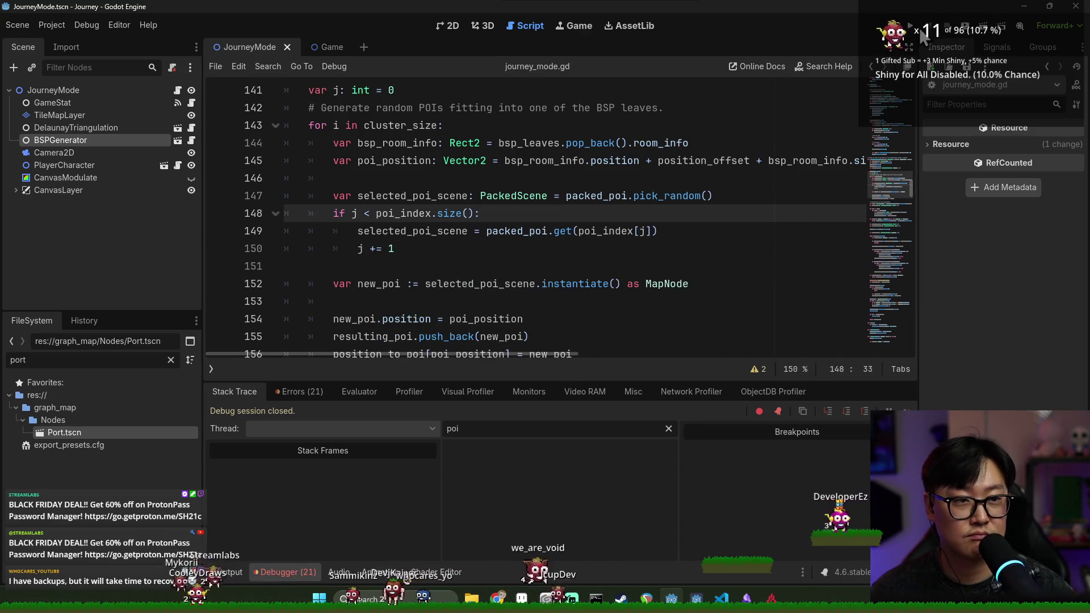
pyautogui.click(911, 27)
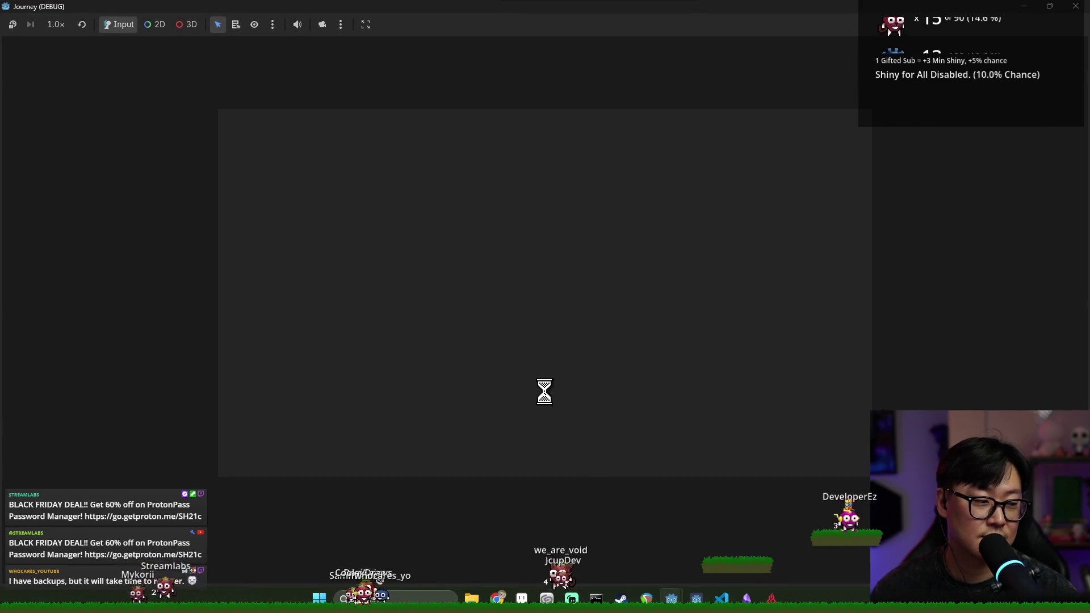
pyautogui.click(534, 342)
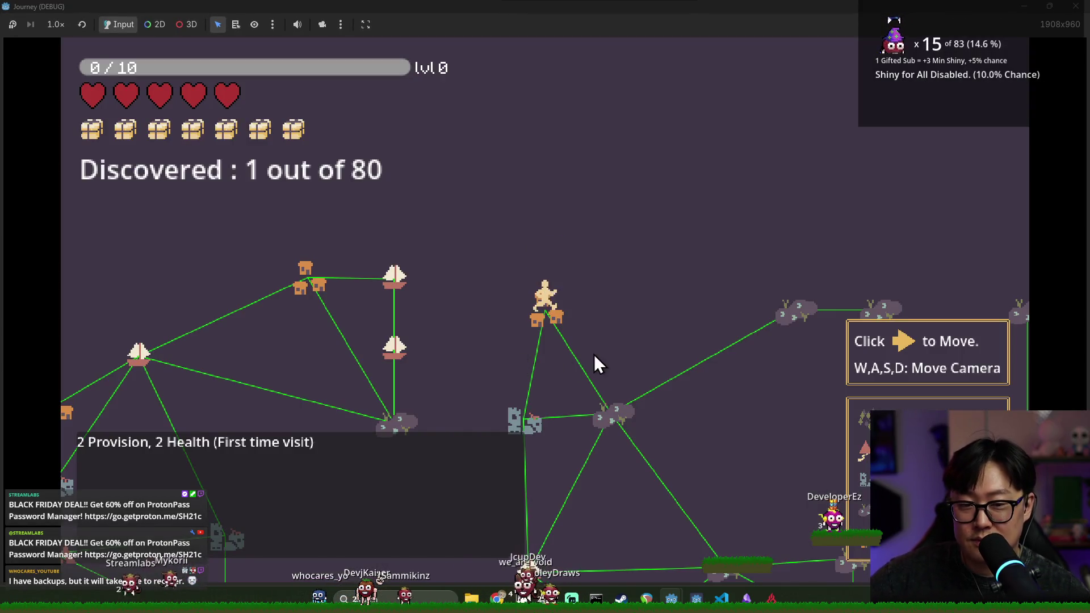
pyautogui.press('w')
pyautogui.press('s')
pyautogui.press('d')
pyautogui.press('d')
pyautogui.press('w')
pyautogui.press('s')
pyautogui.press('s')
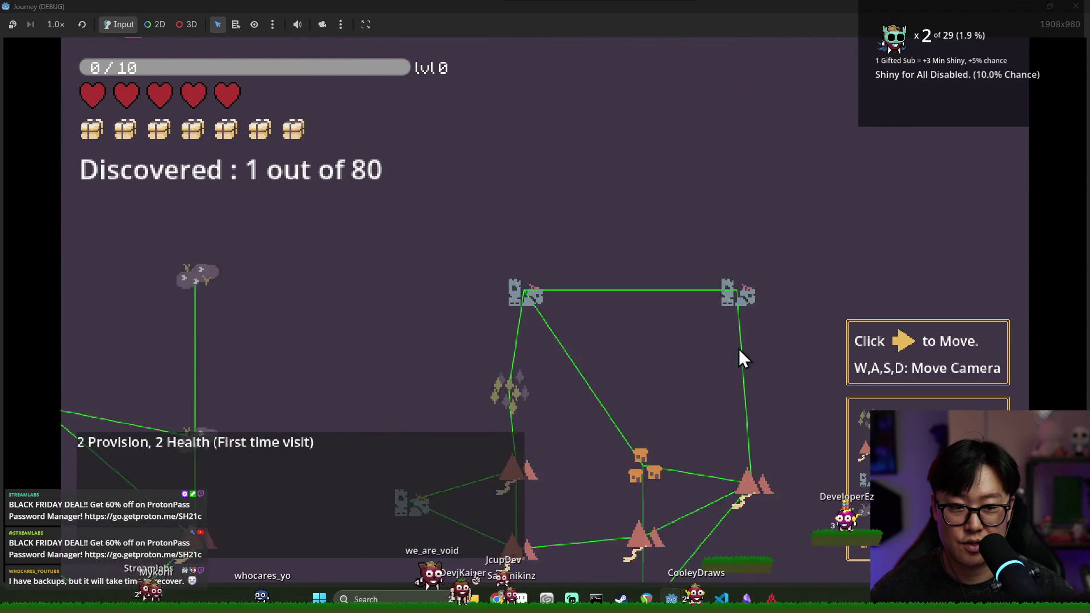
pyautogui.press('a')
pyautogui.press('a')
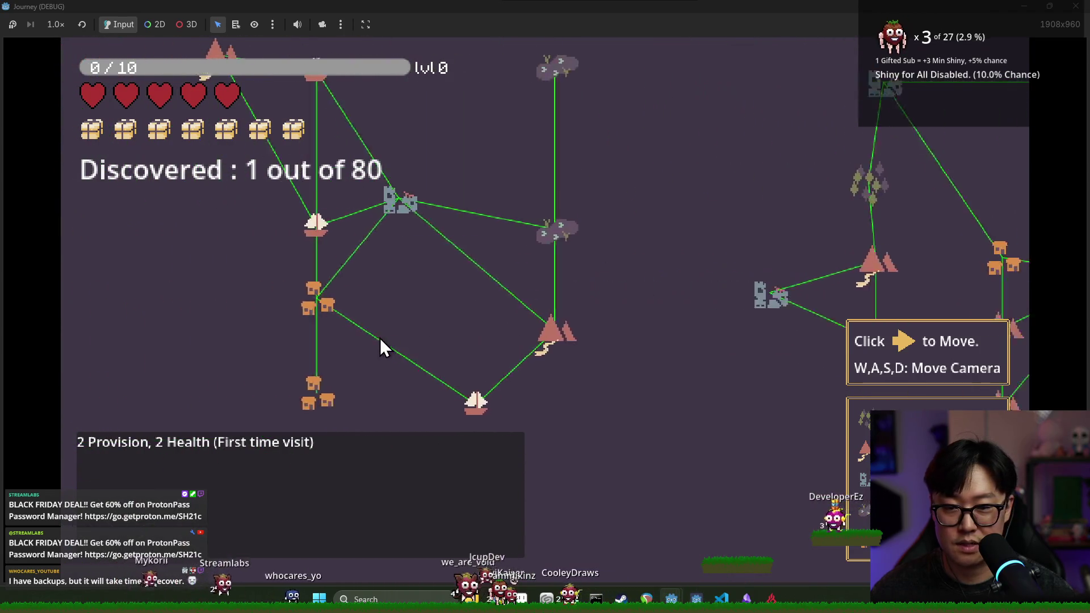
pyautogui.press('w')
pyautogui.press('d')
pyautogui.press('a')
pyautogui.press('s')
pyautogui.press('w')
pyautogui.press('s')
pyautogui.press('w')
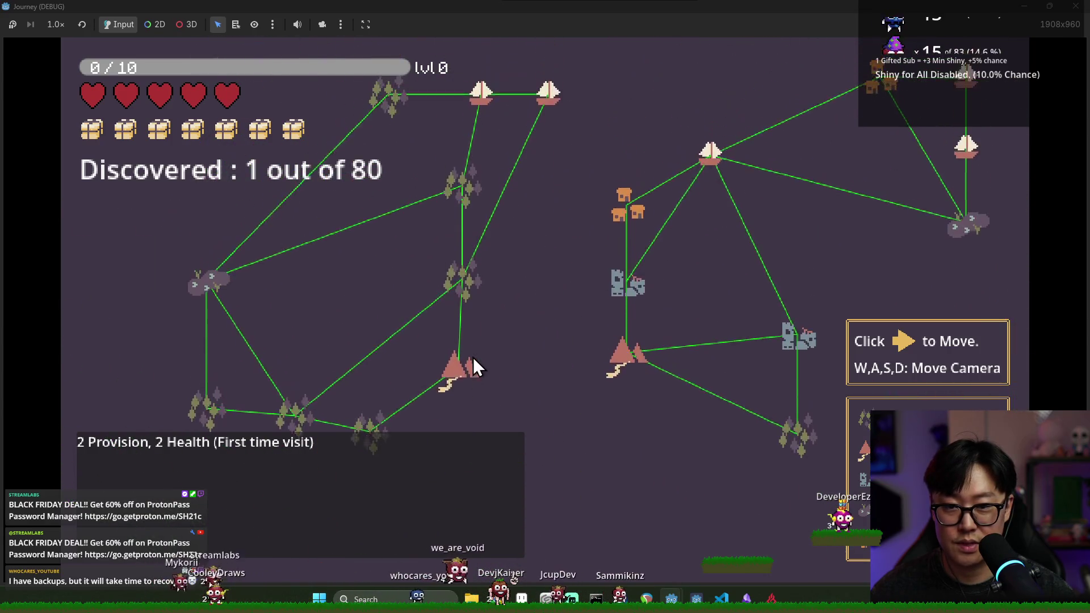
pyautogui.press('s')
pyautogui.press('w')
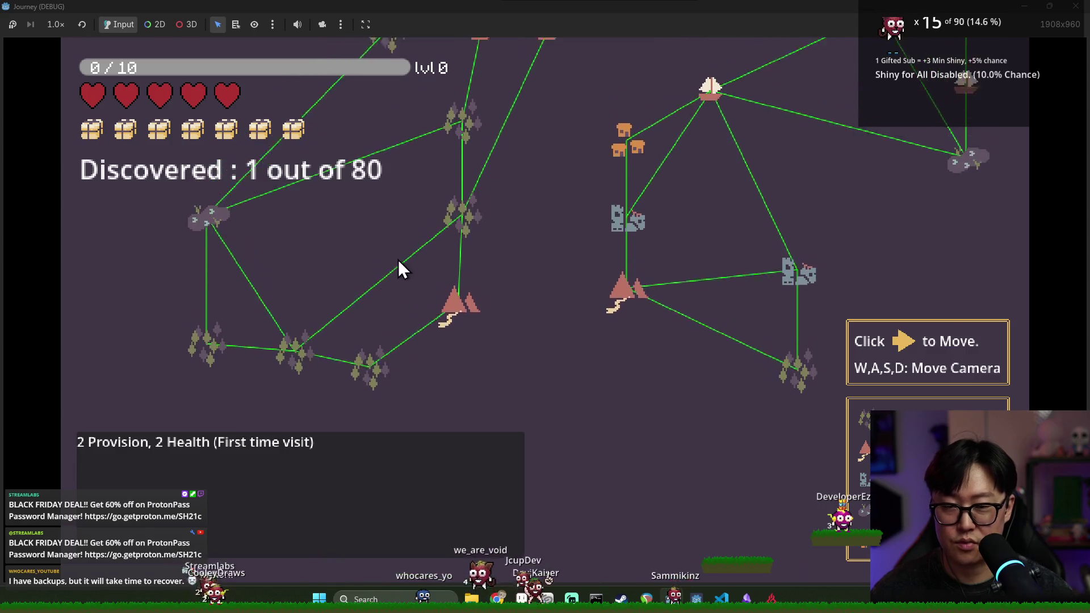
pyautogui.press('F8')
pyautogui.press('F5')
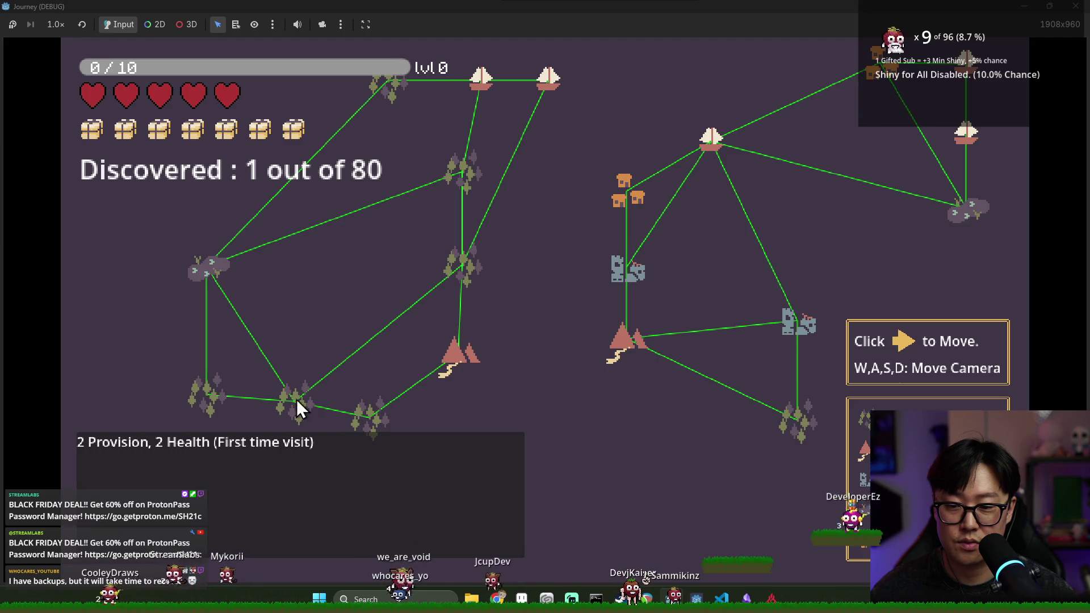
pyautogui.press('F8')
pyautogui.scroll(3)
pyautogui.press('F5')
pyautogui.press('F8')
pyautogui.scroll(3)
pyautogui.press('F5')
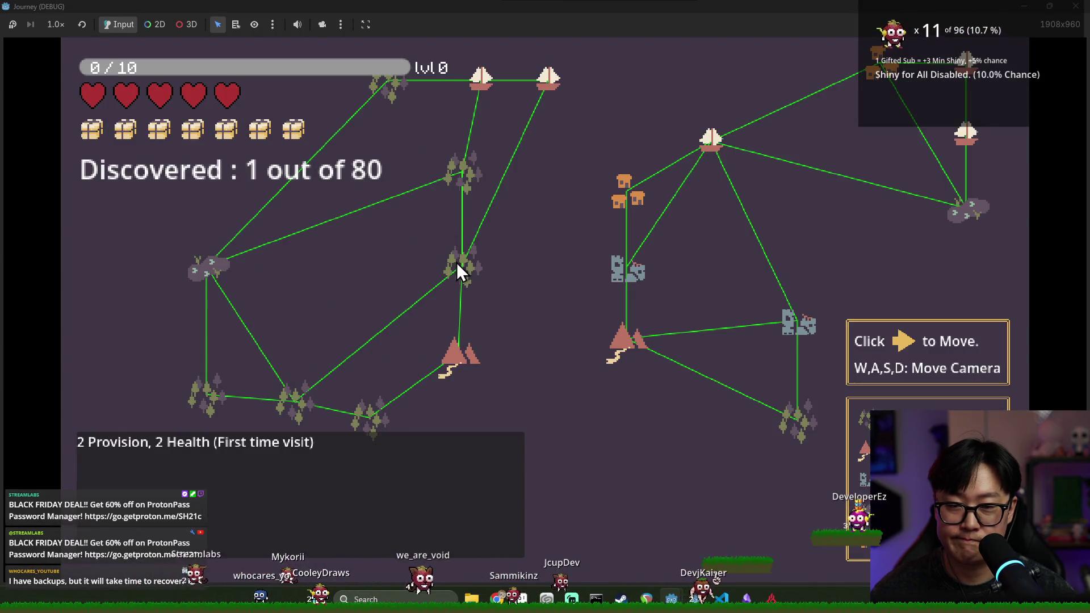
pyautogui.press('F8')
pyautogui.scroll(3)
pyautogui.scroll(-3)
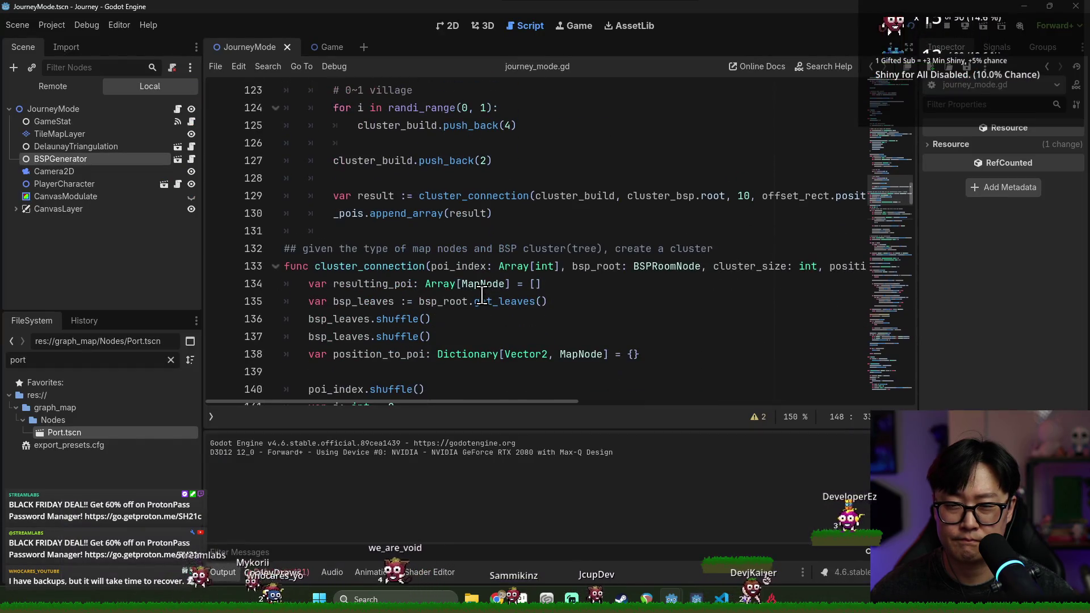
# Review the port and village randi_range loops and insert a line above the final push_back.
pyautogui.scroll(3)
pyautogui.doubleClick(407, 200)
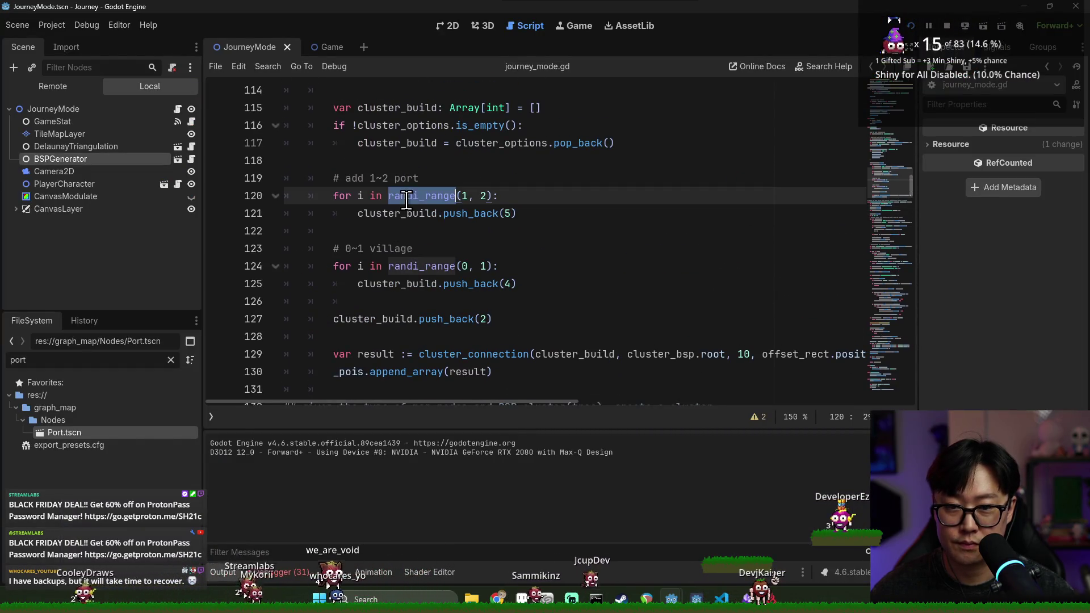
pyautogui.doubleClick(423, 266)
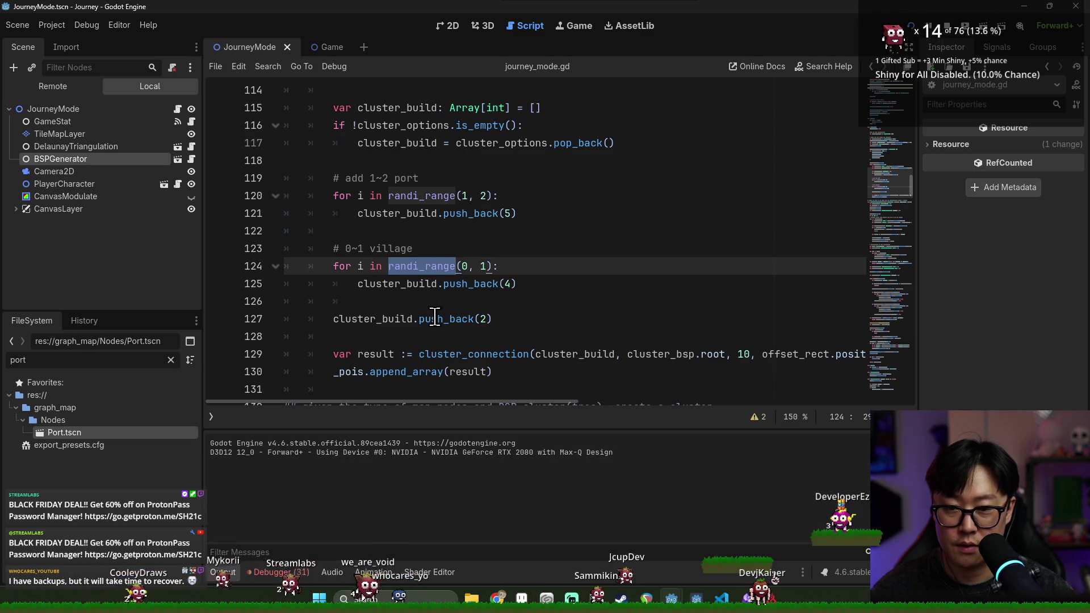
pyautogui.scroll(3)
pyautogui.click(476, 231)
pyautogui.scroll(-3)
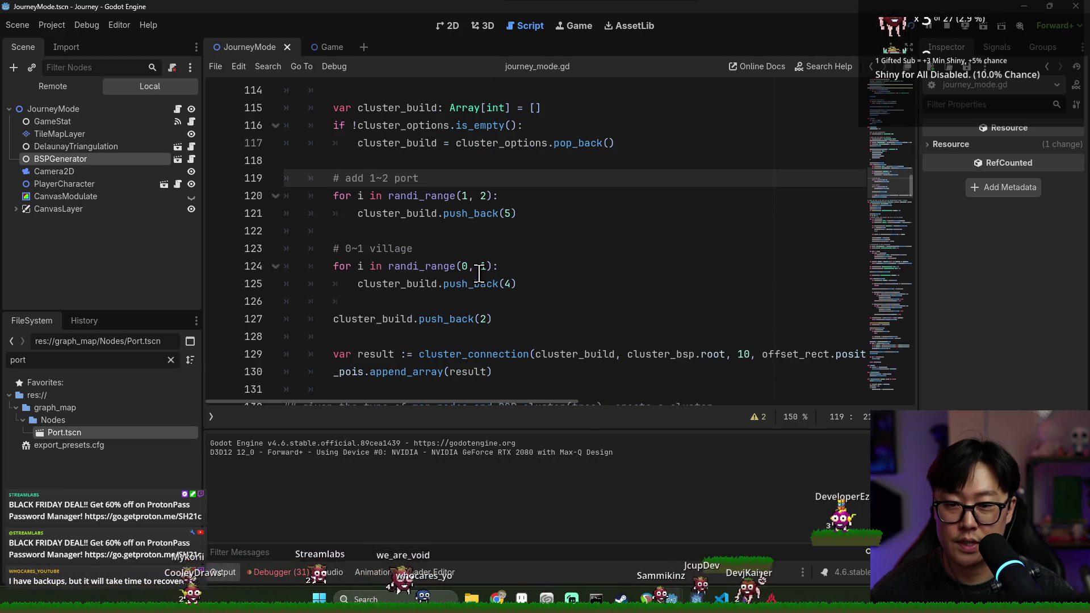
pyautogui.doubleClick(480, 321)
pyautogui.click(459, 302)
pyautogui.press('Return')
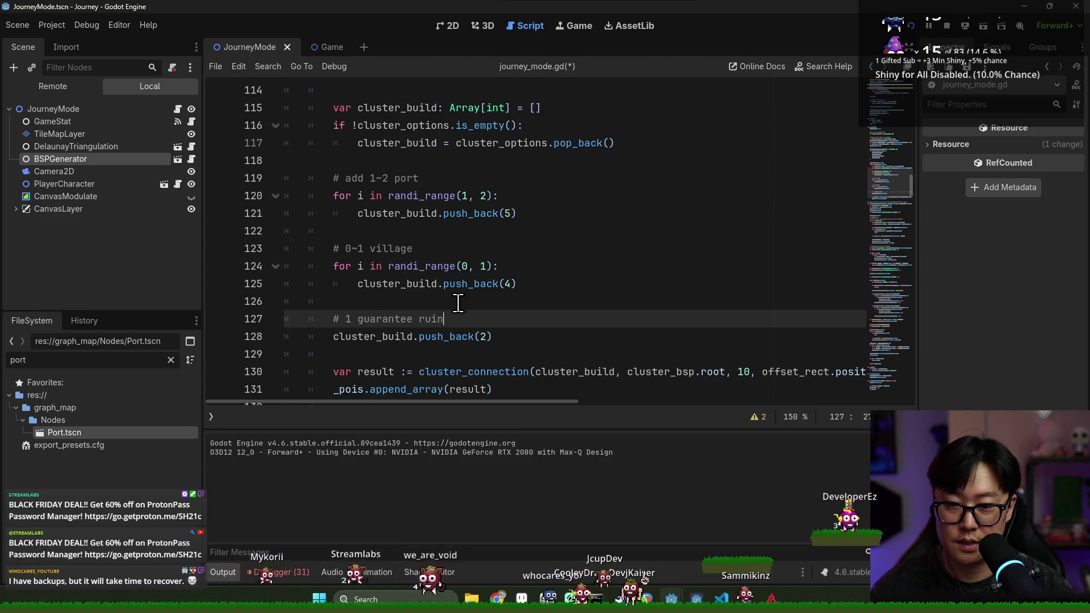
# Save and run the game with F5, close it, and review the cluster constants.
pyautogui.press('F5')
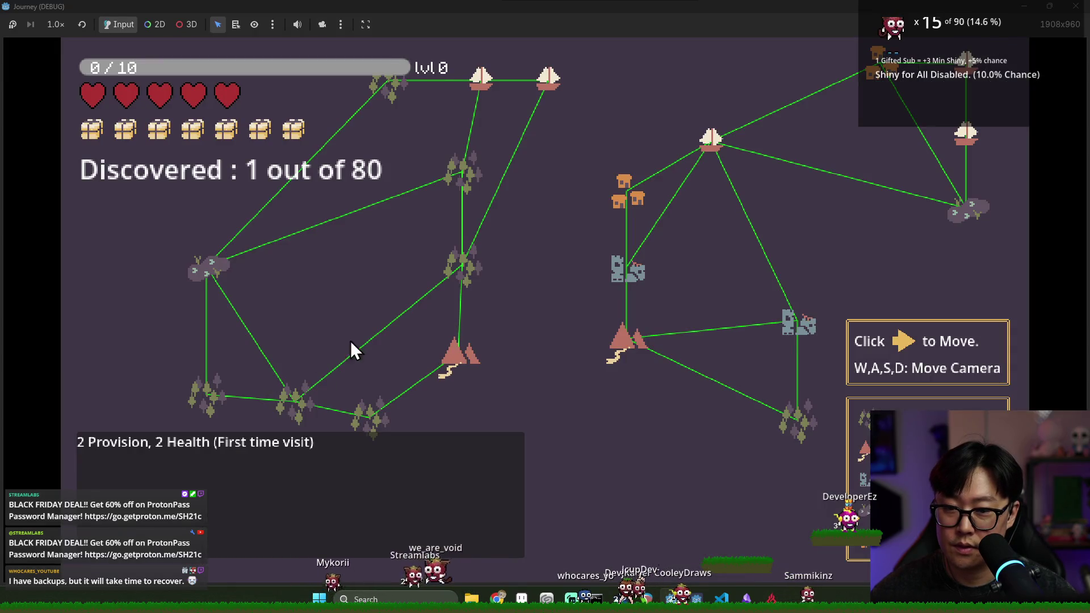
pyautogui.hotkey('alt', 'F4')
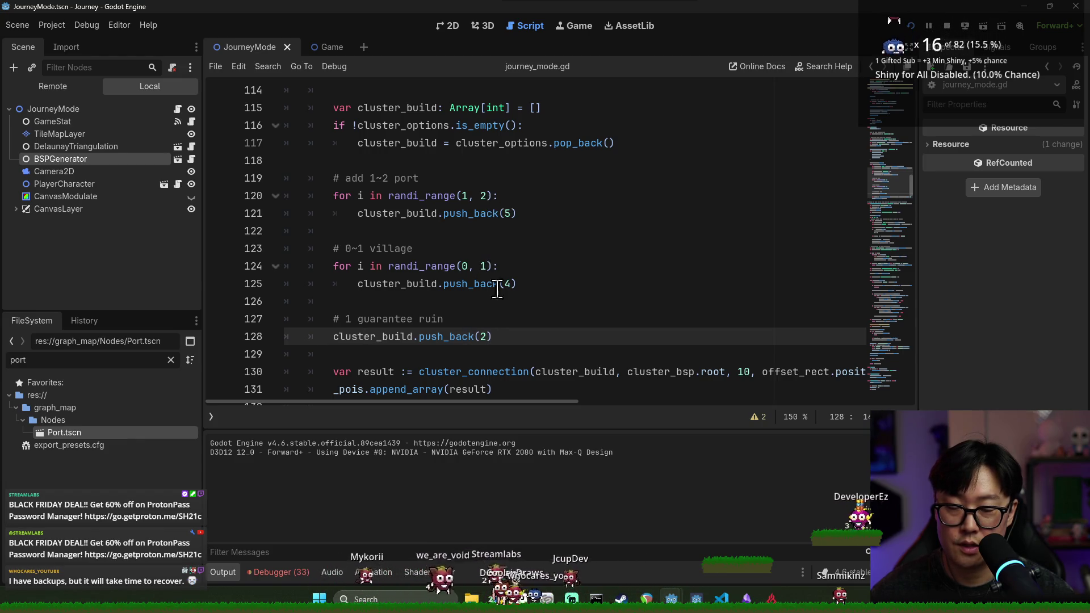
pyautogui.scroll(3)
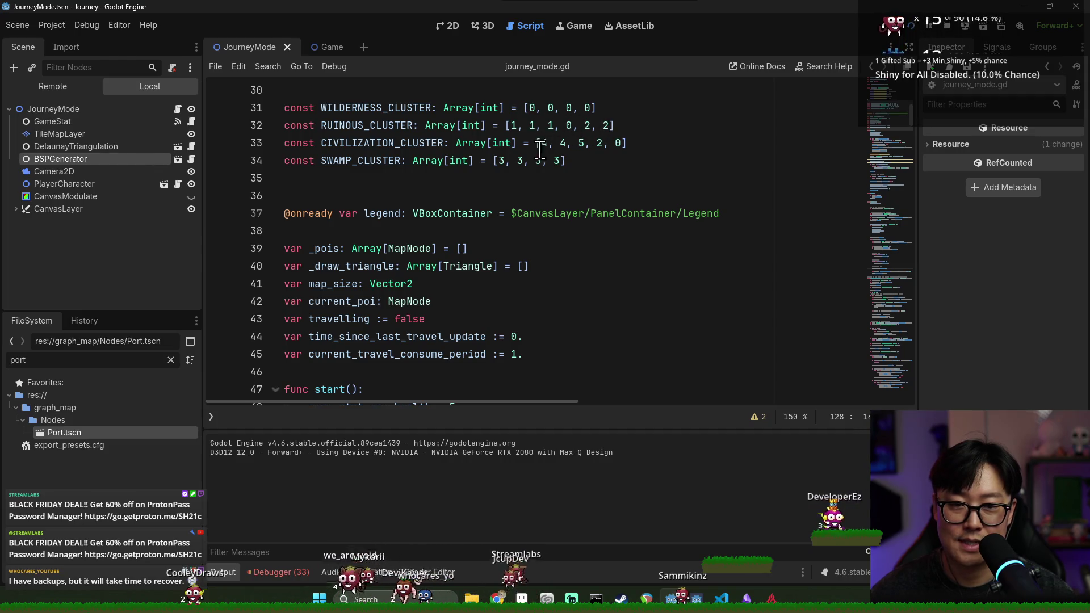
pyautogui.scroll(-3)
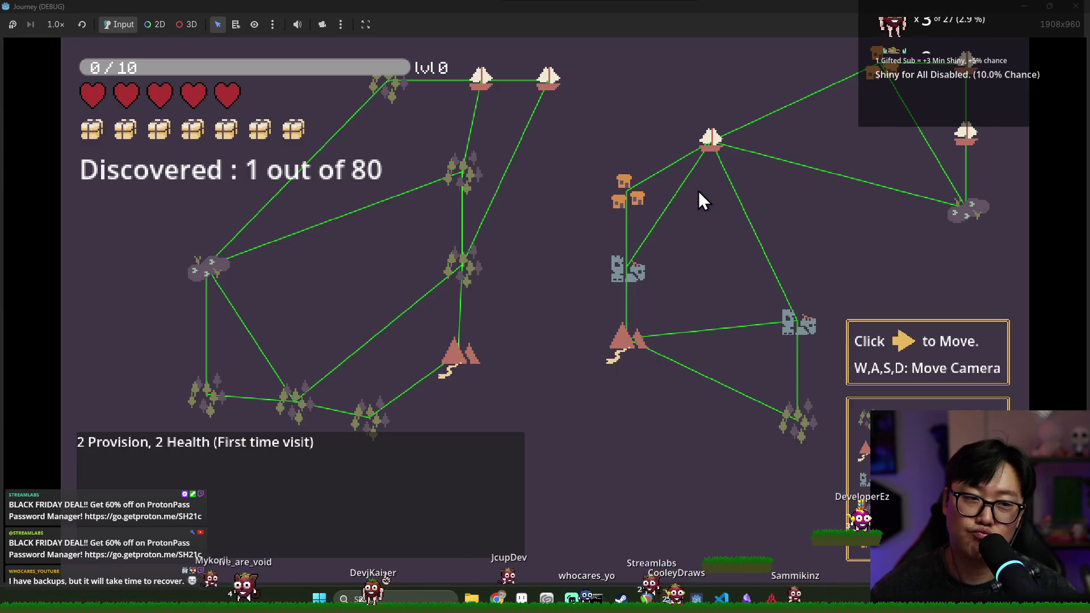
# Pan around the generated map with WASD to inspect the mixed POI clusters, then stop the game.
pyautogui.press('d')
pyautogui.press('s')
pyautogui.press('s')
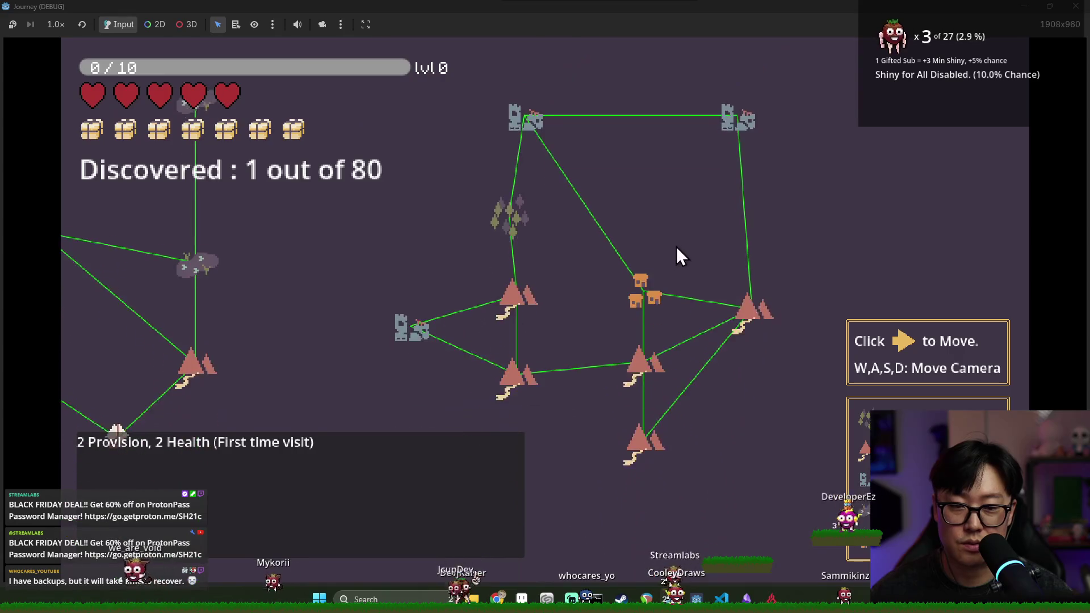
pyautogui.press('a')
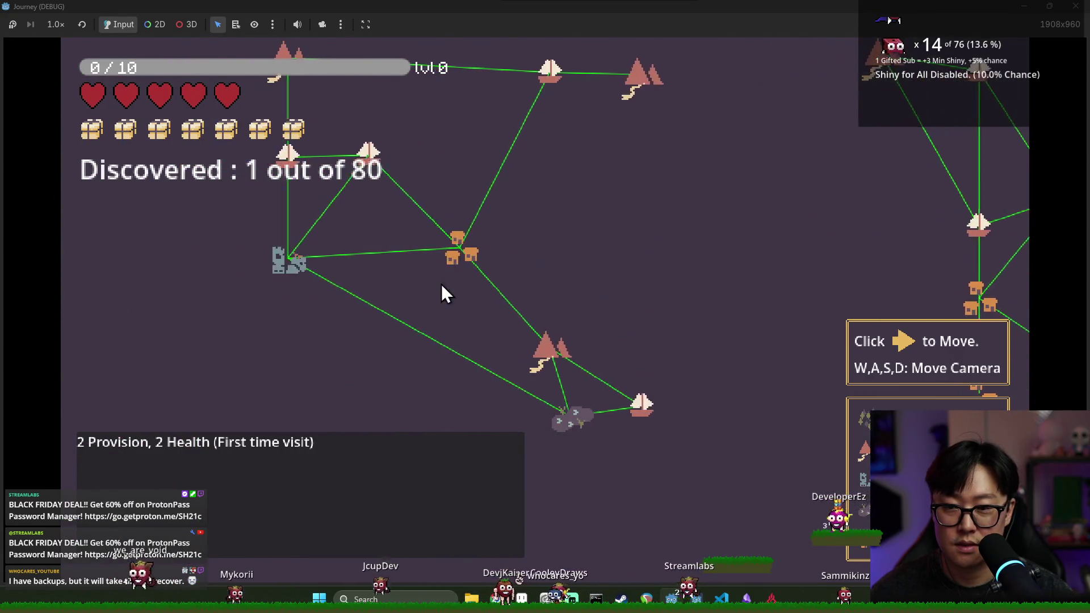
pyautogui.press('s')
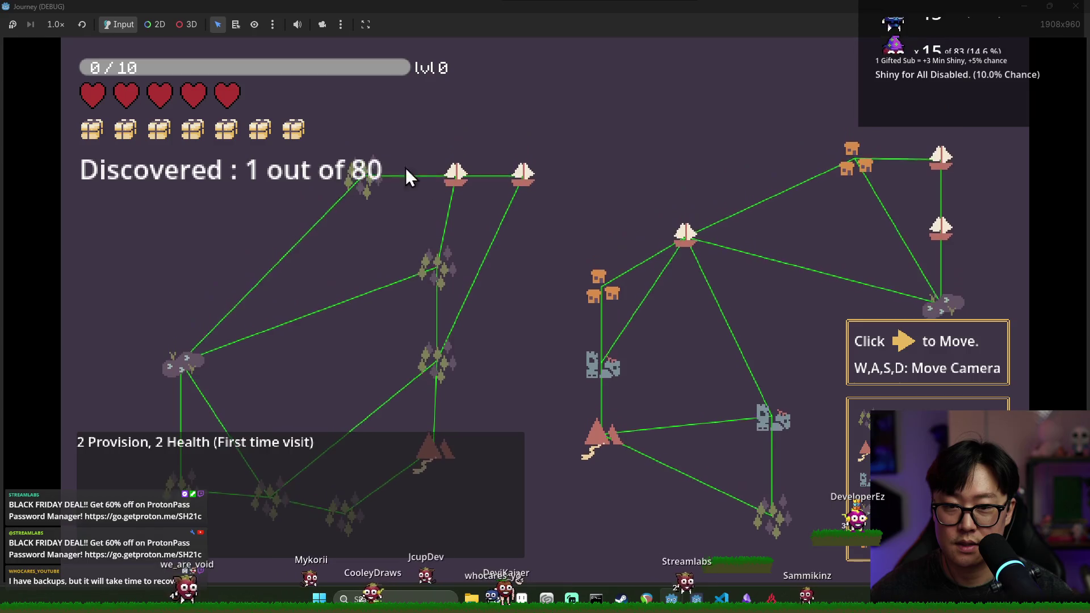
pyautogui.press('d')
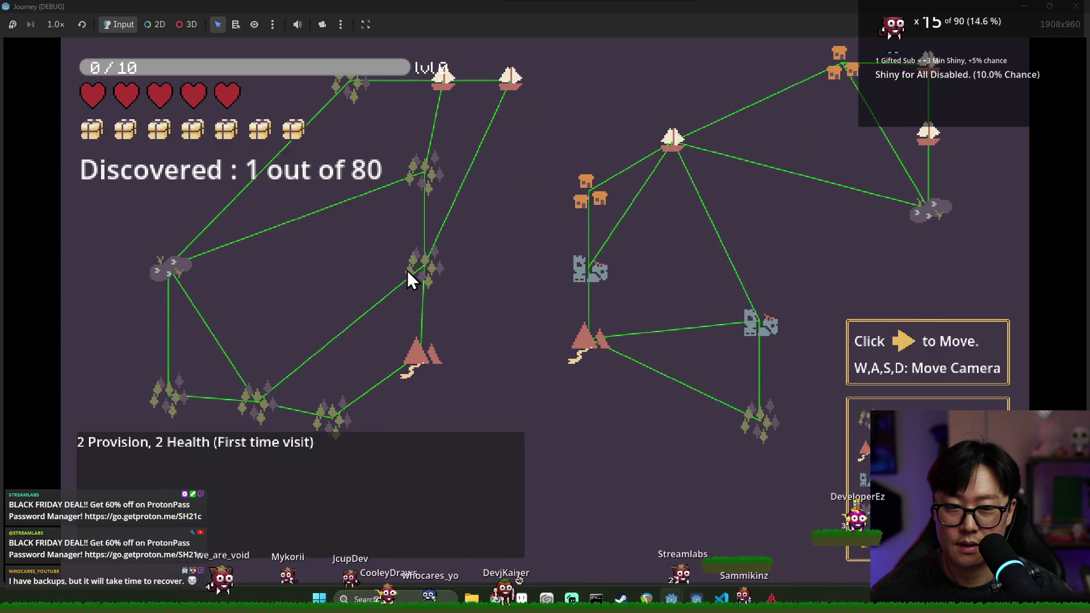
pyautogui.press('w')
pyautogui.press('F8')
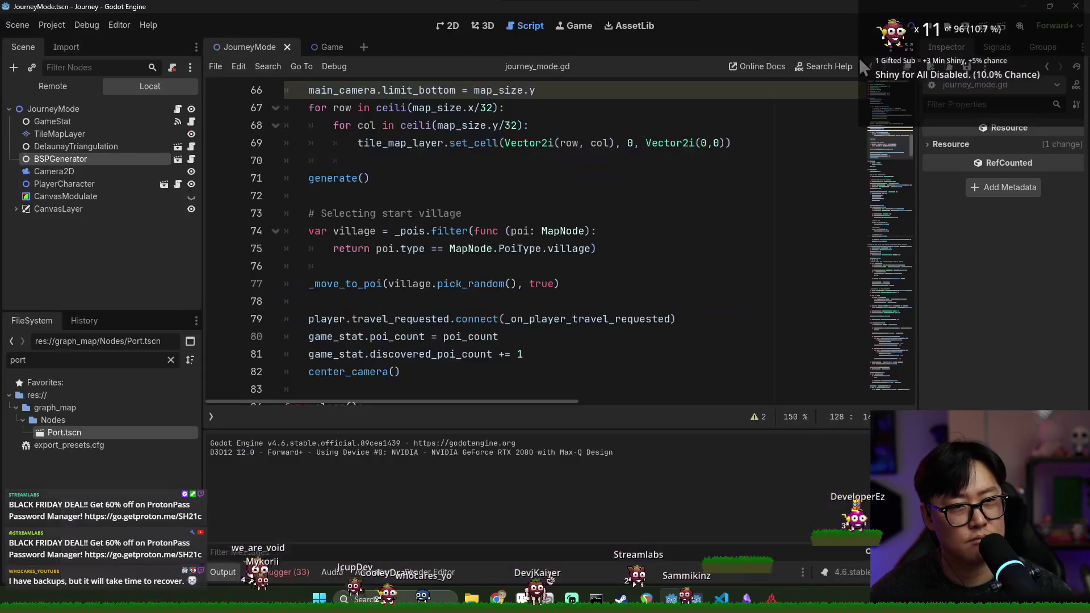
# Relaunch and start a new map, pan across its clusters, then stop with F8 and return to the script.
pyautogui.click(908, 23)
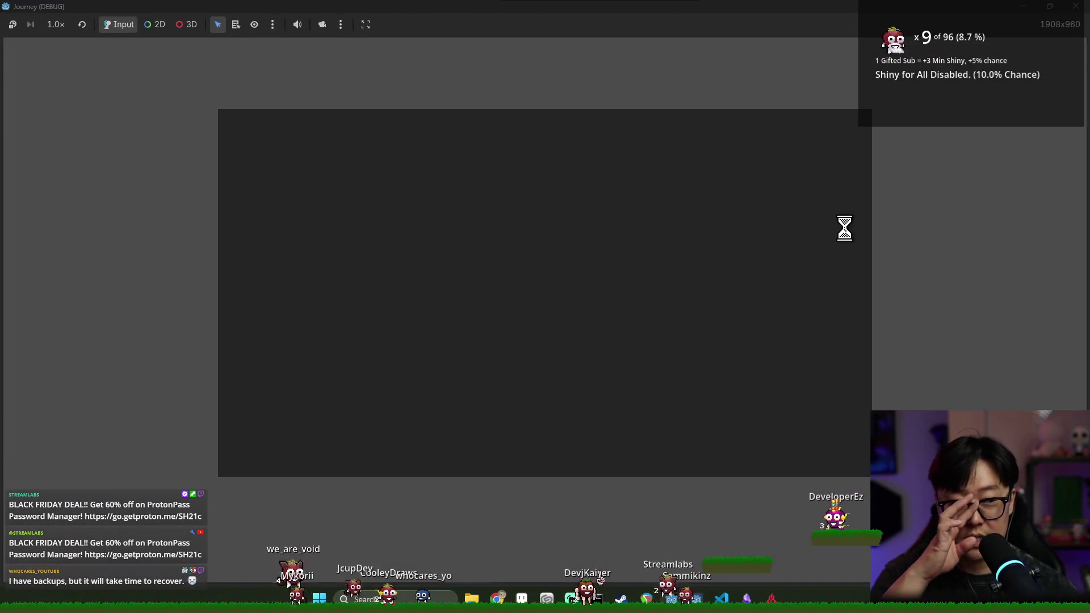
pyautogui.click(515, 356)
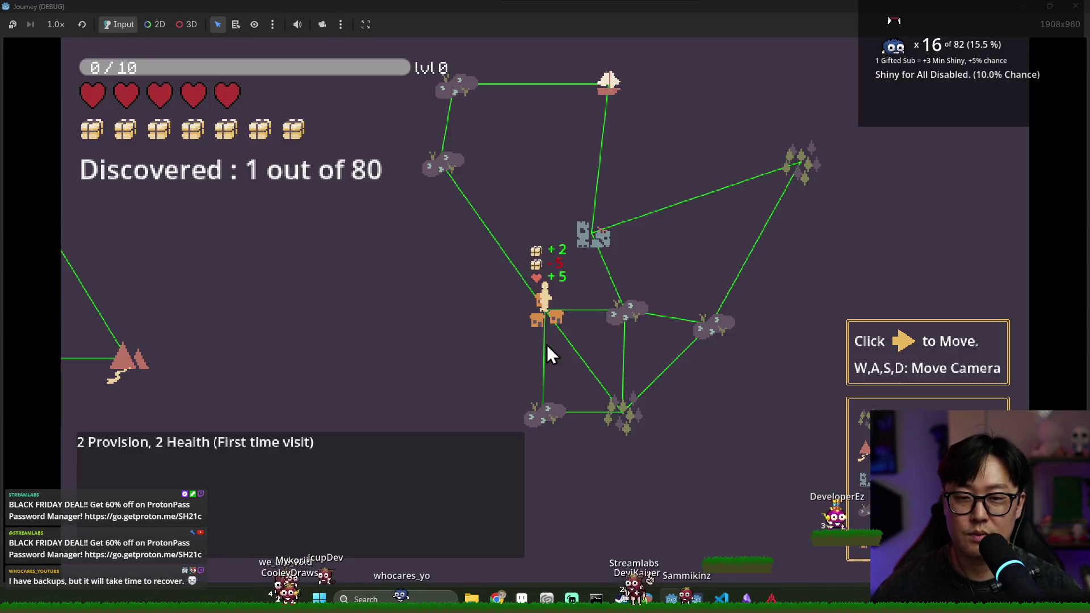
pyautogui.press('a')
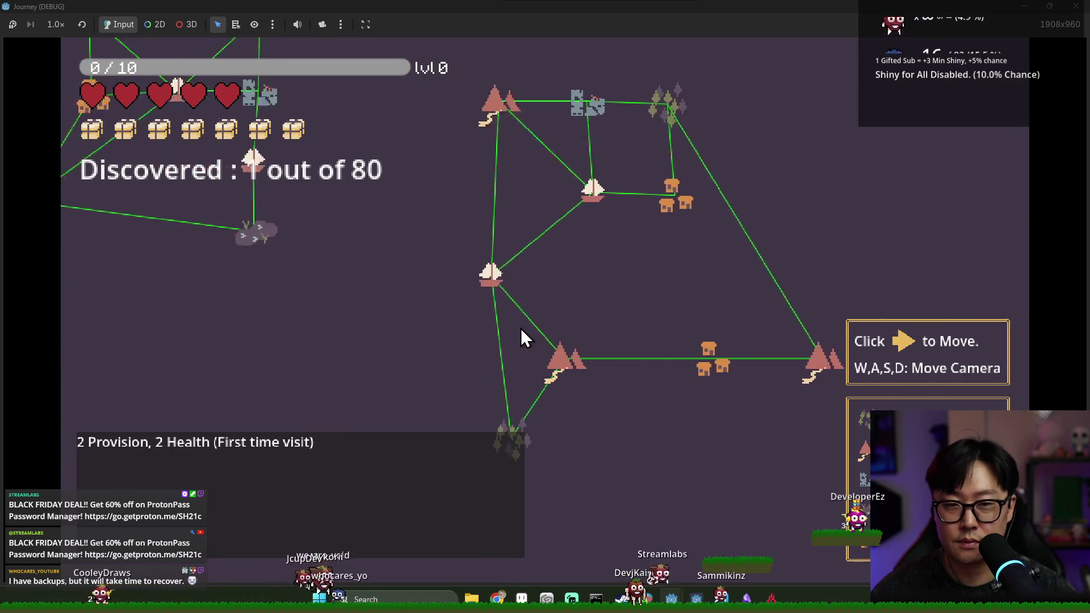
pyautogui.press('w')
pyautogui.press('s')
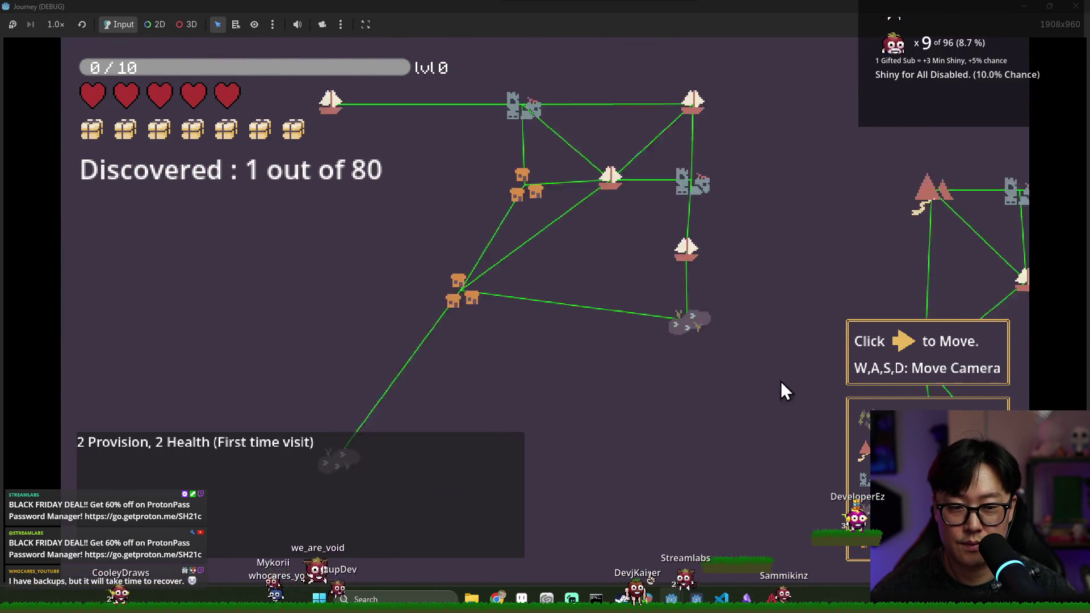
pyautogui.press('d')
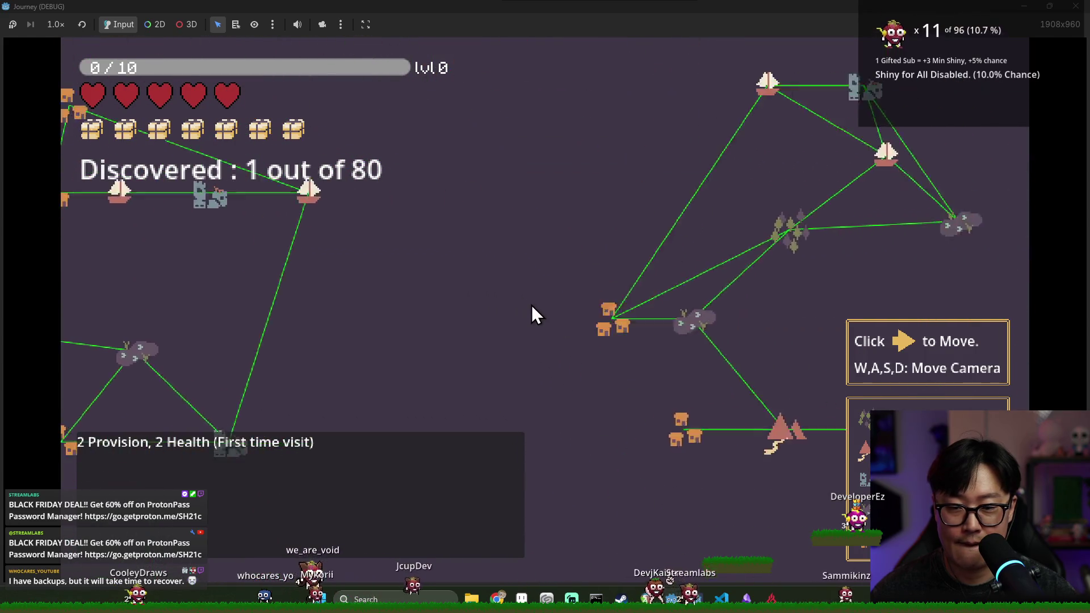
pyautogui.press('w')
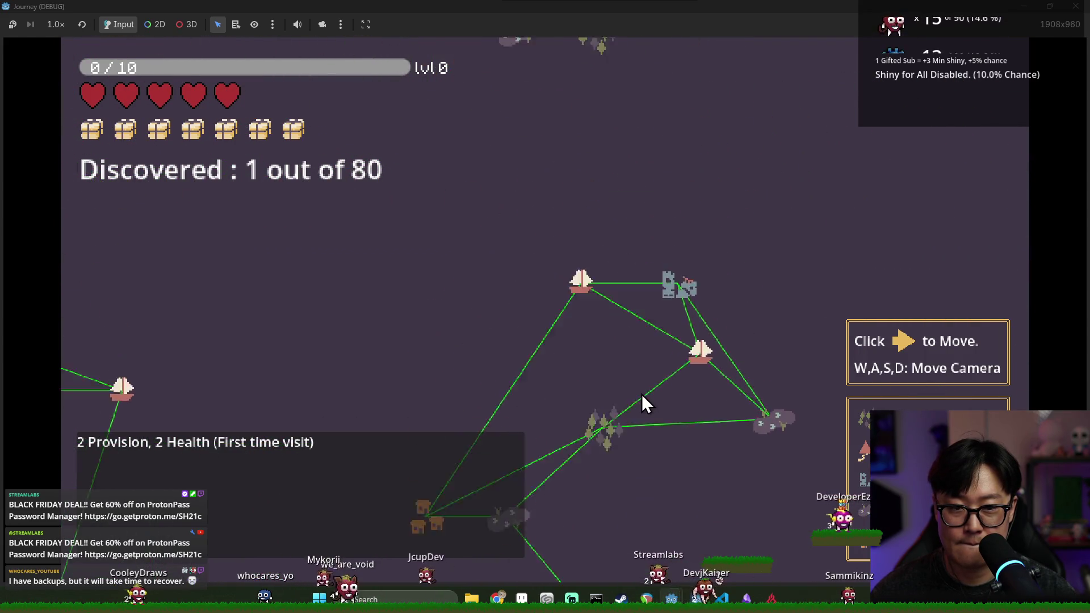
pyautogui.press('s')
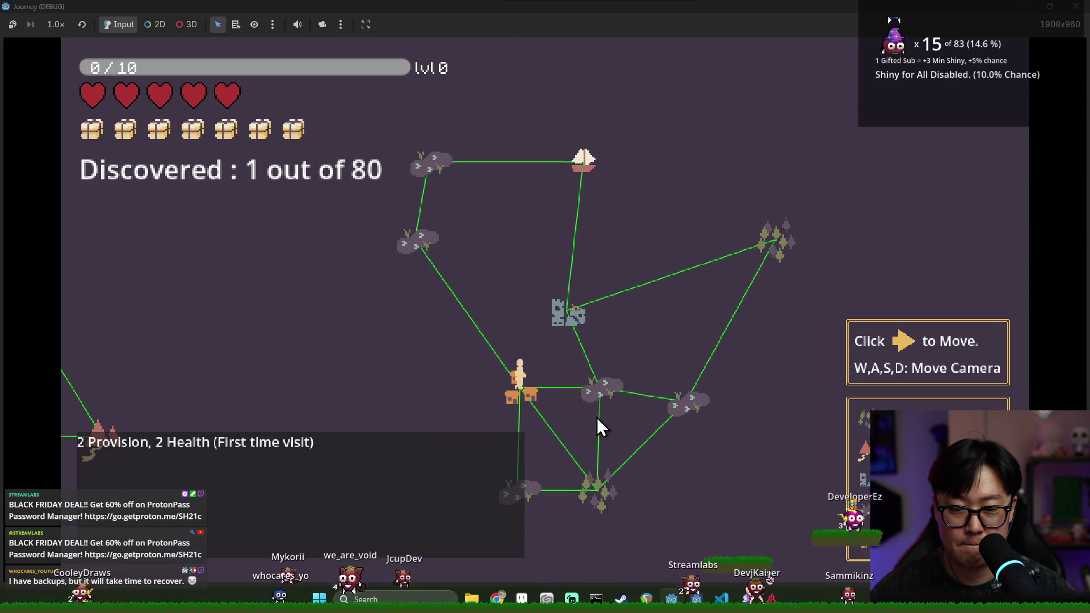
pyautogui.press('s')
pyautogui.press('s')
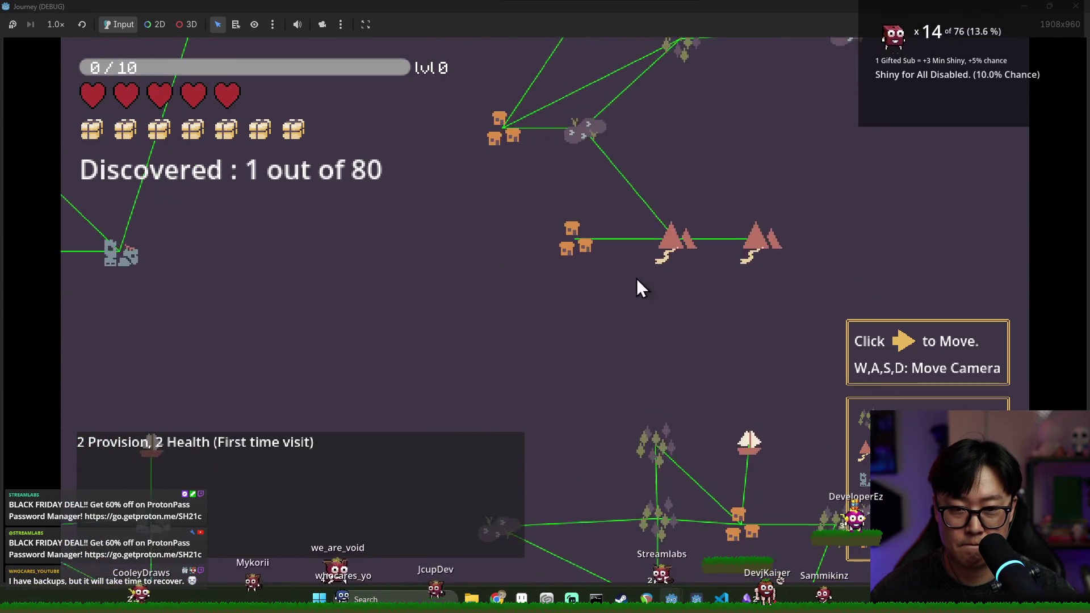
pyautogui.press('a')
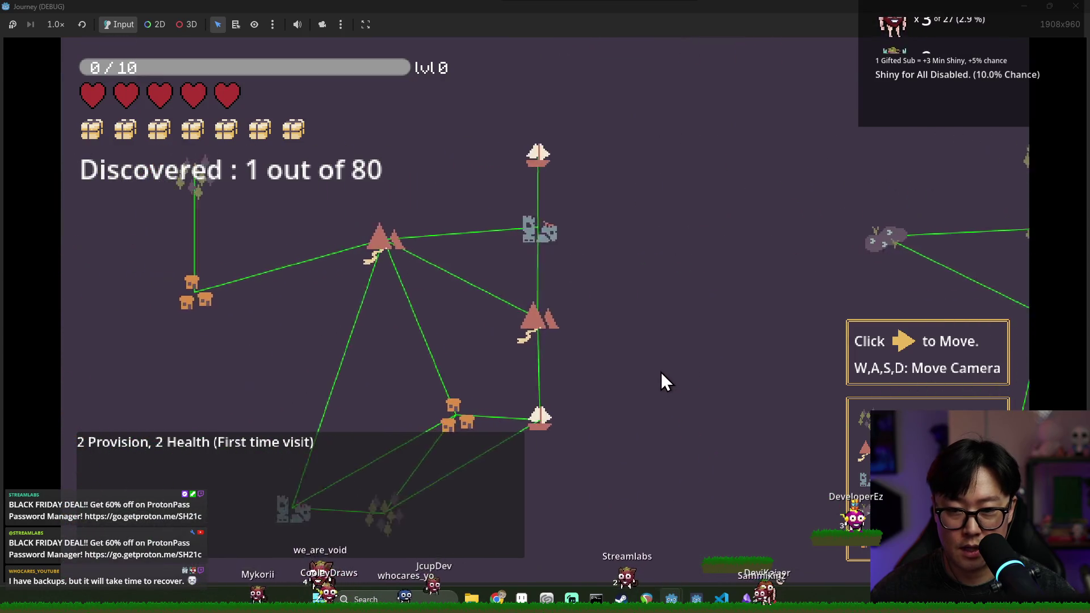
pyautogui.press('w')
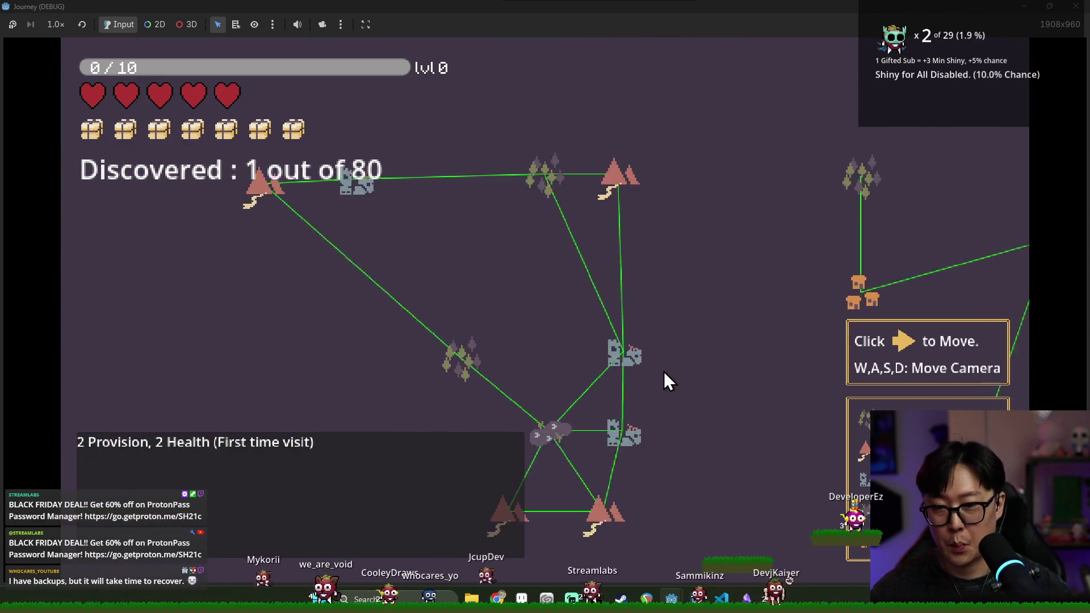
pyautogui.press('s')
pyautogui.press('w')
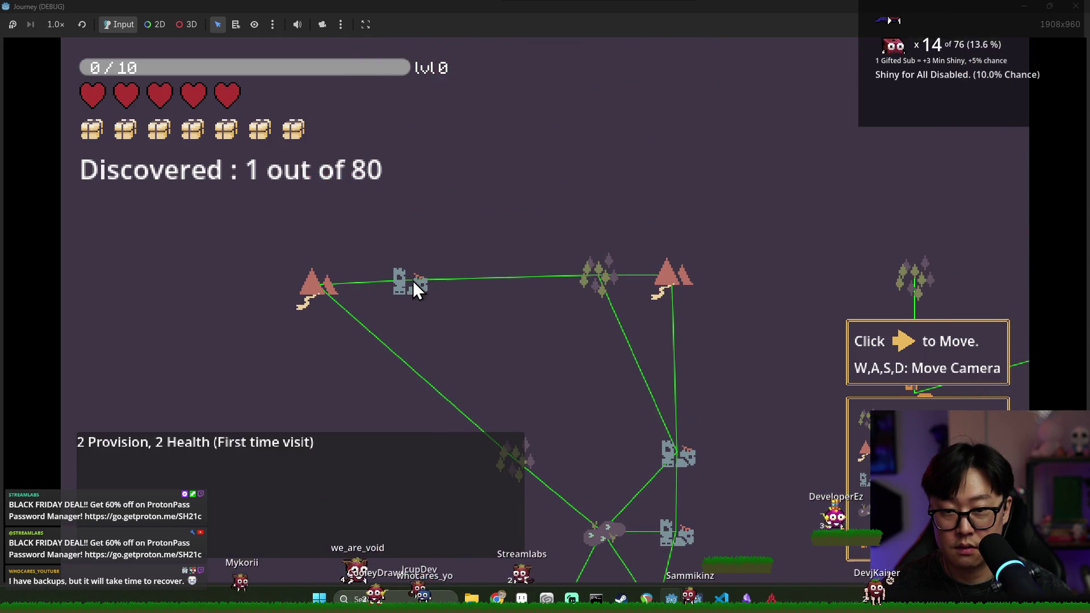
pyautogui.press('w')
pyautogui.press('s')
pyautogui.press('w')
pyautogui.press('a')
pyautogui.press('d')
pyautogui.press('a')
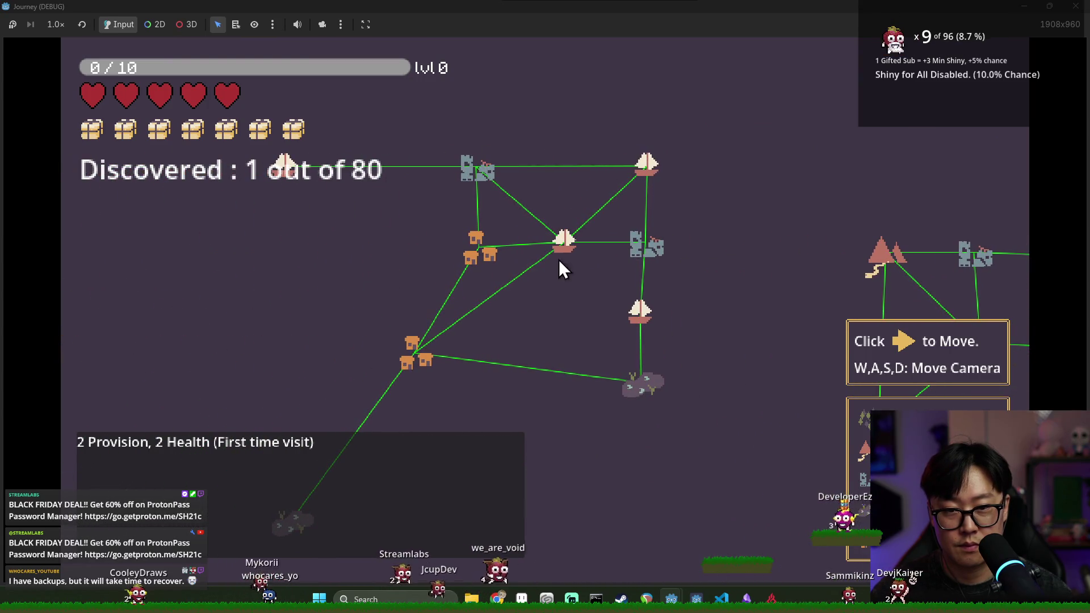
pyautogui.press('d')
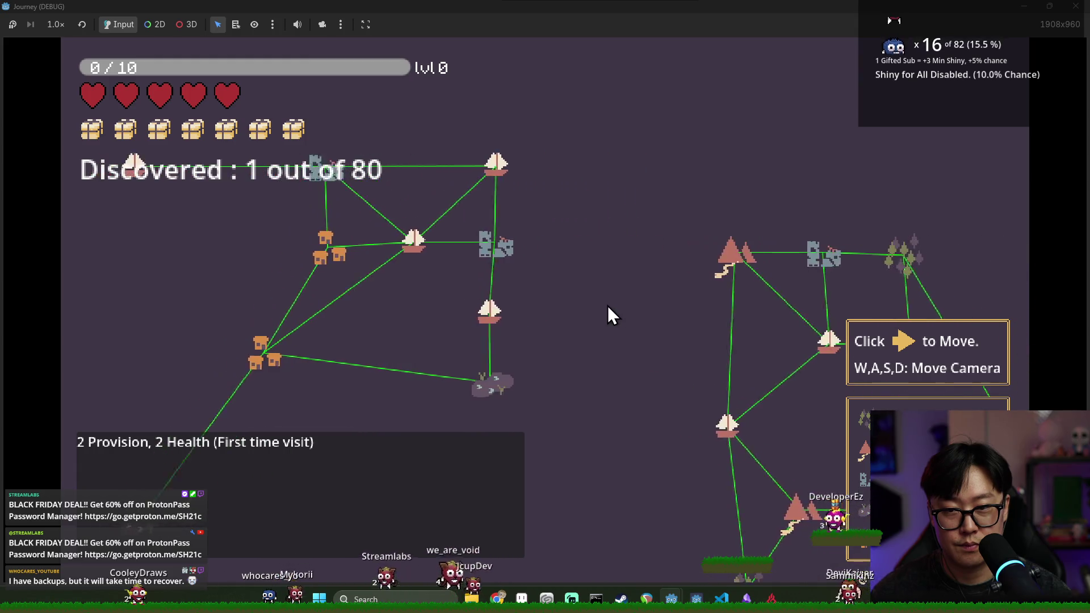
pyautogui.press('a')
pyautogui.press('d')
pyautogui.press('F8')
pyautogui.hotkey('ctrl', 's')
pyautogui.scroll(3)
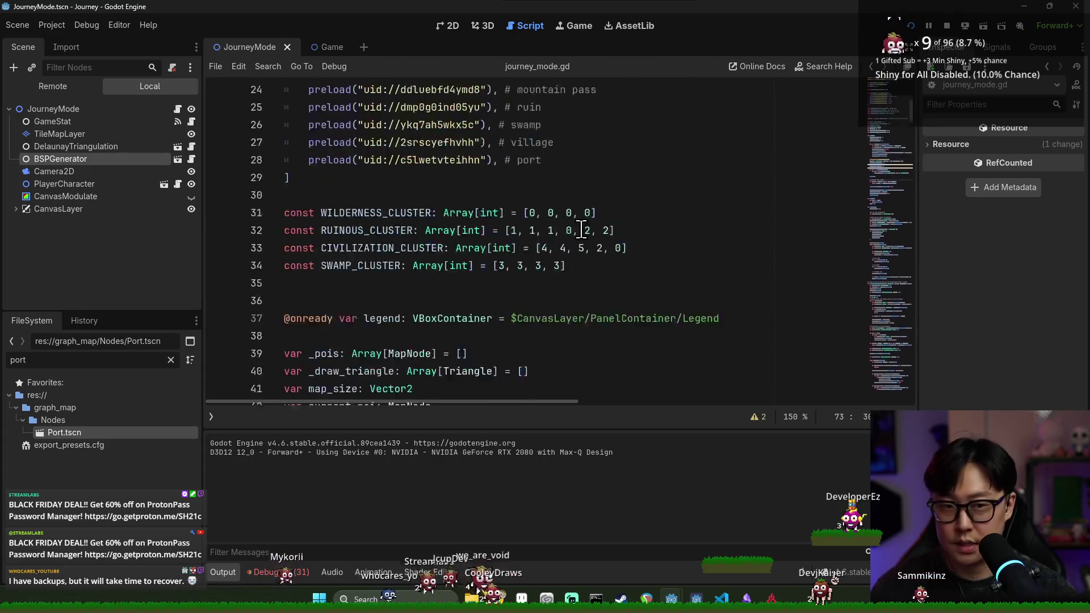
# Place the caret after the packed_poi array's closing bracket on line 29 and open a new line.
pyautogui.scroll(-3)
pyautogui.scroll(-3)
pyautogui.click(382, 237)
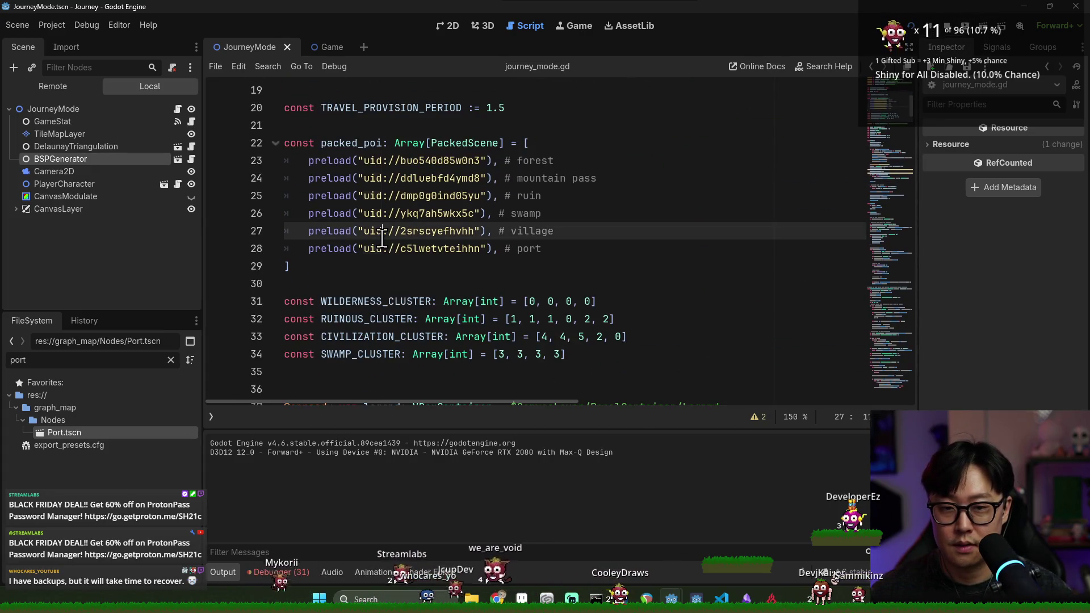
pyautogui.doubleClick(329, 248)
pyautogui.doubleClick(339, 143)
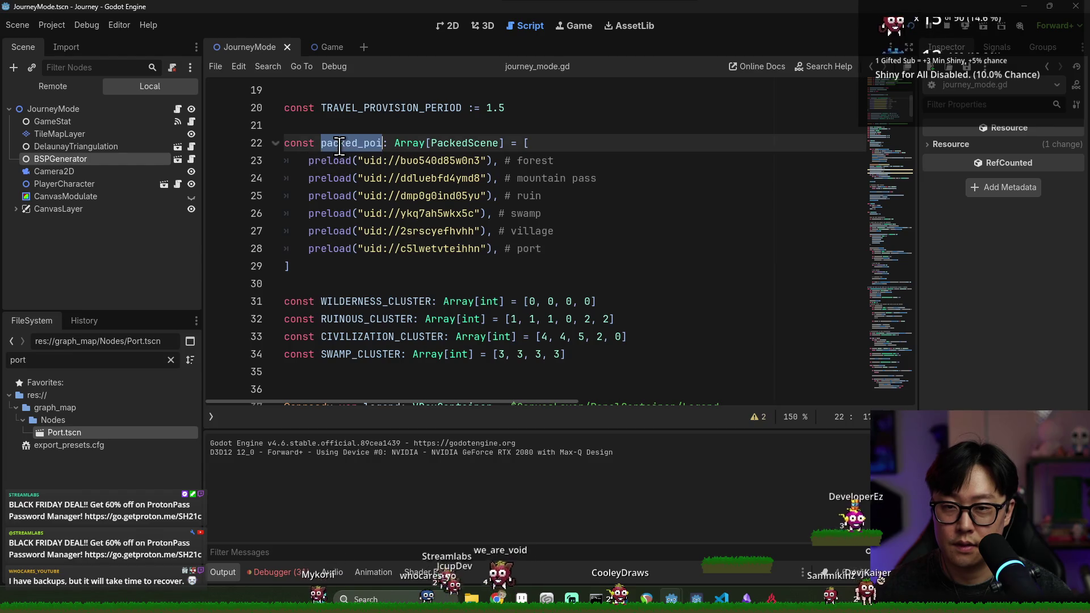
pyautogui.click(331, 267)
pyautogui.press('Return')
pyautogui.press('Return')
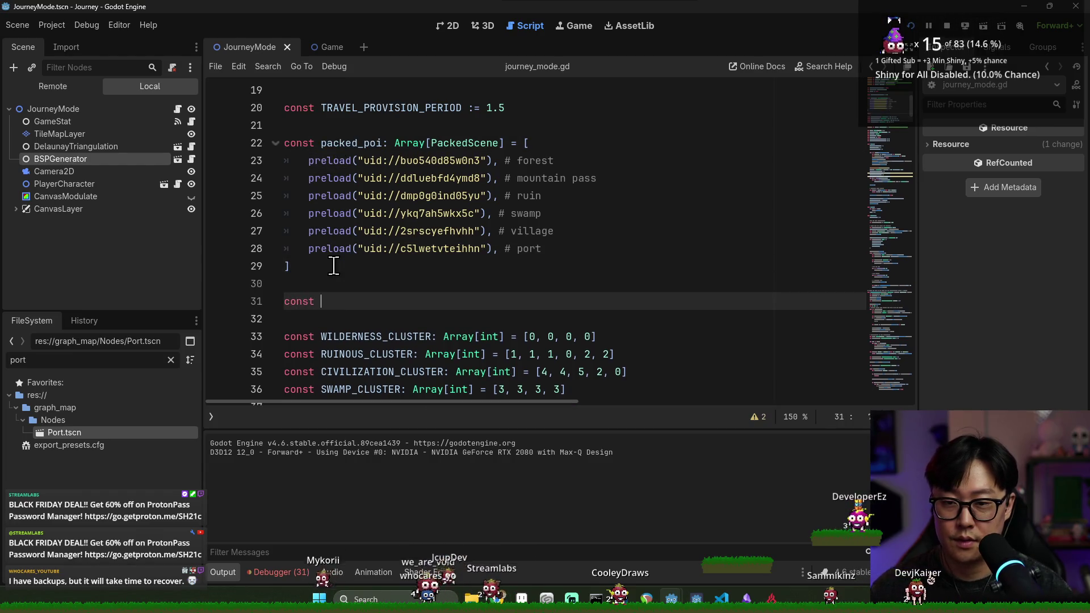
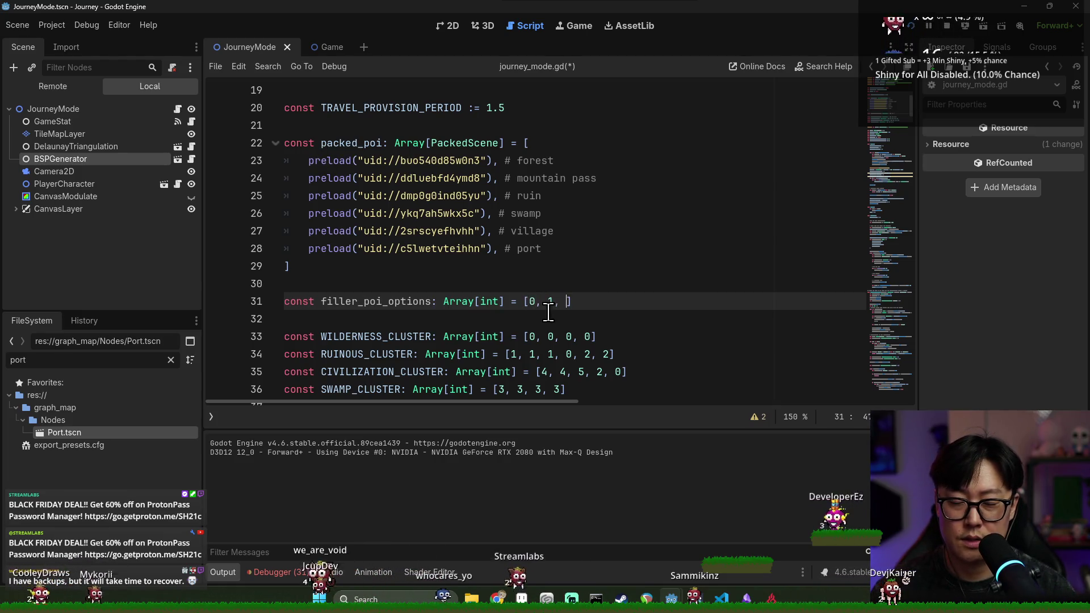
# Change filler_poi_options on line 31 to [0, 1, 2, 3, 4] and save.
pyautogui.write('2, 3, 4')
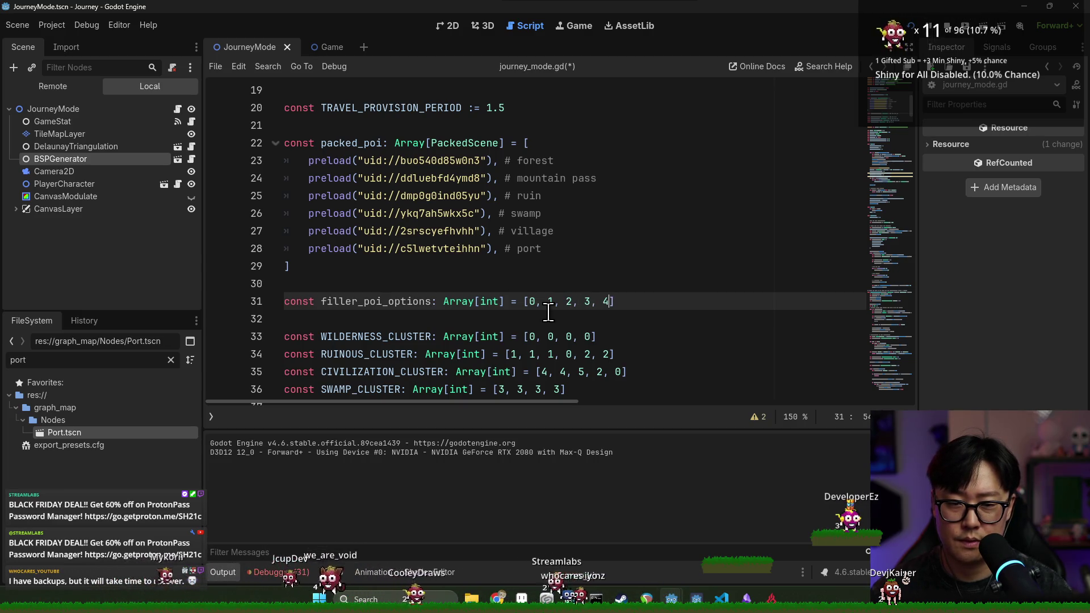
pyautogui.scroll(-3)
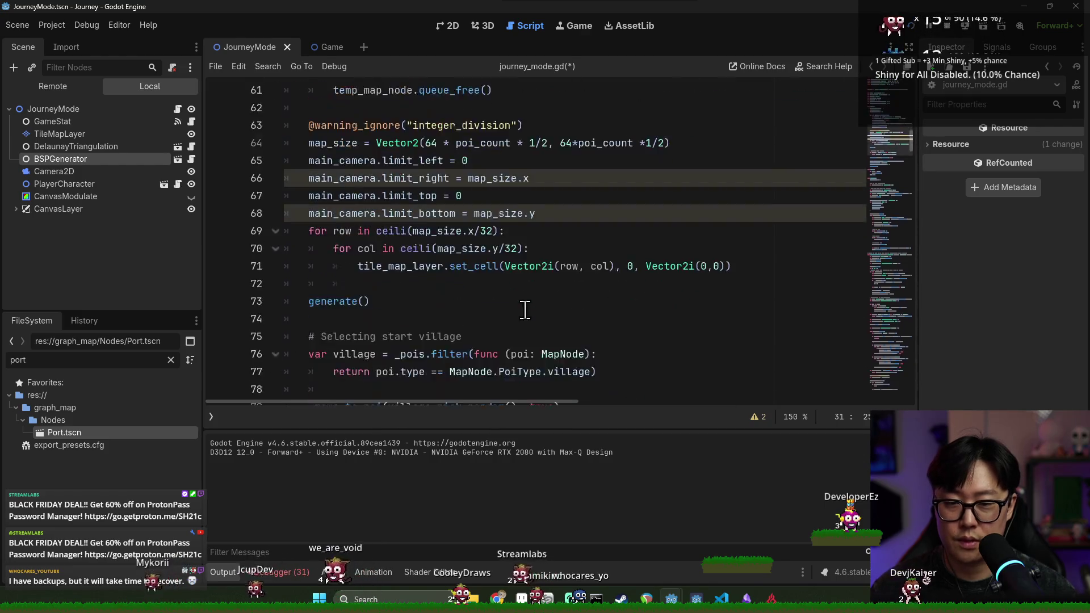
pyautogui.scroll(-3)
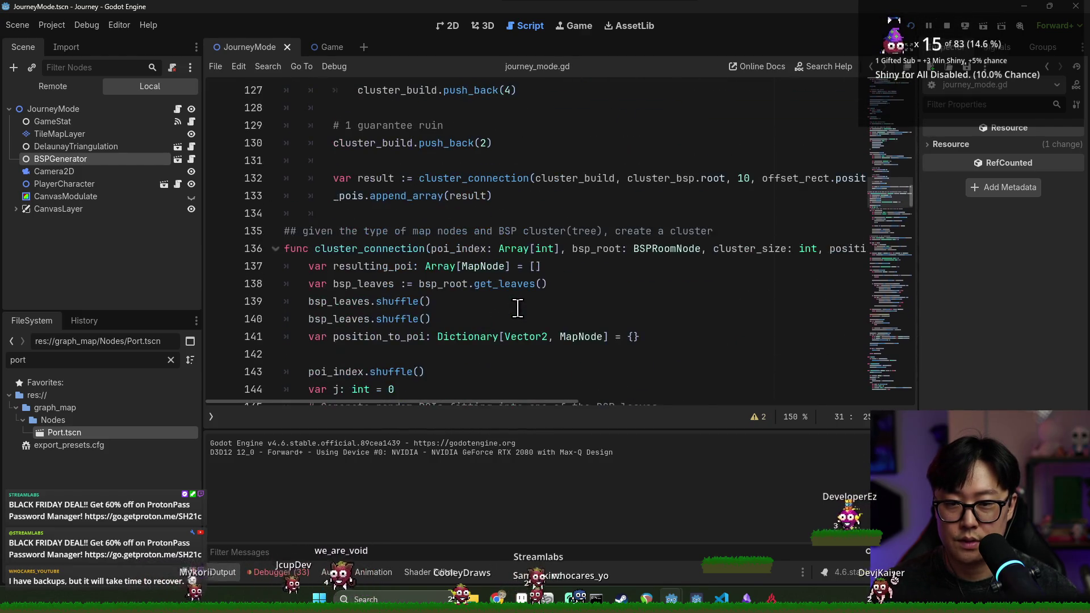
pyautogui.hotkey('ctrl', 's')
# Review the POI placement loop and its poi_index check up to line 150.
pyautogui.scroll(3)
pyautogui.scroll(-3)
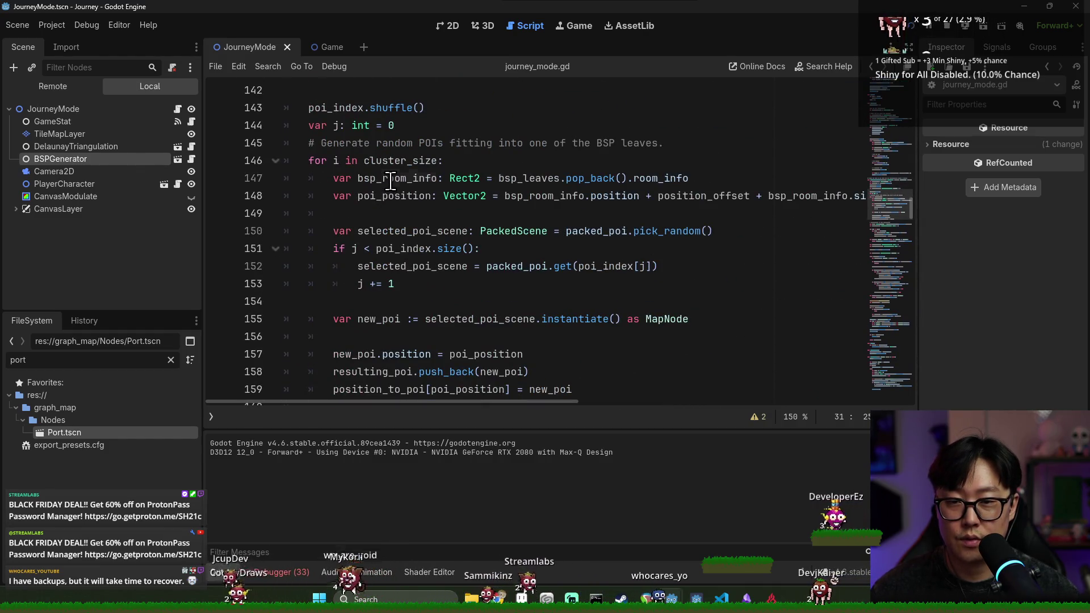
pyautogui.click(389, 178)
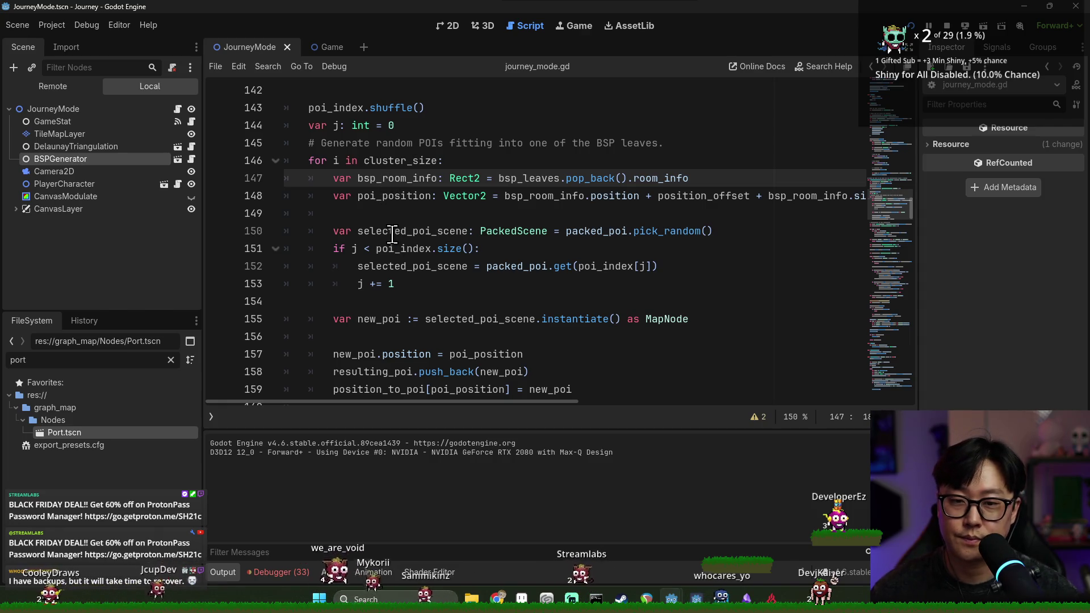
pyautogui.click(400, 249)
pyautogui.click(401, 267)
pyautogui.click(398, 249)
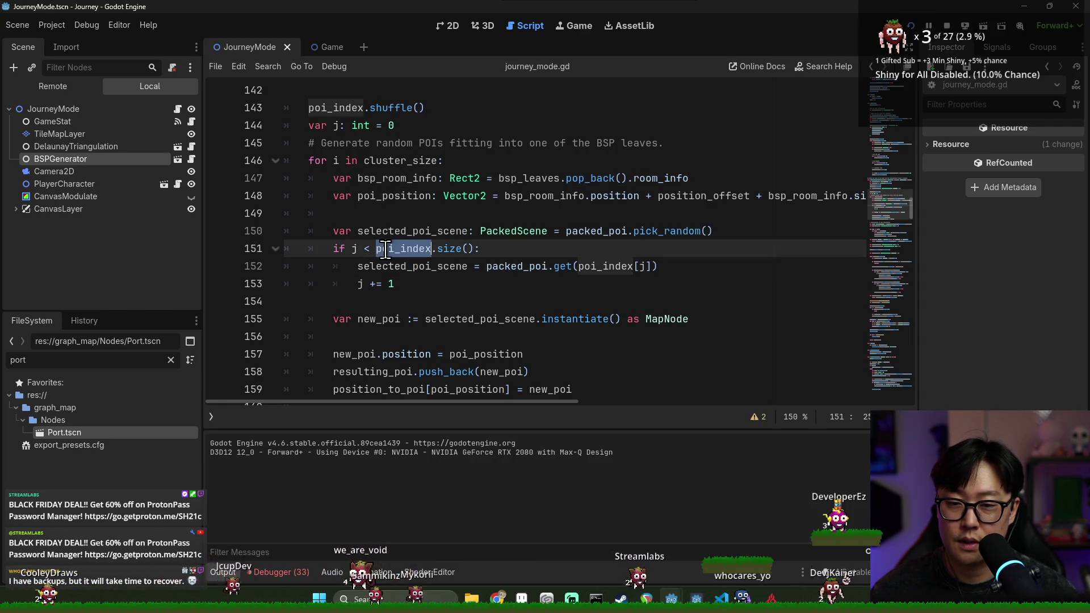
pyautogui.click(607, 231)
# Make line 150 use packed_poi[filler_poi_options.pick_random()], save, and run the game.
pyautogui.moveTo(629, 232); pyautogui.dragTo(700, 231)
pyautogui.press('BackSpace')
pyautogui.press('Delete')
pyautogui.press('Delete')
pyautogui.write('[')
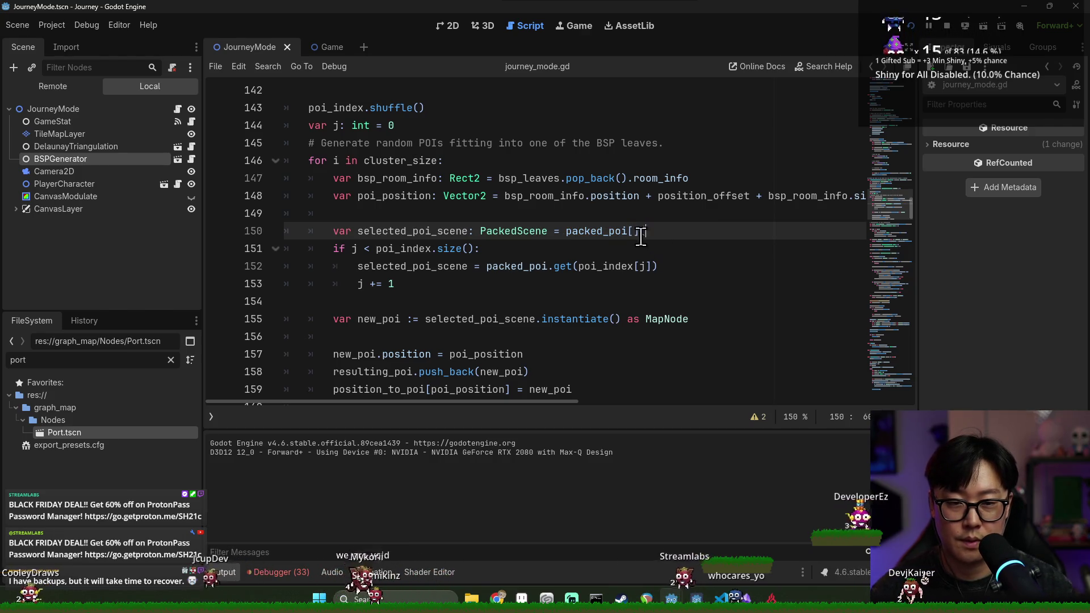
pyautogui.write('filler_poi_options.')
pyautogui.write('pic')
pyautogui.press('Return')
pyautogui.hotkey('ctrl', 's')
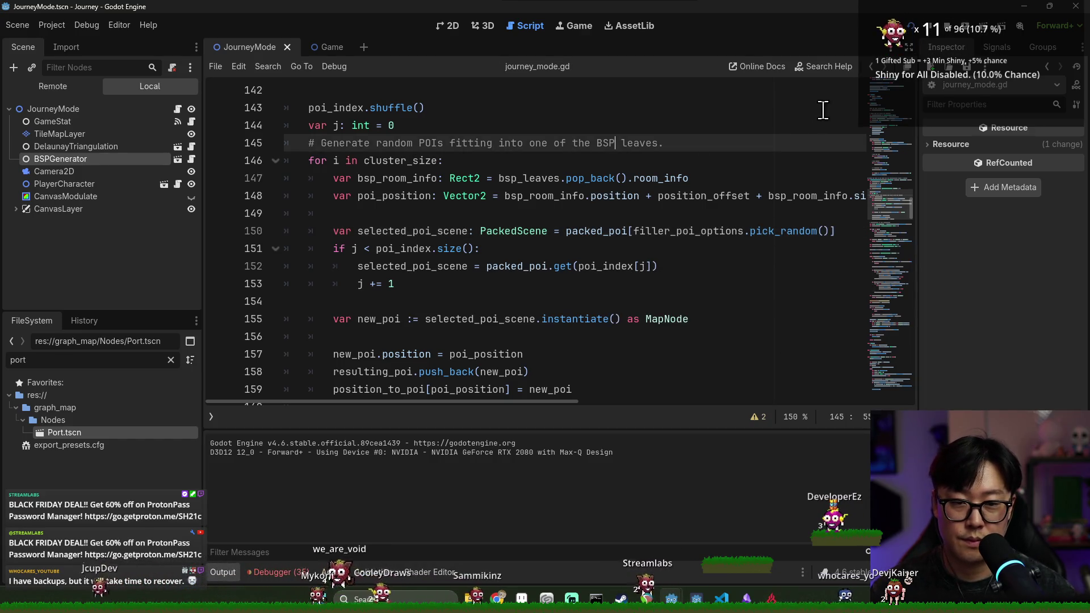
pyautogui.click(905, 29)
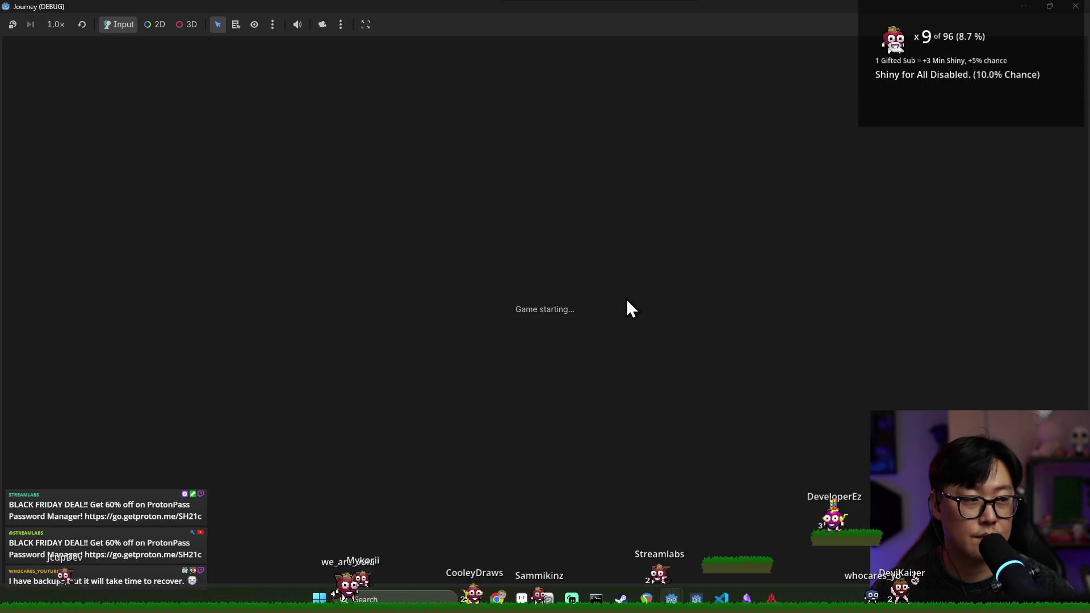
# Start a journey to view the generated map, then quit the game and return to journey_mode.gd.
pyautogui.click(542, 349)
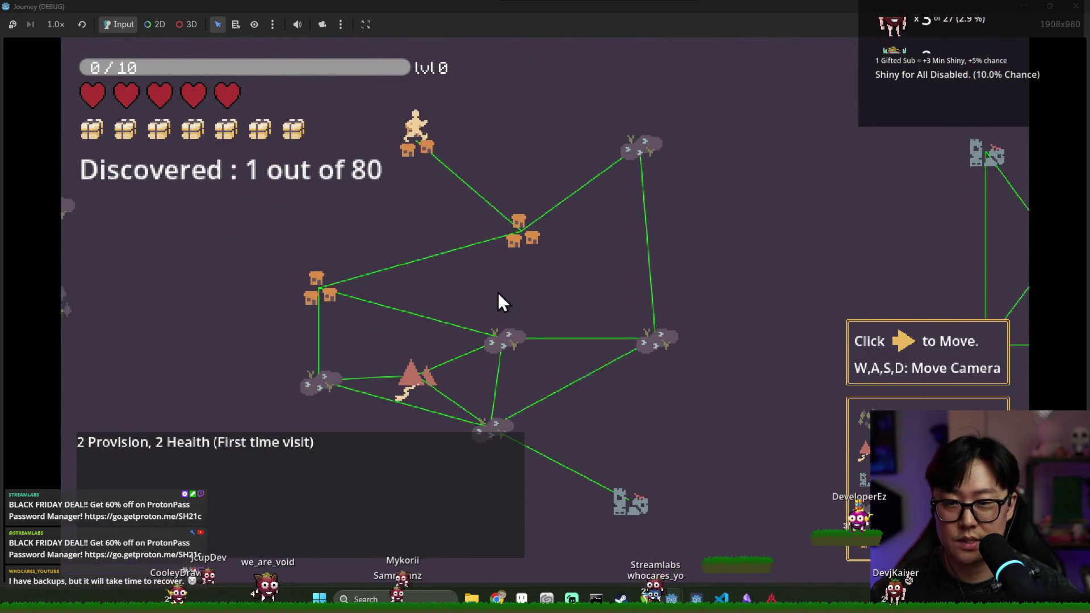
pyautogui.hotkey('alt', 'F4')
pyautogui.click(421, 216)
pyautogui.hotkey('ctrl', 's')
pyautogui.hotkey('ctrl', 's')
pyautogui.click(275, 161)
pyautogui.click(276, 161)
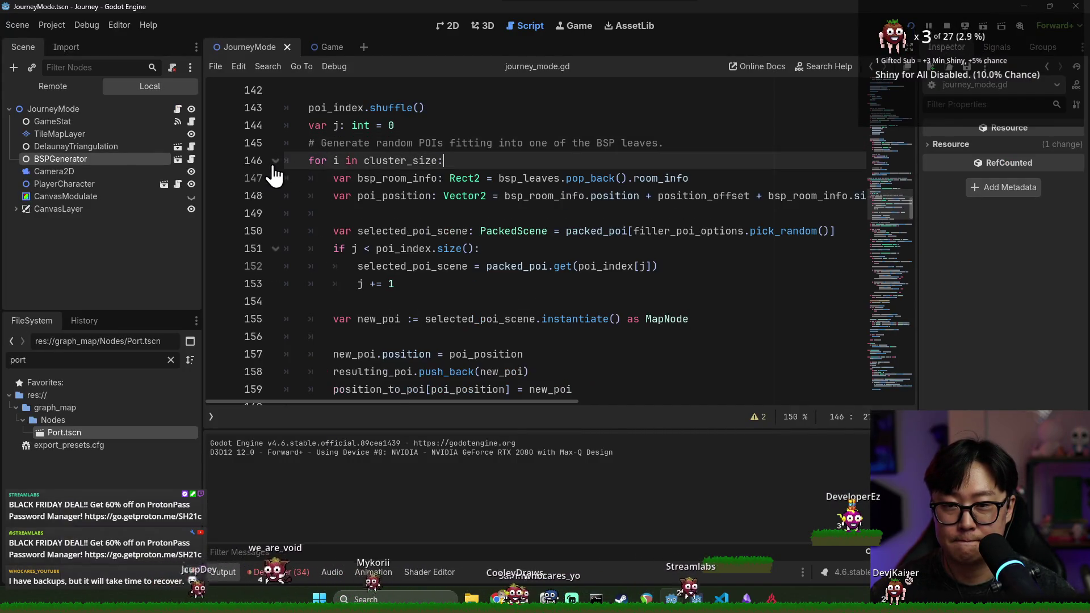
# Add a breakpoint on line 132 where cluster_build is used.
pyautogui.scroll(3)
pyautogui.hotkey('ctrl', 's')
pyautogui.doubleClick(402, 266)
pyautogui.scroll(3)
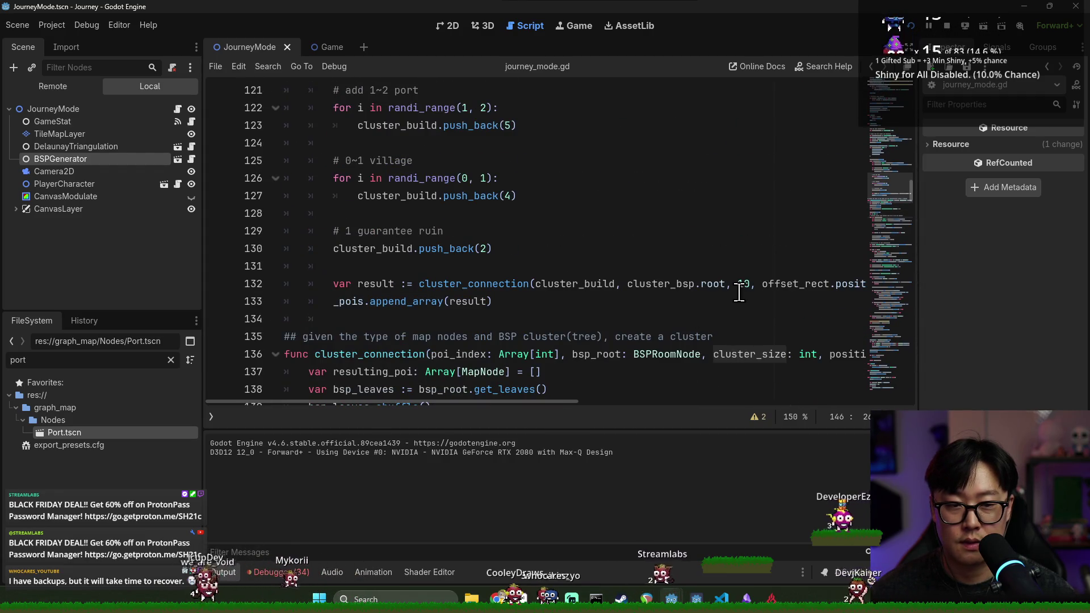
pyautogui.doubleClick(556, 284)
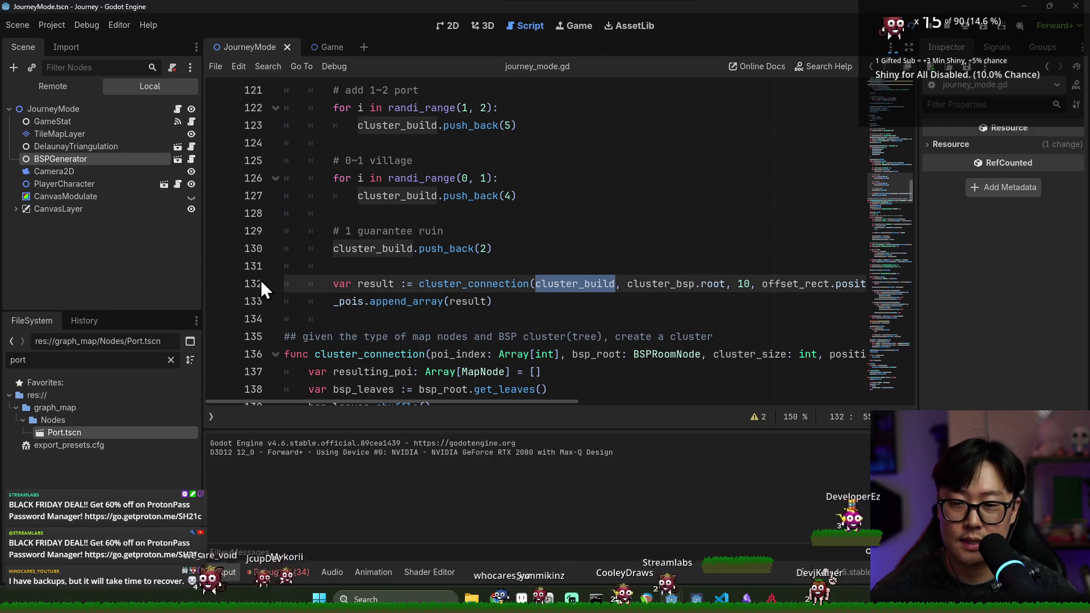
pyautogui.click(221, 284)
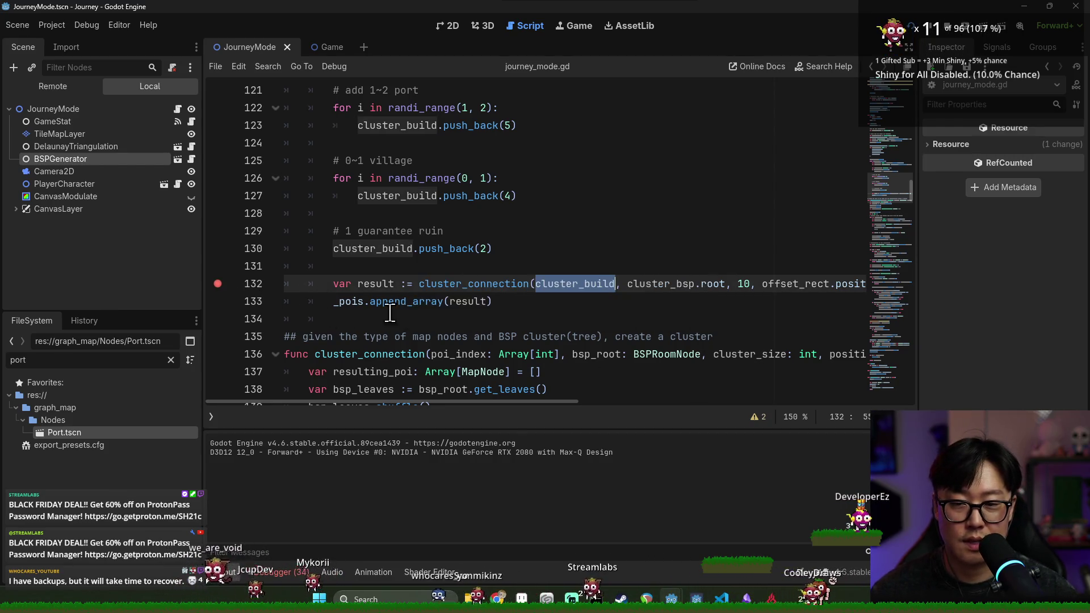
# Debug-run the game, start a journey, and inspect cluster_build holding [3, 3, 3, 3].
pyautogui.click(948, 26)
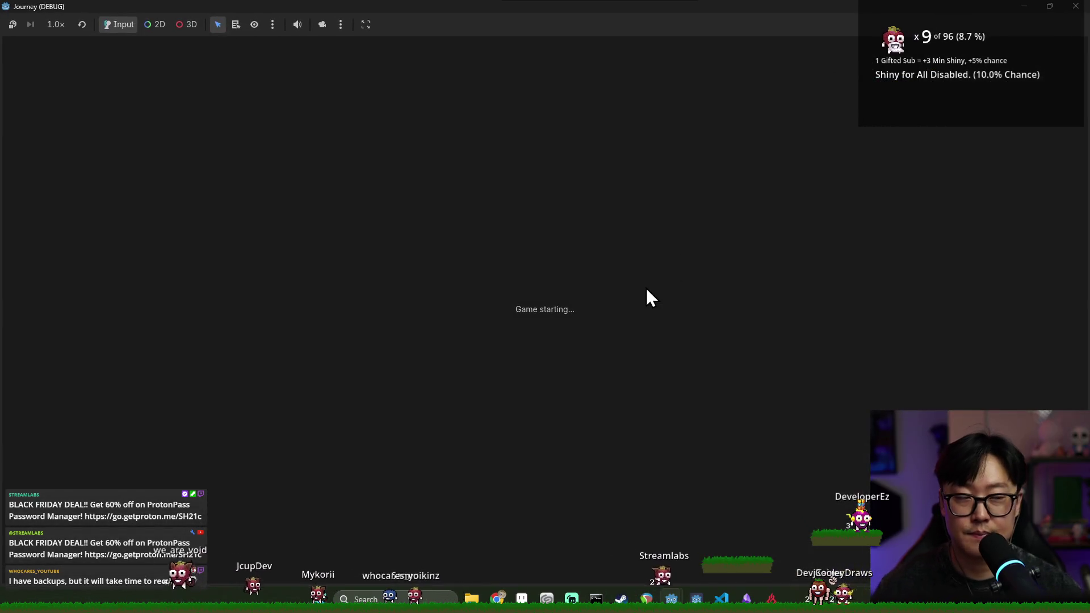
pyautogui.click(543, 335)
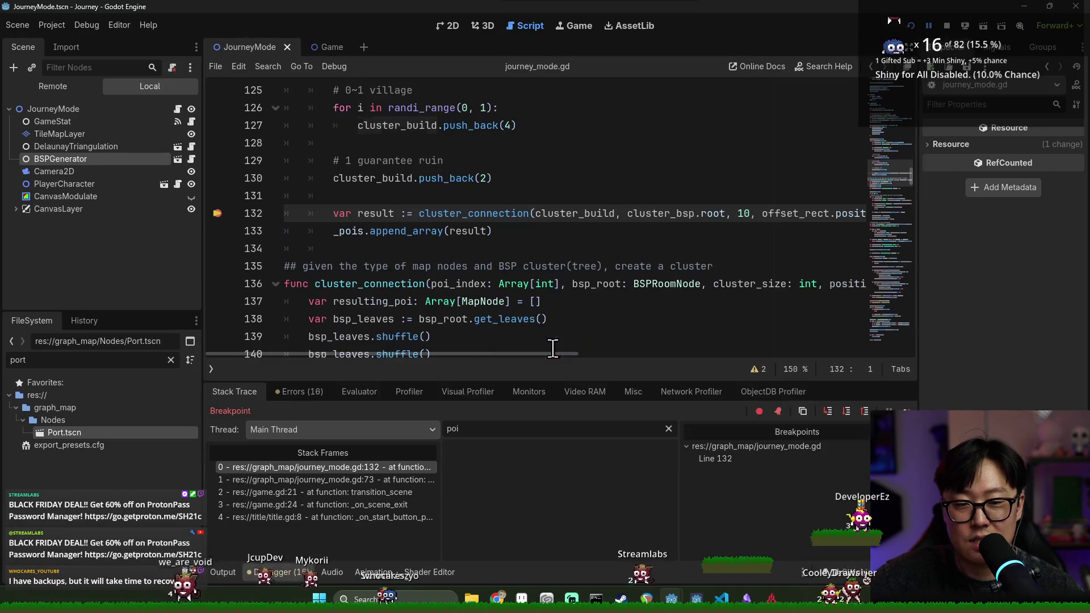
pyautogui.moveTo(571, 215)
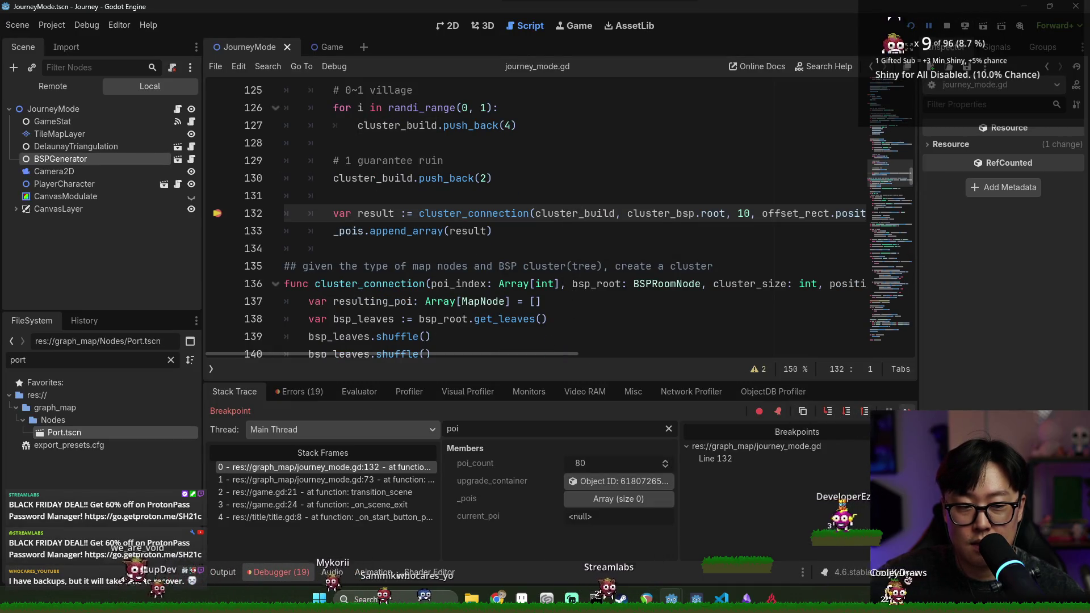
pyautogui.press('F12')
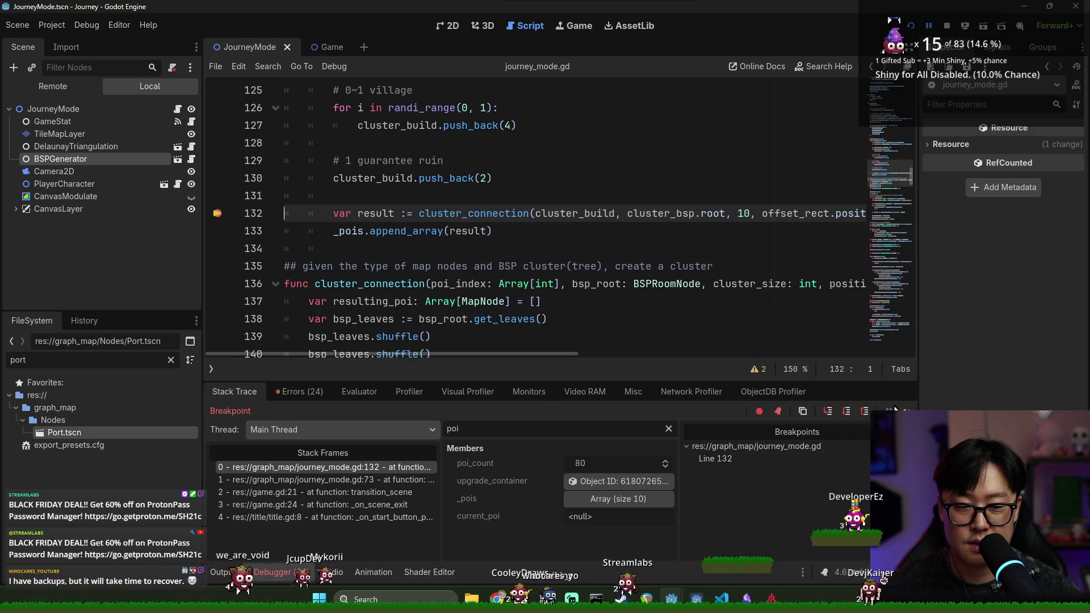
pyautogui.doubleClick(579, 214)
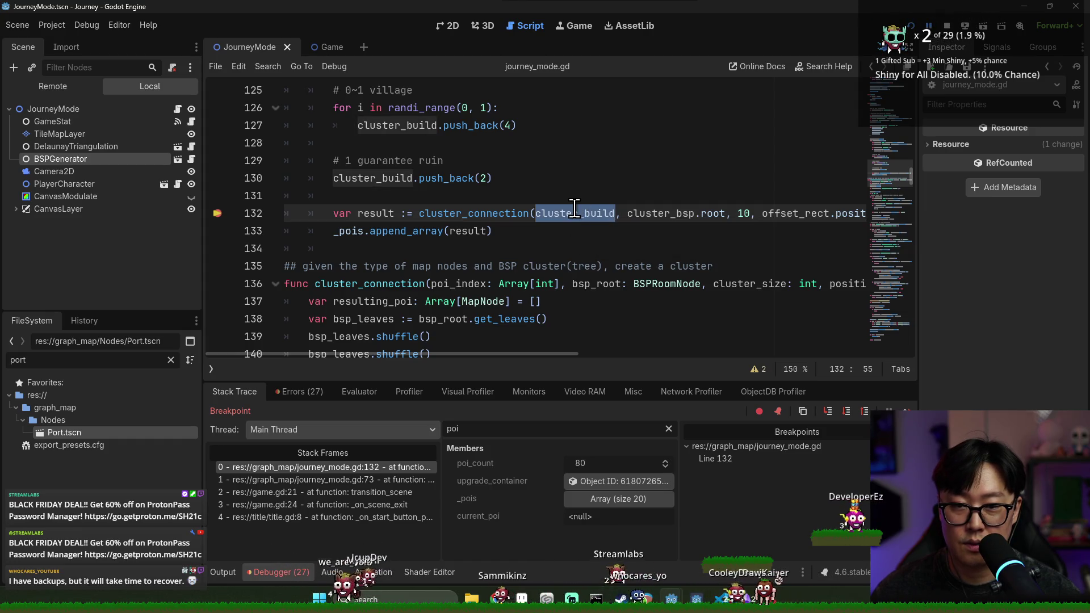
pyautogui.scroll(3)
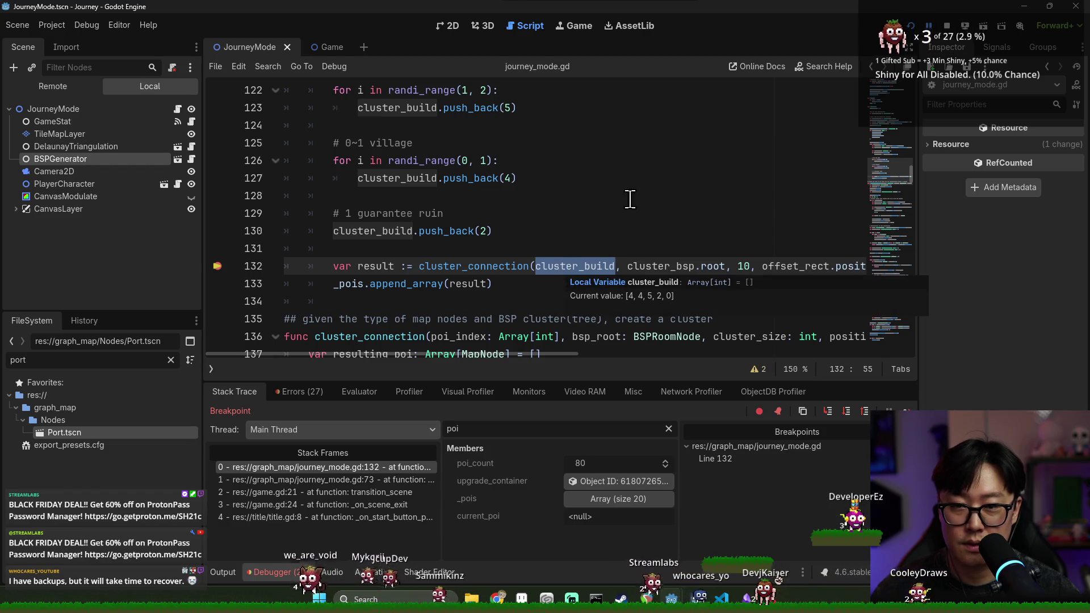
pyautogui.moveTo(552, 267)
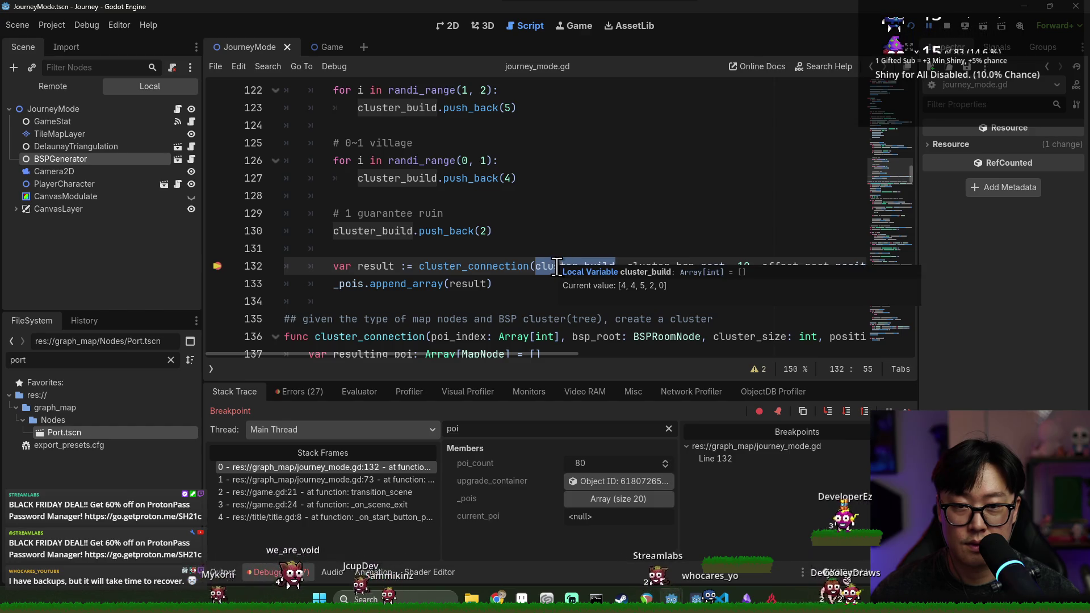
# Add a breakpoint on line 127.
pyautogui.scroll(3)
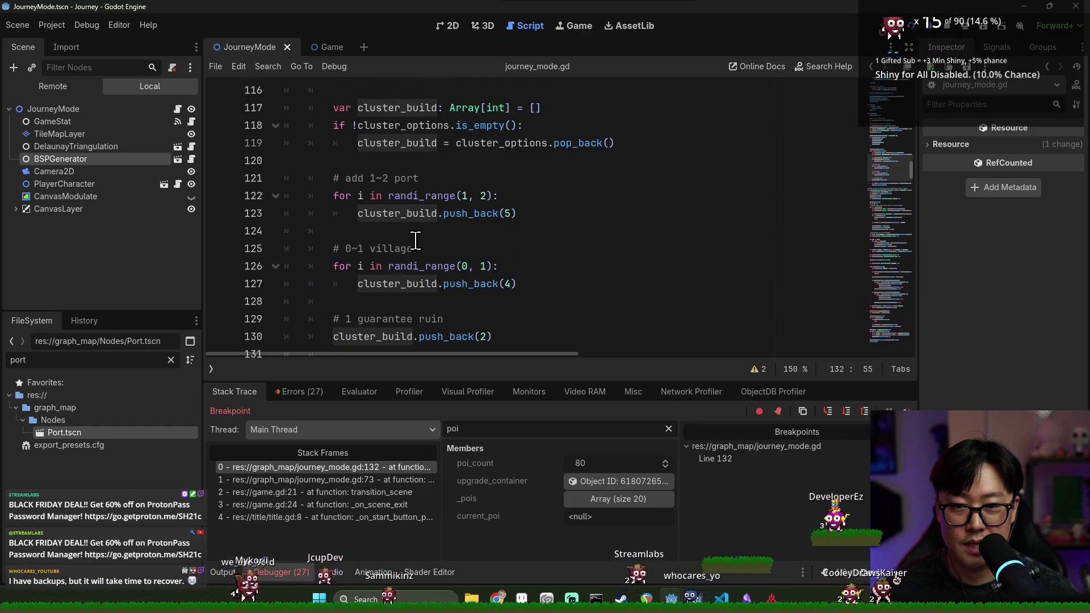
pyautogui.scroll(3)
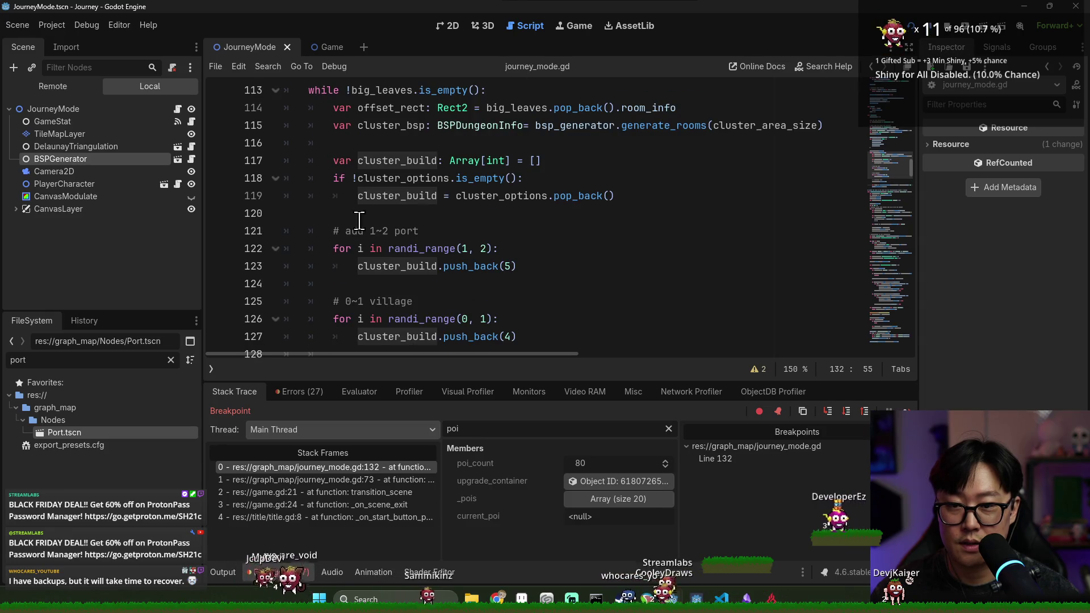
pyautogui.scroll(-3)
pyautogui.click(218, 283)
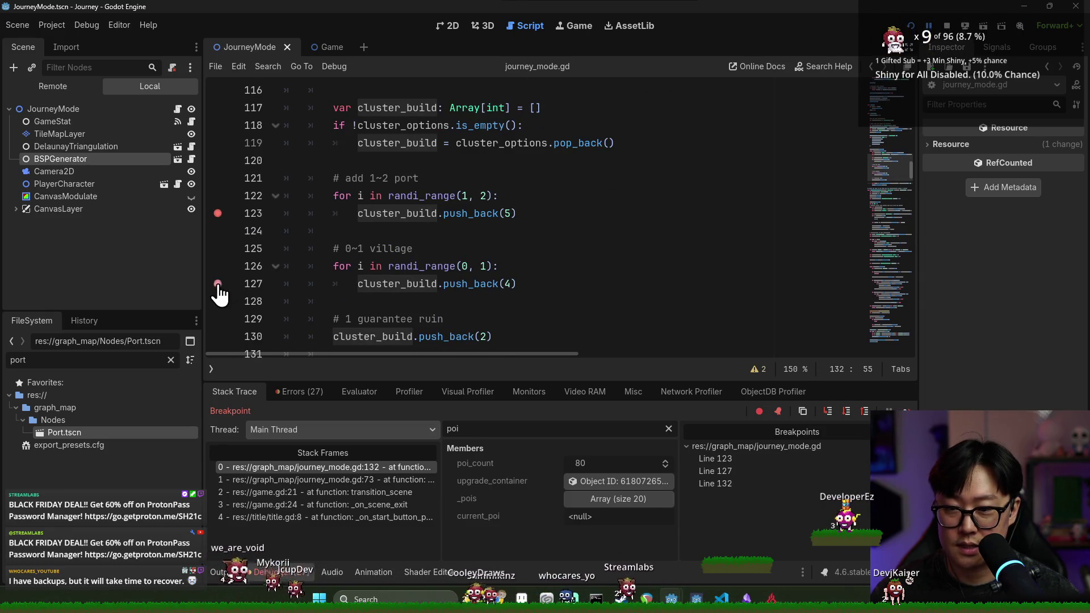
pyautogui.scroll(-3)
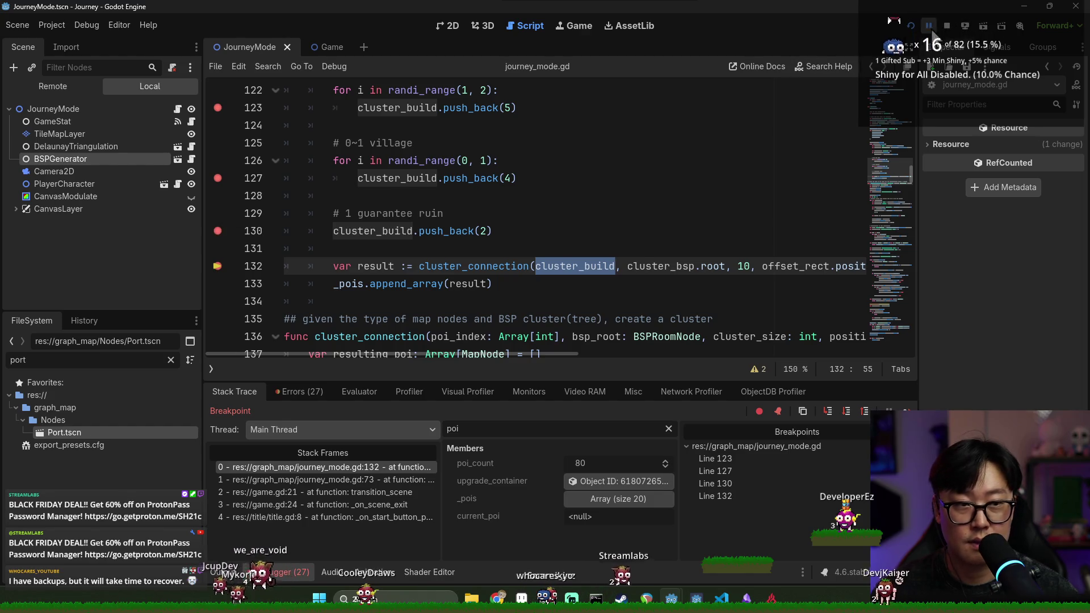
# Continue and step through the code, inspect cluster_build on line 123, then stop debugging.
pyautogui.press('F12')
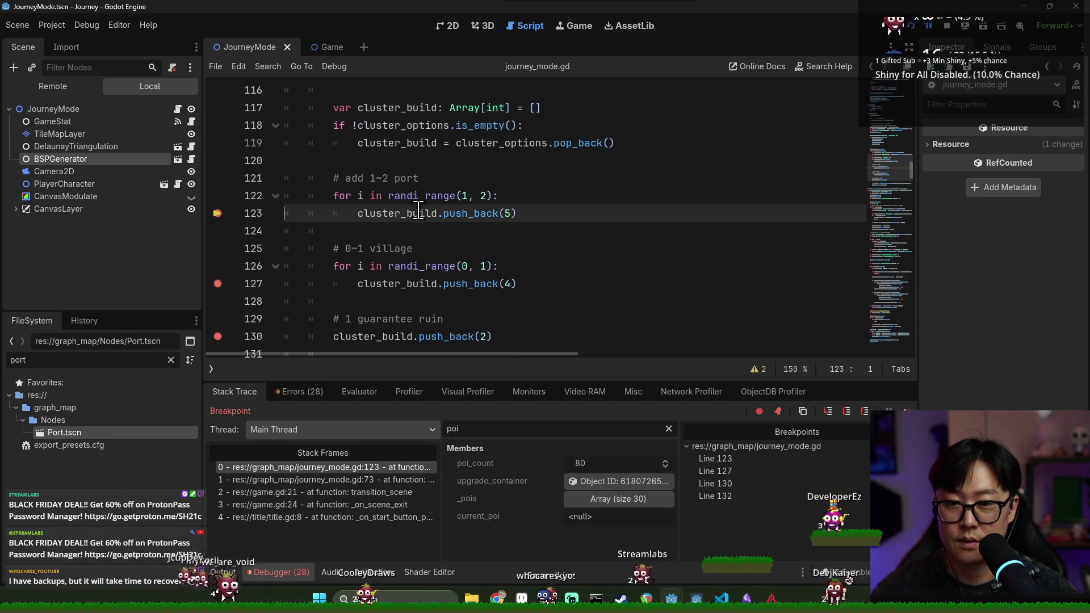
pyautogui.moveTo(402, 214)
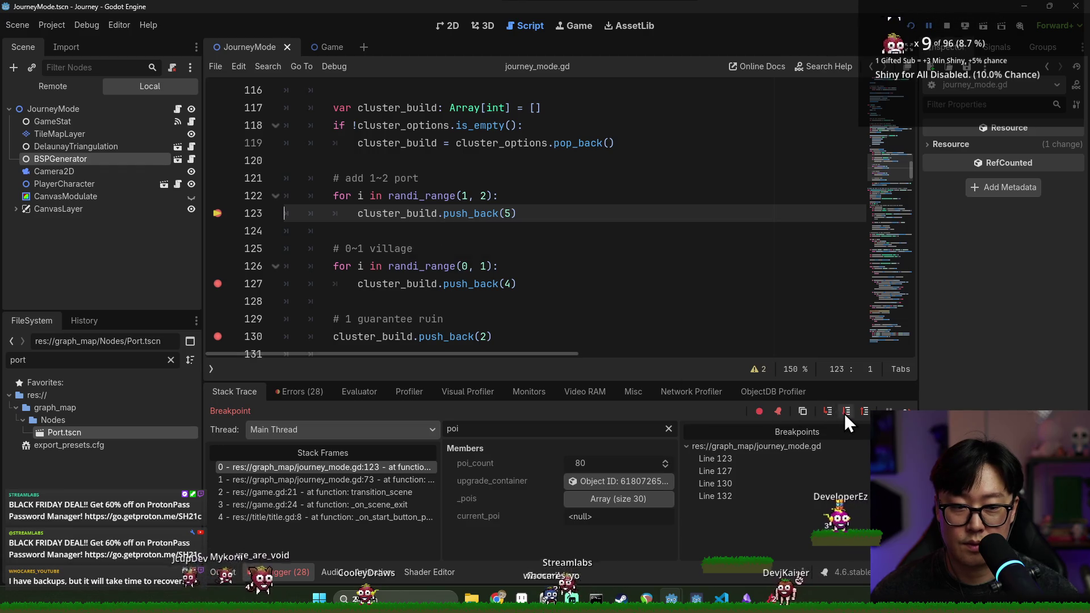
pyautogui.click(845, 412)
pyautogui.moveTo(402, 164)
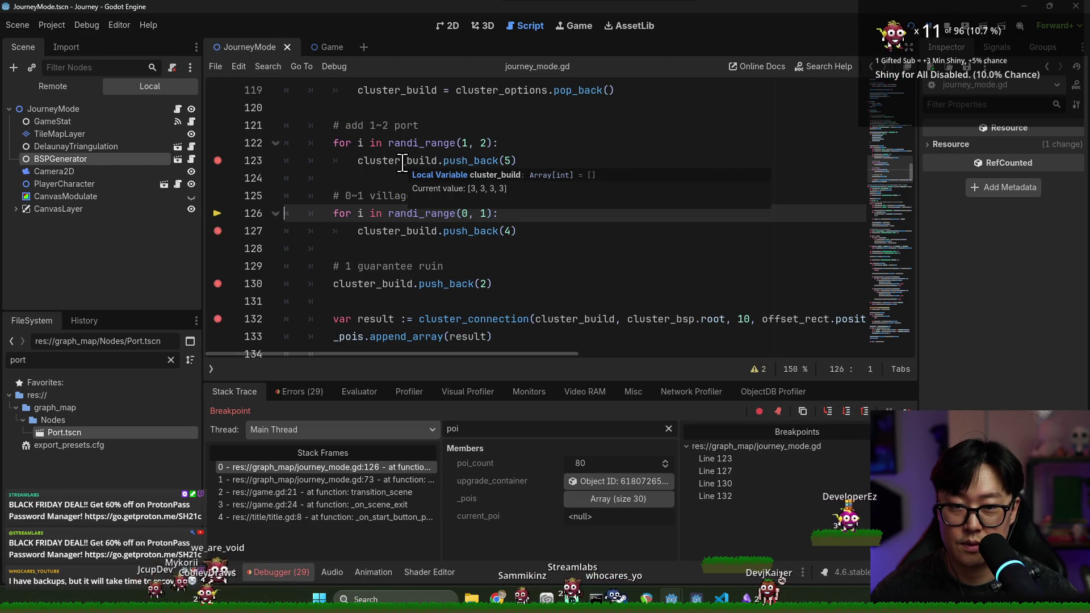
pyautogui.doubleClick(432, 162)
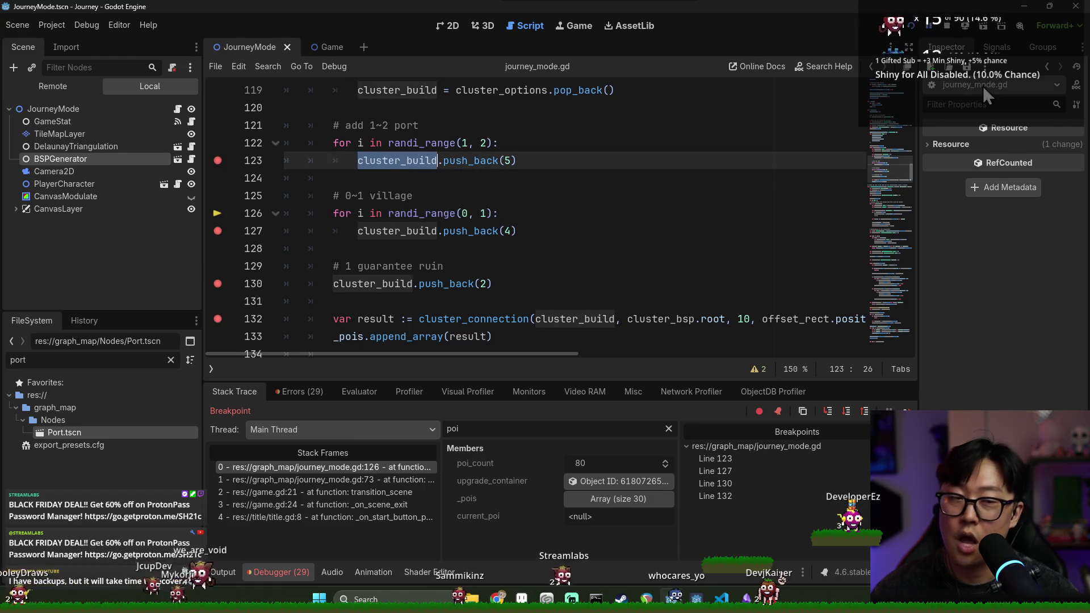
pyautogui.press('F8')
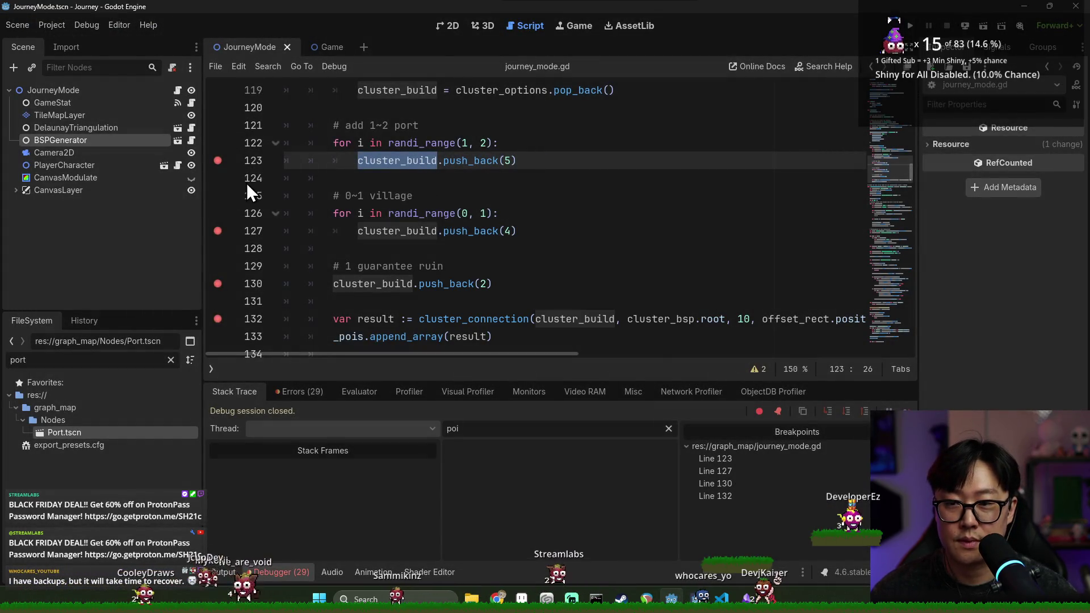
# Remove all breakpoints and save the script.
pyautogui.click(218, 318)
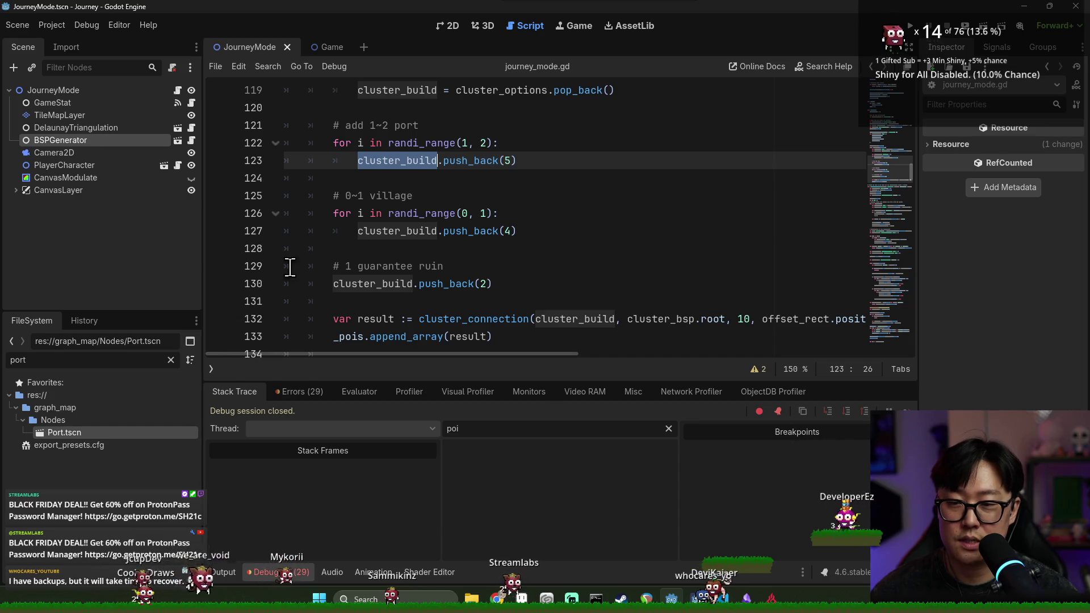
pyautogui.scroll(3)
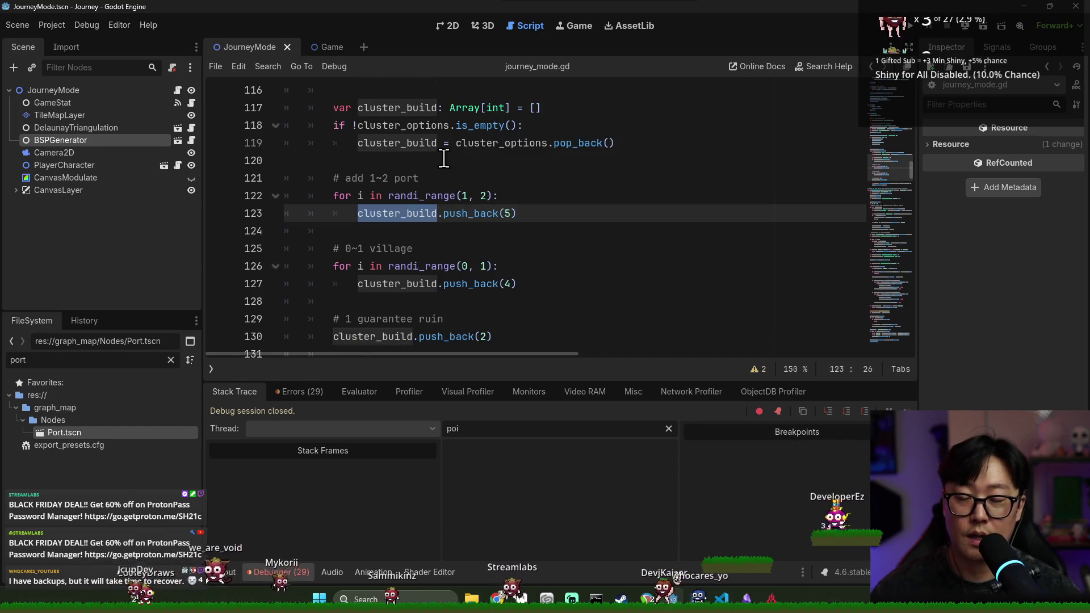
pyautogui.scroll(3)
pyautogui.doubleClick(397, 195)
pyautogui.hotkey('ctrl', 's')
# Trace cluster_options back to its array of cluster constants on lines 105–109.
pyautogui.doubleClick(502, 195)
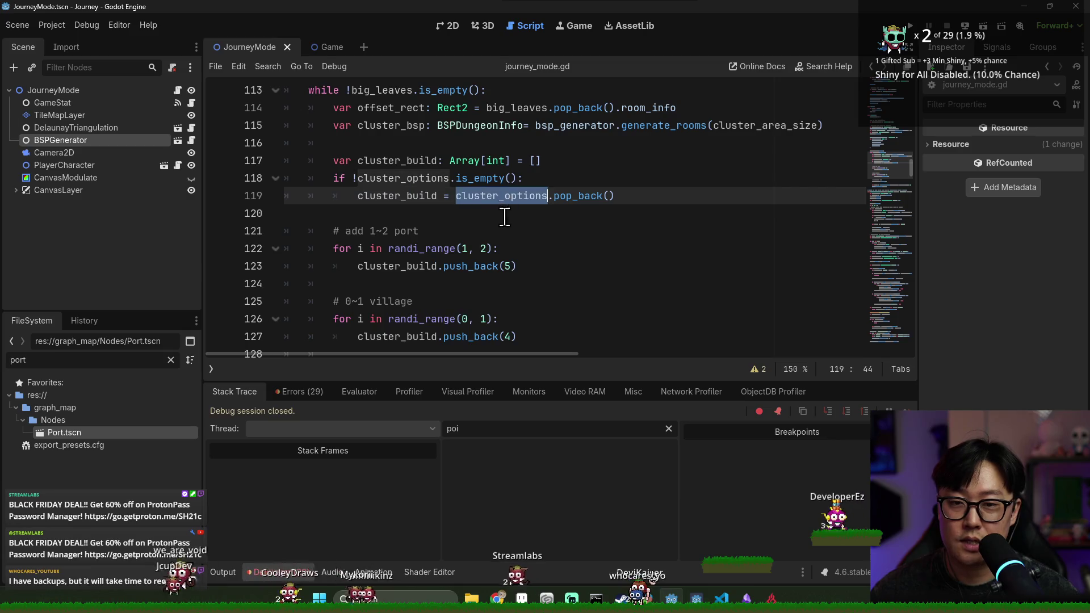
pyautogui.scroll(3)
pyautogui.doubleClick(426, 249)
pyautogui.doubleClick(494, 250)
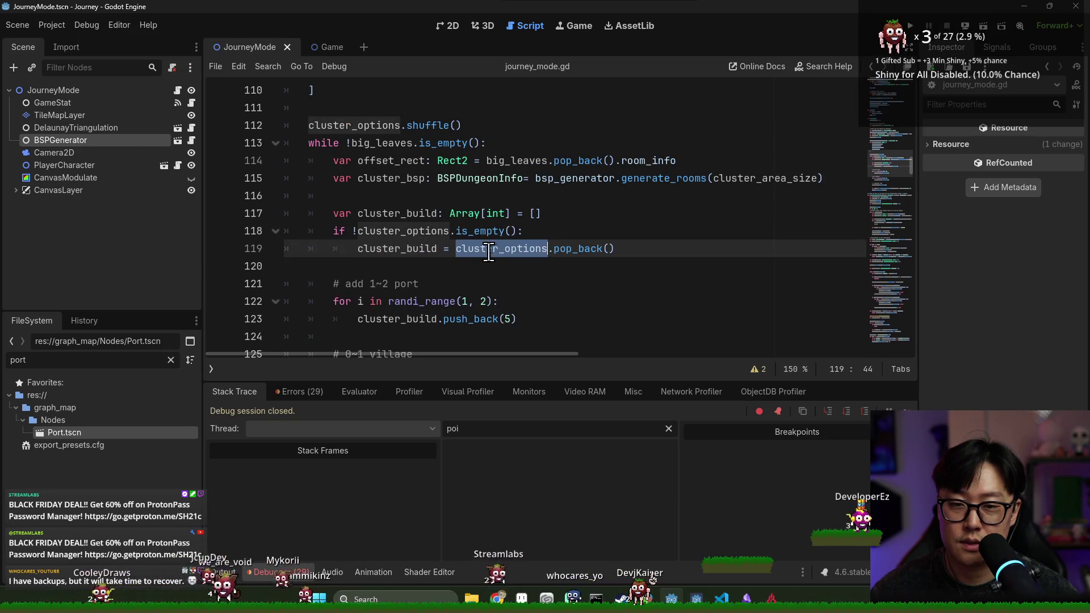
pyautogui.scroll(3)
pyautogui.scroll(-3)
pyautogui.doubleClick(401, 126)
pyautogui.doubleClick(382, 108)
# Append .duplicate() to each cluster constant in cluster_options, save, and run the project.
pyautogui.click(421, 126)
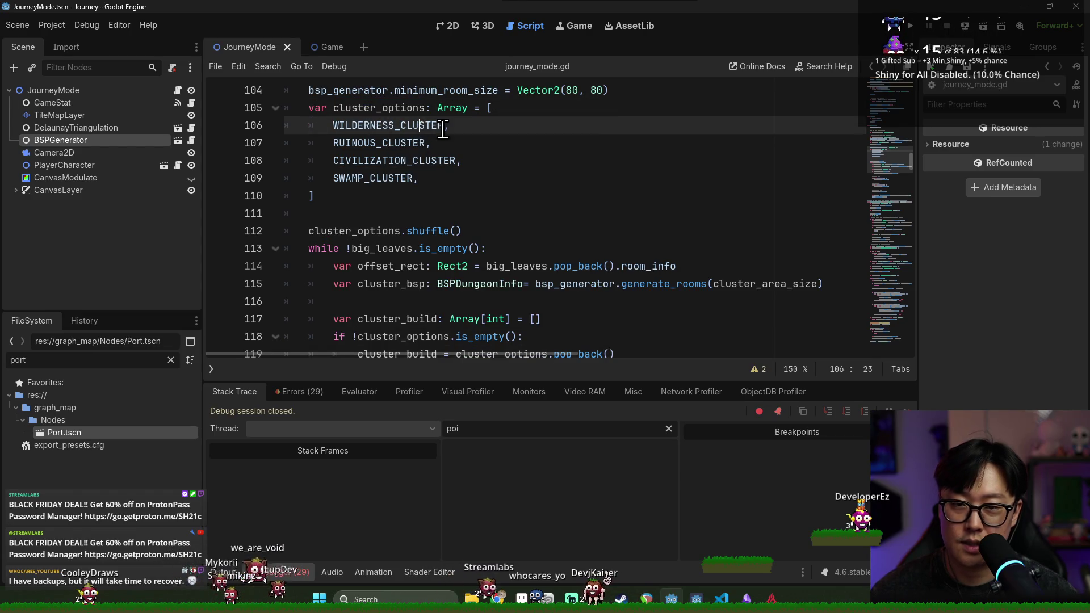
pyautogui.write('.dupli')
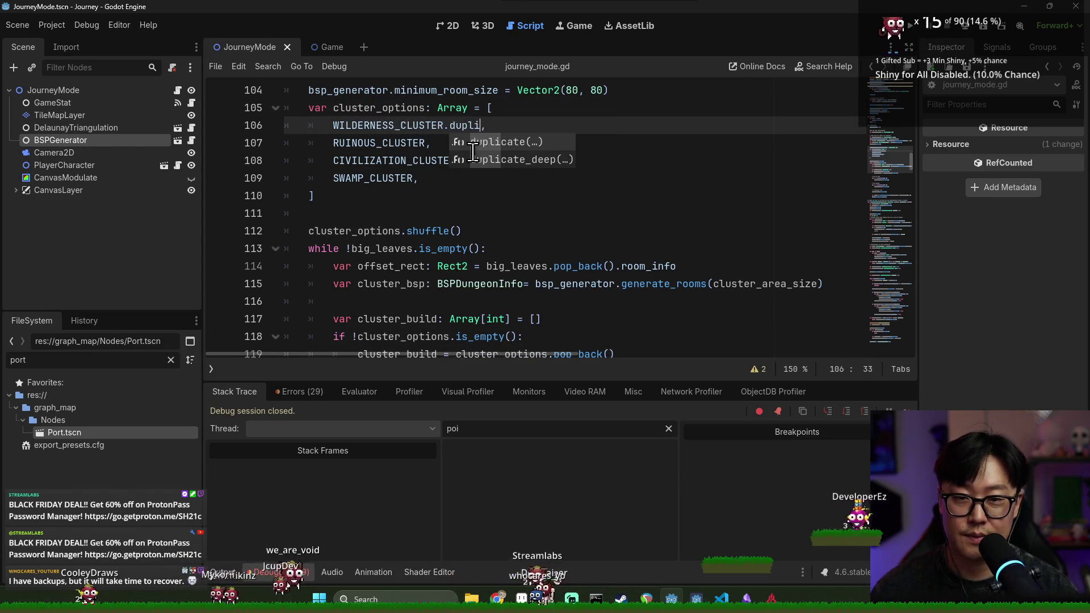
pyautogui.press('Return')
pyautogui.click(426, 144)
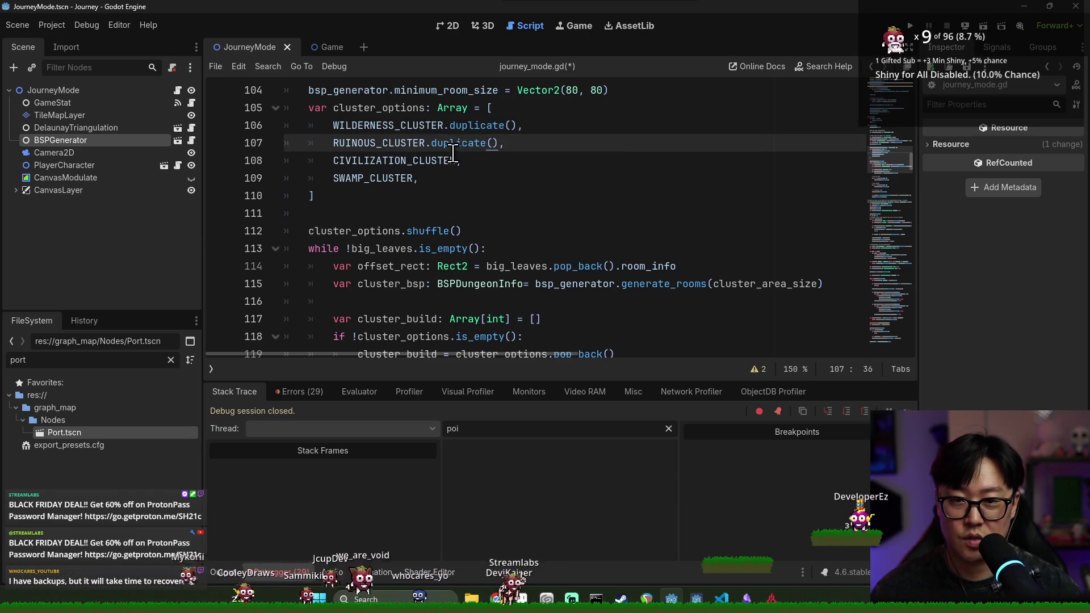
pyautogui.click(456, 161)
pyautogui.write('.duplicat')
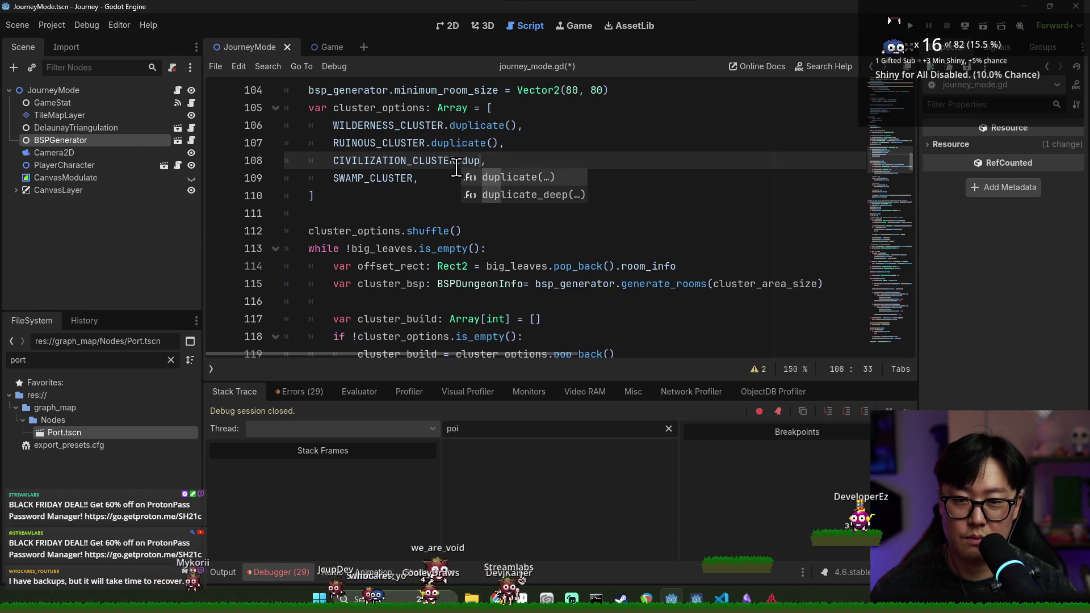
pyautogui.press('Return')
pyautogui.click(415, 177)
pyautogui.write(',')
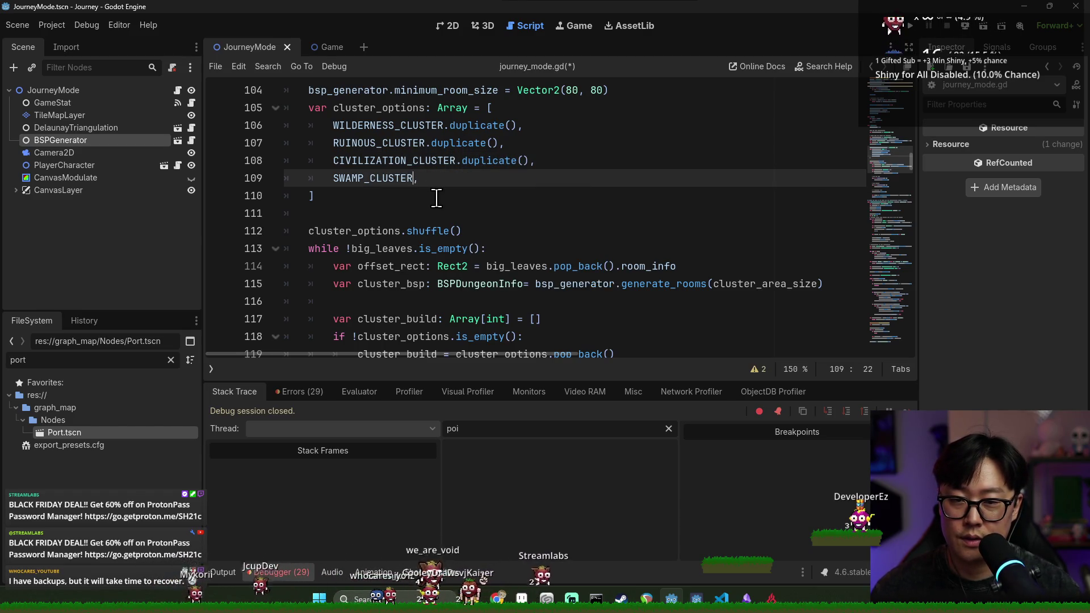
pyautogui.write('.dup')
pyautogui.press('Return')
pyautogui.hotkey('ctrl', 's')
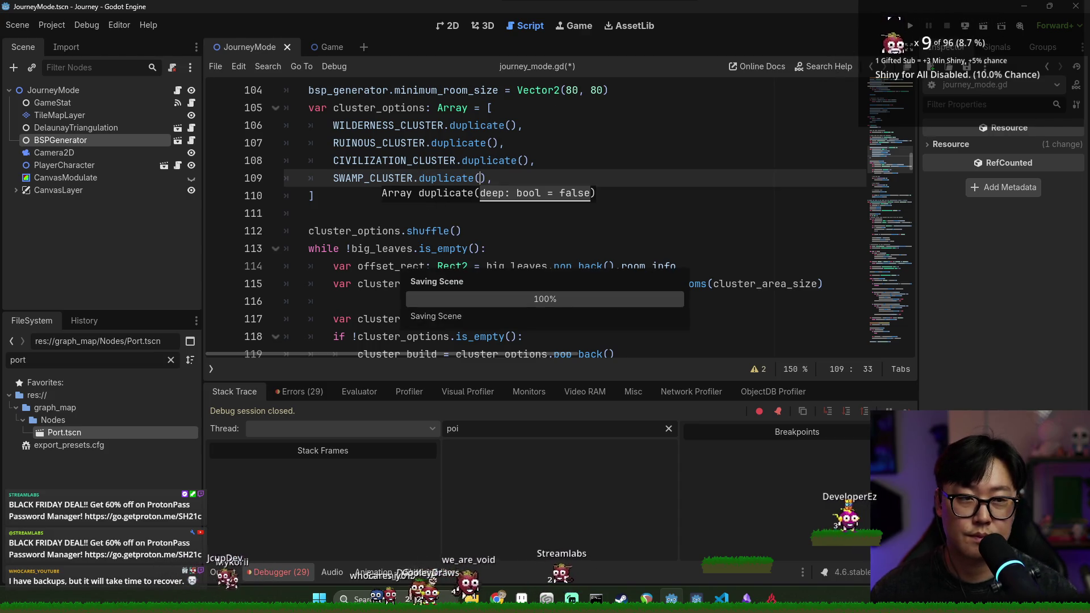
pyautogui.click(909, 31)
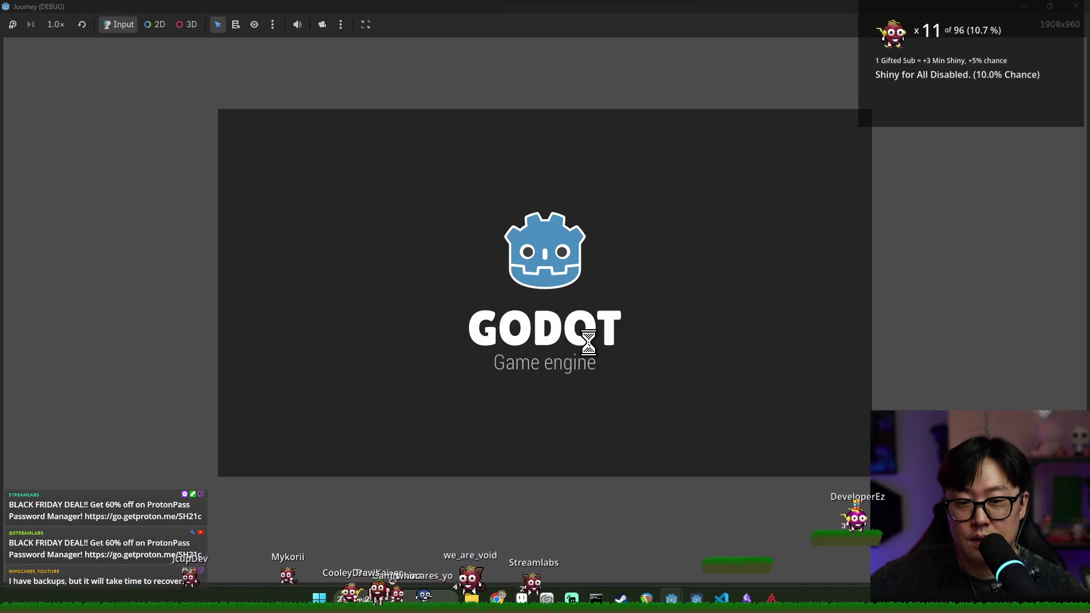
# Stop the running game, rerun the project, and start a new game.
pyautogui.click(553, 345)
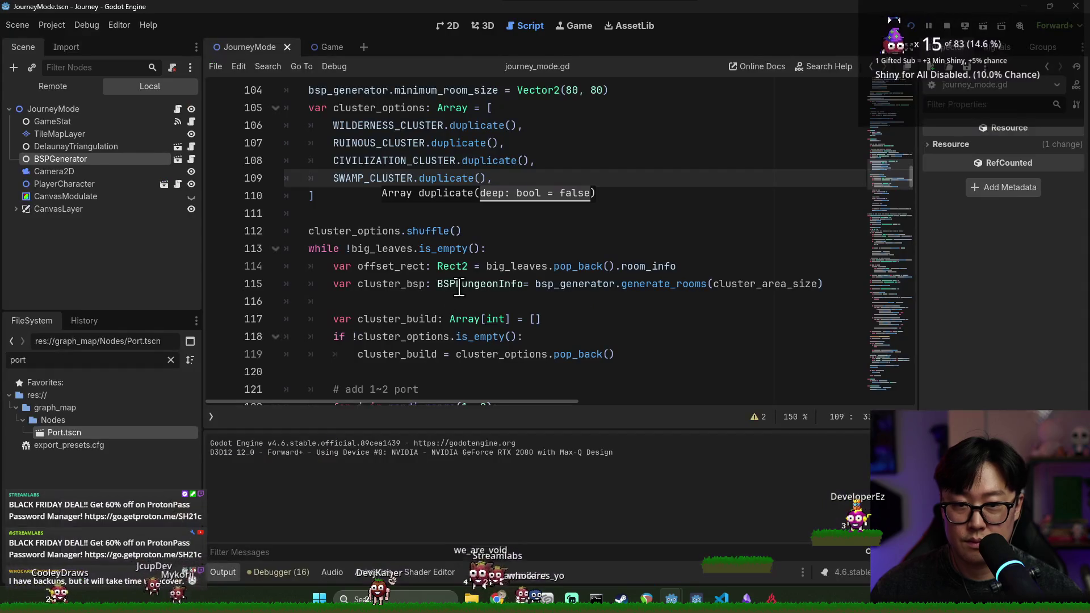
pyautogui.click(942, 43)
pyautogui.scroll(-3)
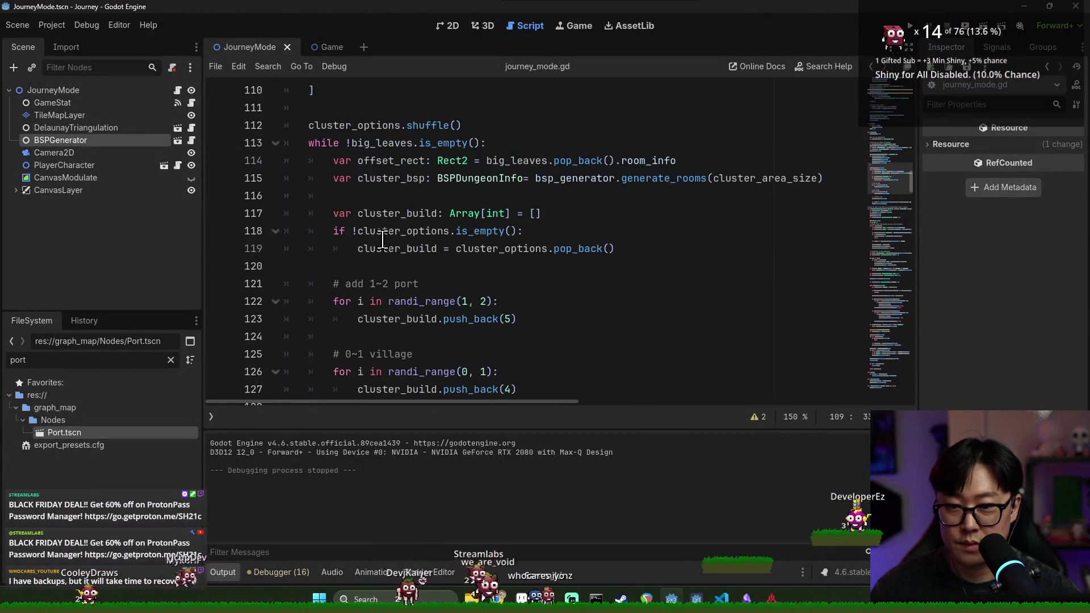
pyautogui.click(921, 26)
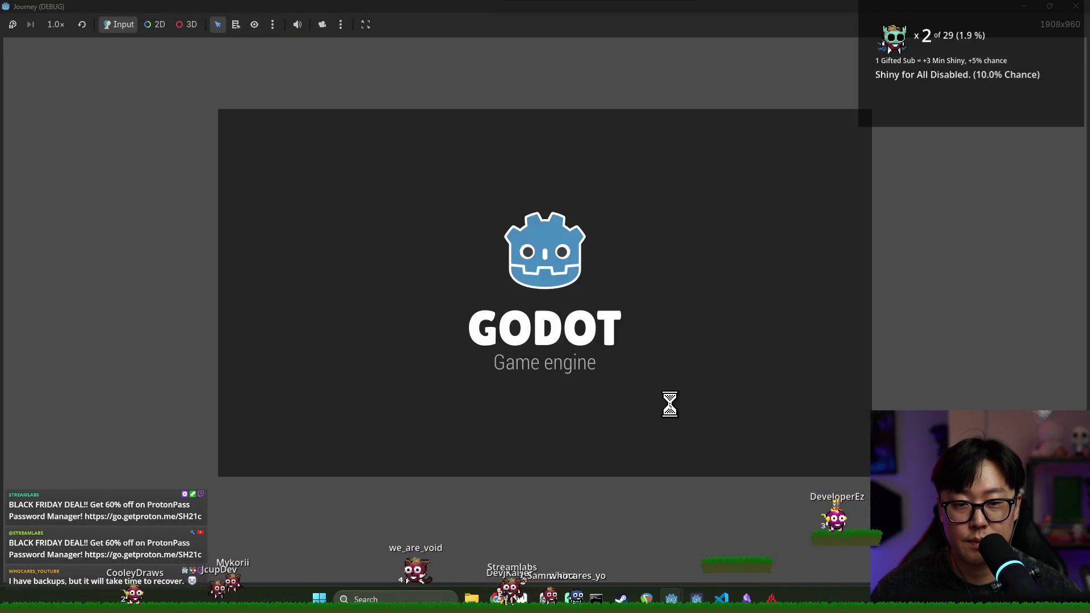
pyautogui.press('Return')
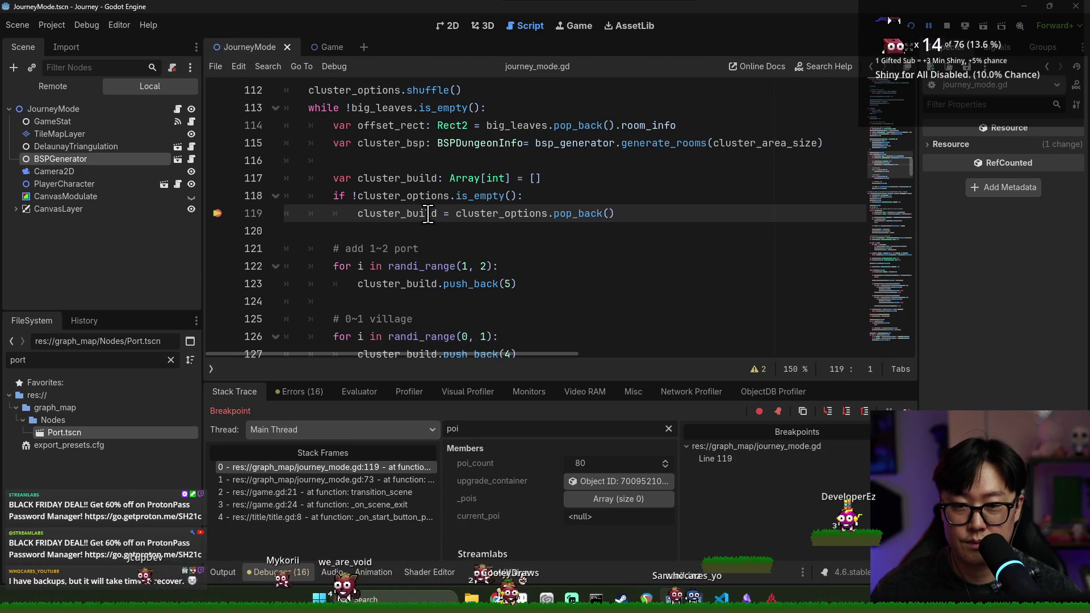
# Step through lines 119–123 (cluster_build becomes [0, 0, 0, 0, 5]), clear the line 119 breakpoint, continue.
pyautogui.moveTo(498, 214)
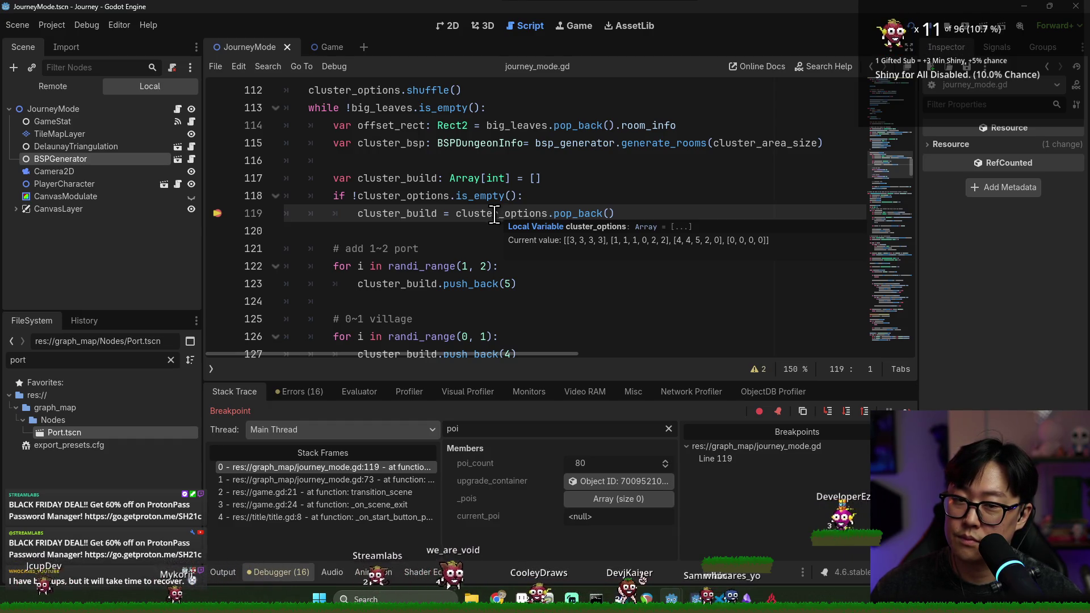
pyautogui.click(846, 412)
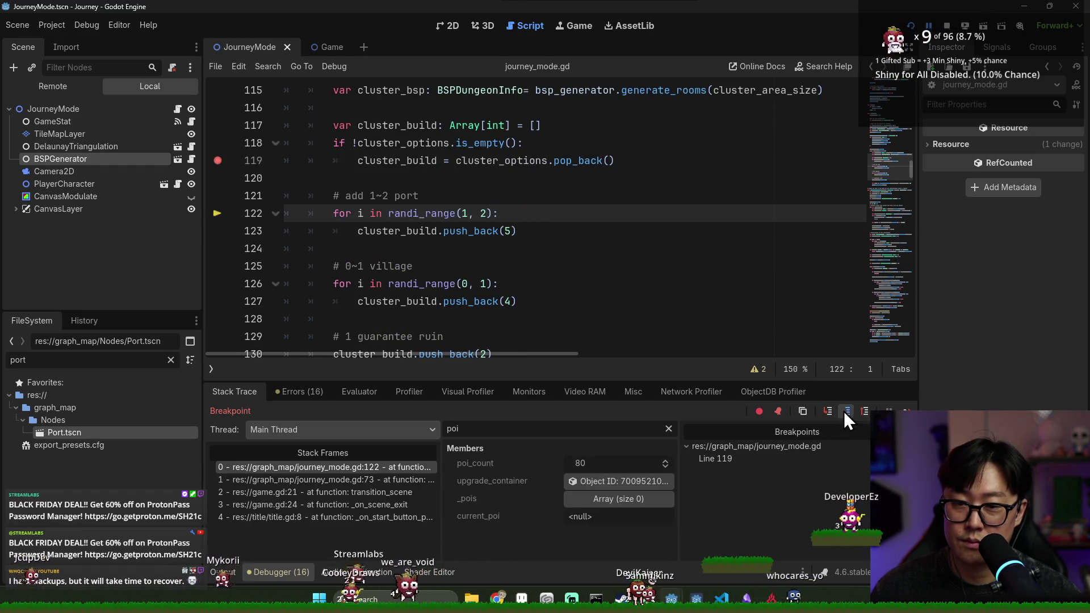
pyautogui.click(845, 412)
pyautogui.moveTo(410, 217)
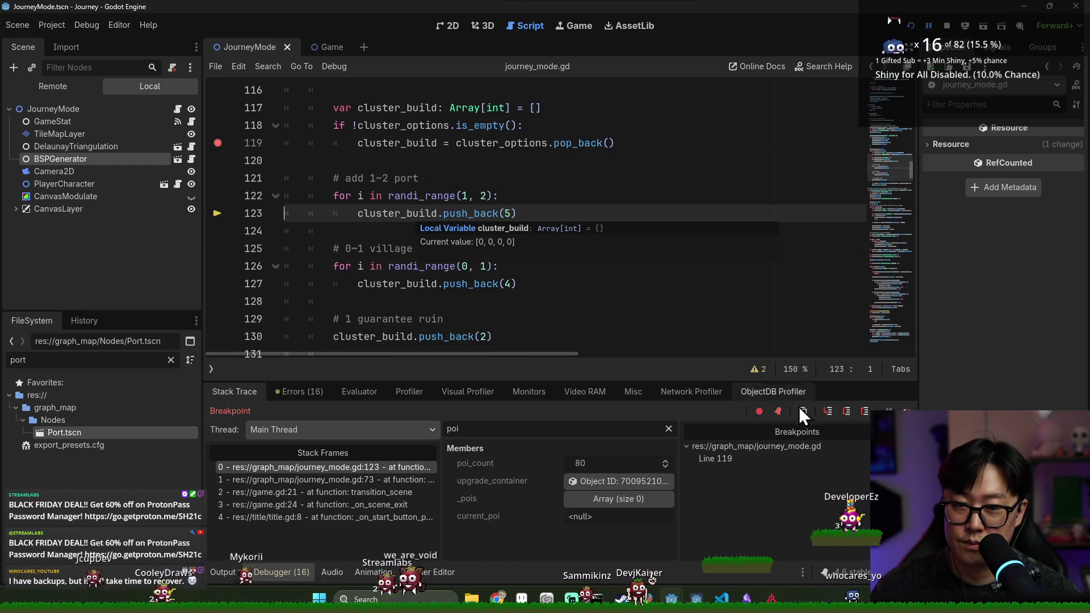
pyautogui.click(846, 412)
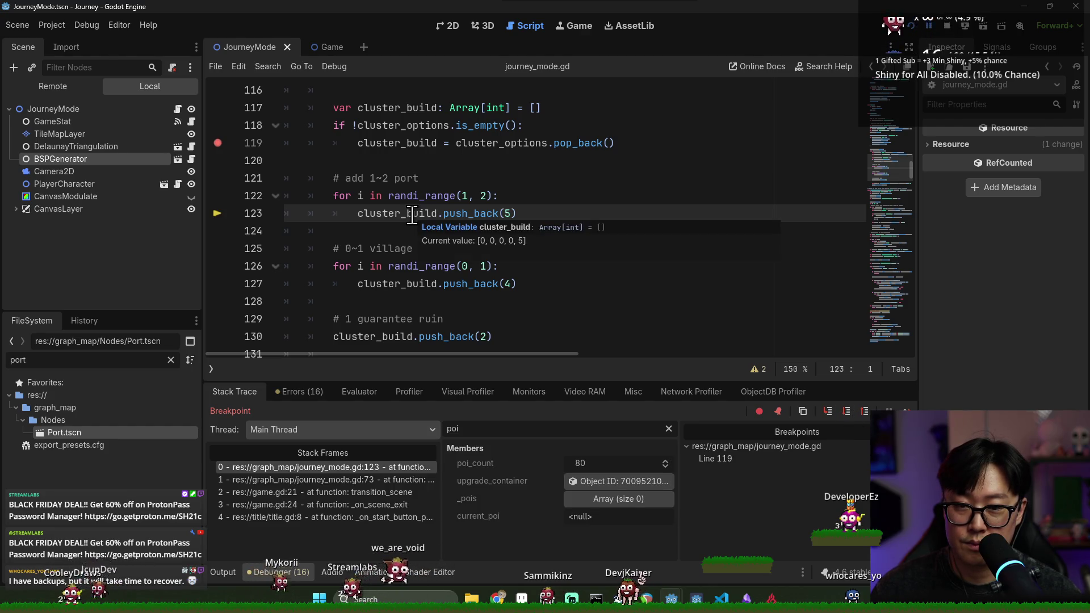
pyautogui.click(907, 411)
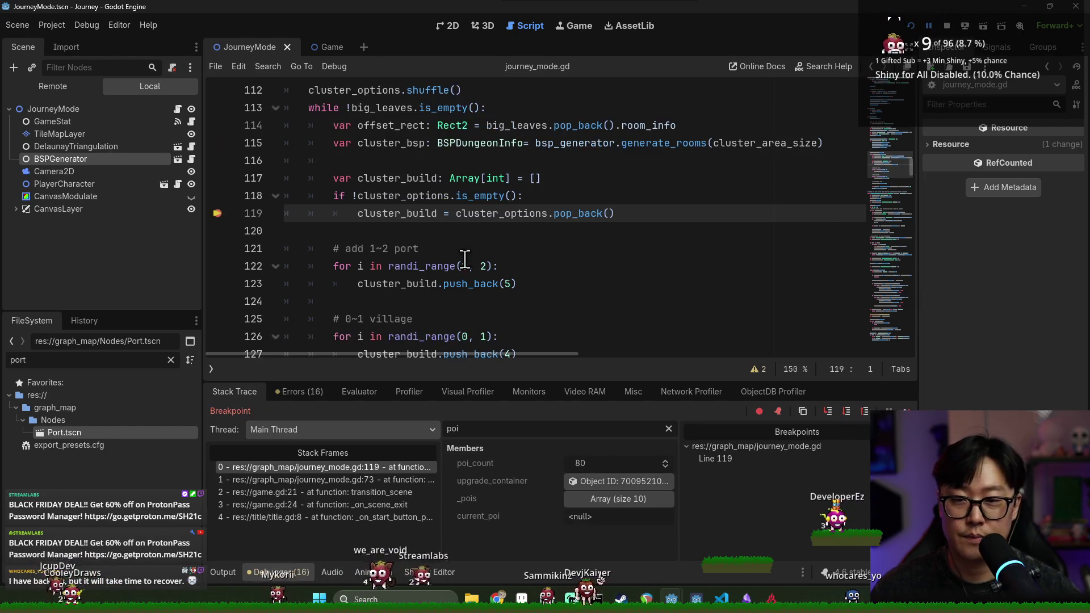
pyautogui.click(216, 214)
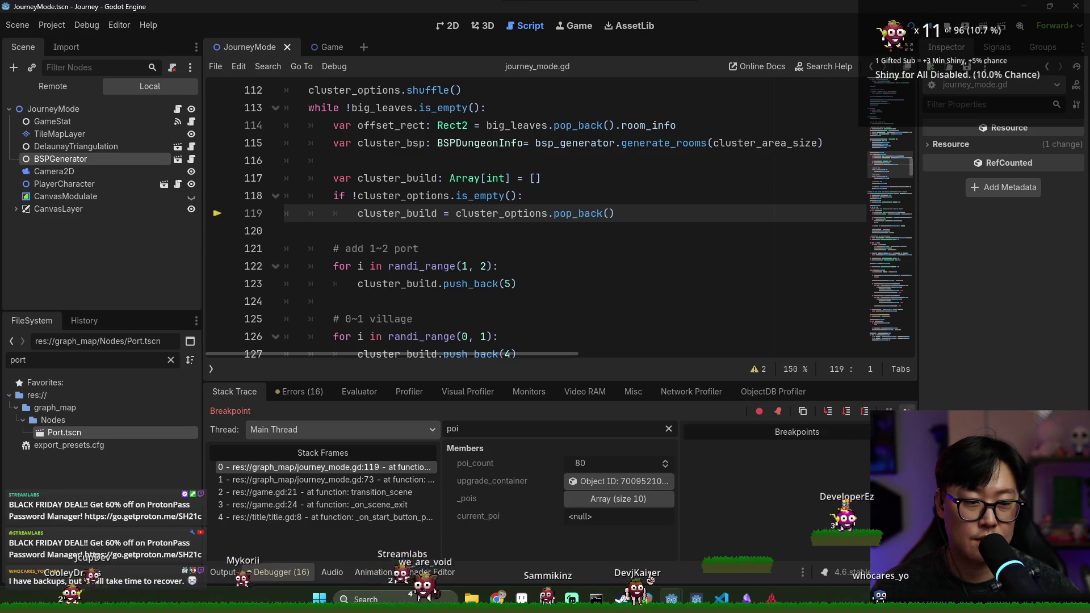
pyautogui.click(907, 411)
# Pan around the generated map with WASD to inspect its clusters, then close the game.
pyautogui.press('w')
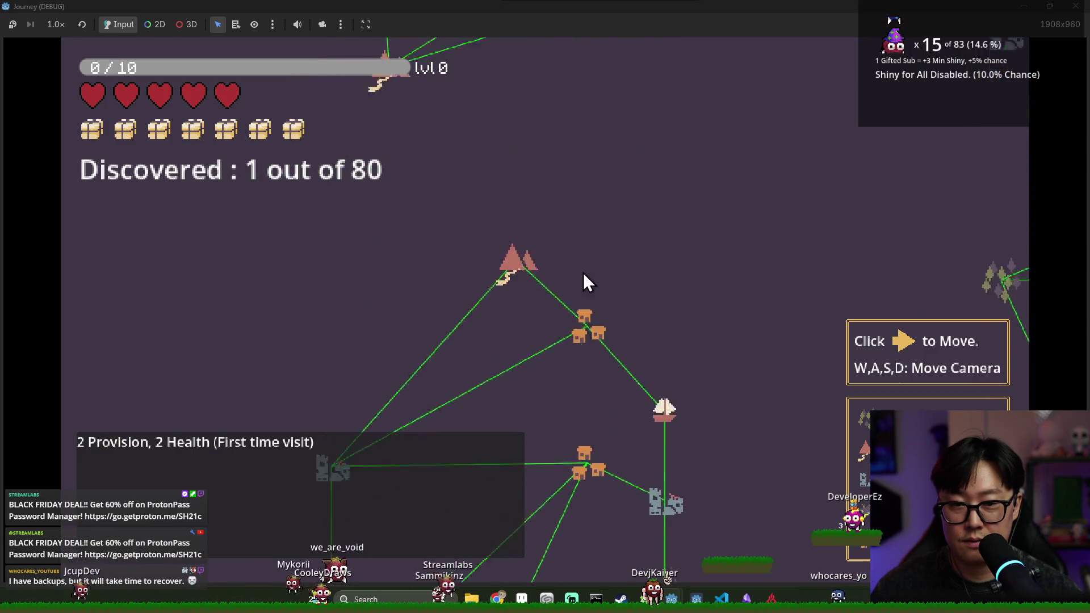
pyautogui.press('d')
pyautogui.press('a')
pyautogui.press('d')
pyautogui.press('s')
pyautogui.press('d')
pyautogui.press('a')
pyautogui.press('s')
pyautogui.press('a')
pyautogui.press('w')
pyautogui.press('d')
pyautogui.press('d')
pyautogui.press('w')
pyautogui.press('a')
pyautogui.press('s')
pyautogui.press('s')
pyautogui.press('w')
pyautogui.press('a')
pyautogui.press('s')
pyautogui.press('d')
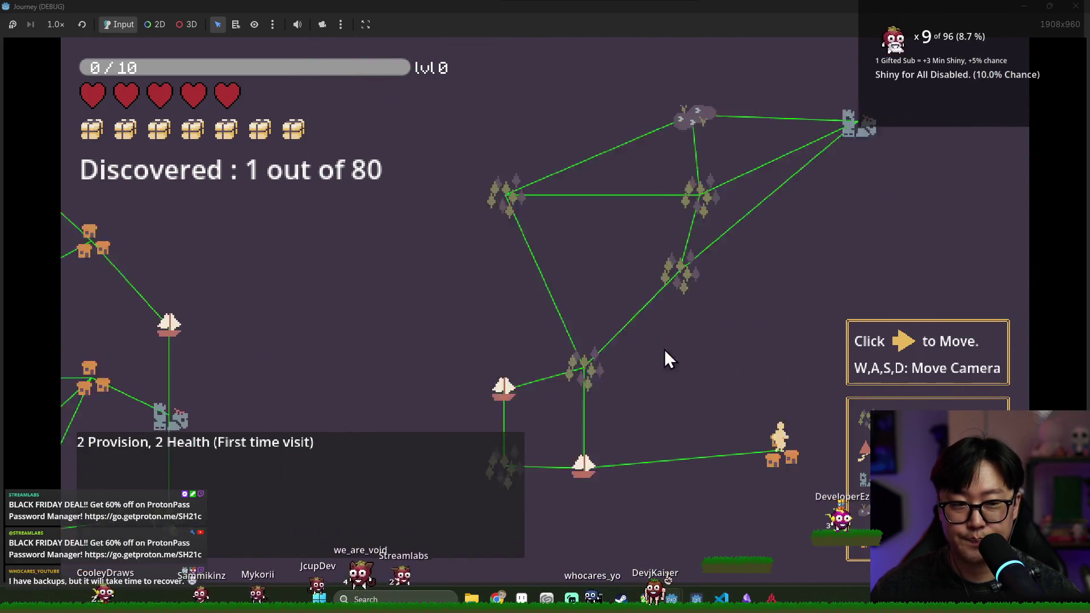
pyautogui.press('w')
pyautogui.press('w')
pyautogui.press('a')
pyautogui.press('a')
pyautogui.press('s')
pyautogui.press('d')
pyautogui.press('s')
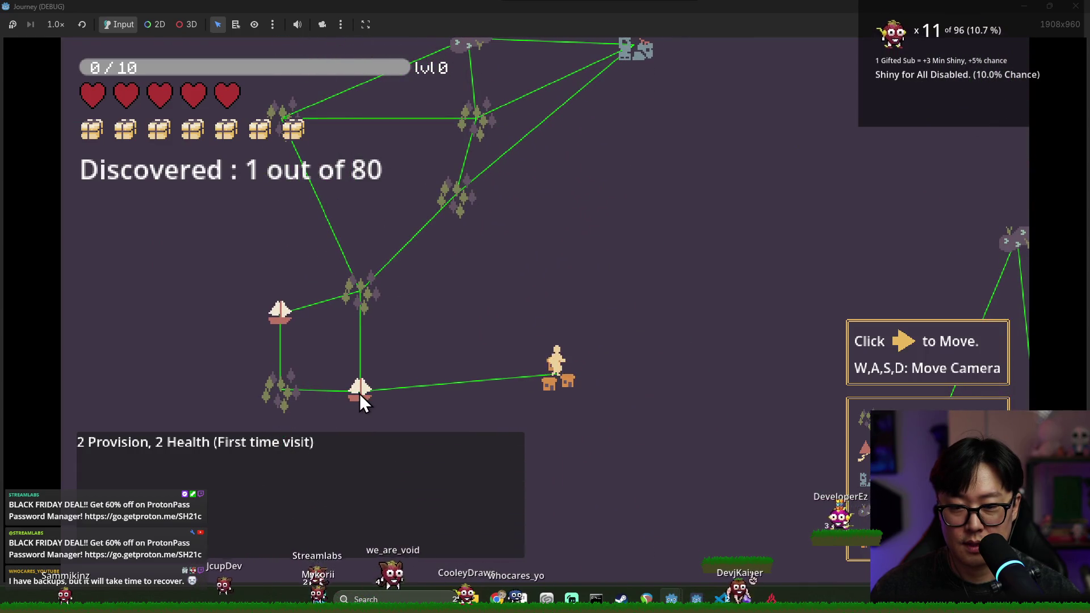
pyautogui.press('a')
pyautogui.press('w')
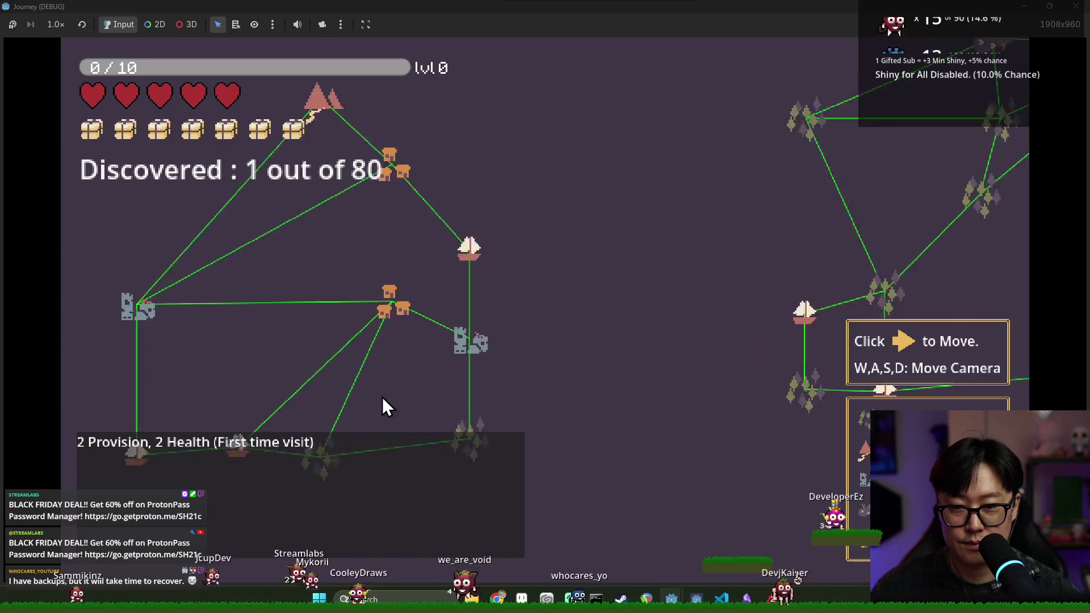
pyautogui.press('w')
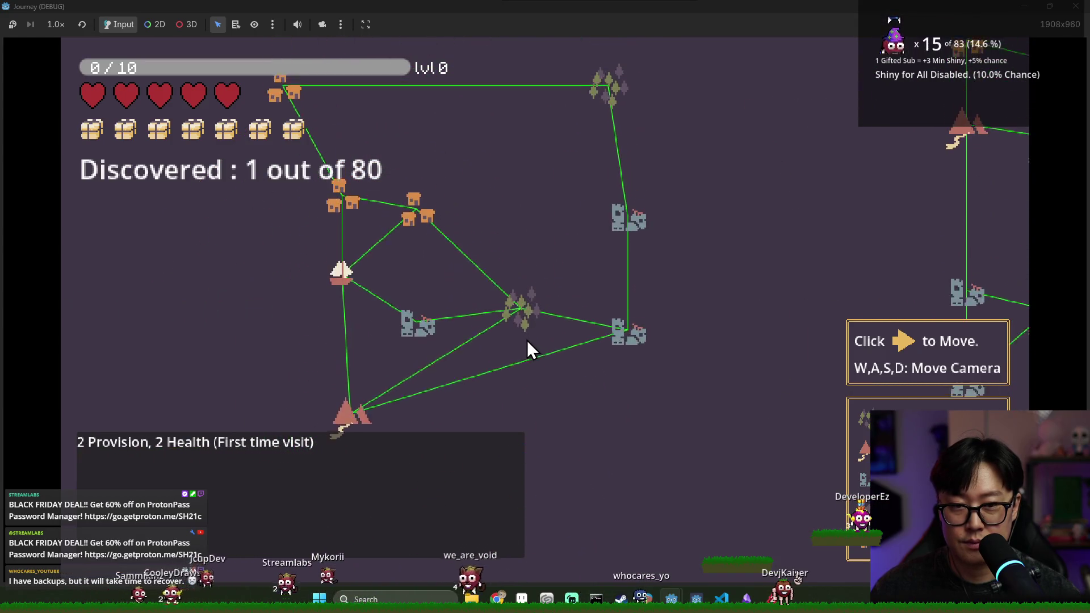
pyautogui.press('w')
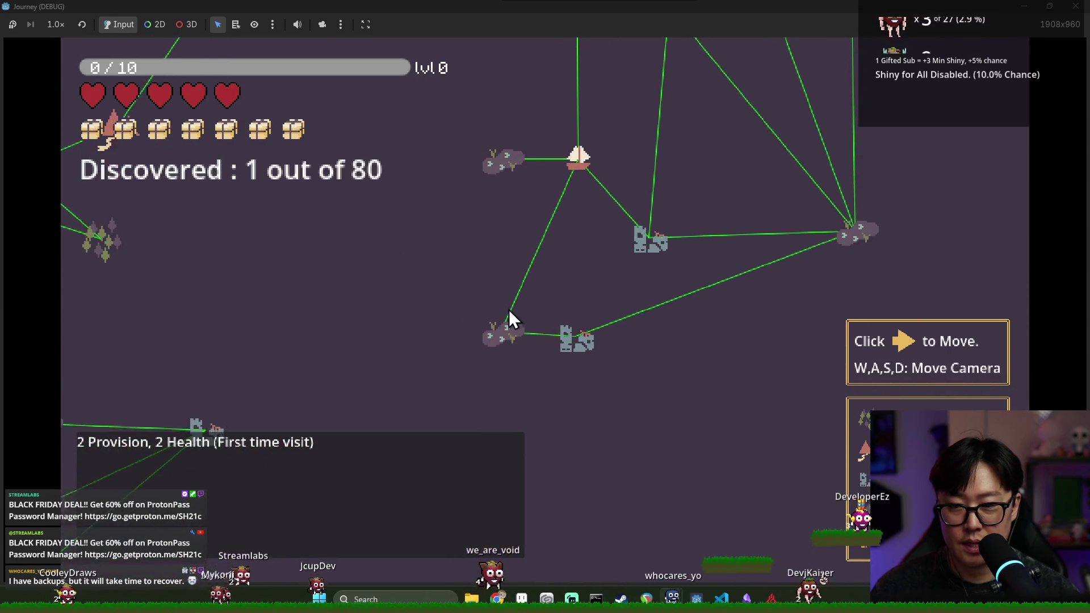
pyautogui.press('F8')
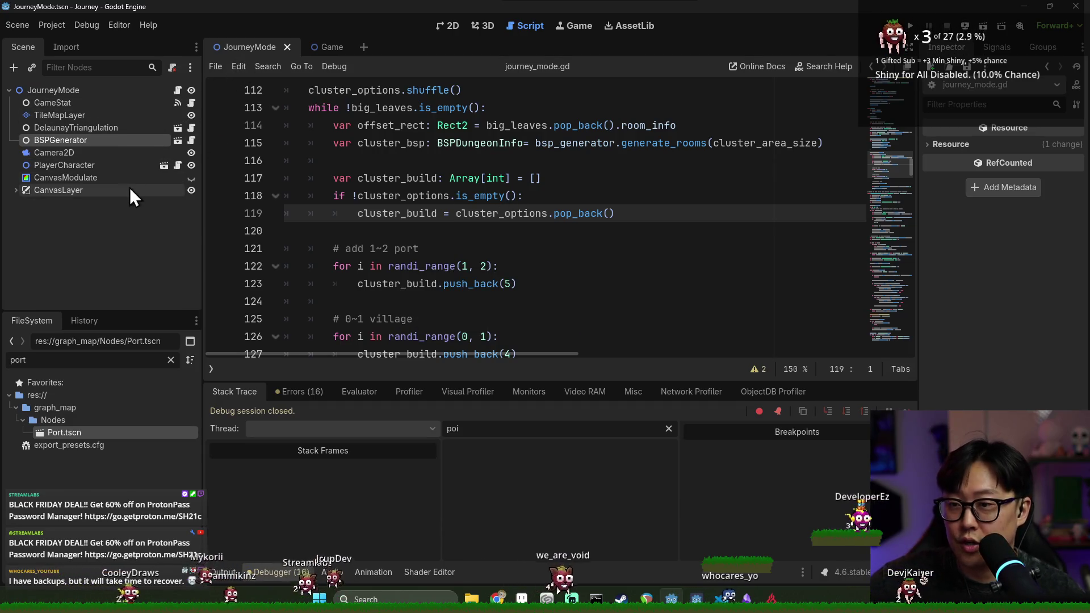
# Make CanvasModulate visible, start a test run, and stop it.
pyautogui.click(191, 178)
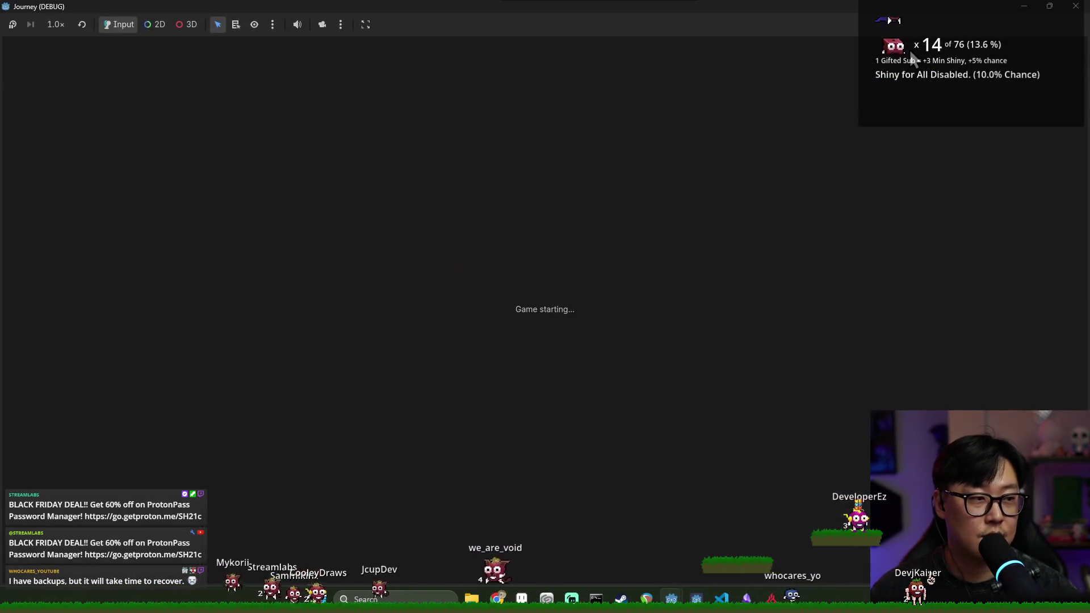
pyautogui.click(564, 358)
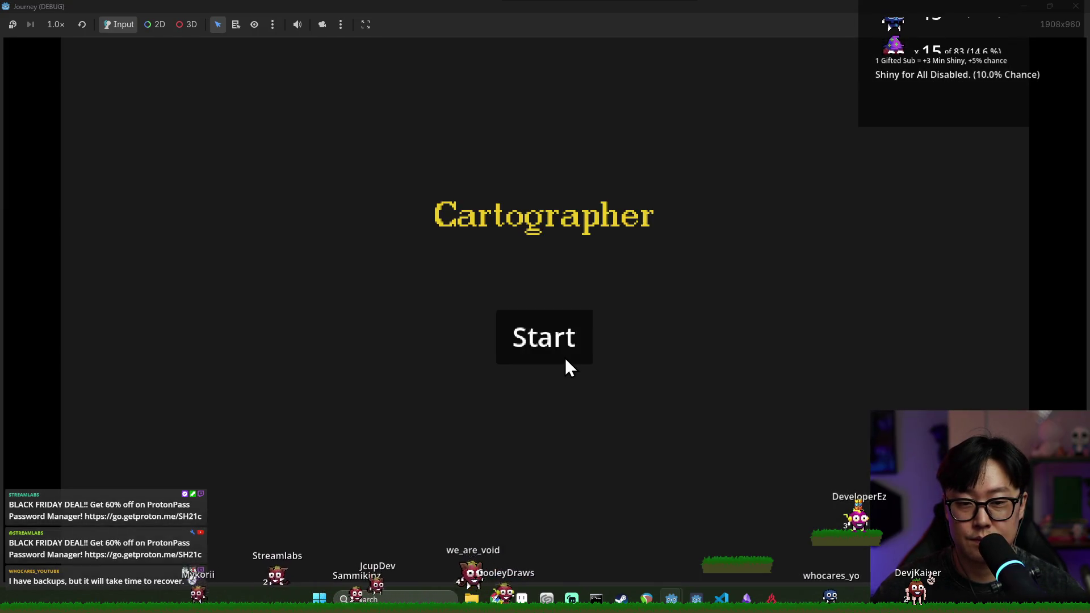
pyautogui.press('F8')
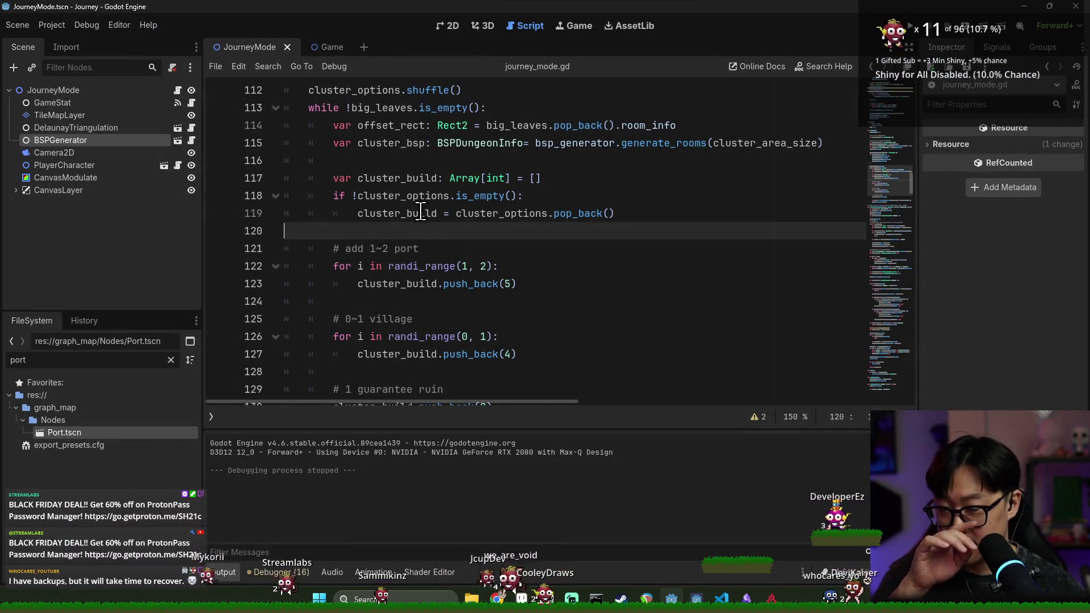
pyautogui.scroll(-3)
pyautogui.hotkey('ctrl', 's')
pyautogui.click(426, 226)
pyautogui.scroll(-3)
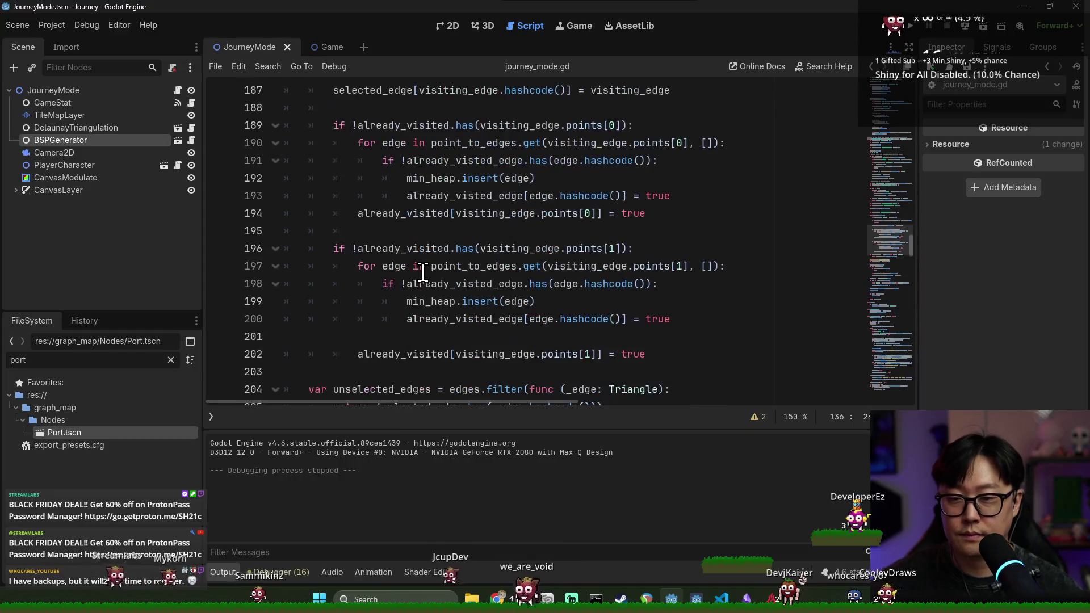
pyautogui.scroll(-3)
pyautogui.scroll(3)
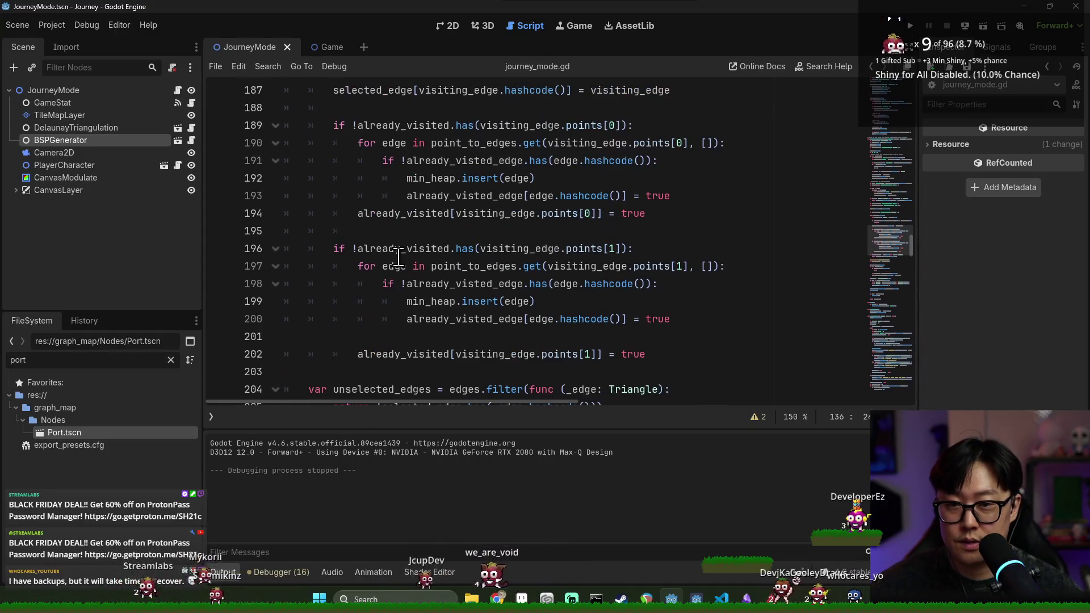
pyautogui.doubleClick(393, 266)
pyautogui.scroll(-3)
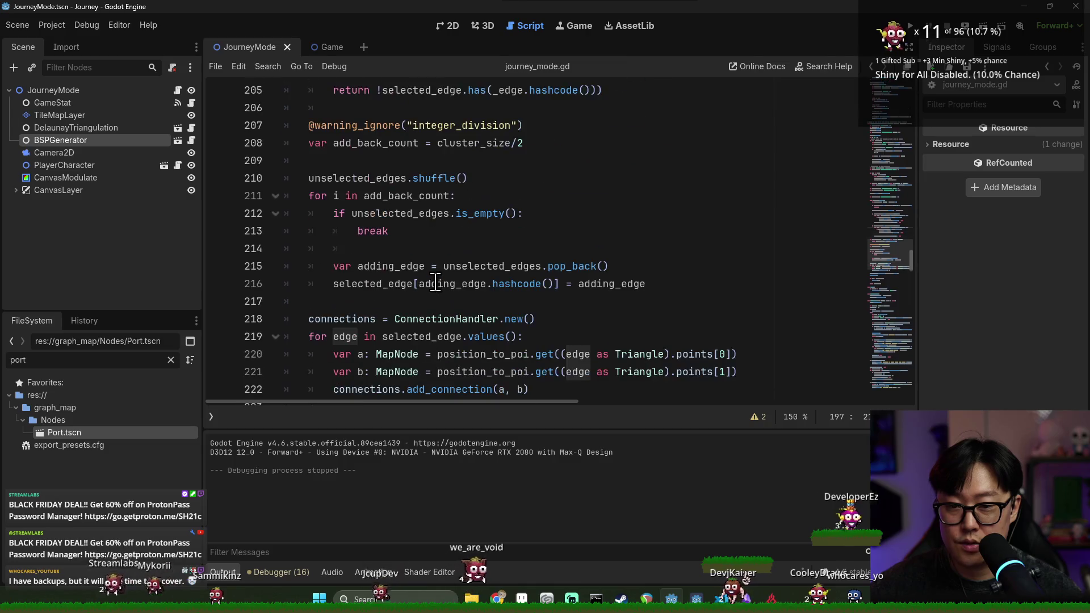
pyautogui.doubleClick(346, 180)
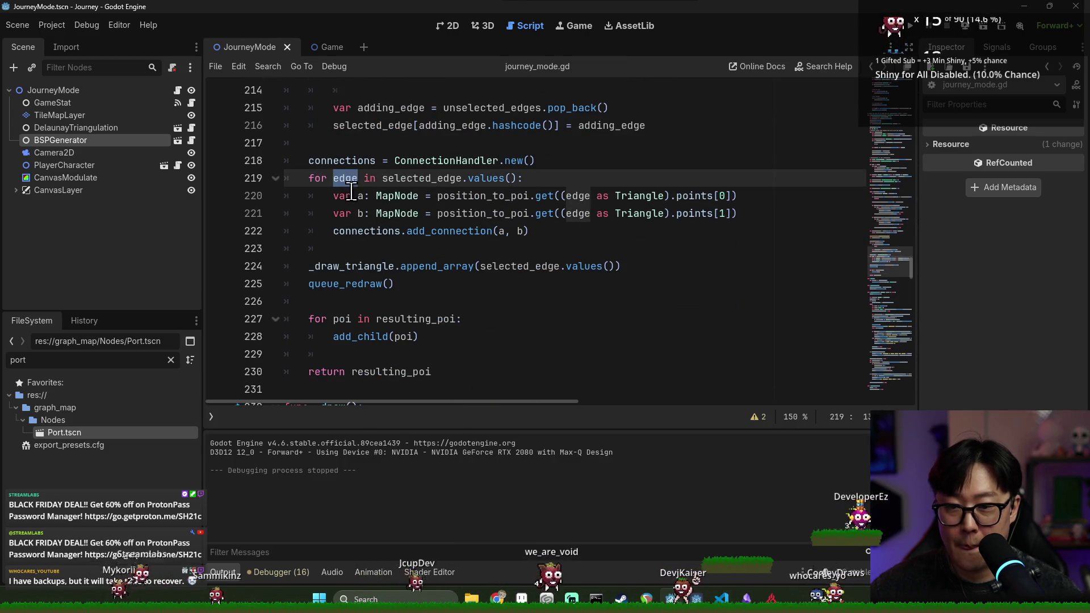
pyautogui.doubleClick(423, 178)
pyautogui.click(351, 266)
pyautogui.doubleClick(520, 266)
pyautogui.doubleClick(363, 266)
pyautogui.click(349, 179)
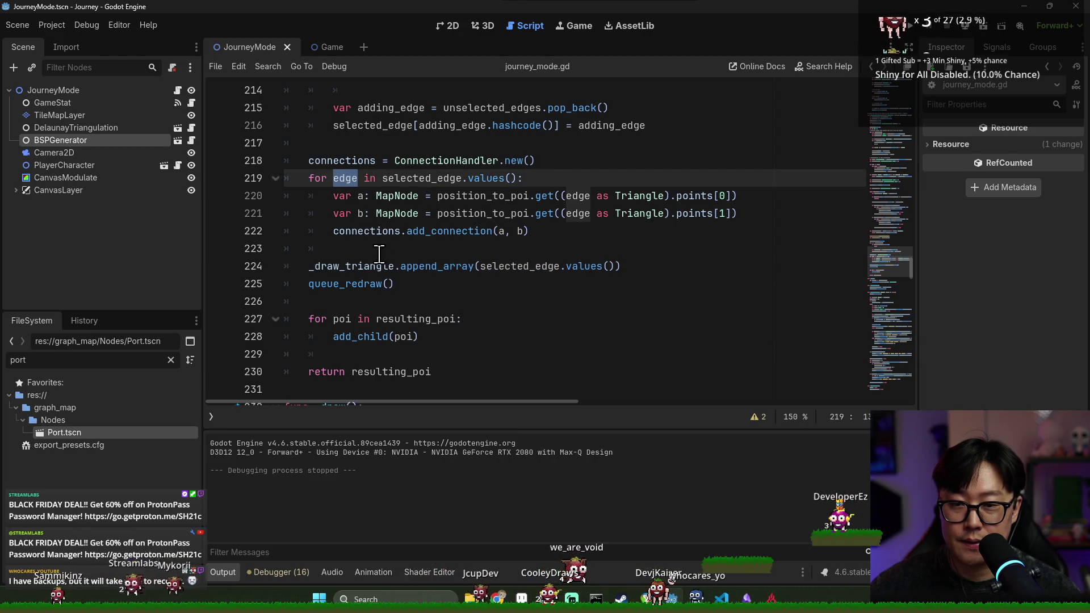
pyautogui.doubleClick(369, 266)
pyautogui.click(364, 265)
pyautogui.scroll(-3)
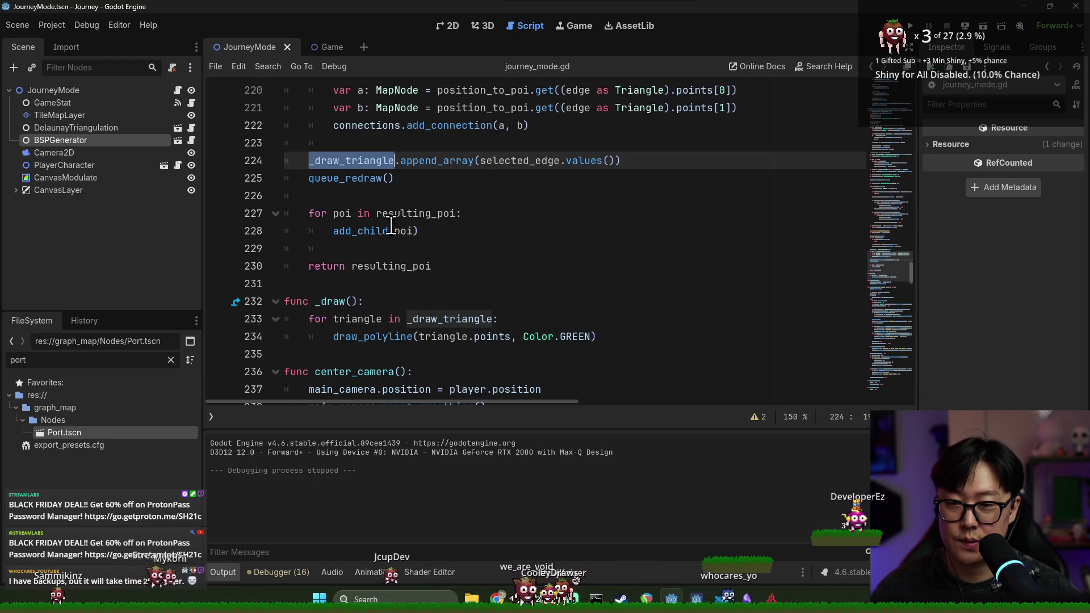
pyautogui.click(332, 213)
pyautogui.doubleClick(396, 214)
pyautogui.doubleClick(392, 266)
pyautogui.doubleClick(344, 214)
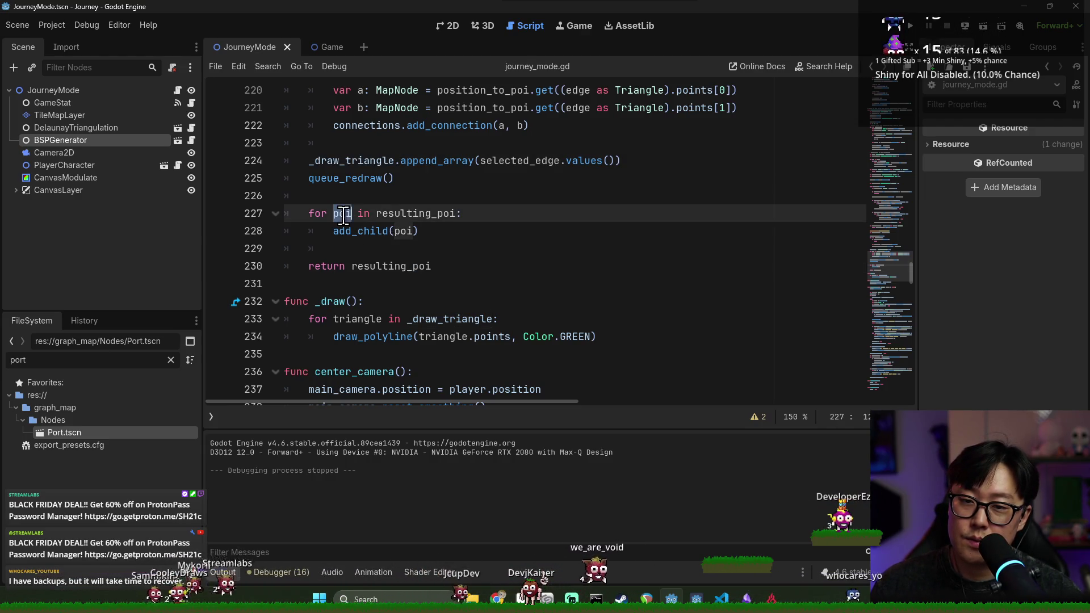
pyautogui.doubleClick(359, 232)
pyautogui.doubleClick(347, 214)
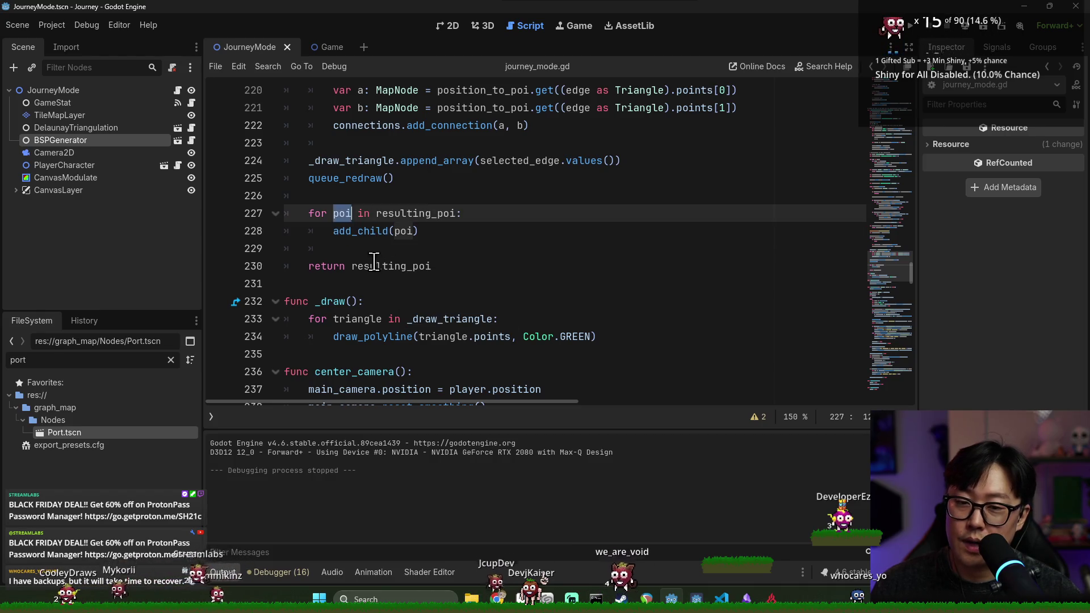
pyautogui.click(376, 266)
pyautogui.scroll(3)
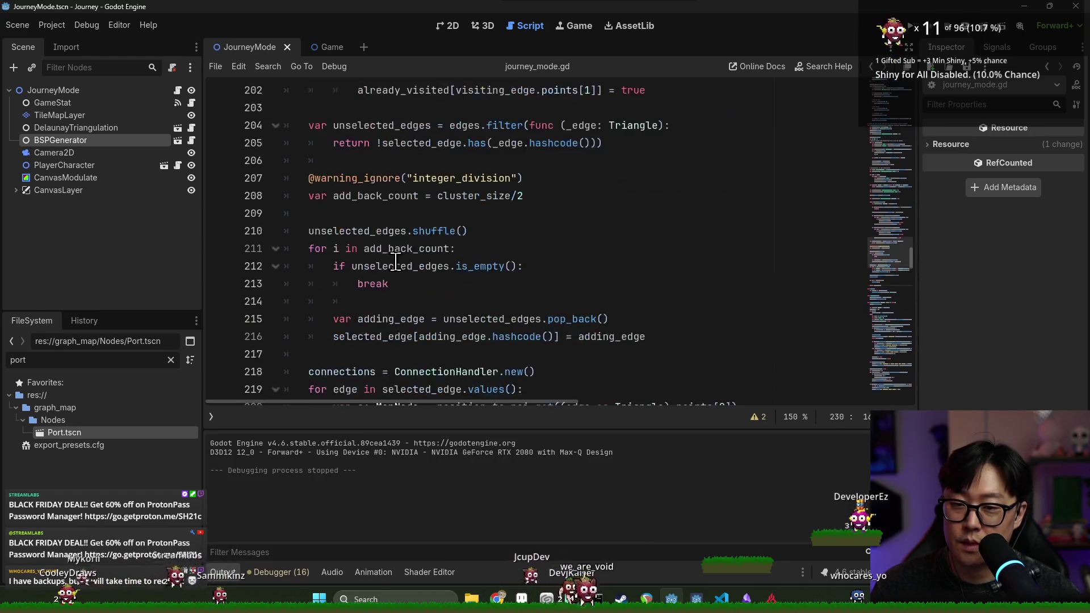
pyautogui.scroll(3)
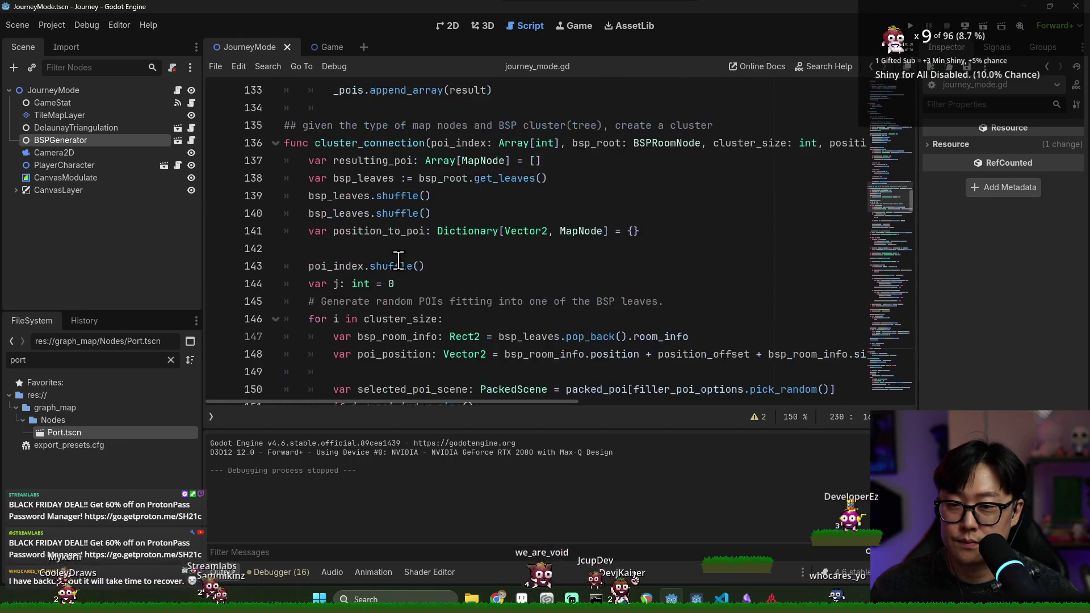
pyautogui.doubleClick(416, 250)
pyautogui.scroll(3)
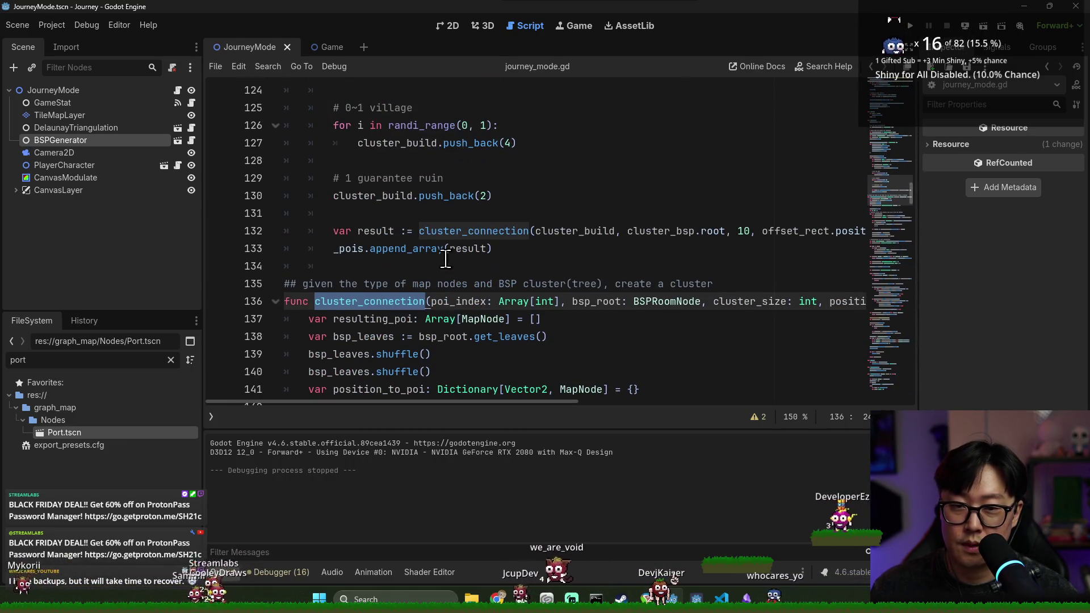
pyautogui.doubleClick(357, 249)
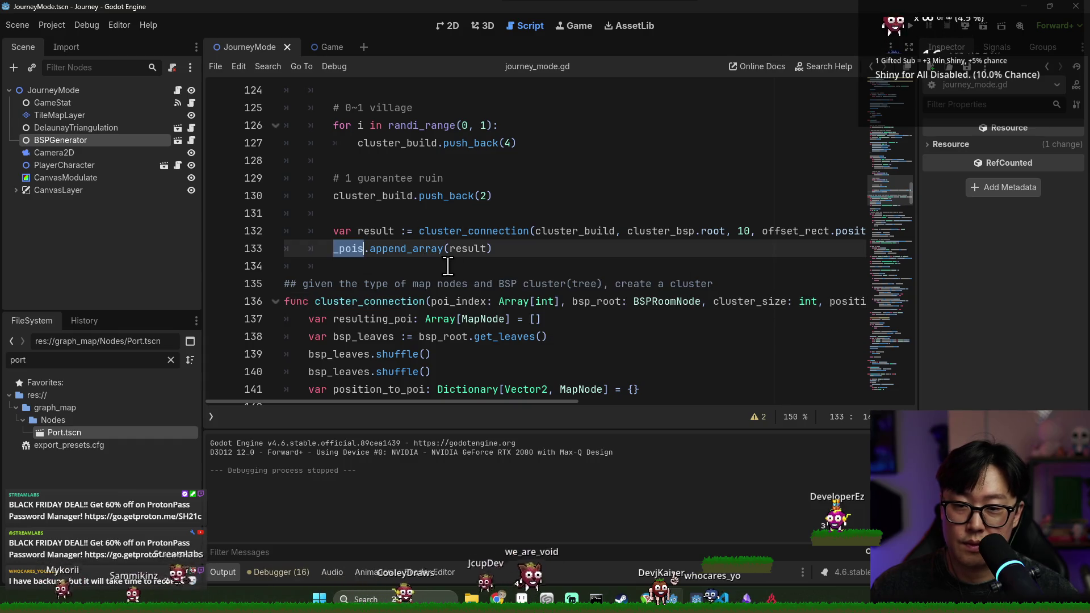
pyautogui.scroll(3)
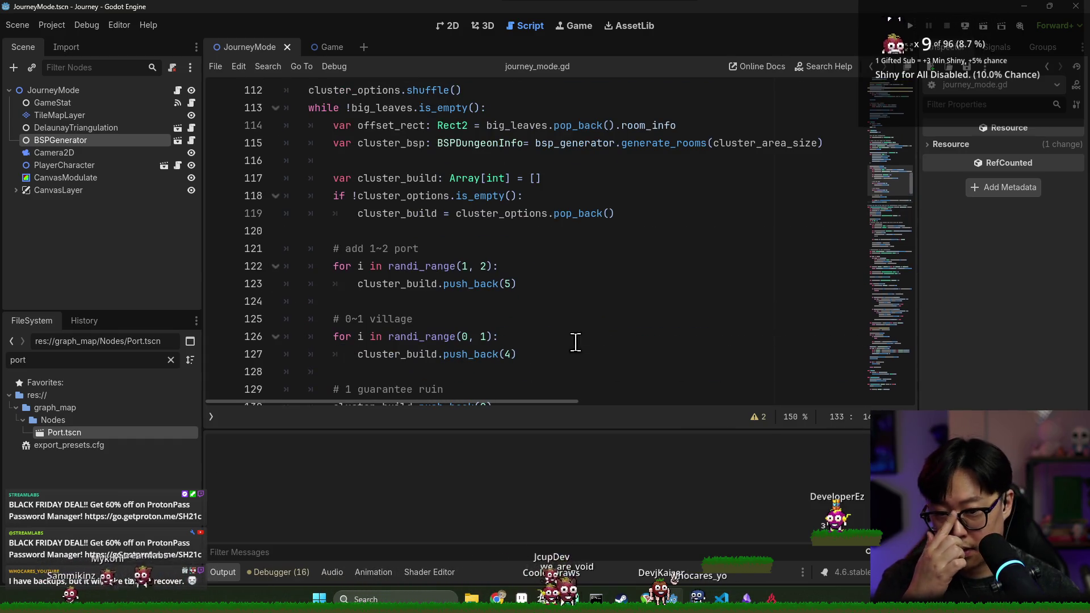
pyautogui.scroll(-3)
pyautogui.scroll(3)
pyautogui.hotkey('ctrl', 's')
pyautogui.scroll(3)
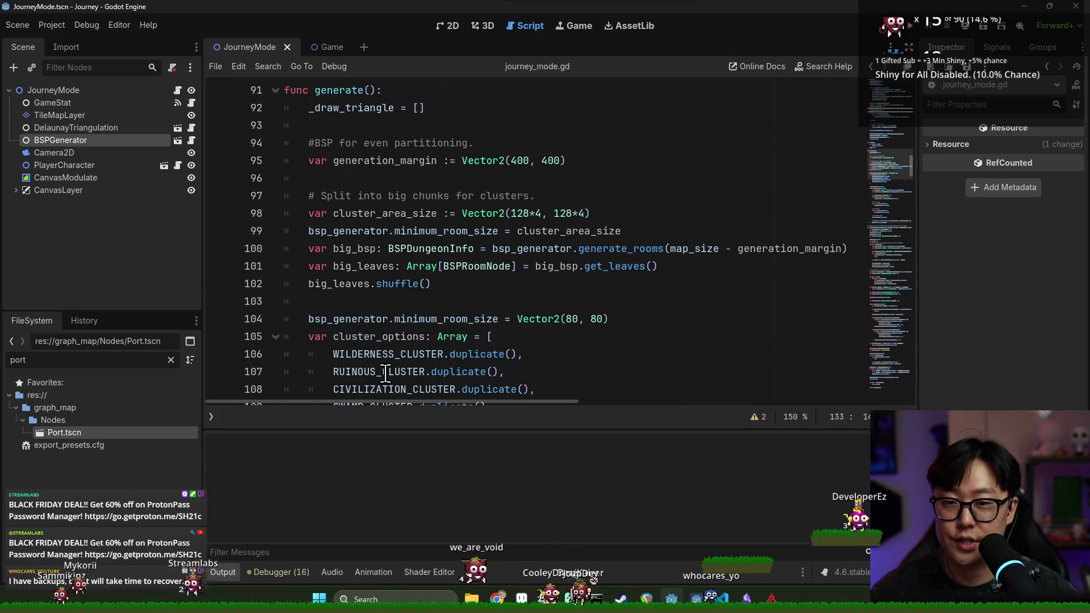
pyautogui.scroll(-3)
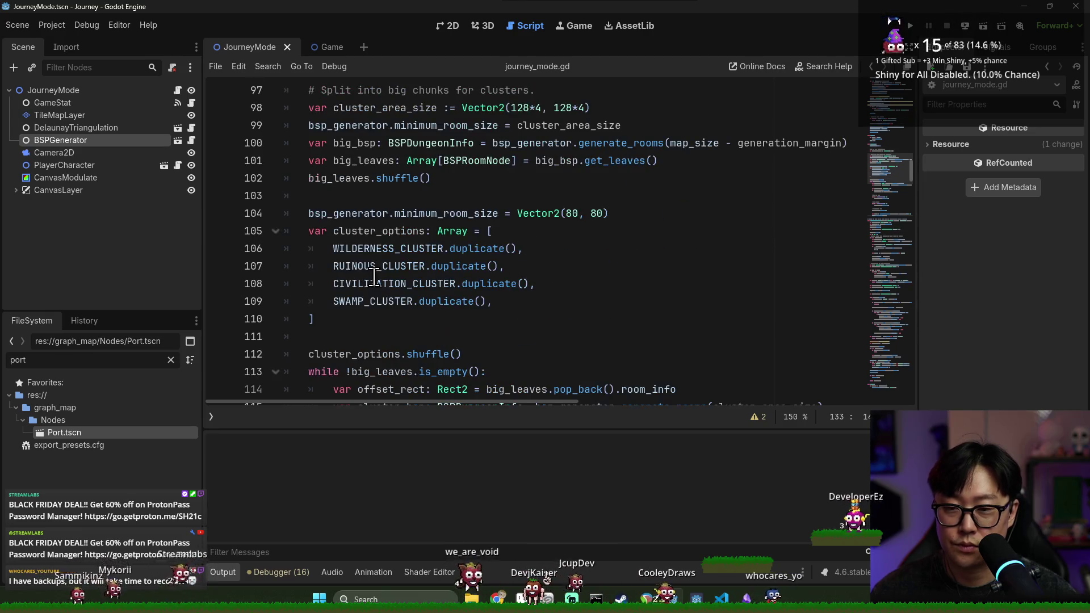
pyautogui.scroll(-3)
pyautogui.scroll(3)
pyautogui.scroll(3)
pyautogui.click(377, 196)
pyautogui.scroll(3)
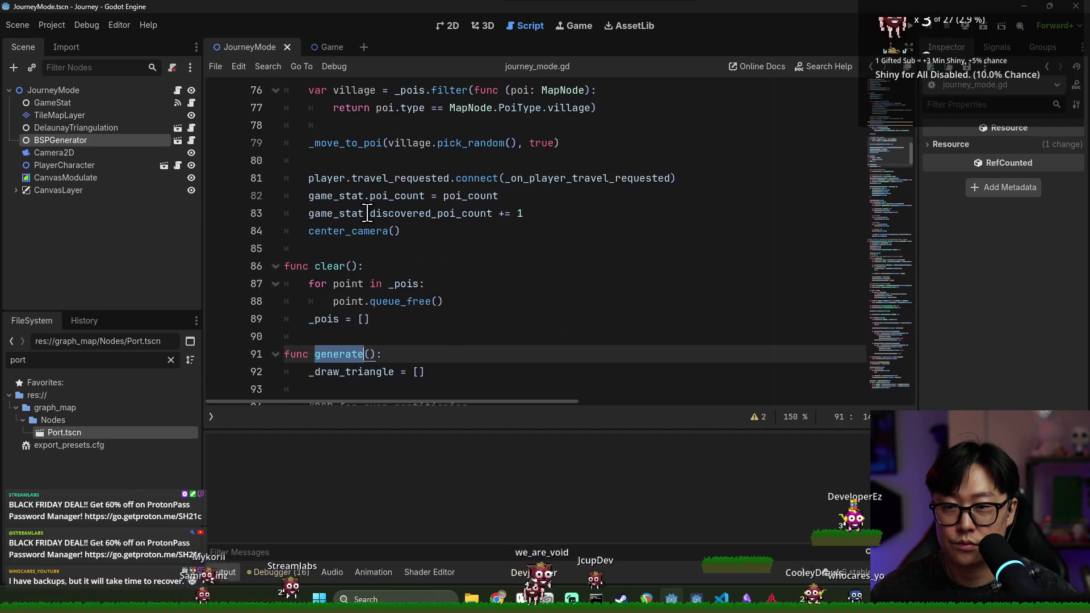
# Highlight the village variable and jump to the _move_to_poi definition.
pyautogui.doubleClick(351, 236)
pyautogui.doubleClick(360, 247)
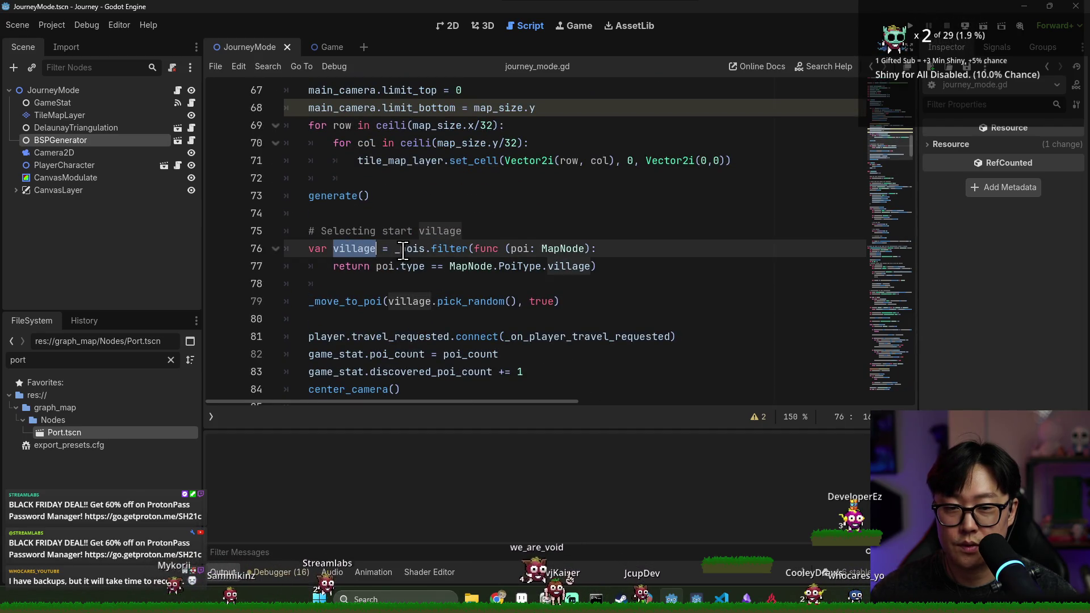
pyautogui.scroll(-3)
pyautogui.scroll(-3)
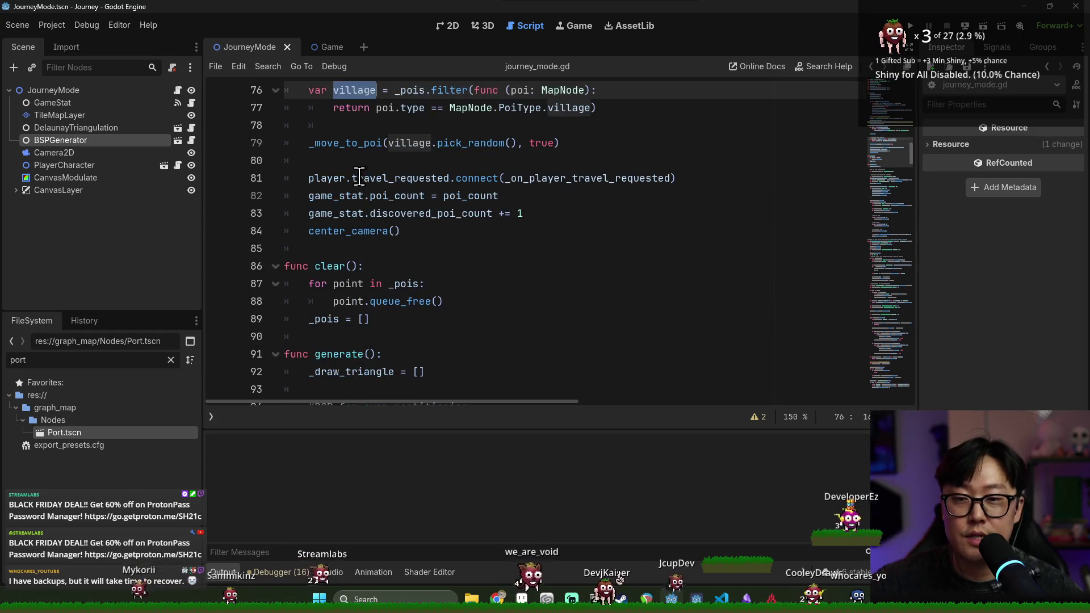
pyautogui.click(359, 143)
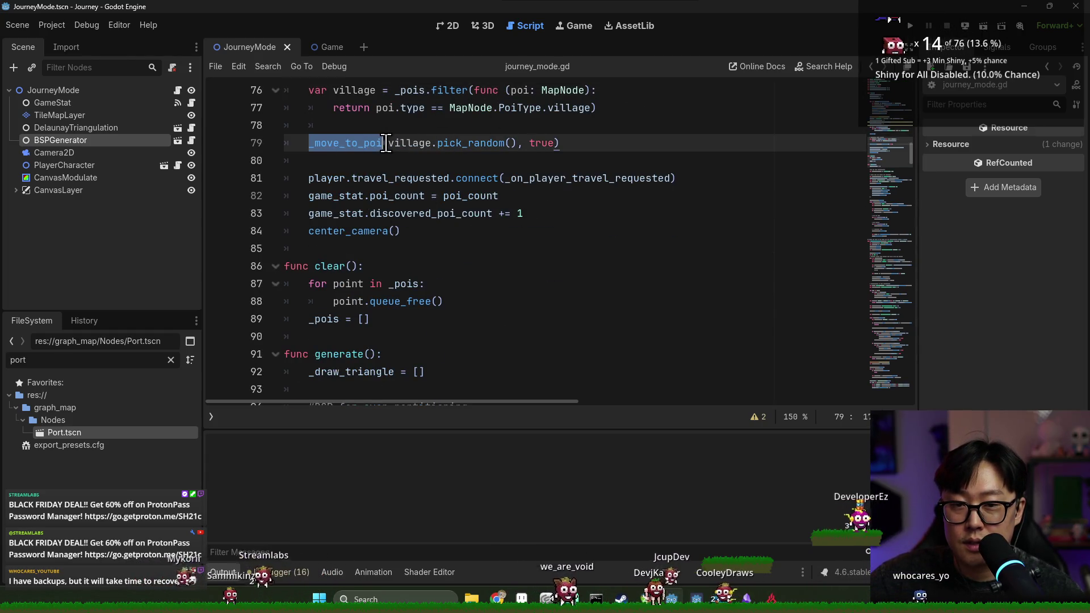
pyautogui.scroll(3)
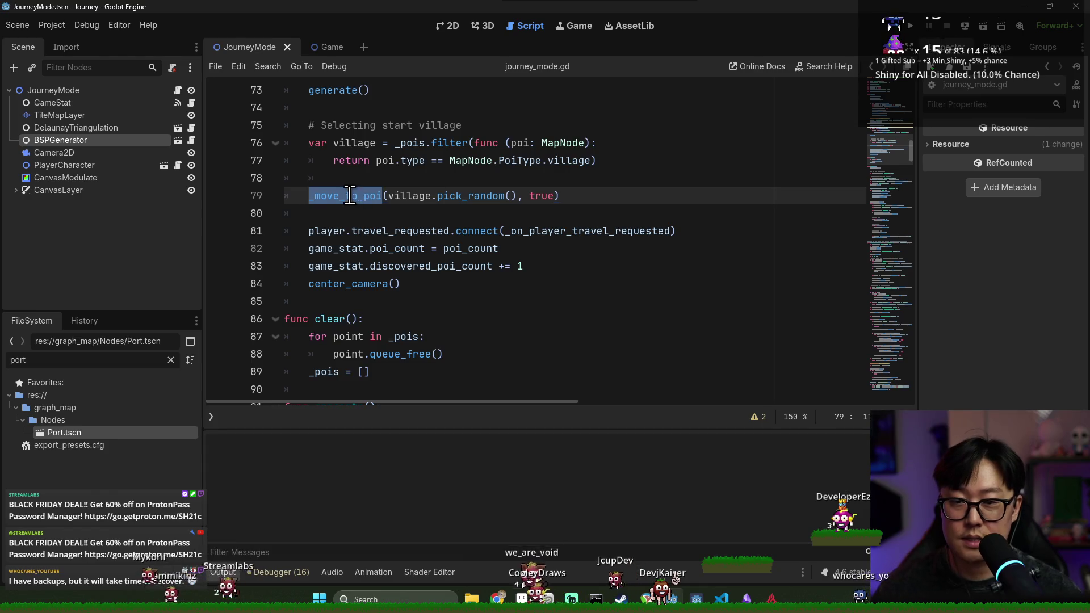
pyautogui.click(350, 195)
pyautogui.hotkey('ctrl', 's')
# Highlight the uses of poi, player, current_poi and connecting_poi in _move_to_poi.
pyautogui.doubleClick(403, 230)
pyautogui.scroll(-3)
pyautogui.scroll(-3)
pyautogui.doubleClick(357, 125)
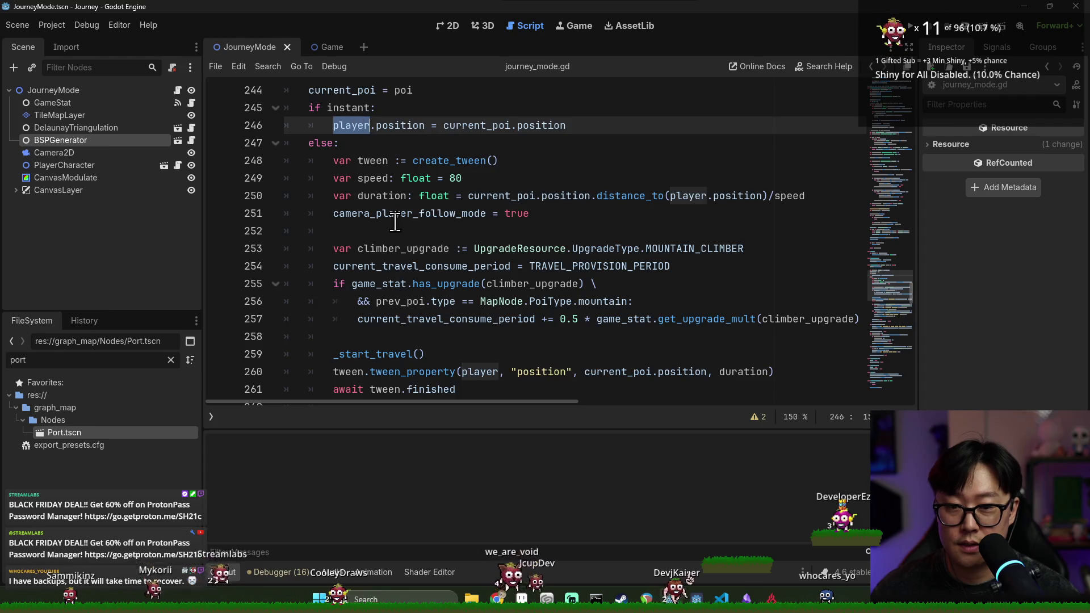
pyautogui.scroll(-3)
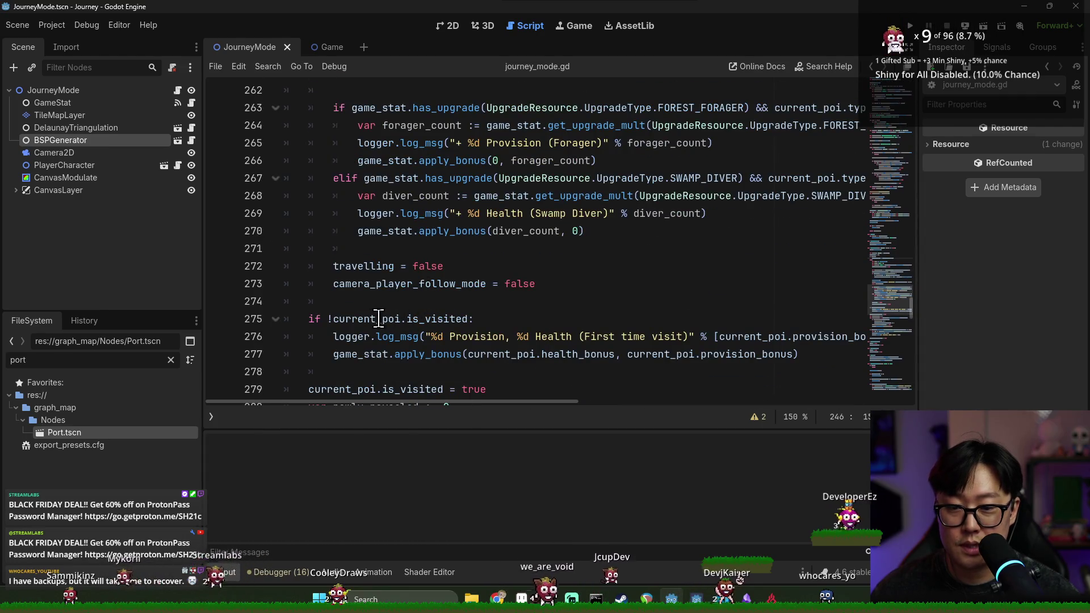
pyautogui.doubleClick(378, 318)
pyautogui.scroll(-3)
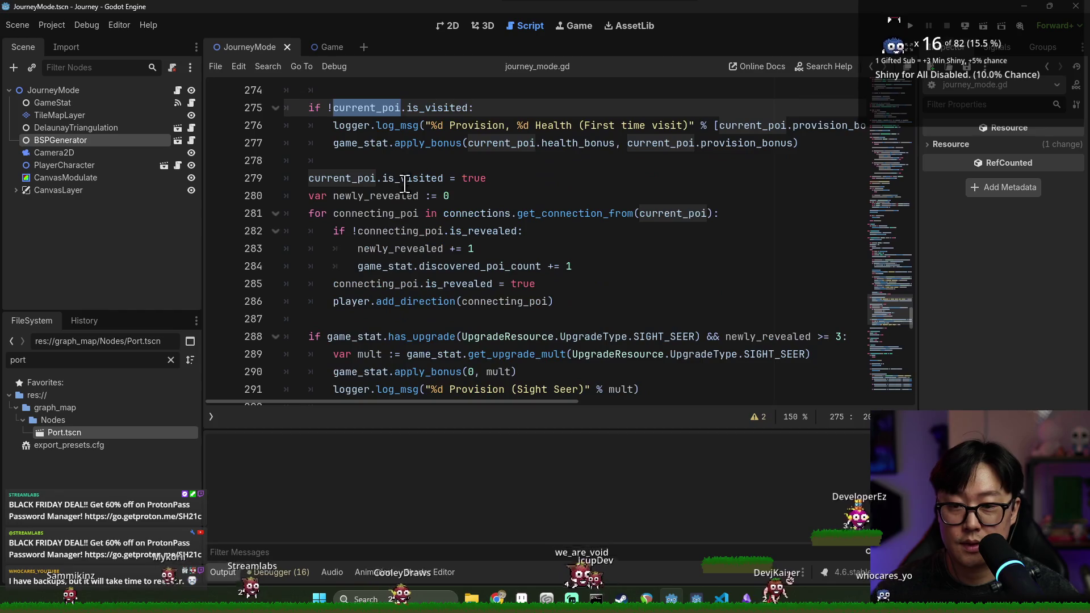
pyautogui.doubleClick(362, 214)
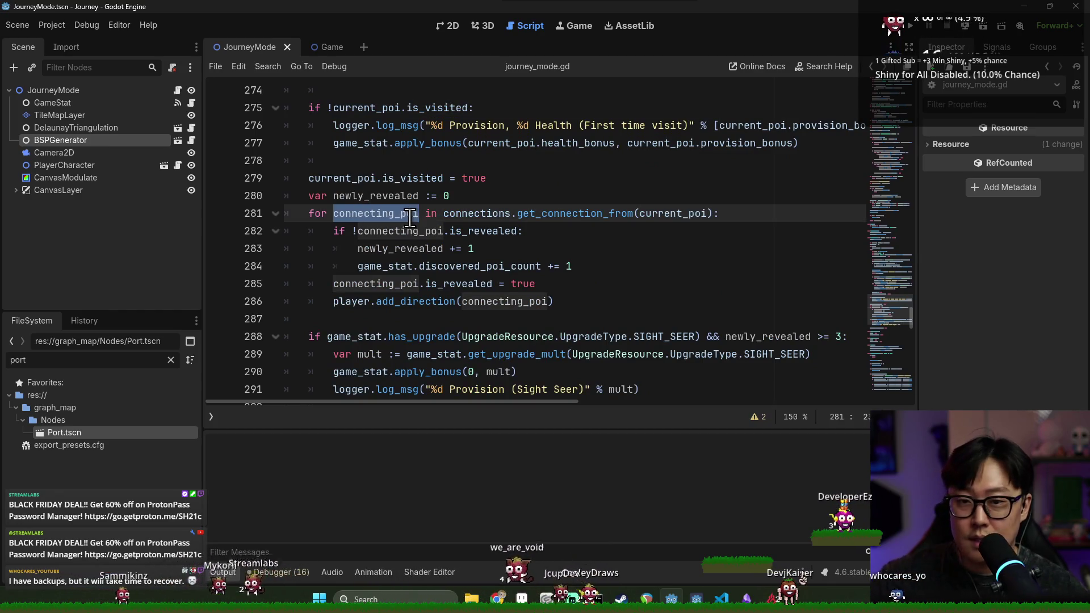
# Follow connections to its declaration and open the ConnectionHandler script.
pyautogui.click(466, 215)
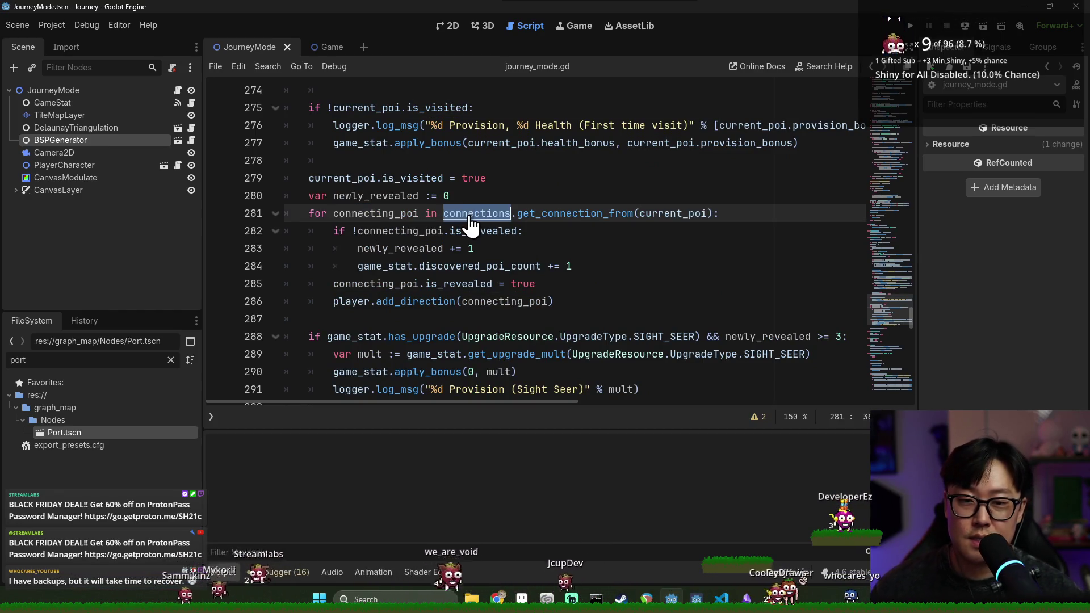
pyautogui.click(469, 218)
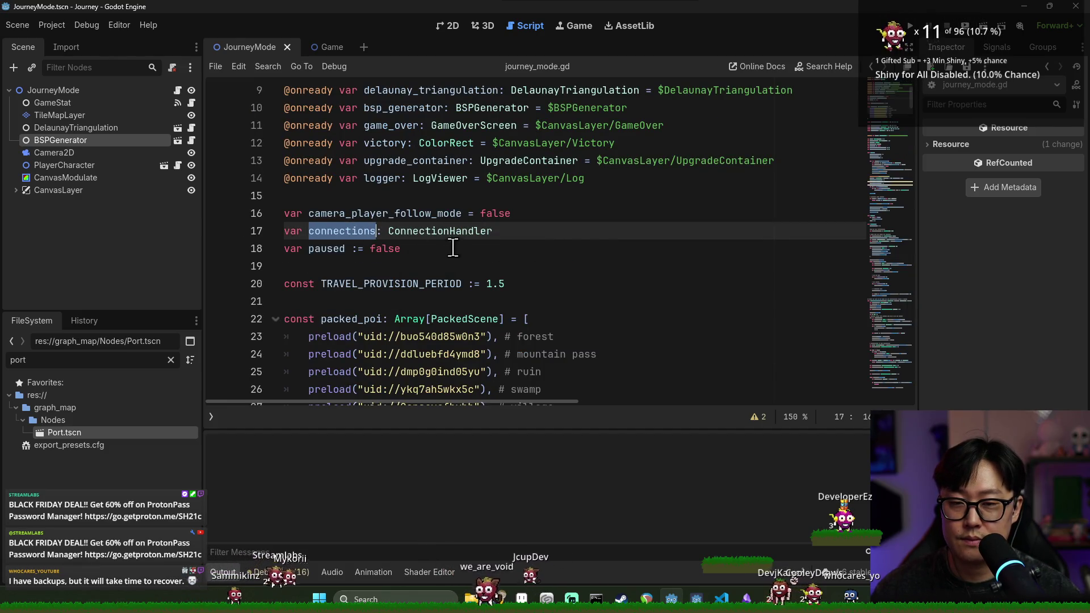
pyautogui.click(450, 238)
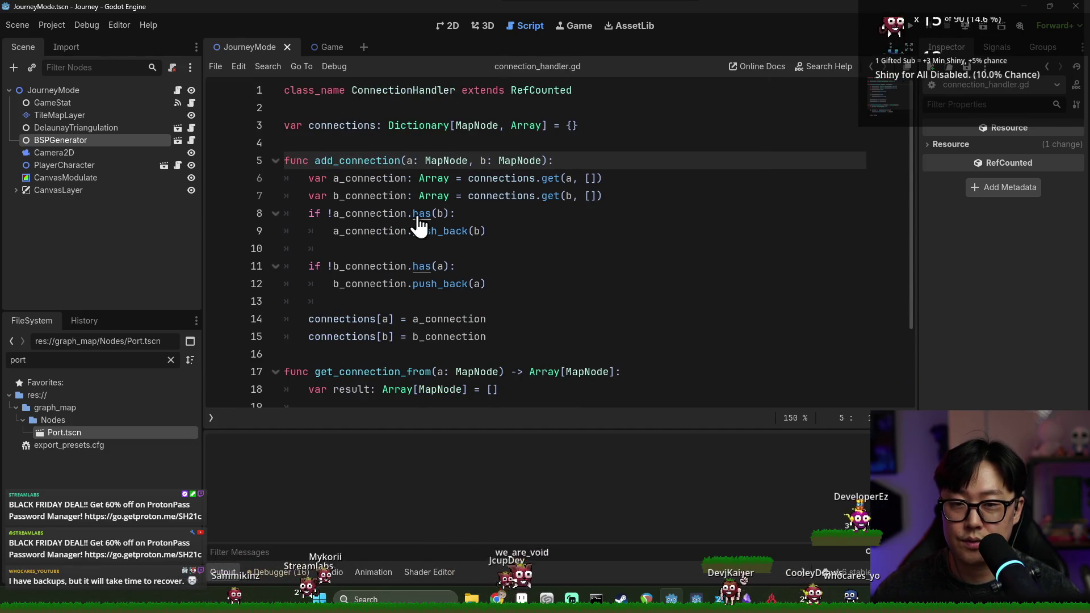
# Back in journey_mode.gd, find the connections = ConnectionHandler.new() line in cluster_connection and cut it.
pyautogui.hotkey('alt', 'Left')
pyautogui.hotkey('ctrl', 'f')
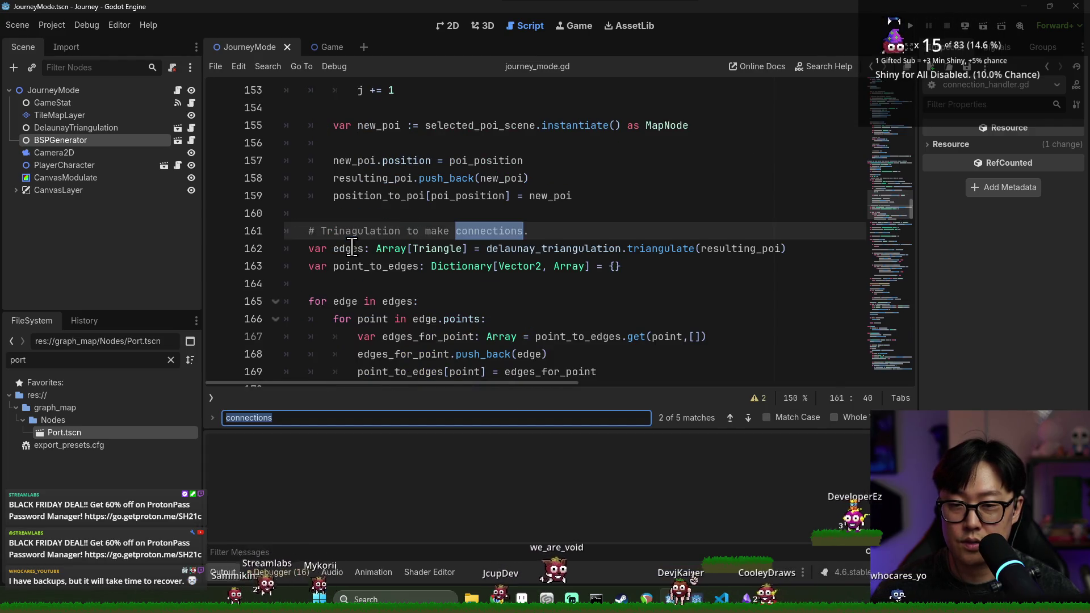
pyautogui.press('Return')
pyautogui.scroll(3)
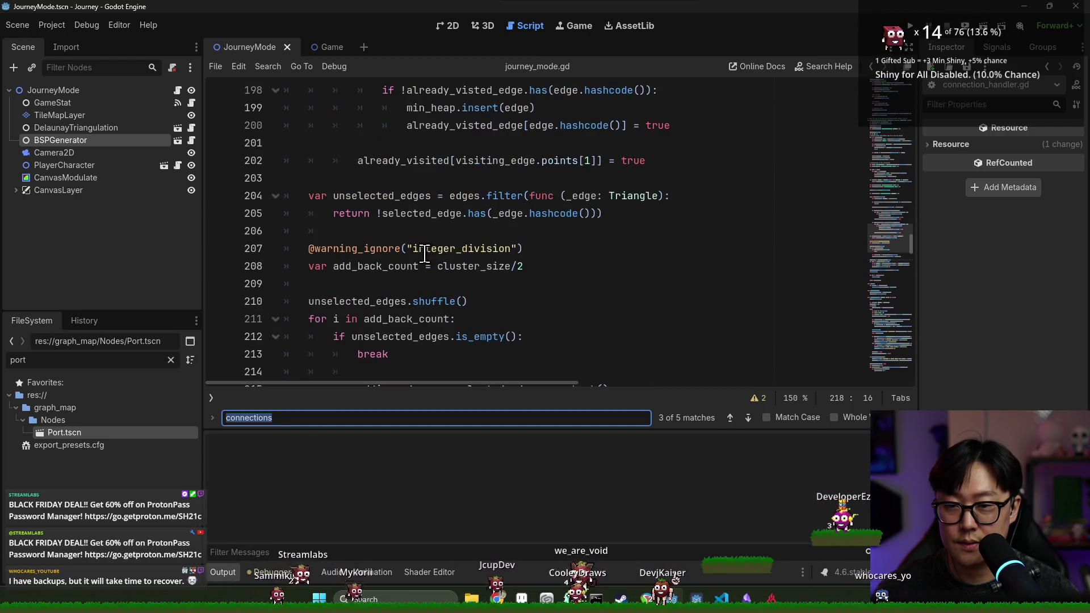
pyautogui.scroll(-3)
pyautogui.click(359, 178)
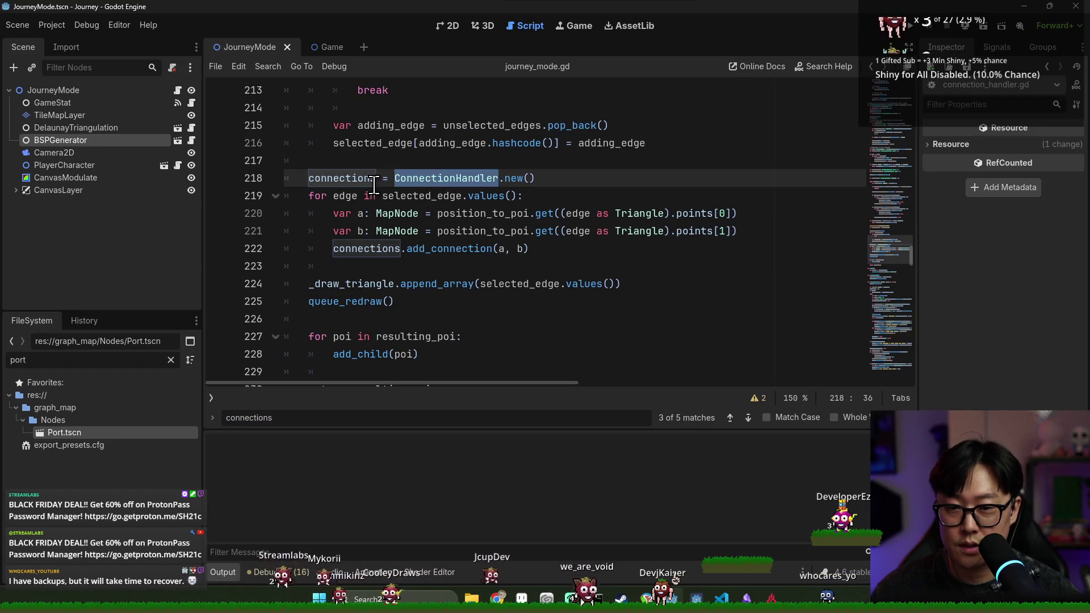
pyautogui.tripleClick(375, 179)
pyautogui.scroll(3)
pyautogui.moveTo(309, 284); pyautogui.dragTo(369, 284)
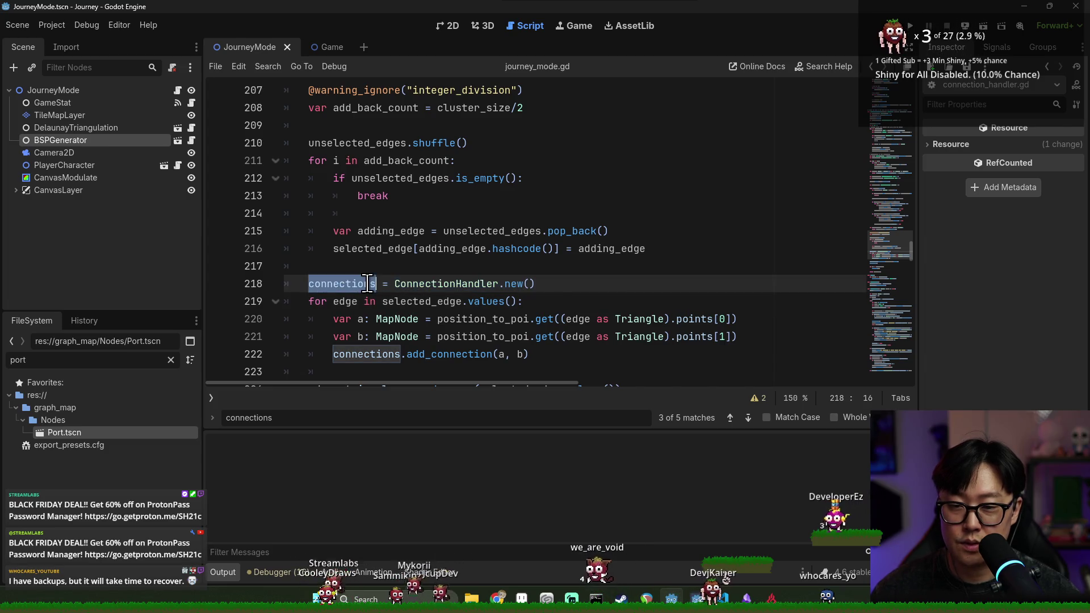
pyautogui.hotkey('ctrl', 'shift', 'k')
# Paste the connections = ConnectionHandler.new() line onto the empty line at the start of generate().
pyautogui.scroll(3)
pyautogui.scroll(3)
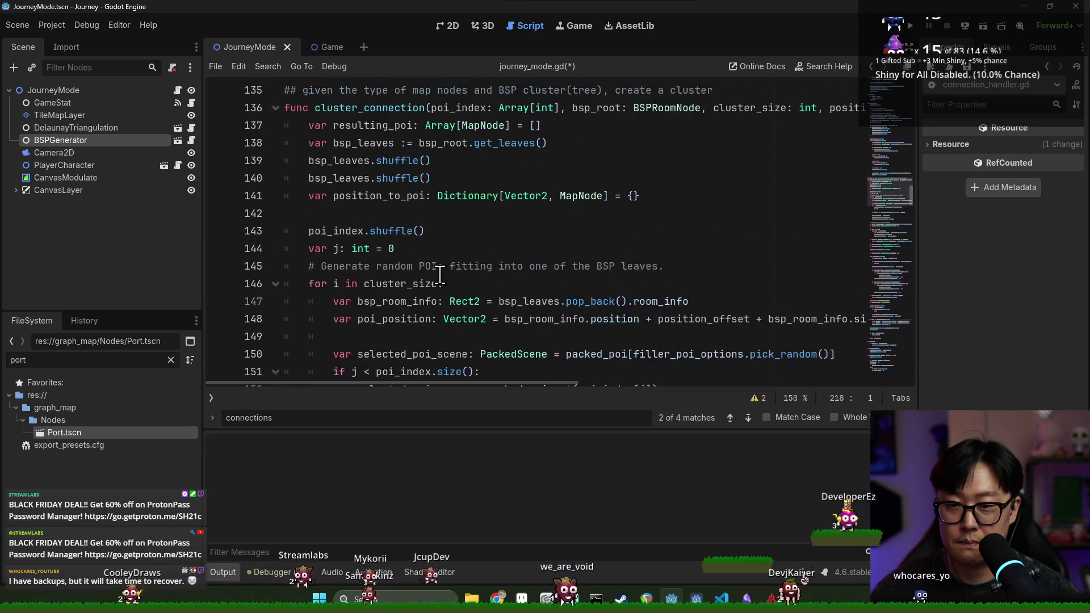
pyautogui.scroll(3)
pyautogui.scroll(3)
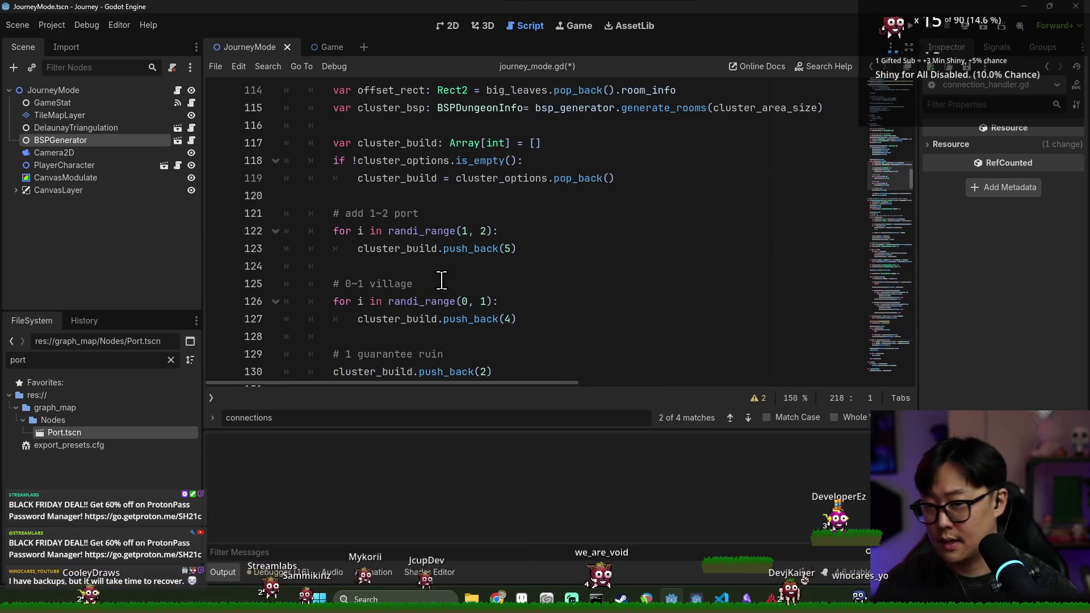
pyautogui.scroll(3)
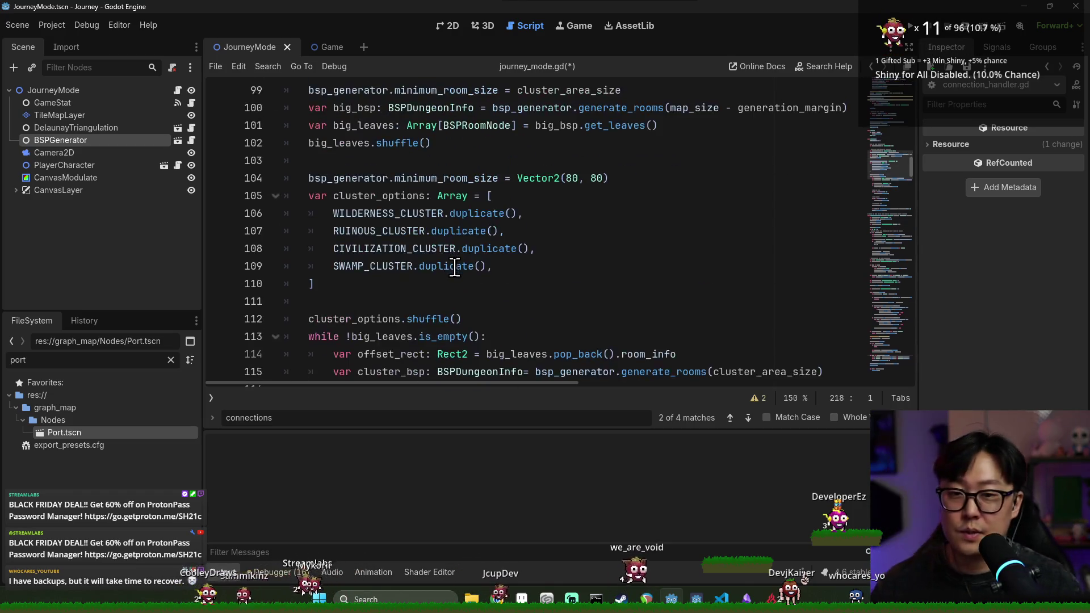
pyautogui.scroll(3)
pyautogui.click(397, 196)
pyautogui.hotkey('ctrl', 'v')
# Run the project, start a new game, and look around the generated map.
pyautogui.click(910, 26)
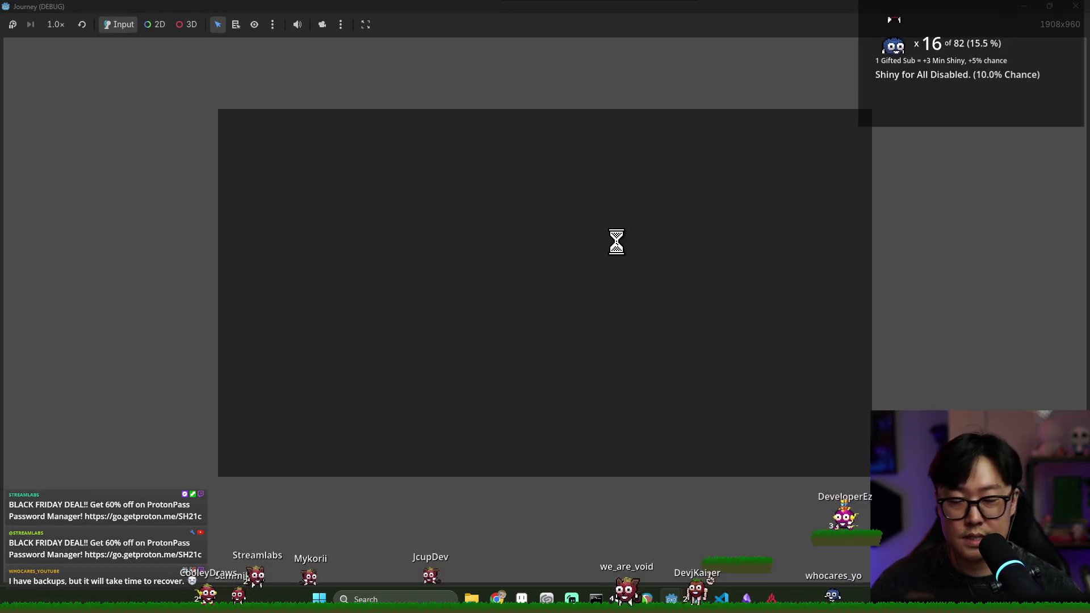
pyautogui.click(554, 352)
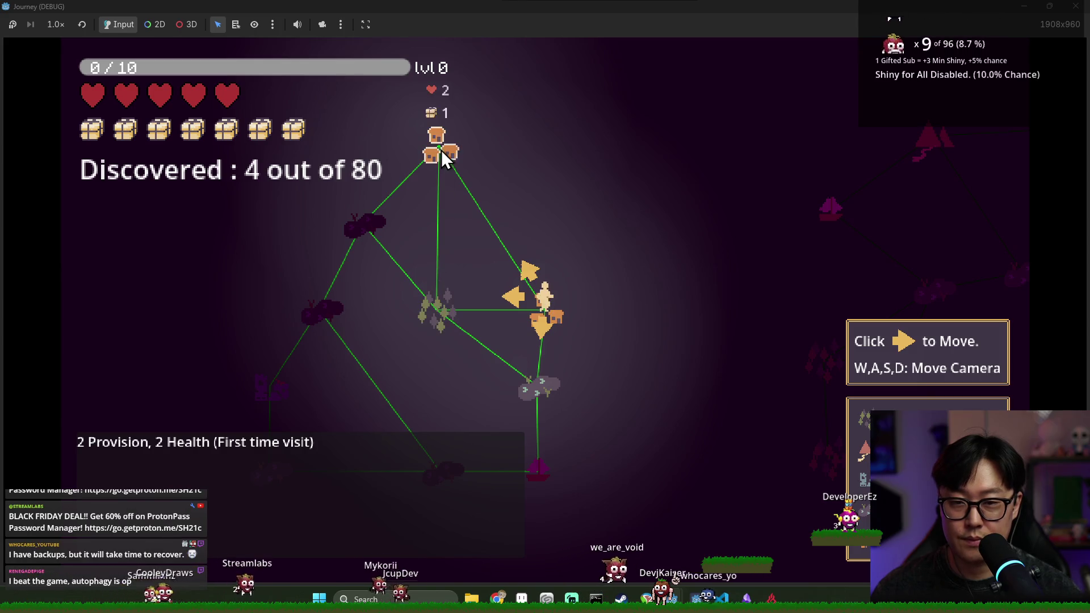
pyautogui.press('s')
pyautogui.press('s')
pyautogui.press('d')
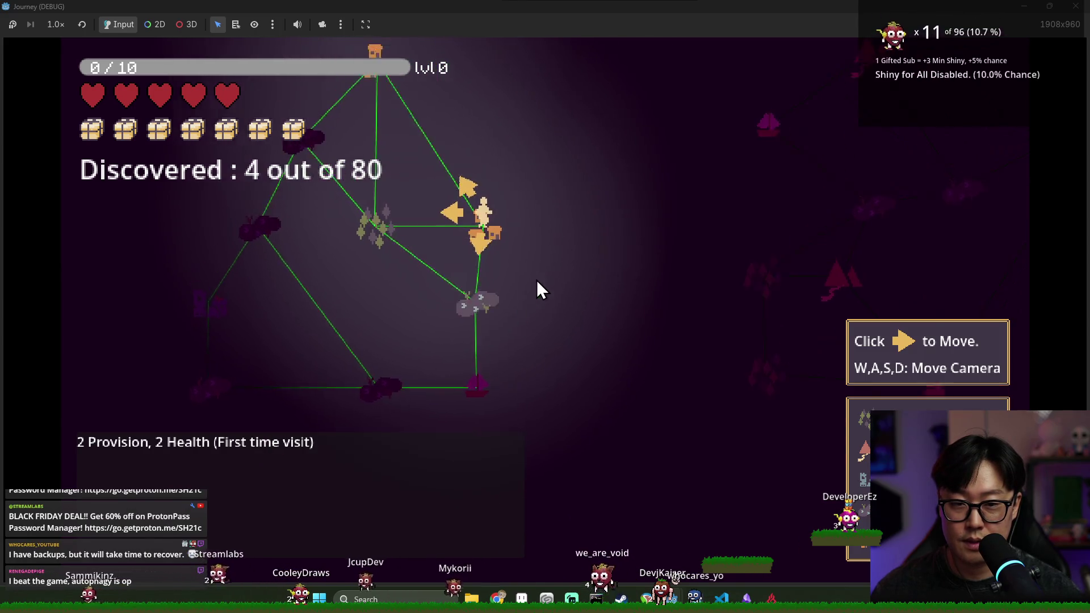
pyautogui.press('w')
# Travel across the stones nodes and on to the boat node.
pyautogui.click(425, 304)
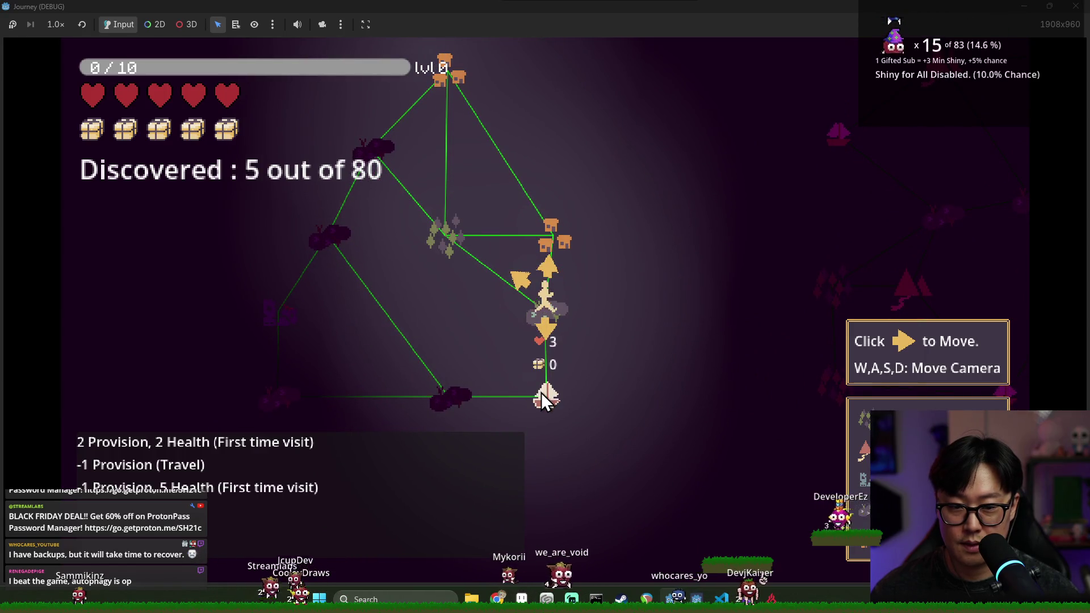
pyautogui.click(520, 276)
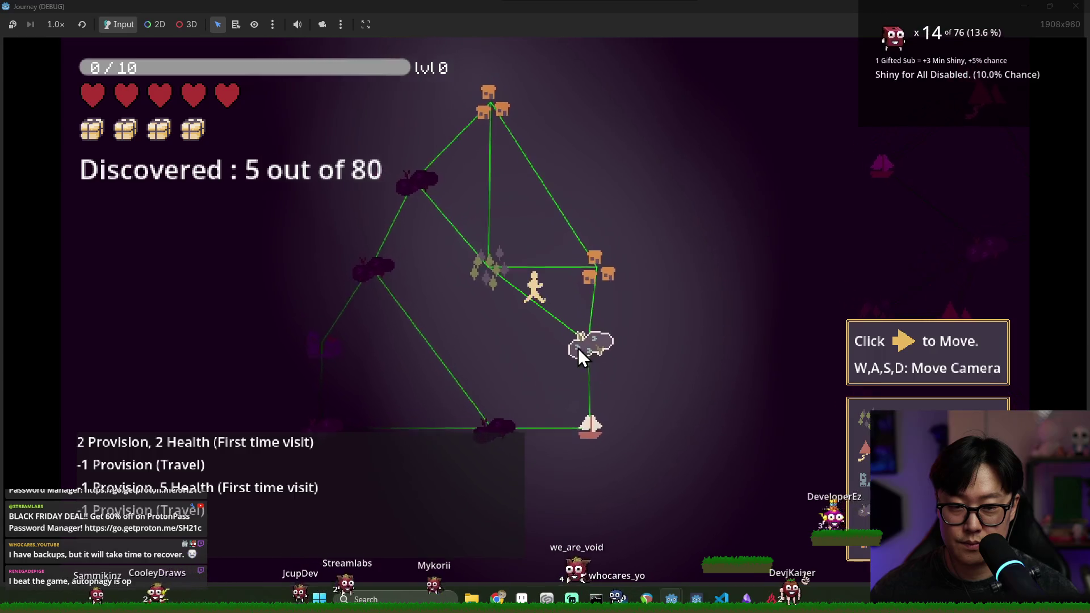
pyautogui.press('s')
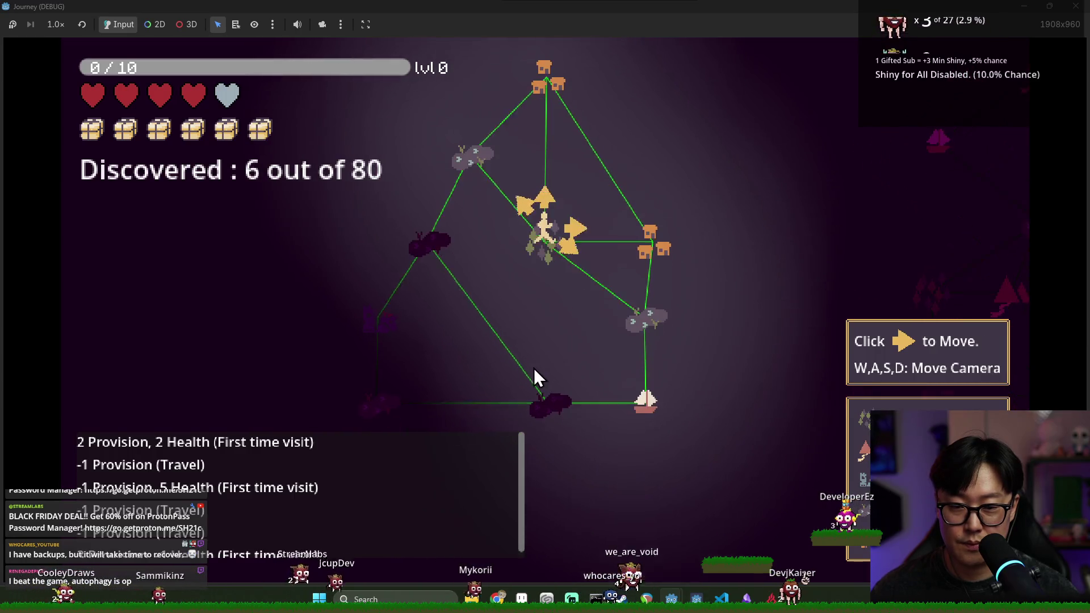
pyautogui.press('d')
pyautogui.press('w')
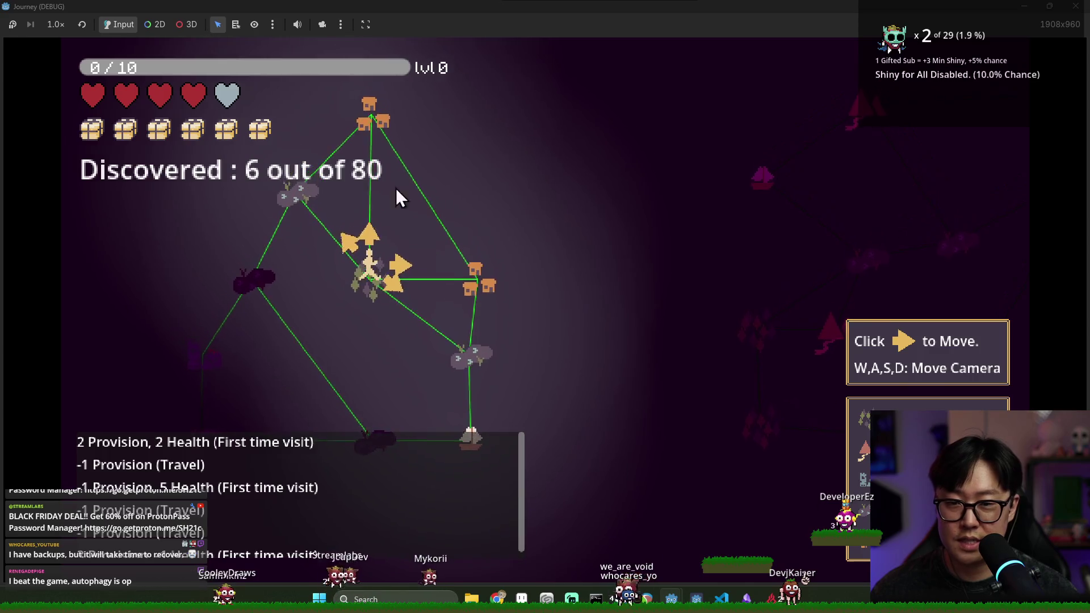
pyautogui.press('a')
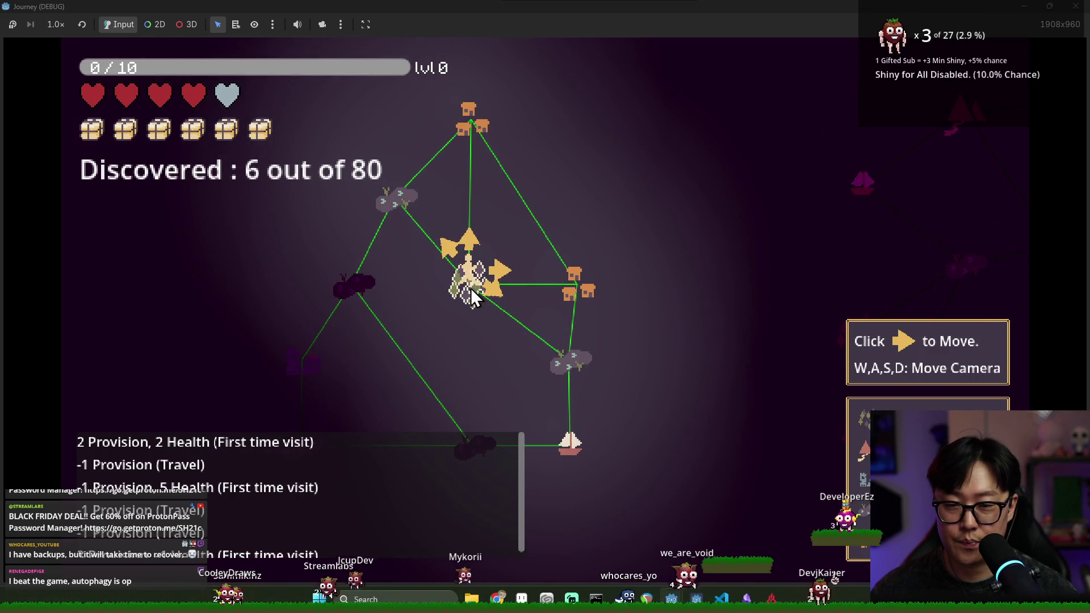
pyautogui.press('s')
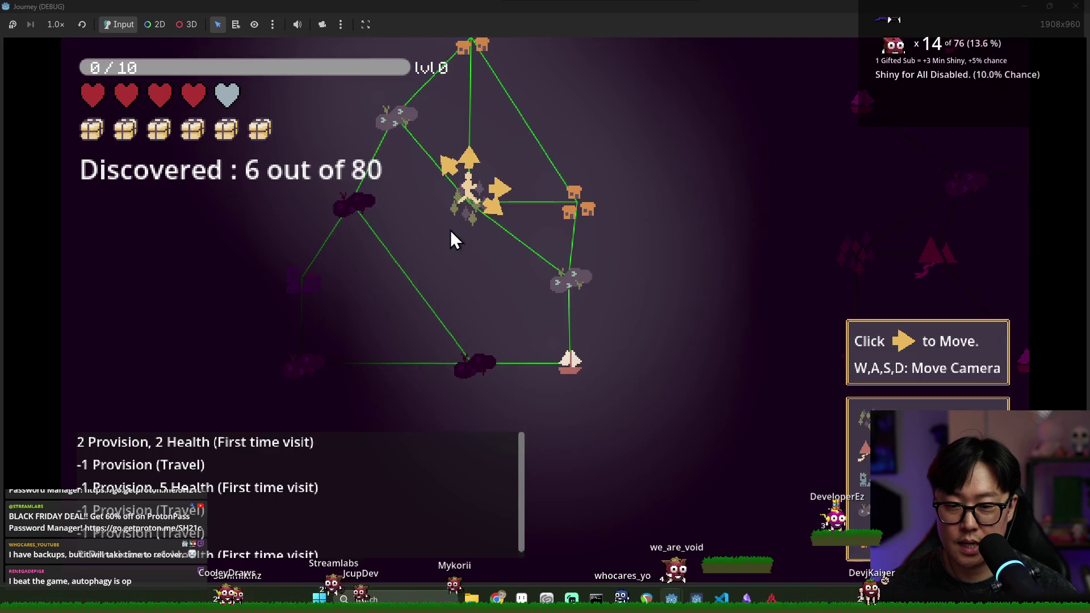
pyautogui.click(450, 222)
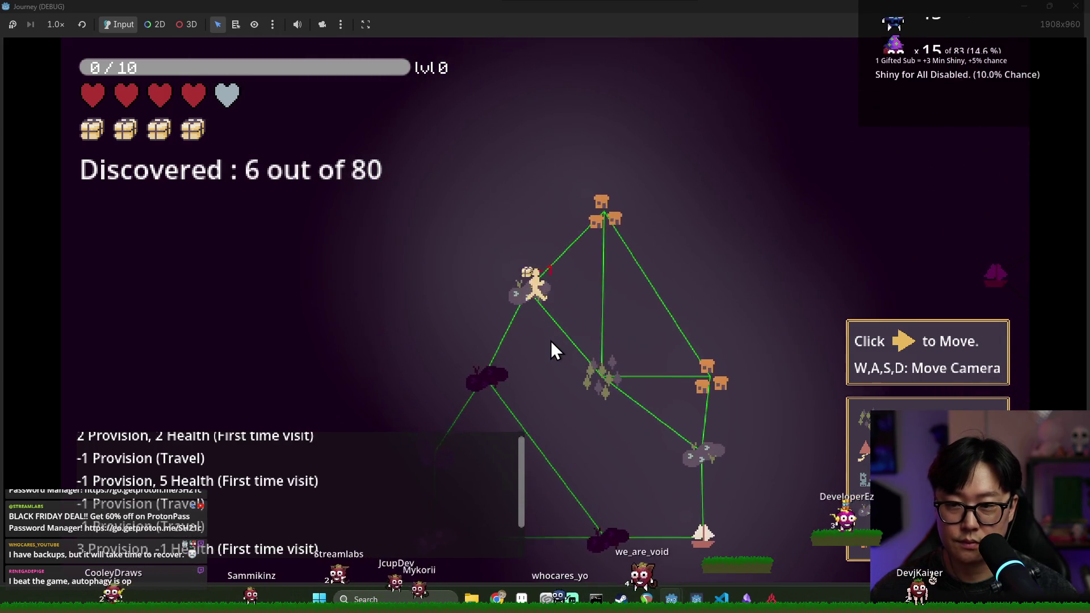
pyautogui.click(533, 358)
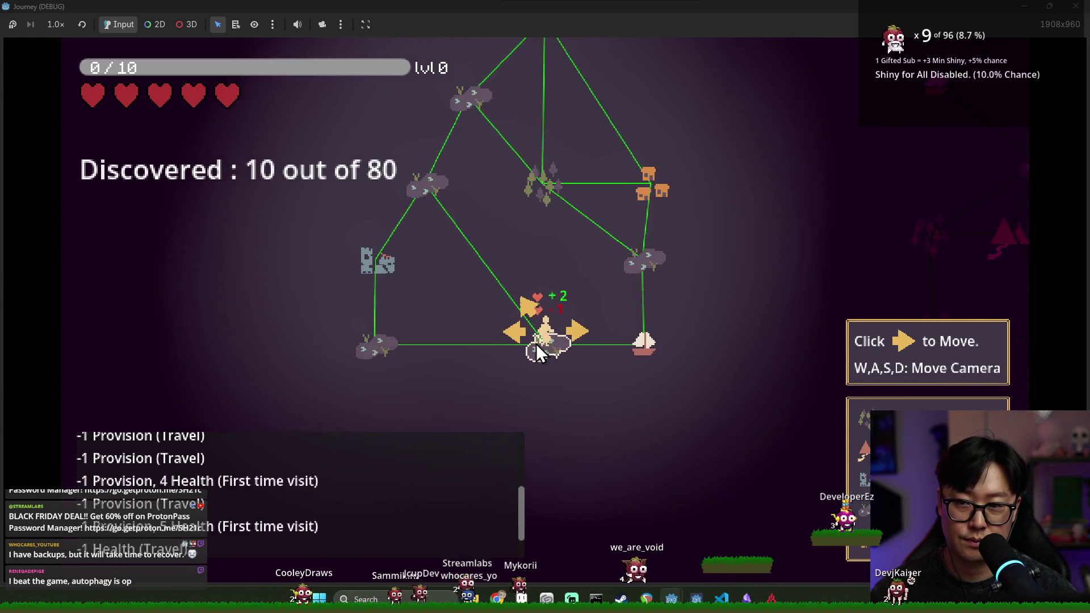
pyautogui.click(579, 335)
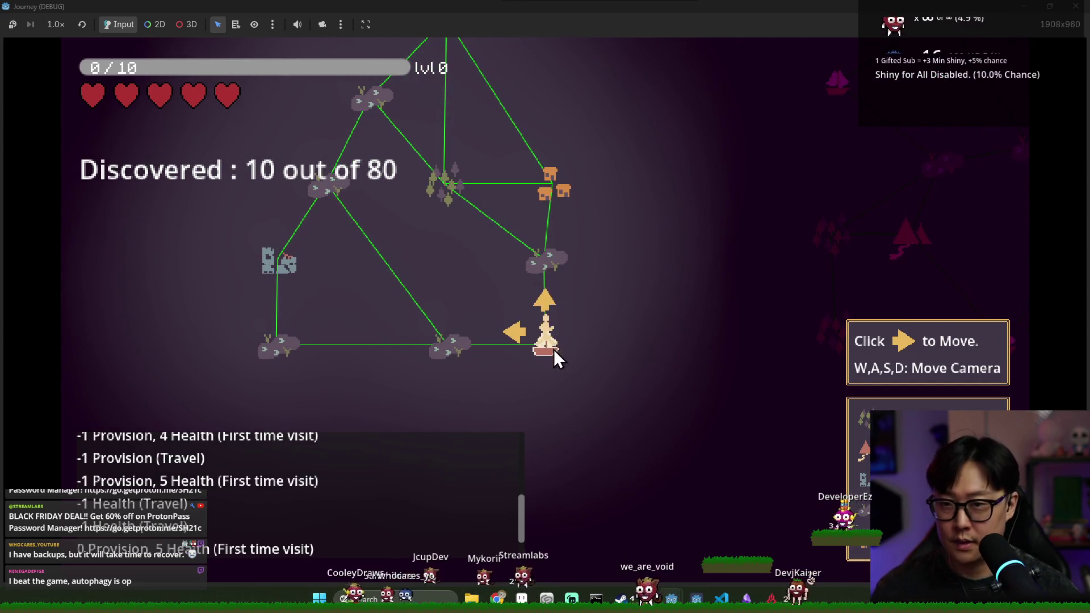
# Keep travelling between nodes until the traveller dies, then restart and close the game window.
pyautogui.press('w')
pyautogui.press('d')
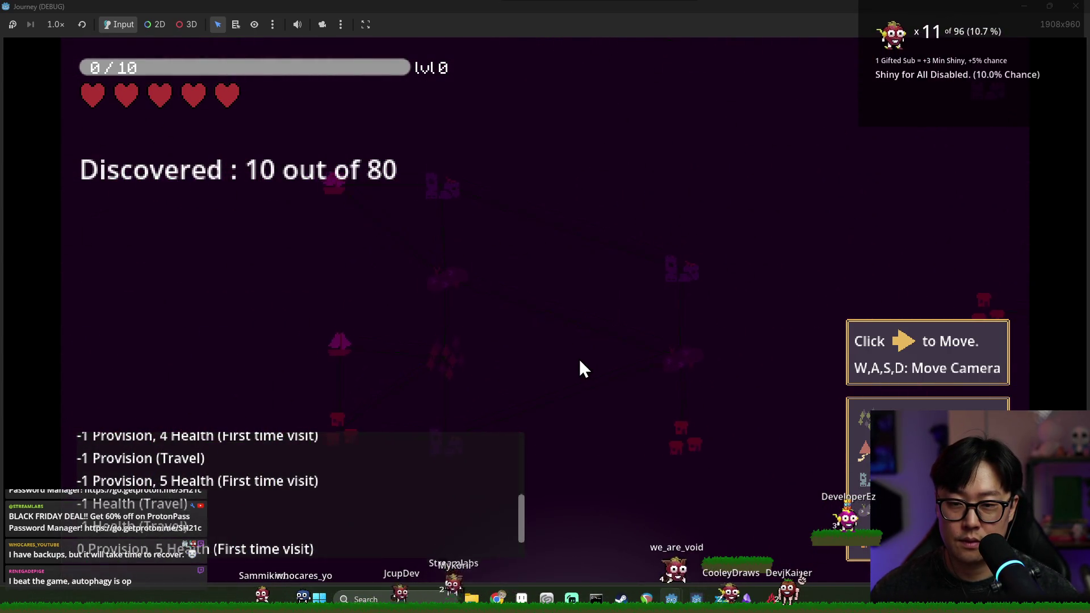
pyautogui.press('a')
pyautogui.click(534, 354)
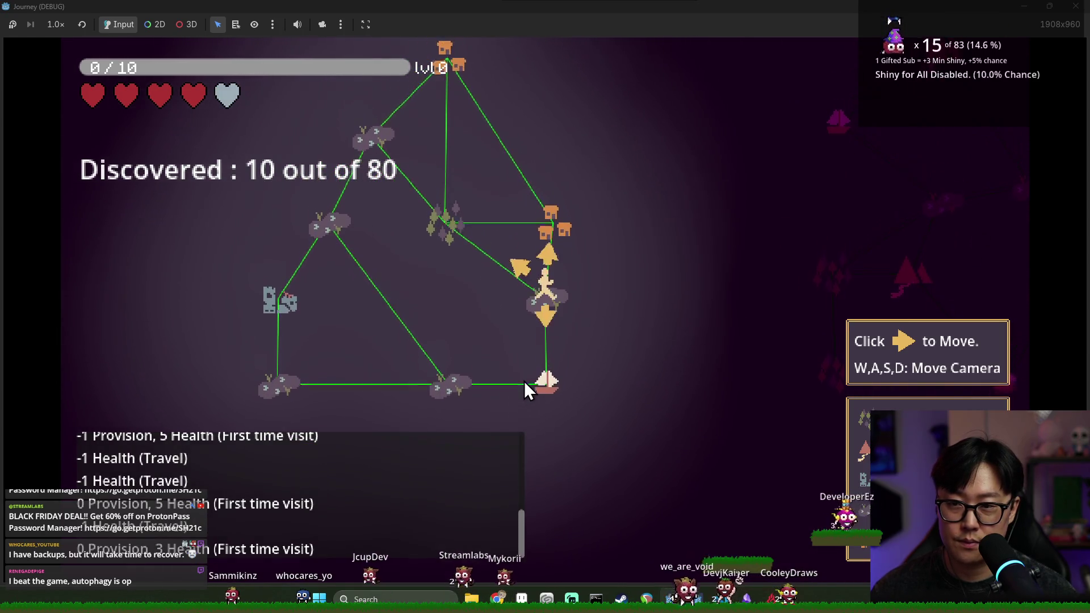
pyautogui.click(543, 334)
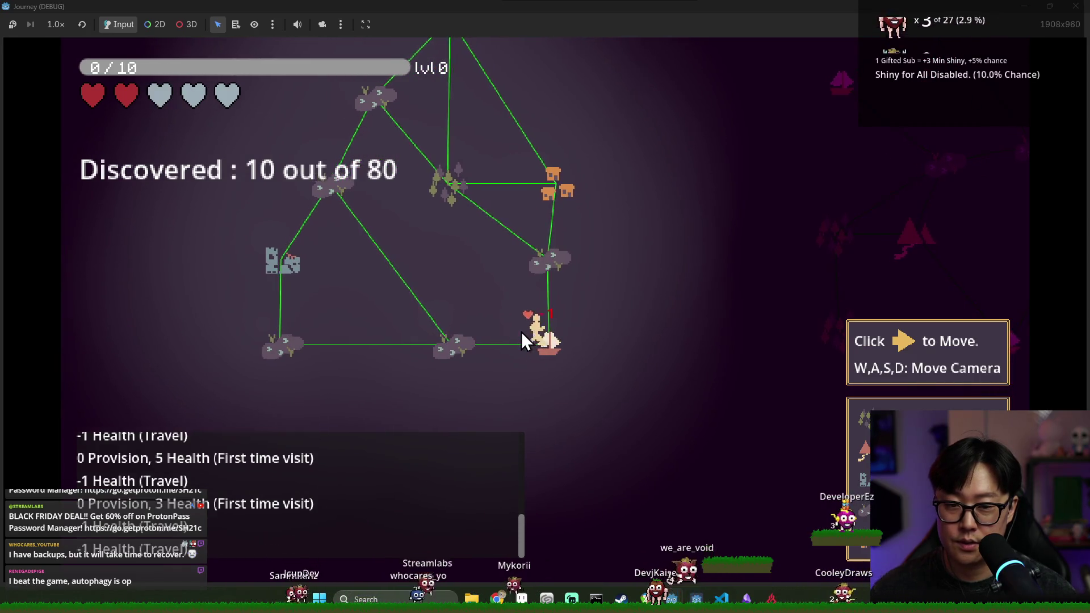
pyautogui.click(518, 321)
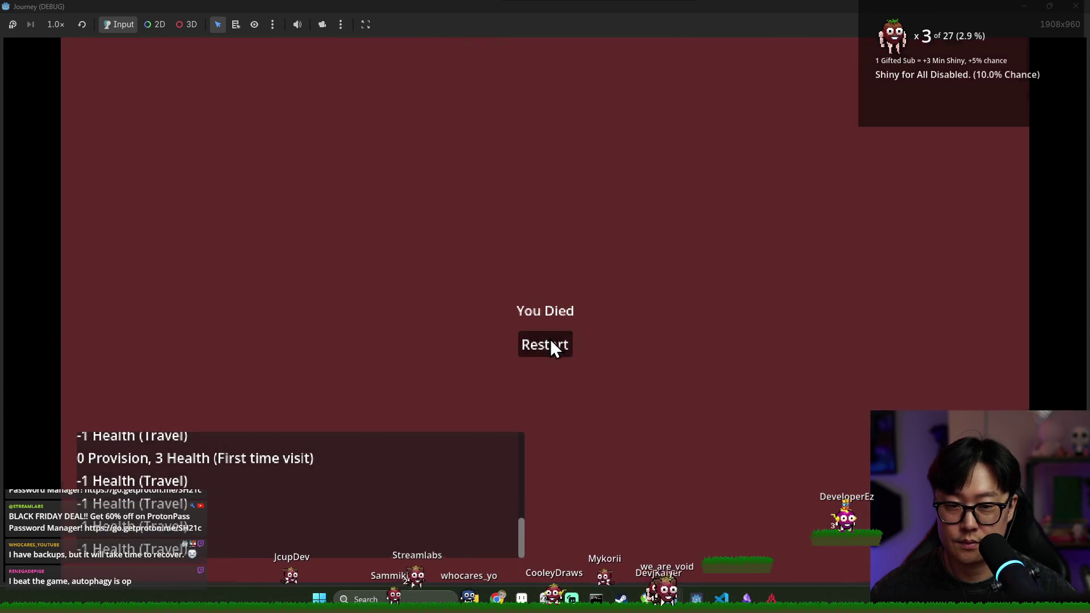
pyautogui.click(551, 344)
pyautogui.click(1069, 8)
pyautogui.click(579, 259)
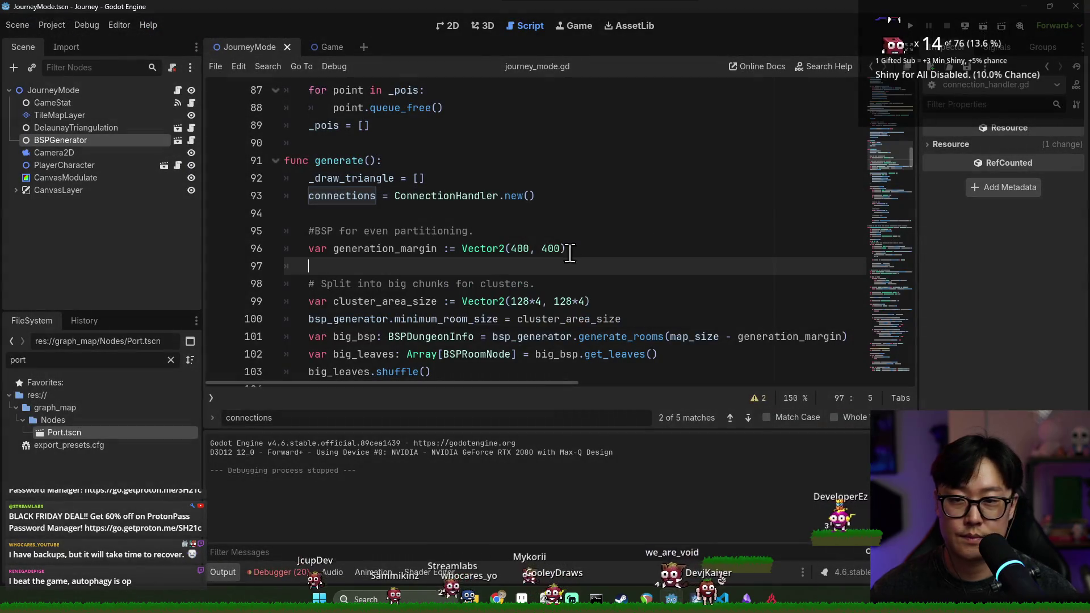
# Review lines 88–95 of generate() around the new ConnectionHandler line.
pyautogui.click(540, 199)
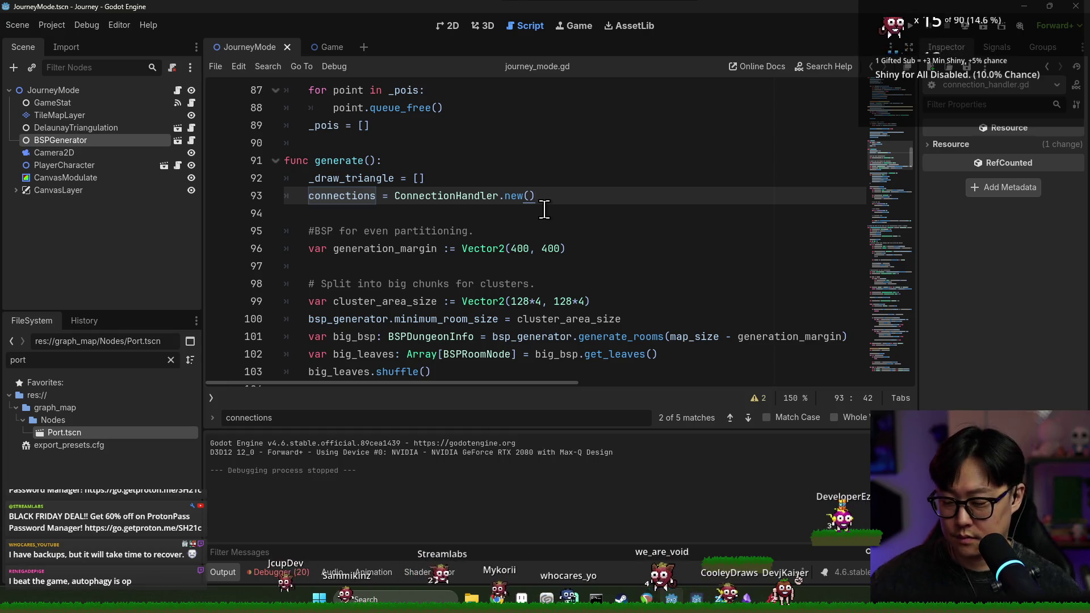
pyautogui.click(519, 178)
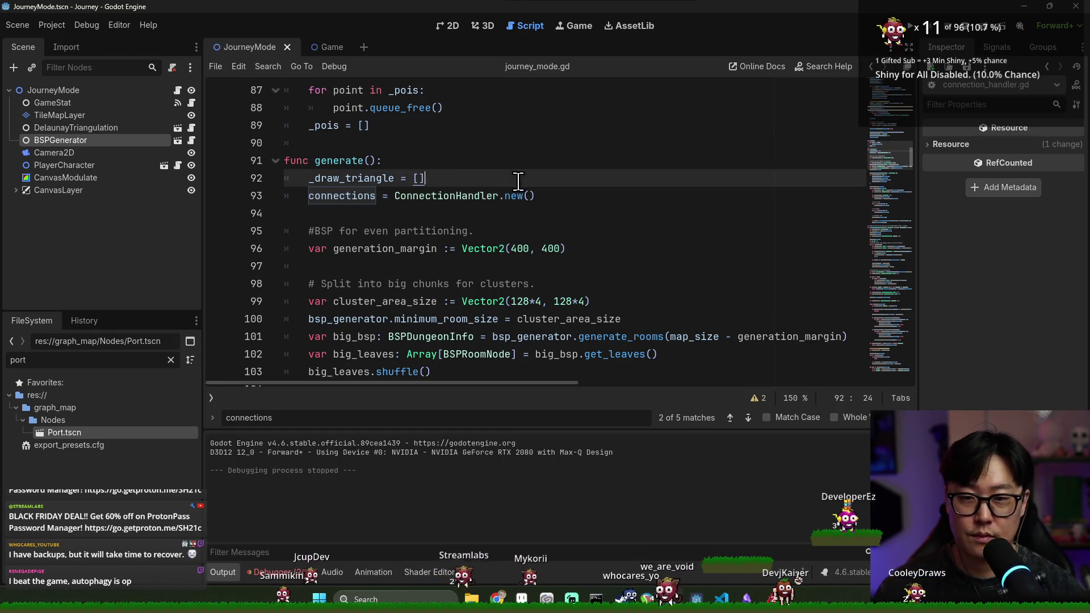
pyautogui.moveTo(370, 108); pyautogui.dragTo(413, 108)
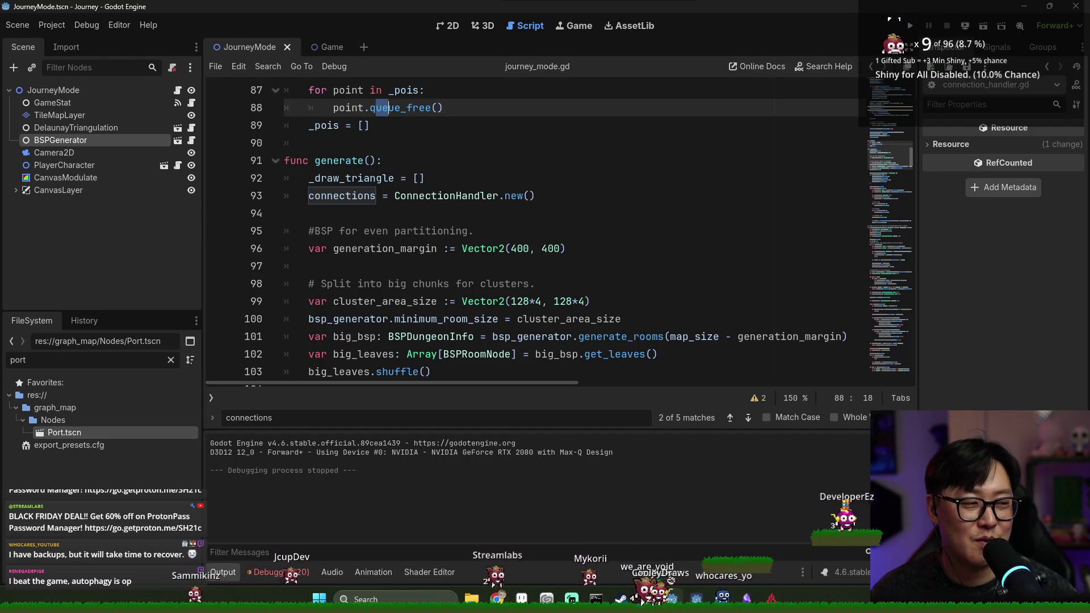
pyautogui.click(612, 233)
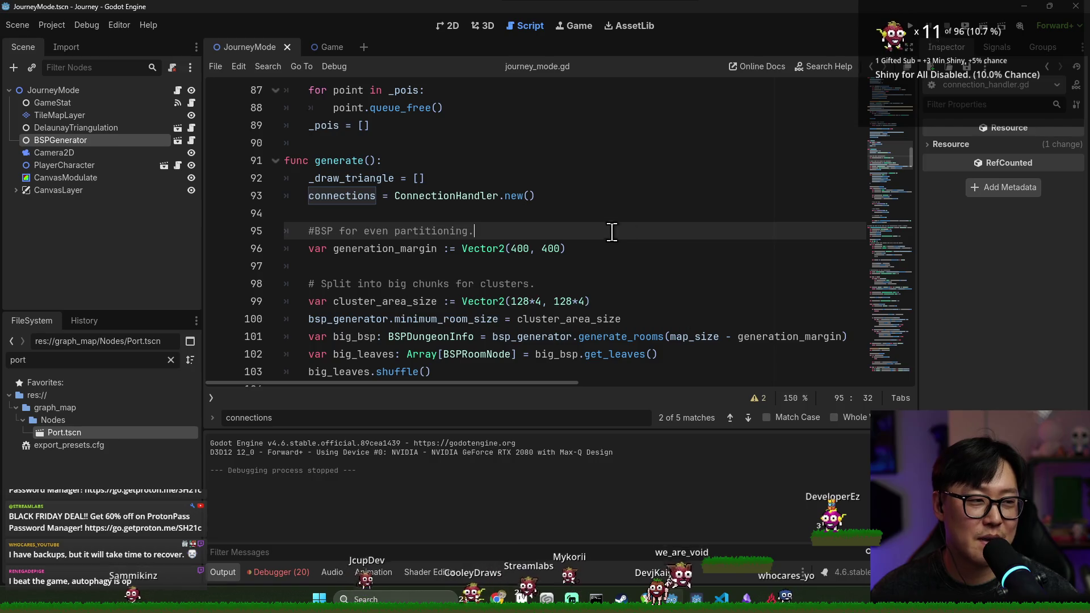
pyautogui.click(512, 211)
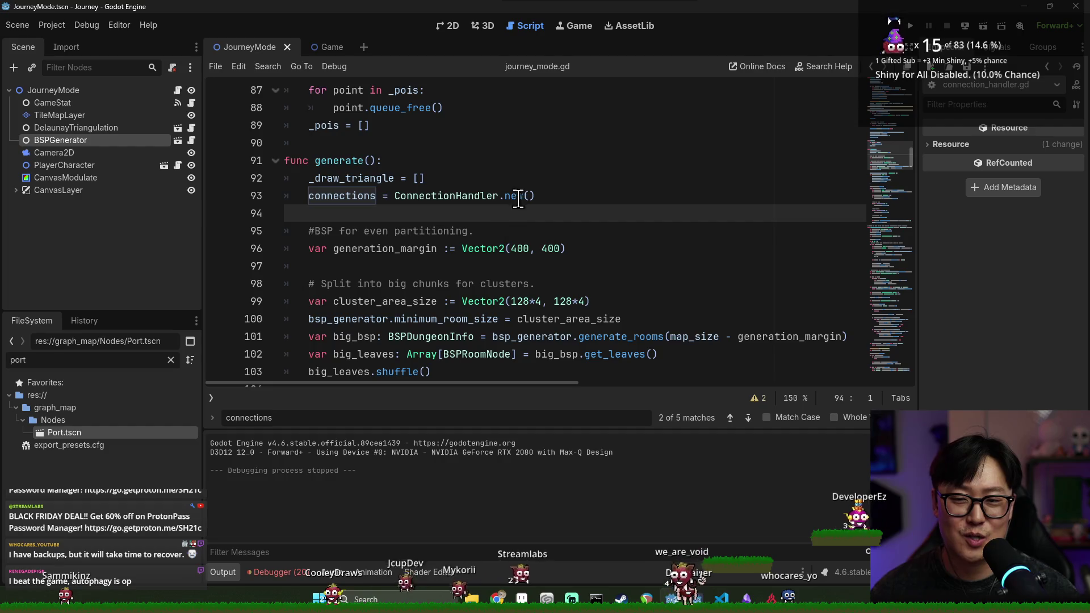
pyautogui.click(518, 197)
# Return to the Godot editor and run the project to its Cartographer title screen.
pyautogui.hotkey('alt', 'Tab')
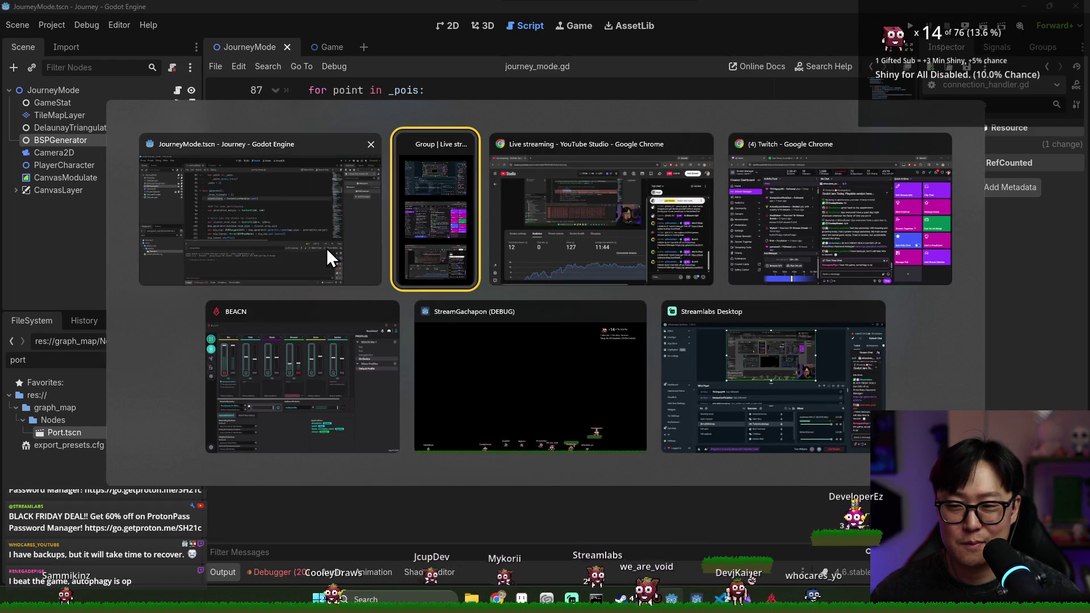
pyautogui.click(328, 250)
pyautogui.click(489, 232)
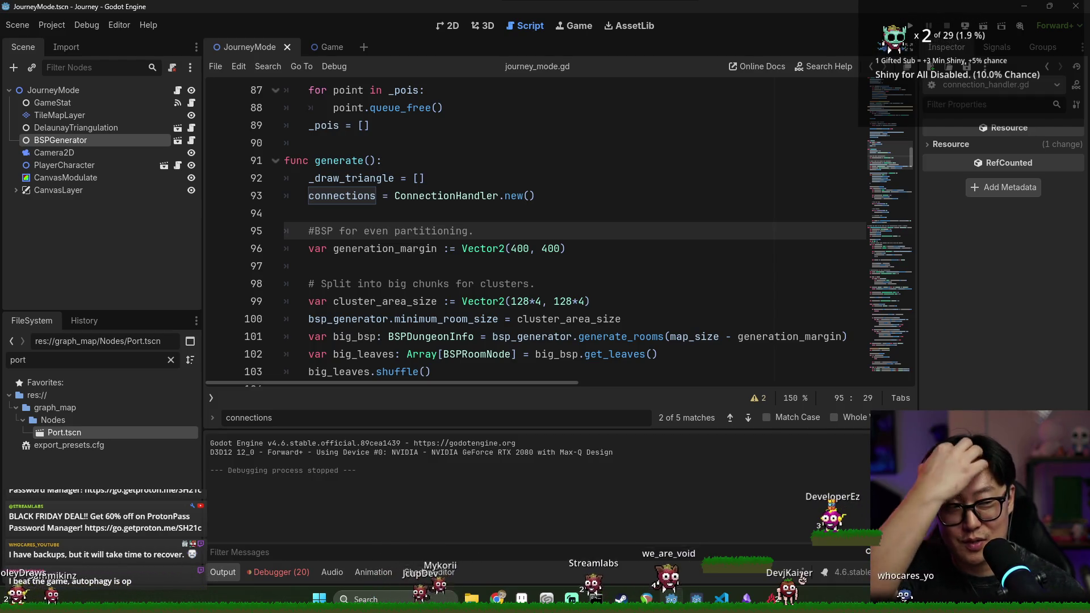
pyautogui.click(912, 27)
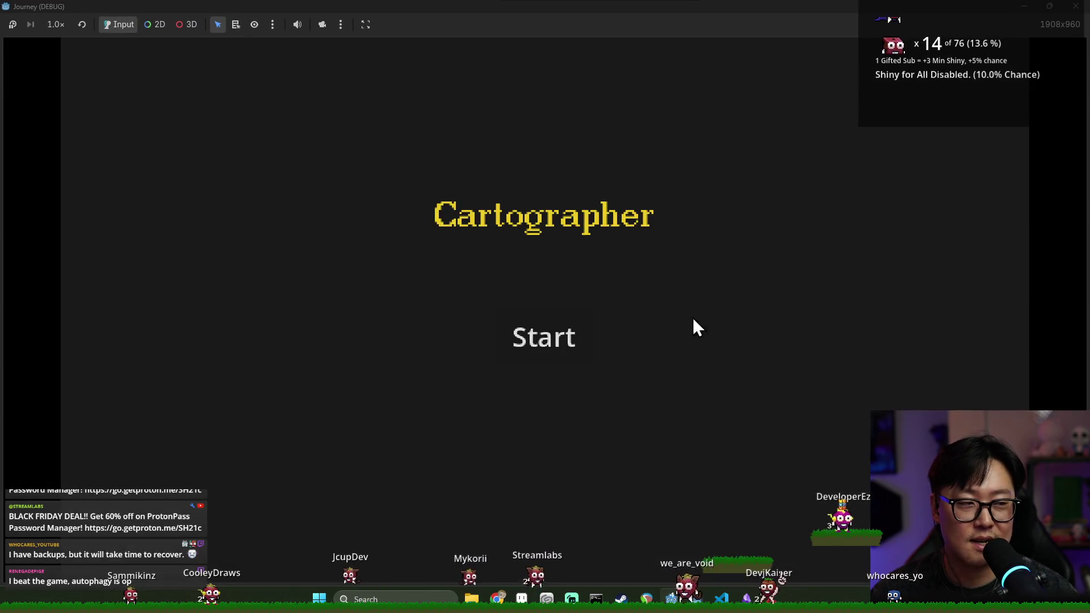
# Start a new game and travel up to the top-right and right rock nodes.
pyautogui.click(570, 335)
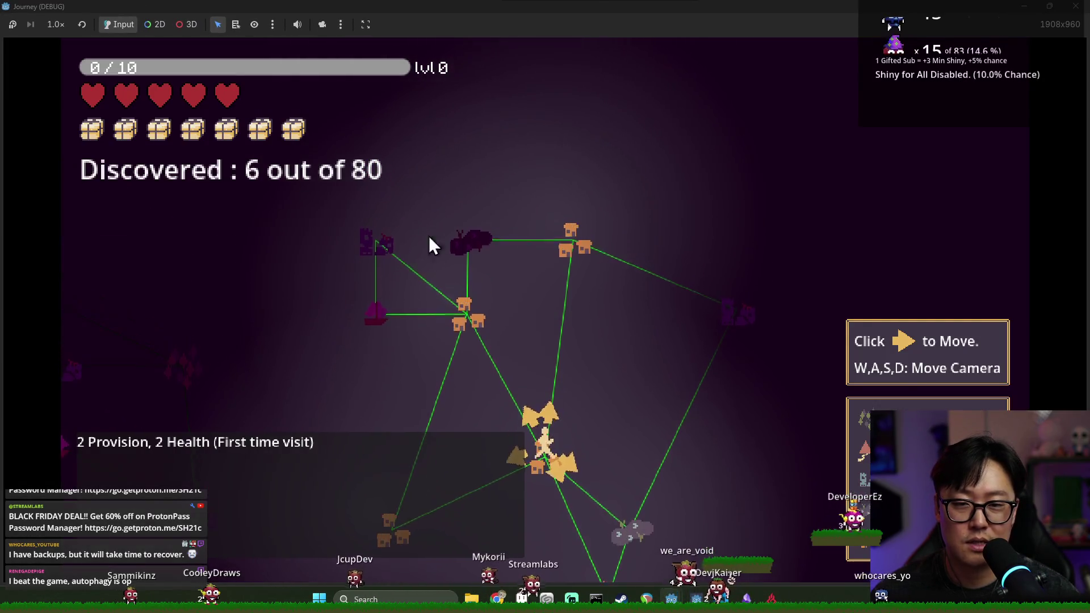
pyautogui.press('s')
pyautogui.press('d')
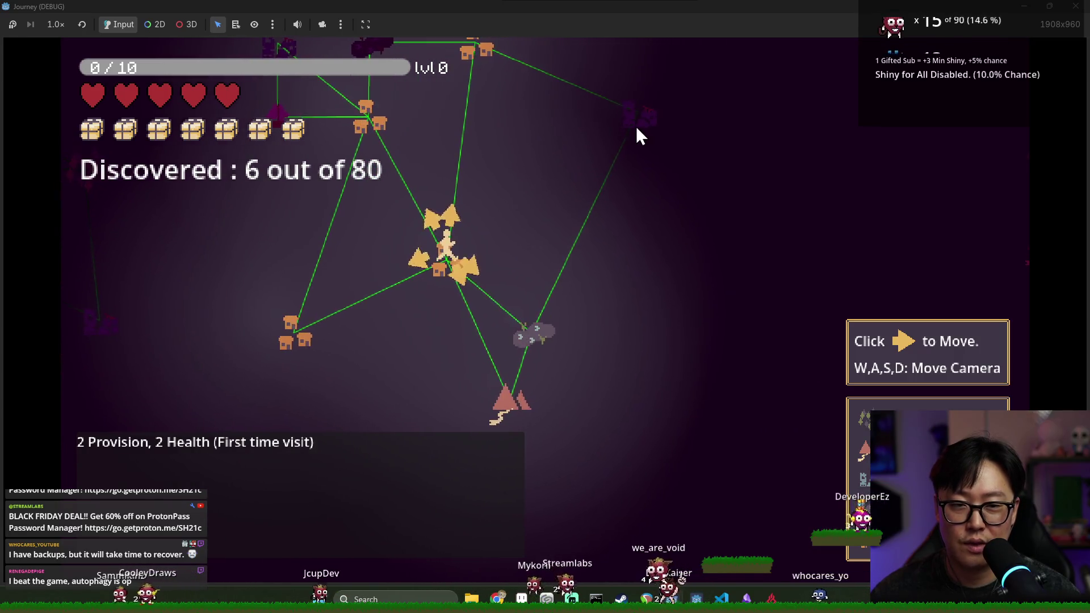
pyautogui.click(482, 299)
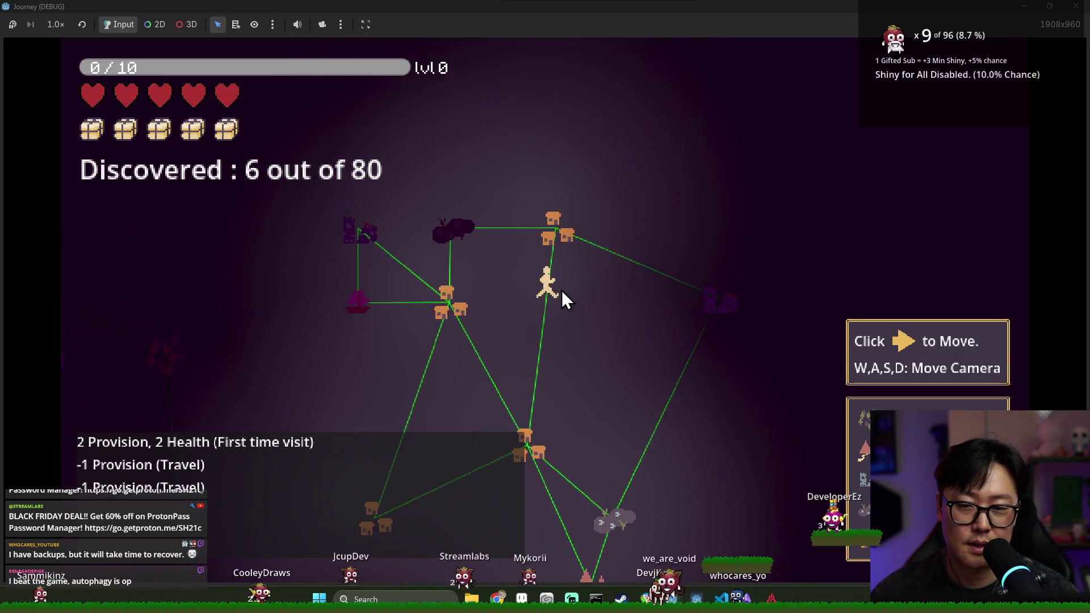
pyautogui.click(566, 310)
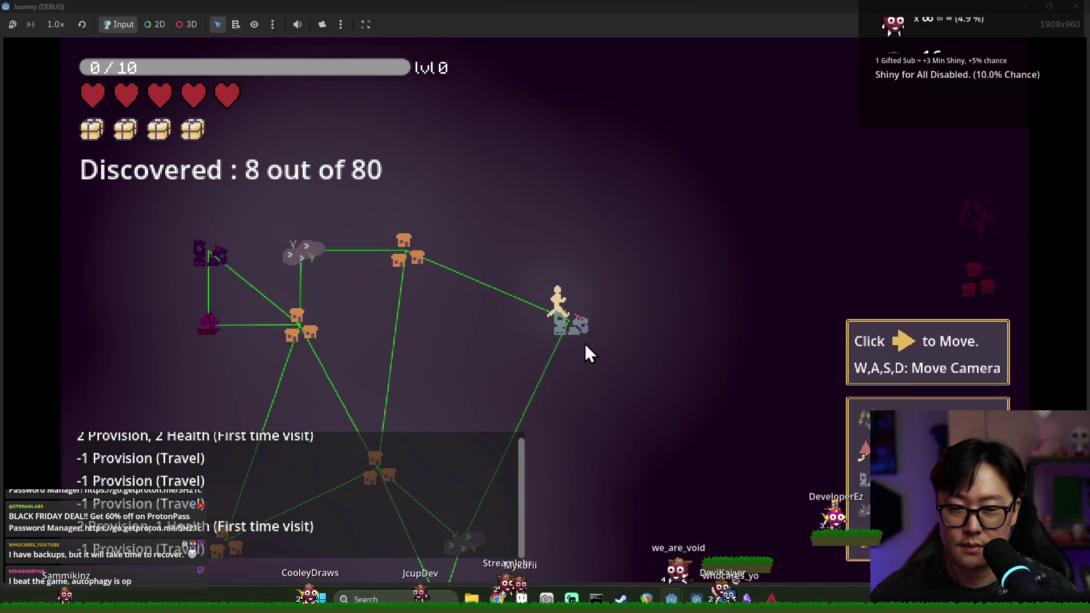
# Continue through the house and rock nodes to 10 of 80 discovered, then stop the game.
pyautogui.press('a')
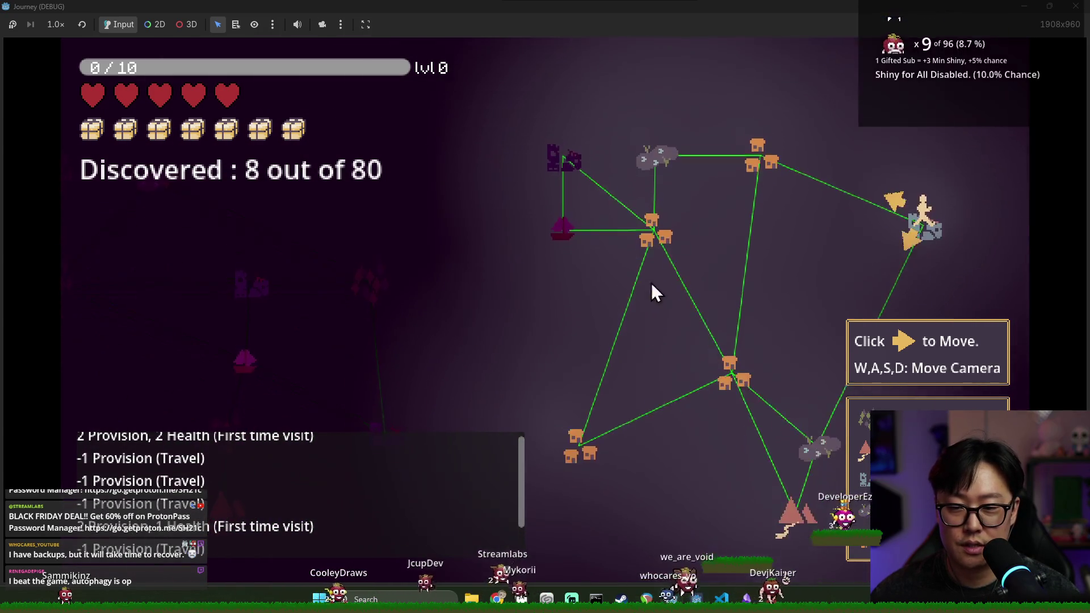
pyautogui.click(625, 272)
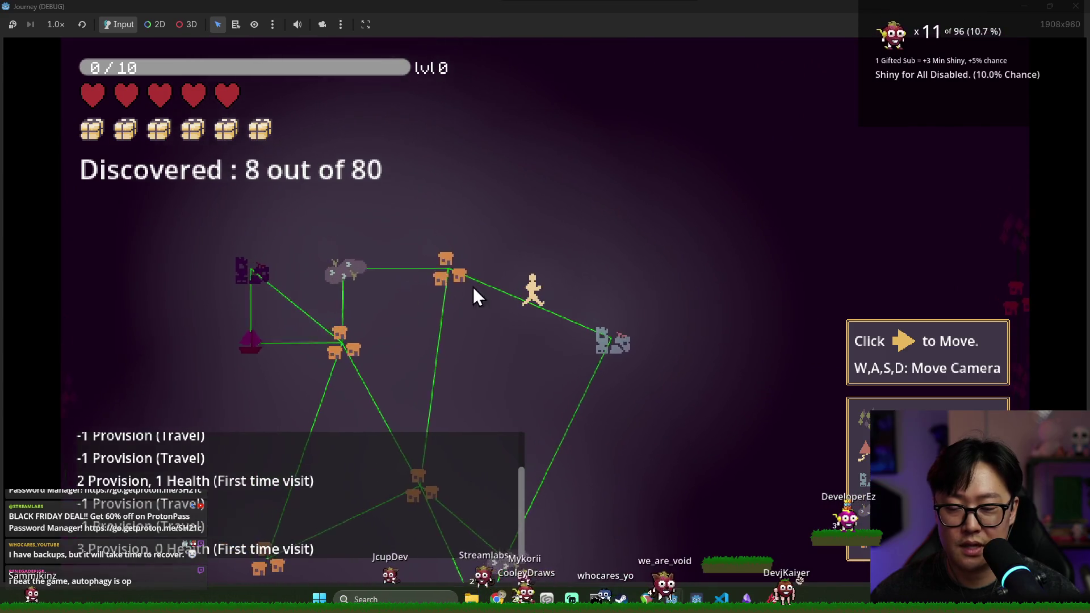
pyautogui.click(515, 299)
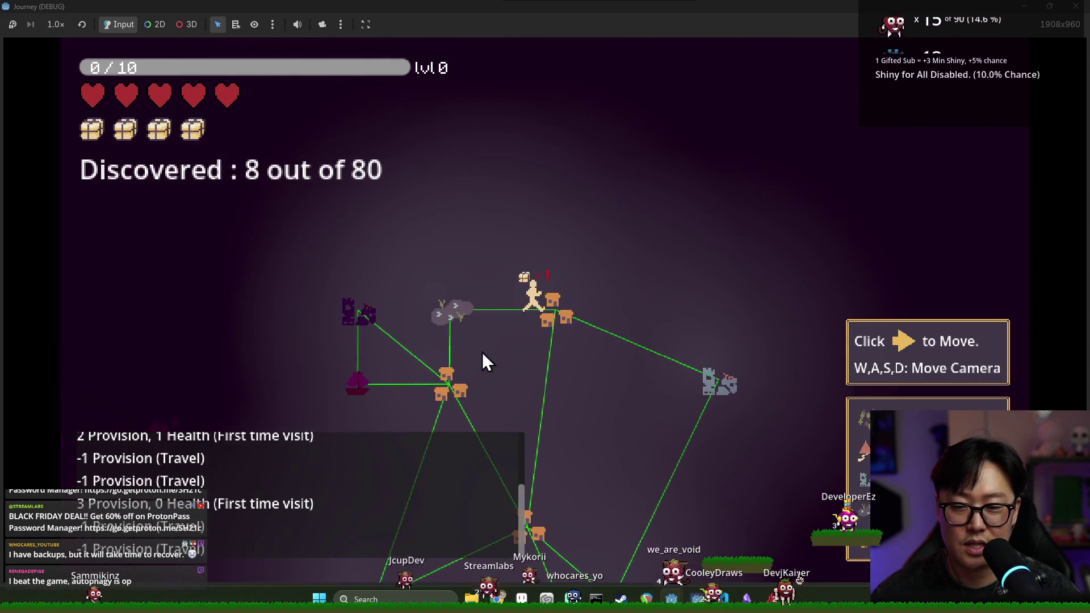
pyautogui.click(534, 336)
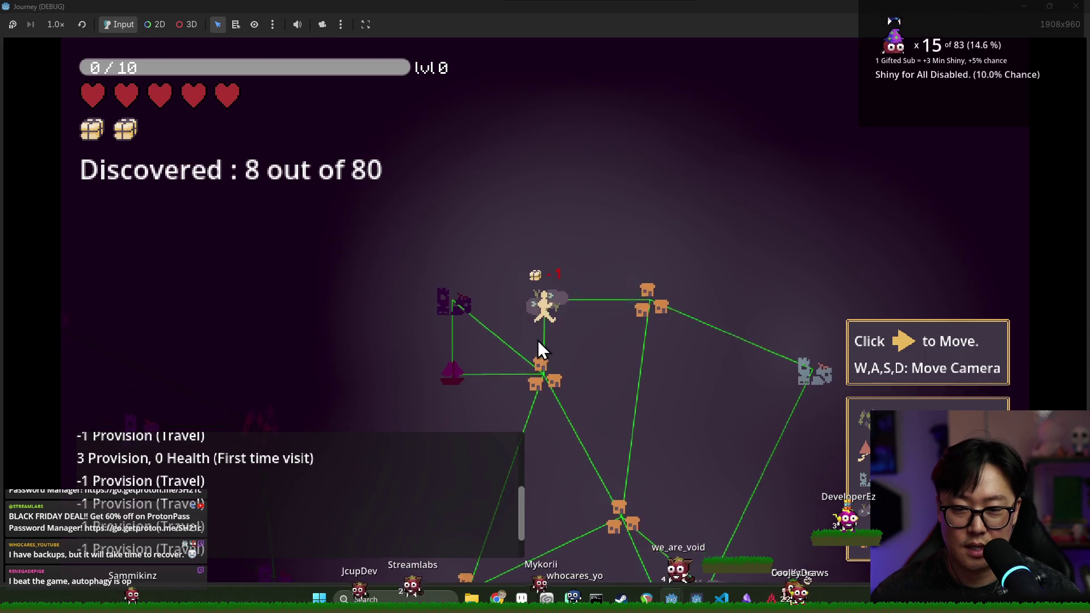
pyautogui.click(504, 312)
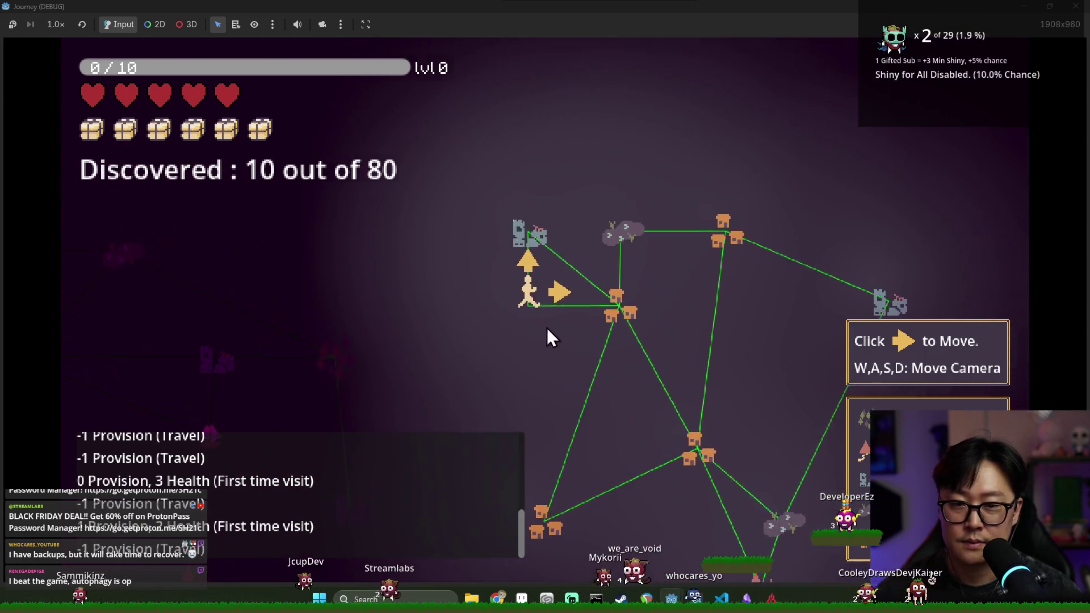
pyautogui.click(568, 294)
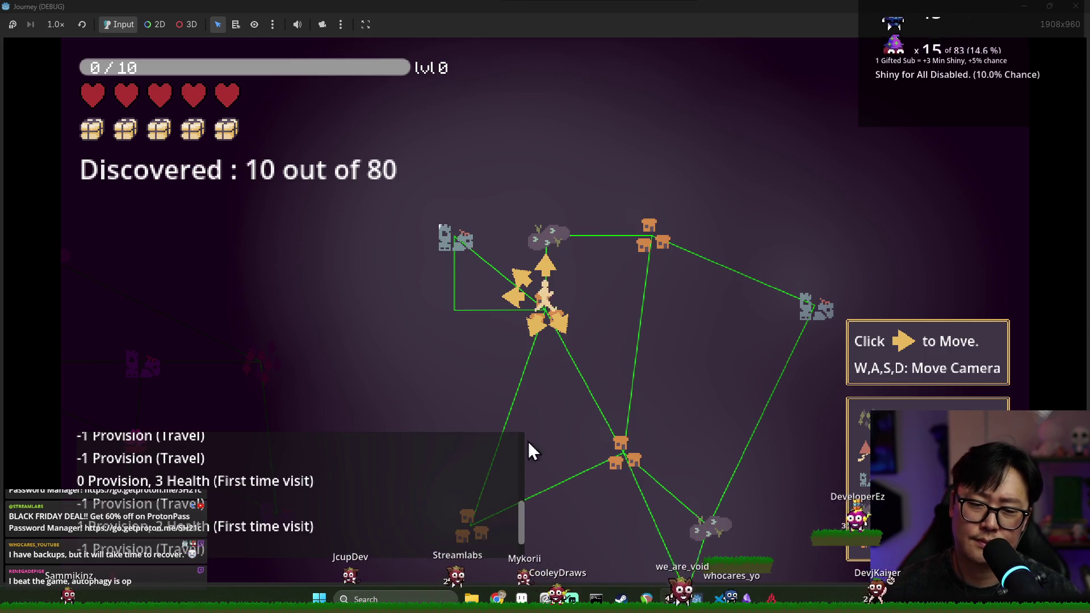
pyautogui.press('F8')
pyautogui.press('Up')
pyautogui.press('Up')
pyautogui.press('Up')
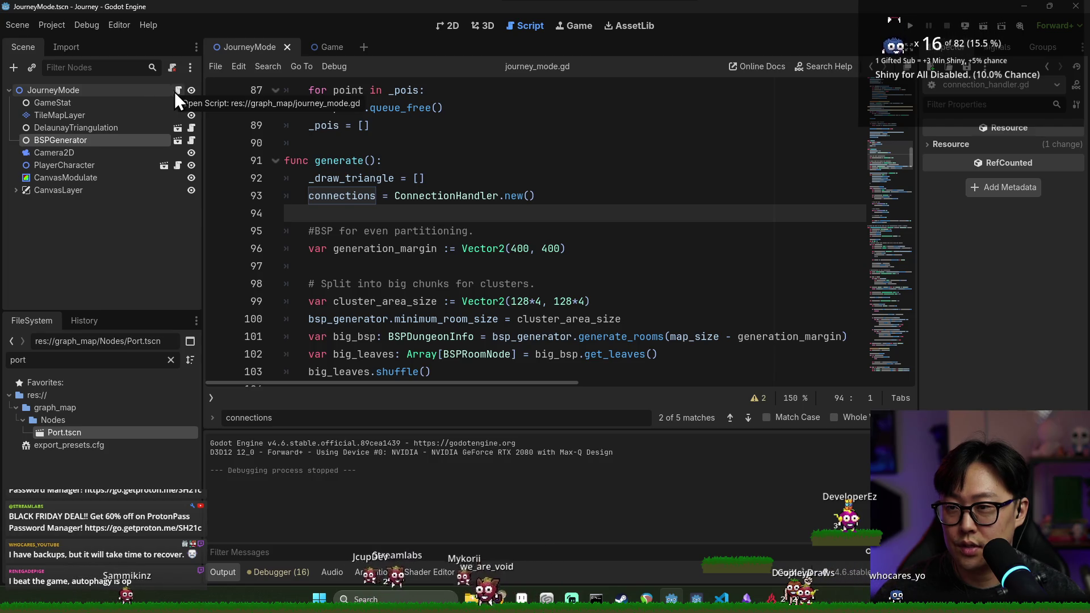
# Search the script for 'consume' and jump to the TRAVEL_PROVISION_PERIOD definition.
pyautogui.click(355, 143)
pyautogui.hotkey('ctrl', 'f')
pyautogui.write('consume')
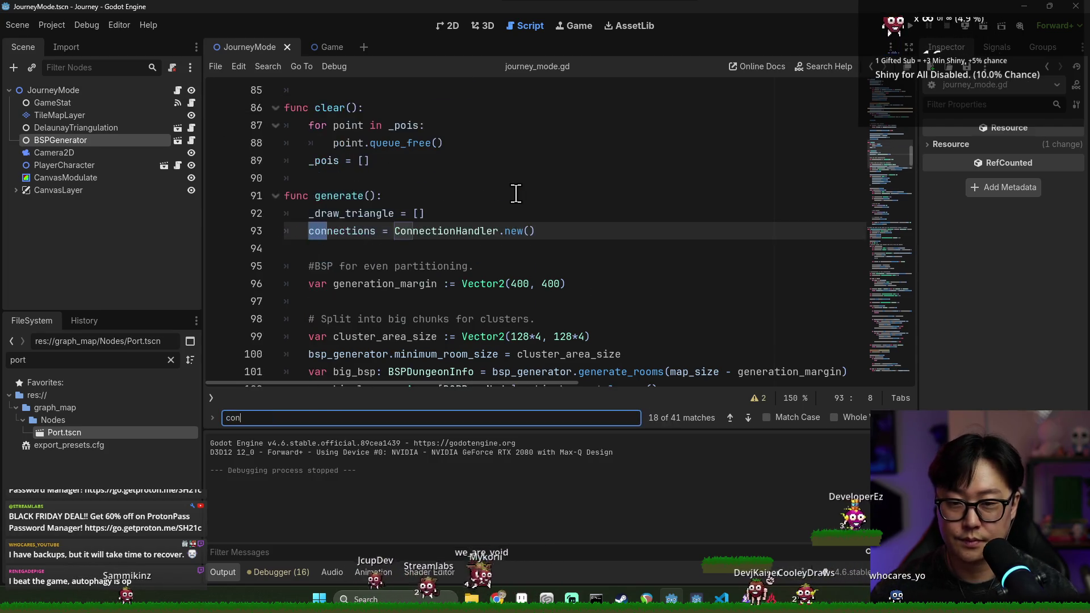
pyautogui.press('Escape')
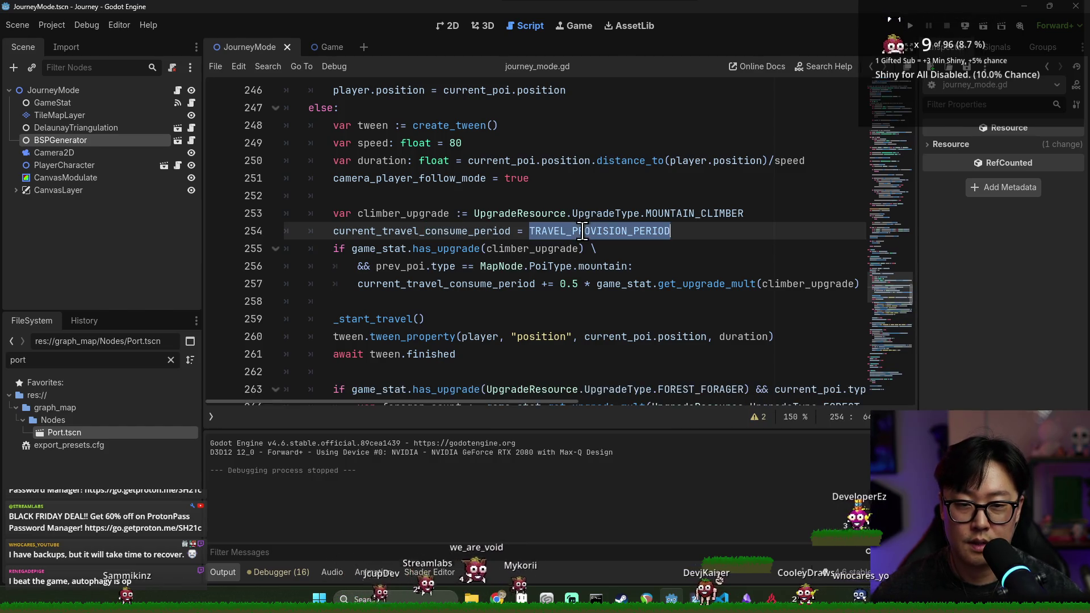
pyautogui.click(573, 231)
# Change TRAVEL_PROVISION_PERIOD from 1.5 to 1.0, save, and run the game.
pyautogui.click(507, 231)
pyautogui.press('BackSpace')
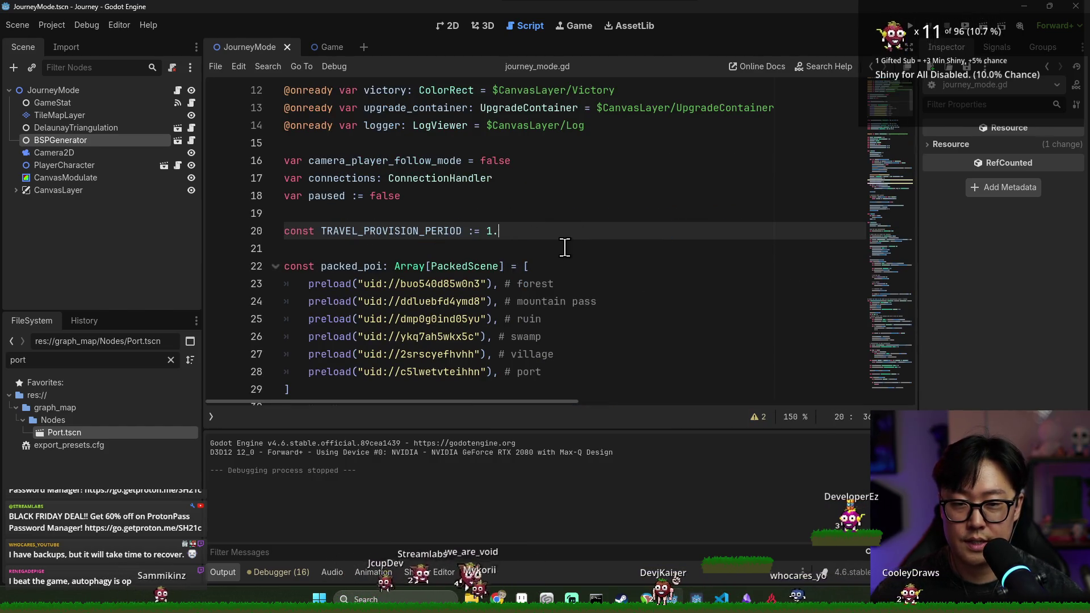
pyautogui.write('0')
pyautogui.hotkey('ctrl', 's')
pyautogui.click(633, 195)
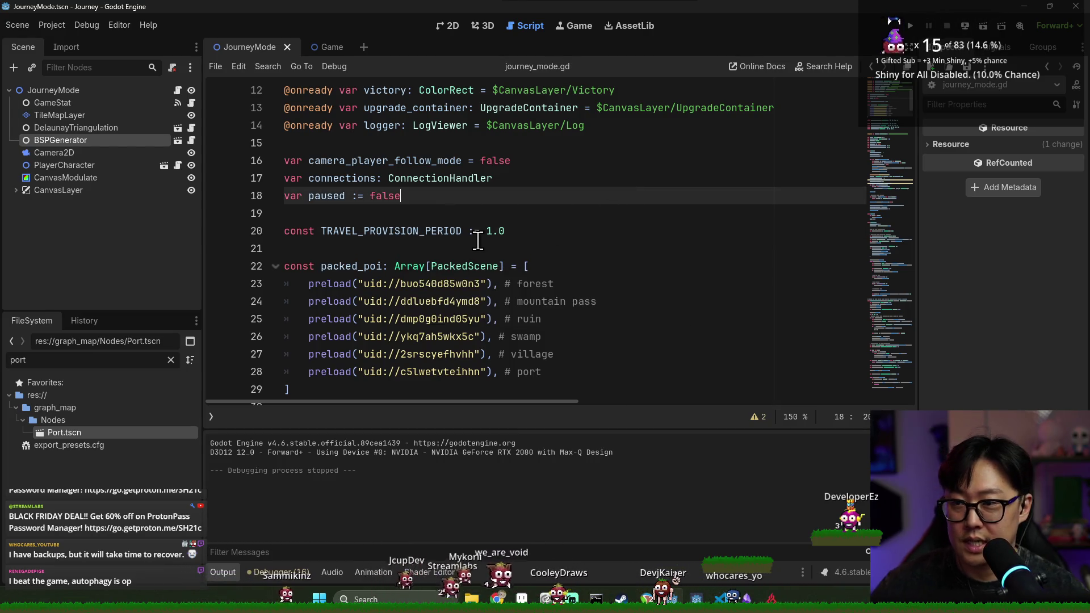
pyautogui.press('F5')
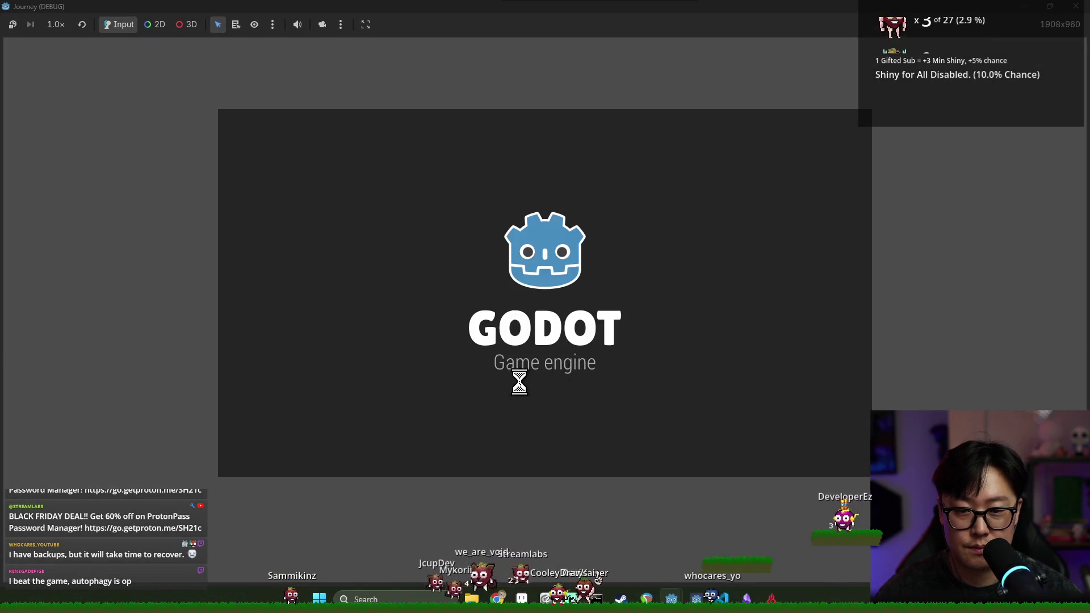
# Start a new run, inspect the map and the boat node's requirements at 6 of 80, then stop with F8.
pyautogui.click(550, 341)
pyautogui.press('s')
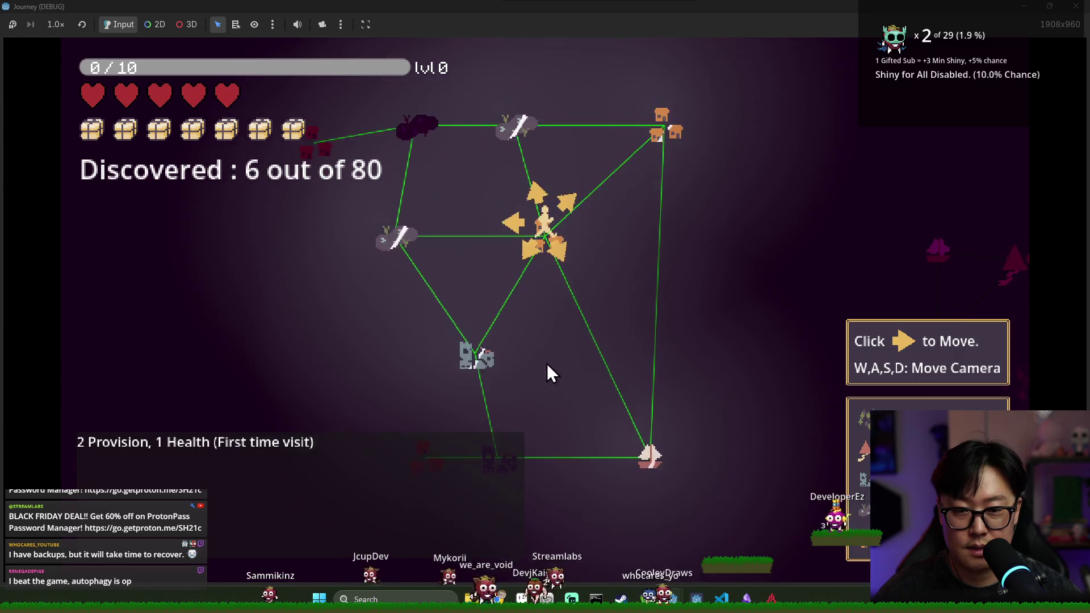
pyautogui.press('w')
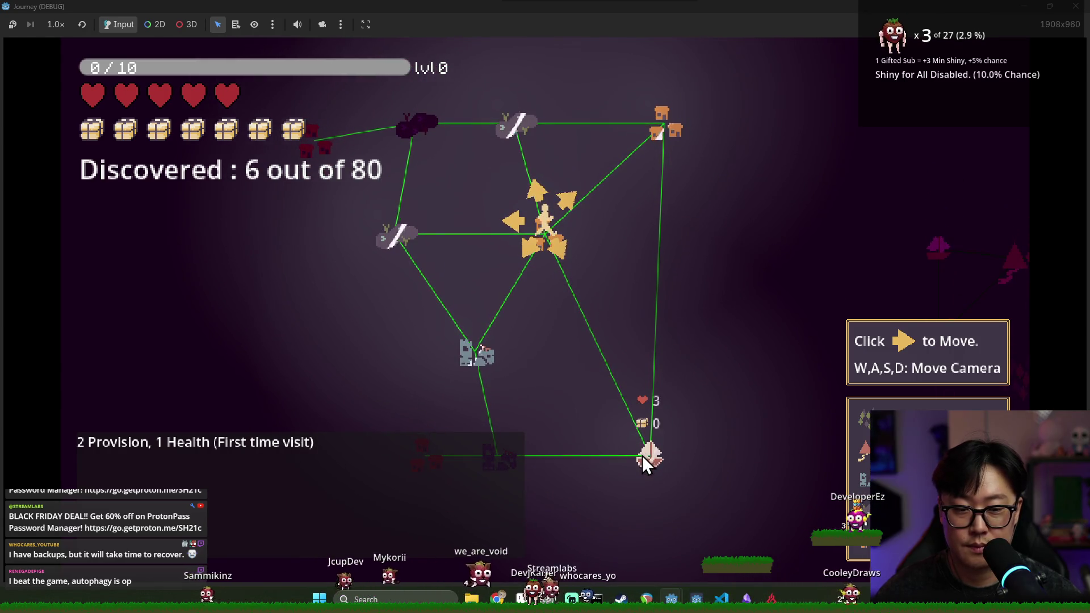
pyautogui.moveTo(647, 455)
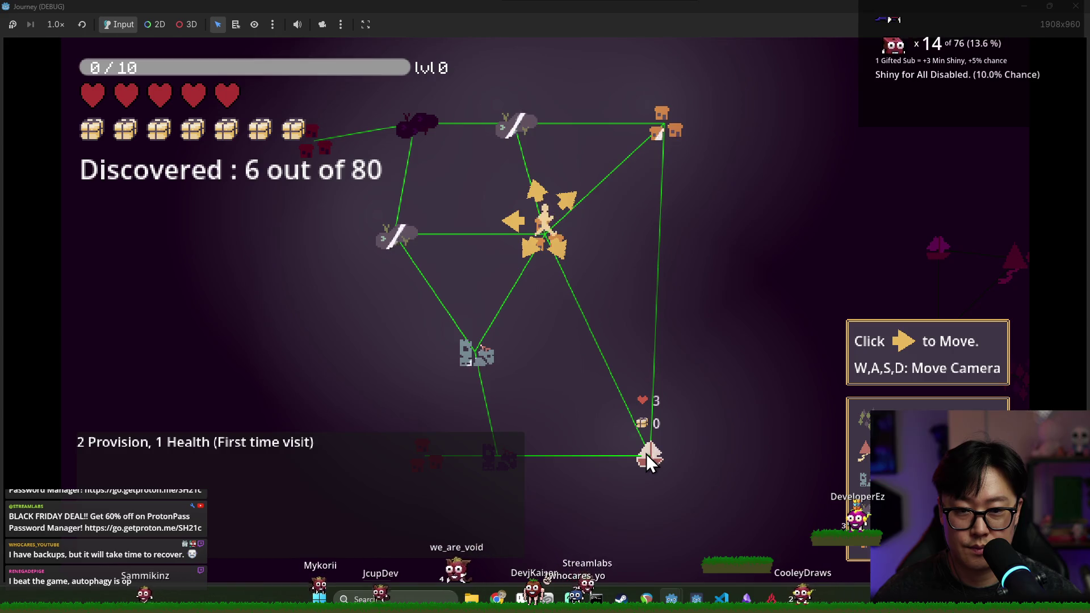
pyautogui.press('s')
pyautogui.press('d')
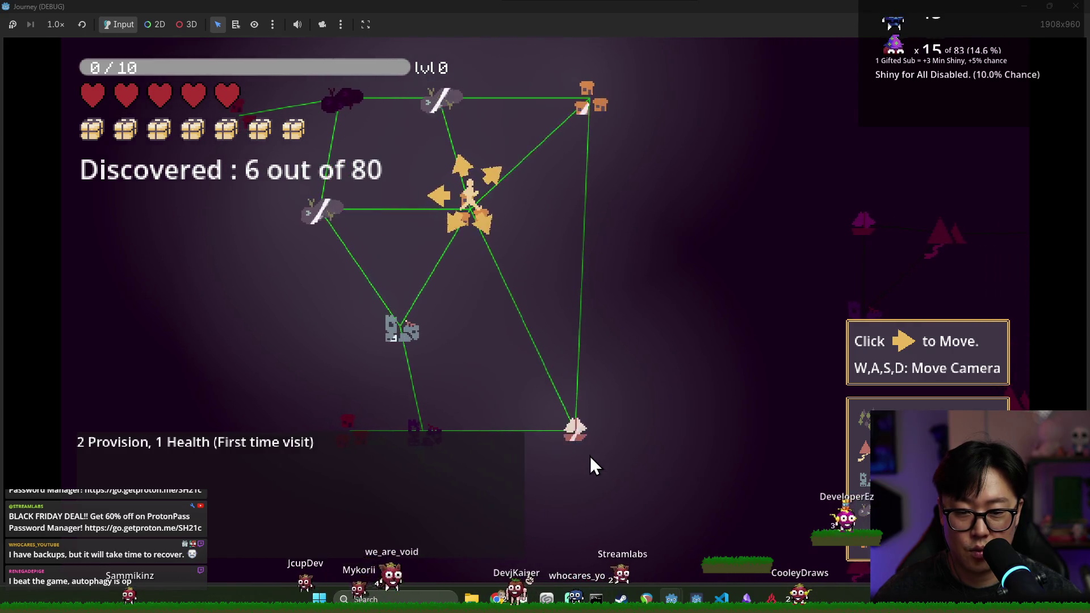
pyautogui.press('F8')
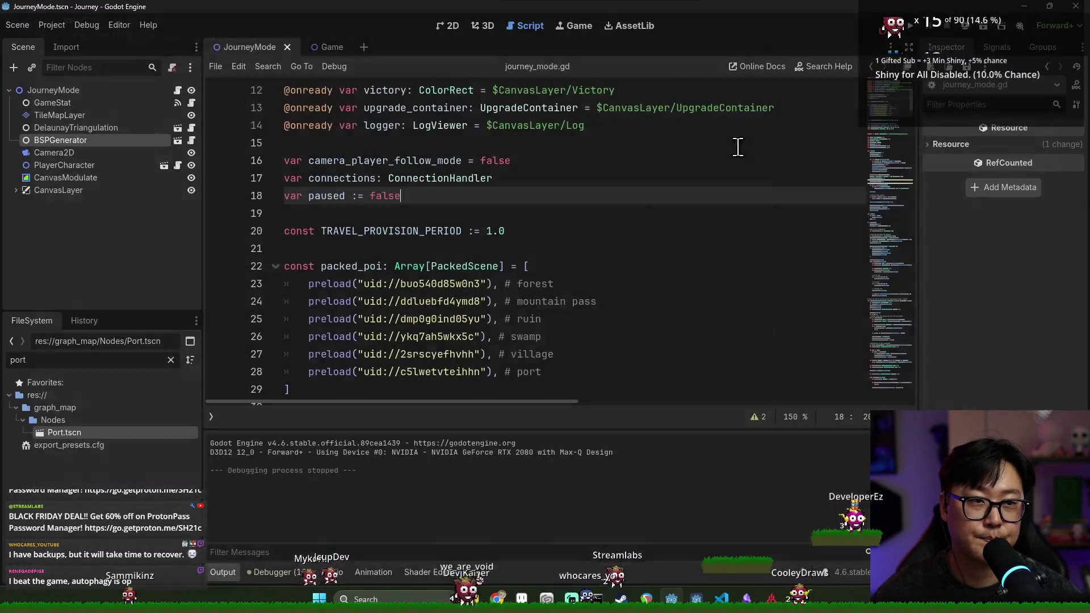
pyautogui.click(463, 266)
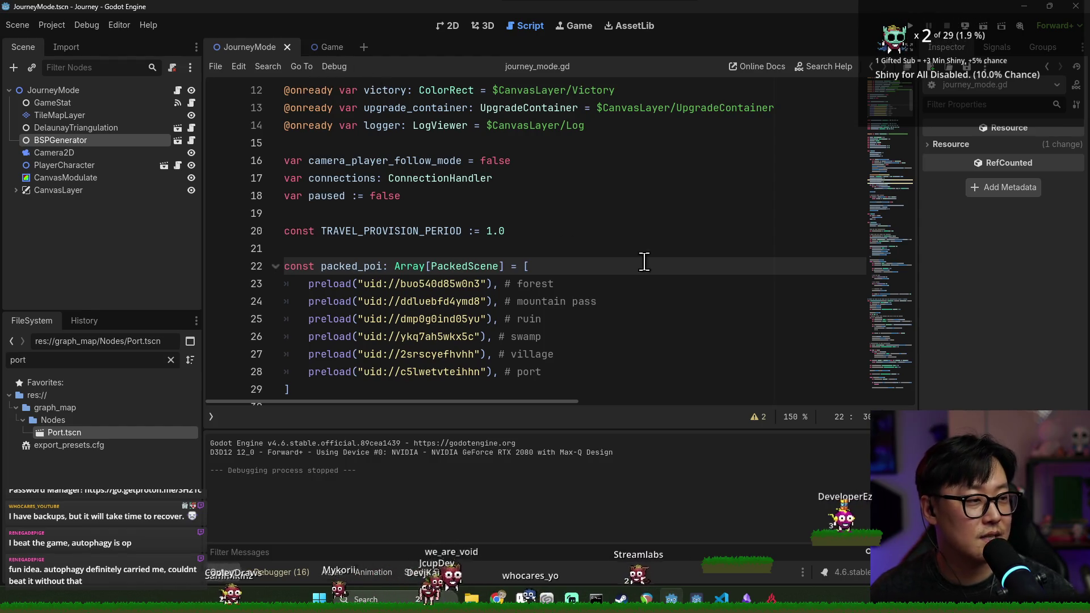
pyautogui.click(528, 281)
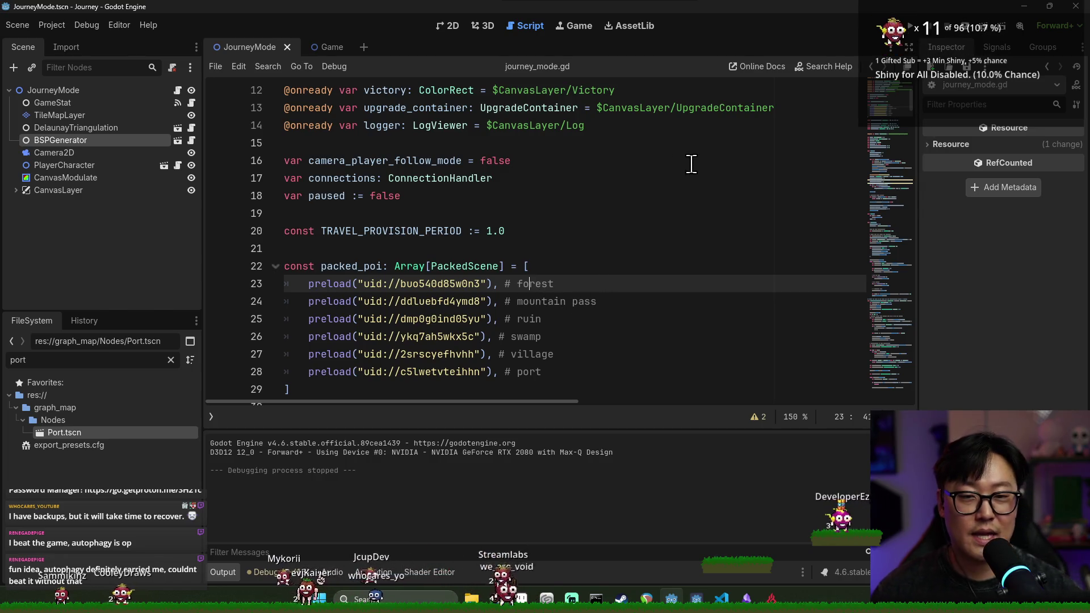
pyautogui.click(652, 179)
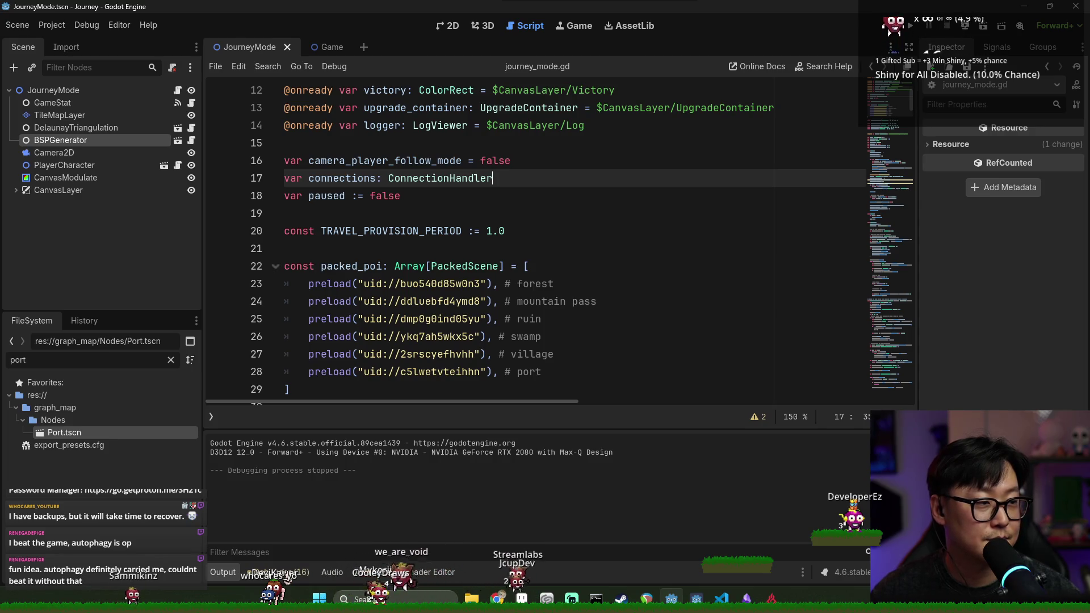
pyautogui.click(507, 287)
pyautogui.hotkey('alt', 'Tab')
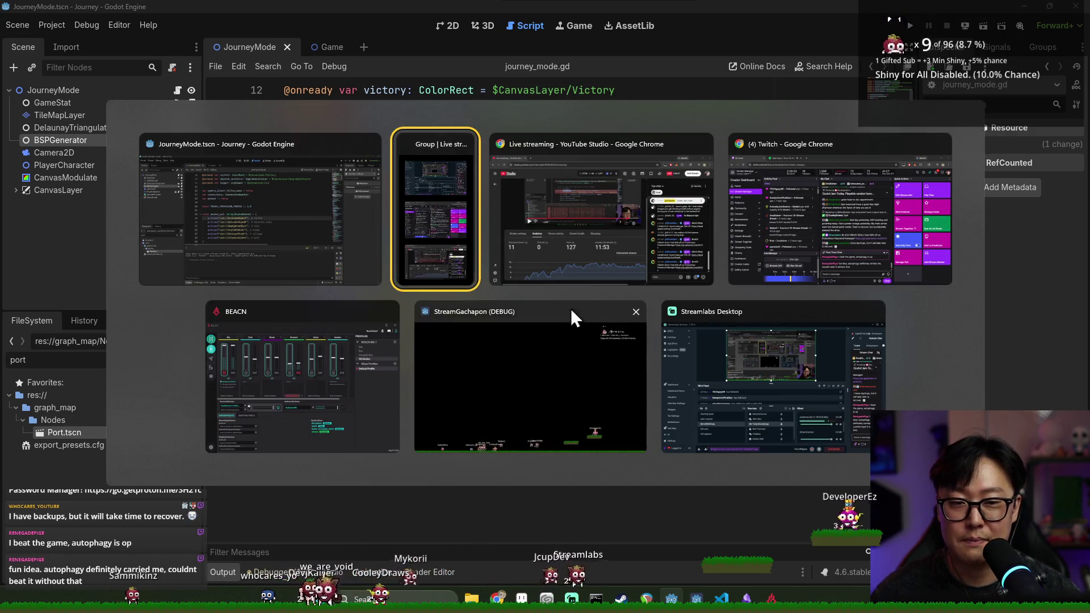
pyautogui.click(274, 206)
pyautogui.click(470, 214)
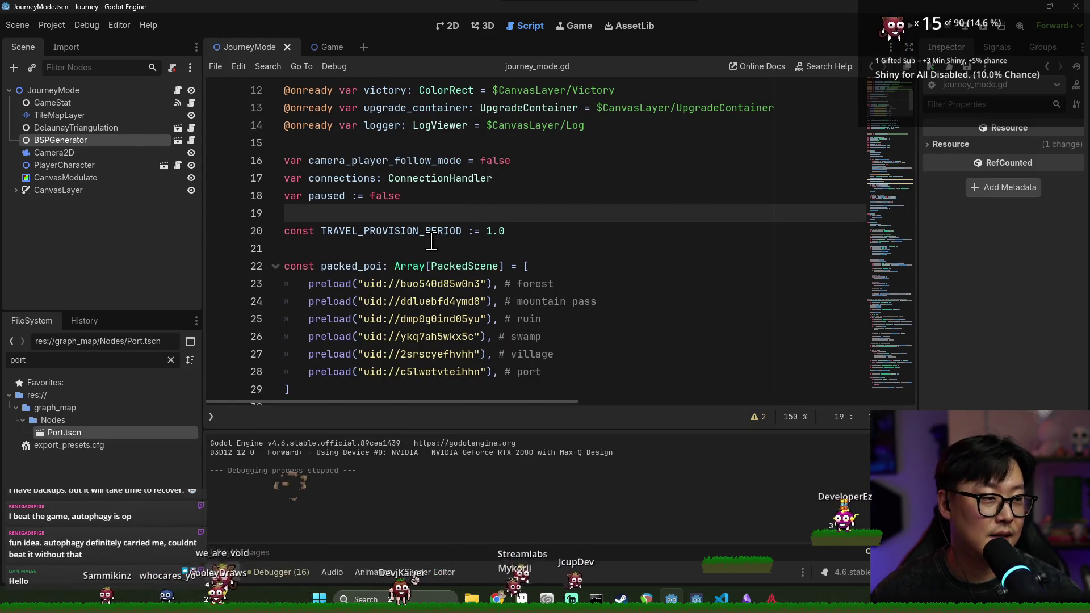
pyautogui.click(466, 196)
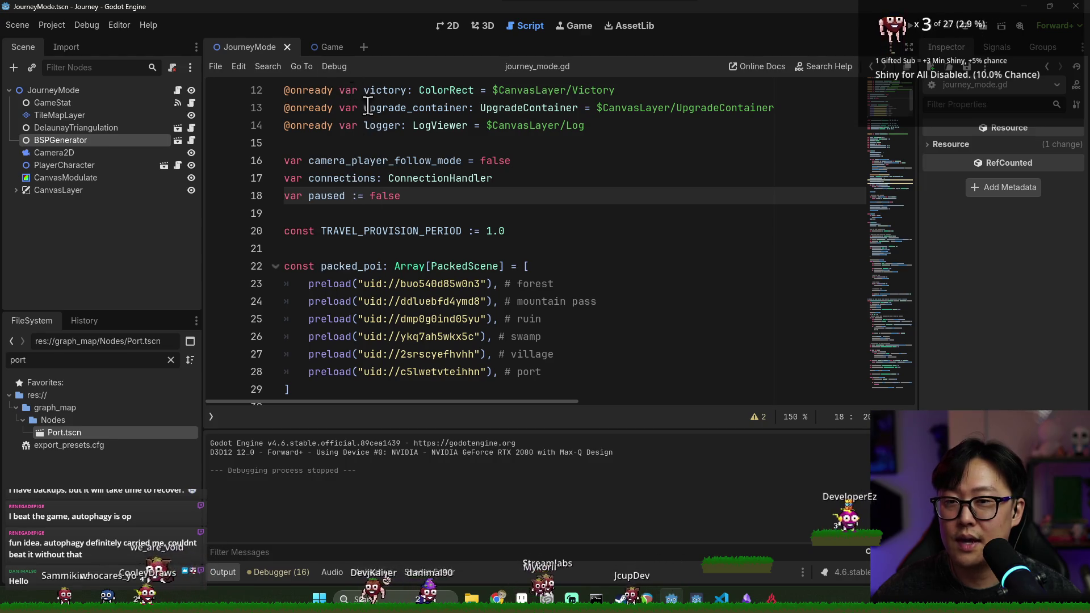
pyautogui.scroll(-3)
pyautogui.scroll(-3)
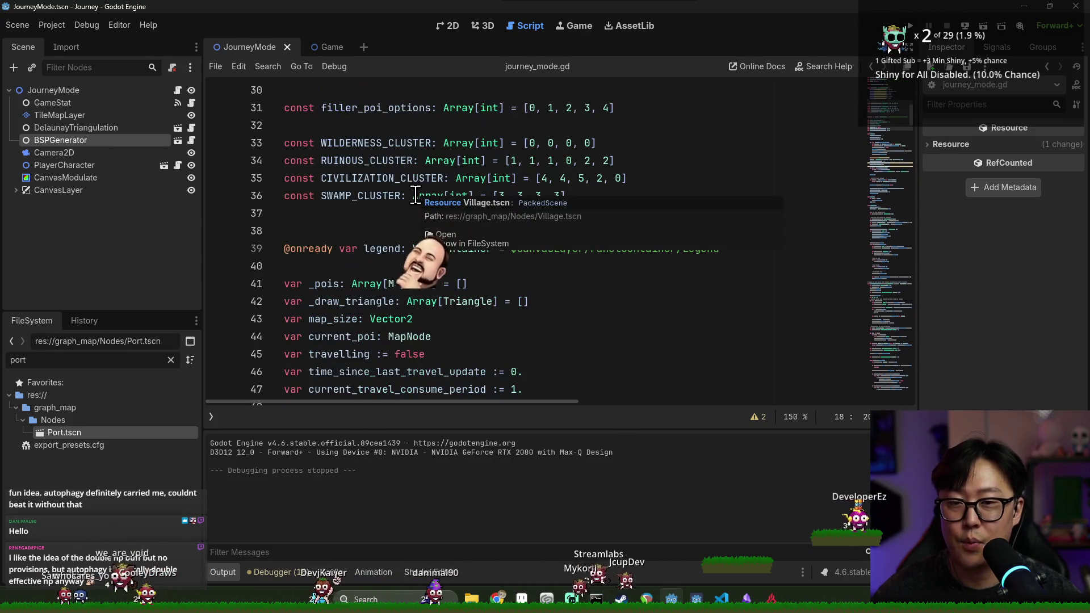
pyautogui.scroll(3)
pyautogui.hotkey('ctrl', 's')
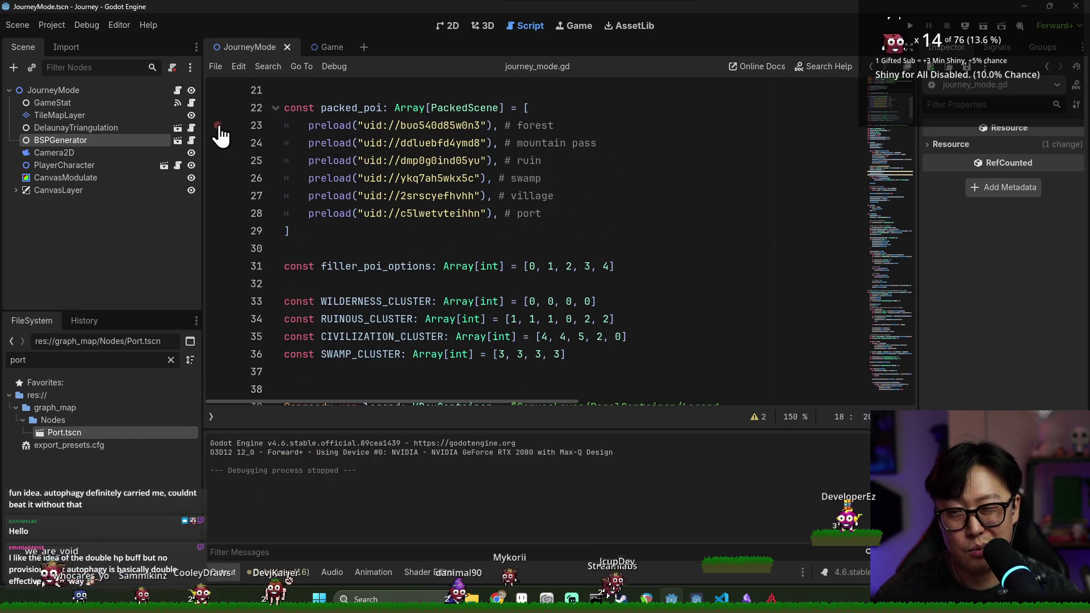
pyautogui.scroll(-3)
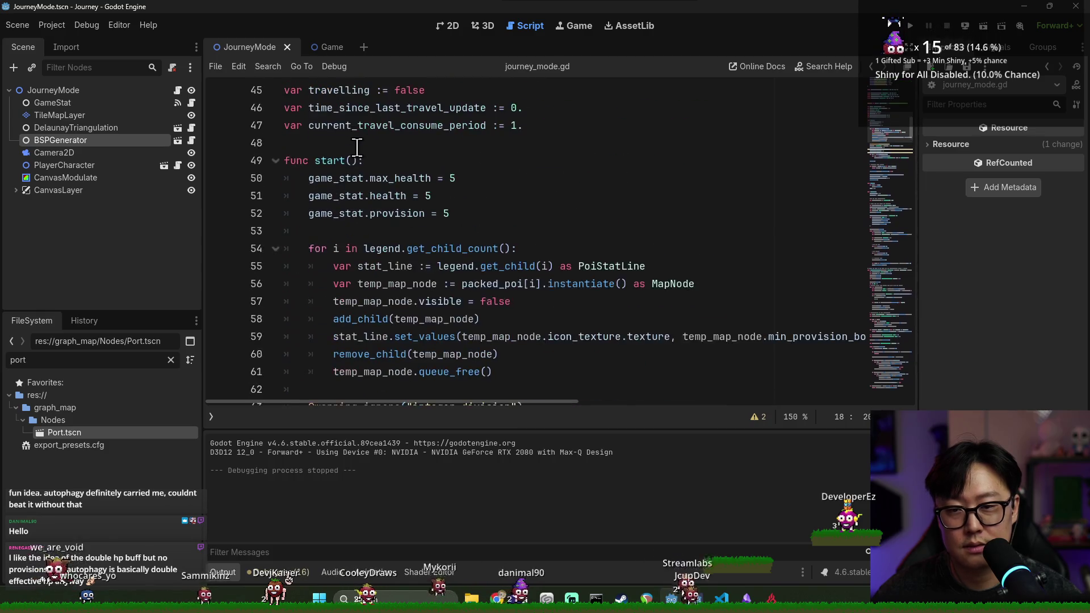
pyautogui.scroll(-3)
pyautogui.scroll(-3)
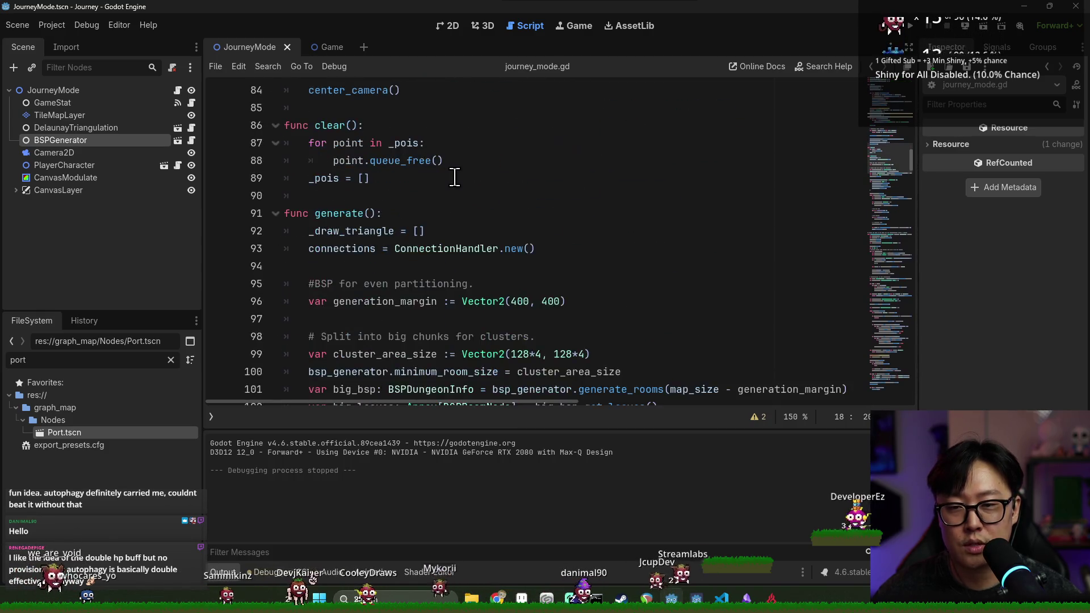
pyautogui.hotkey('ctrl', 's')
pyautogui.hotkey('ctrl', 's')
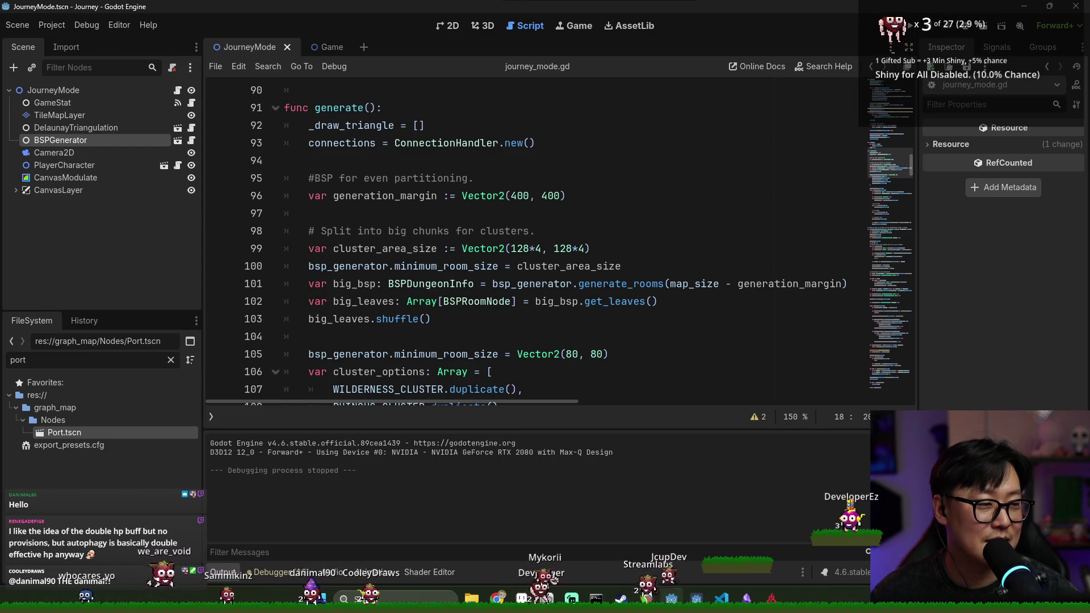
pyautogui.click(636, 215)
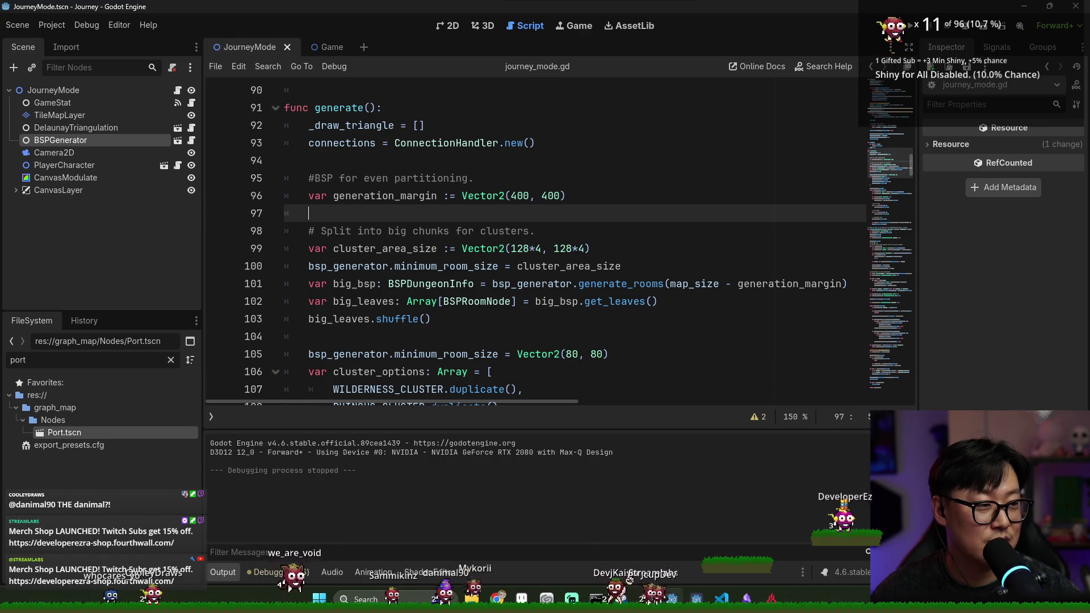
pyautogui.click(563, 336)
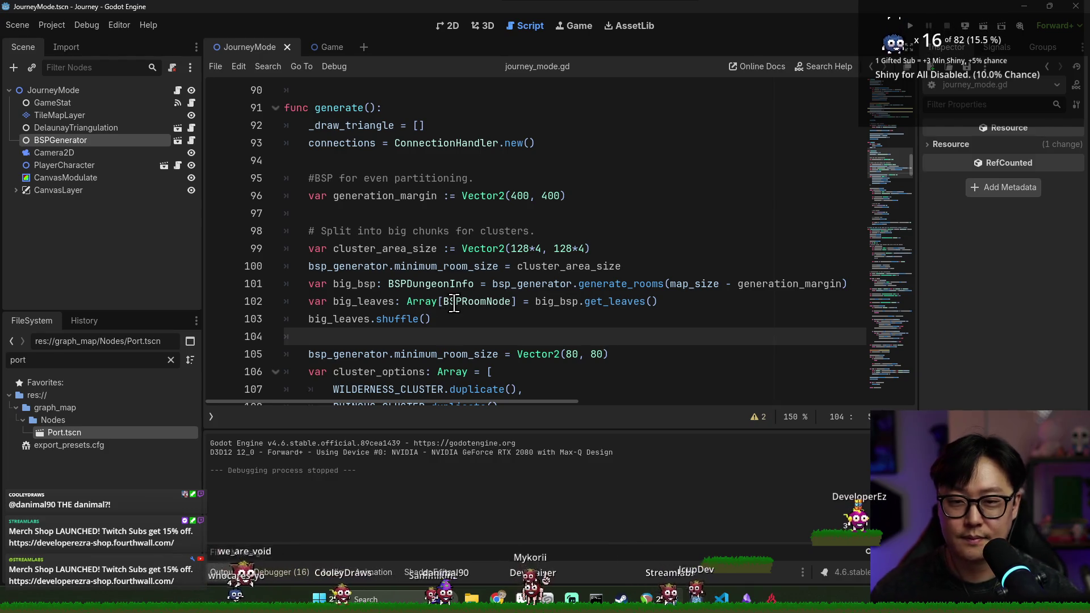
pyautogui.click(910, 26)
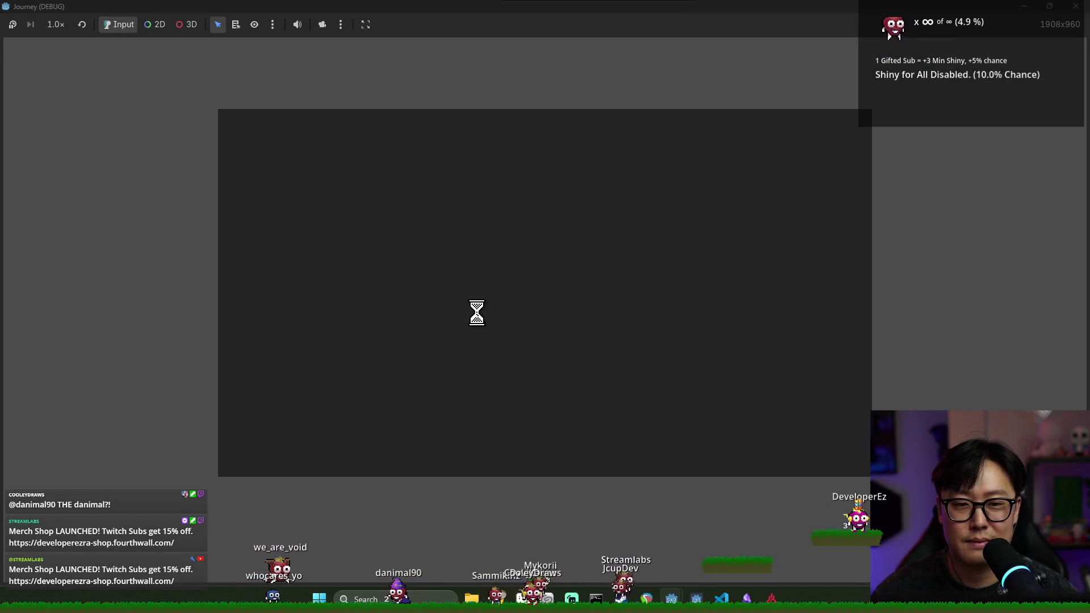
pyautogui.click(544, 348)
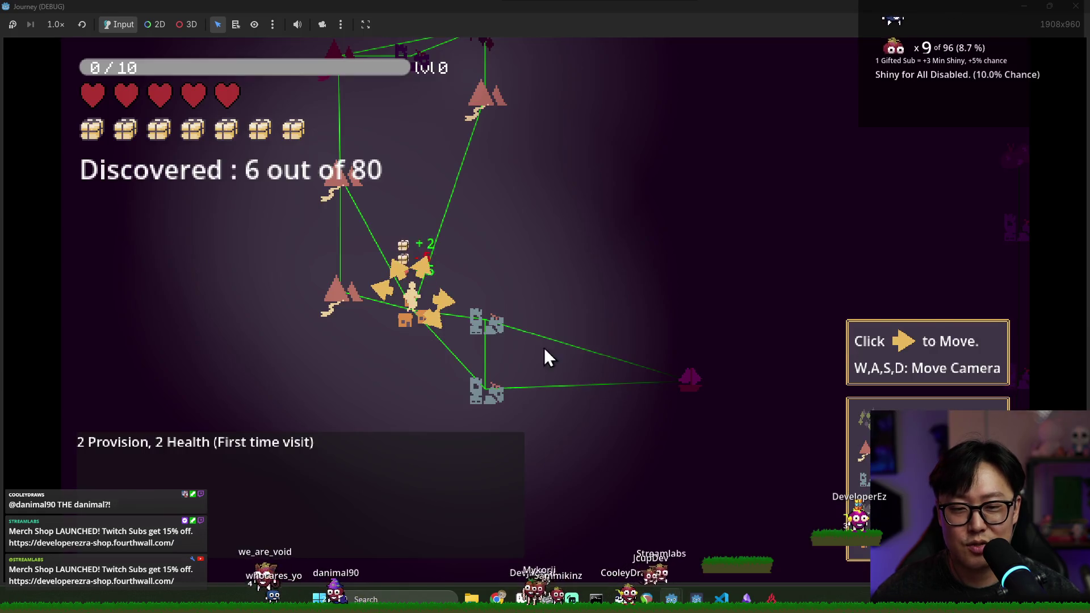
pyautogui.click(453, 304)
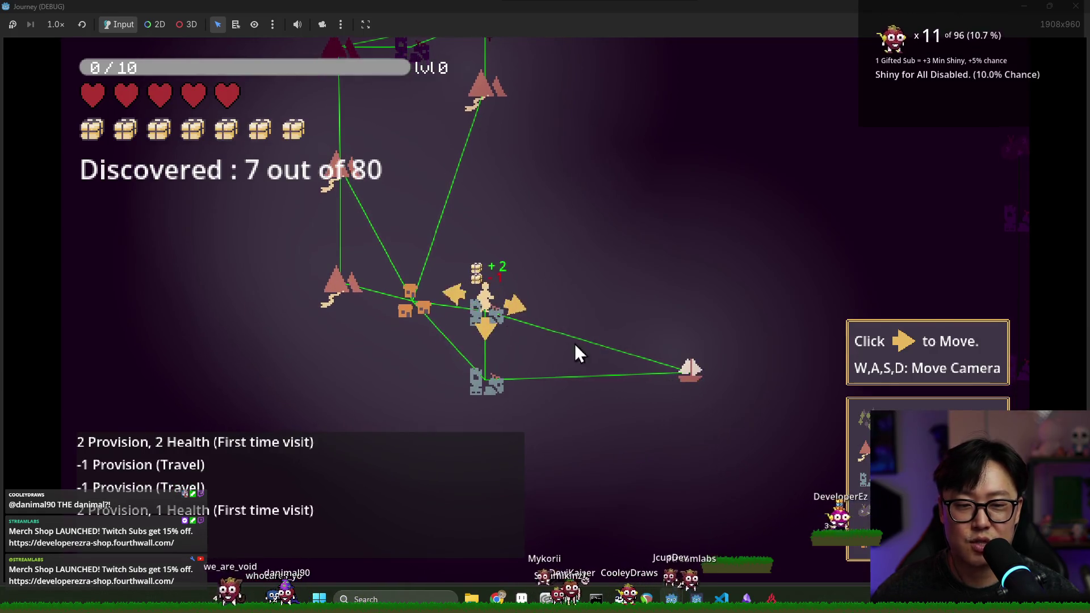
pyautogui.click(512, 312)
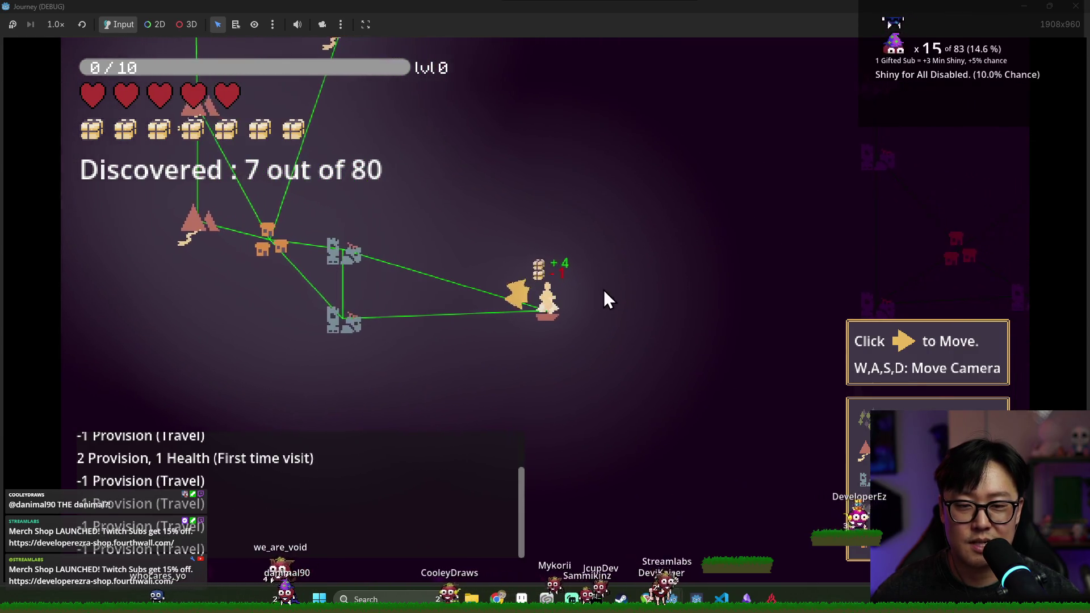
pyautogui.press('F8')
pyautogui.click(376, 218)
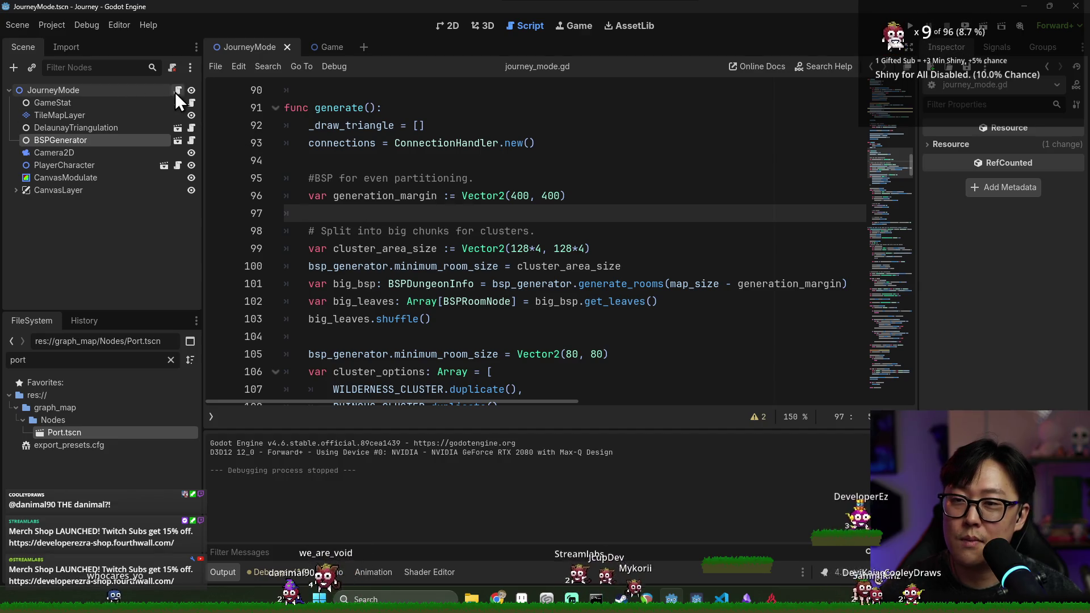
# Open game_stat.gd from the Scene dock and locate the check_level function.
pyautogui.scroll(3)
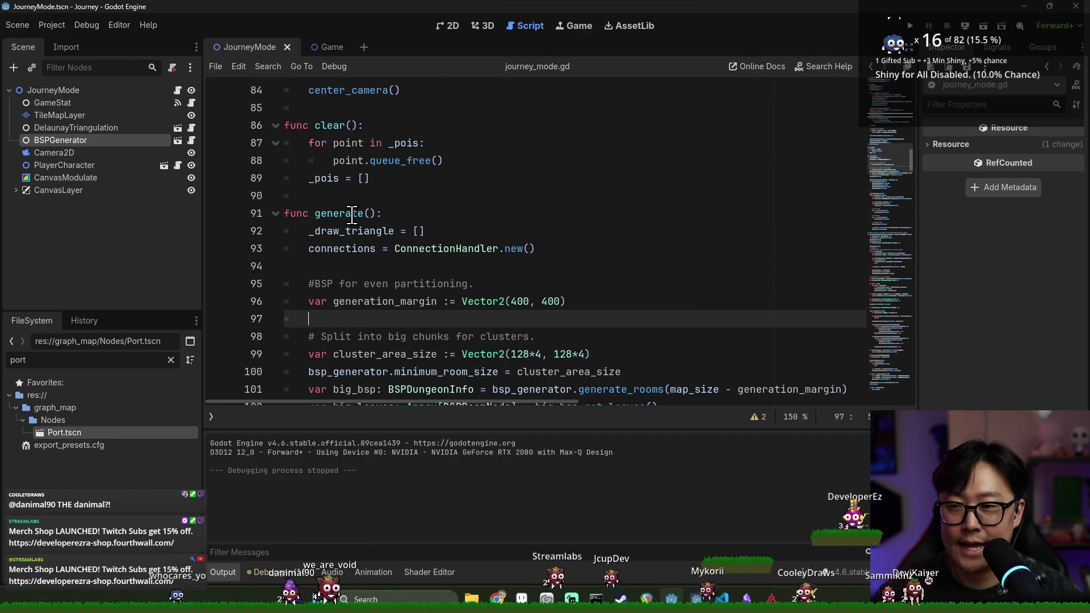
pyautogui.scroll(-3)
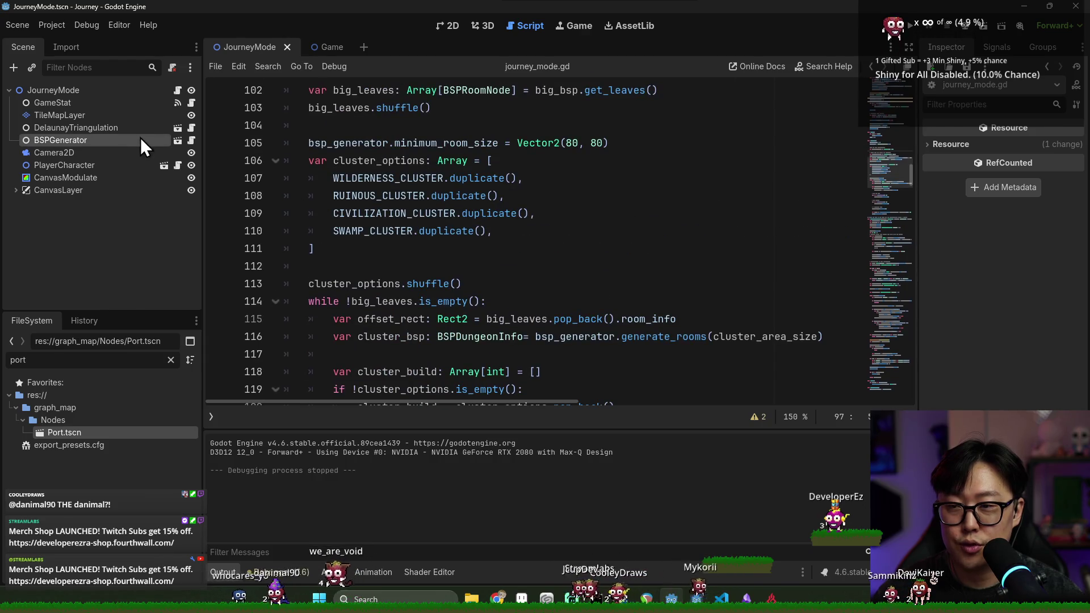
pyautogui.click(191, 103)
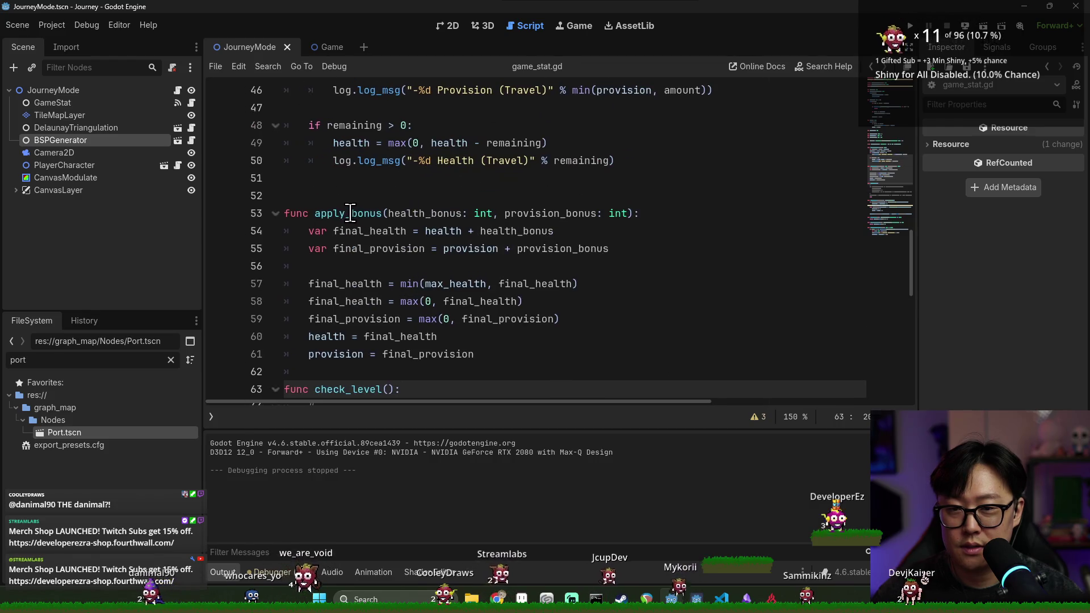
pyautogui.scroll(-3)
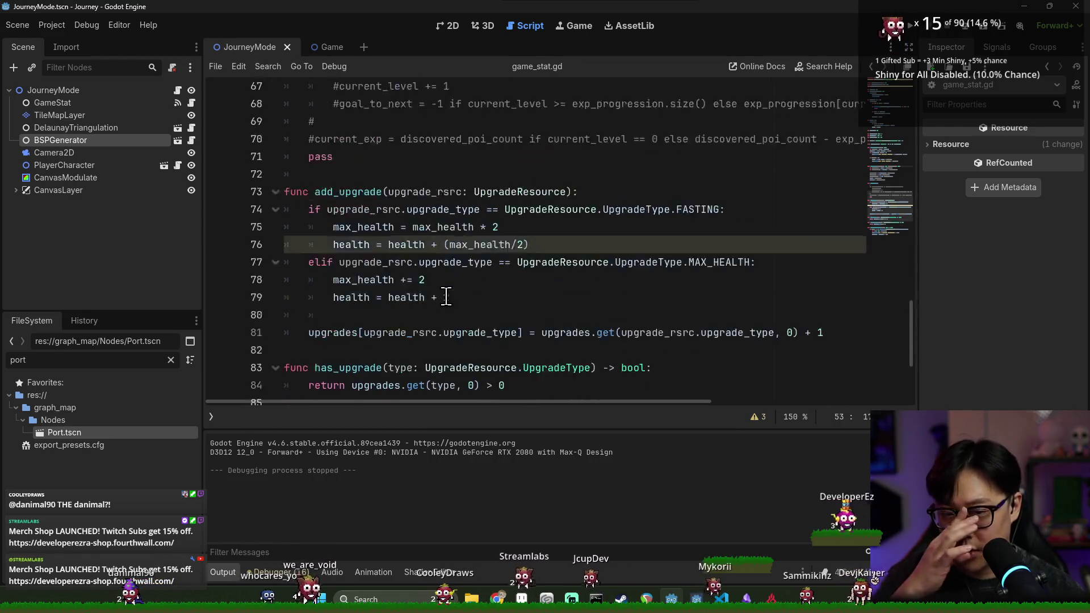
pyautogui.scroll(3)
pyautogui.click(339, 125)
pyautogui.doubleClick(339, 126)
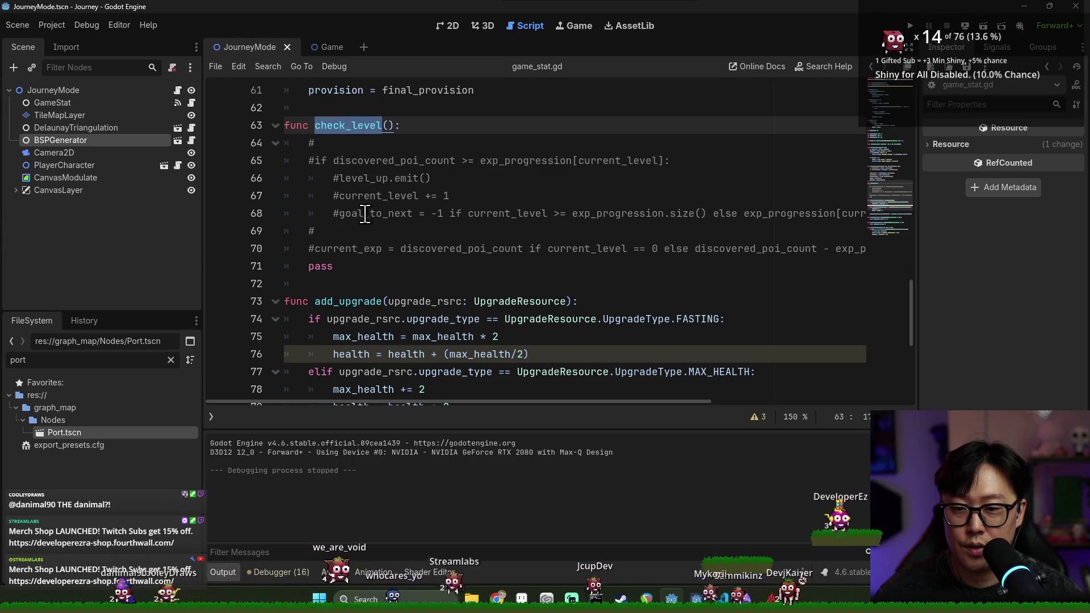
# Begin typing a new function declaration on the blank line above check_level.
pyautogui.click(349, 266)
pyautogui.click(300, 113)
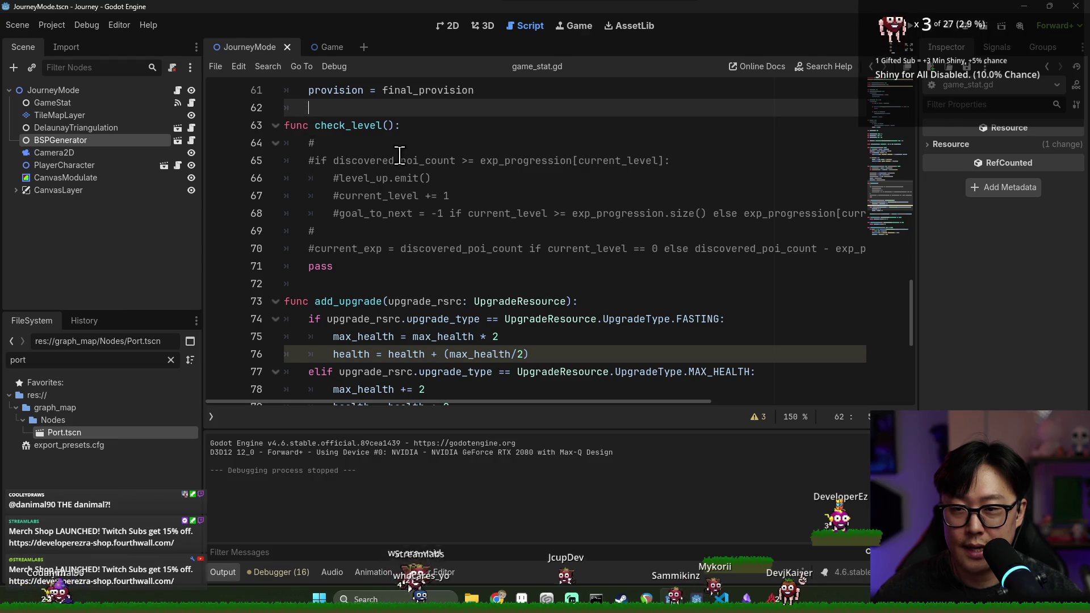
pyautogui.click(346, 130)
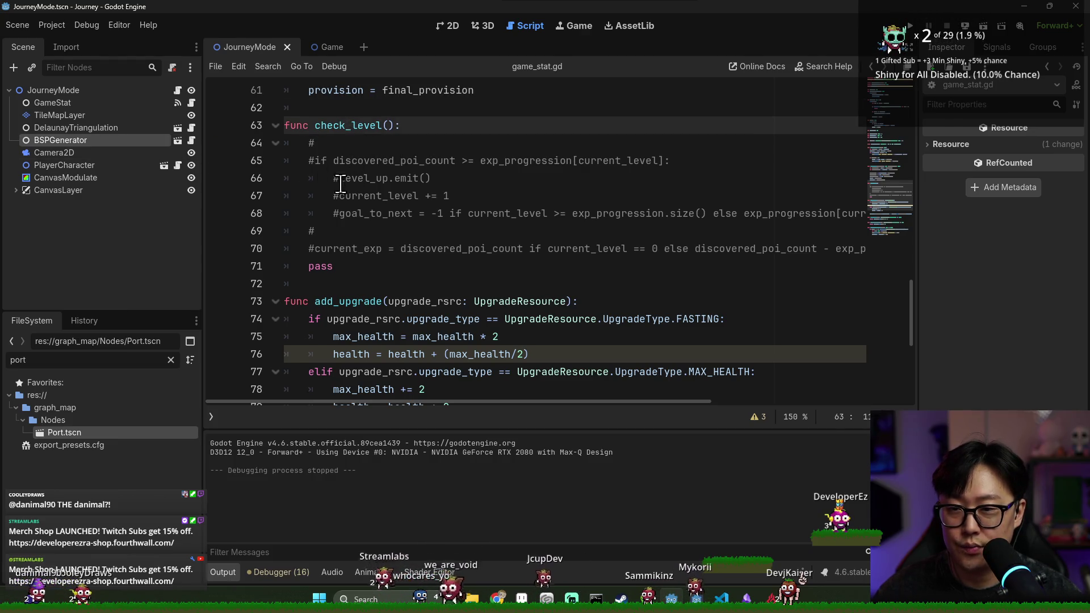
pyautogui.click(359, 177)
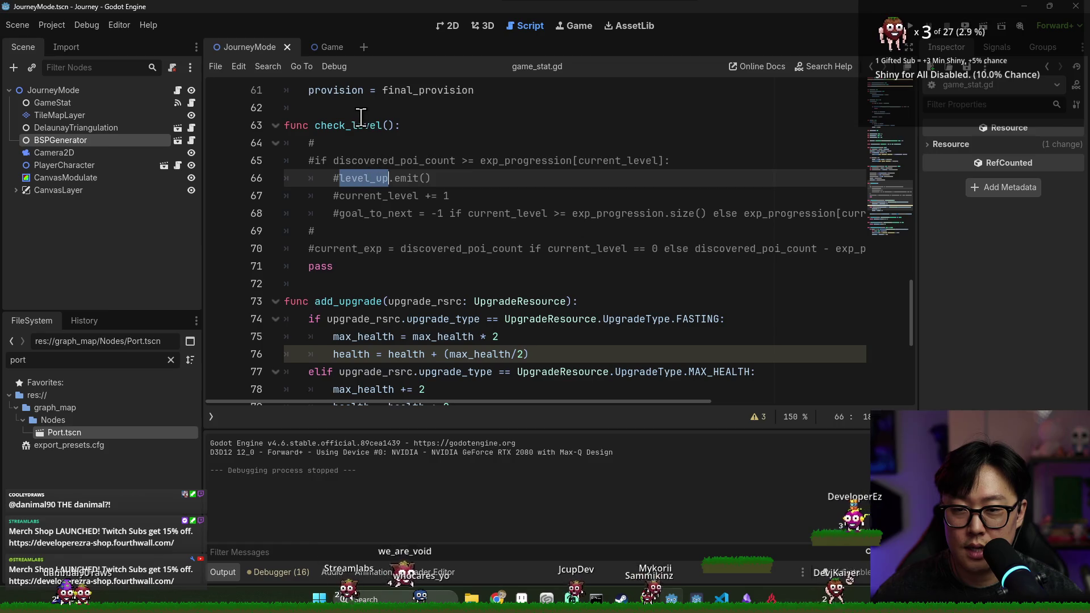
pyautogui.click(361, 114)
pyautogui.press('Return')
pyautogui.write('func level_')
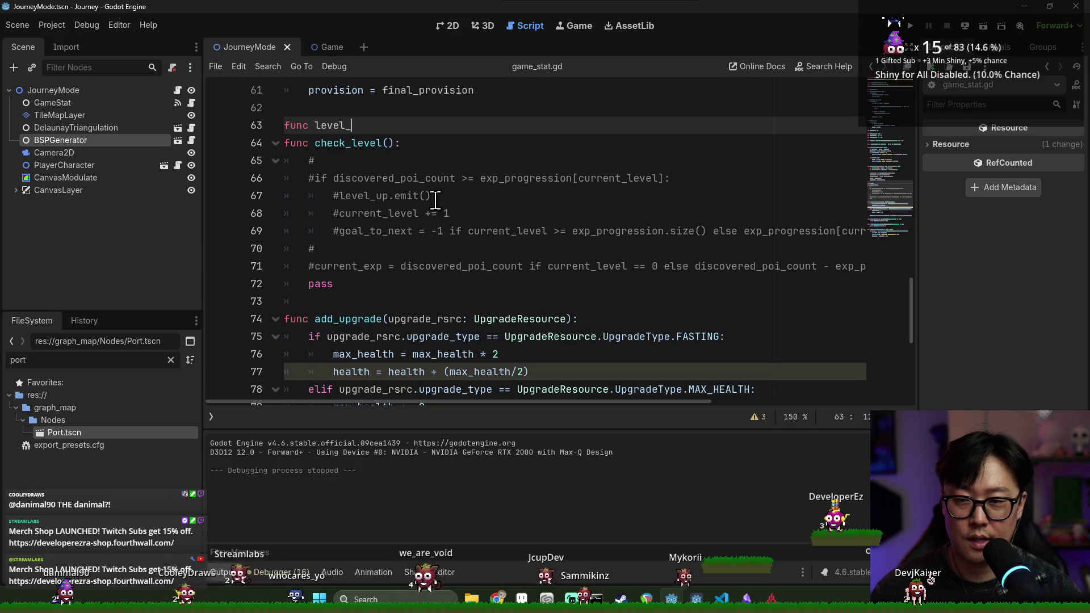
# Finish the new function header and copy the commented level_up.emit() call.
pyautogui.write('up():')
pyautogui.press('Return')
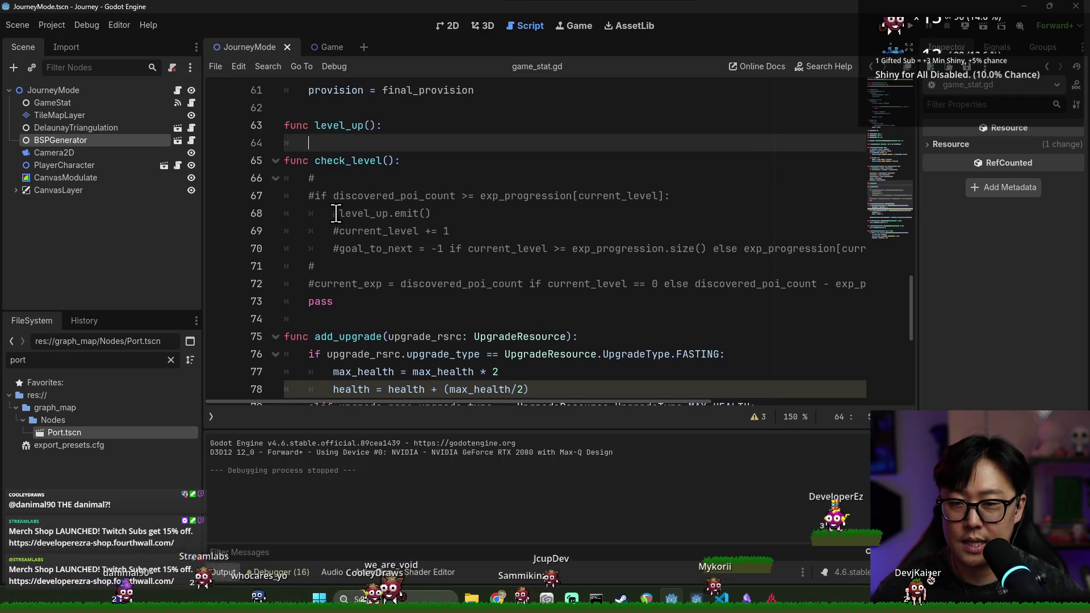
pyautogui.click(336, 213)
pyautogui.doubleClick(325, 197)
pyautogui.click(370, 218)
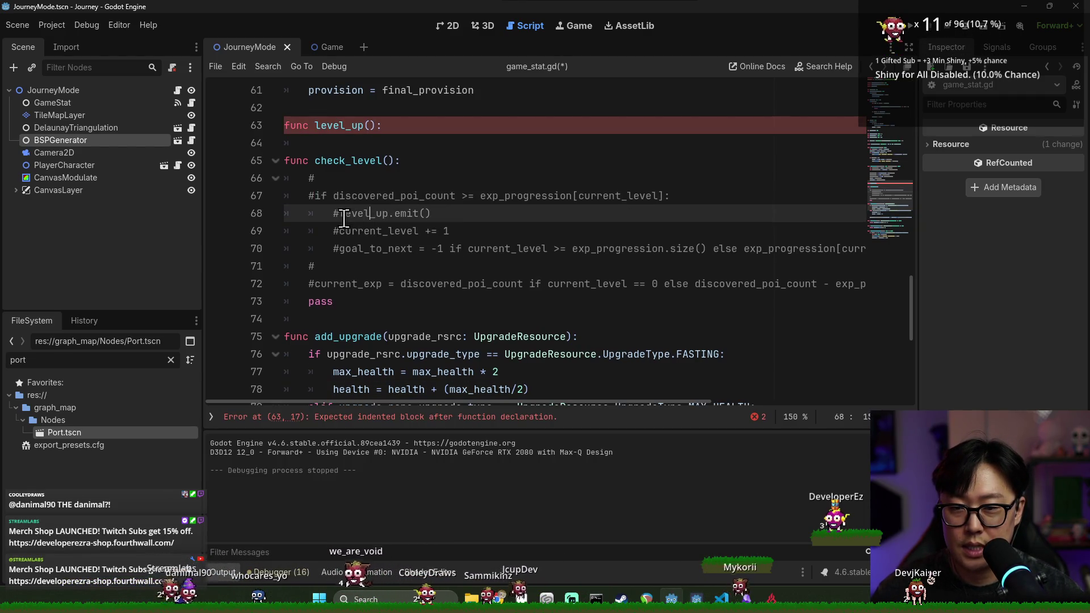
pyautogui.hotkey('shift', 'End')
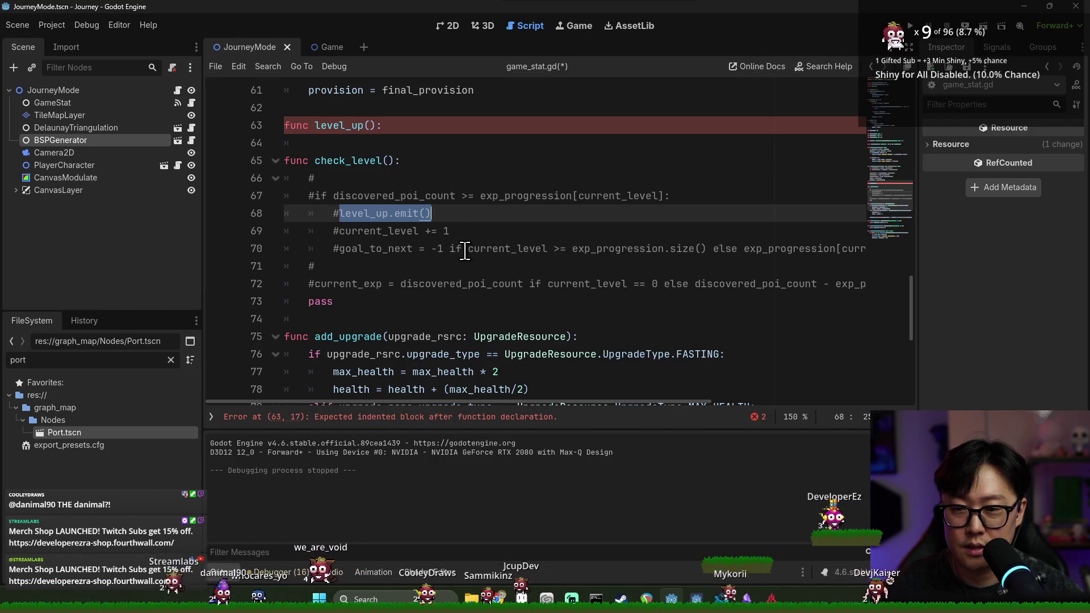
pyautogui.click(452, 270)
pyautogui.moveTo(341, 216); pyautogui.dragTo(449, 214)
pyautogui.hotkey('ctrl', 'c')
# Paste level_up.emit() into the new function's body and save the script.
pyautogui.click(363, 143)
pyautogui.hotkey('ctrl', 'v')
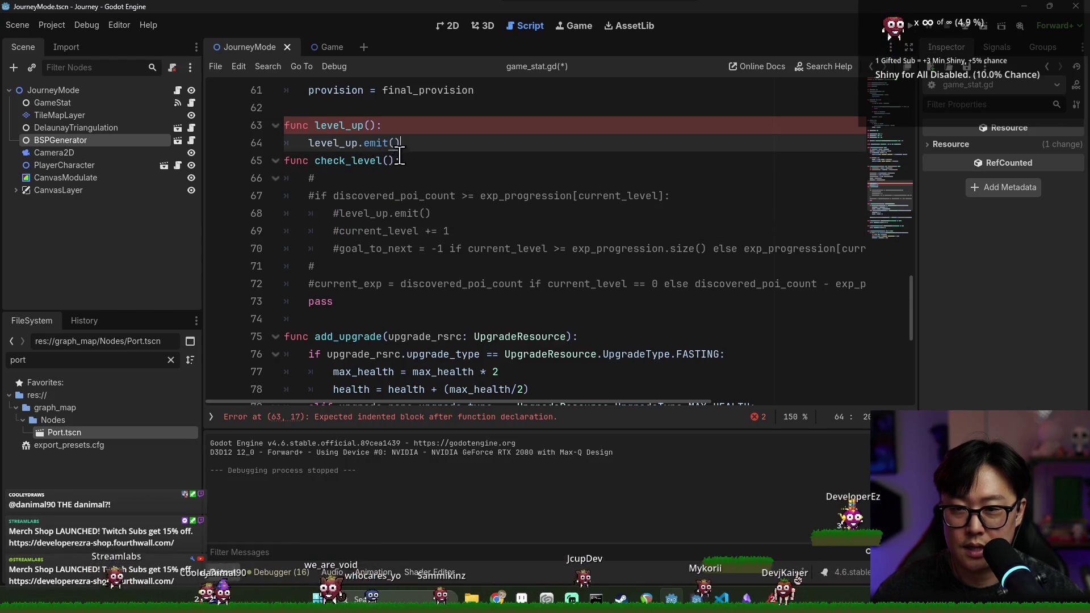
pyautogui.press('Return')
pyautogui.hotkey('ctrl', 's')
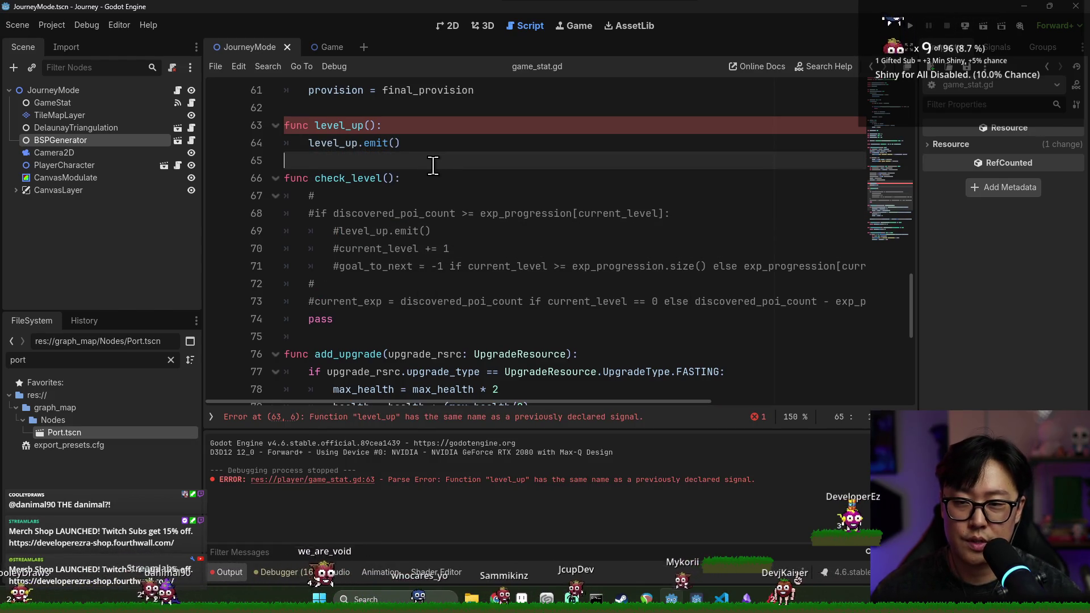
pyautogui.doubleClick(339, 126)
pyautogui.hotkey('ctrl', 's')
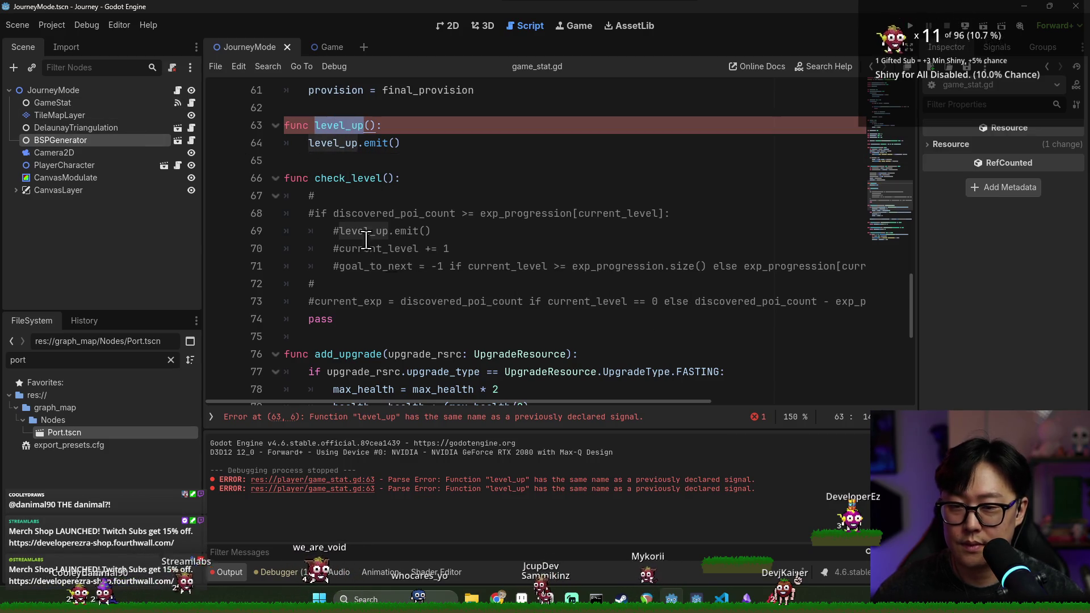
pyautogui.click(452, 418)
# Rename the function to trigger_upgrade_selection, save, and switch back to journey_mode.gd.
pyautogui.doubleClick(336, 231)
pyautogui.click(320, 233)
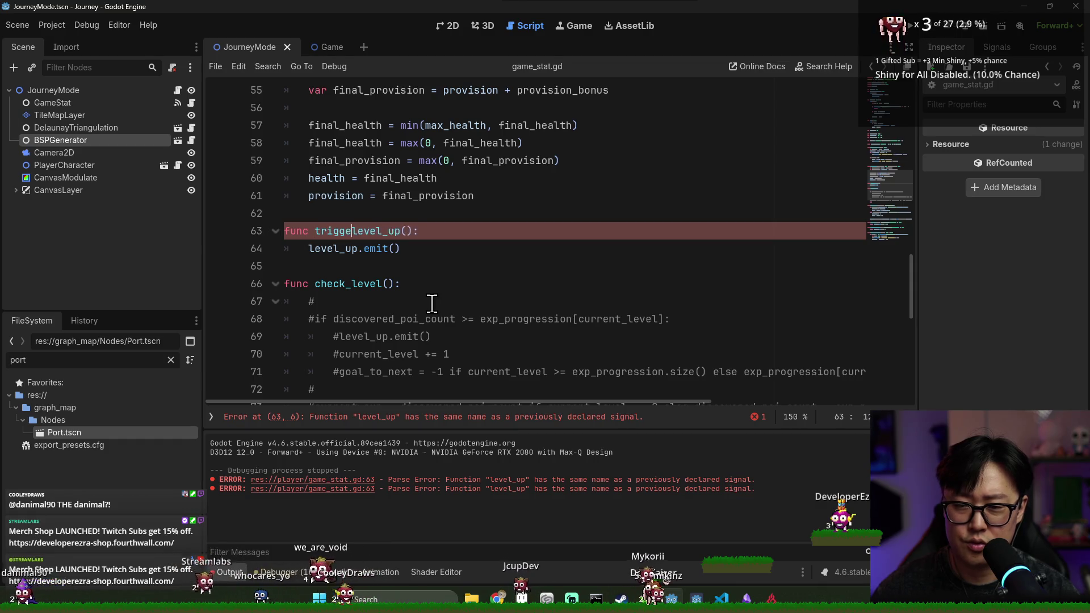
pyautogui.write('r_')
pyautogui.click(413, 233)
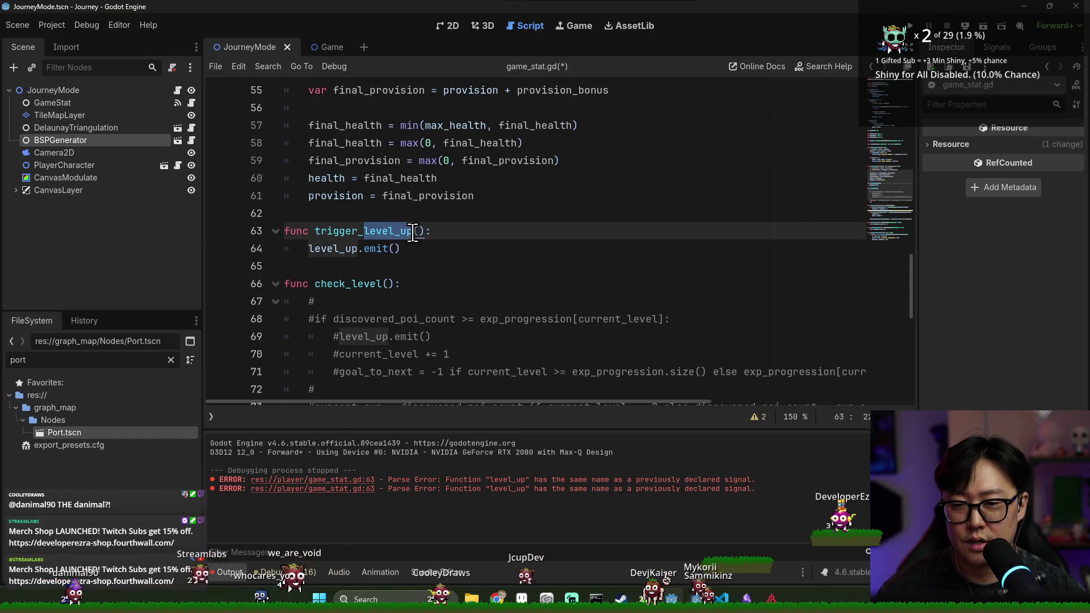
pyautogui.press('BackSpace')
pyautogui.press('BackSpace')
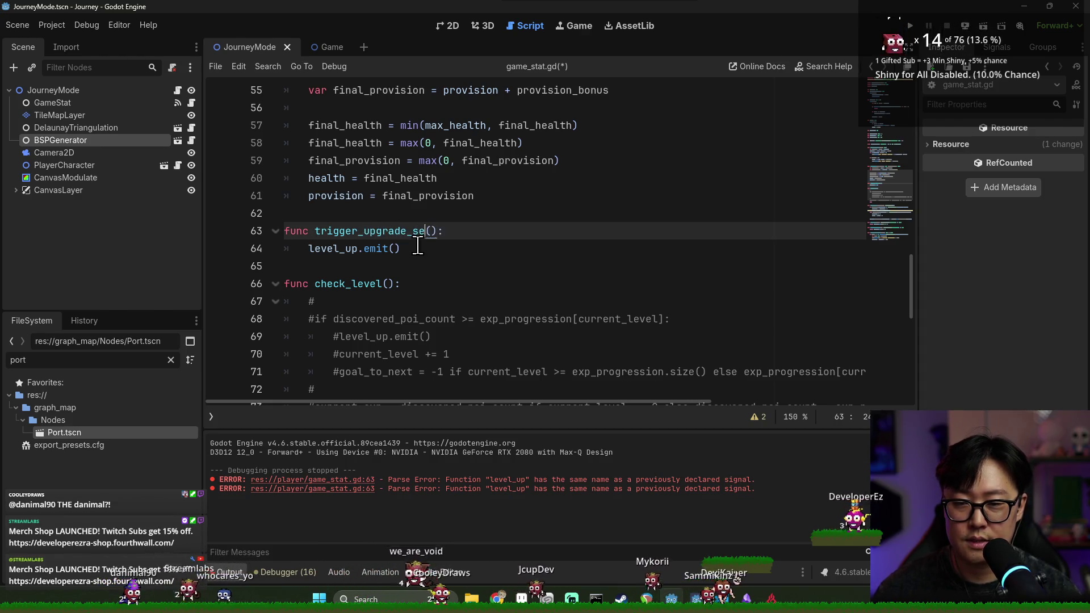
pyautogui.write('lection')
pyautogui.hotkey('ctrl', 's')
pyautogui.doubleClick(324, 232)
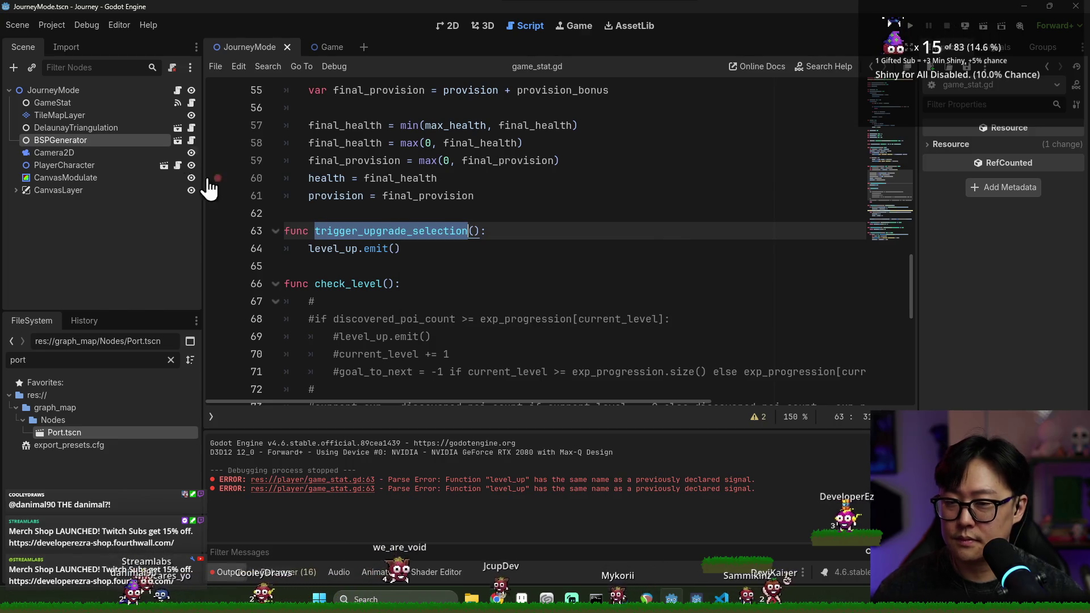
pyautogui.click(178, 91)
pyautogui.click(440, 219)
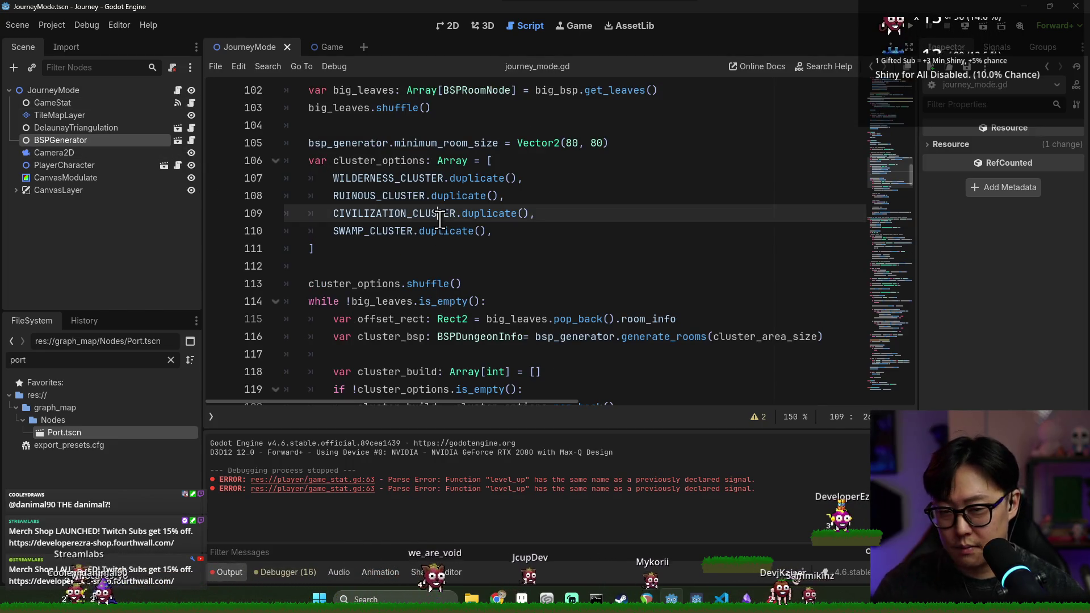
# Search journey_mode.gd for 'visited' then 'move_to' and review the await code near line 261.
pyautogui.hotkey('ctrl', 'f')
pyautogui.write('visited')
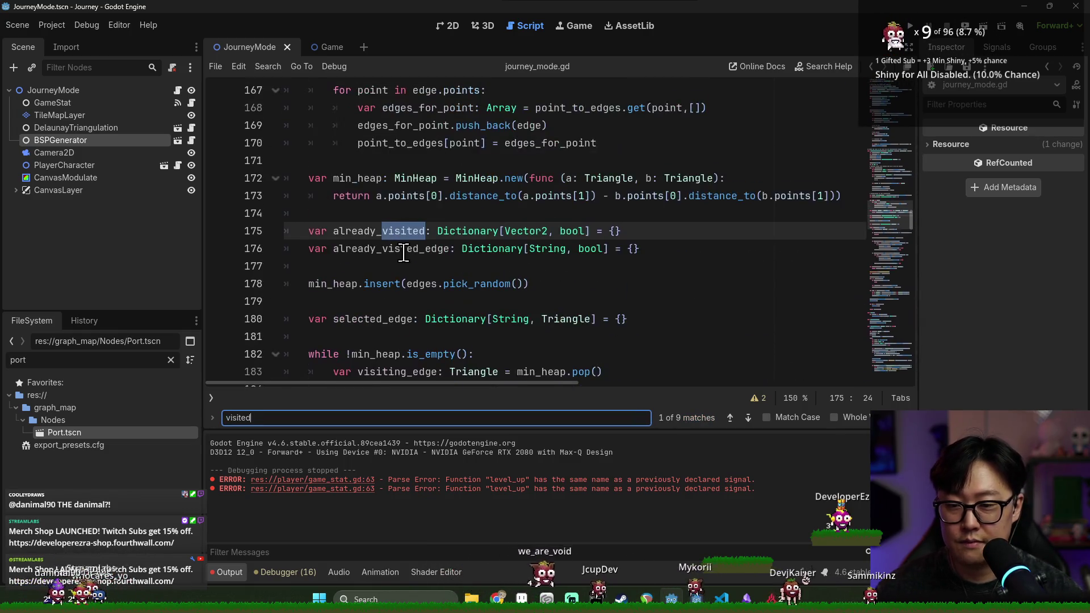
pyautogui.hotkey('ctrl', 'a')
pyautogui.write('mo')
pyautogui.write('ve_to')
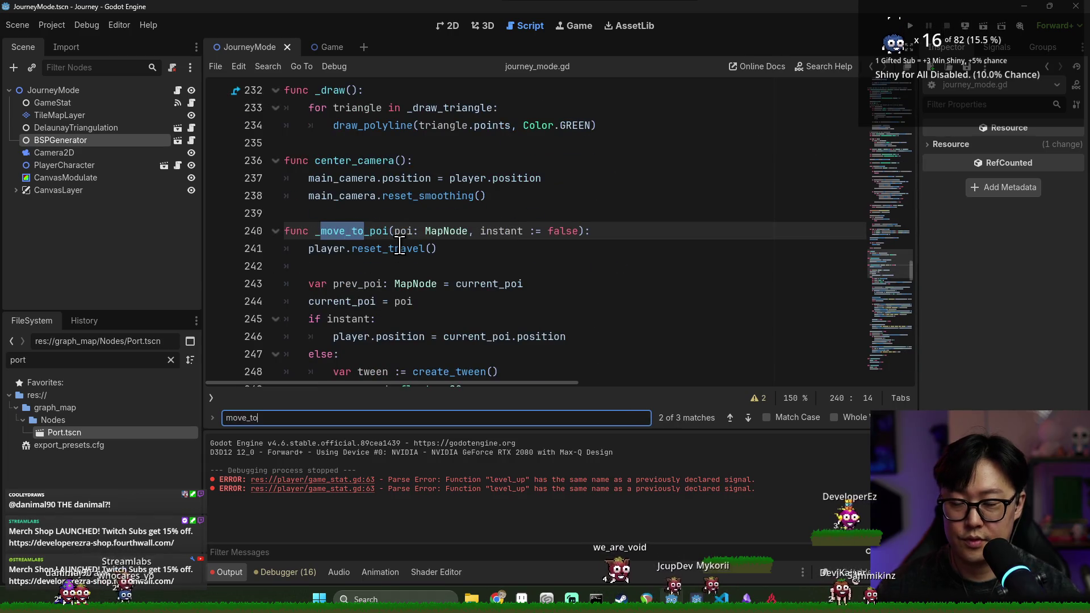
pyautogui.click(362, 228)
pyautogui.scroll(-3)
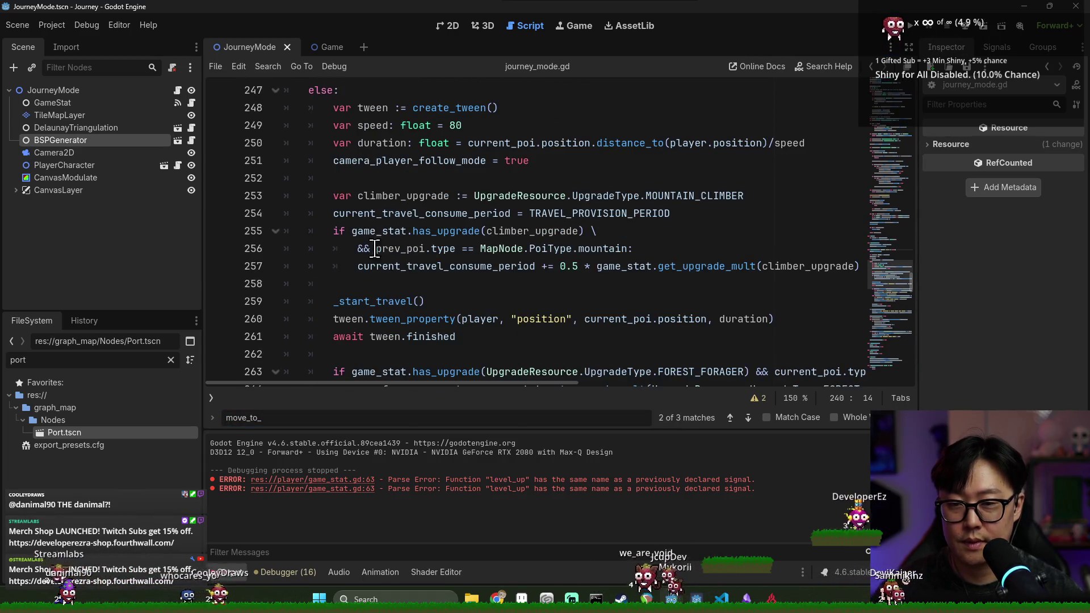
pyautogui.click(356, 178)
pyautogui.doubleClick(356, 179)
pyautogui.scroll(-3)
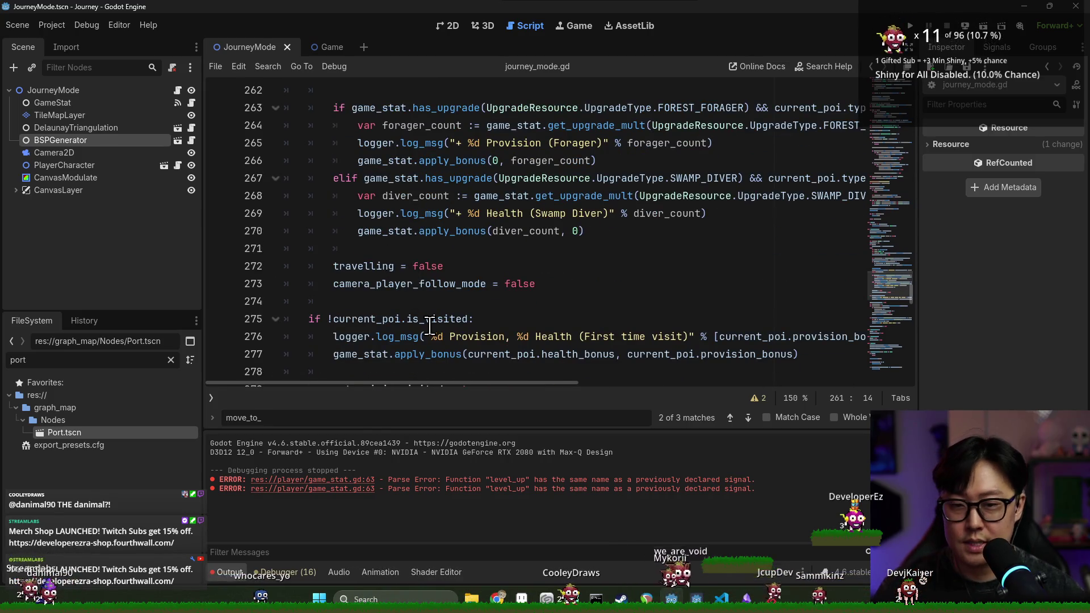
# Inspect the first-visit block's current_poi.is_visited check and the Provision bonus log lines.
pyautogui.doubleClick(335, 318)
pyautogui.click(437, 315)
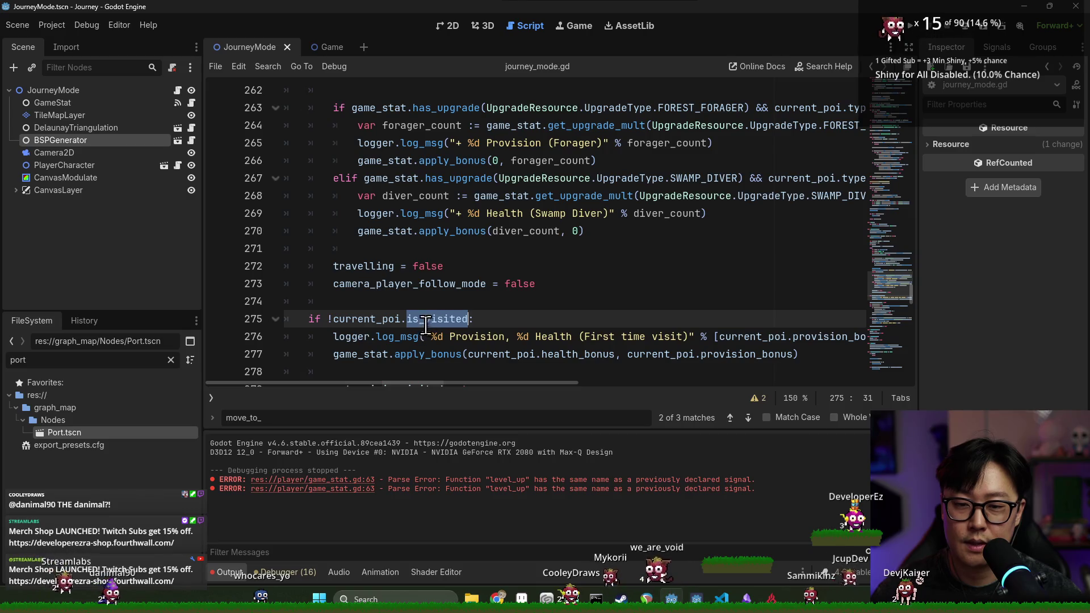
pyautogui.scroll(-3)
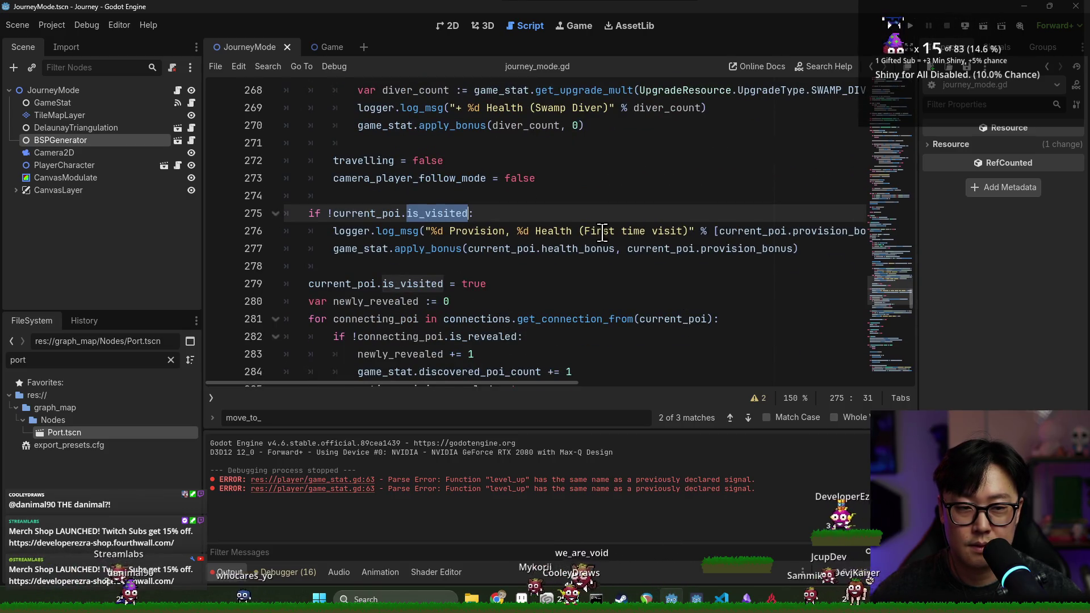
pyautogui.click(451, 231)
pyautogui.doubleClick(477, 231)
pyautogui.scroll(-3)
pyautogui.doubleClick(729, 183)
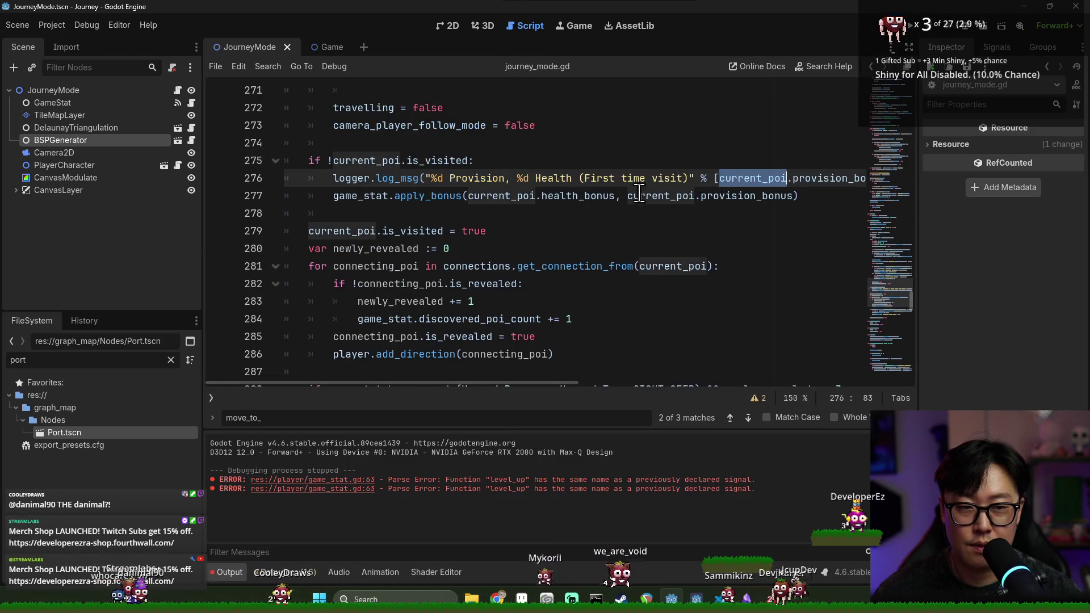
pyautogui.doubleClick(392, 177)
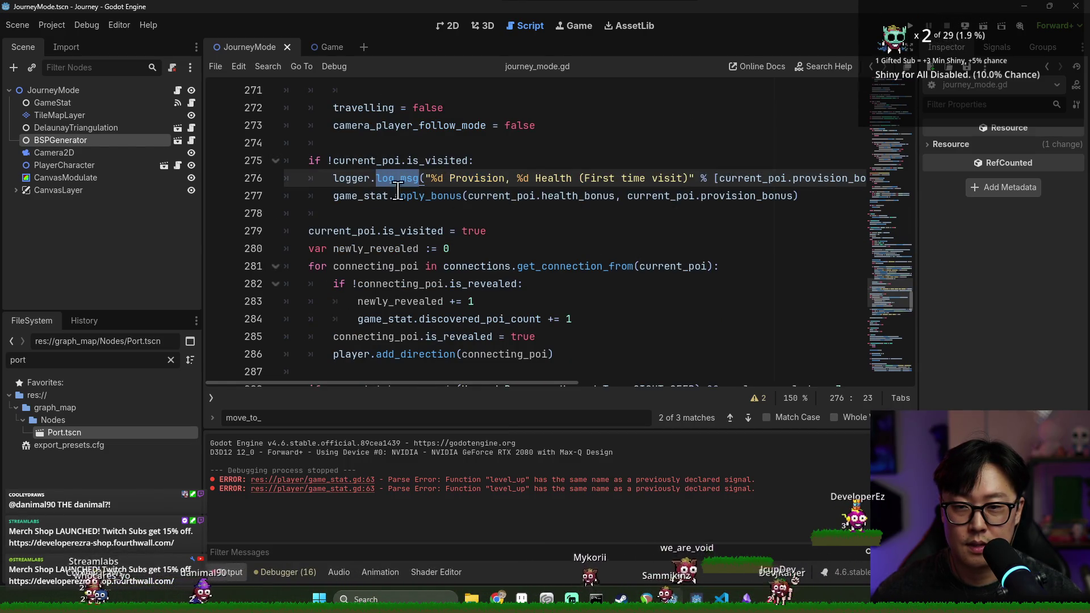
pyautogui.click(339, 196)
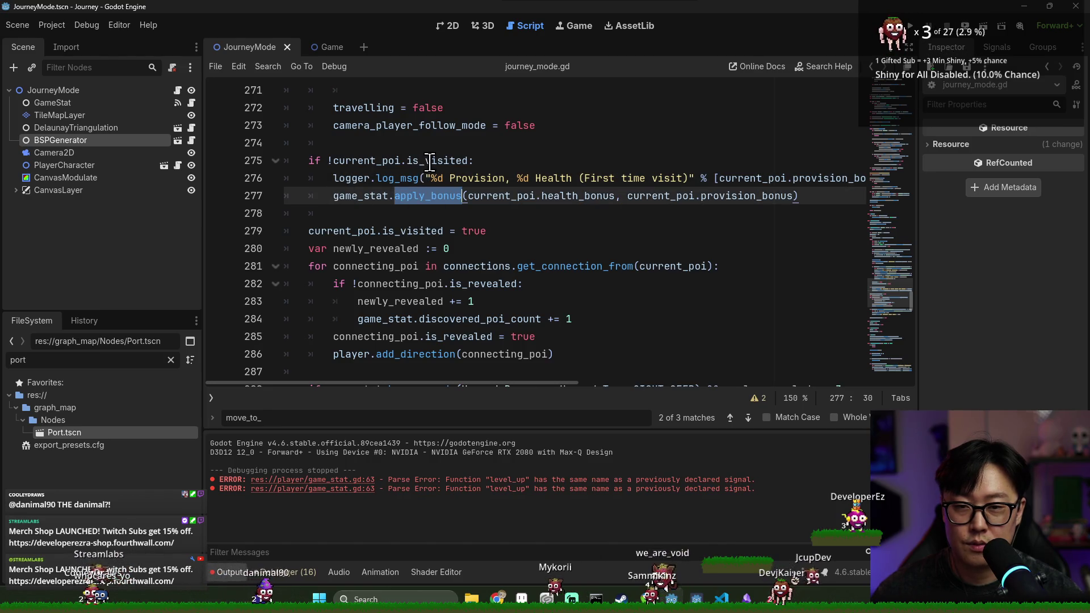
pyautogui.click(502, 161)
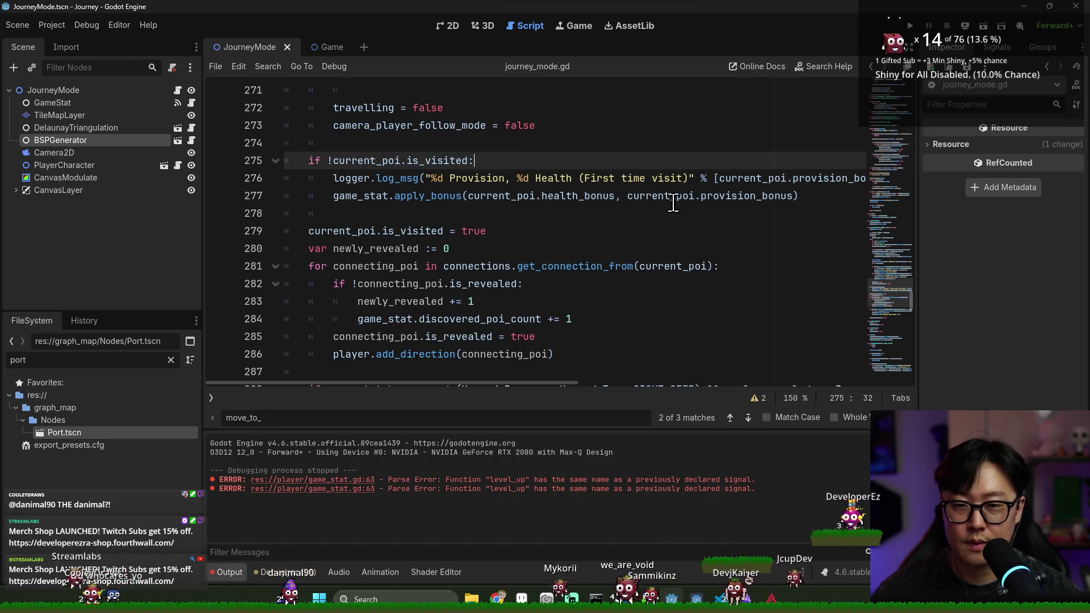
pyautogui.click(818, 195)
# Add 'if current_poi.type == MapNode.PoiType.ruin:' calling game_stat.trigger_upgrade_selection() and save.
pyautogui.press('Return')
pyautogui.press('Return')
pyautogui.write('if cu')
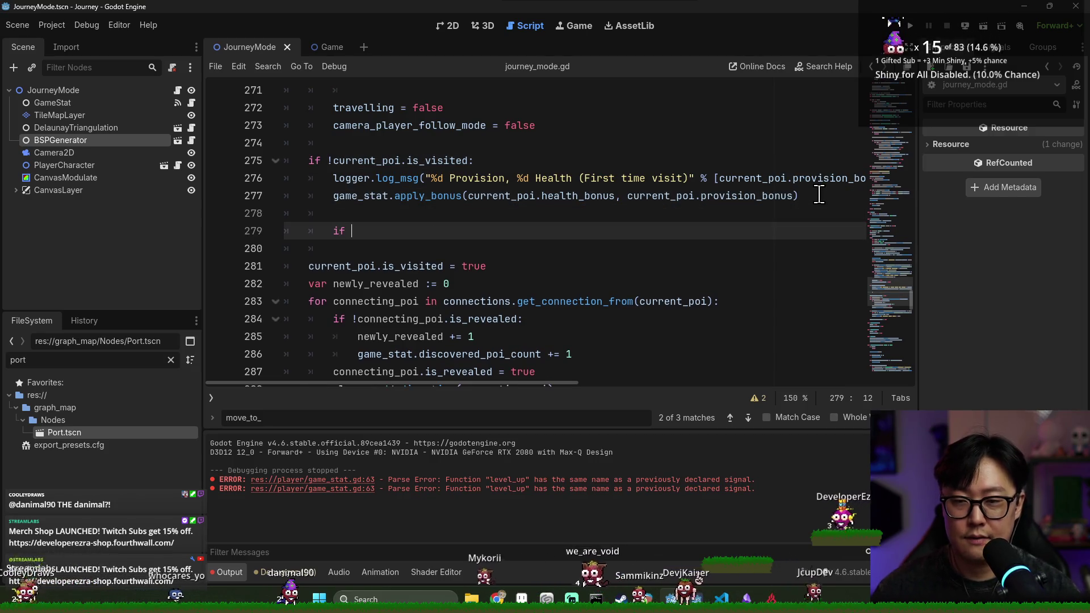
pyautogui.write('rent_poi.')
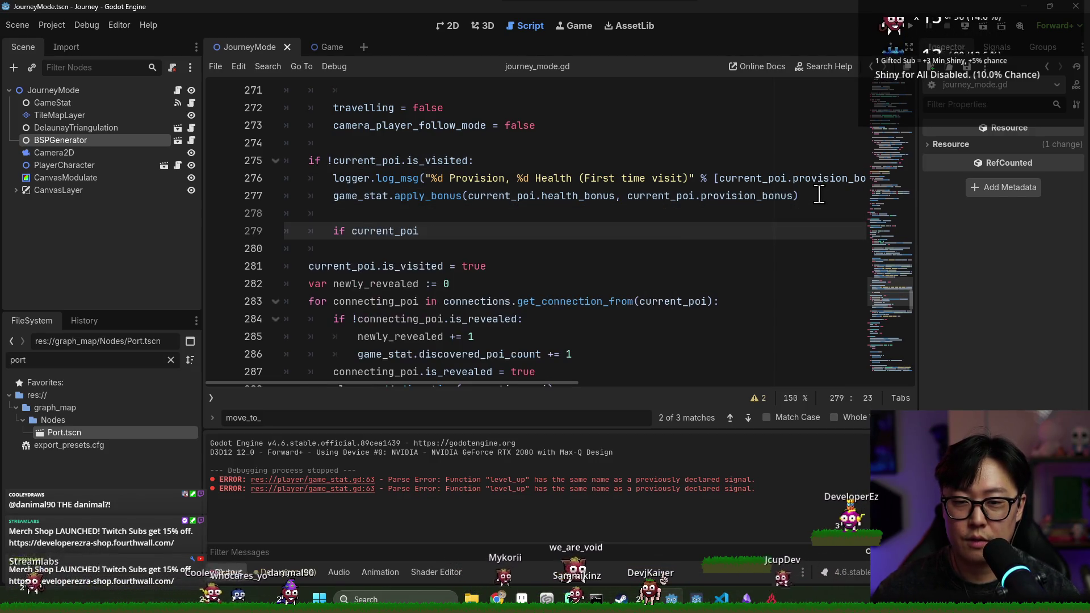
pyautogui.write('type ==')
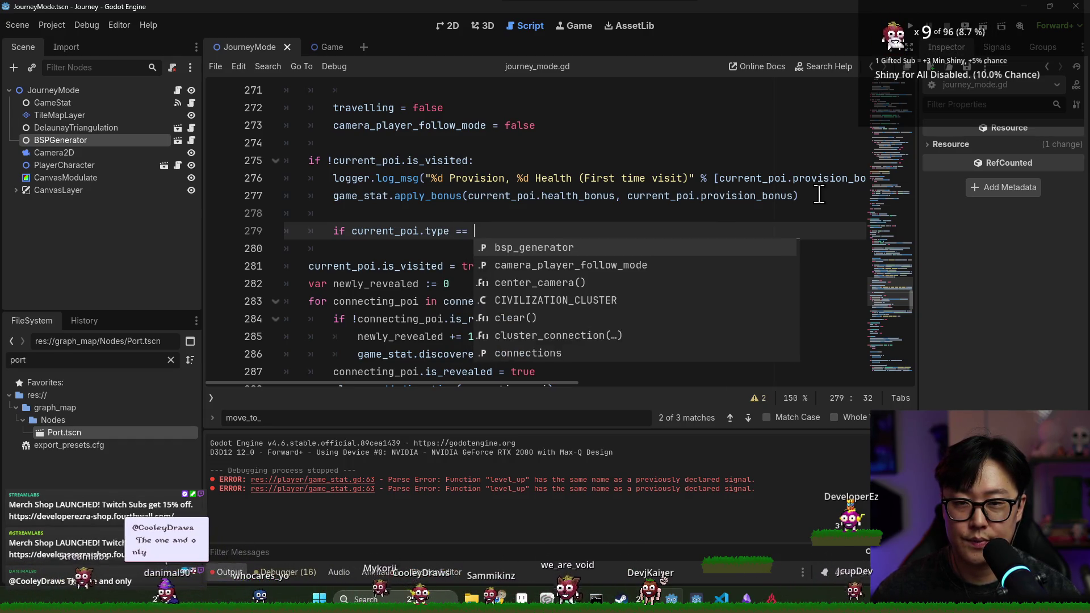
pyautogui.write(' MapNode')
pyautogui.write('.PoiType.')
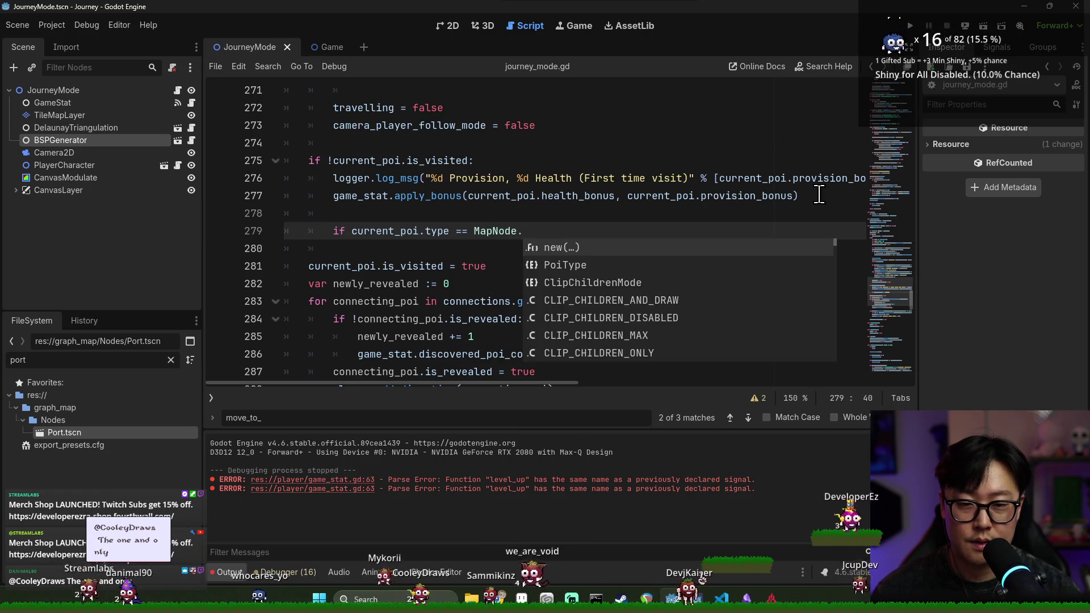
pyautogui.write('ruin:')
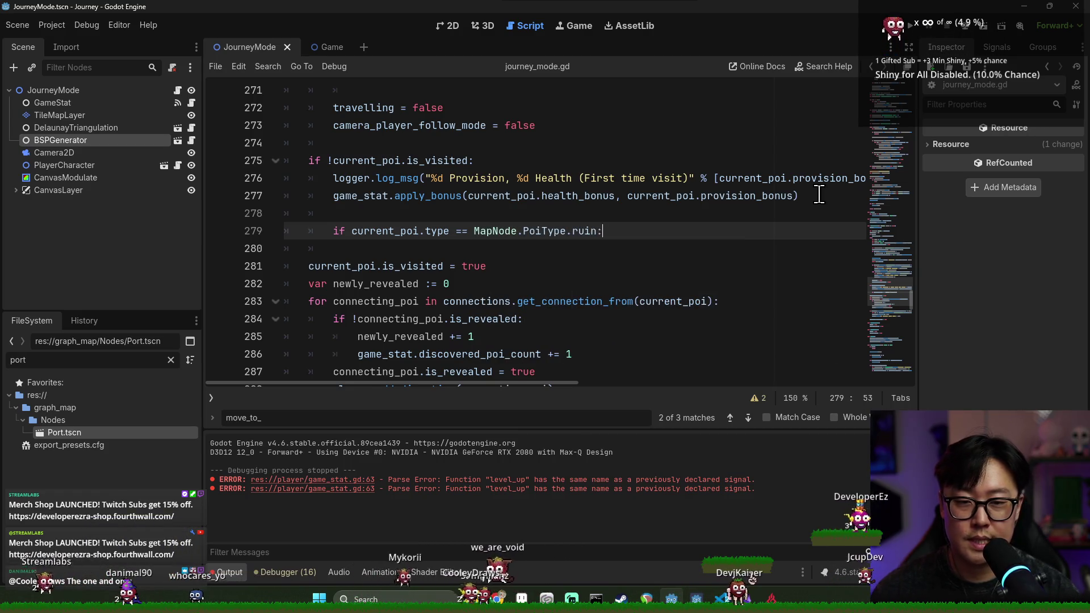
pyautogui.press('Return')
pyautogui.write('trigger_upgrade_selection')
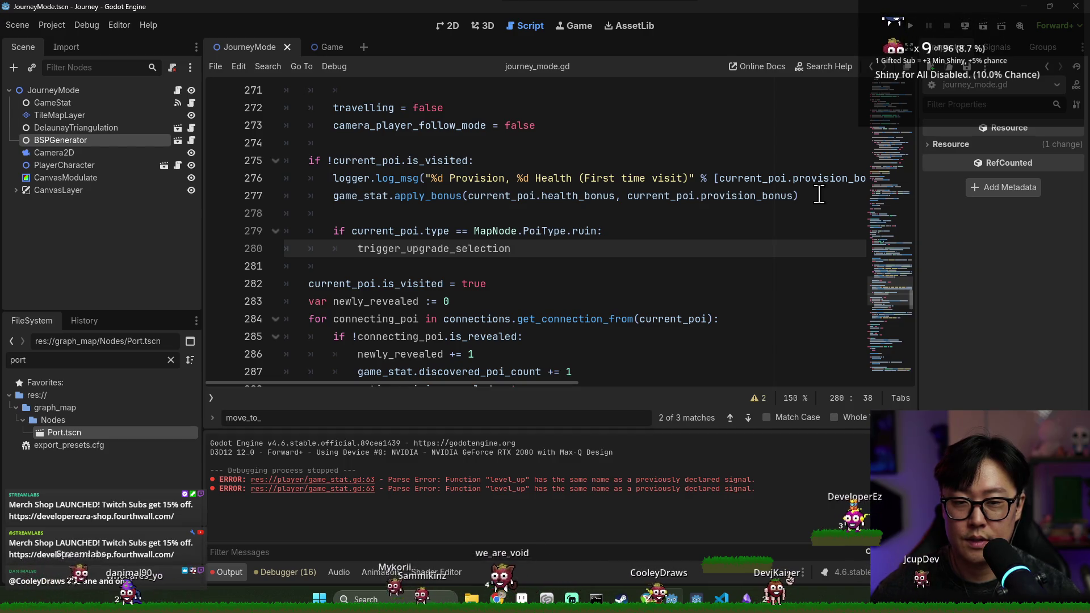
pyautogui.write('()')
pyautogui.write('_s')
pyautogui.press('Tab')
pyautogui.write('.')
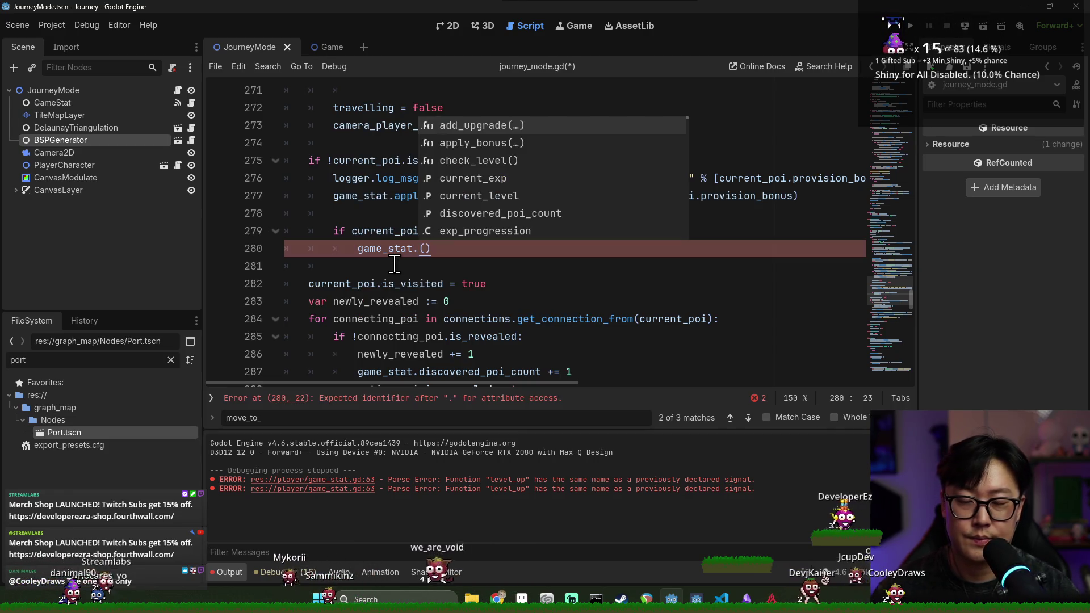
pyautogui.write('tr')
pyautogui.press('Tab')
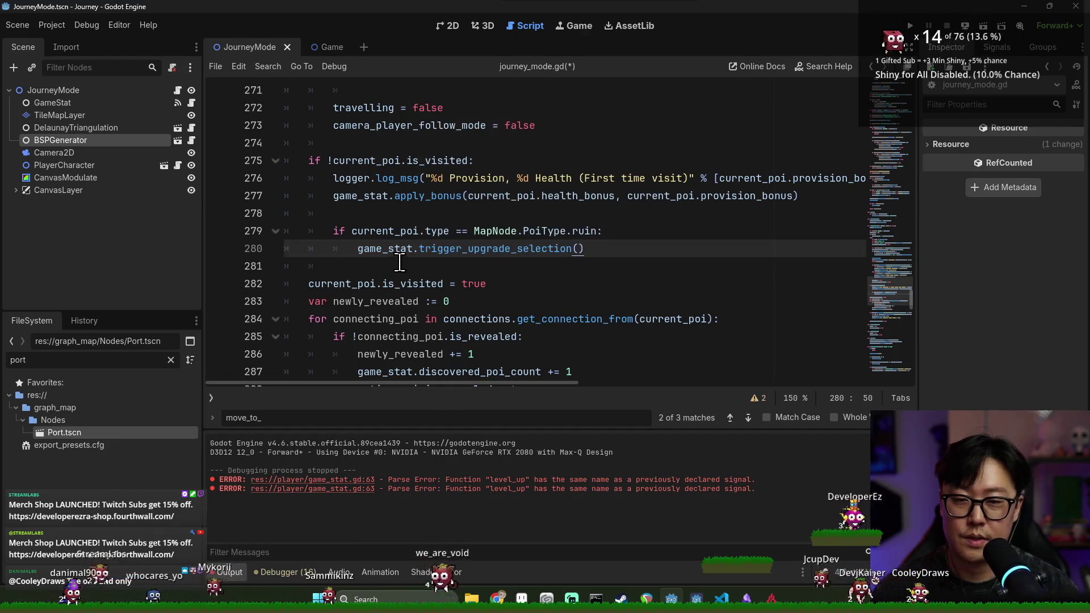
pyautogui.click(568, 208)
pyautogui.hotkey('ctrl', 's')
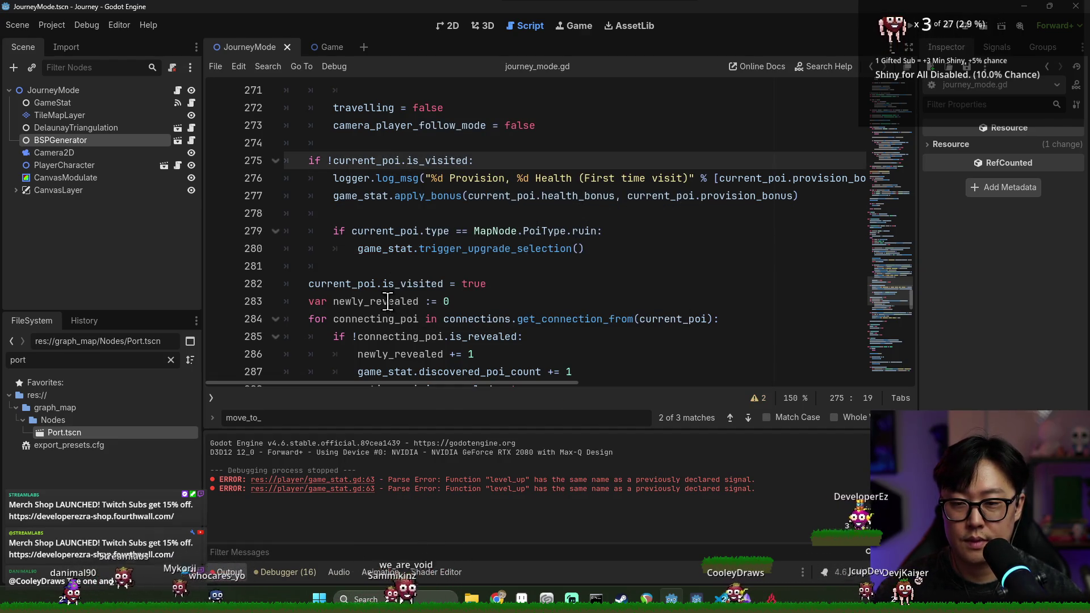
# Review the new trigger_upgrade_selection() call and its current_poi uses, saving the script again.
pyautogui.click(368, 249)
pyautogui.doubleClick(368, 249)
pyautogui.scroll(-3)
pyautogui.scroll(3)
pyautogui.hotkey('ctrl', 's')
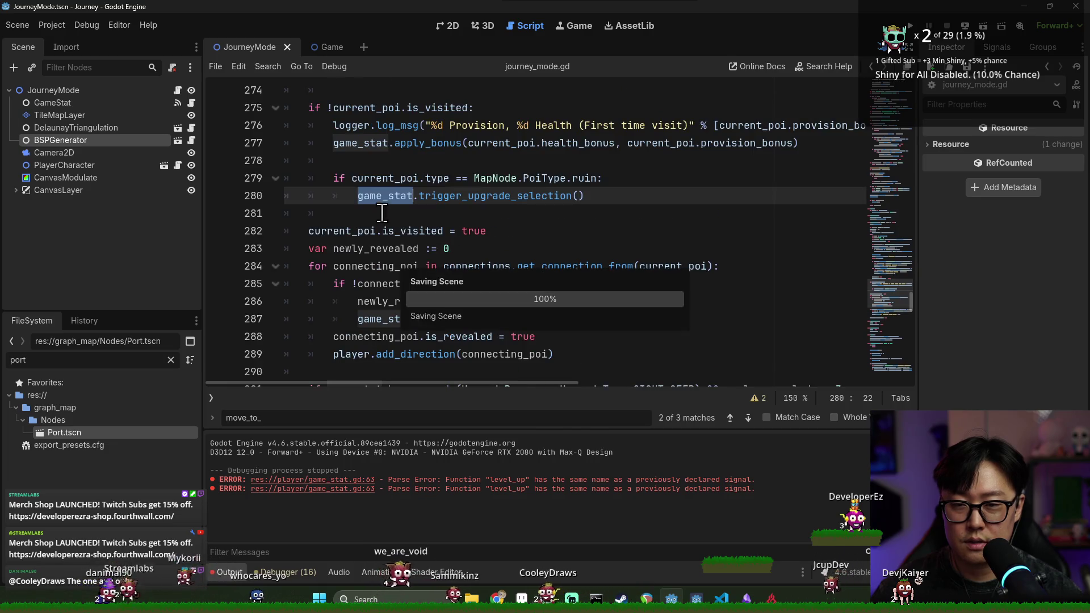
pyautogui.click(389, 244)
pyautogui.doubleClick(341, 230)
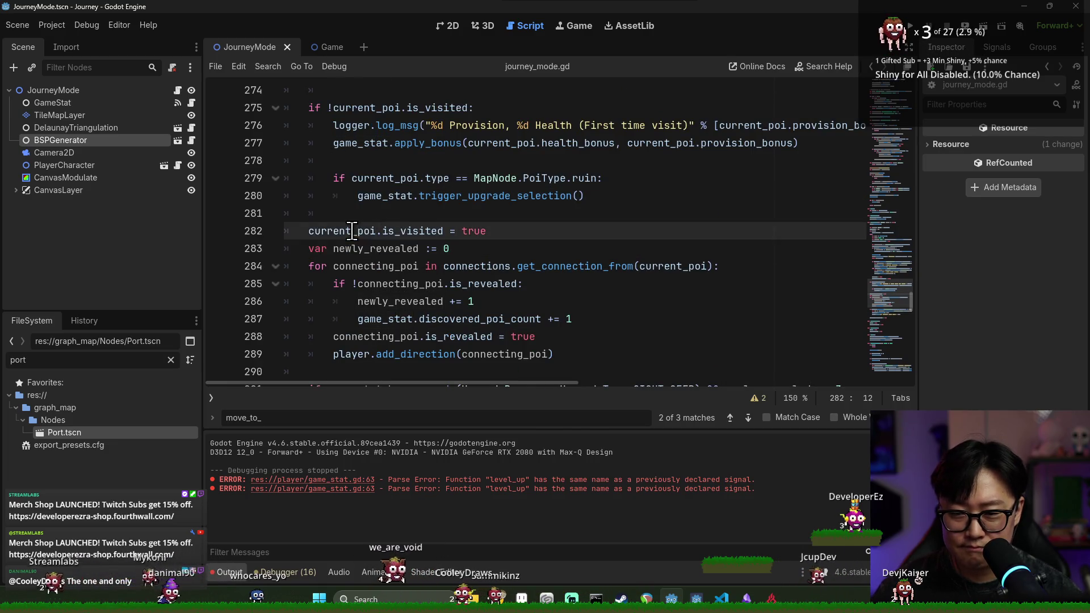
pyautogui.doubleClick(480, 196)
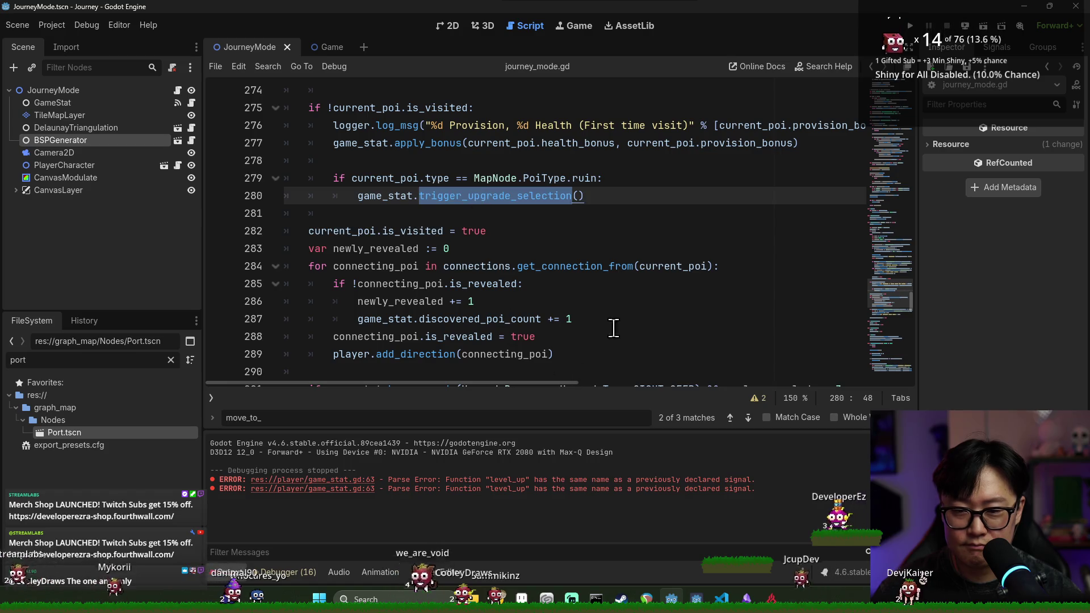
pyautogui.scroll(-3)
# Launch the game, start a new run, travel to a neighbouring location and choose Autophagy.
pyautogui.hotkey('ctrl', 's')
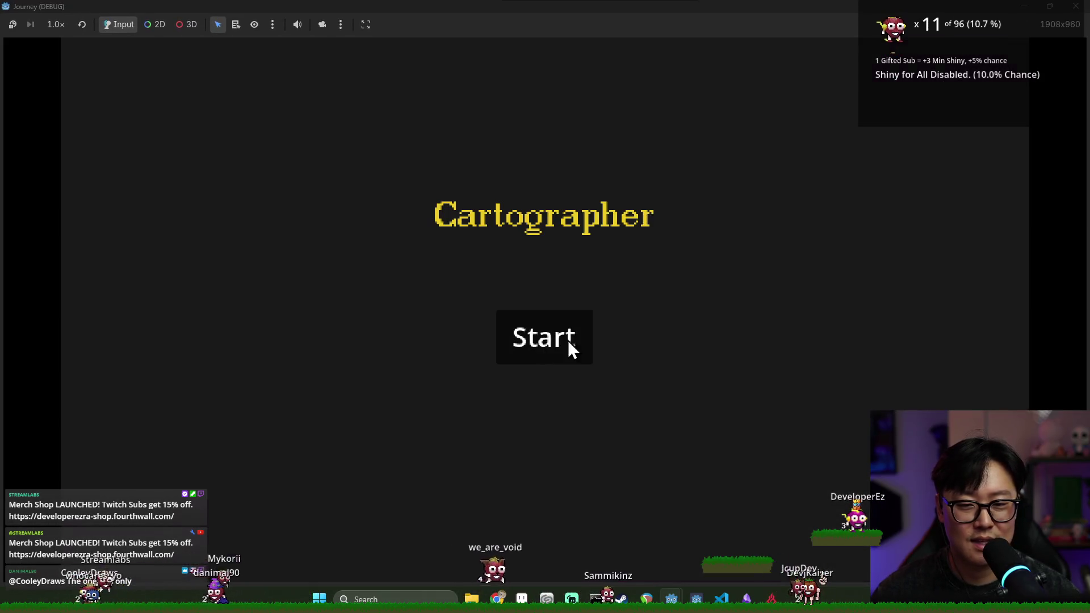
pyautogui.click(567, 340)
pyautogui.click(513, 297)
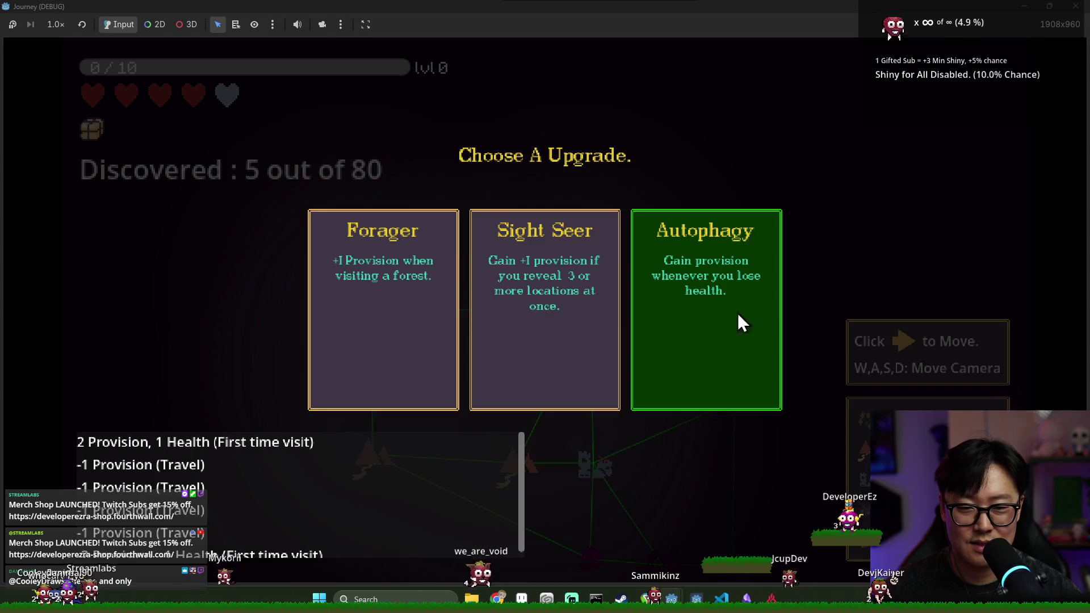
pyautogui.click(432, 302)
# Travel via the middle mountain to the next location, pick the extra health upgrade, and stop.
pyautogui.press('s')
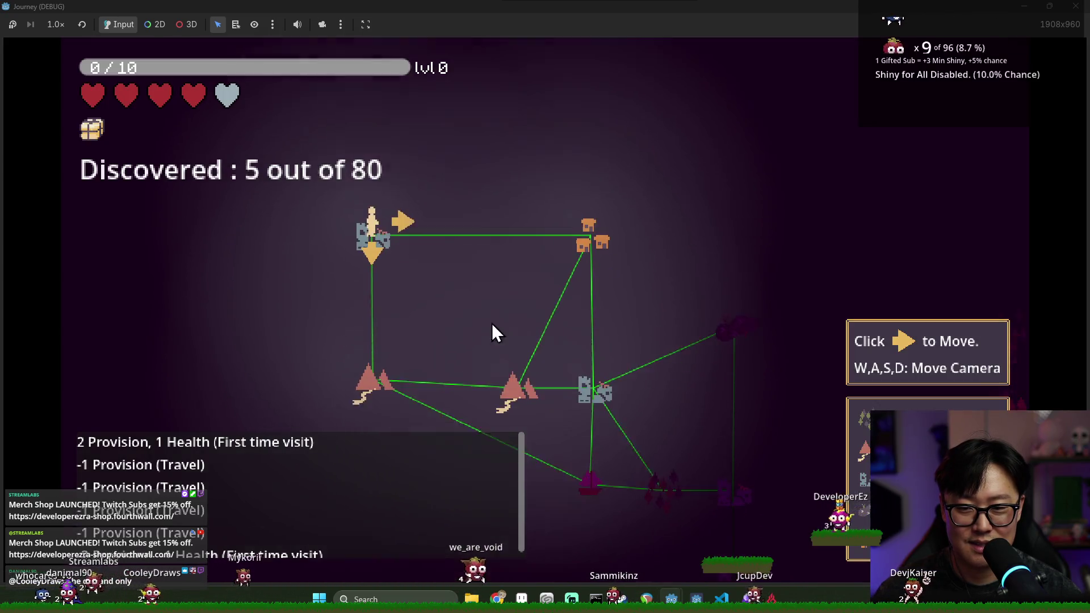
pyautogui.press('w')
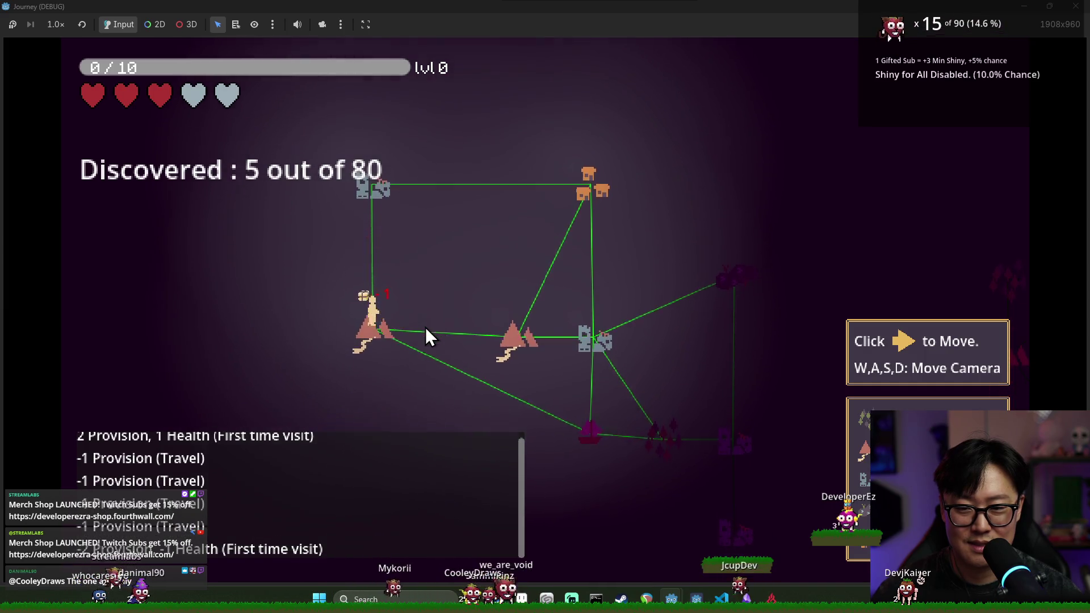
pyautogui.click(401, 301)
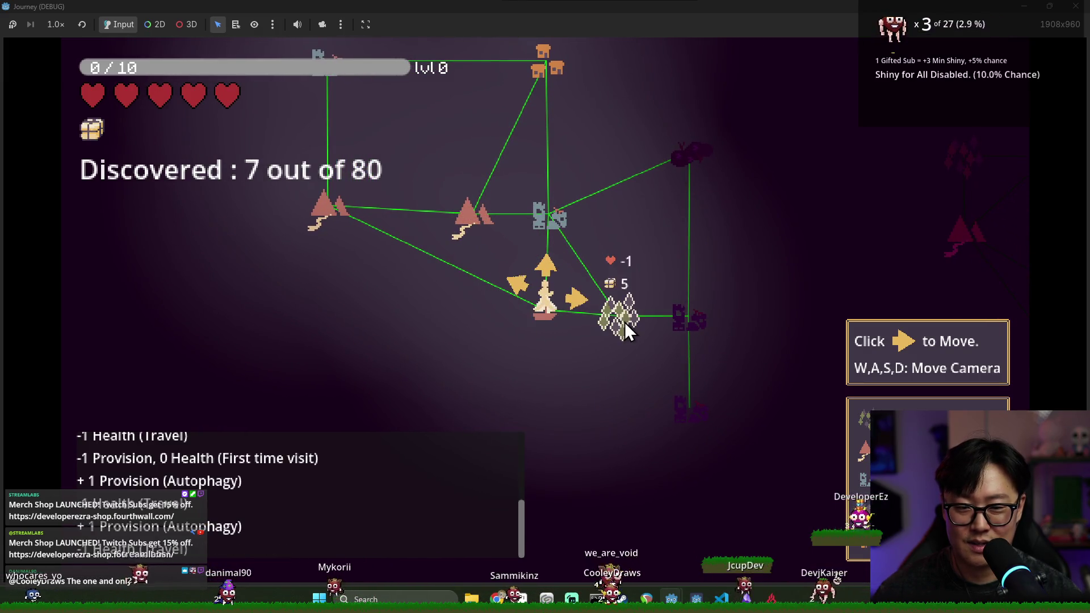
pyautogui.click(550, 267)
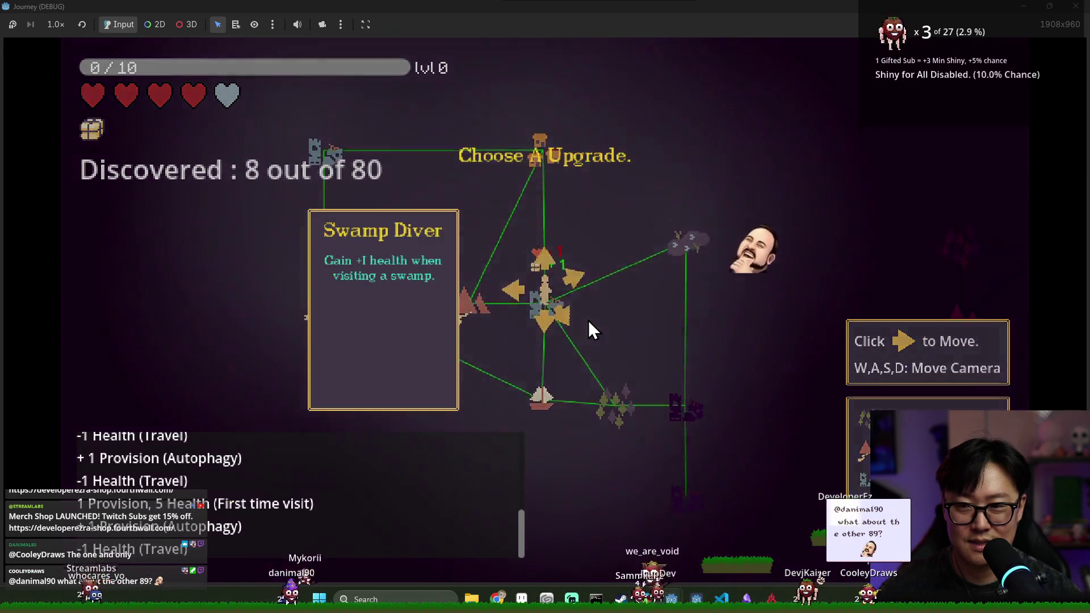
pyautogui.click(570, 332)
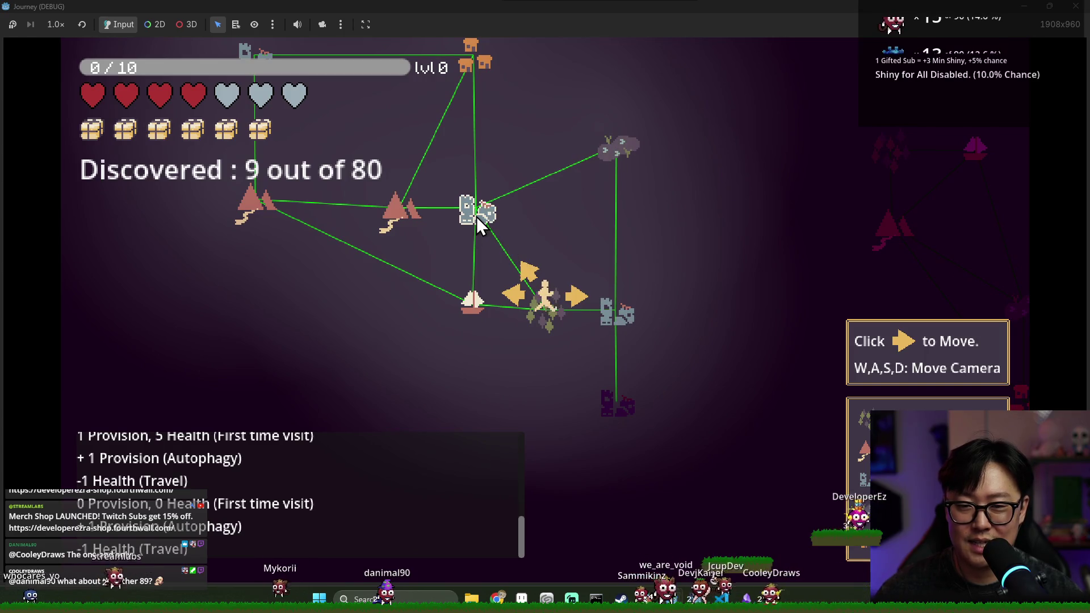
pyautogui.press('F8')
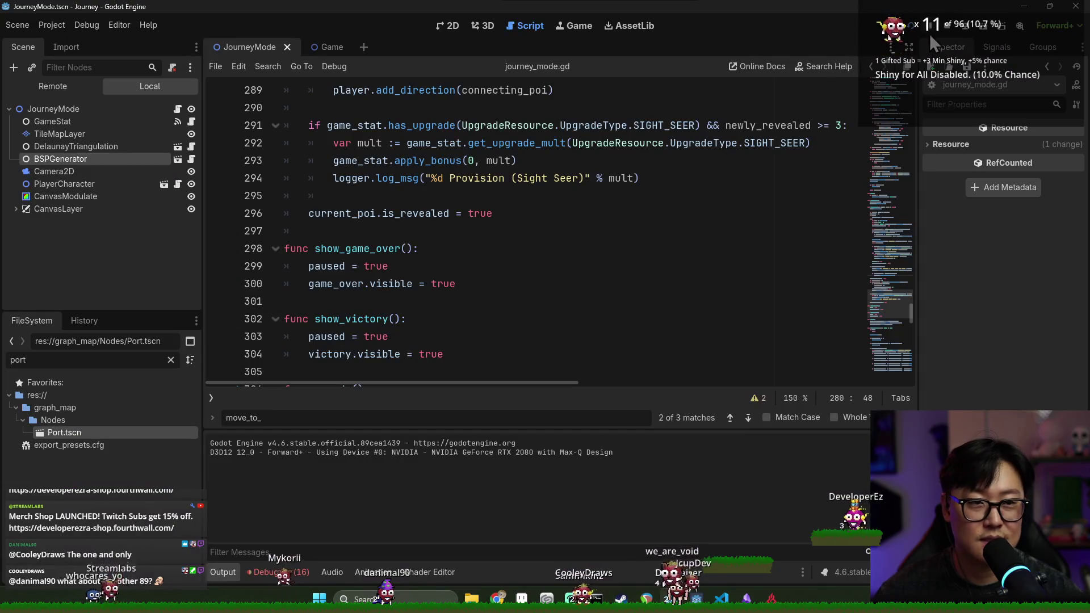
# Filter the FileSystem dock for 'button' and open the TravelButton scene.
pyautogui.click(504, 178)
pyautogui.hotkey('ctrl', 's')
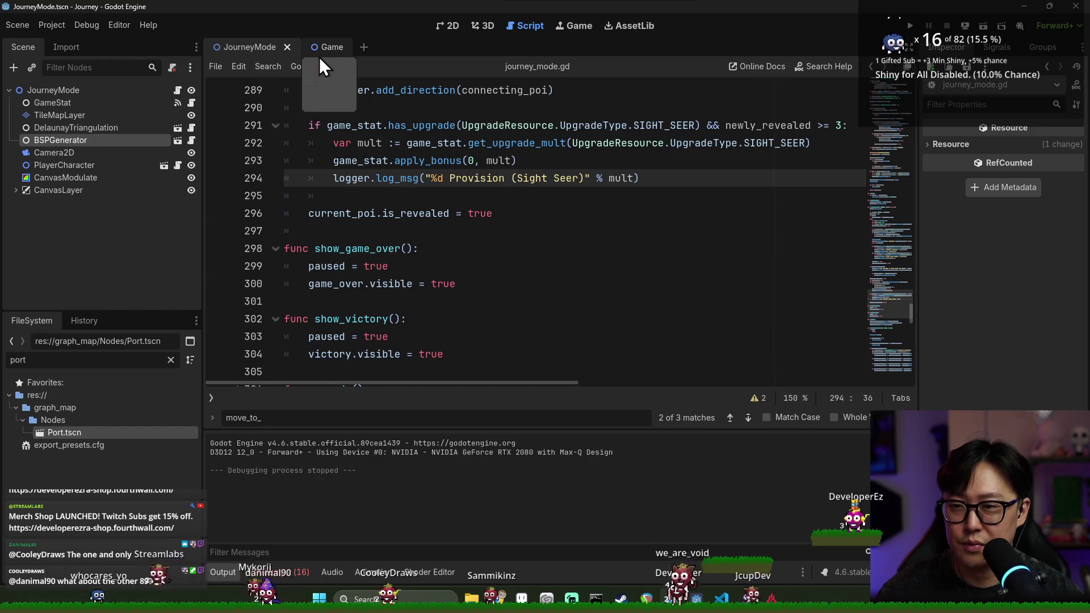
pyautogui.doubleClick(76, 358)
pyautogui.write('AR')
pyautogui.press('BackSpace')
pyautogui.press('BackSpace')
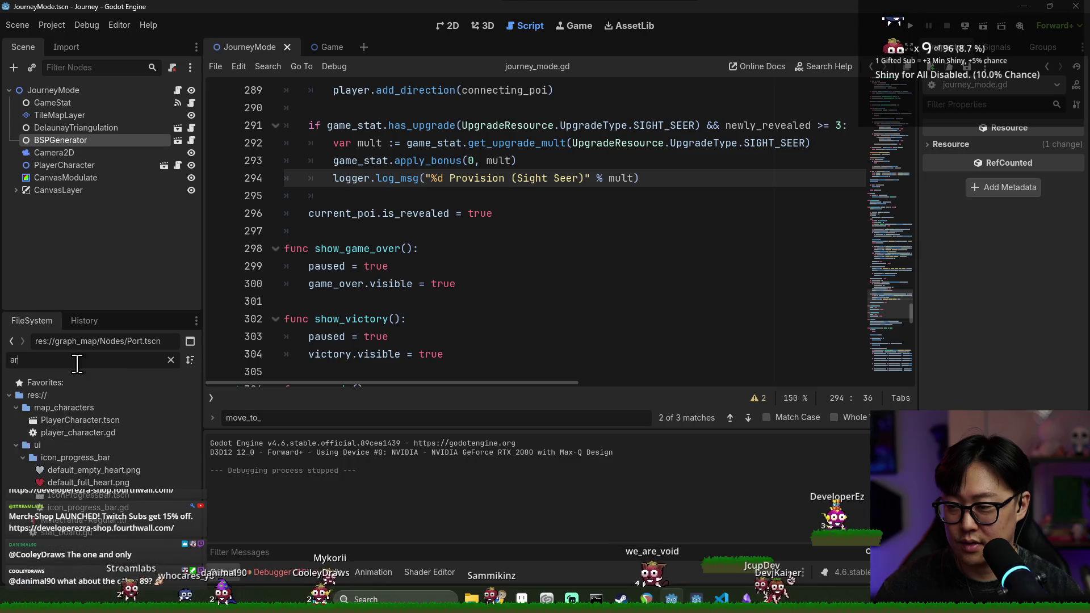
pyautogui.write('but')
pyautogui.write('ton')
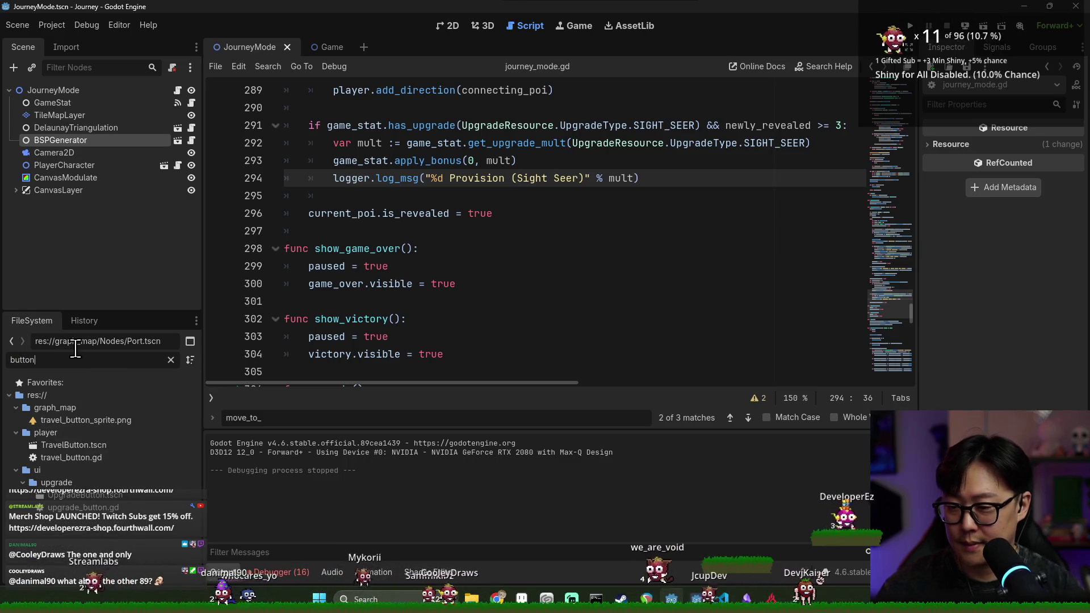
pyautogui.doubleClick(120, 444)
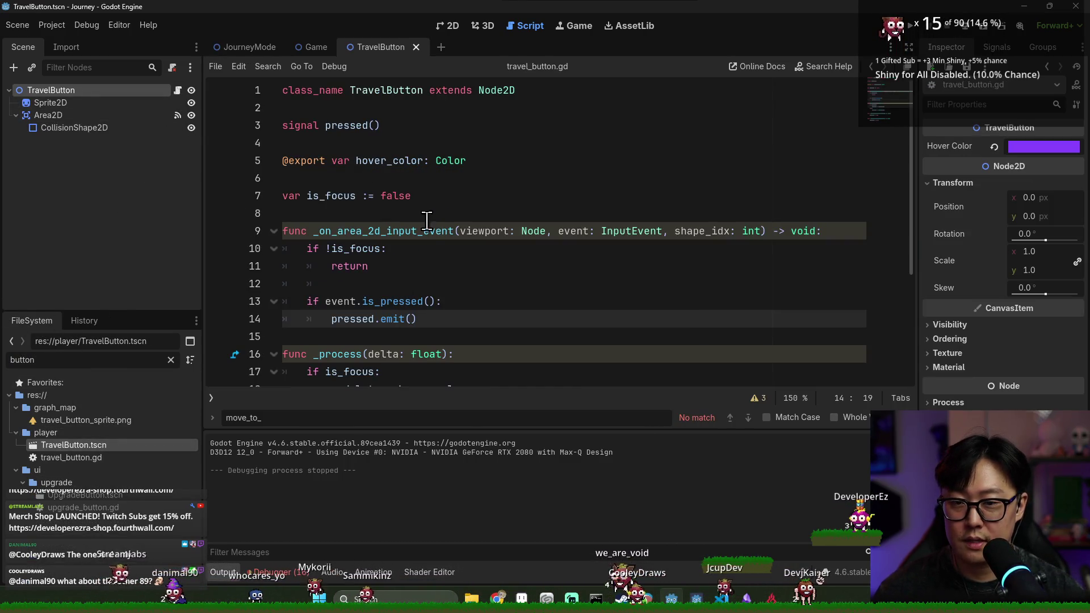
pyautogui.hotkey('ctrl', 's')
# Set the line 13 press check in travel_button.gd to is_pressed and save.
pyautogui.doubleClick(379, 302)
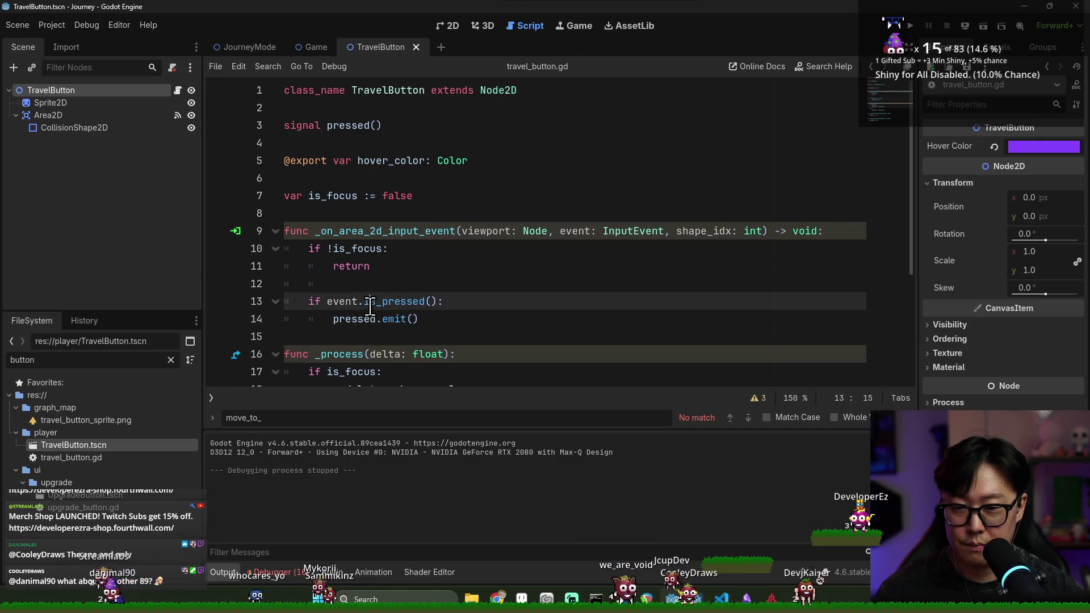
pyautogui.click(340, 301)
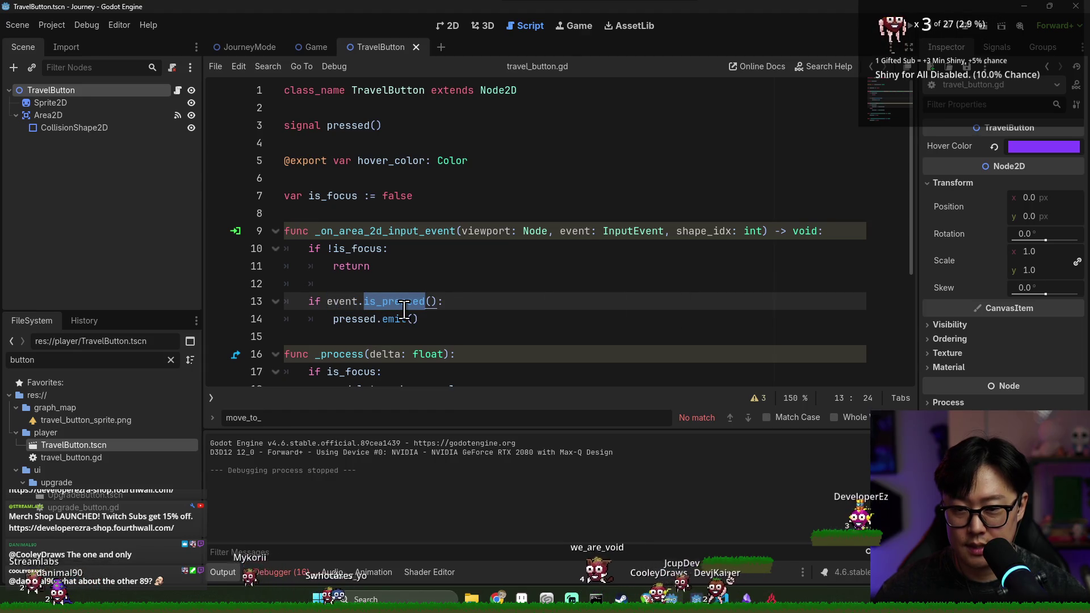
pyautogui.write('_jus')
pyautogui.press('BackSpace')
pyautogui.write('pr')
pyautogui.press('Return')
pyautogui.hotkey('ctrl', 's')
pyautogui.hotkey('ctrl', 's')
# Add get_viewport().set_input_as_handled() inside the travel button's press check and save.
pyautogui.doubleClick(340, 302)
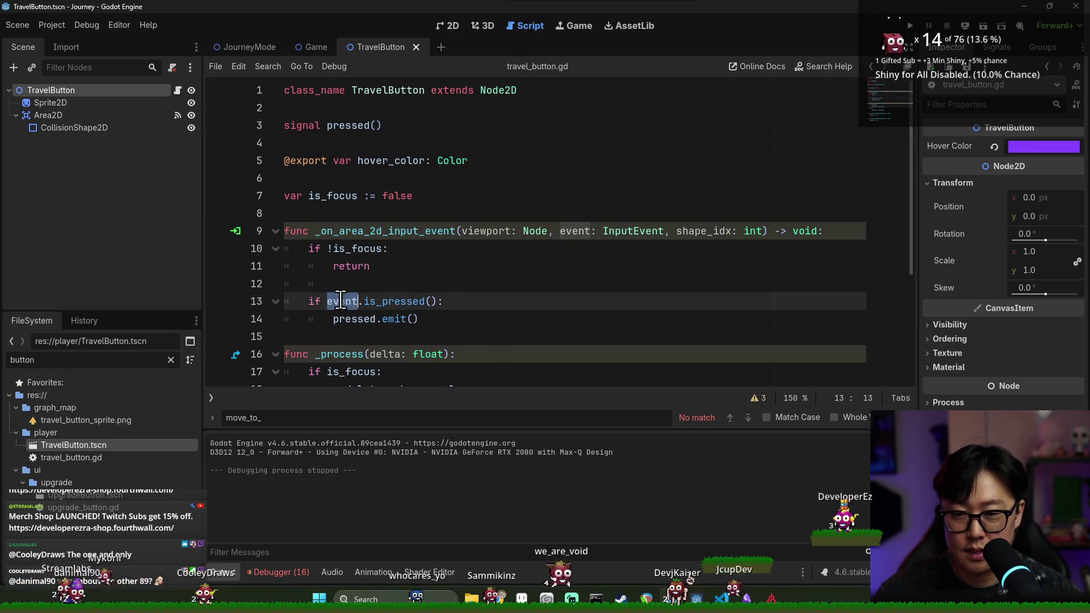
pyautogui.press('Return')
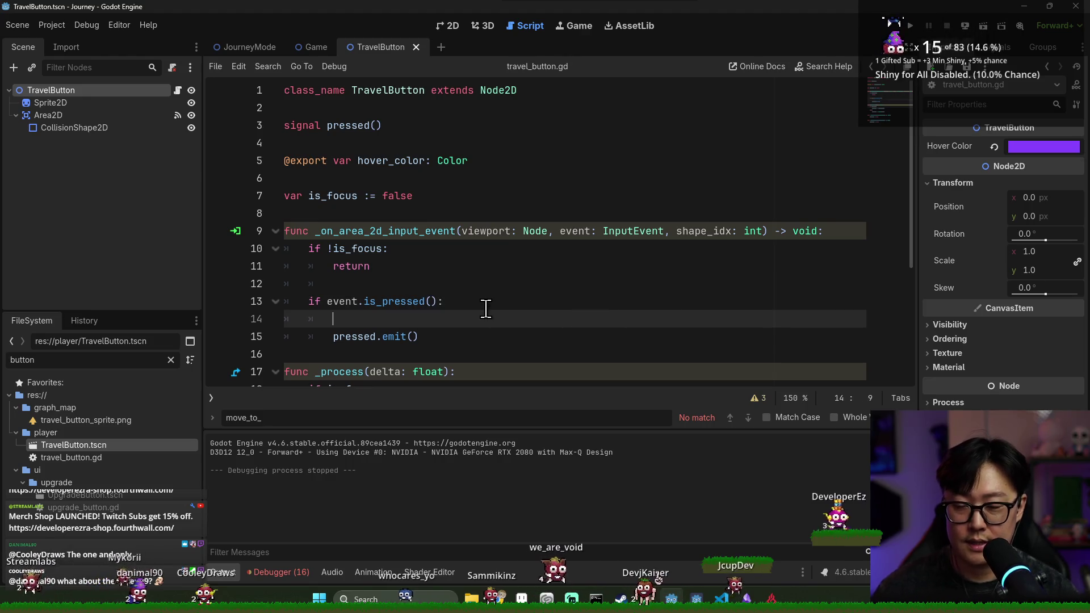
pyautogui.write('c')
pyautogui.press('BackSpace')
pyautogui.write('vi')
pyautogui.press('BackSpace')
pyautogui.press('BackSpace')
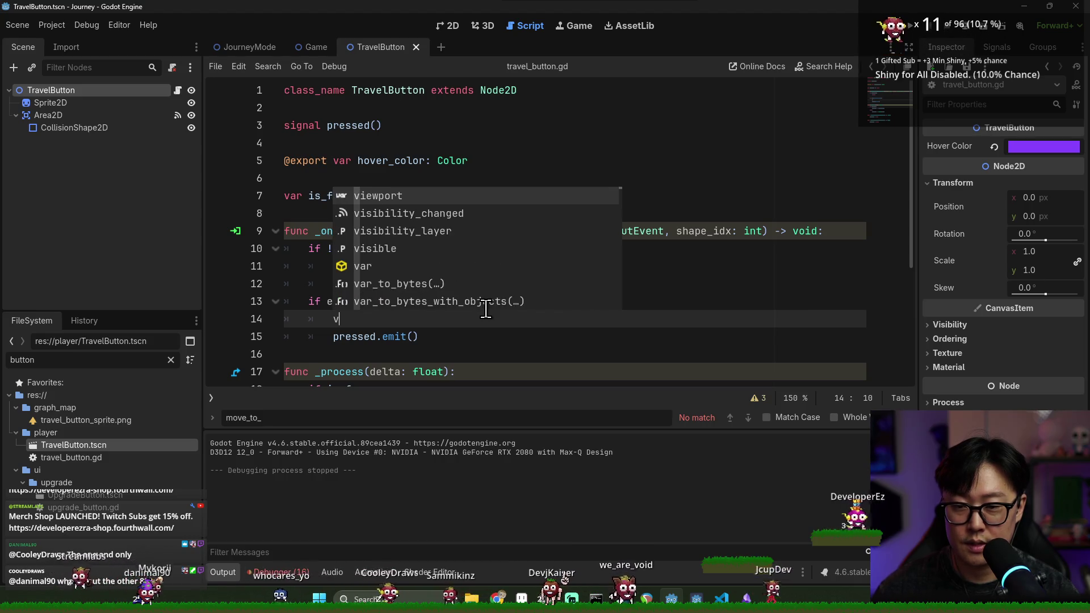
pyautogui.write('m')
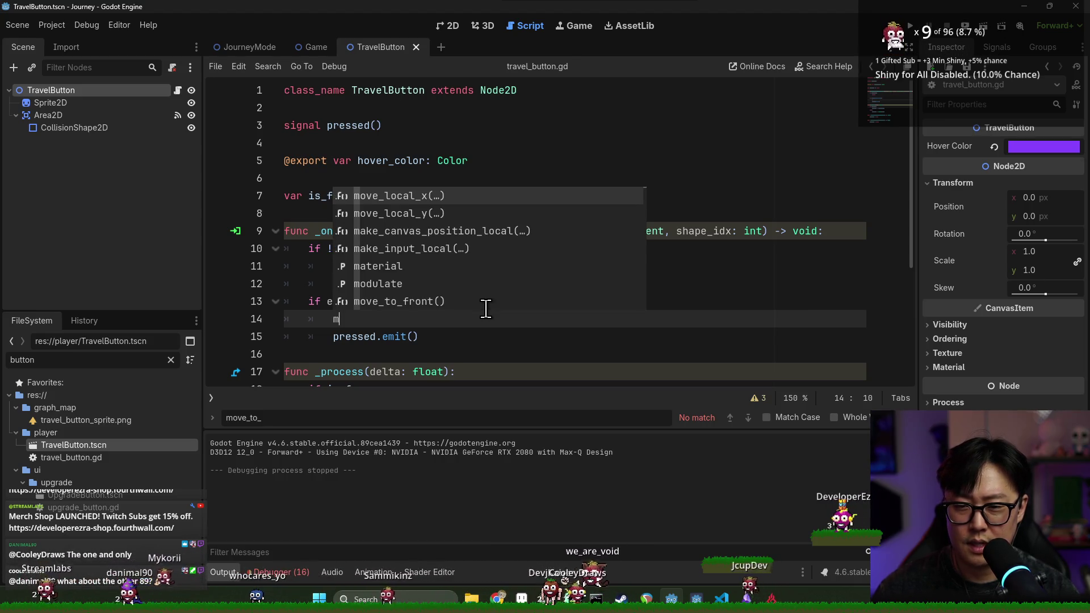
pyautogui.press('BackSpace')
pyautogui.write('handled')
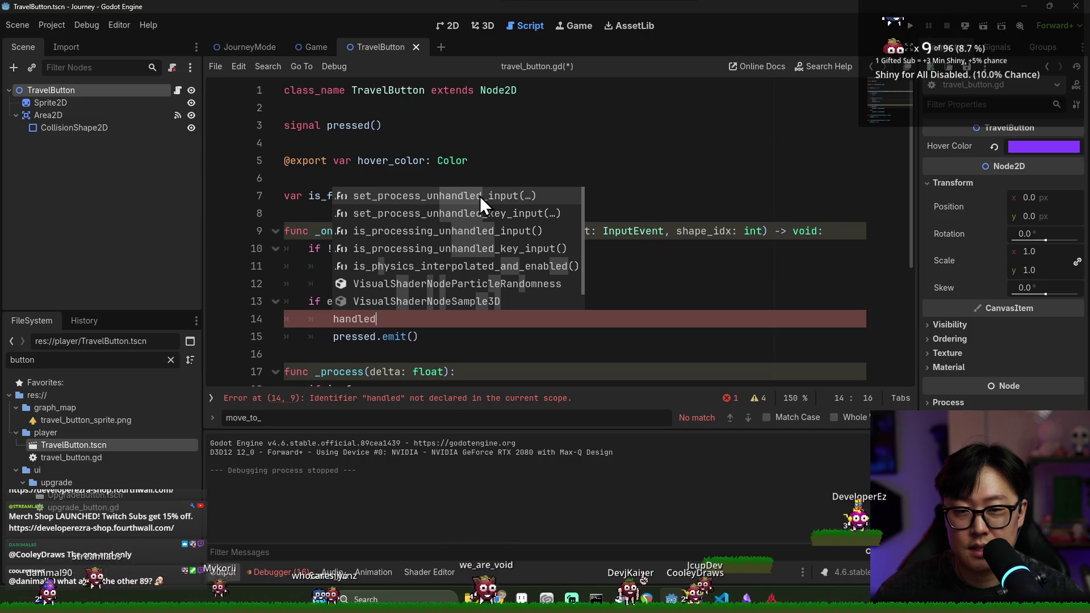
pyautogui.scroll(-3)
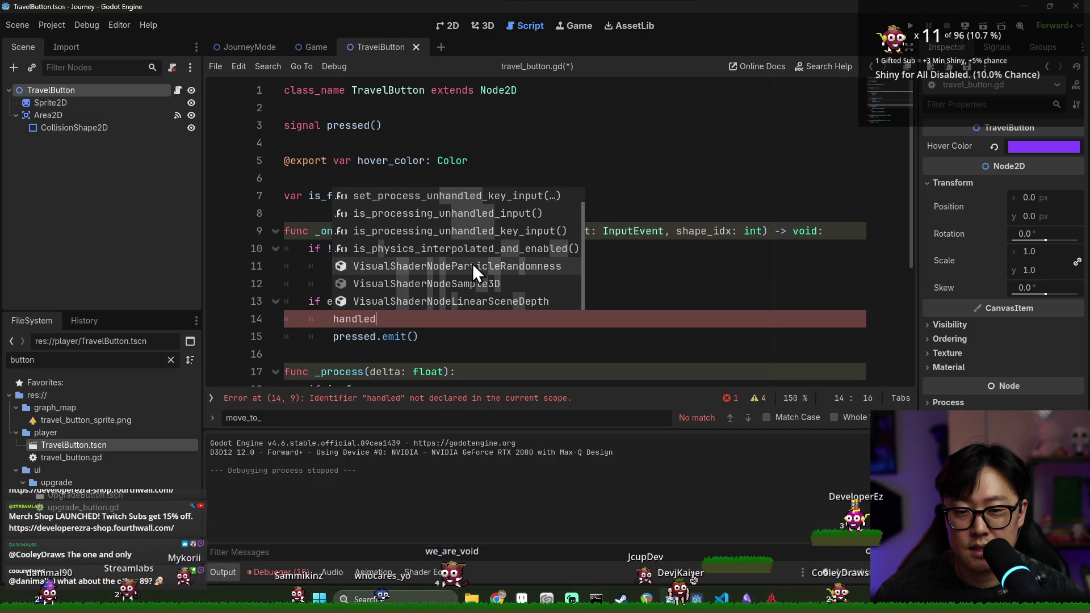
pyautogui.press('BackSpace')
pyautogui.press('BackSpace')
pyautogui.press('BackSpace')
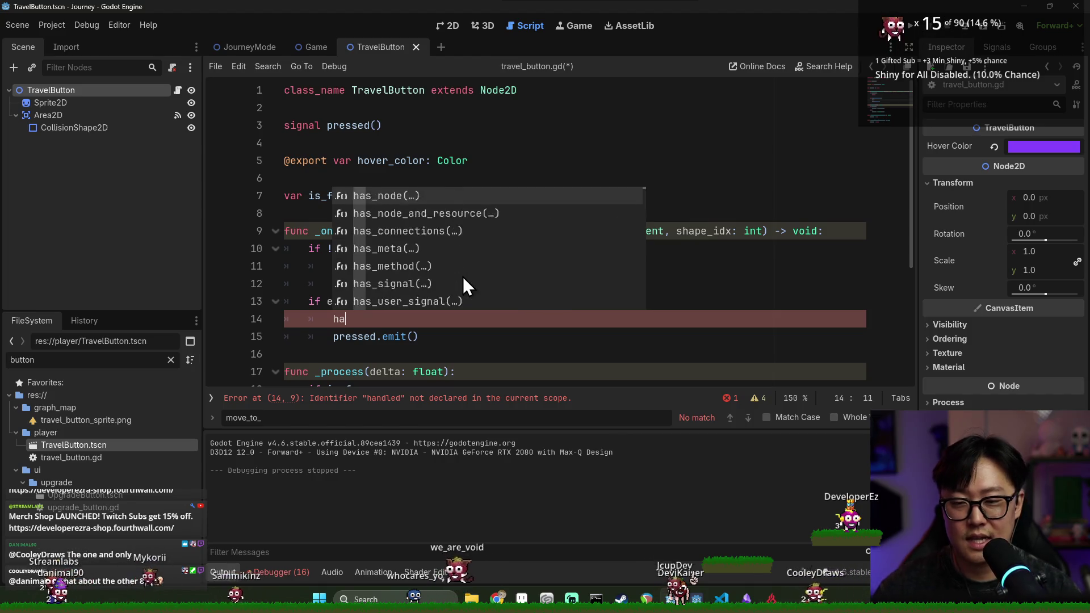
pyautogui.write('get_viewpor')
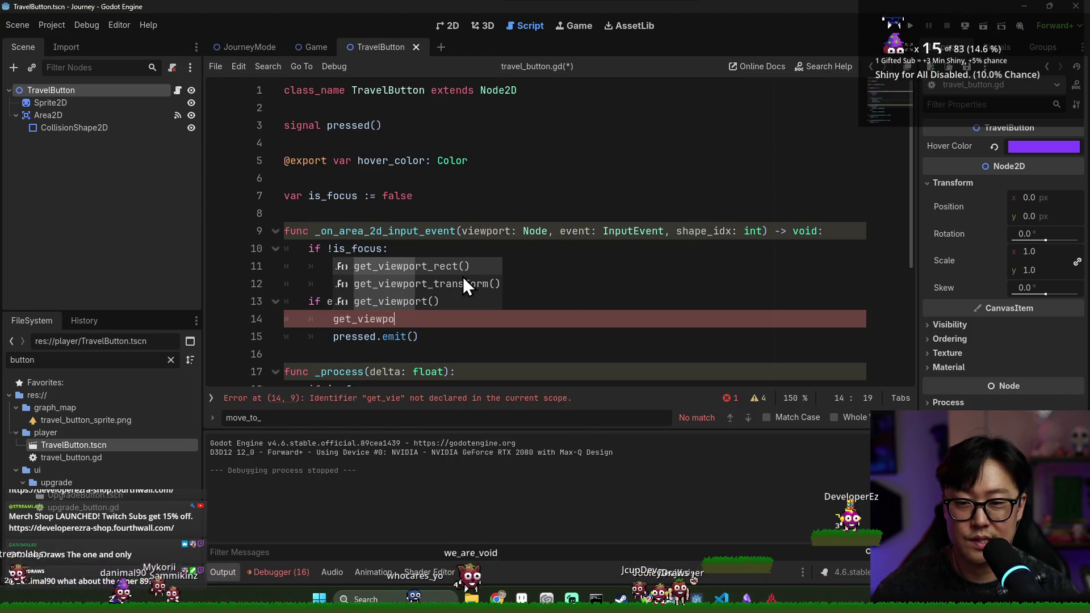
pyautogui.write('t')
pyautogui.press('Return')
pyautogui.write('.')
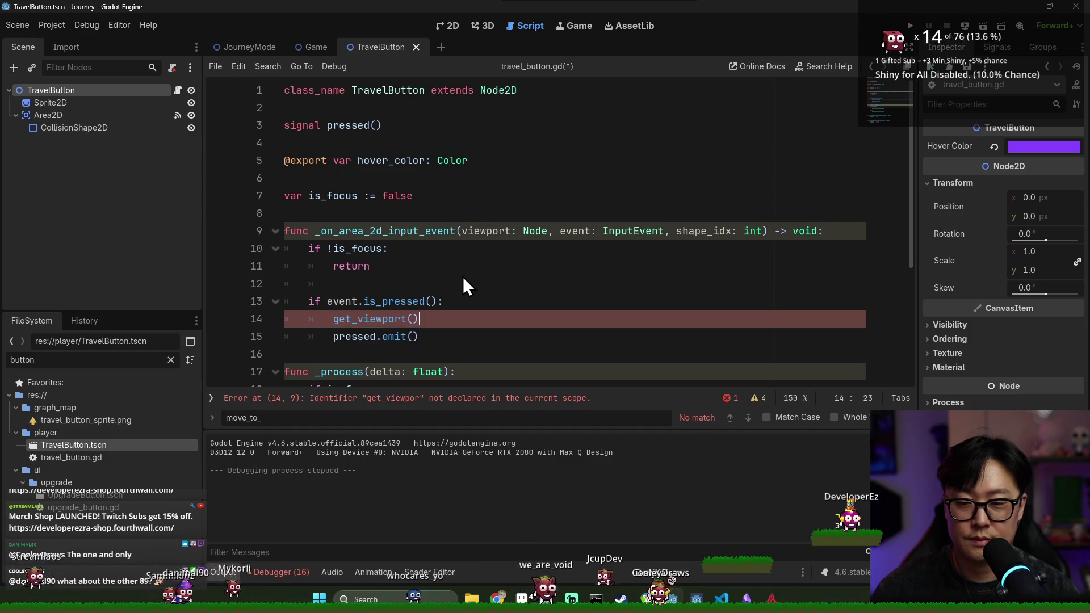
pyautogui.write('input')
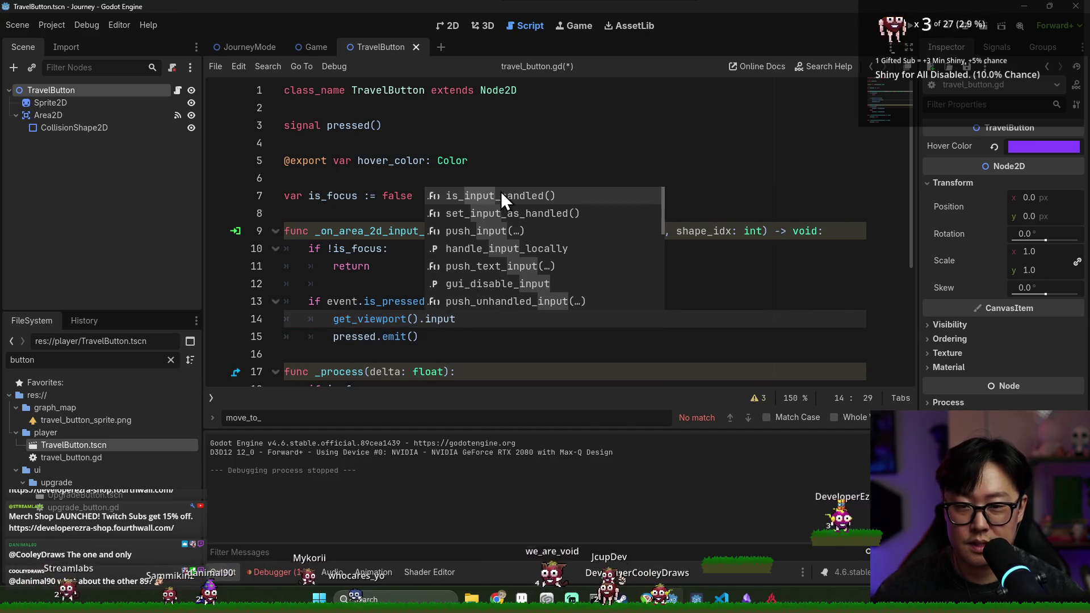
pyautogui.click(509, 218)
pyautogui.click(507, 319)
pyautogui.hotkey('ctrl', 's')
# Add get_viewport().set_input_as_handled() under upgrade_button.gd's is_pressed check and run the project.
pyautogui.moveTo(560, 320); pyautogui.dragTo(333, 323)
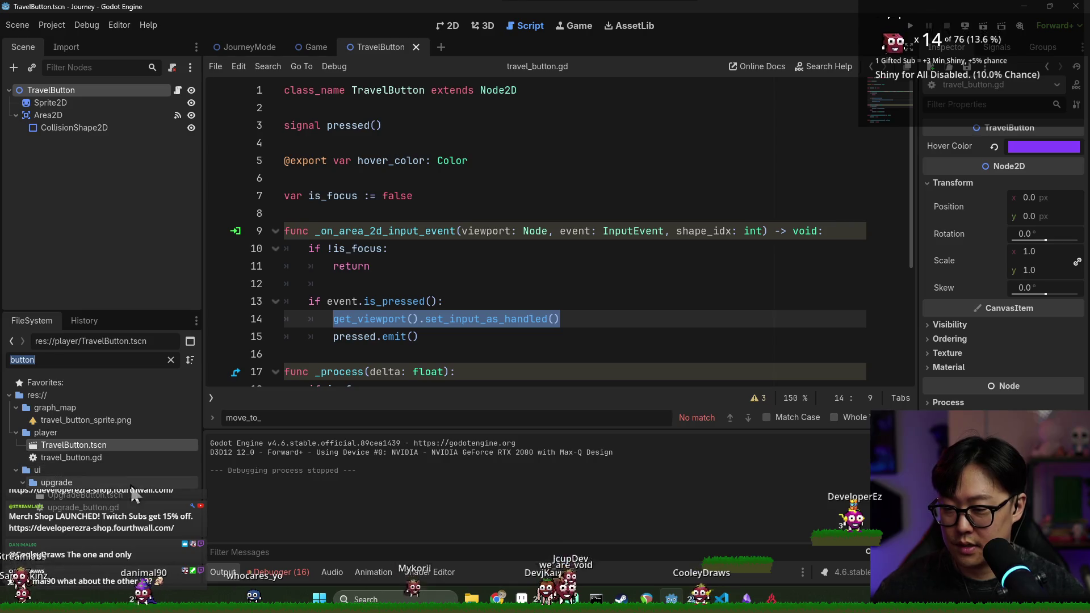
pyautogui.doubleClick(85, 495)
pyautogui.scroll(-3)
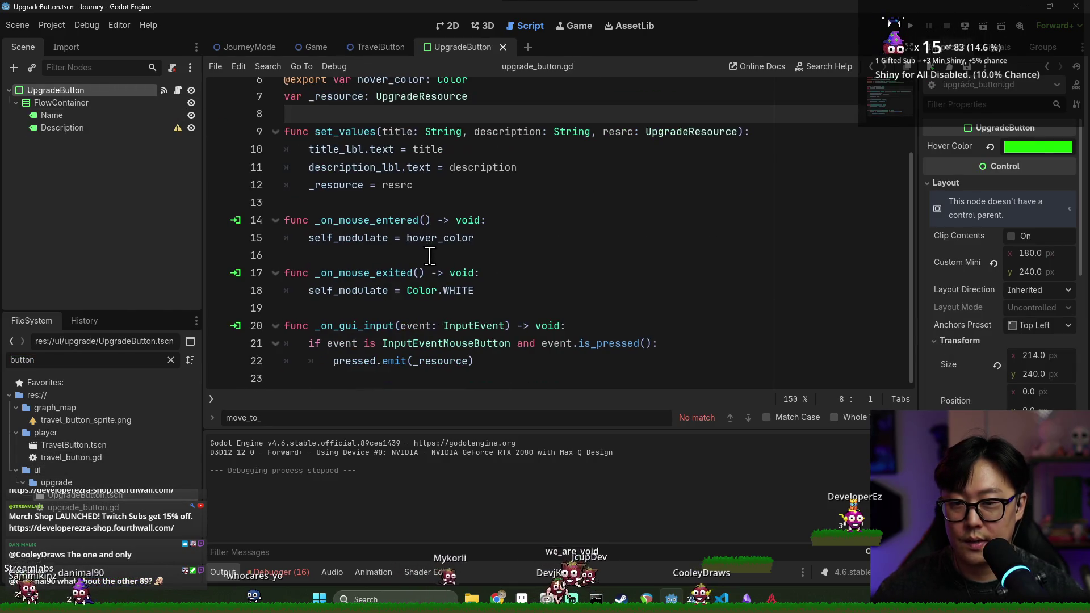
pyautogui.click(376, 326)
pyautogui.click(426, 361)
pyautogui.click(673, 343)
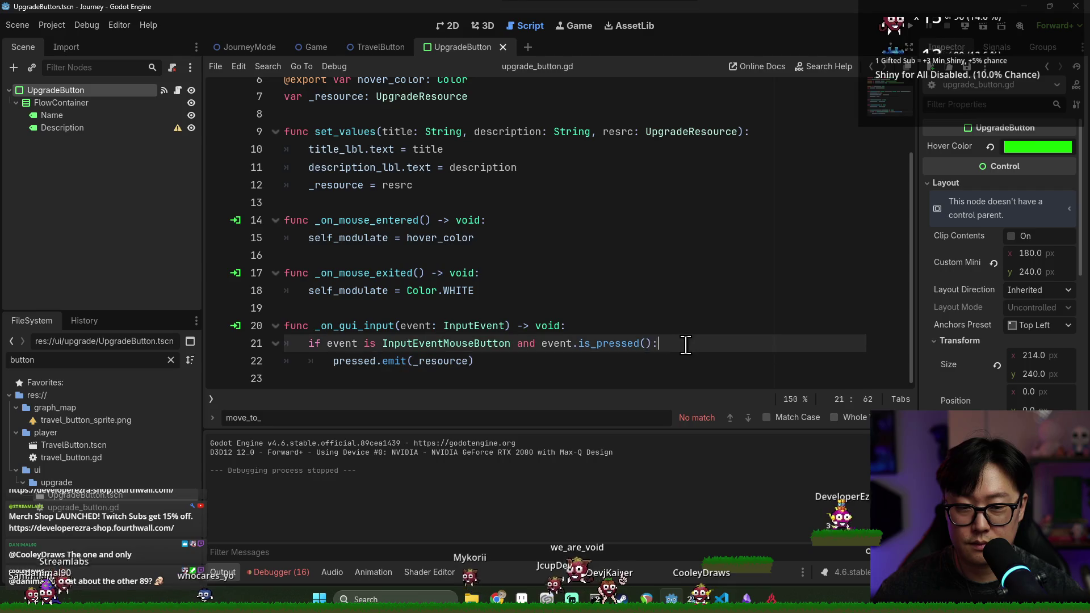
pyautogui.press('Return')
pyautogui.write('get_viewport().set_input_as_handled()')
pyautogui.press('F5')
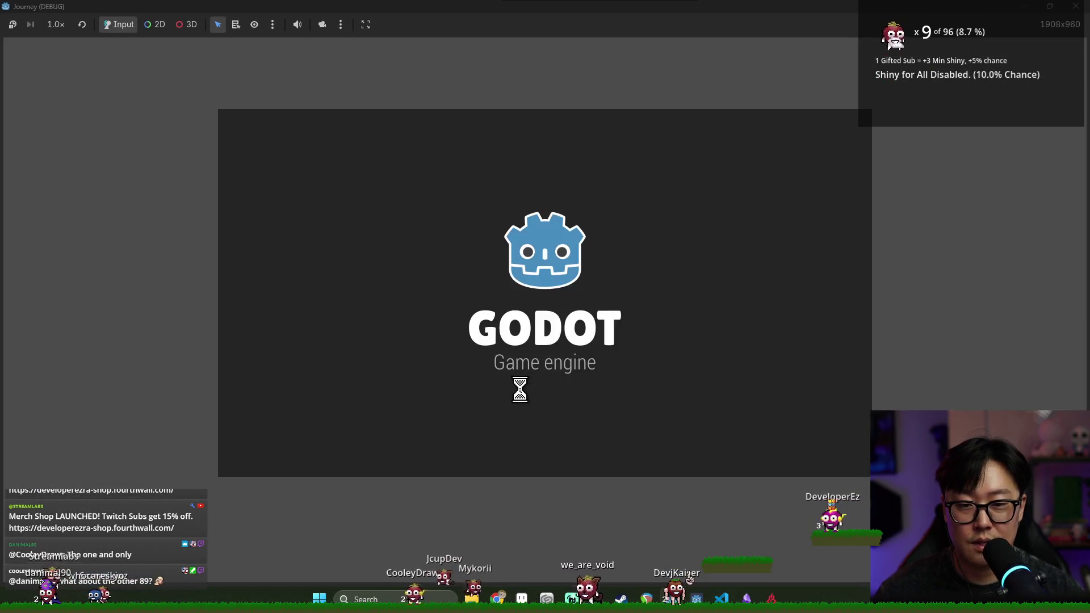
# Start the game, travel via the village and shrub to castles, picking Swamp Diver and Sight Seer.
pyautogui.click(544, 355)
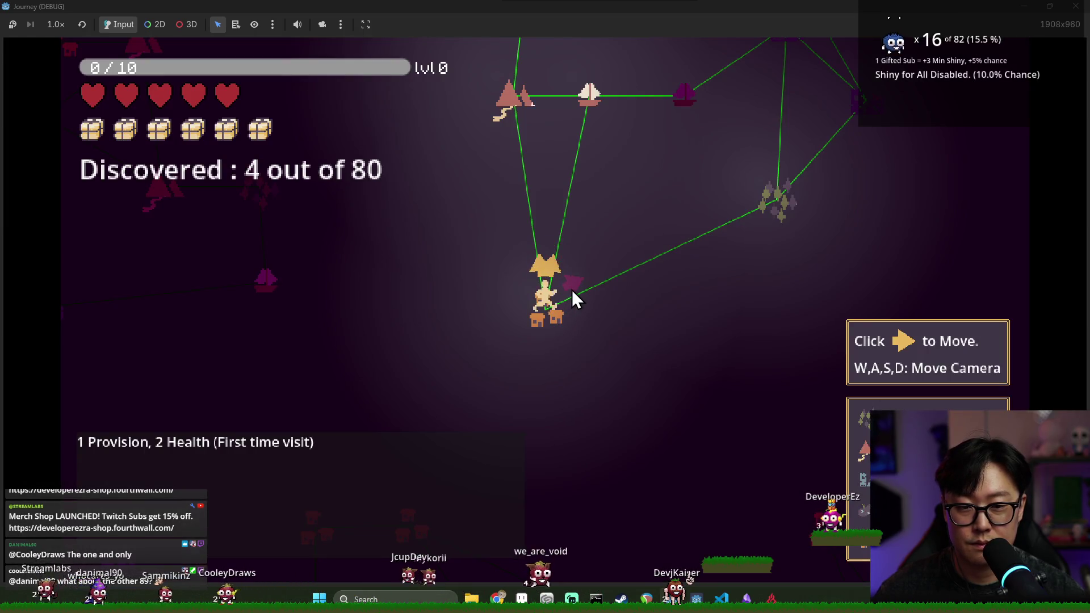
pyautogui.click(571, 289)
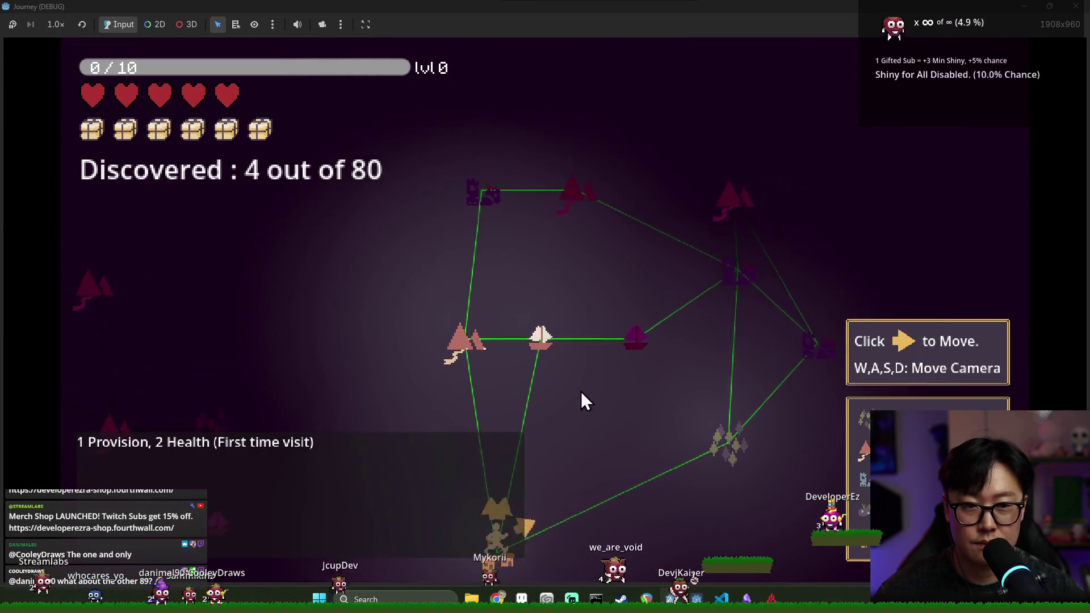
pyautogui.click(485, 401)
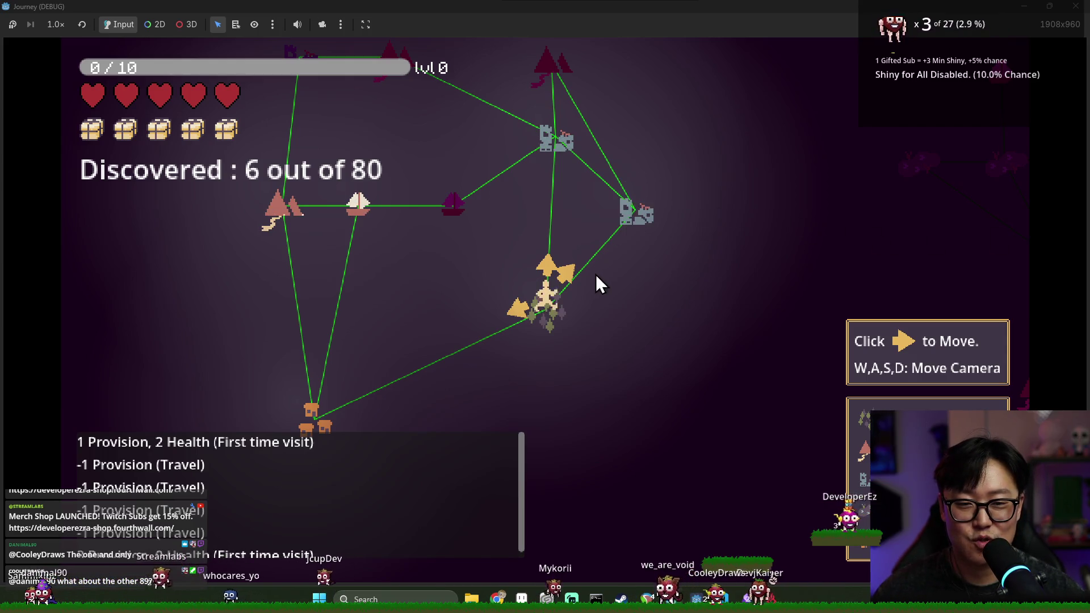
pyautogui.click(573, 277)
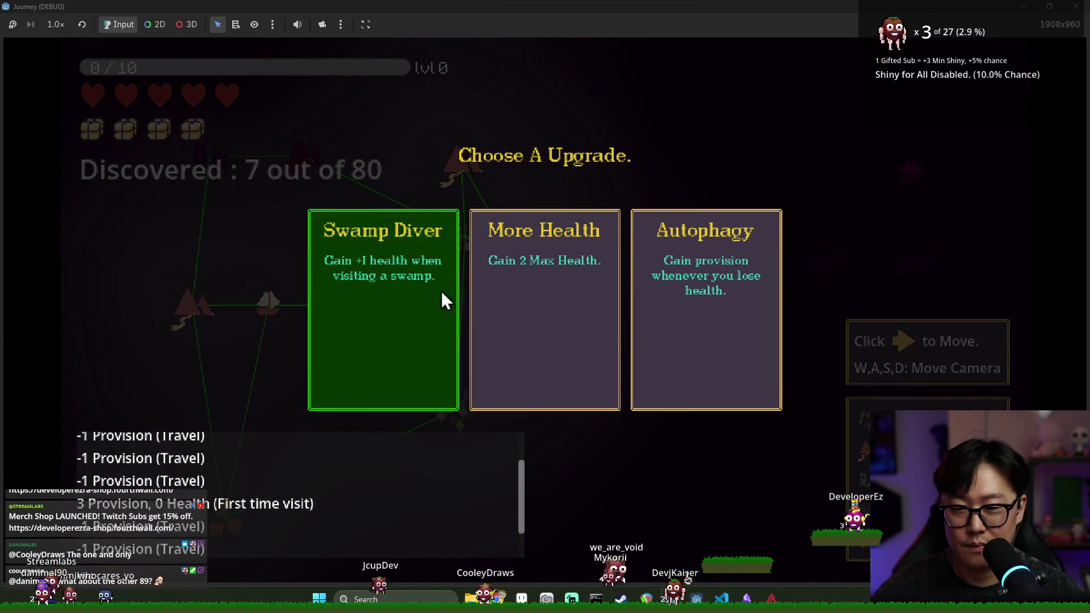
pyautogui.click(404, 295)
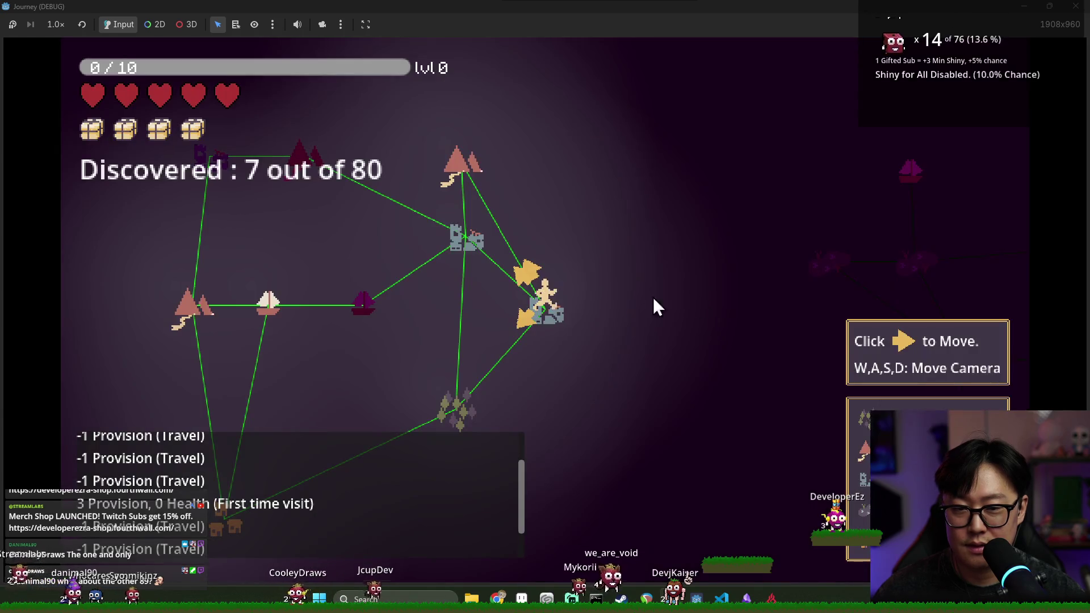
pyautogui.click(516, 277)
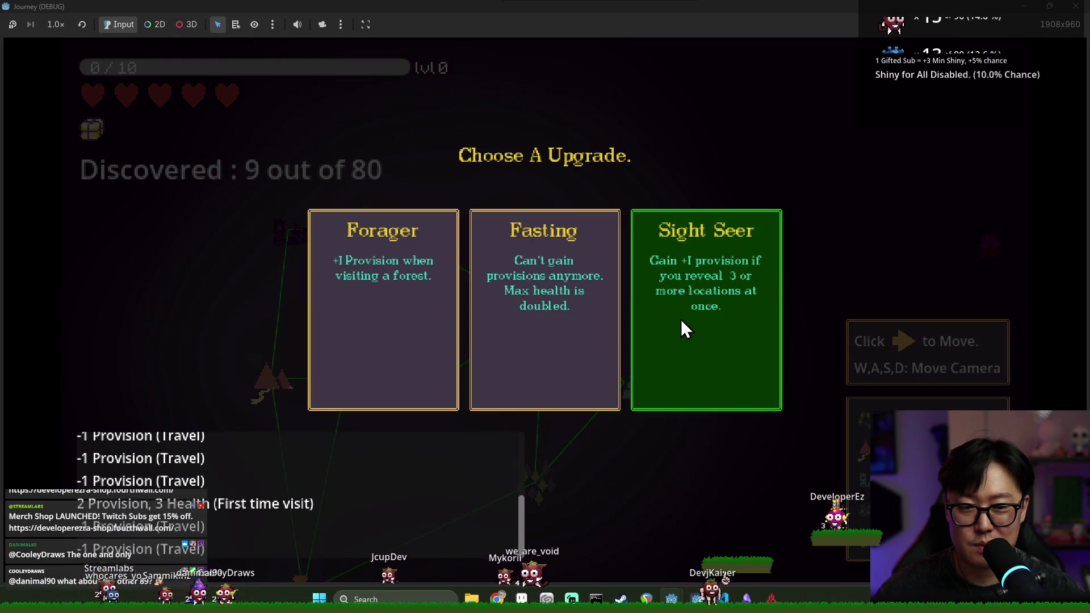
pyautogui.click(682, 322)
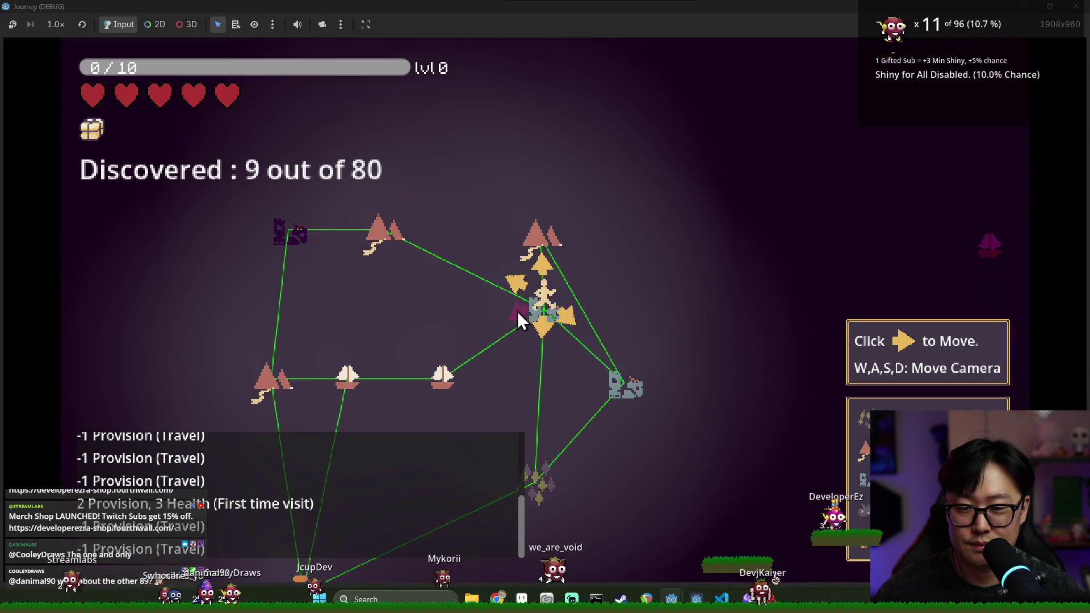
# Travel on to the newly discovered castle, close the game, and switch to the JourneyMode script.
pyautogui.click(517, 311)
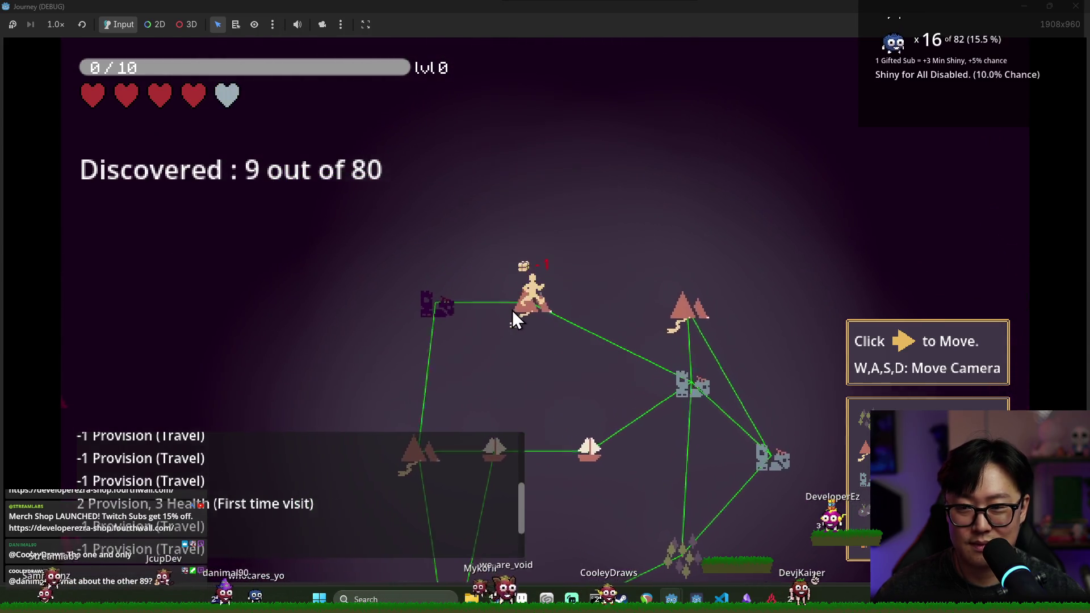
pyautogui.click(512, 311)
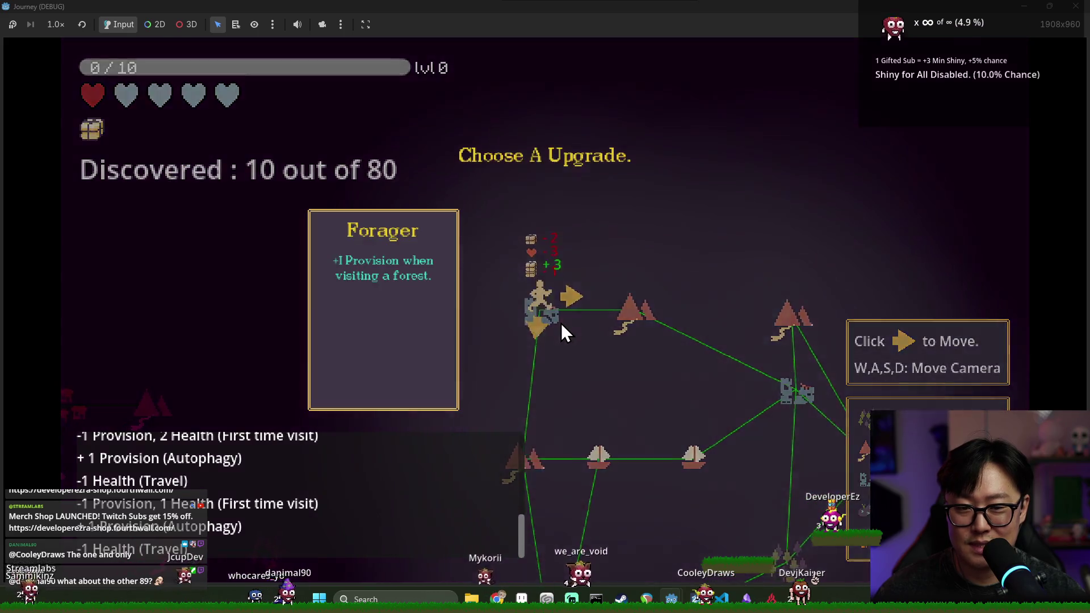
pyautogui.hotkey('alt', 'F4')
pyautogui.hotkey('ctrl', 's')
pyautogui.moveTo(487, 220); pyautogui.dragTo(284, 203)
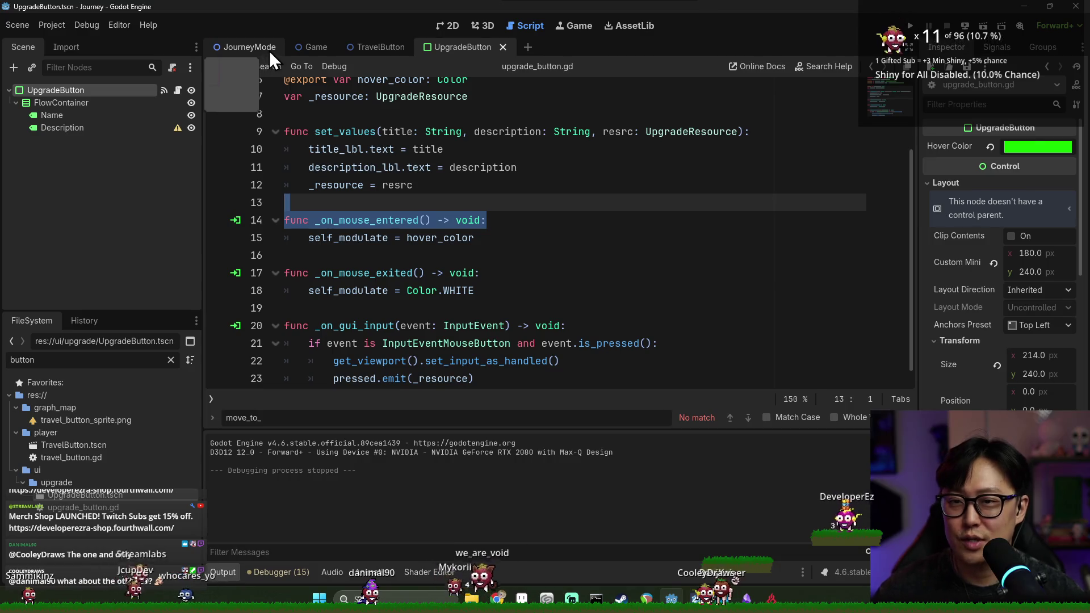
pyautogui.click(269, 50)
pyautogui.hotkey('ctrl', 's')
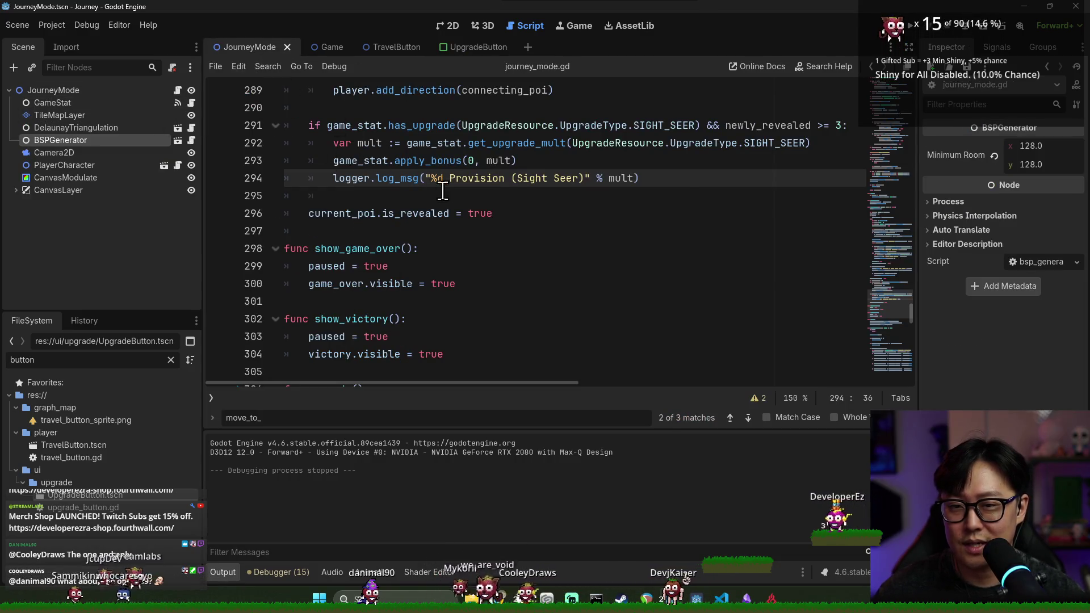
pyautogui.scroll(3)
pyautogui.hotkey('ctrl', 'f')
pyautogui.write('generate')
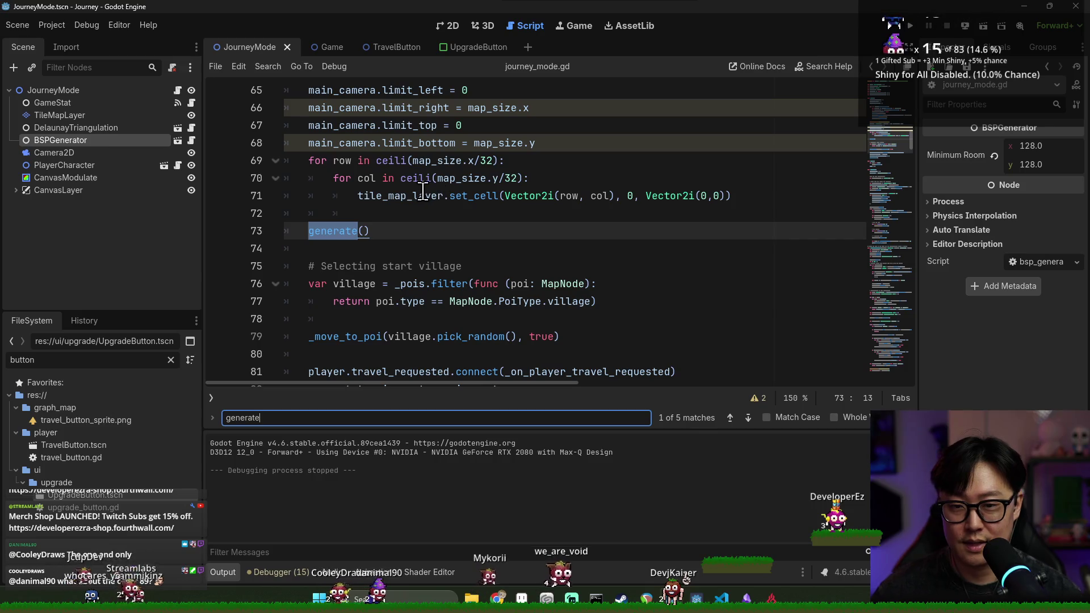
pyautogui.scroll(-3)
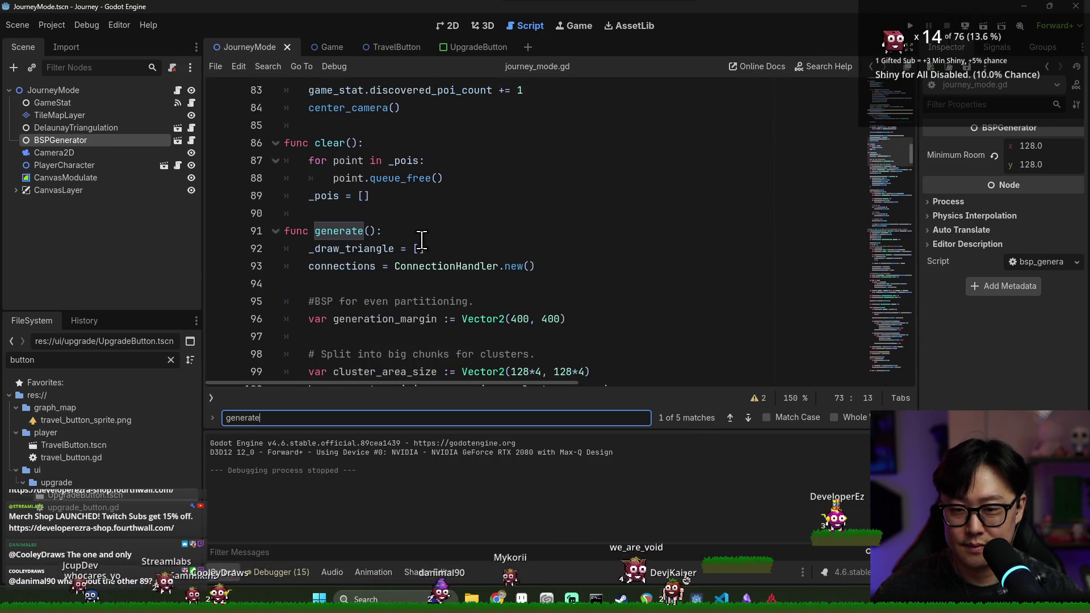
pyautogui.scroll(-3)
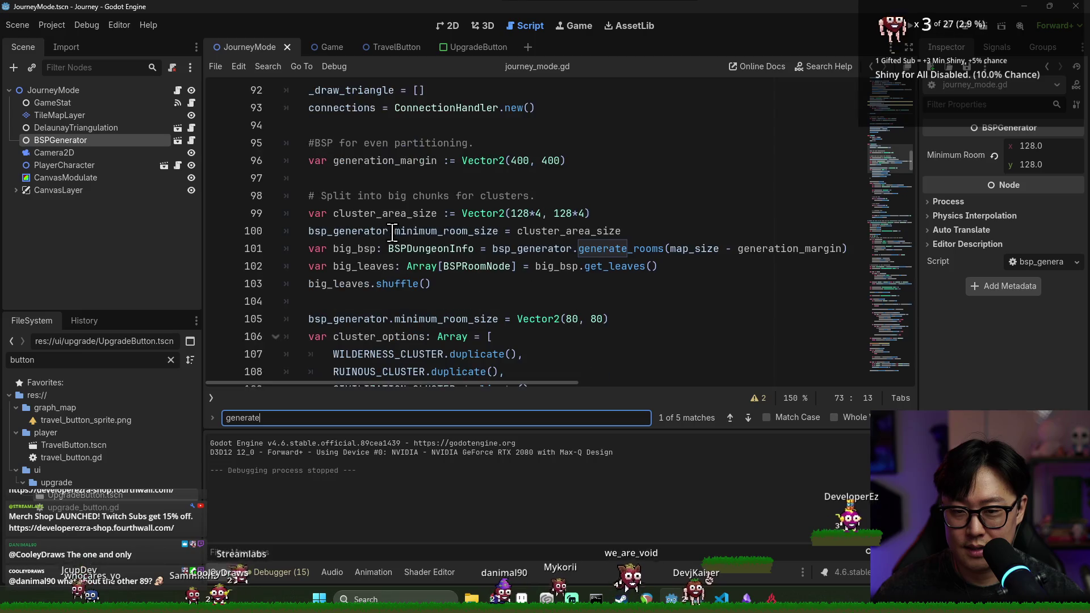
pyautogui.scroll(-3)
pyautogui.scroll(3)
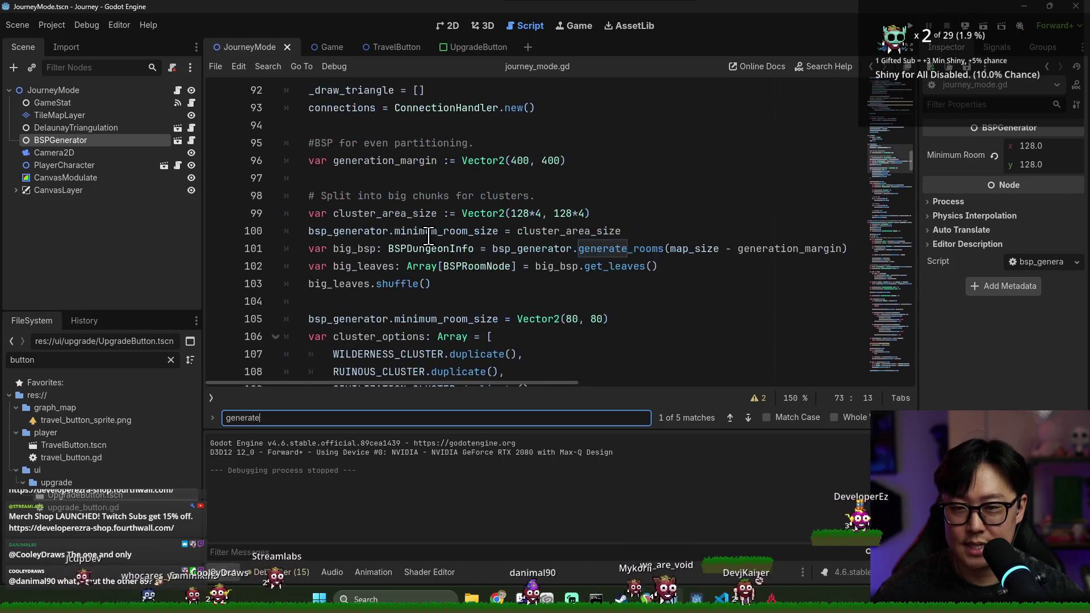
pyautogui.scroll(3)
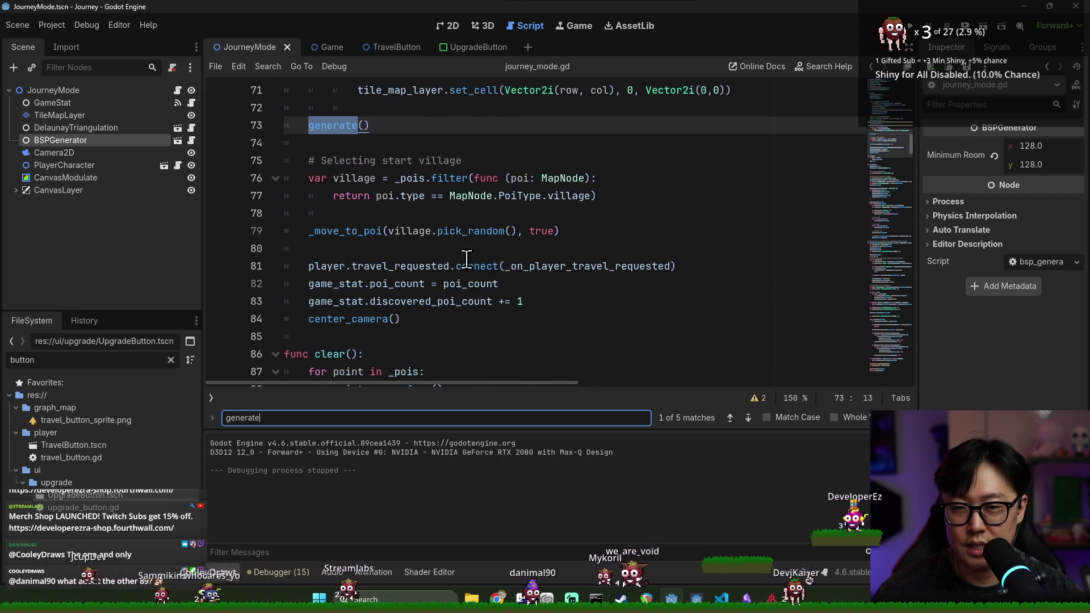
pyautogui.scroll(3)
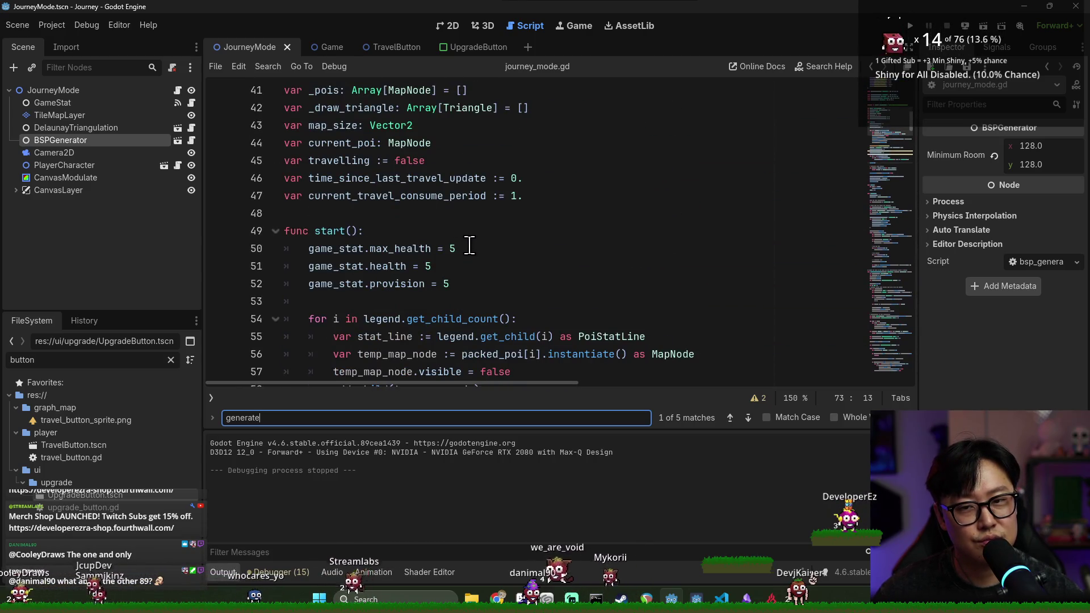
pyautogui.scroll(-3)
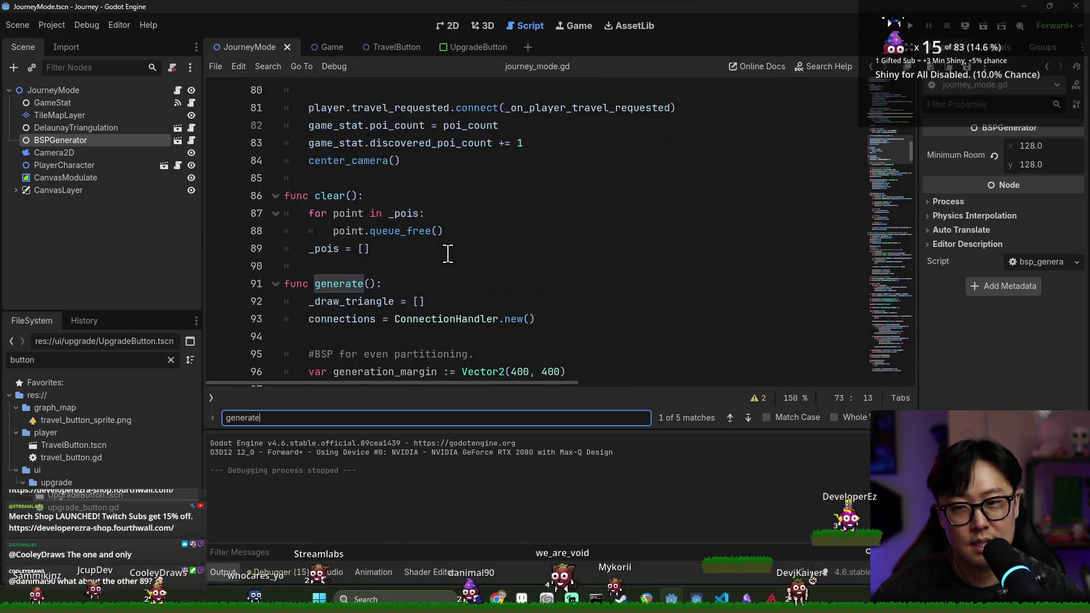
pyautogui.scroll(-3)
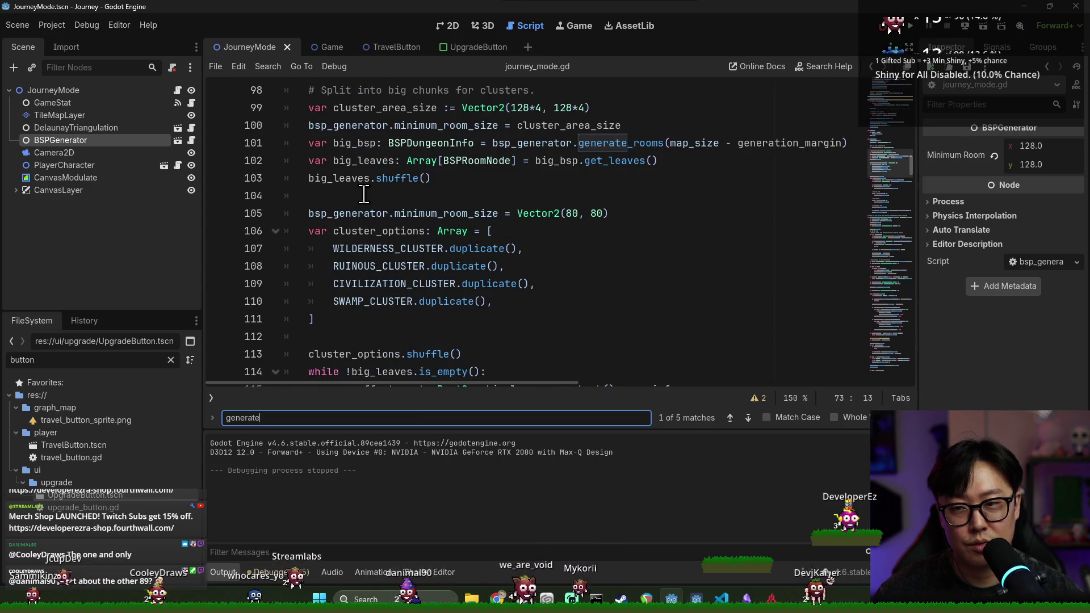
pyautogui.scroll(-3)
pyautogui.click(393, 202)
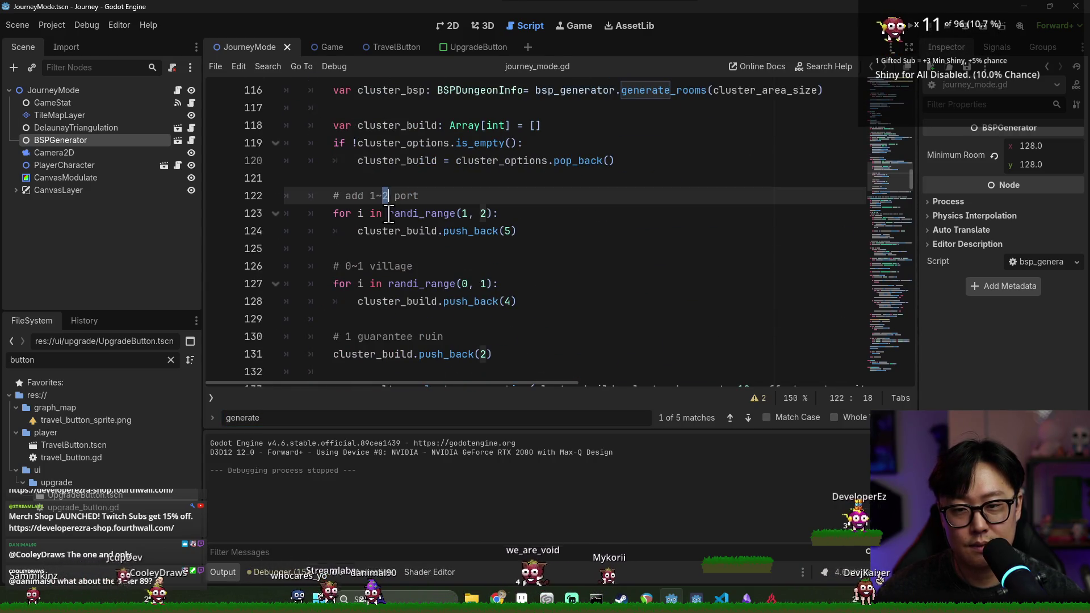
pyautogui.doubleClick(399, 337)
pyautogui.doubleClick(449, 353)
pyautogui.scroll(3)
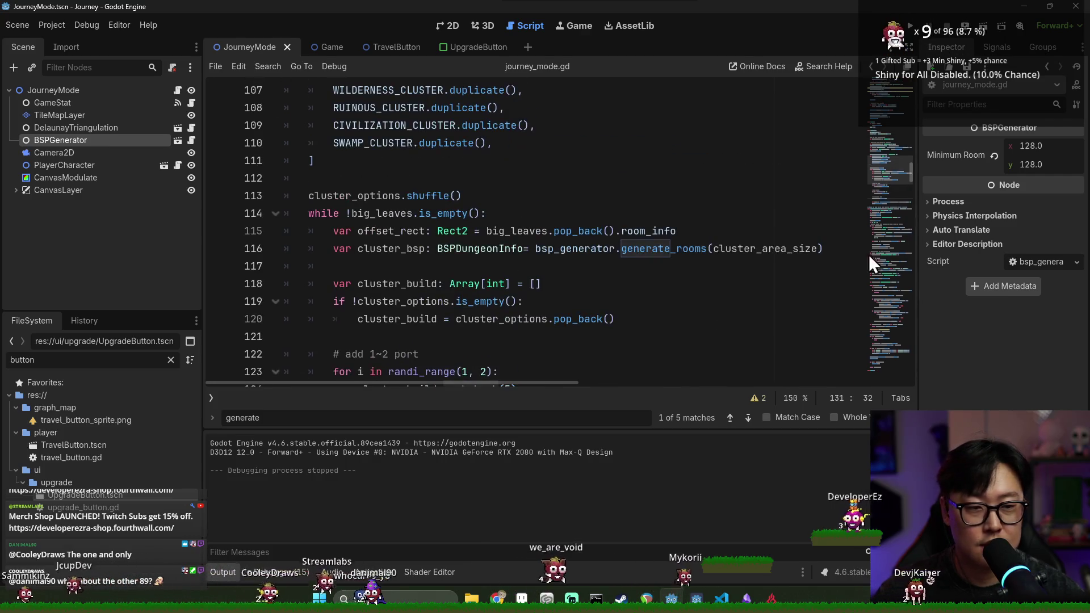
pyautogui.moveTo(910, 176); pyautogui.dragTo(910, 119)
pyautogui.scroll(3)
pyautogui.scroll(-3)
pyautogui.scroll(-3)
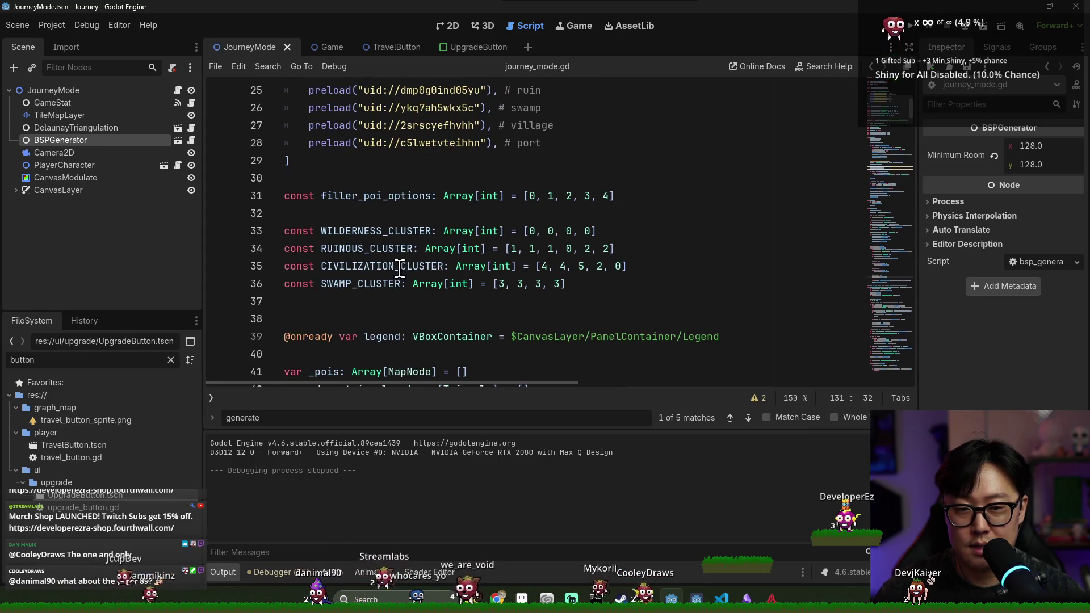
pyautogui.scroll(-3)
pyautogui.scroll(3)
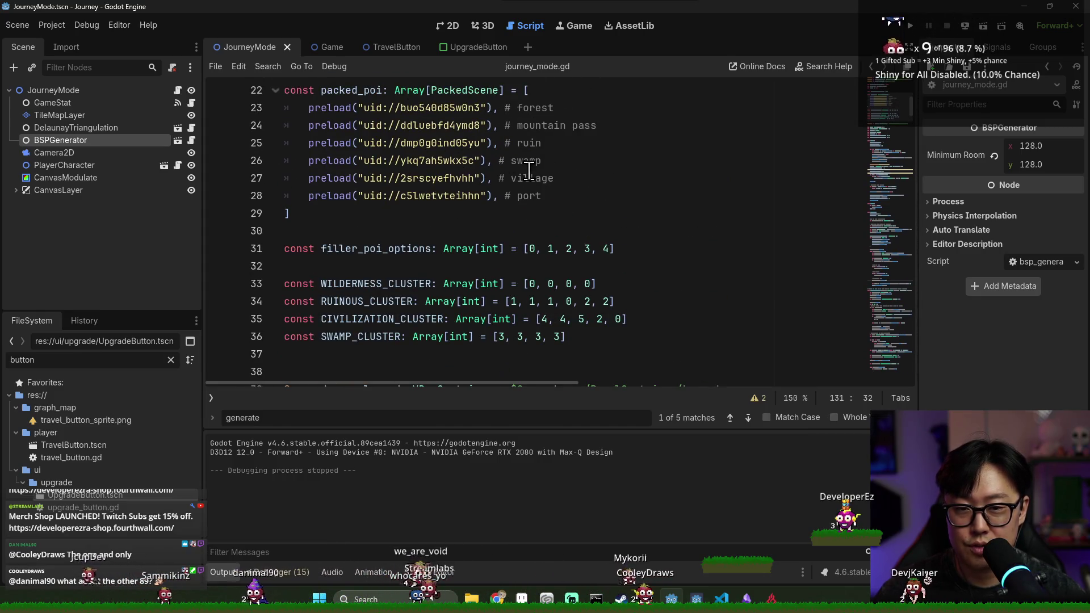
pyautogui.click(567, 248)
# Delete ruin (2) from filler_poi_options, save, and start a new test game.
pyautogui.press('Delete')
pyautogui.press('Delete')
pyautogui.press('Delete')
pyautogui.click(604, 214)
pyautogui.hotkey('ctrl', 's')
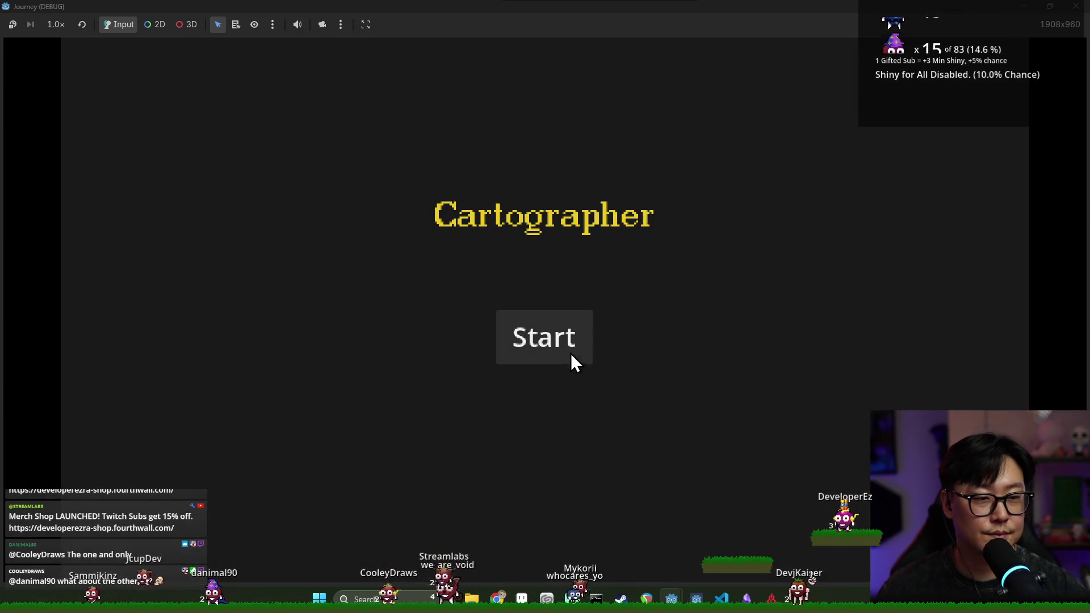
pyautogui.click(573, 355)
# Travel from the houses through forest and cloud nodes to a castle, picking Swamp Diver.
pyautogui.press('w')
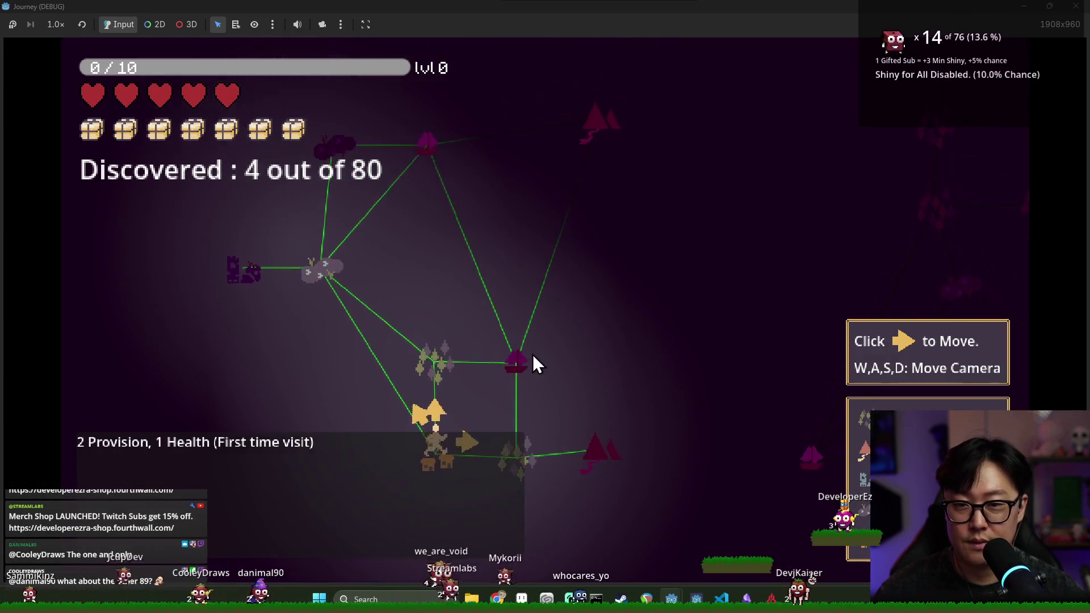
pyautogui.press('s')
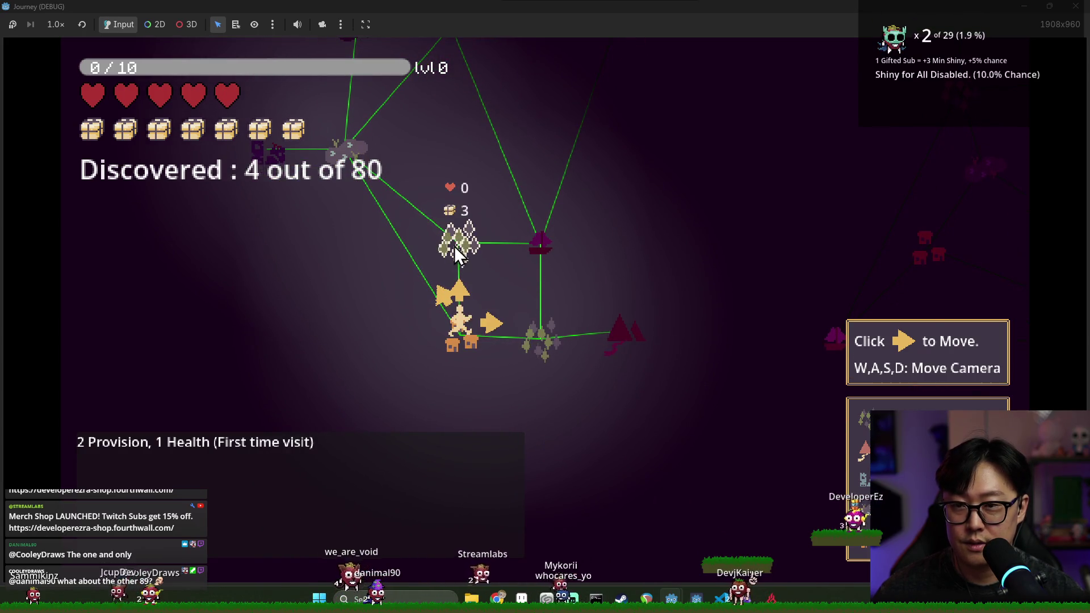
pyautogui.click(465, 284)
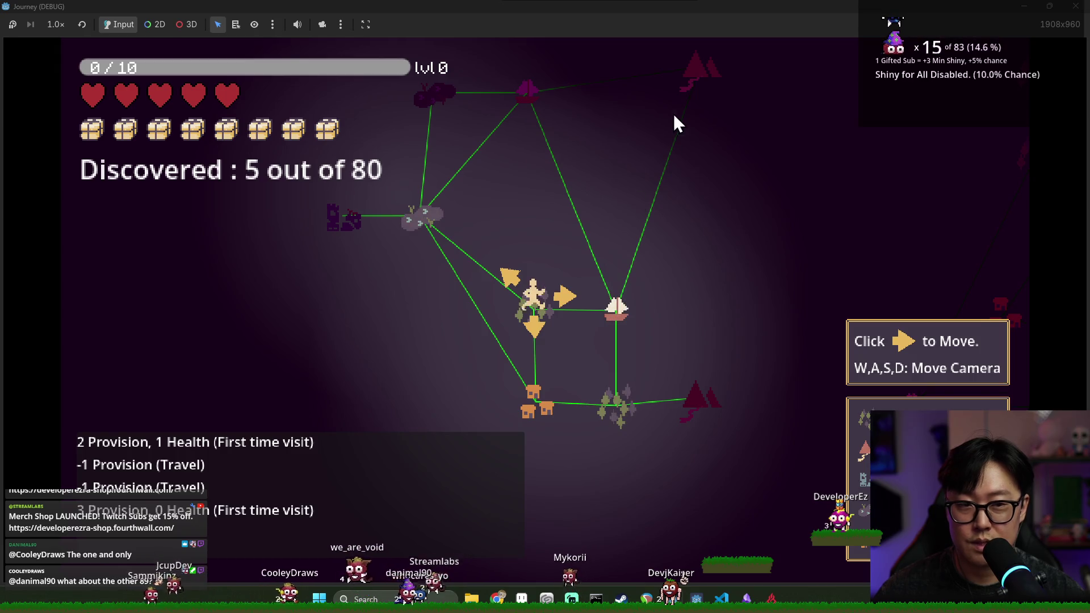
pyautogui.click(429, 211)
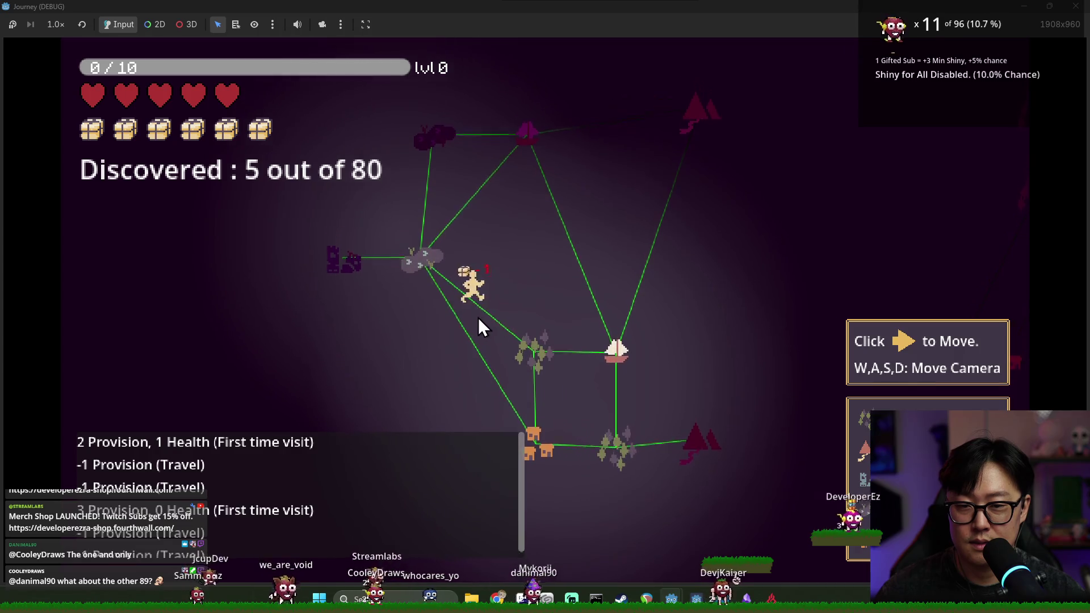
pyautogui.click(386, 296)
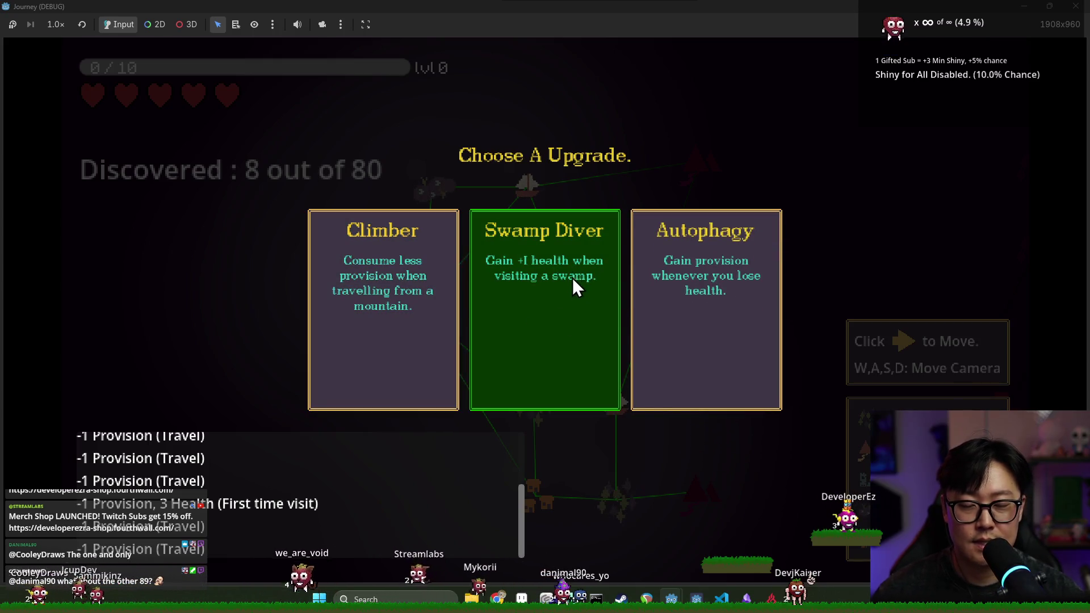
pyautogui.click(544, 304)
# Keep travelling up and across the boat nodes, pan the map, then return to Godot.
pyautogui.click(374, 297)
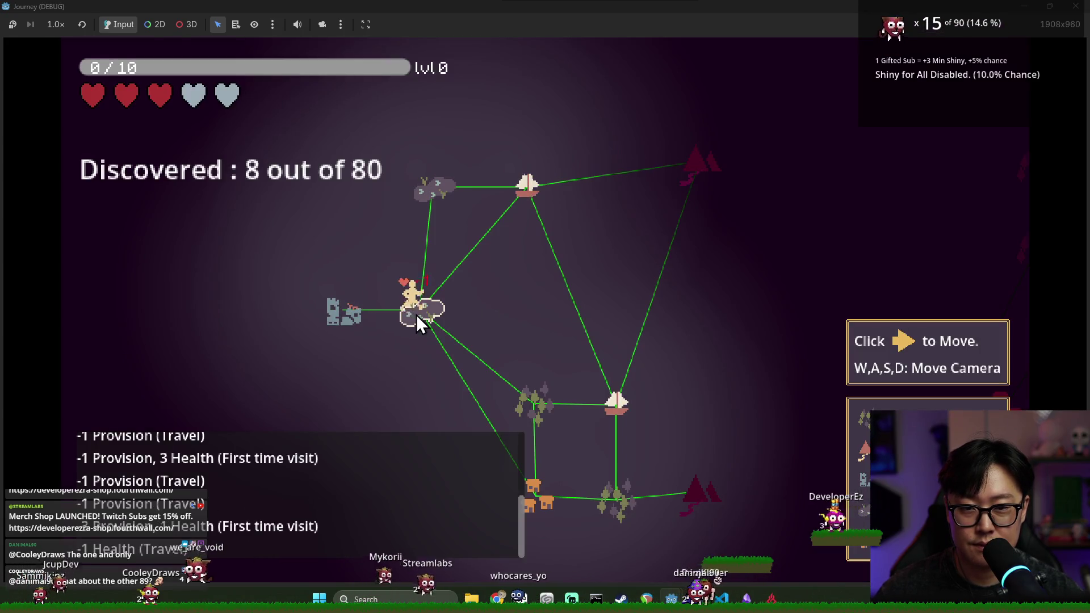
pyautogui.click(423, 279)
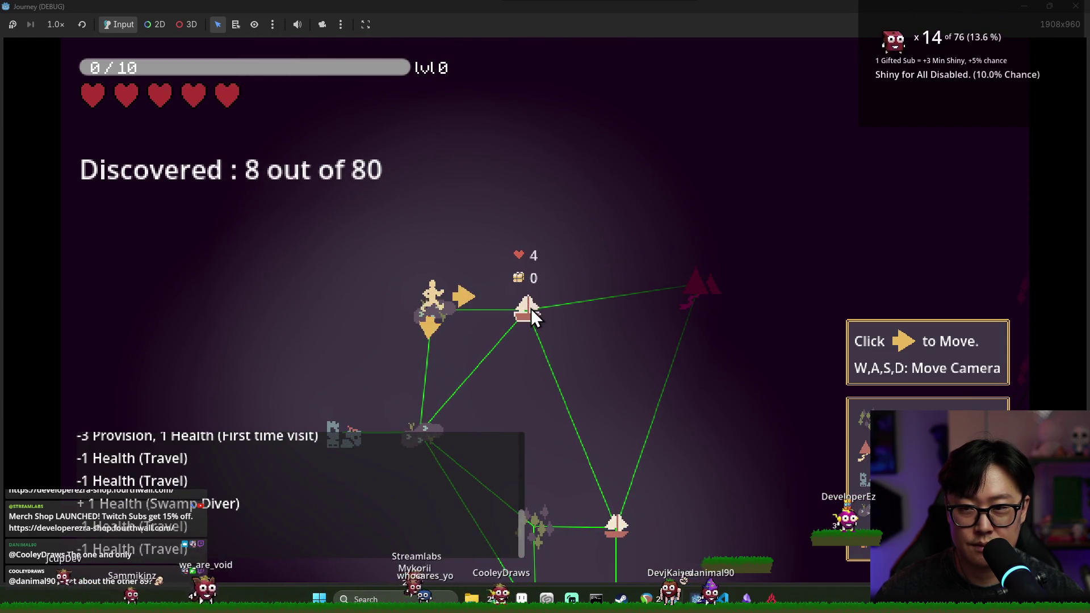
pyautogui.scroll(3)
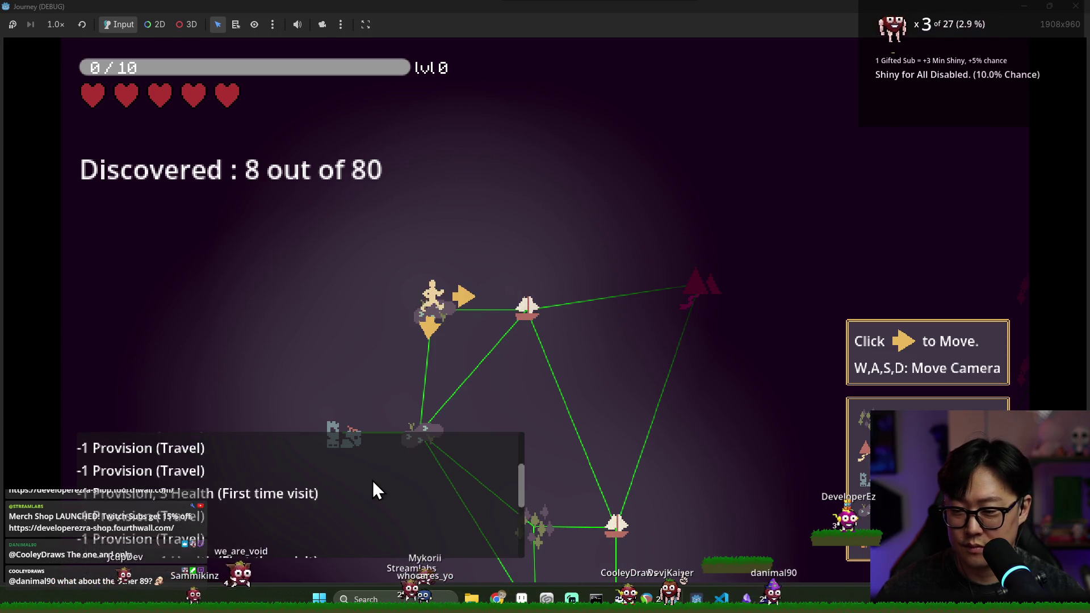
pyautogui.scroll(-3)
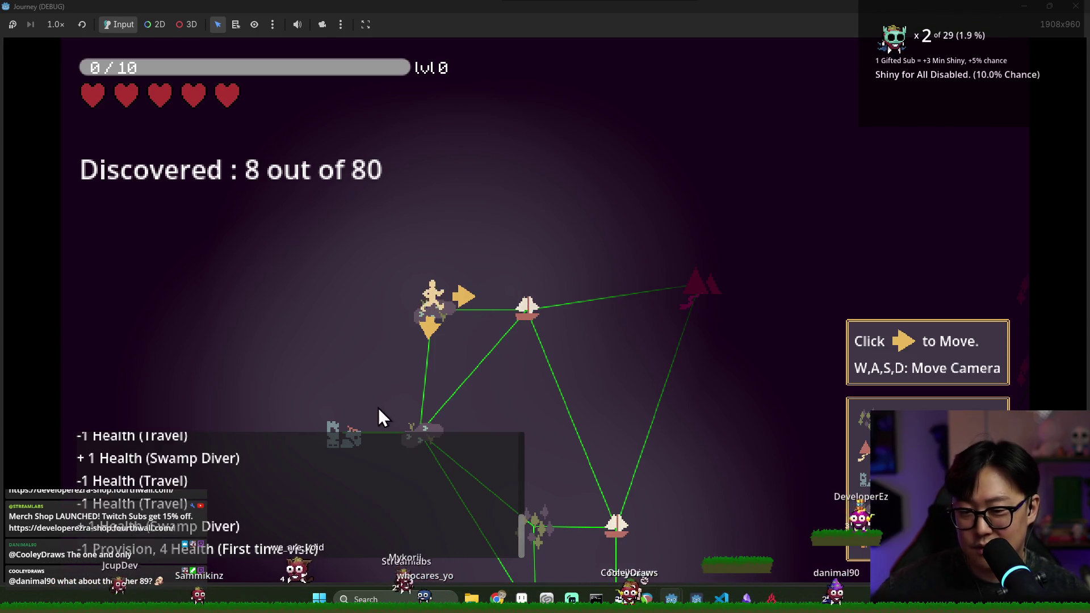
pyautogui.click(466, 297)
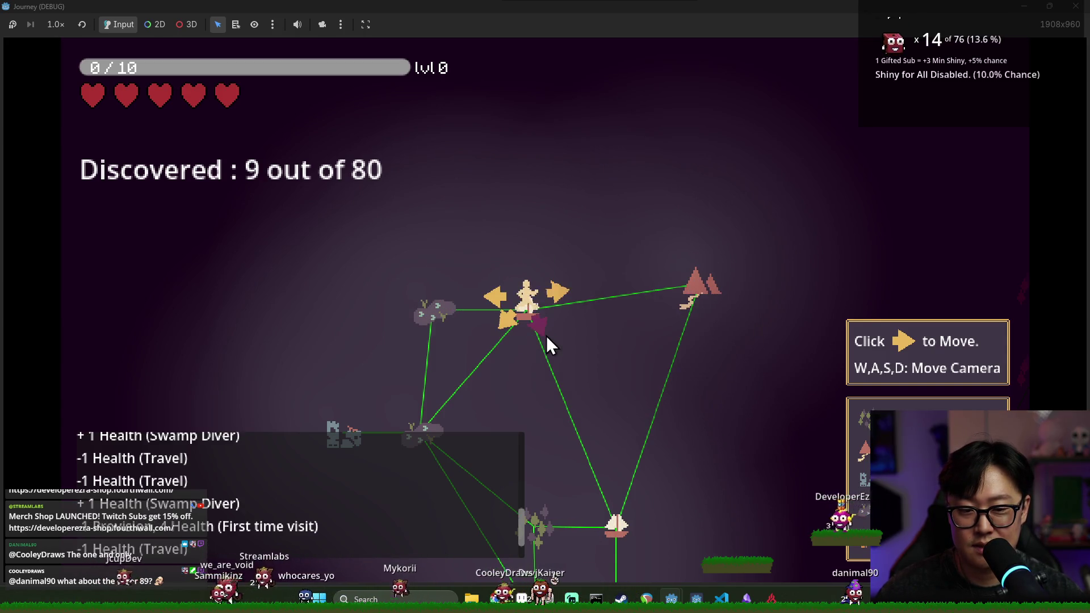
pyautogui.click(547, 339)
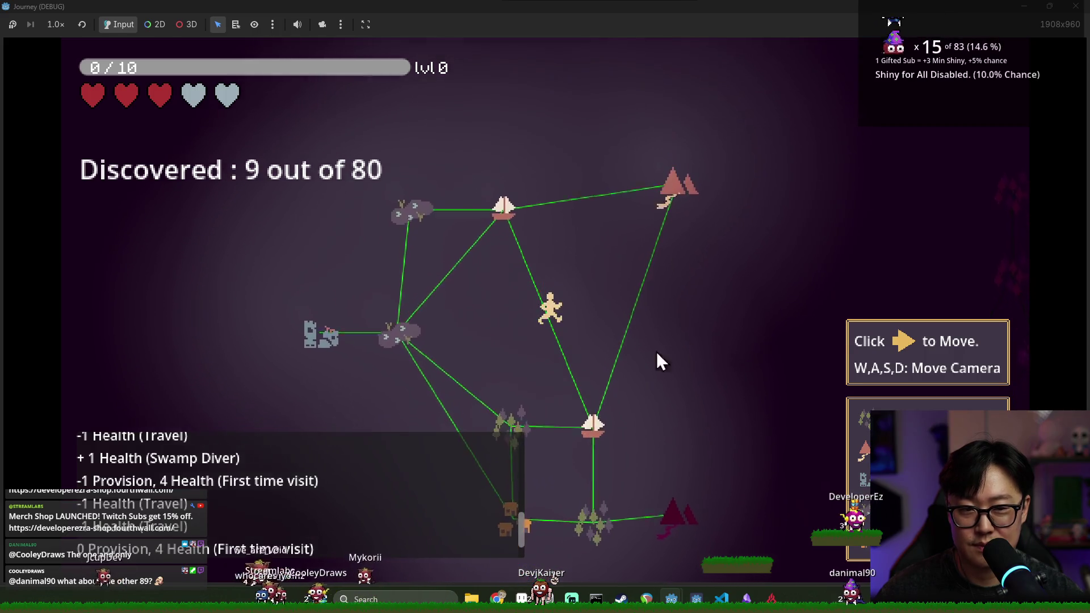
pyautogui.click(542, 351)
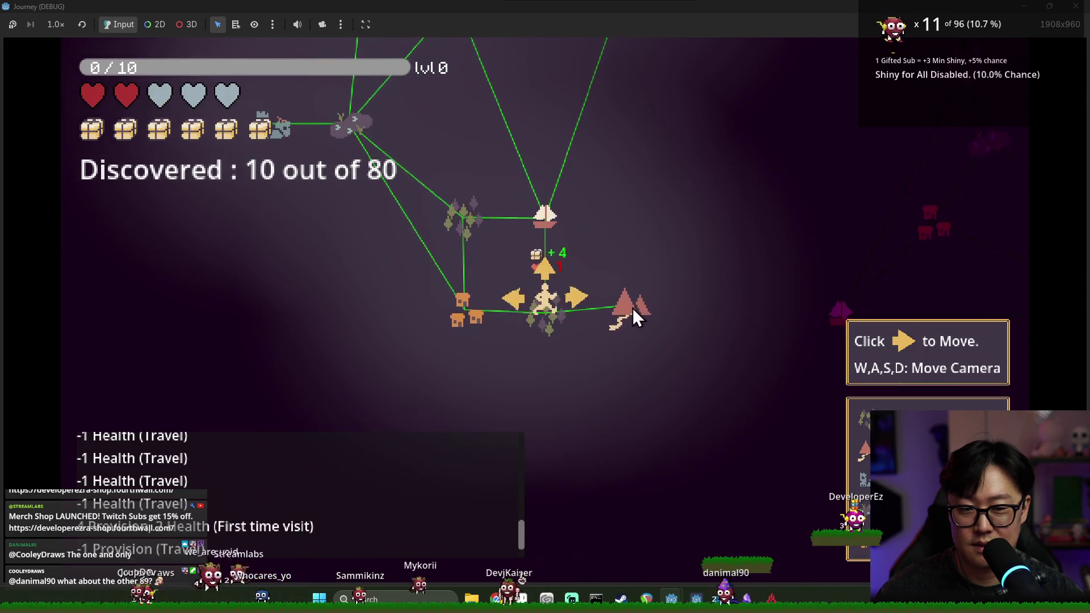
pyautogui.click(553, 271)
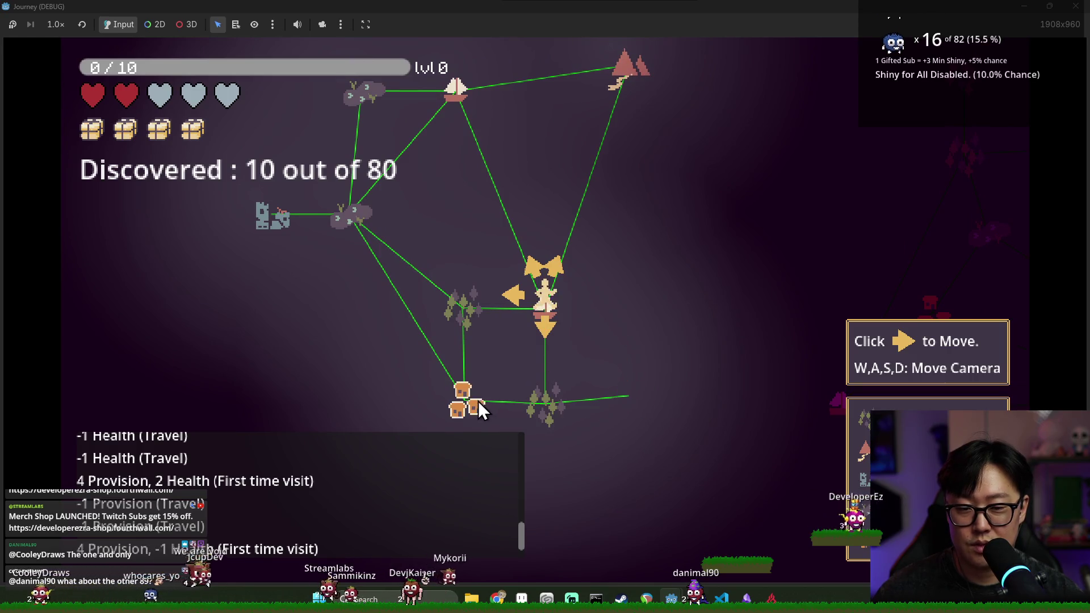
pyautogui.press('d')
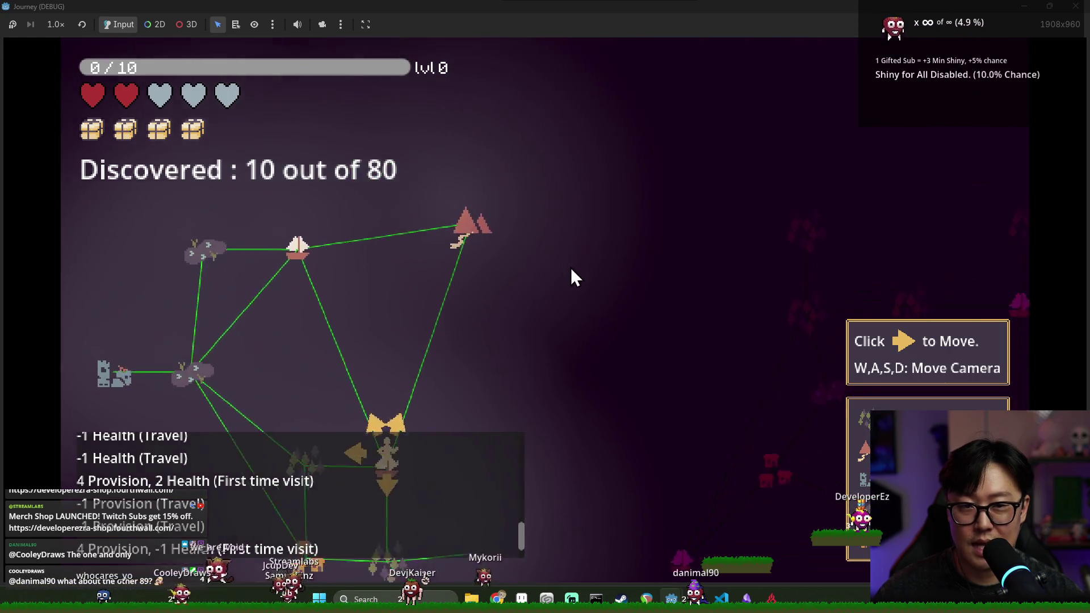
pyautogui.press('s')
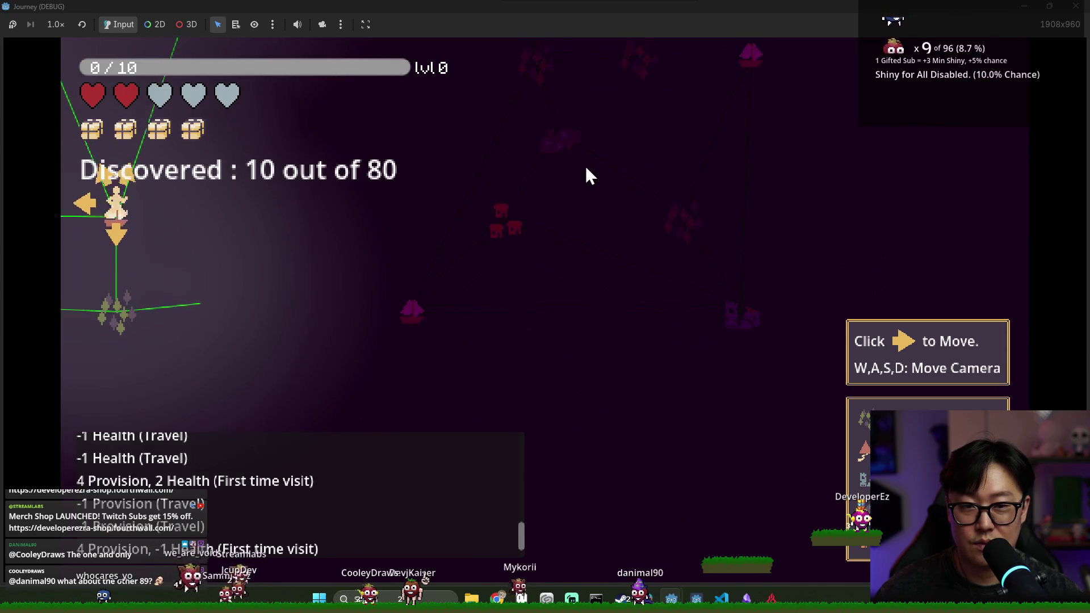
pyautogui.press('w')
pyautogui.press('a')
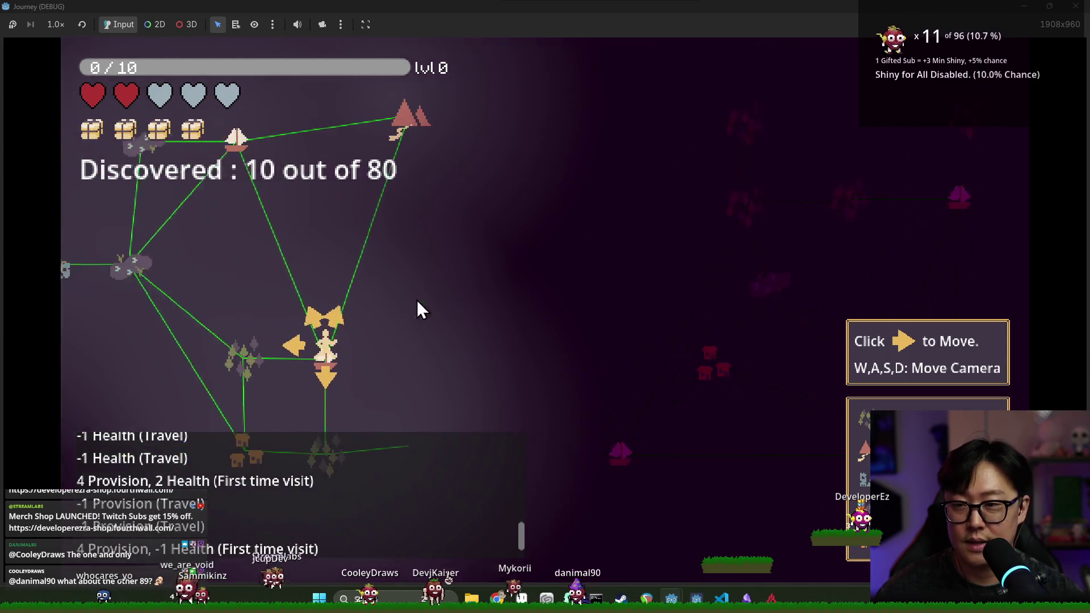
pyautogui.hotkey('alt', 'Tab')
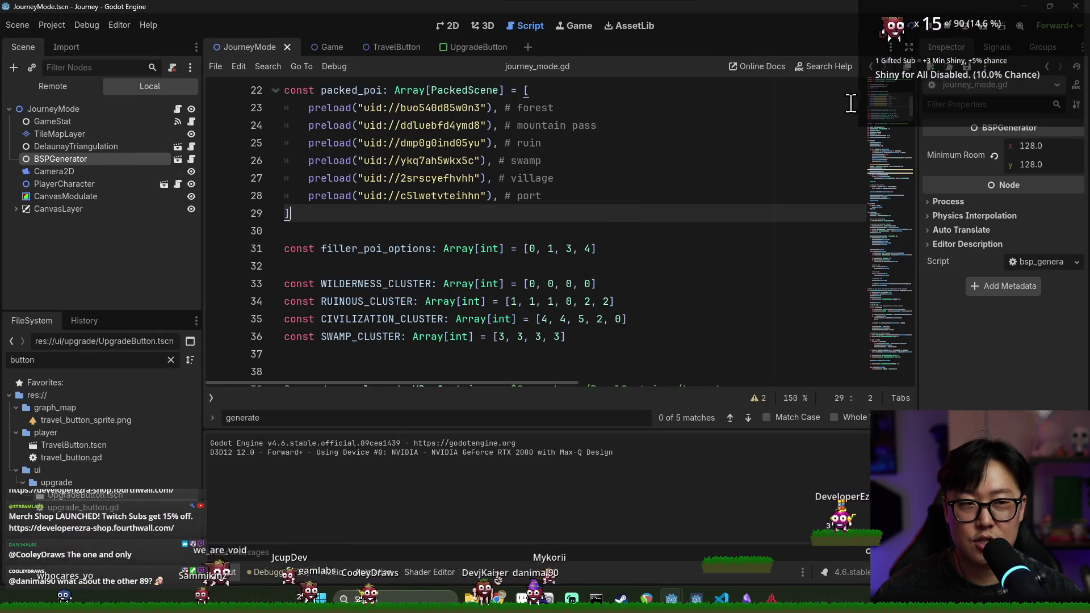
# Stop the game and review the swamp and mountain pass preload lines in journey_mode.gd.
pyautogui.click(947, 27)
pyautogui.click(551, 175)
pyautogui.hotkey('ctrl', 's')
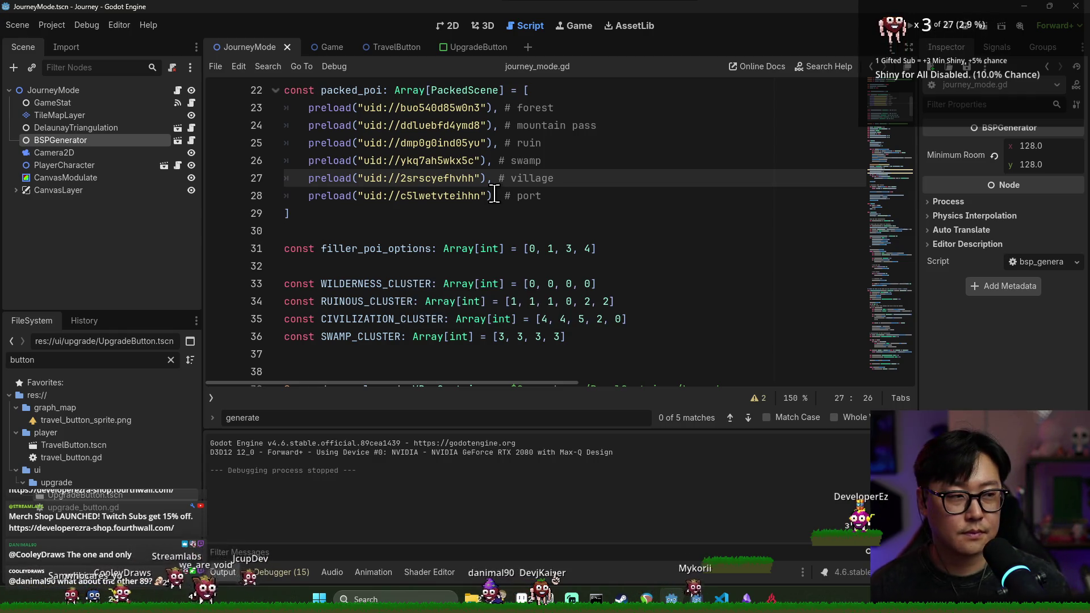
pyautogui.click(486, 159)
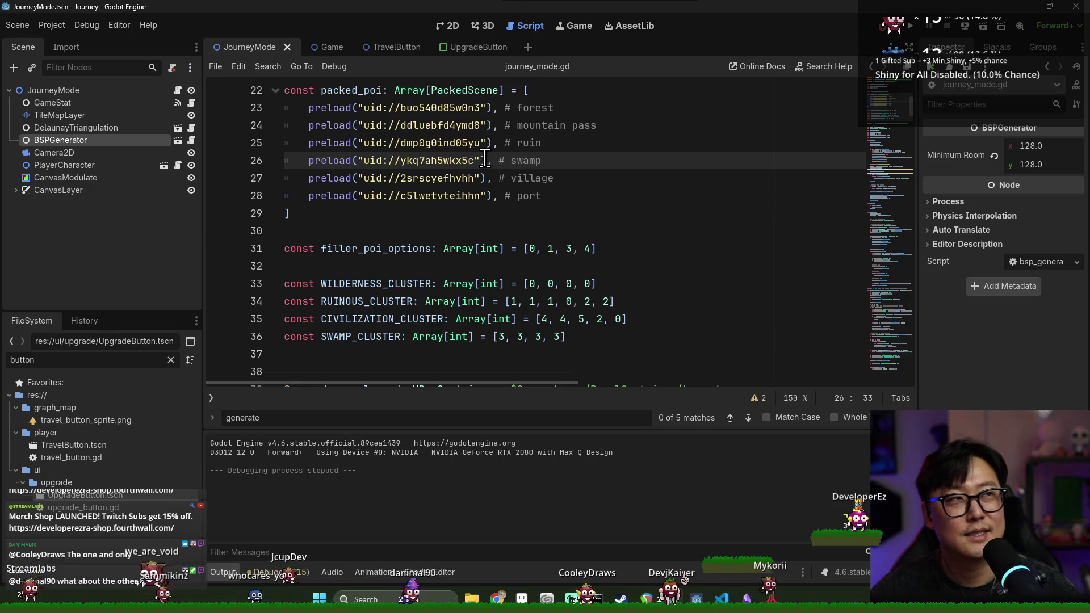
pyautogui.click(482, 125)
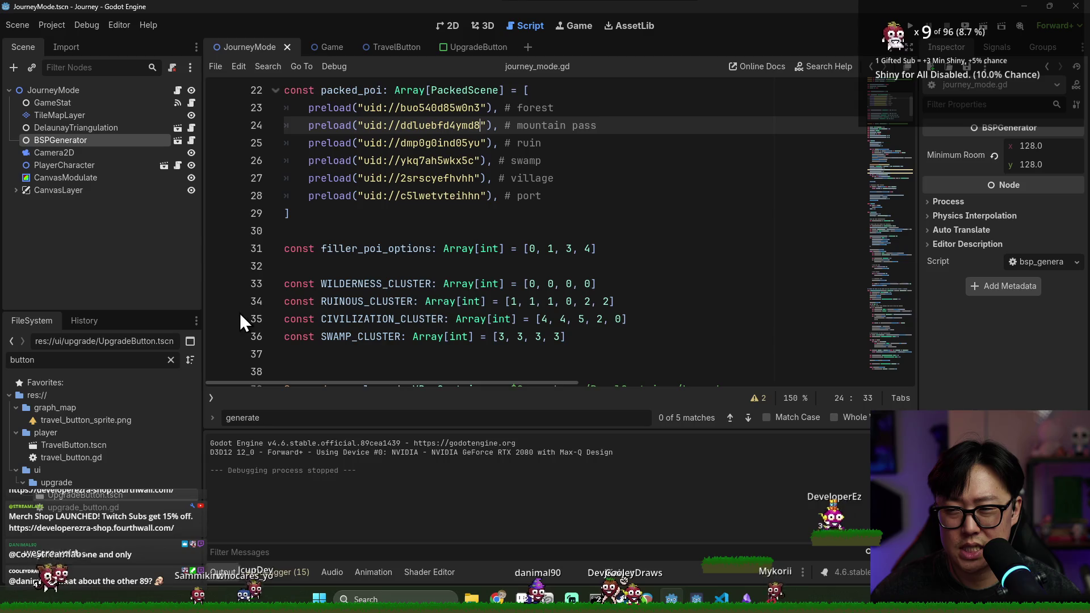
# Filter for 'port', open Port.tscn in 2D, save it, and collapse the BonusDisplay node.
pyautogui.write('port')
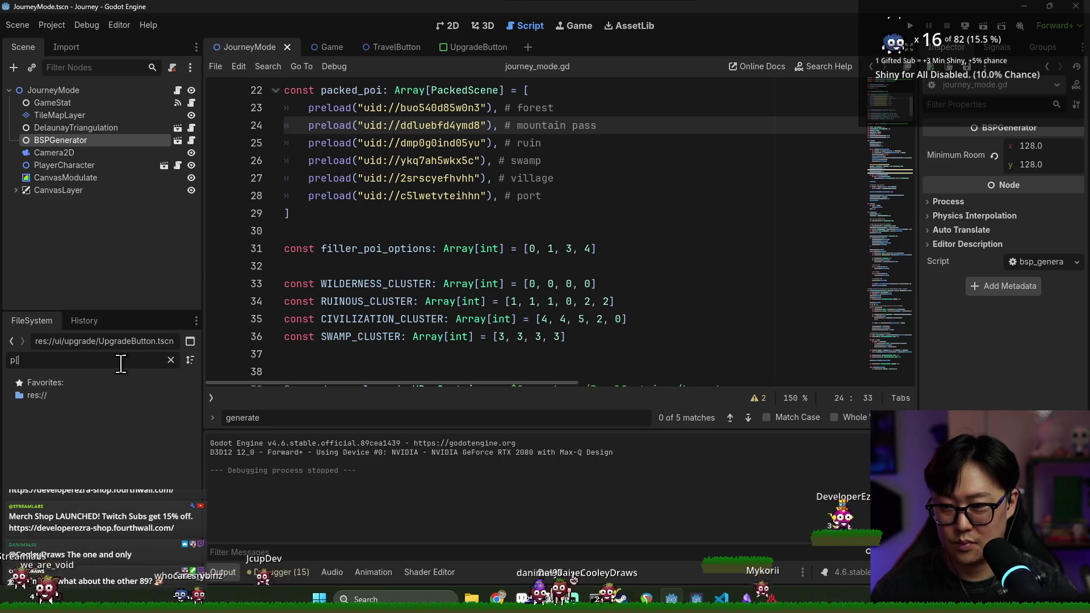
pyautogui.doubleClick(64, 433)
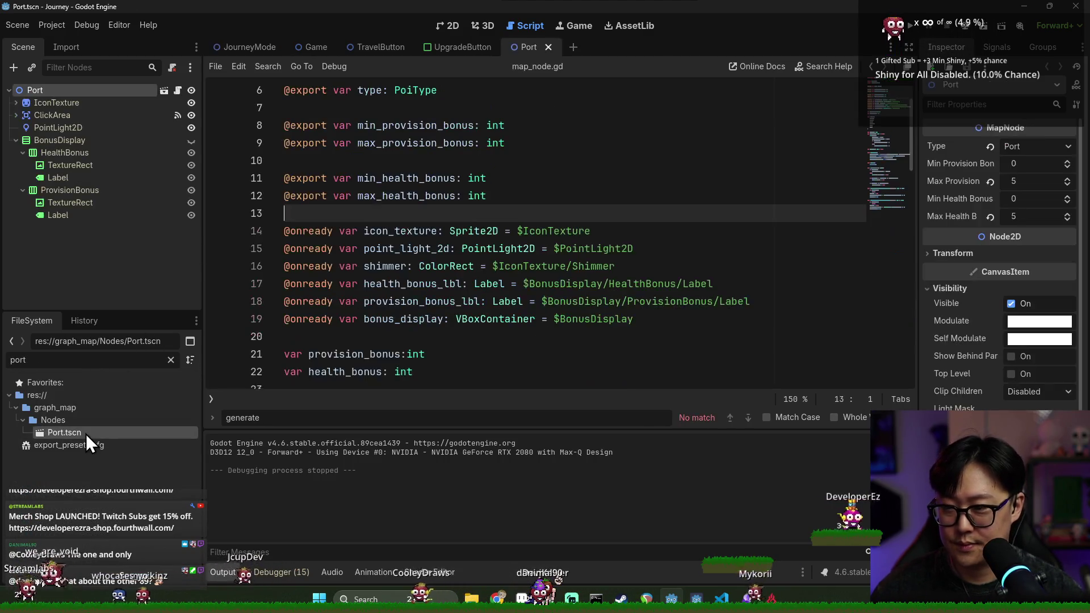
pyautogui.click(448, 26)
pyautogui.hotkey('ctrl', 's')
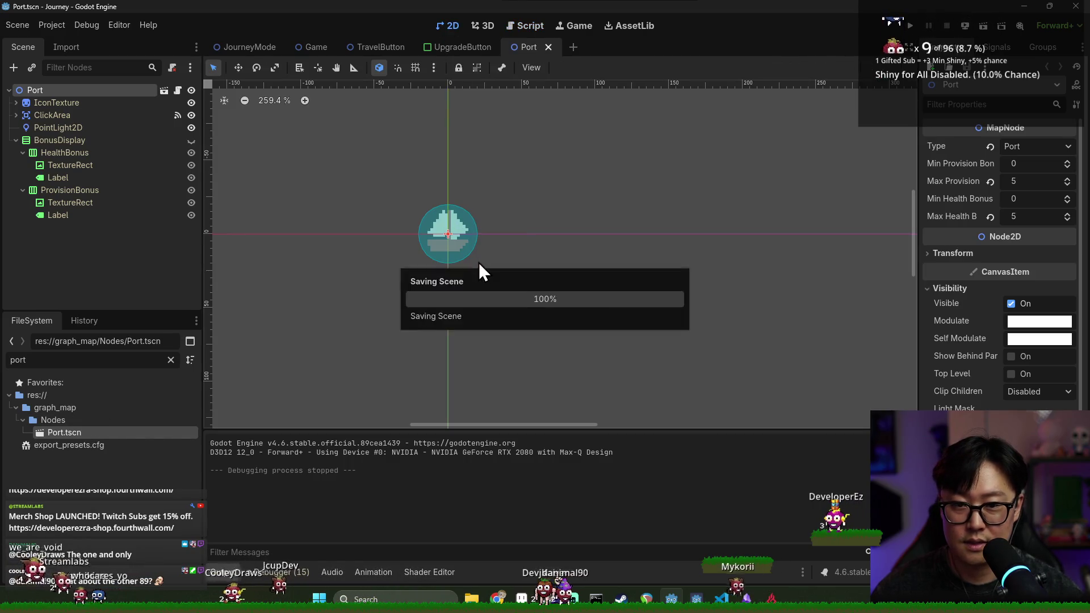
pyautogui.click(15, 141)
pyautogui.rightClick(39, 93)
pyautogui.click(29, 111)
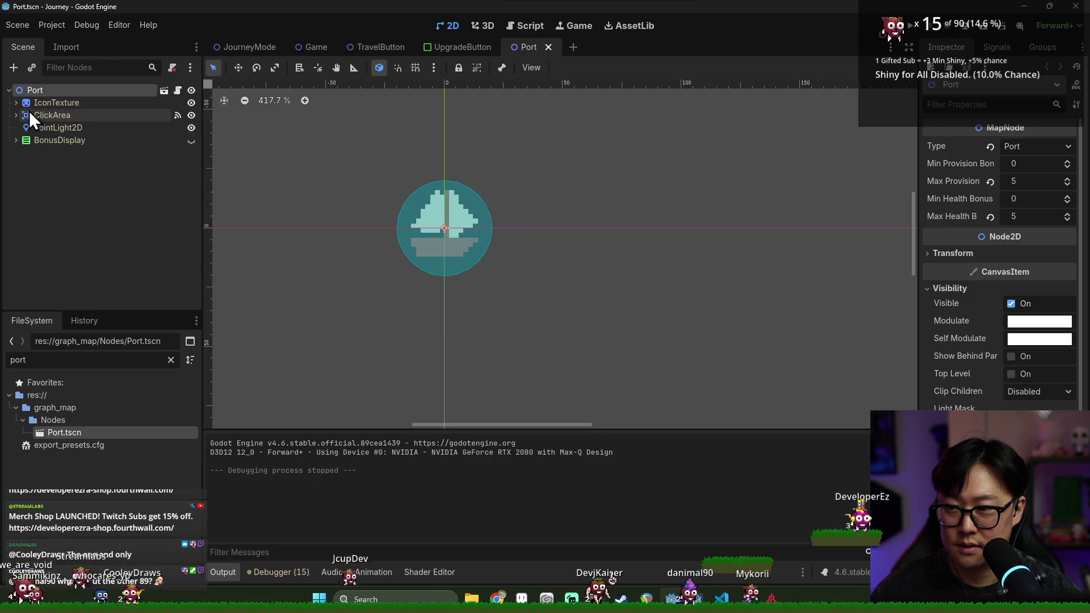
pyautogui.rightClick(42, 93)
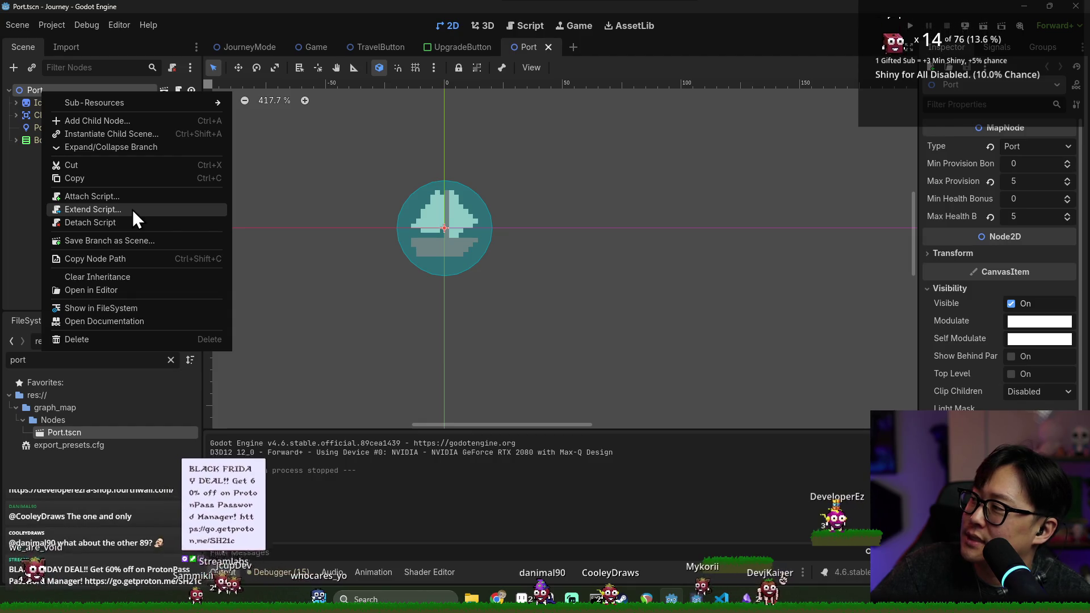
pyautogui.click(127, 307)
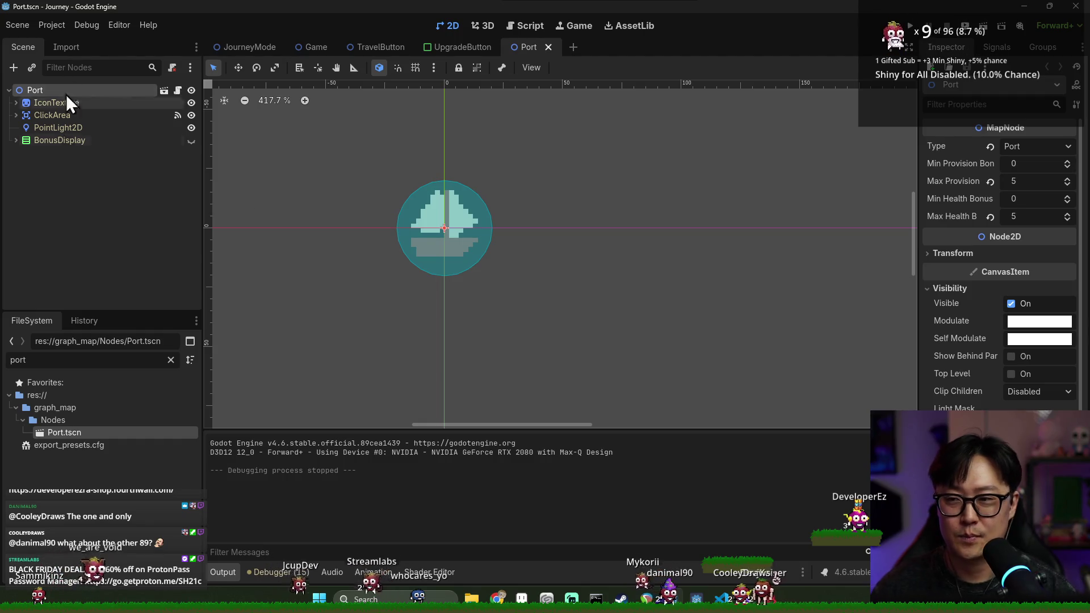
# Add a Label child under the Port node with text 'Require: 8'.
pyautogui.rightClick(82, 88)
pyautogui.click(133, 114)
pyautogui.write('label')
pyautogui.press('Return')
pyautogui.click(981, 179)
pyautogui.write('Re')
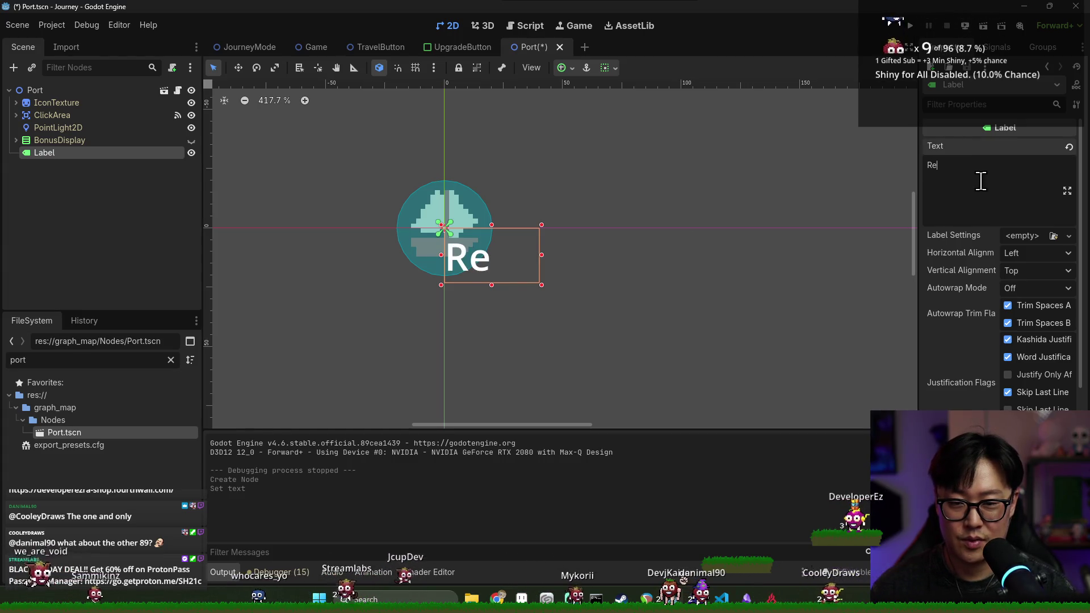
pyautogui.write('quire: ')
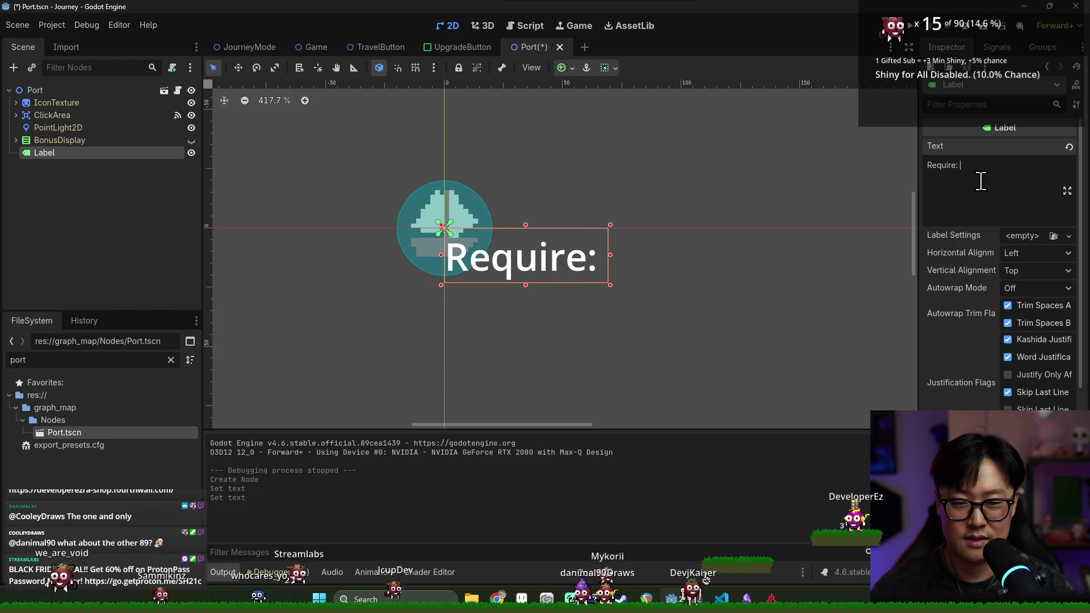
pyautogui.write('8')
# Move the 'Require: 8' label below the boat icon, to (-37, 9), and save Port.tscn.
pyautogui.click(238, 67)
pyautogui.moveTo(499, 229); pyautogui.dragTo(412, 231)
pyautogui.moveTo(365, 254); pyautogui.dragTo(365, 276)
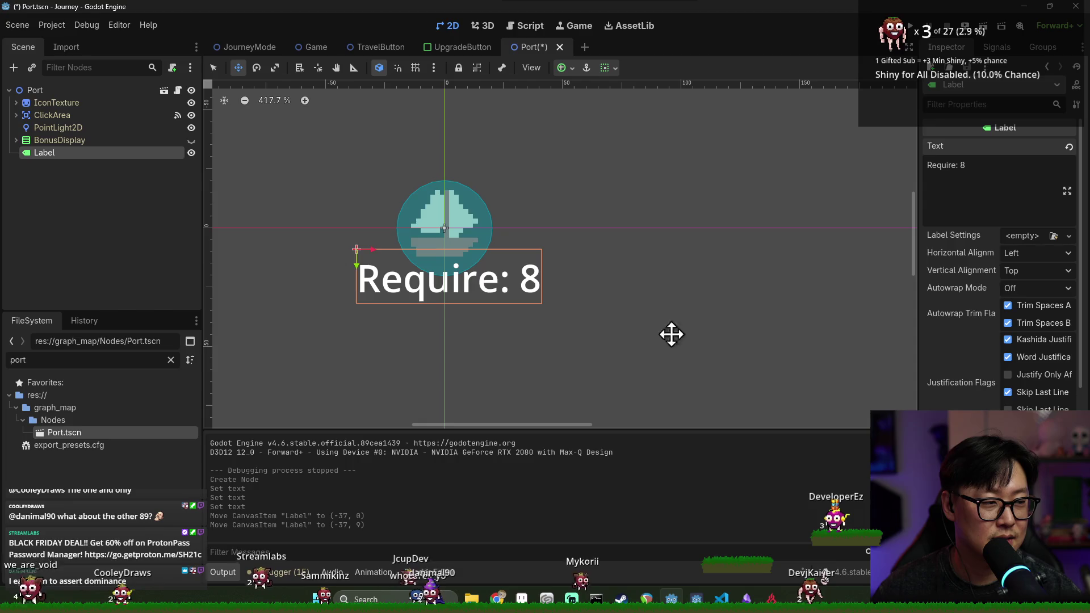
pyautogui.hotkey('ctrl', 's')
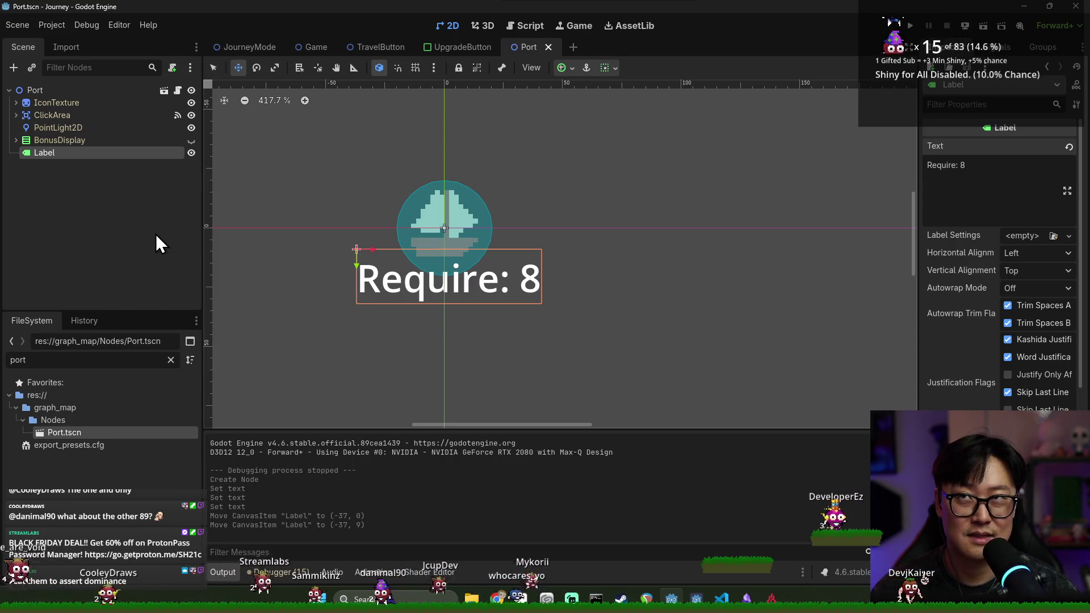
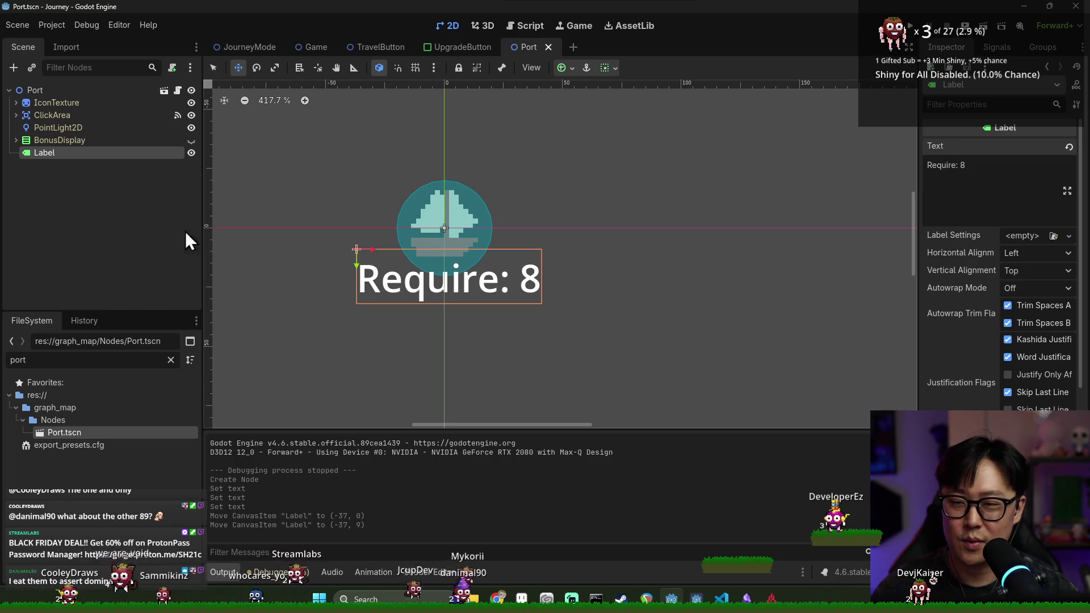
# Delete the 'Require: 8' Label node from the Port scene and save Port.tscn.
pyautogui.rightClick(136, 154)
pyautogui.click(236, 450)
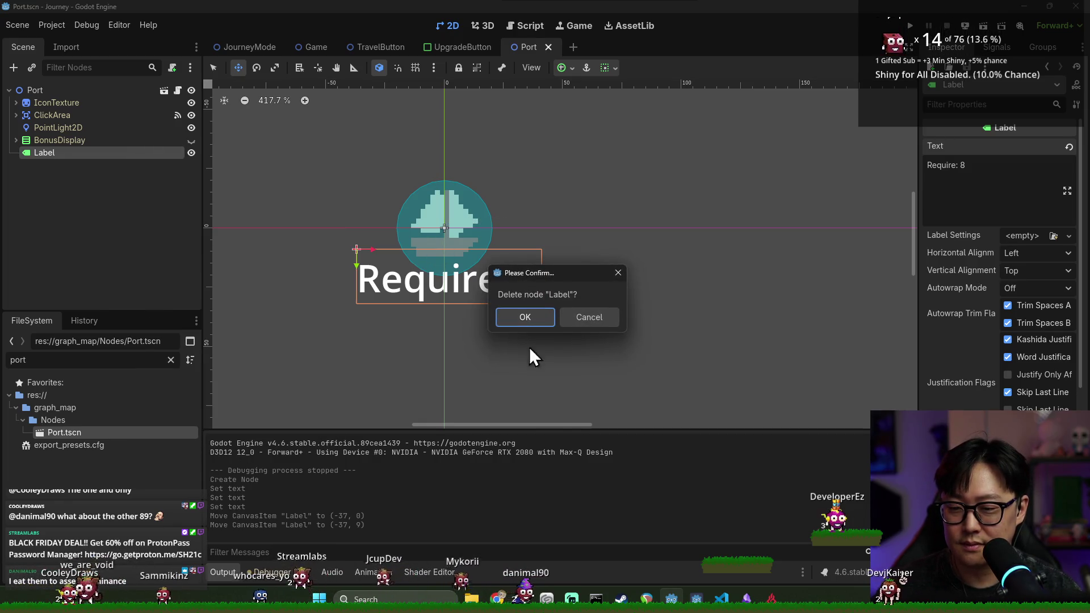
pyautogui.click(534, 317)
pyautogui.hotkey('ctrl', 's')
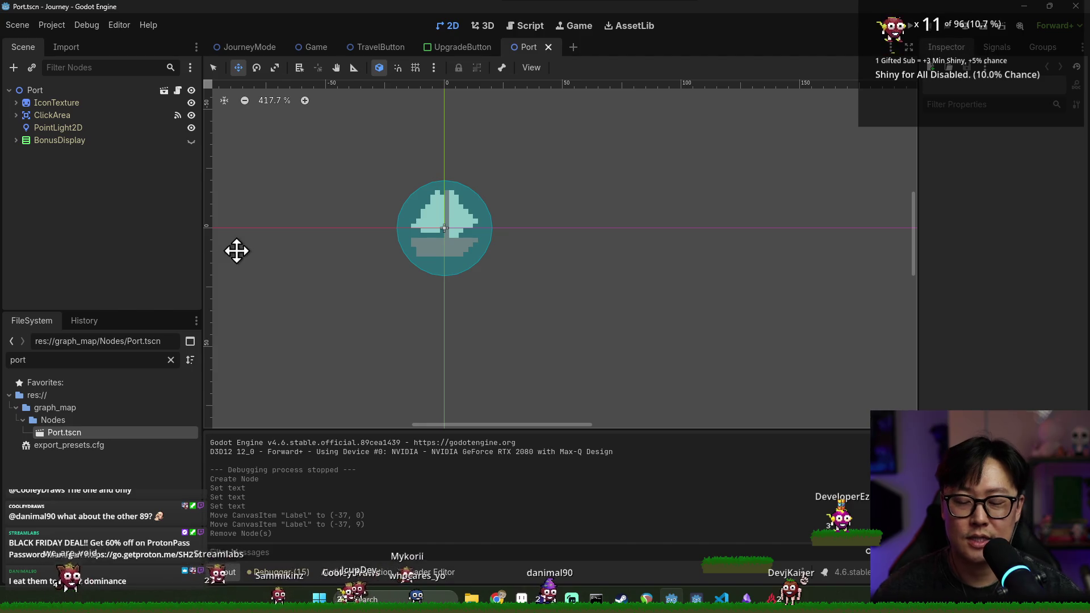
# Briefly bring Aseprite to the front, then return to the Godot editor.
pyautogui.hotkey('alt', 'Tab')
pyautogui.press('Escape')
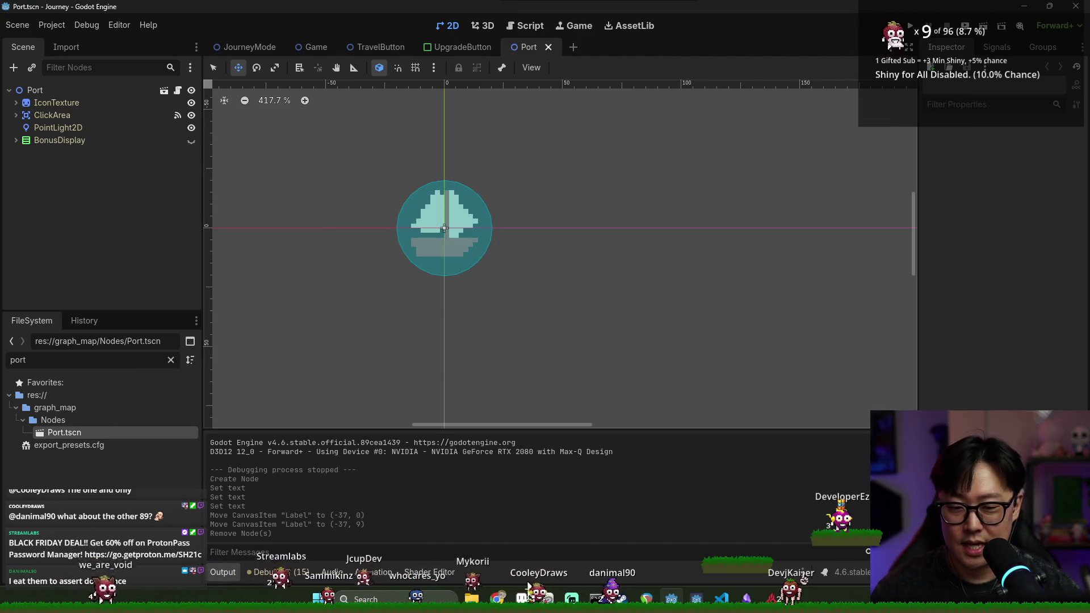
pyautogui.moveTo(497, 597)
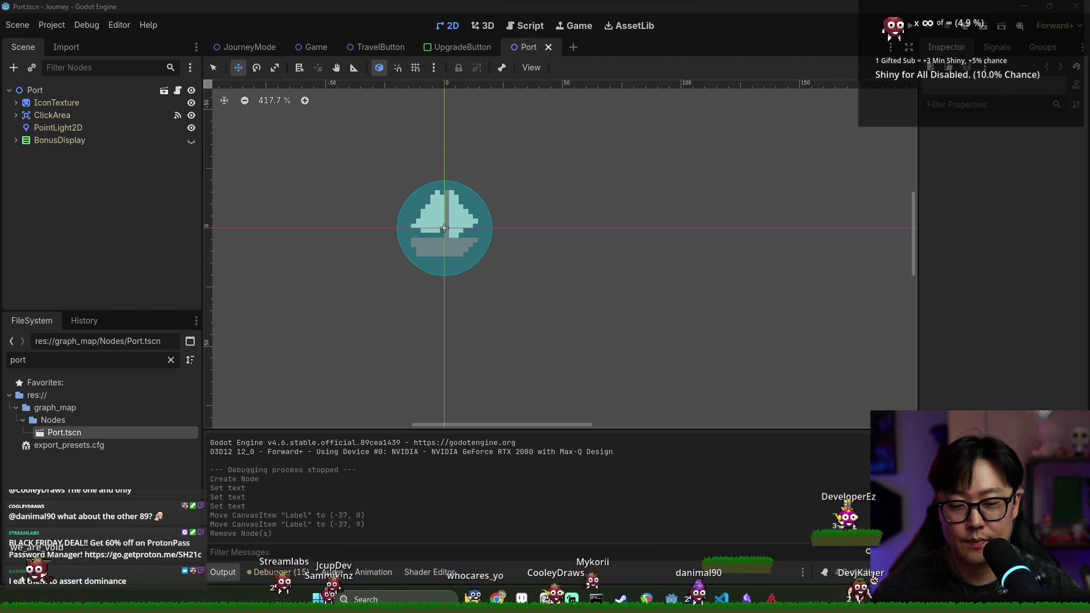
pyautogui.click(522, 598)
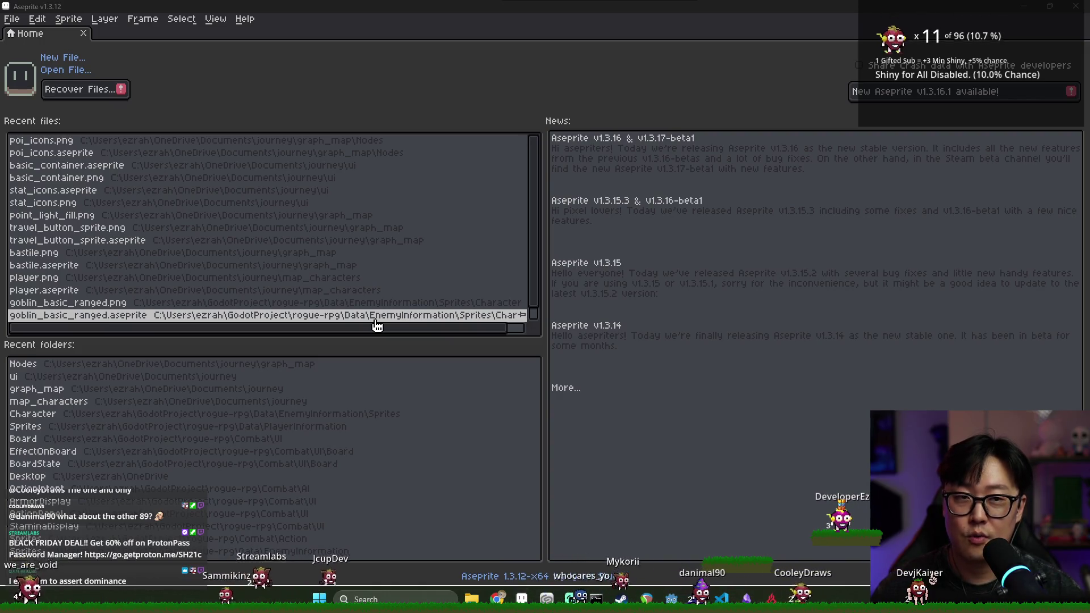
pyautogui.click(1025, 6)
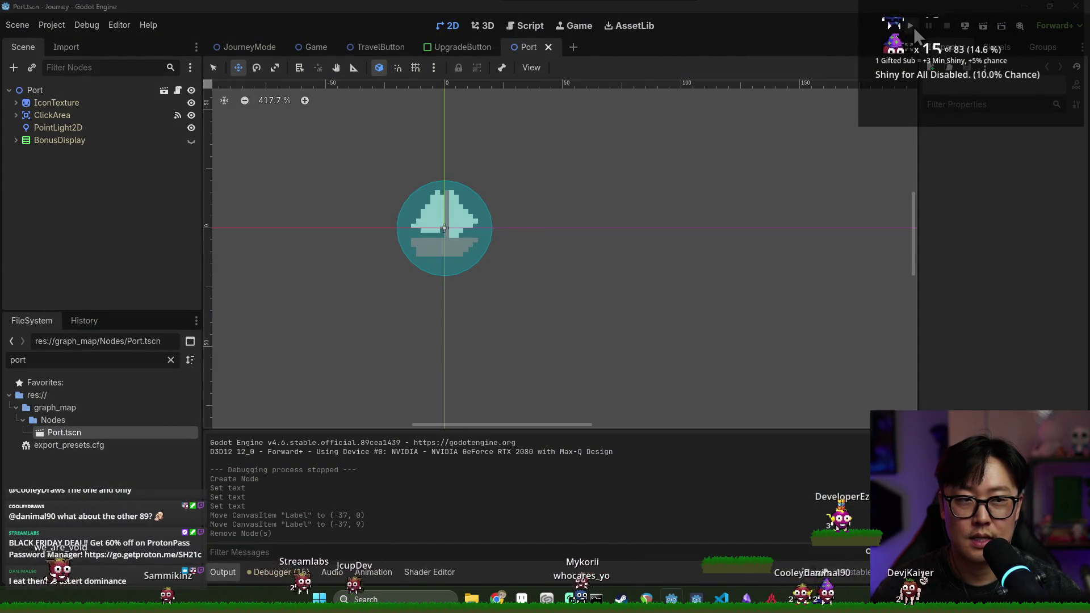
pyautogui.click(913, 26)
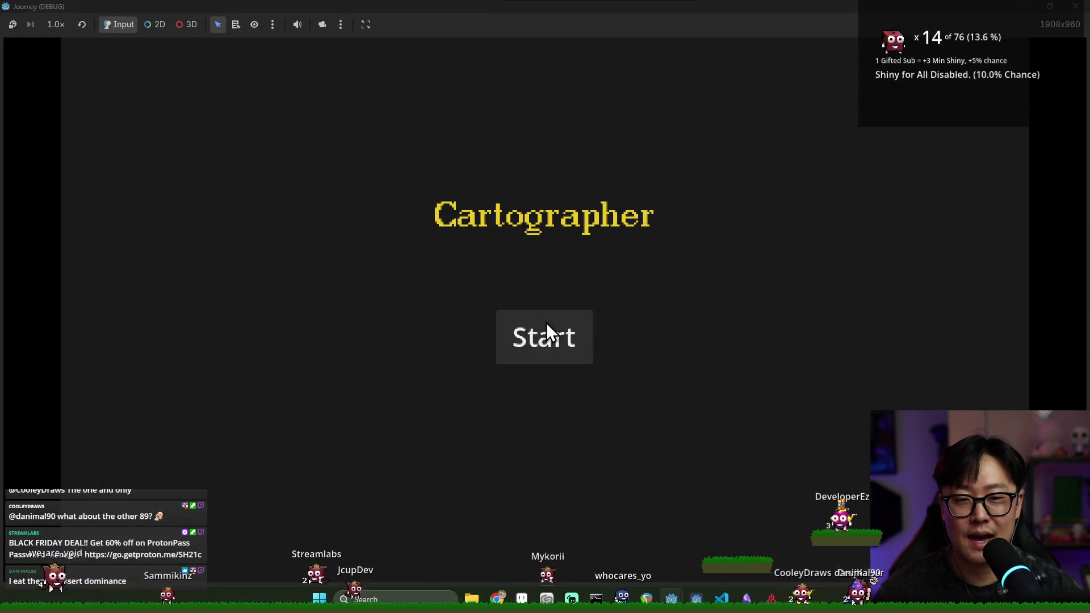
pyautogui.click(533, 347)
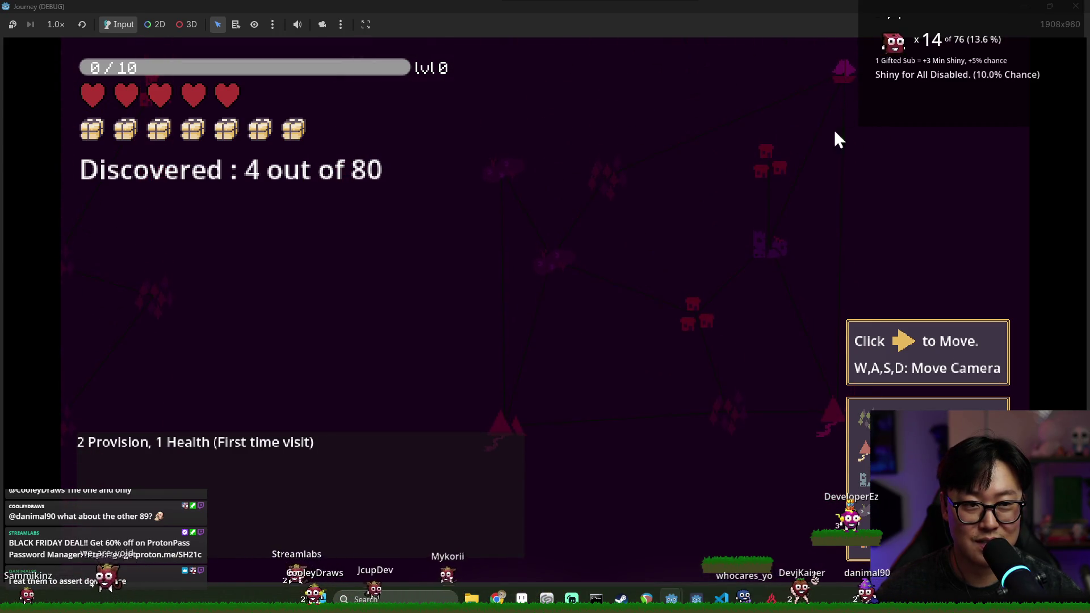
pyautogui.press('s')
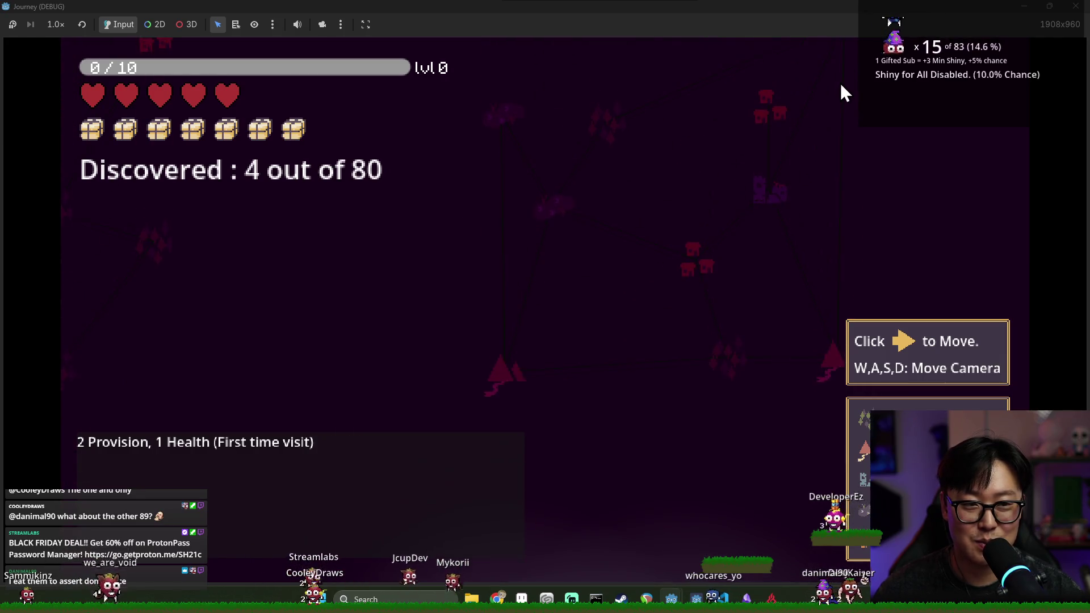
pyautogui.press('s')
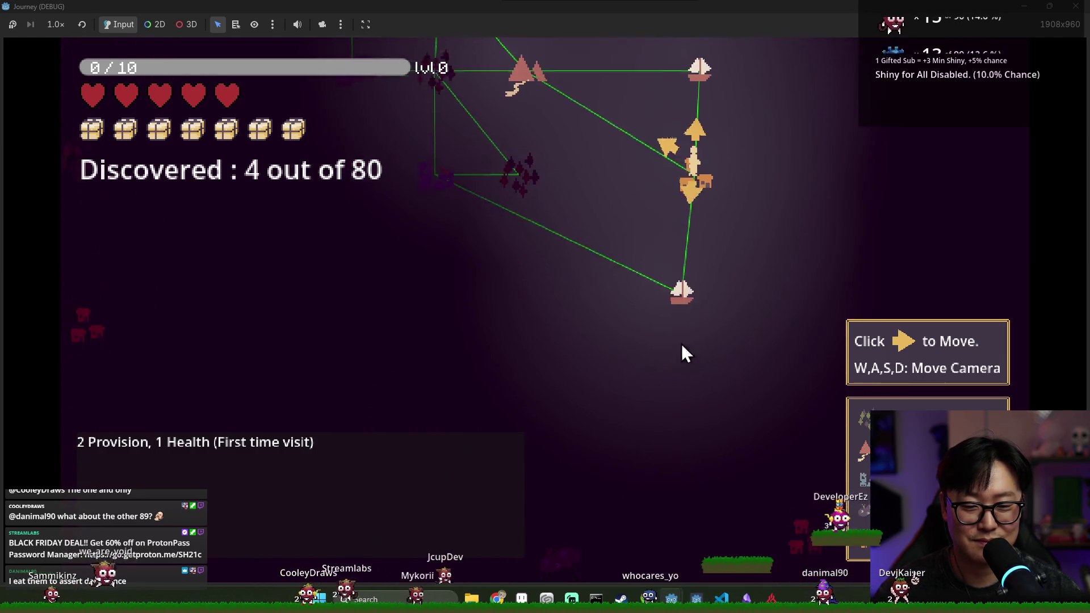
pyautogui.press('s')
pyautogui.press('a')
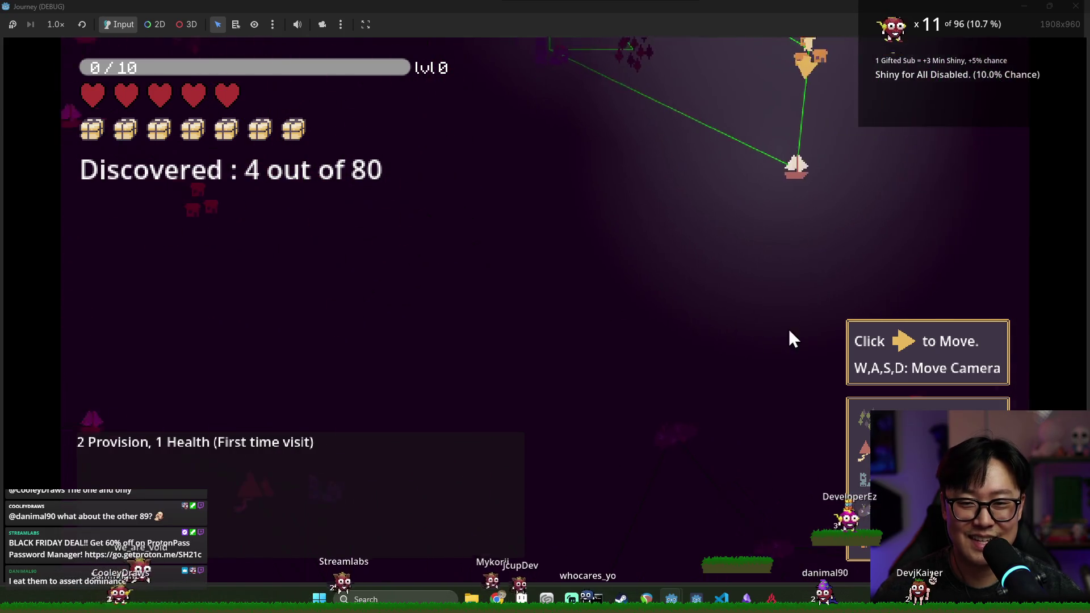
pyautogui.press('w')
pyautogui.press('d')
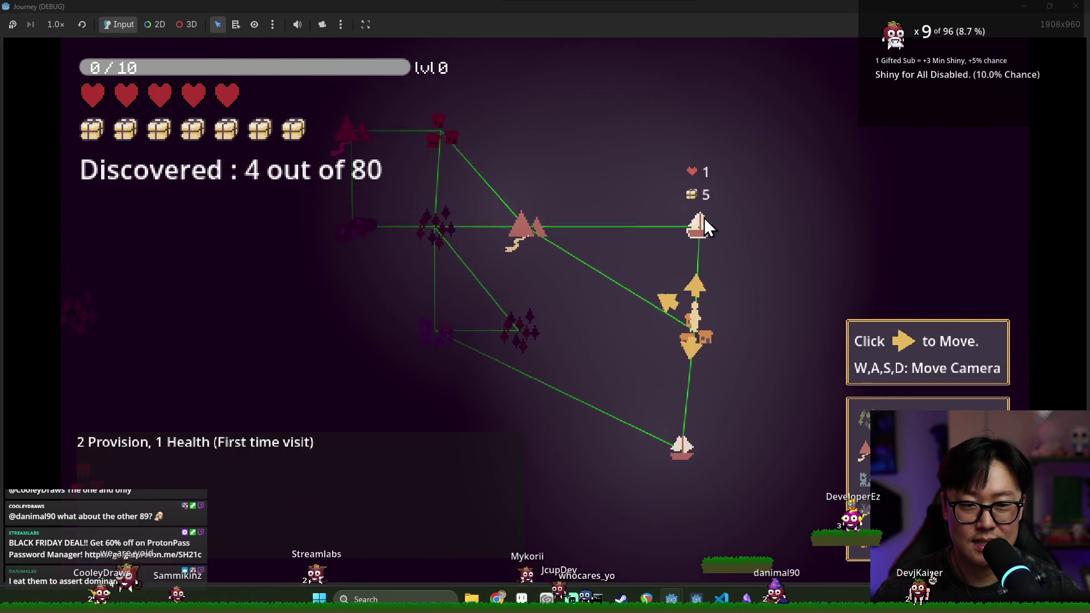
pyautogui.press('a')
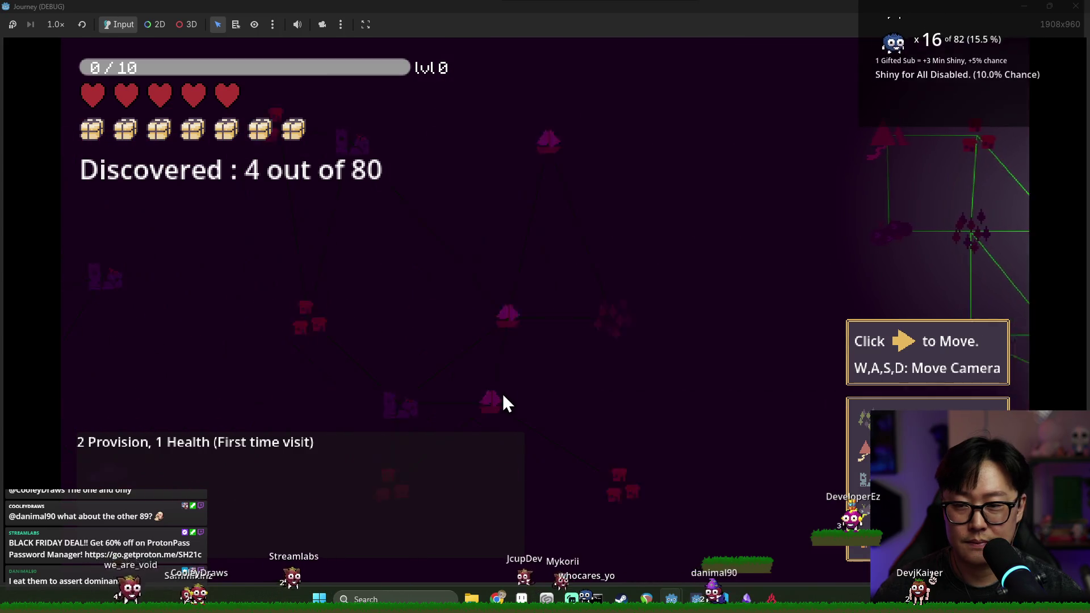
pyautogui.press('d')
pyautogui.press('s')
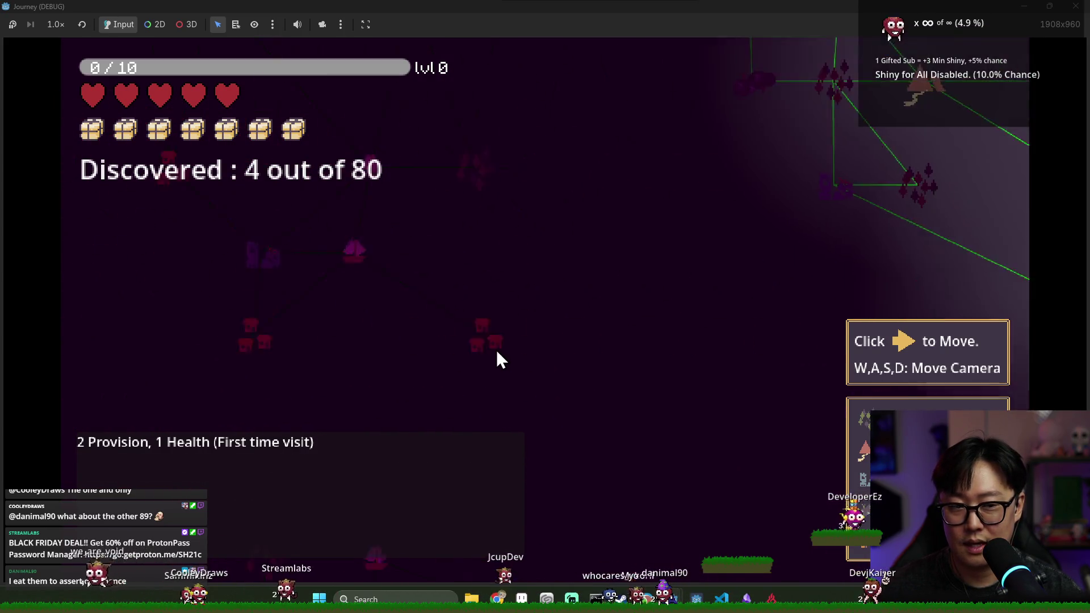
pyautogui.press('d')
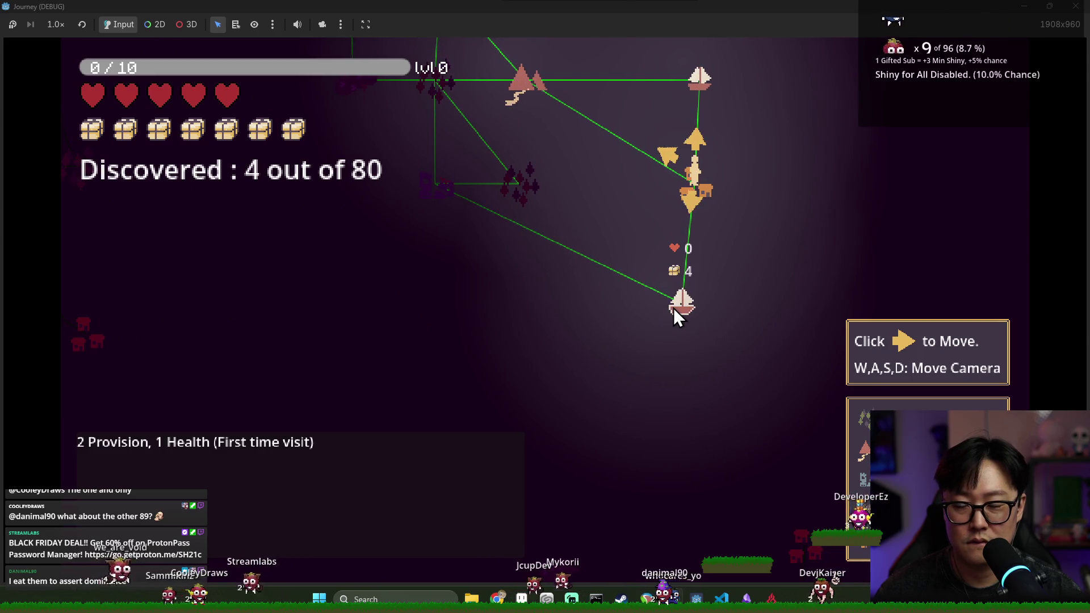
pyautogui.press('F8')
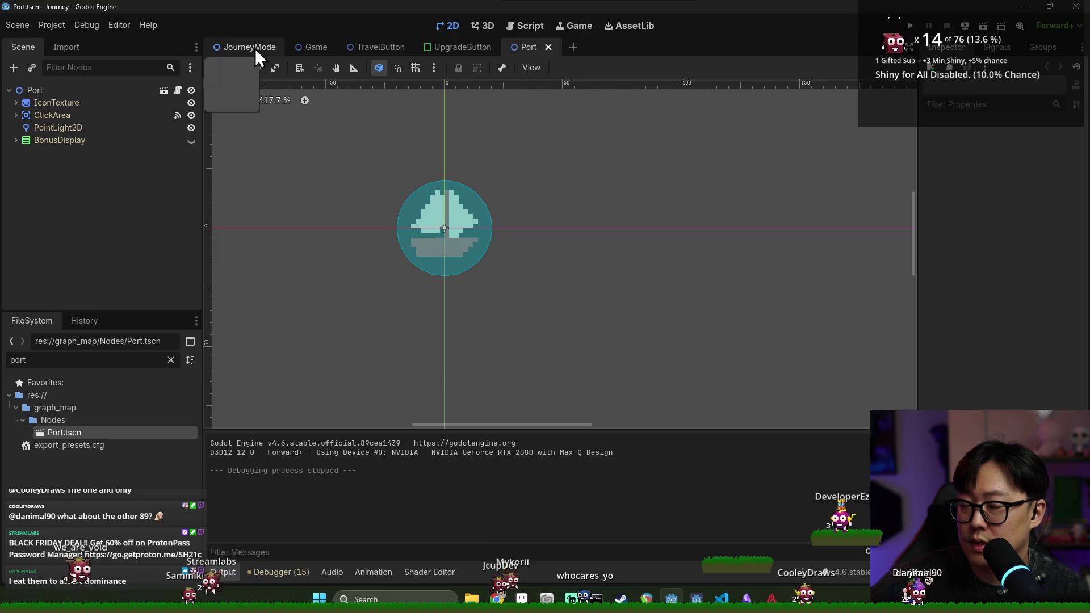
pyautogui.click(257, 51)
pyautogui.click(178, 89)
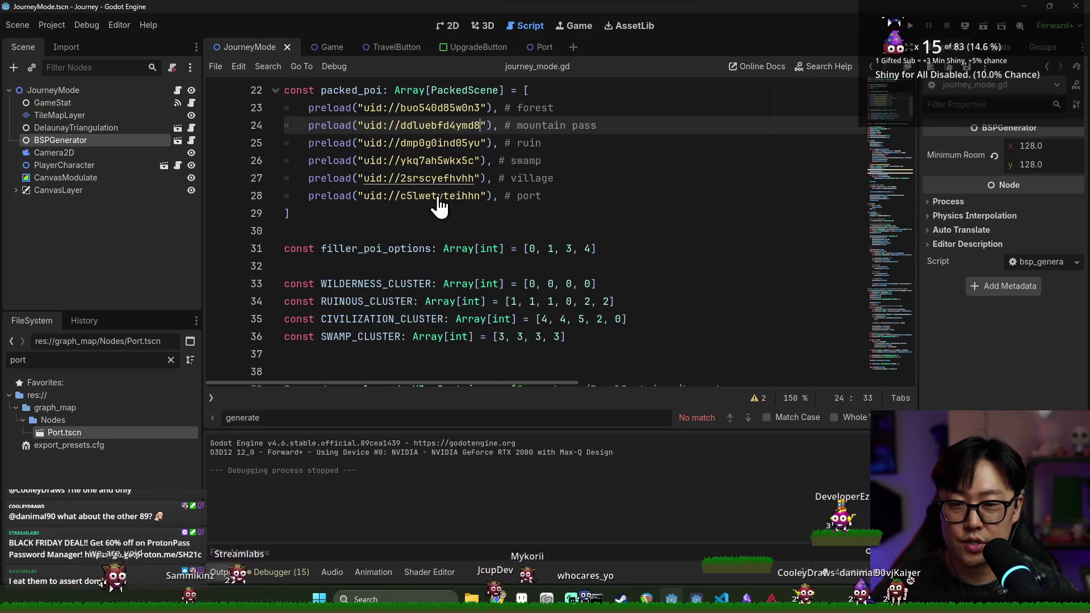
pyautogui.scroll(-3)
pyautogui.scroll(3)
pyautogui.hotkey('ctrl', 's')
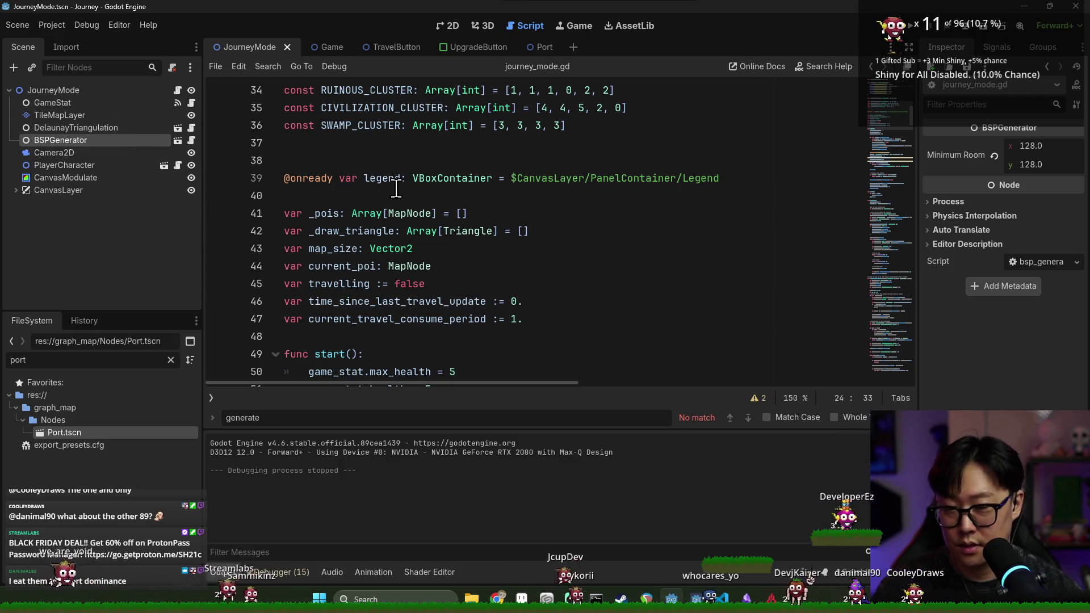
pyautogui.scroll(3)
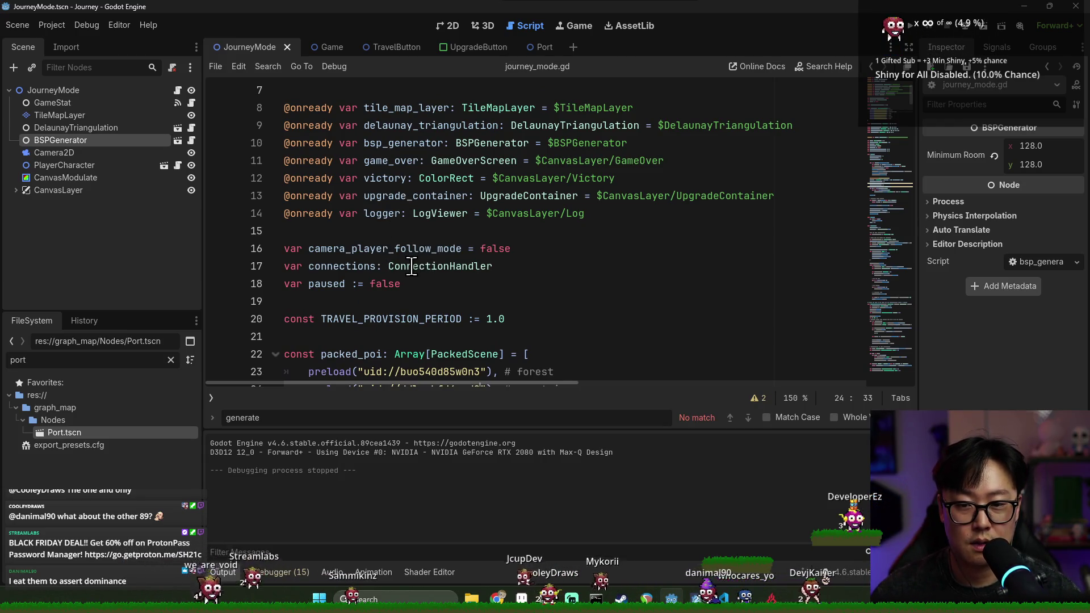
pyautogui.doubleClick(411, 267)
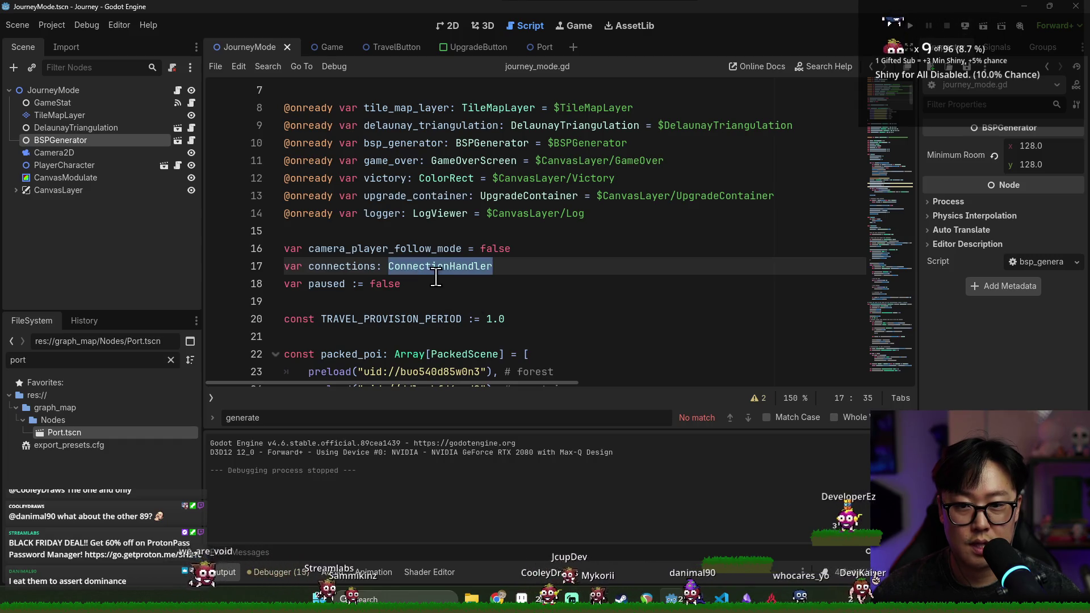
pyautogui.press('Up')
pyautogui.press('Up')
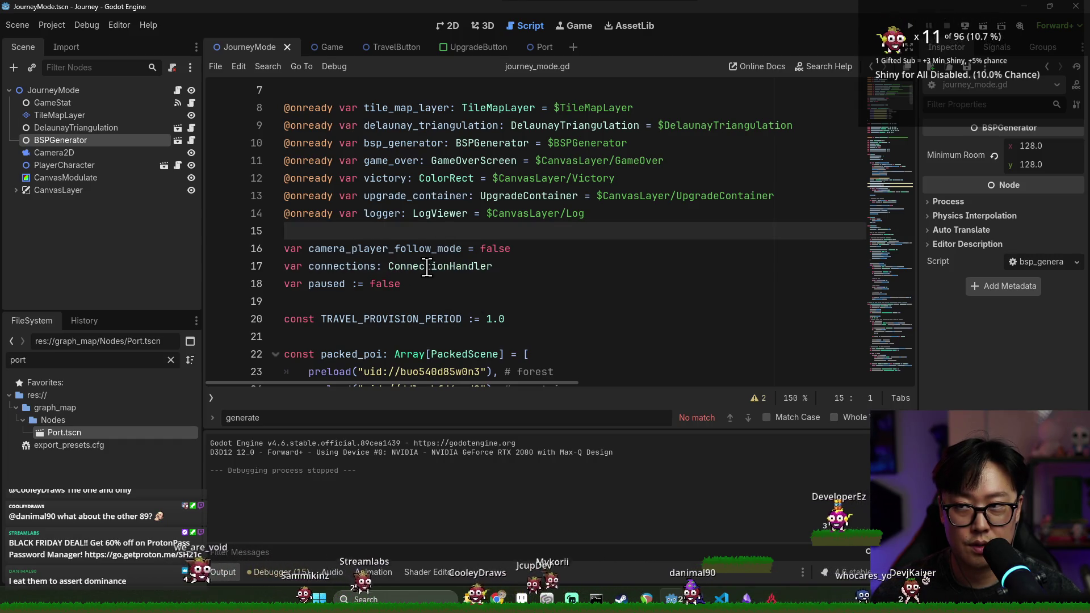
pyautogui.doubleClick(427, 266)
pyautogui.scroll(-3)
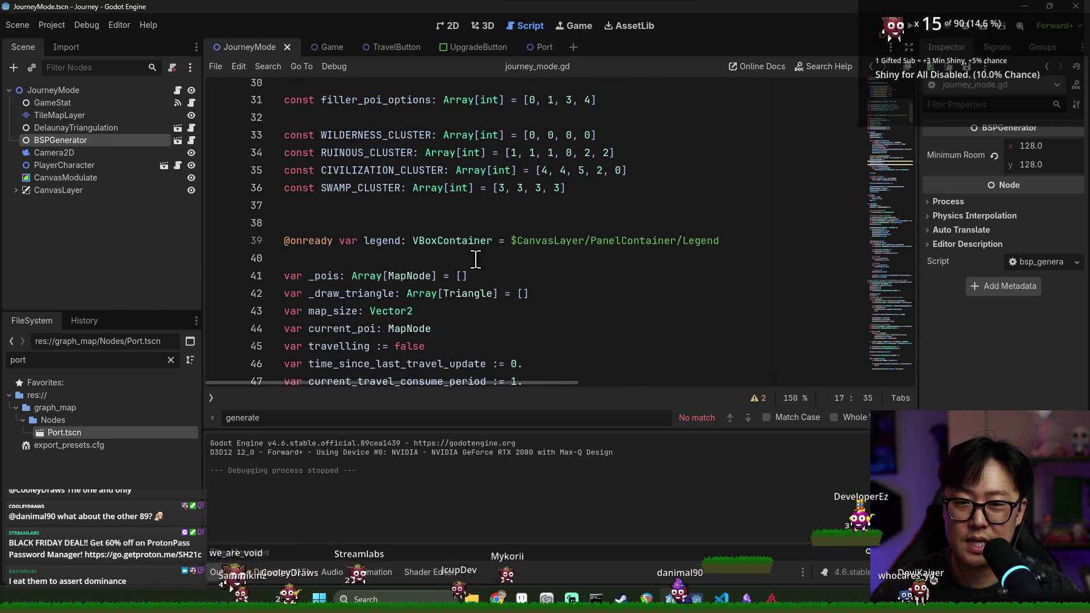
pyautogui.scroll(3)
pyautogui.scroll(3)
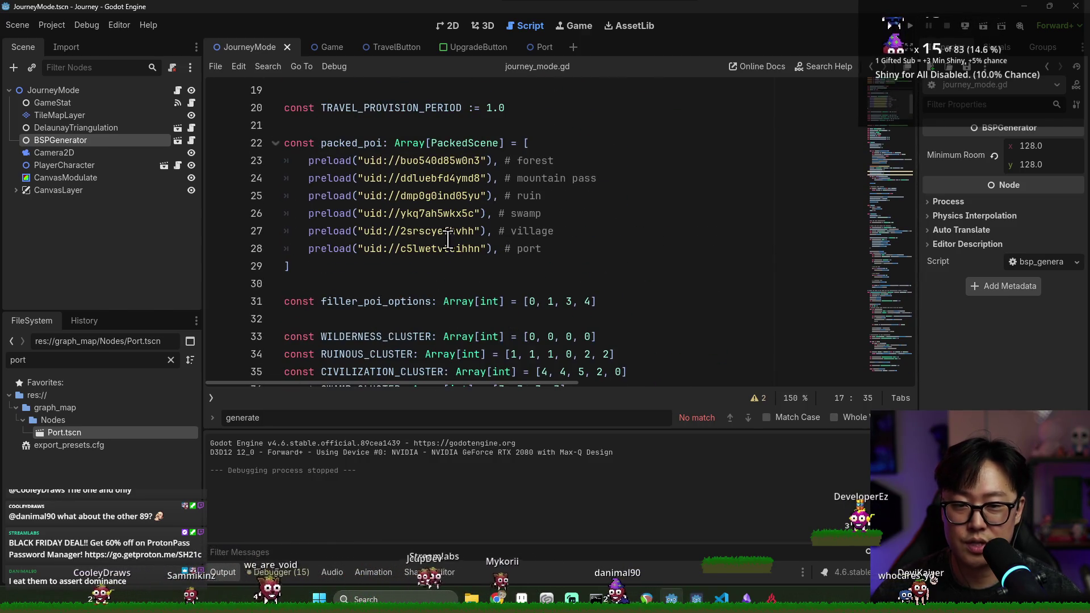
pyautogui.click(393, 248)
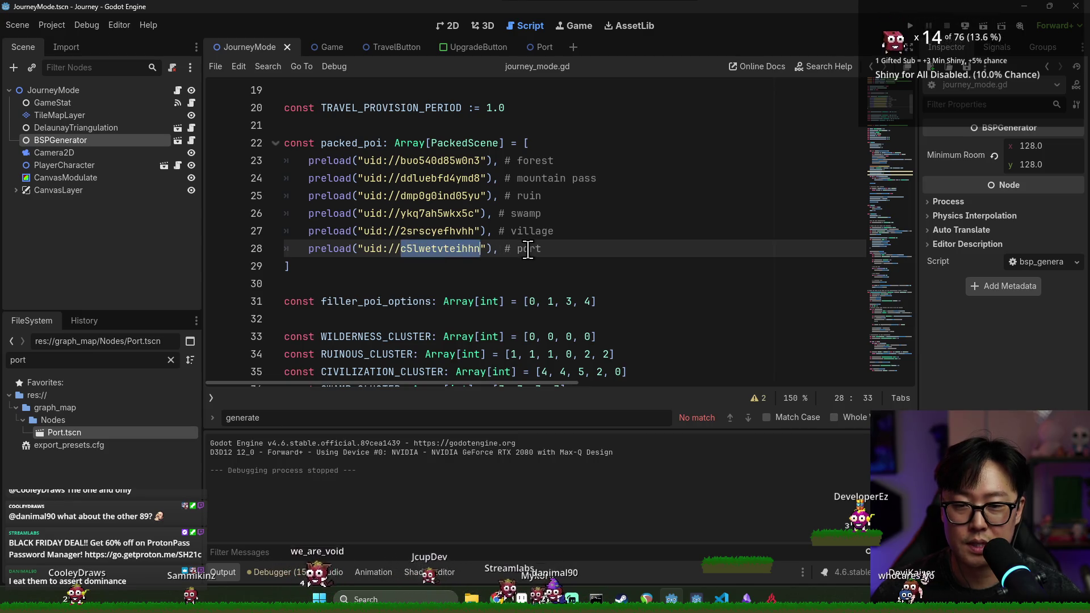
pyautogui.scroll(-3)
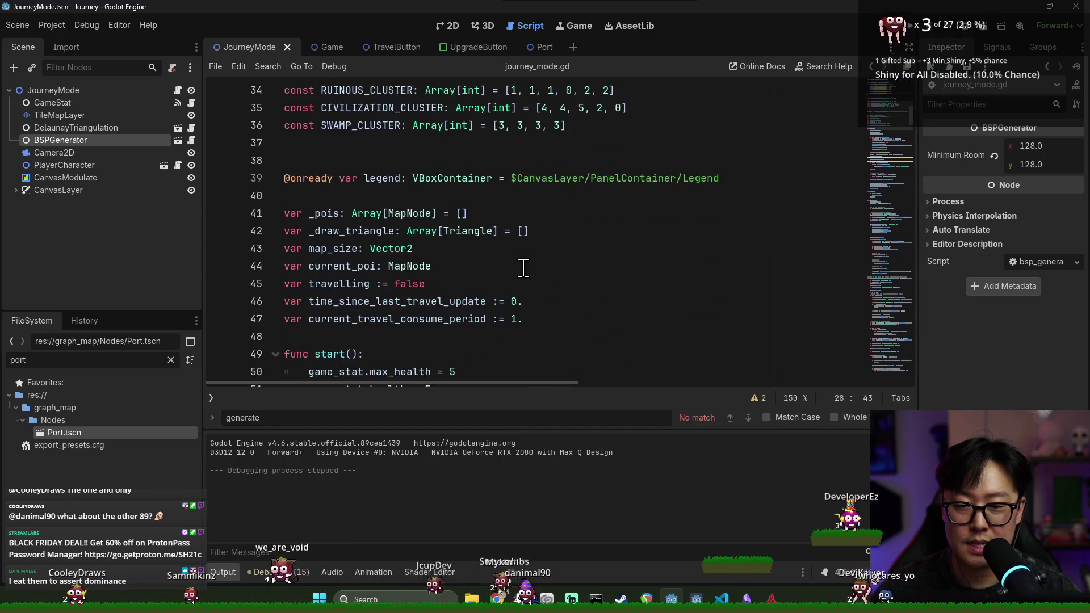
pyautogui.scroll(3)
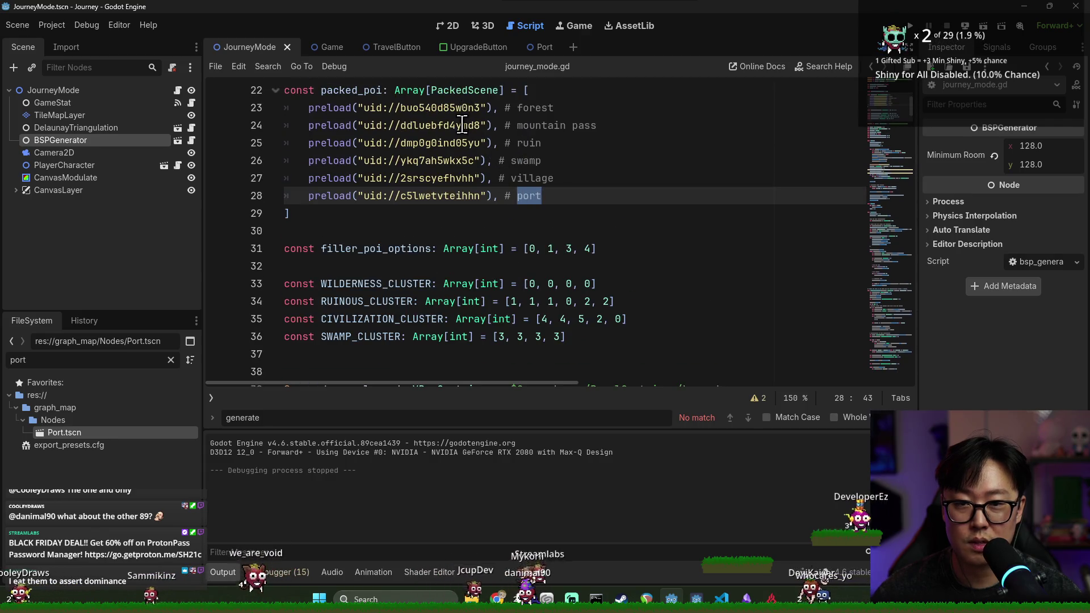
pyautogui.scroll(-3)
pyautogui.scroll(3)
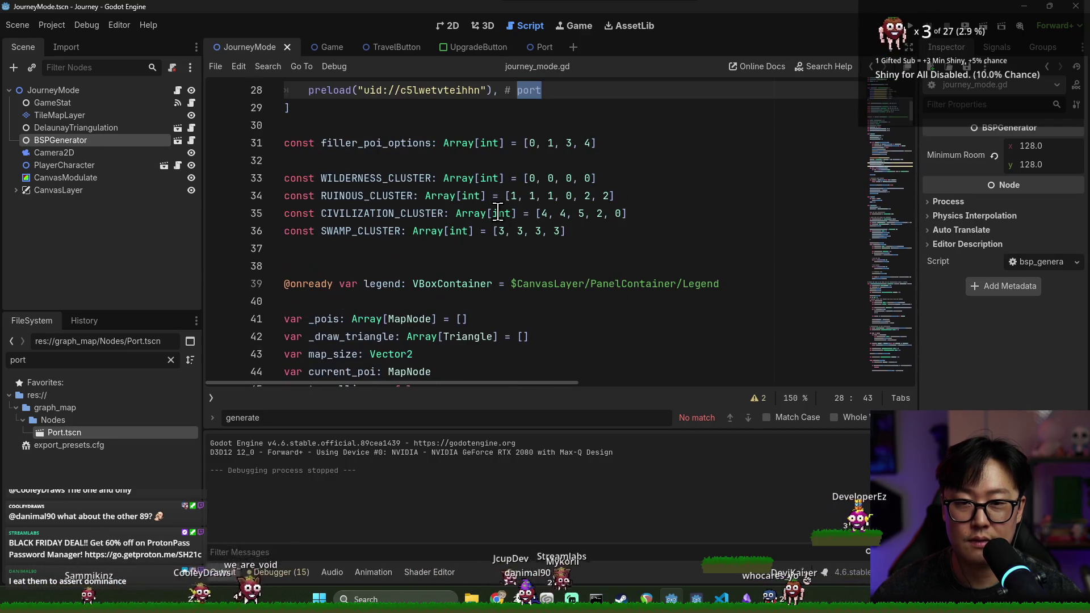
pyautogui.click(583, 214)
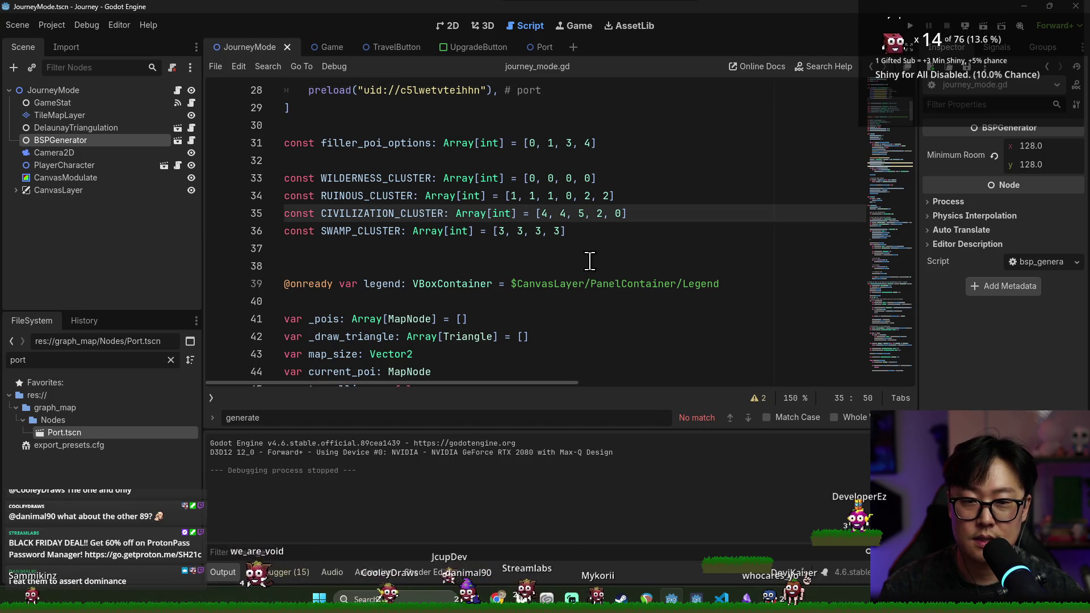
pyautogui.hotkey('ctrl', 's')
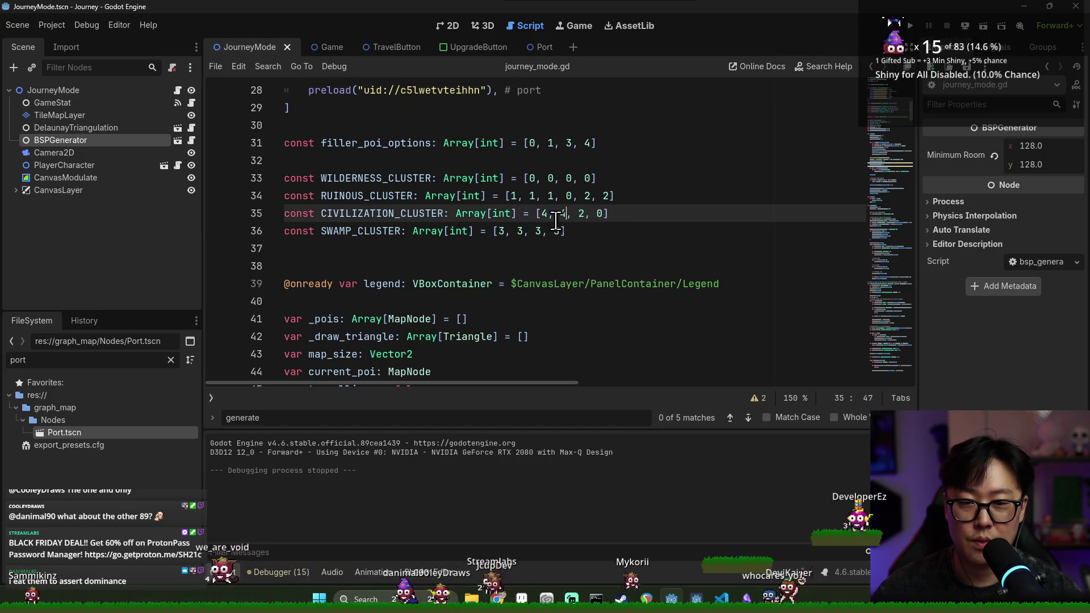
pyautogui.scroll(-3)
pyautogui.hotkey('ctrl', 's')
pyautogui.scroll(-3)
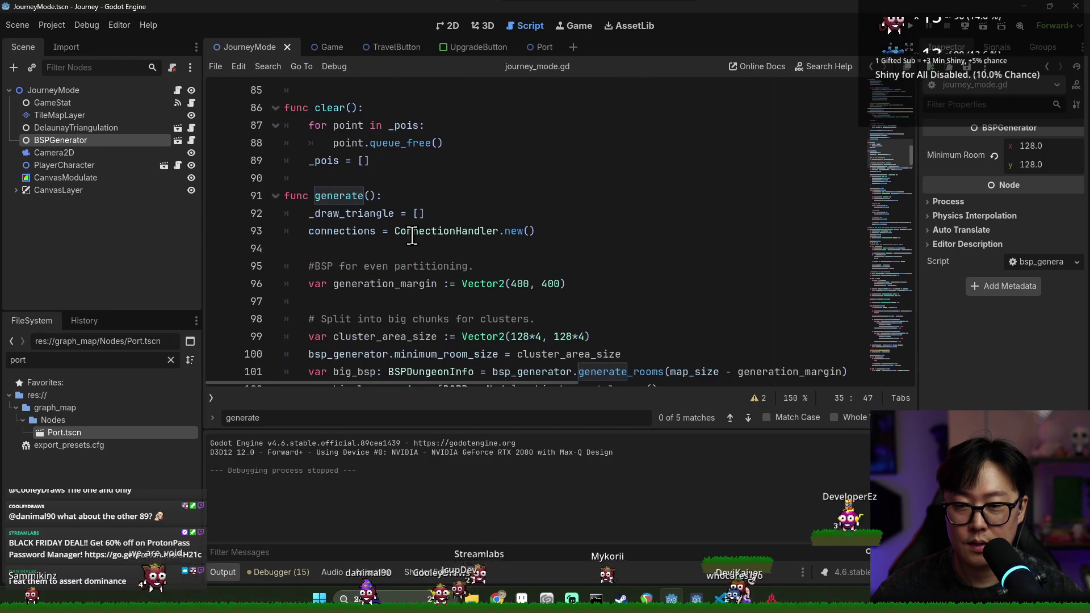
pyautogui.scroll(3)
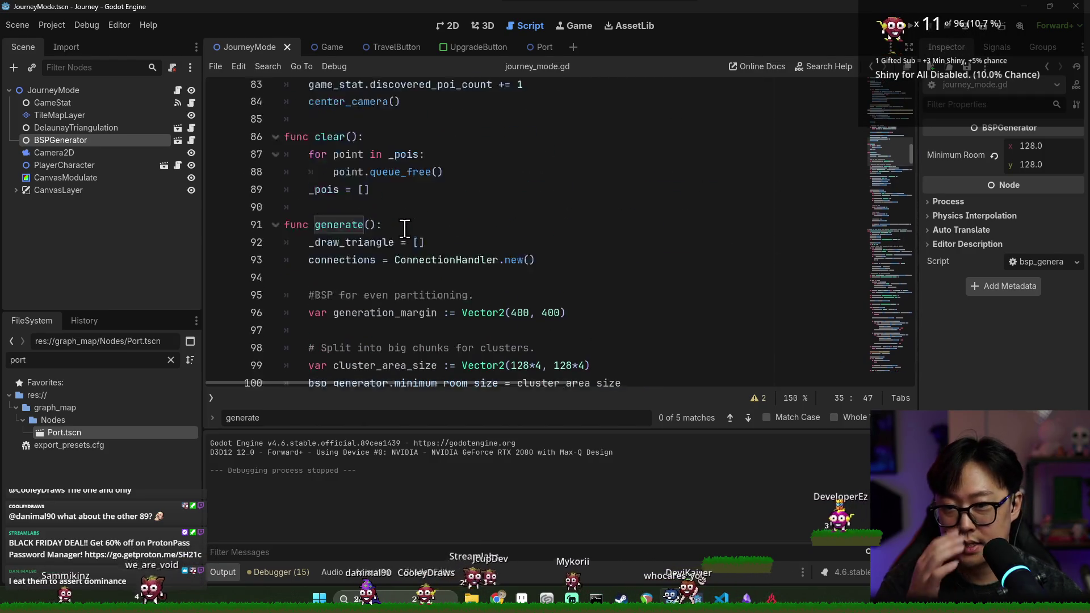
pyautogui.scroll(3)
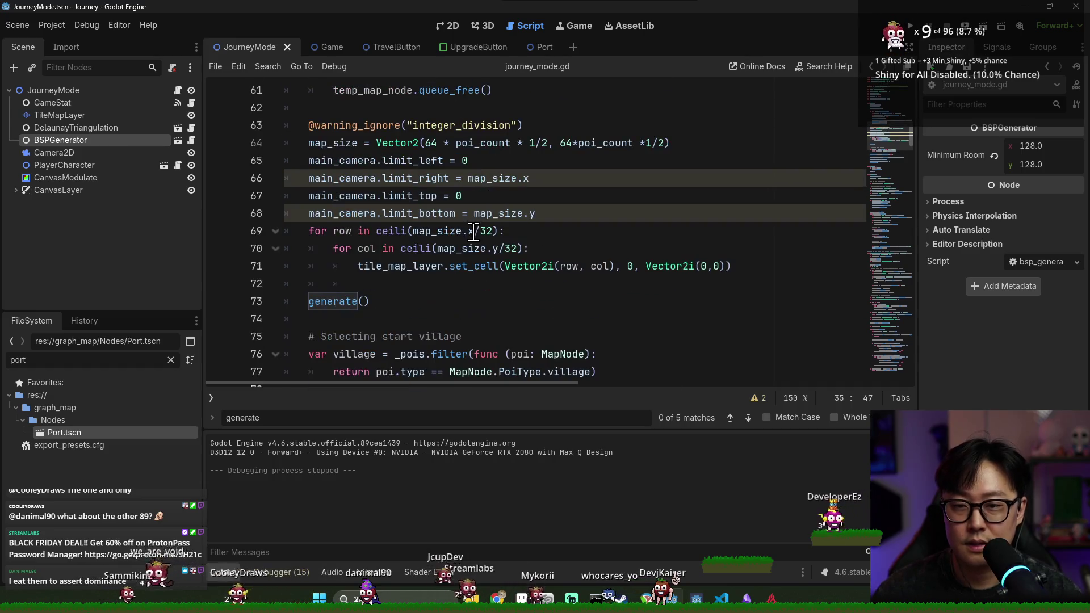
pyautogui.scroll(-3)
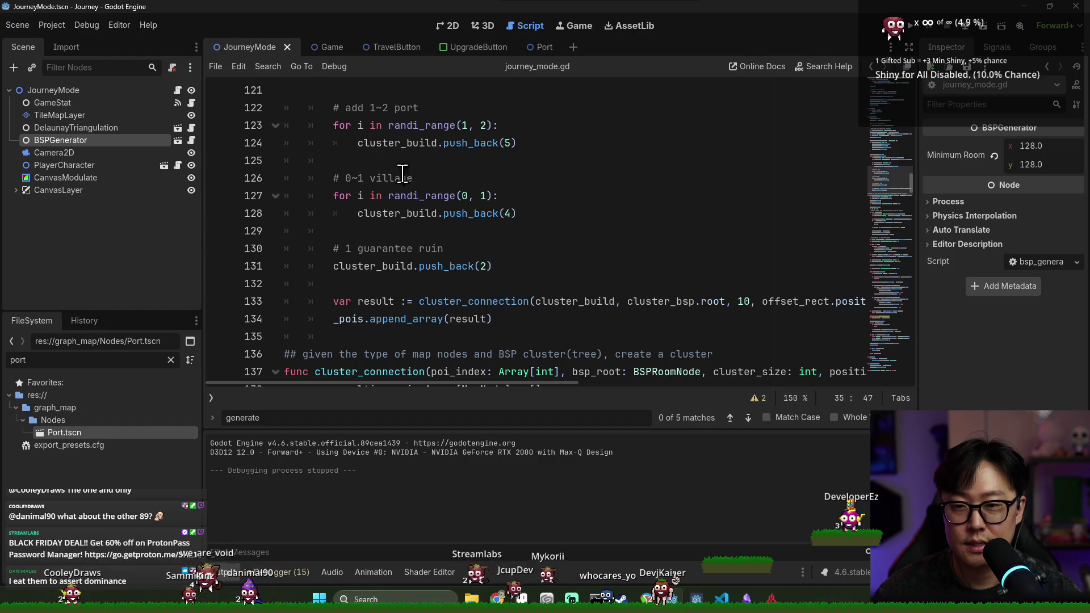
# Move push_back(5) out of the loop to sit dedented under the '# add 1 port' comment.
pyautogui.click(387, 109)
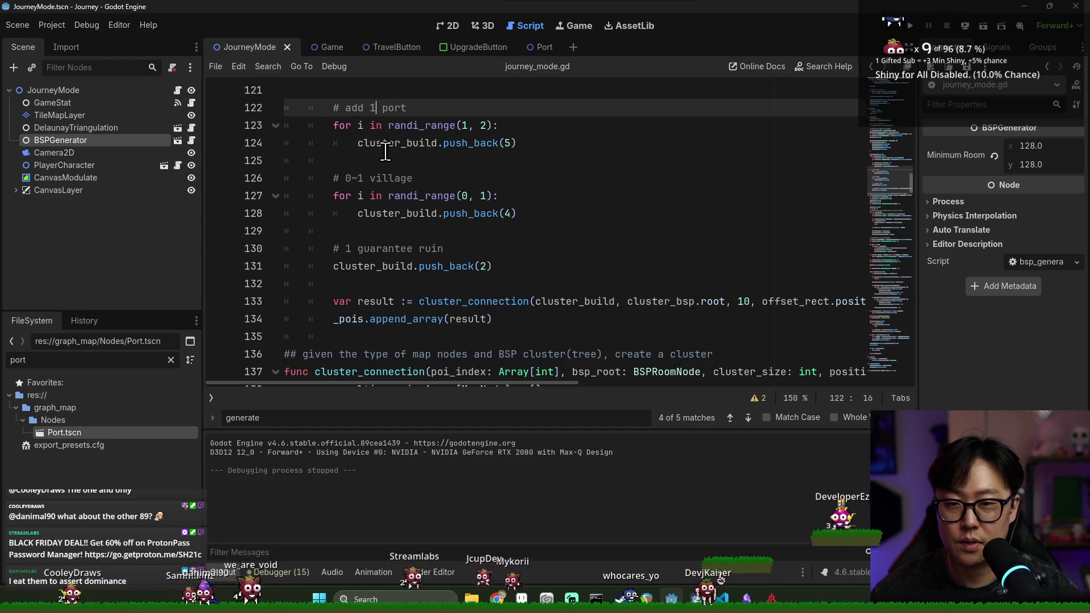
pyautogui.click(385, 151)
pyautogui.hotkey('ctrl', 'x')
pyautogui.scroll(3)
pyautogui.press('Up')
pyautogui.press('Up')
pyautogui.press('End')
pyautogui.press('Return')
pyautogui.hotkey('ctrl', 'v')
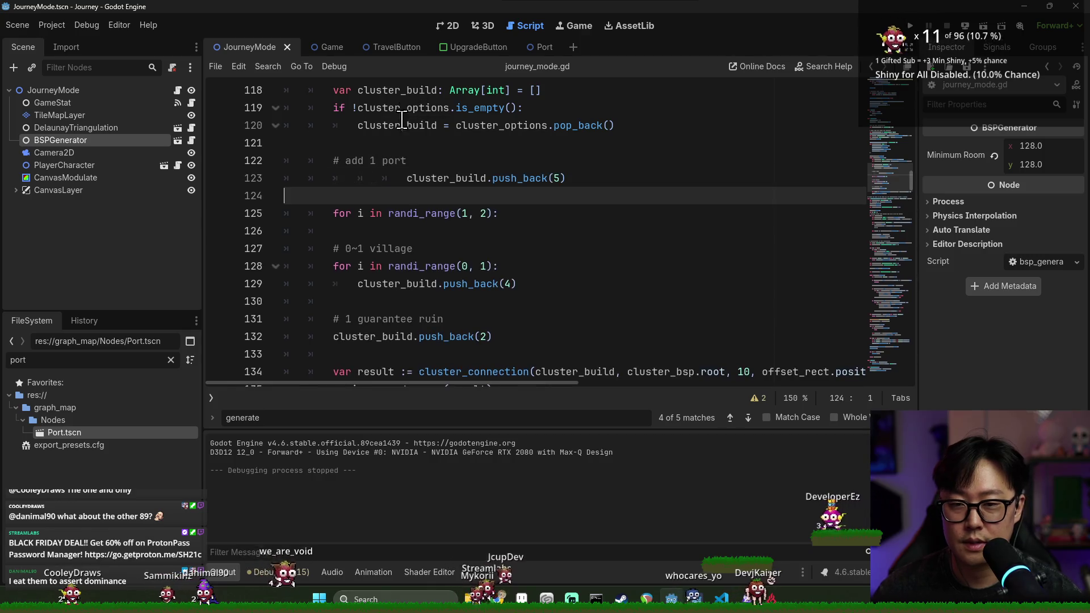
pyautogui.click(382, 178)
pyautogui.hotkey('shift', 'Tab')
pyautogui.hotkey('shift', 'Tab')
pyautogui.hotkey('shift', 'Tab')
# Delete the leftover randi_range for-loop line and run the game with F5.
pyautogui.tripleClick(540, 213)
pyautogui.press('BackSpace')
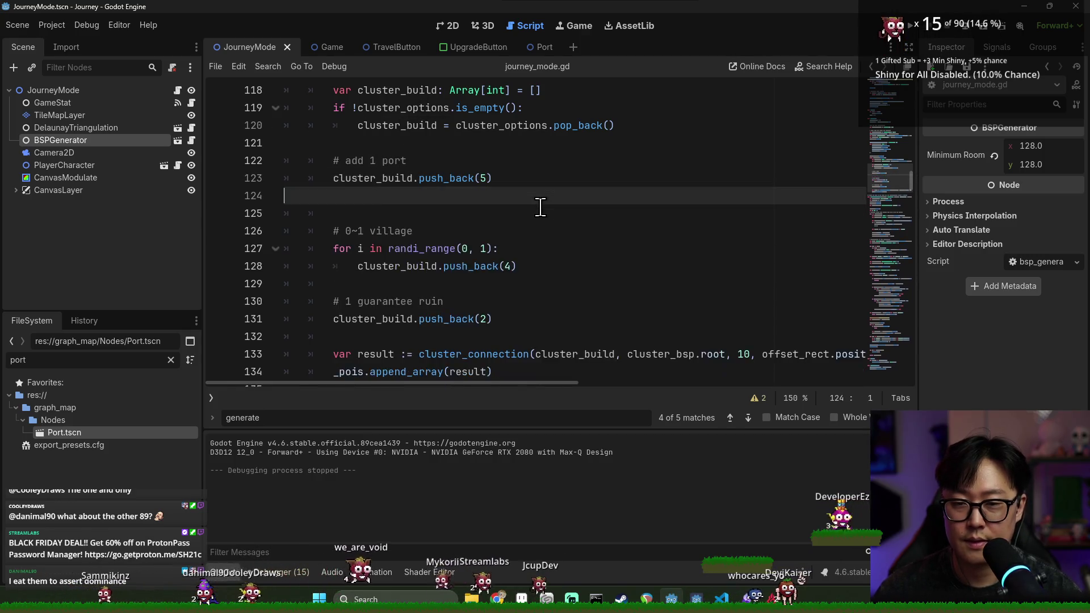
pyautogui.press('F5')
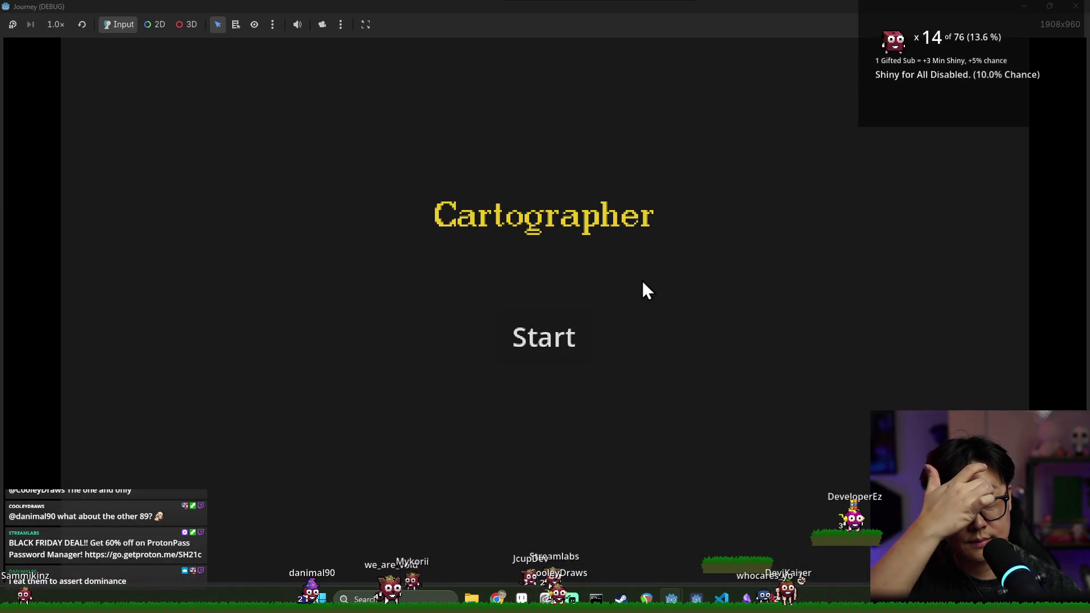
# Start a new journey, travel across several map nodes and pick the Fasting upgrade.
pyautogui.click(546, 341)
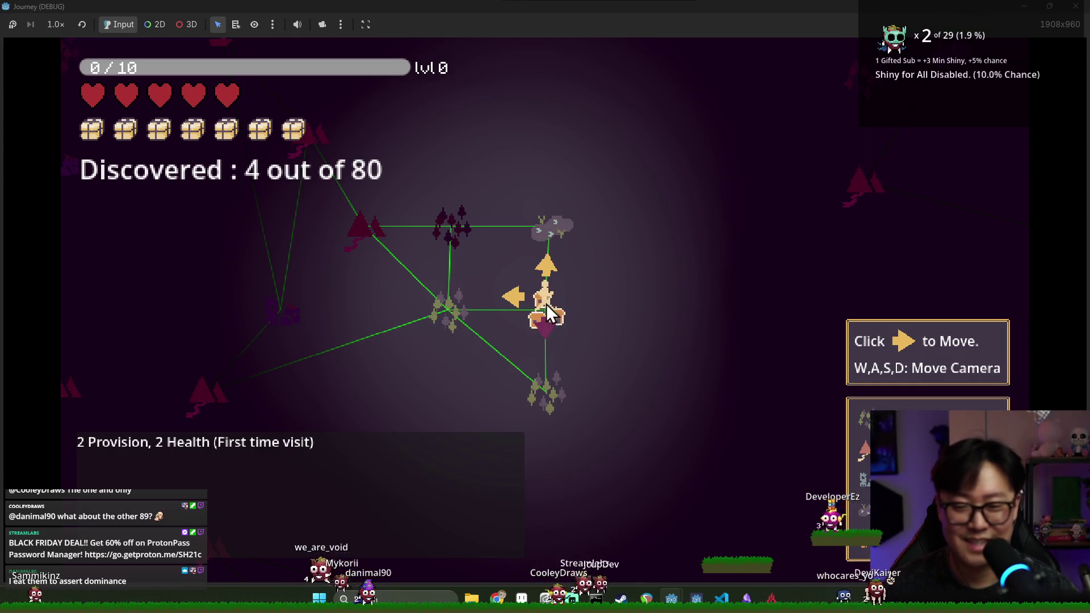
pyautogui.click(546, 265)
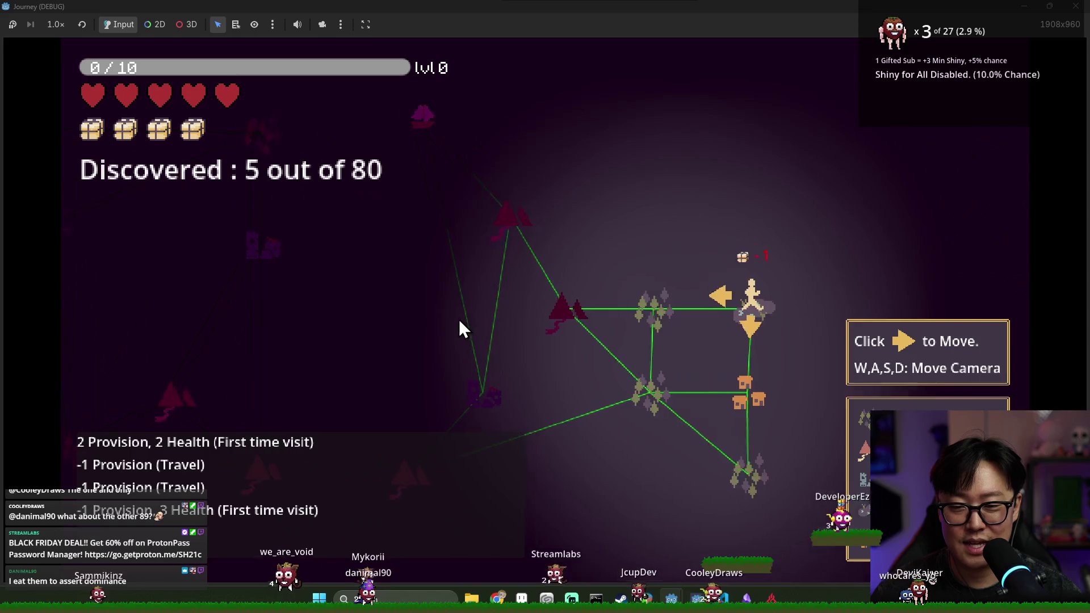
pyautogui.click(659, 301)
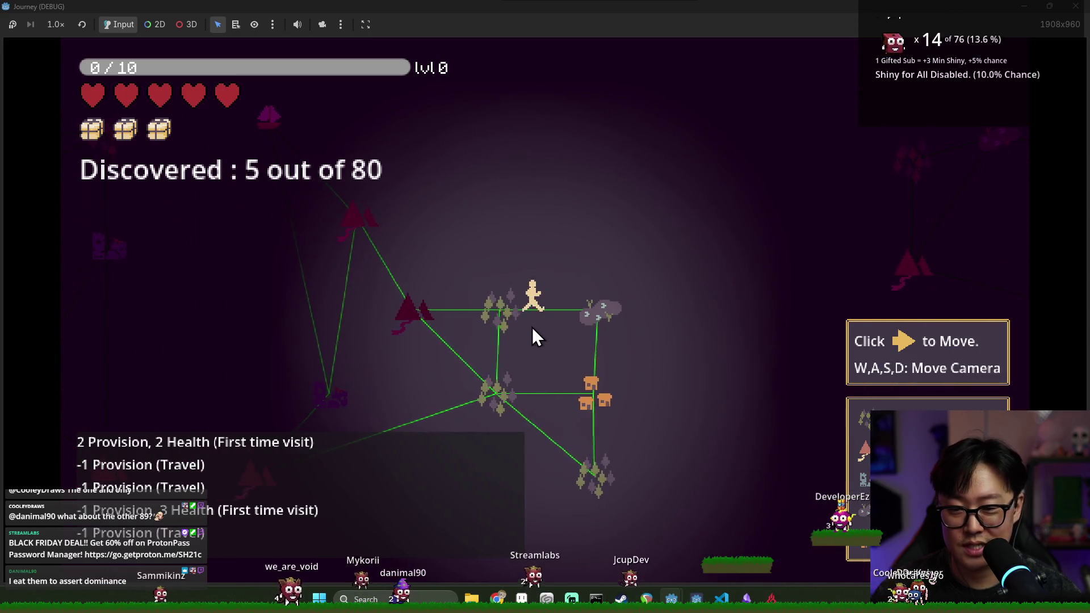
pyautogui.click(520, 308)
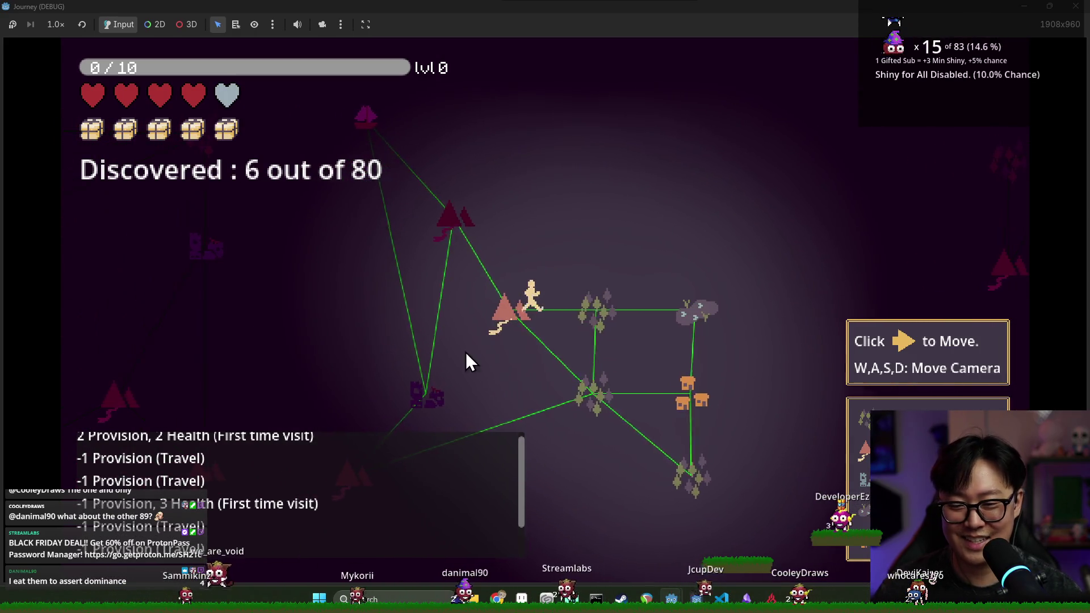
pyautogui.click(493, 323)
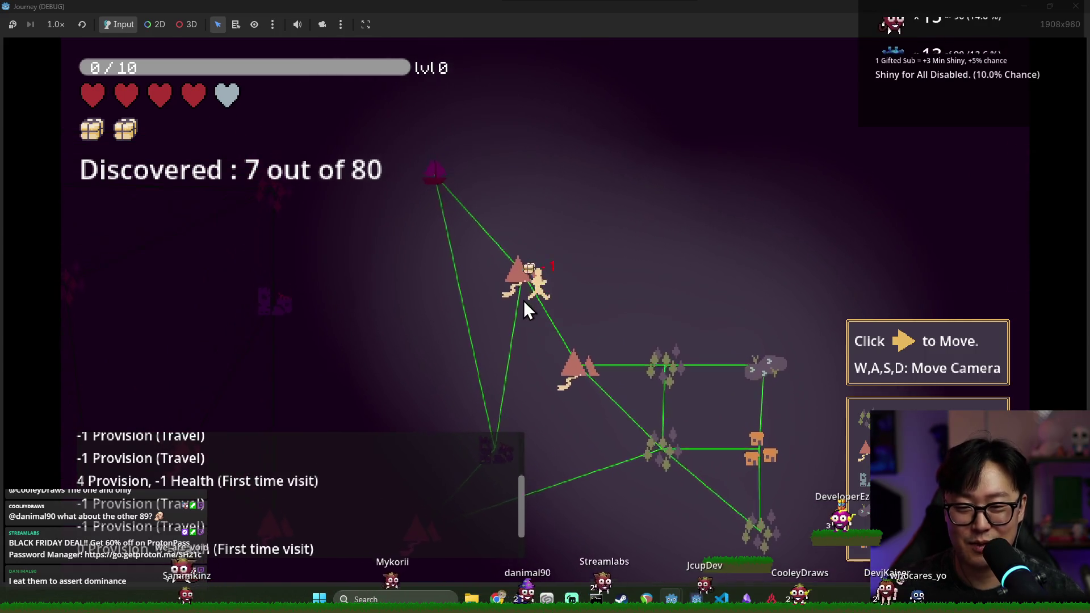
pyautogui.click(525, 304)
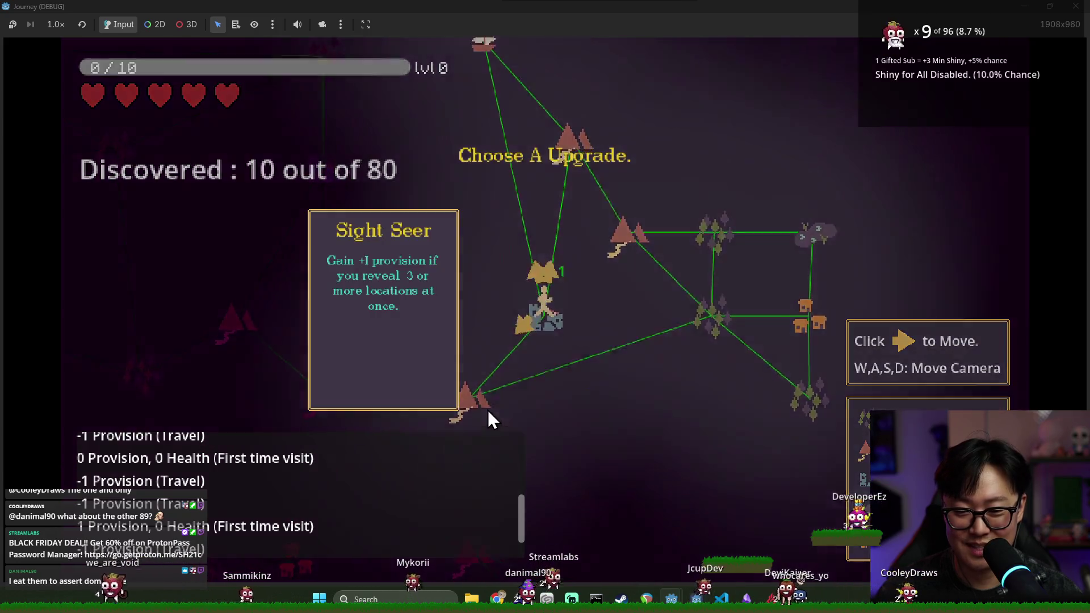
pyautogui.click(550, 319)
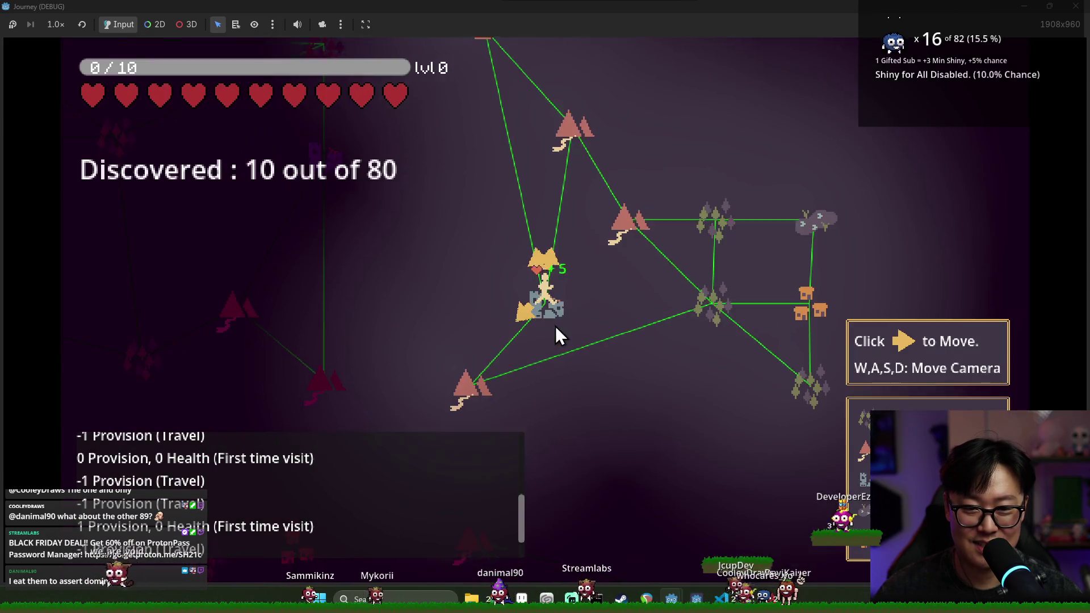
# Pan the map with WASD and travel on through the castle and forest nodes.
pyautogui.press('s')
pyautogui.press('d')
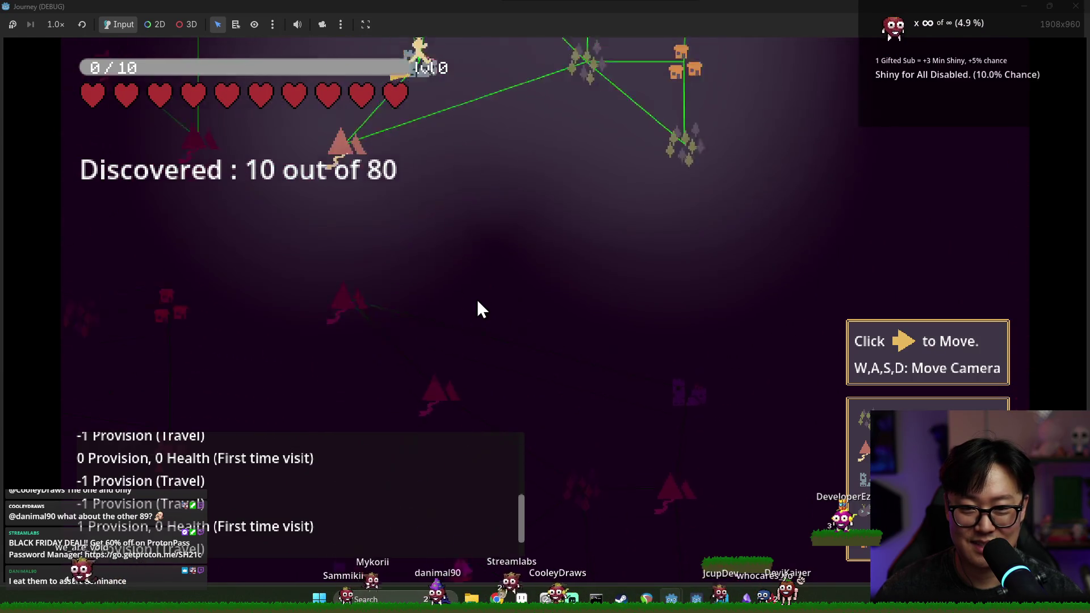
pyautogui.press('w')
pyautogui.press('a')
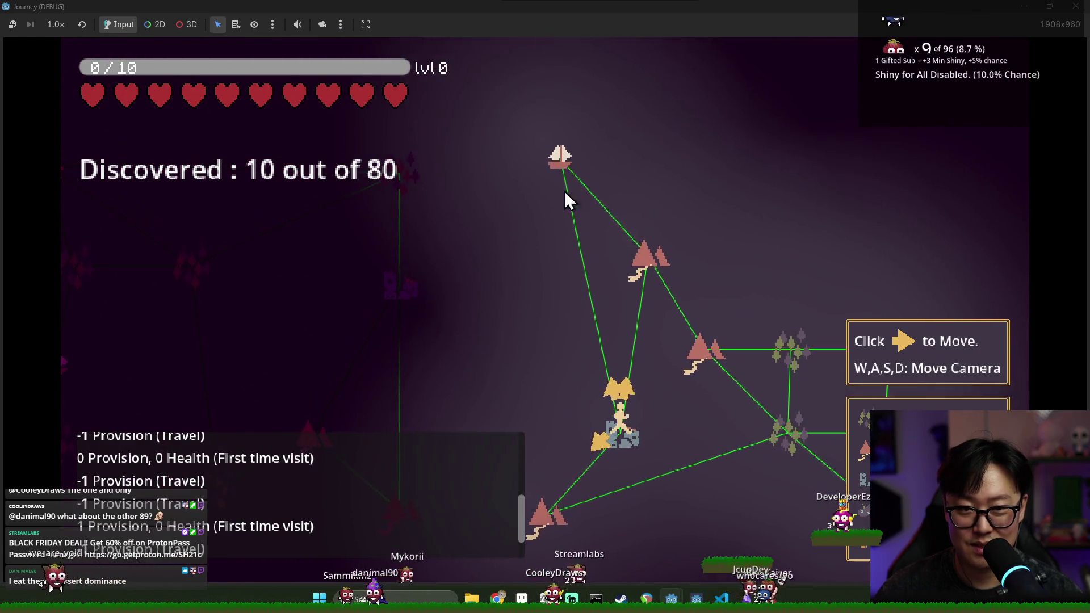
pyautogui.press('s')
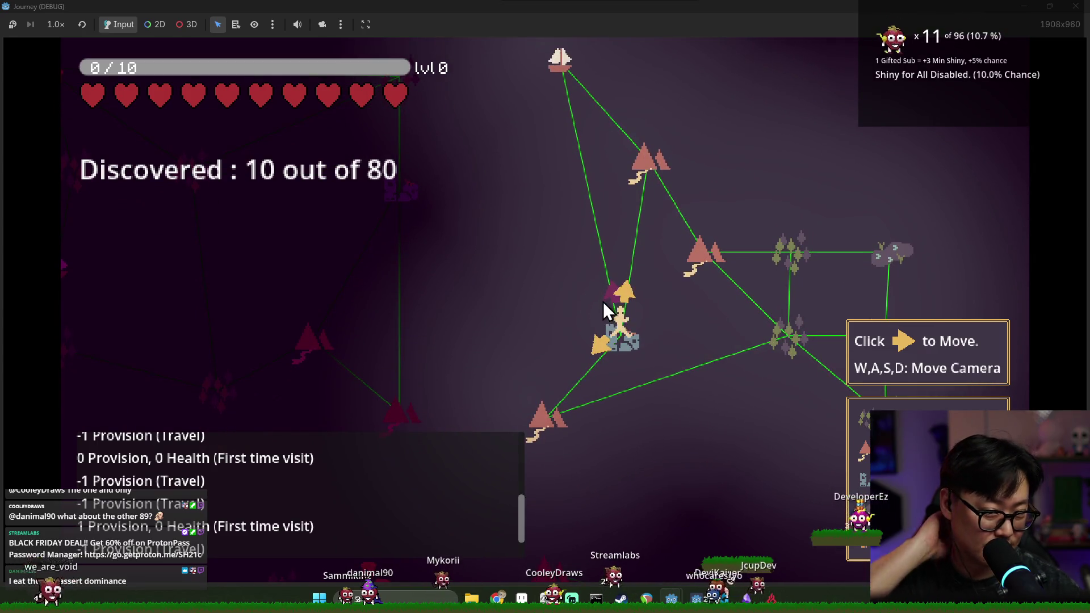
pyautogui.press('w')
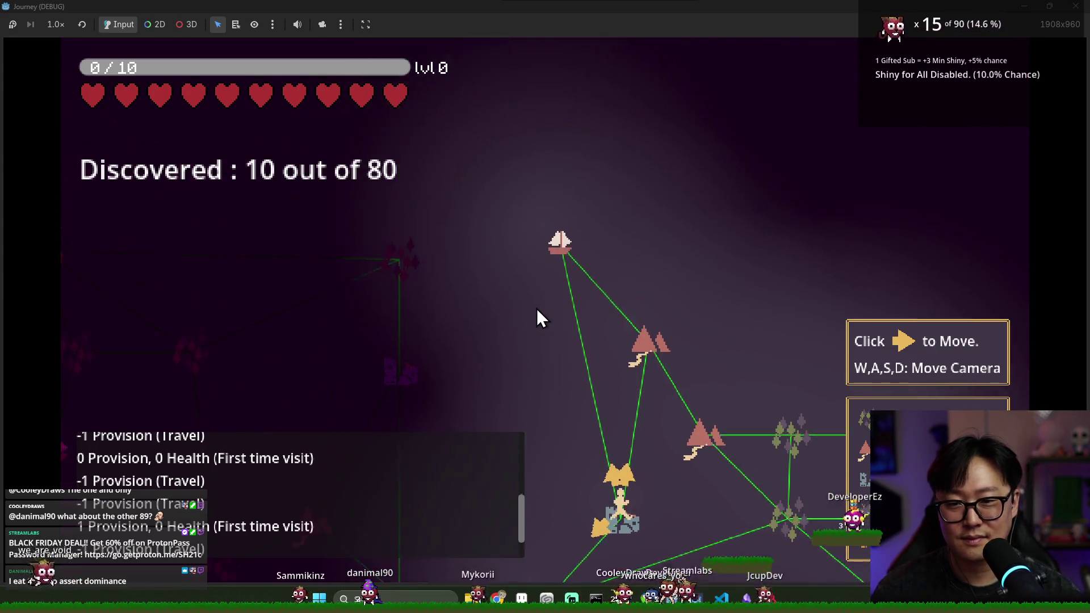
pyautogui.press('w')
pyautogui.press('s')
pyautogui.click(599, 397)
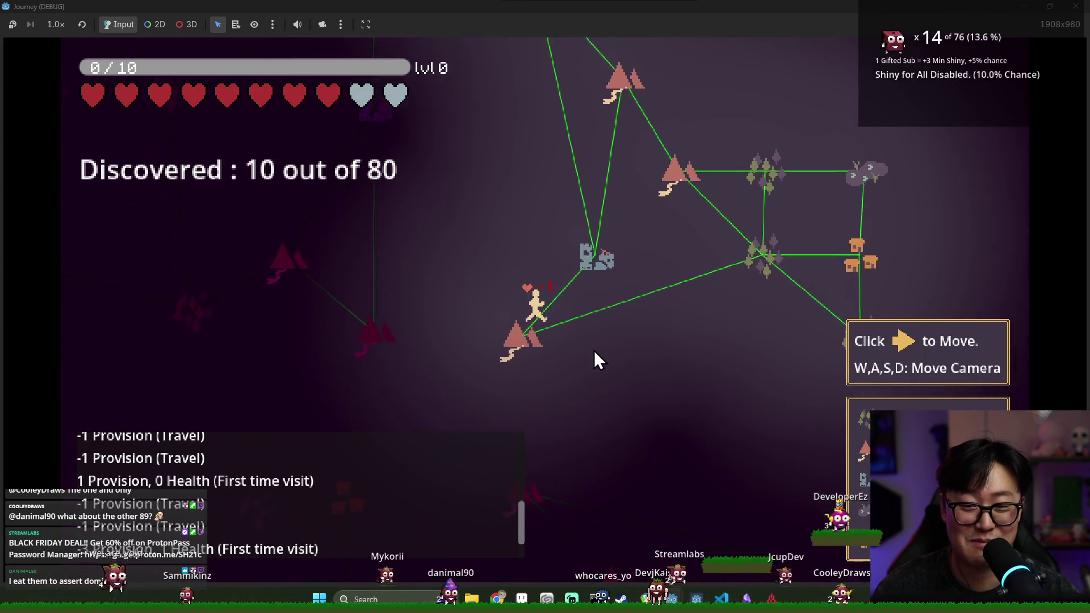
pyautogui.press('w')
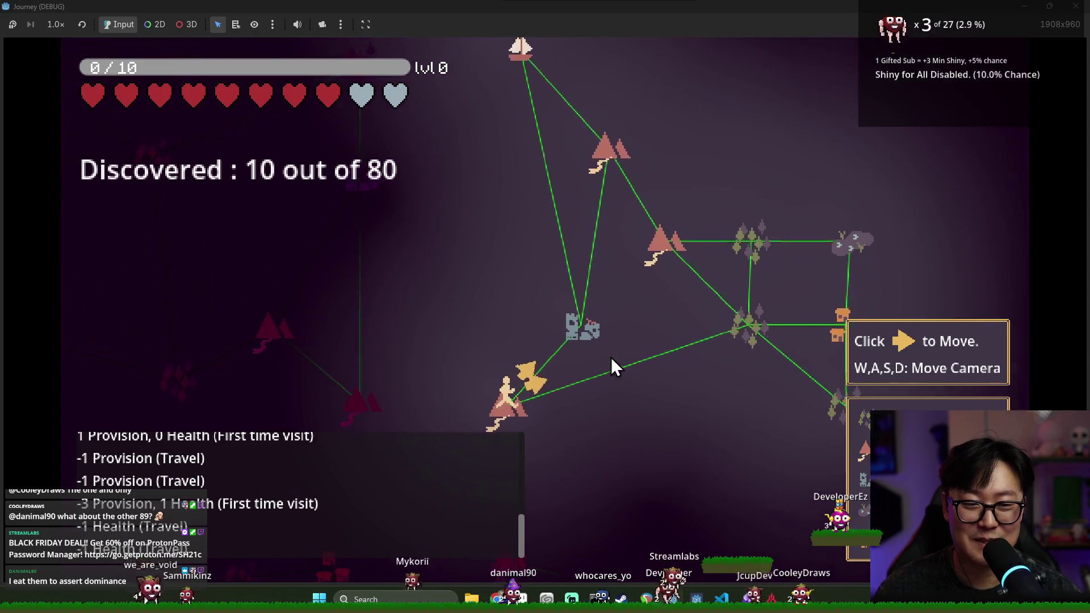
pyautogui.click(513, 387)
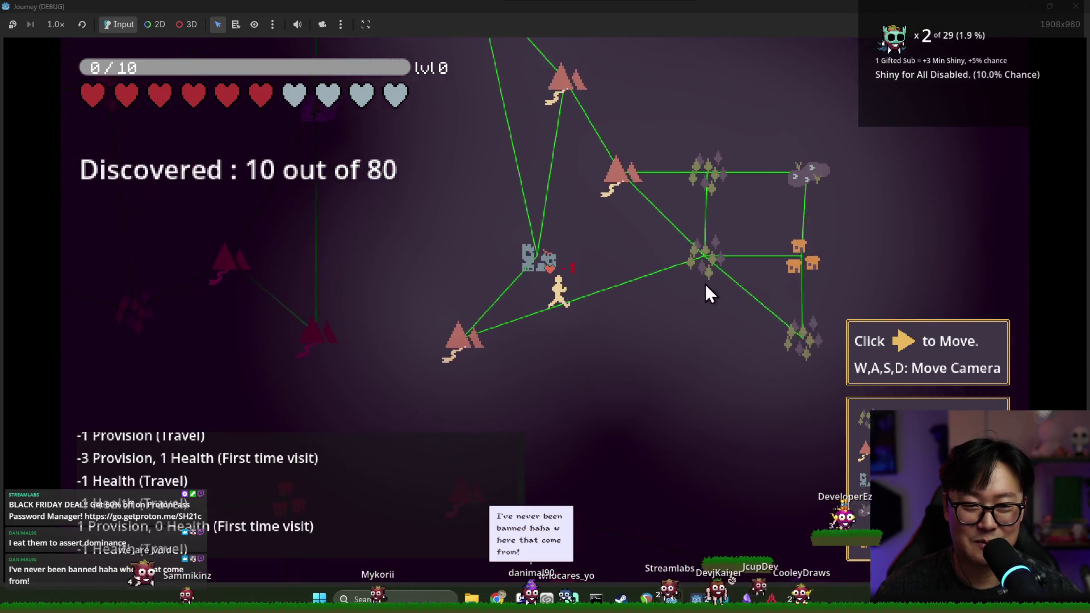
pyautogui.click(701, 256)
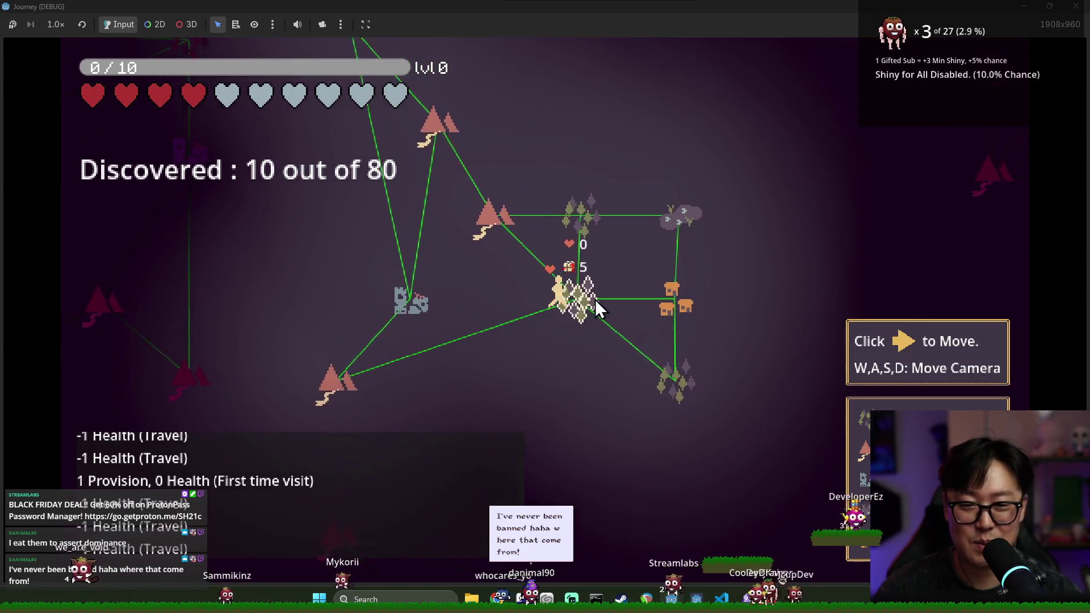
pyautogui.click(570, 321)
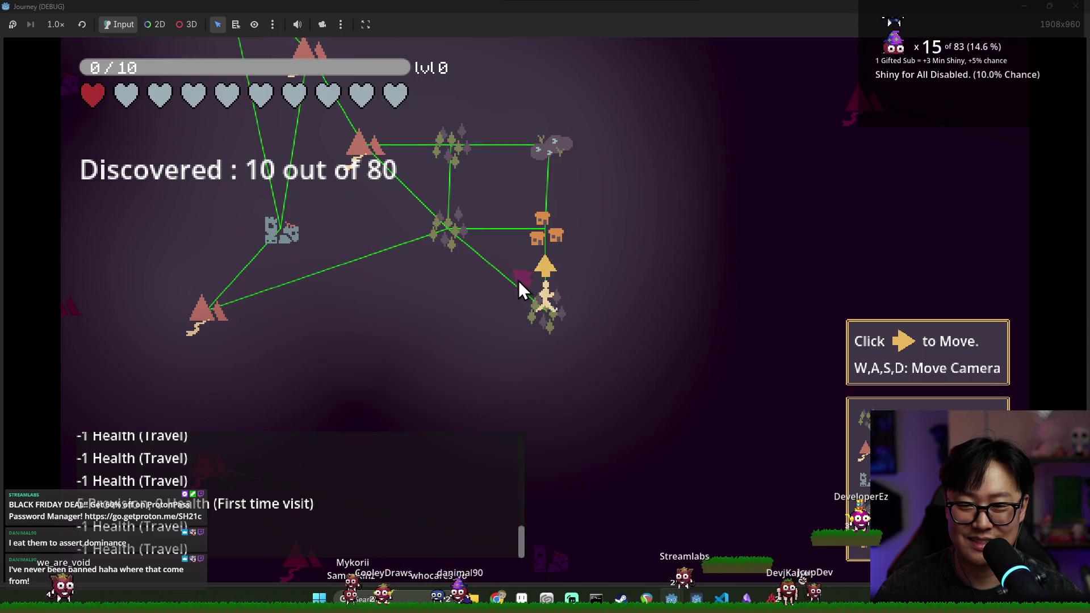
# Stop the game with F8 and open Port.tscn from the filtered FileSystem dock.
pyautogui.press('F8')
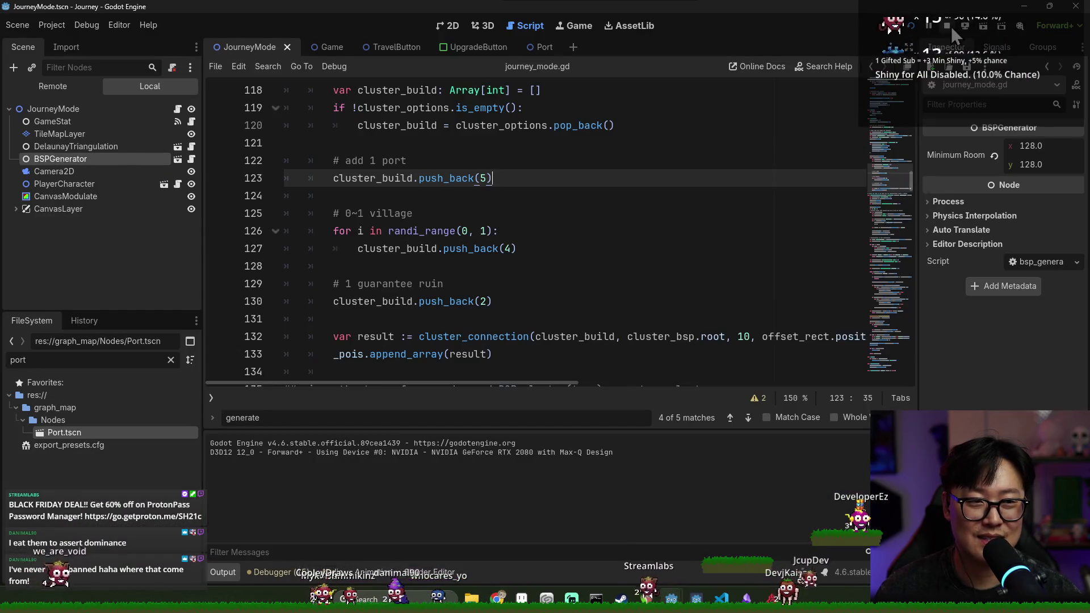
pyautogui.click(659, 205)
pyautogui.click(531, 162)
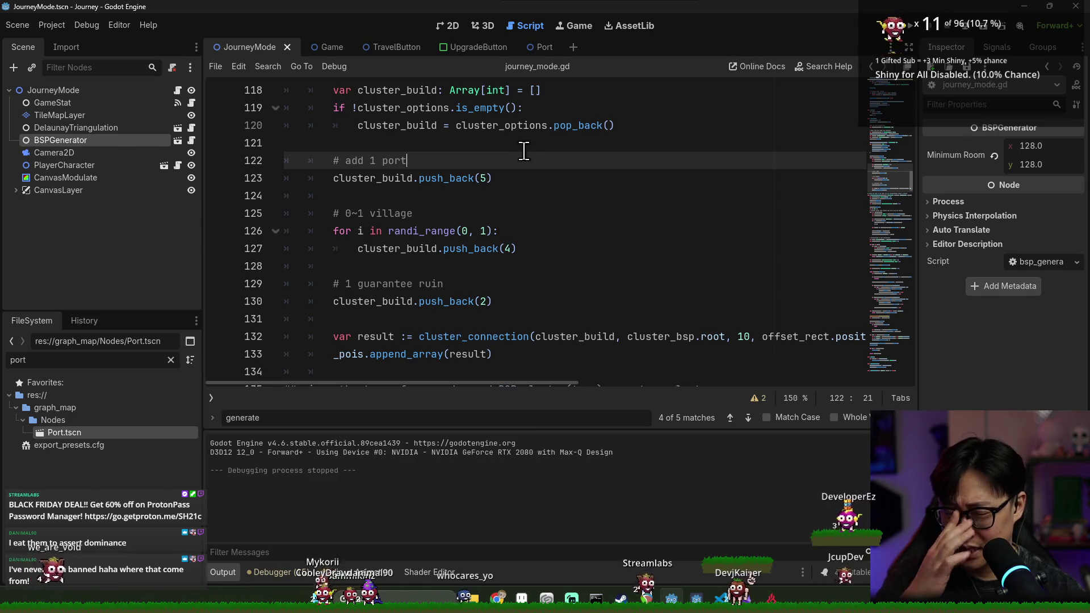
pyautogui.doubleClick(112, 364)
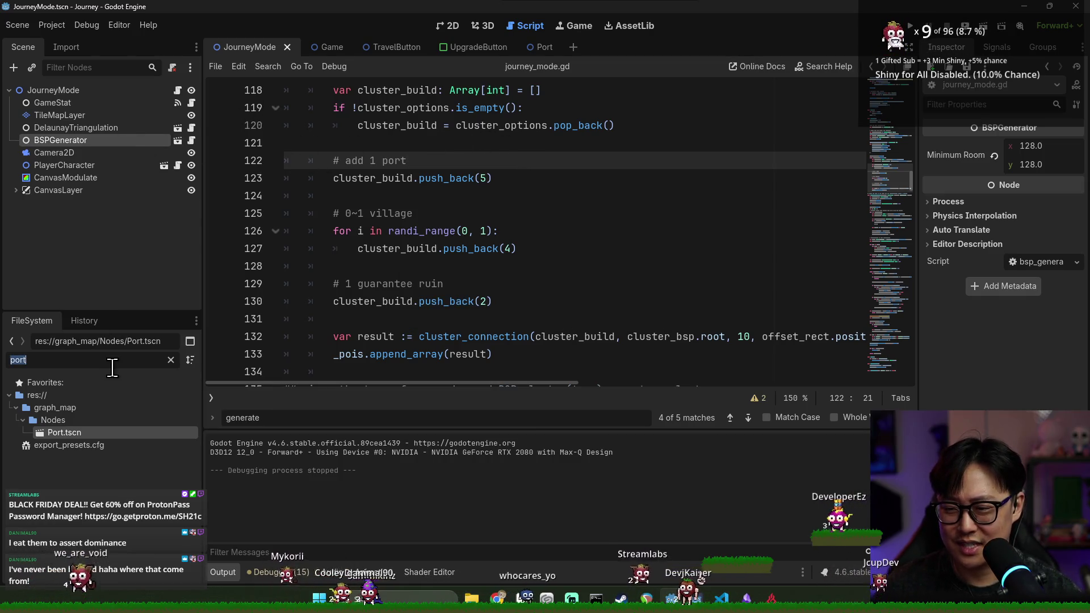
pyautogui.write('t')
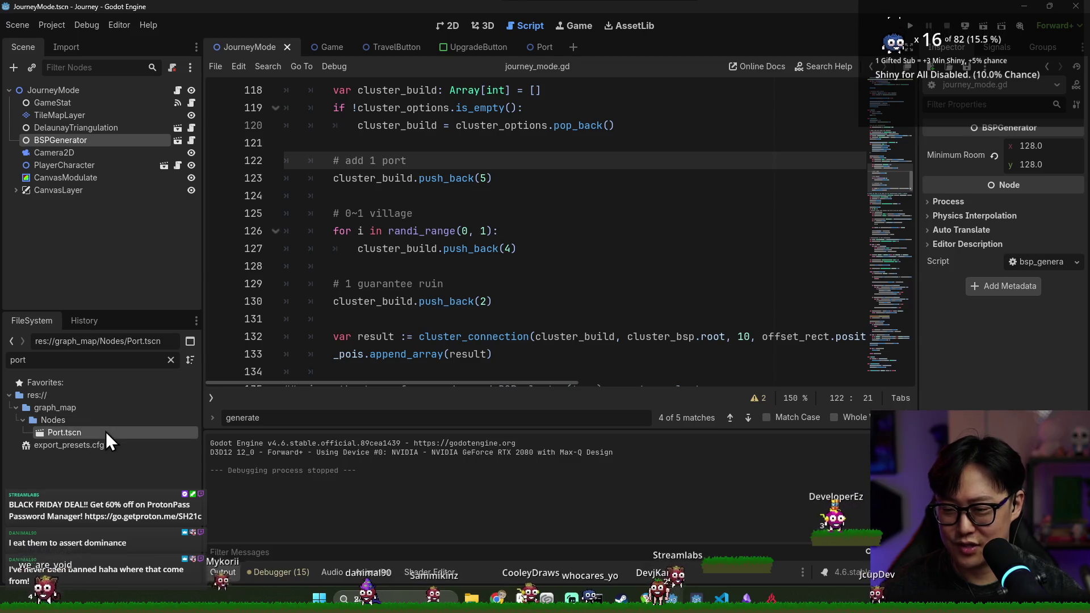
pyautogui.doubleClick(106, 432)
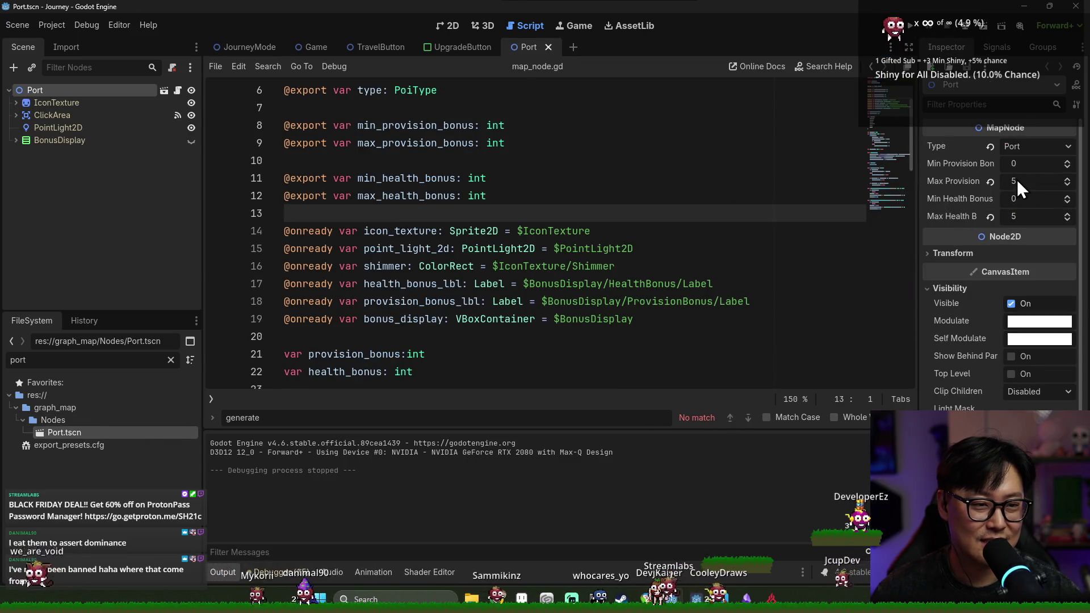
# Enter 10 for Min and Max Provision Bonus and 5 for Min Health Bonus, then save.
pyautogui.write('10')
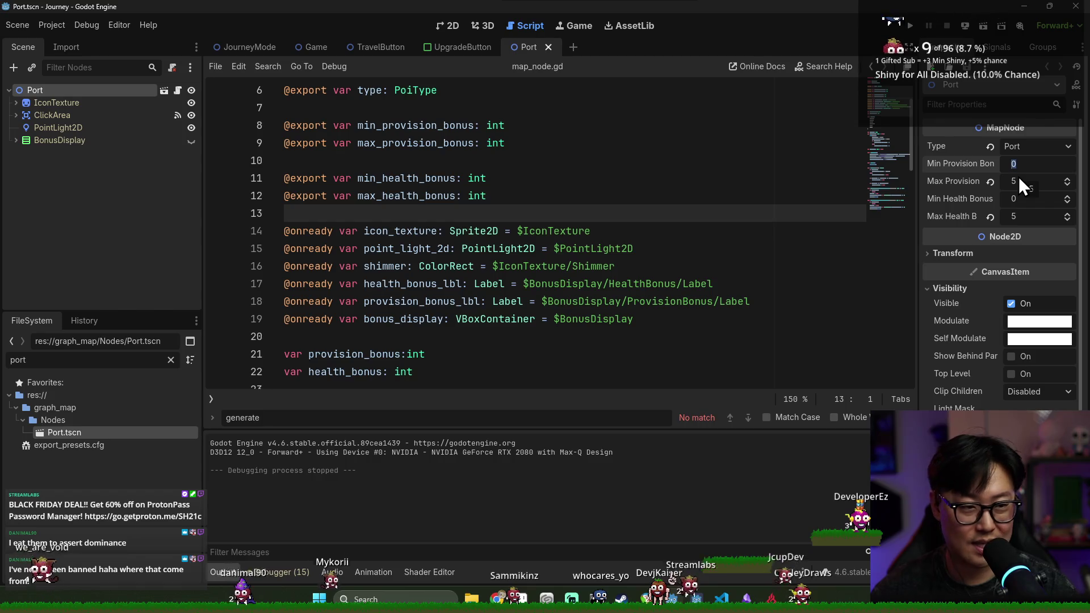
pyautogui.click(1020, 181)
pyautogui.write('10')
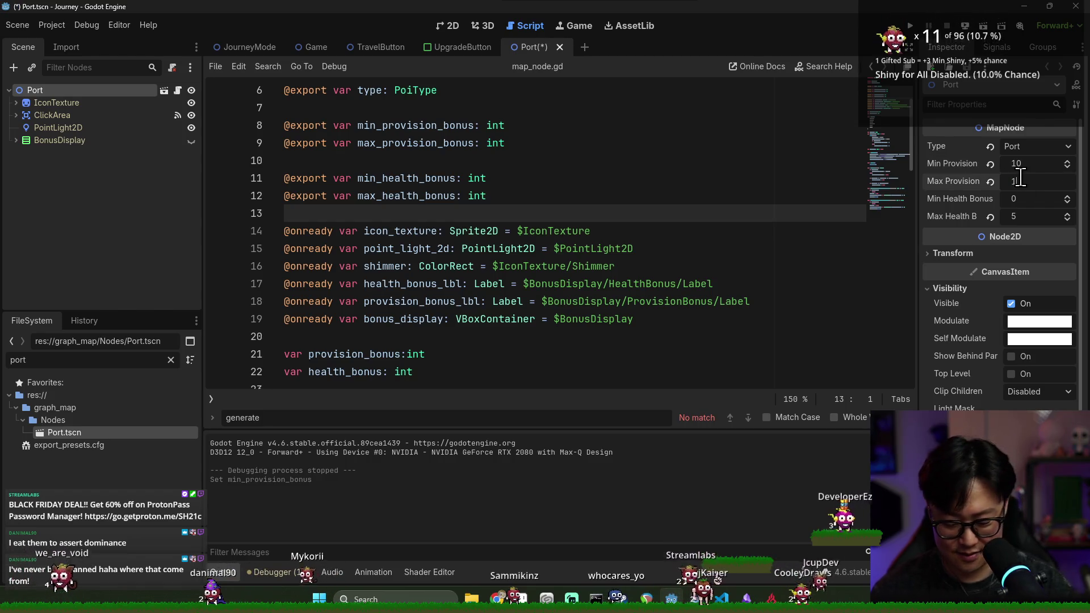
pyautogui.click(1023, 199)
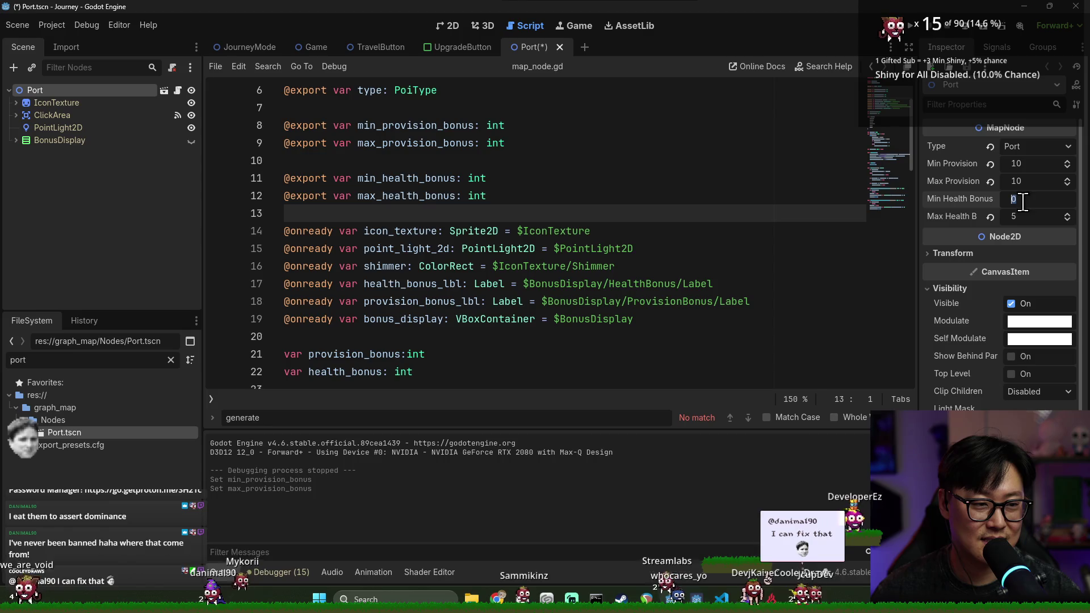
pyautogui.write('5')
pyautogui.click(1037, 182)
pyautogui.hotkey('ctrl', 's')
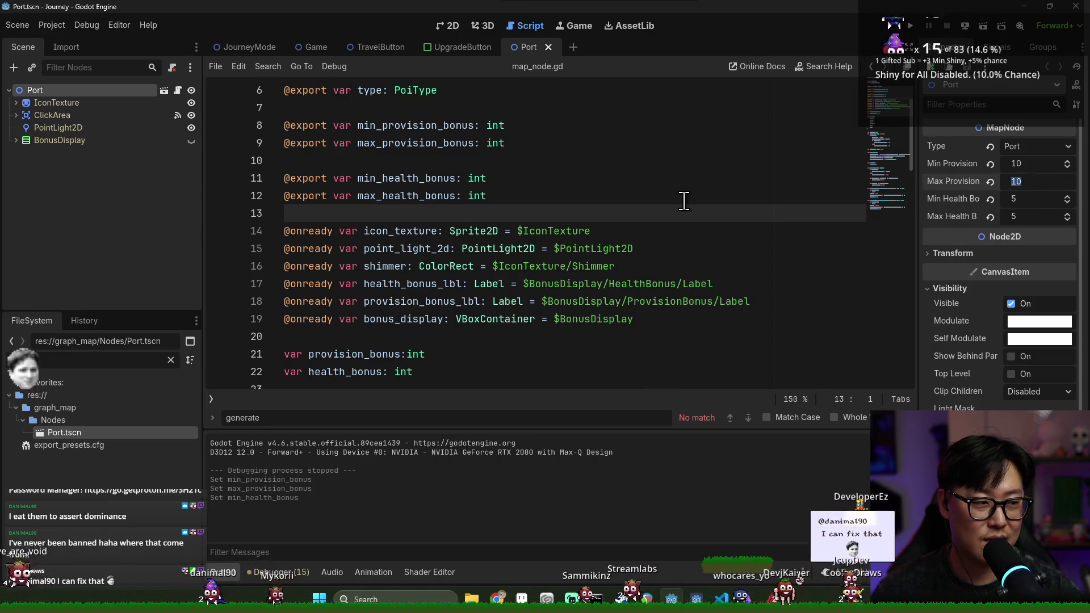
pyautogui.click(533, 193)
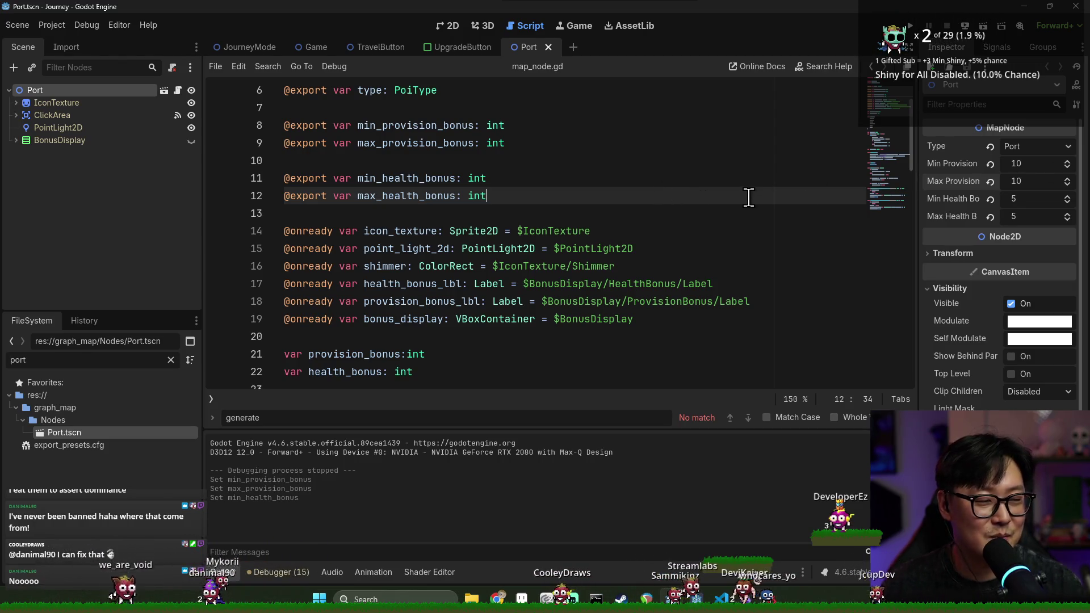
pyautogui.press('Up')
pyautogui.press('Up')
pyautogui.hotkey('ctrl', 's')
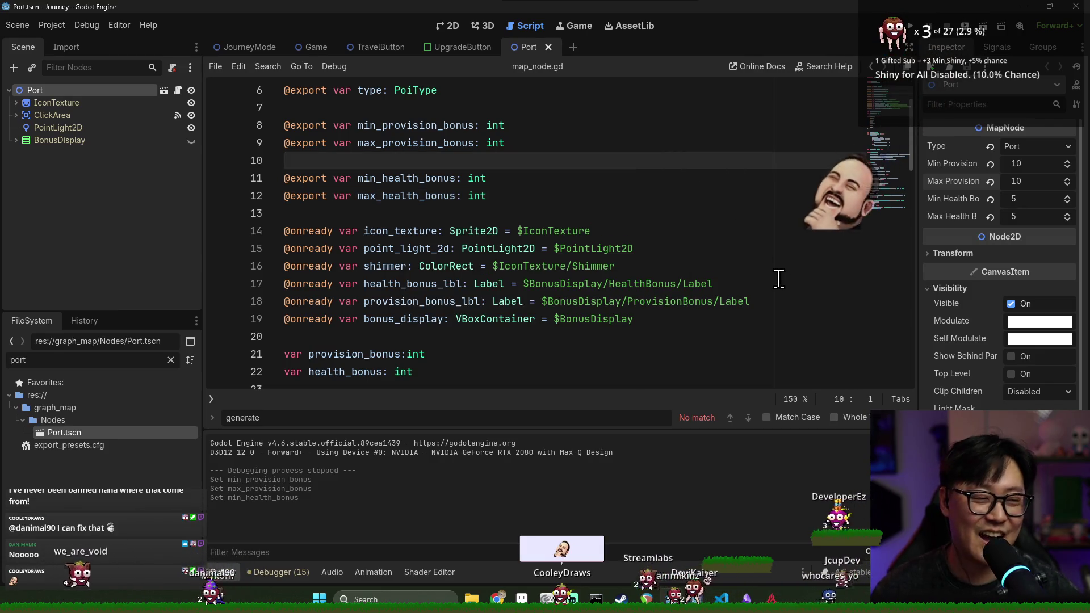